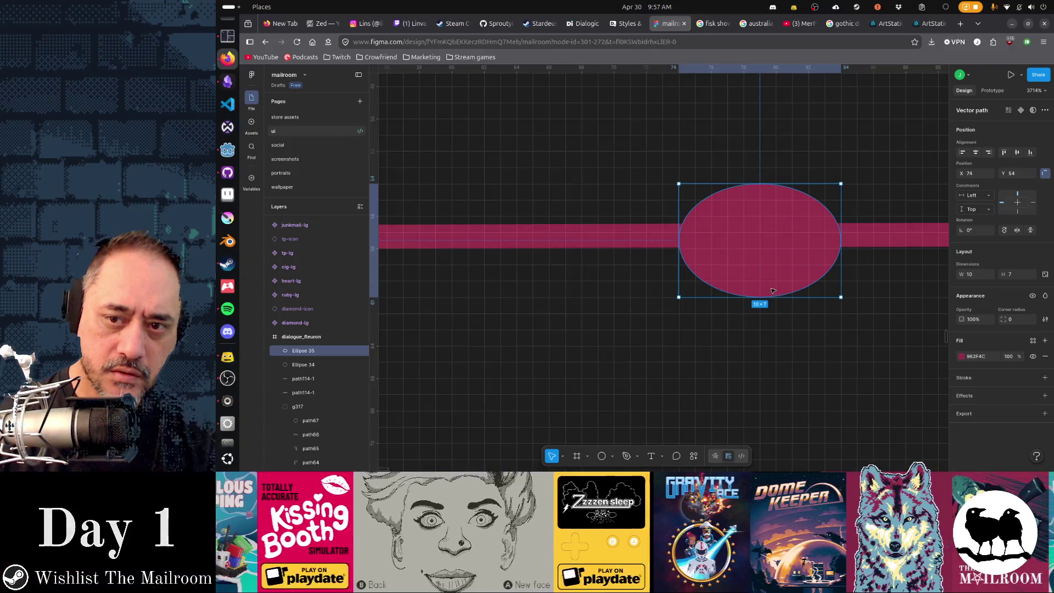
- Adjust the ellipse's bottom anchor in point editing, leave it at 10 × 7, and start a new browser tab
{"action": "double_click", "coordinate": [760, 295]}
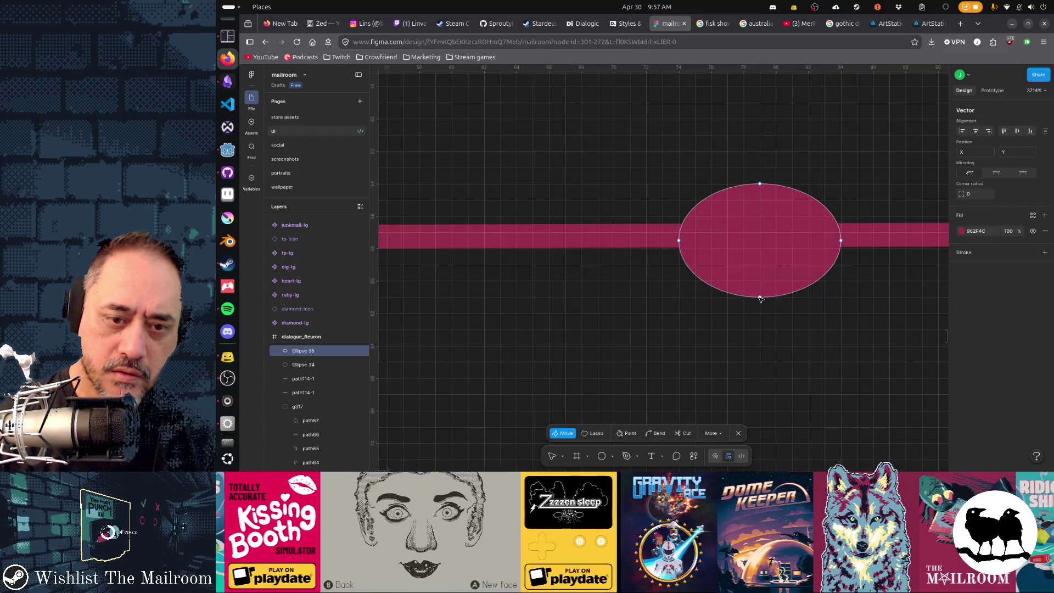
{"action": "left_click_drag", "start_coordinate": [761, 299], "coordinate": [768, 303]}
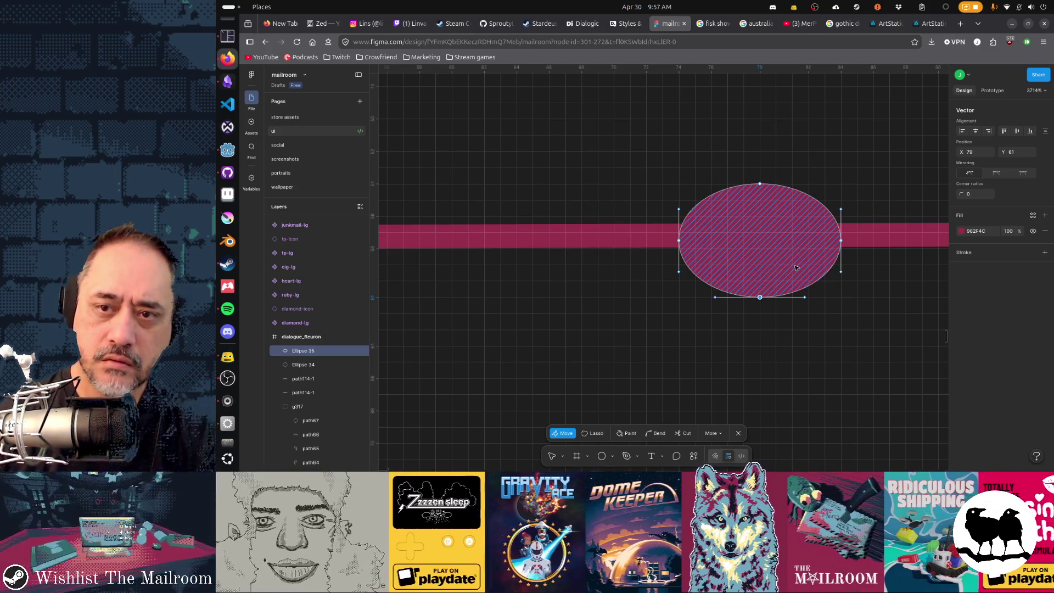
{"action": "key", "text": "Escape"}
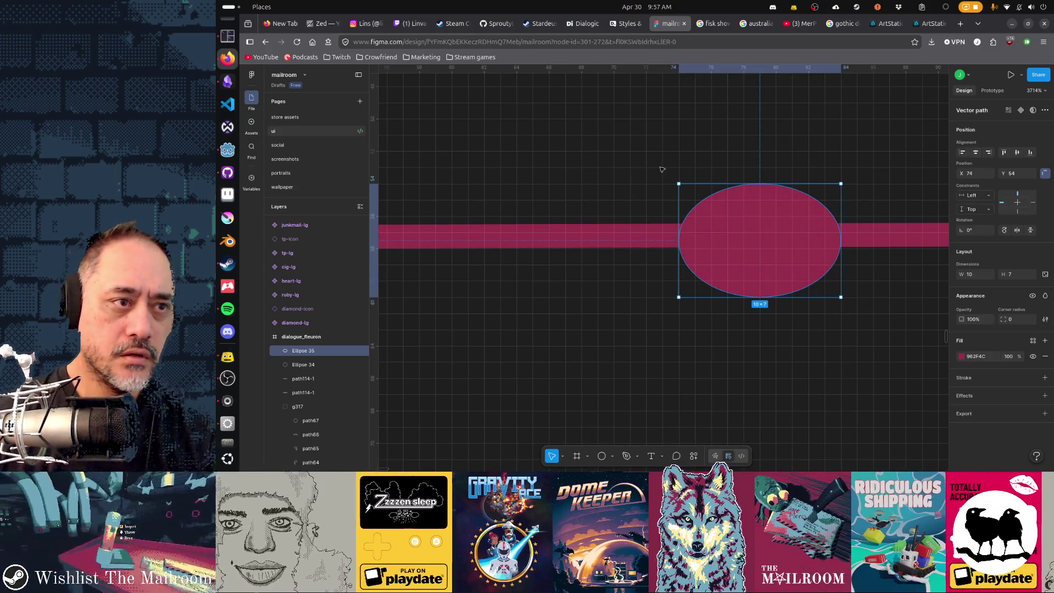
{"action": "key", "text": "ctrl+t"}
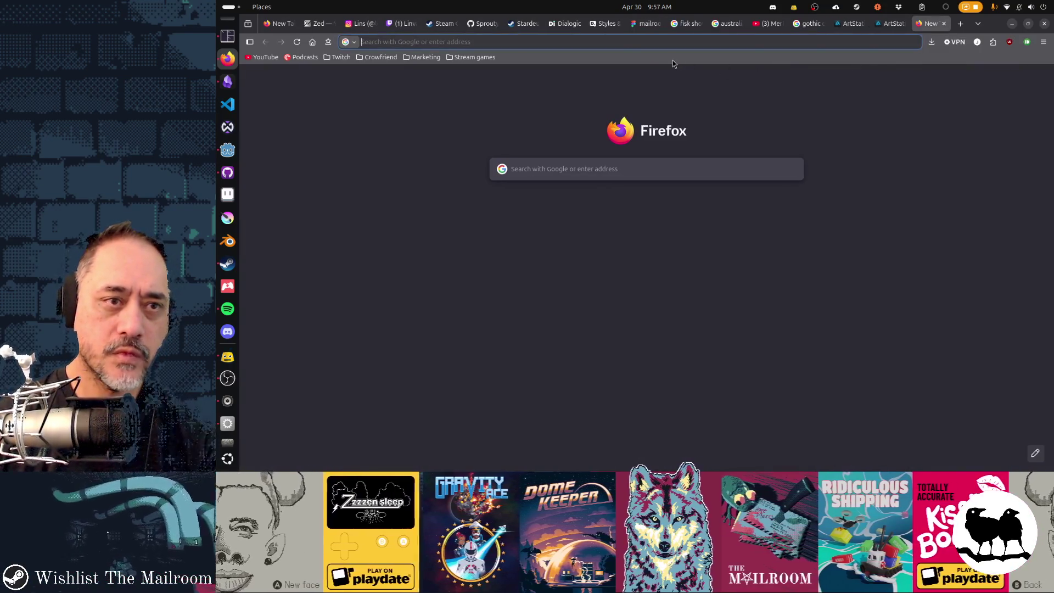
{"action": "type", "text": "figma "}
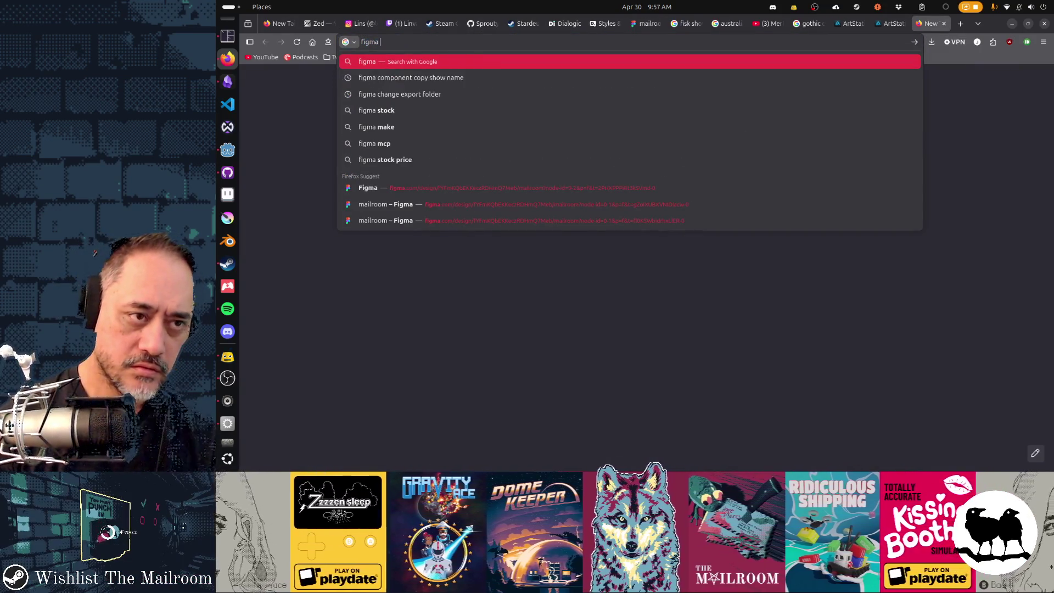
{"action": "type", "text": "snapping to "}
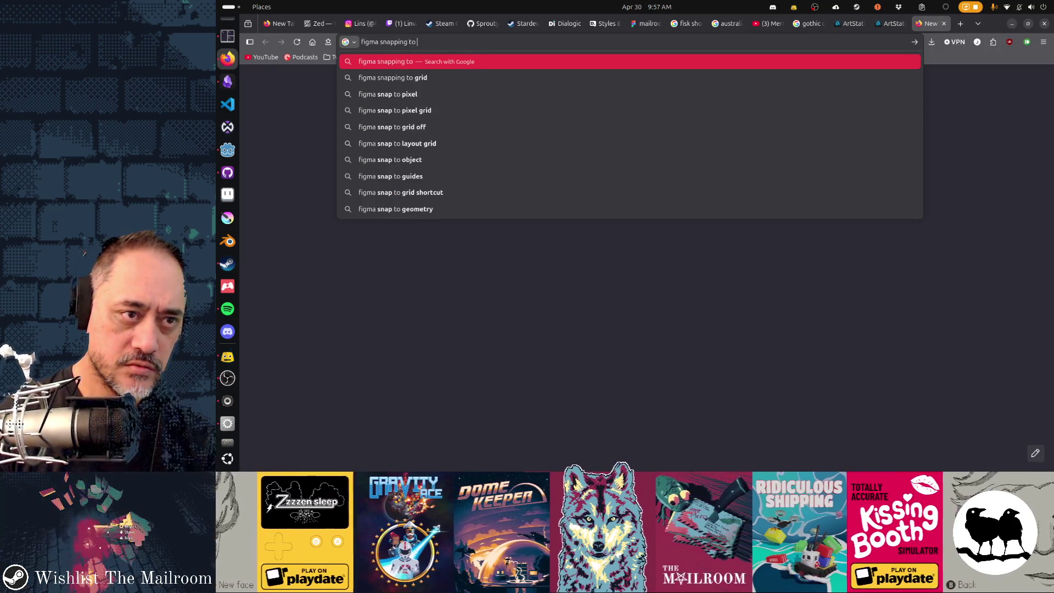
{"action": "type", "text": "half pixels"}
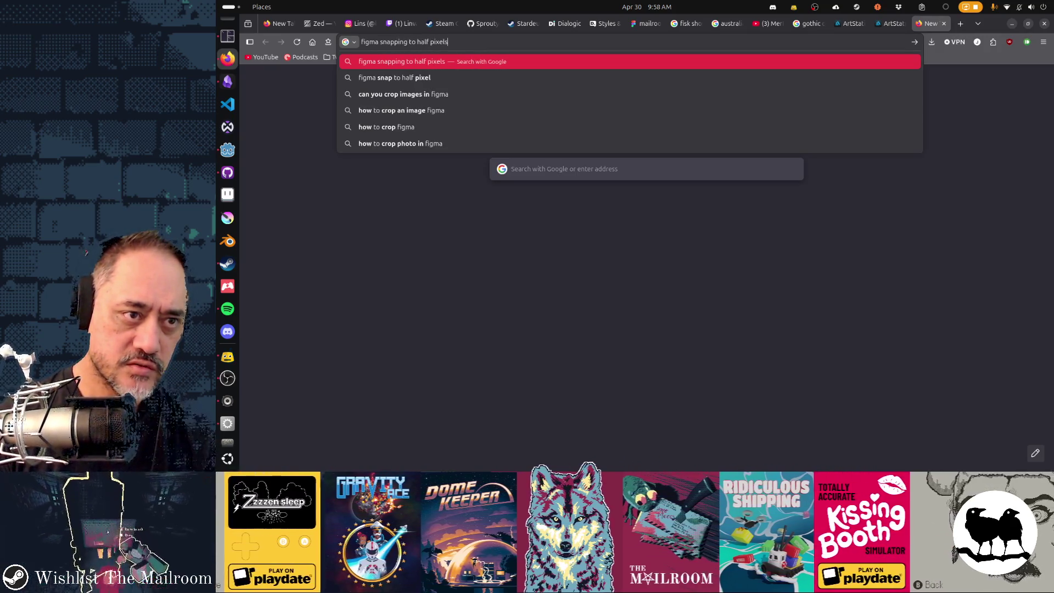
- Search Google for why Figma snaps to half pixels and expand the AI overview answer
{"action": "key", "text": "Return"}
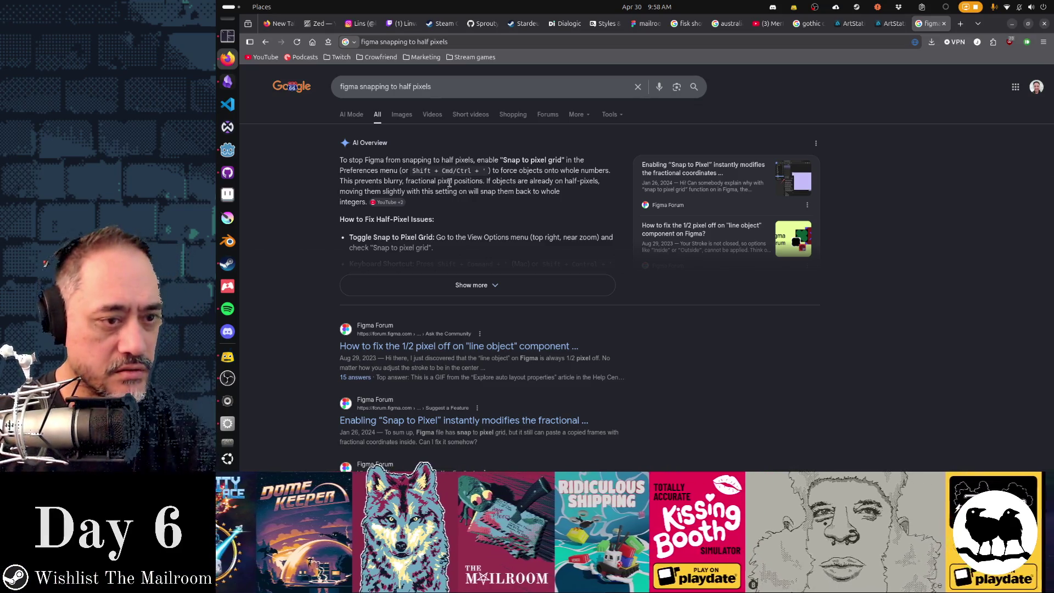
{"action": "scroll", "coordinate": [460, 259], "scroll_direction": "down", "scroll_amount": 1}
{"action": "left_click", "coordinate": [464, 250]}
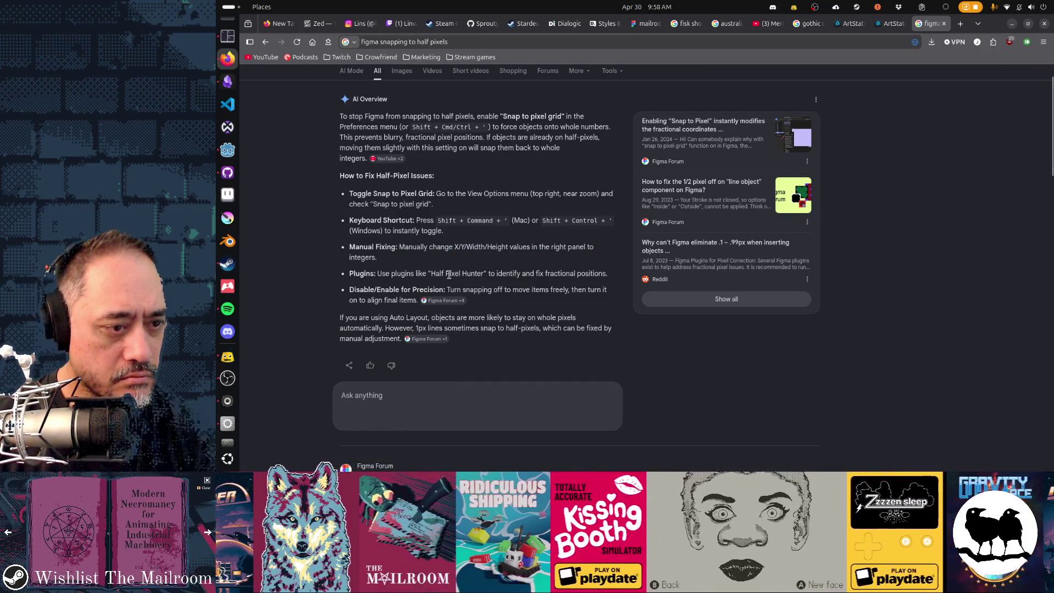
{"action": "scroll", "coordinate": [448, 276], "scroll_direction": "down", "scroll_amount": 2}
{"action": "scroll", "coordinate": [449, 279], "scroll_direction": "up", "scroll_amount": 3}
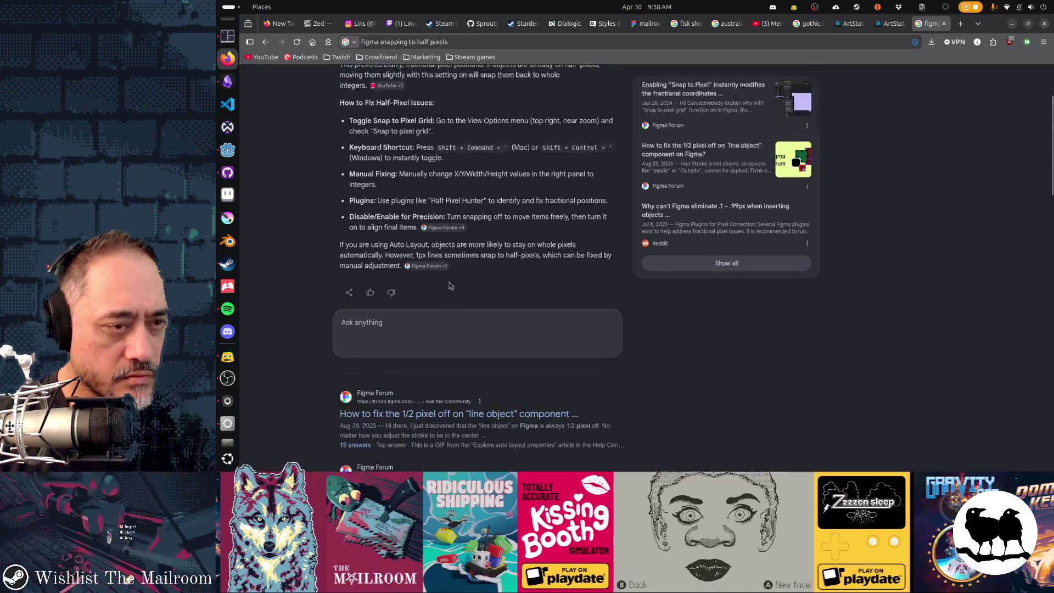
{"action": "left_click", "coordinate": [459, 86]}
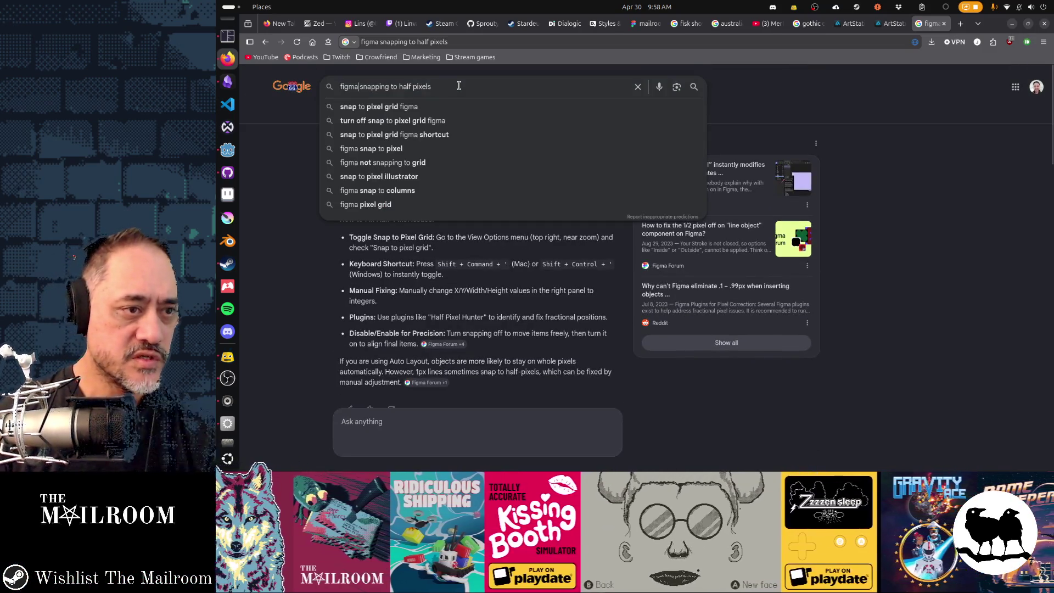
{"action": "type", "text": "sometimes s"}
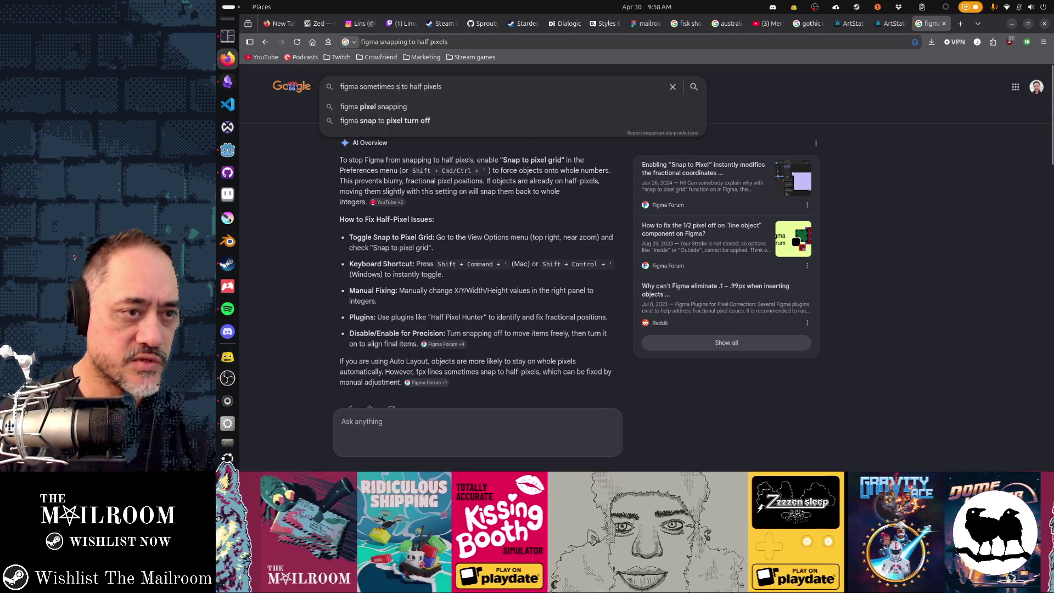
{"action": "type", "text": "naps to half pixels and sometimes d"}
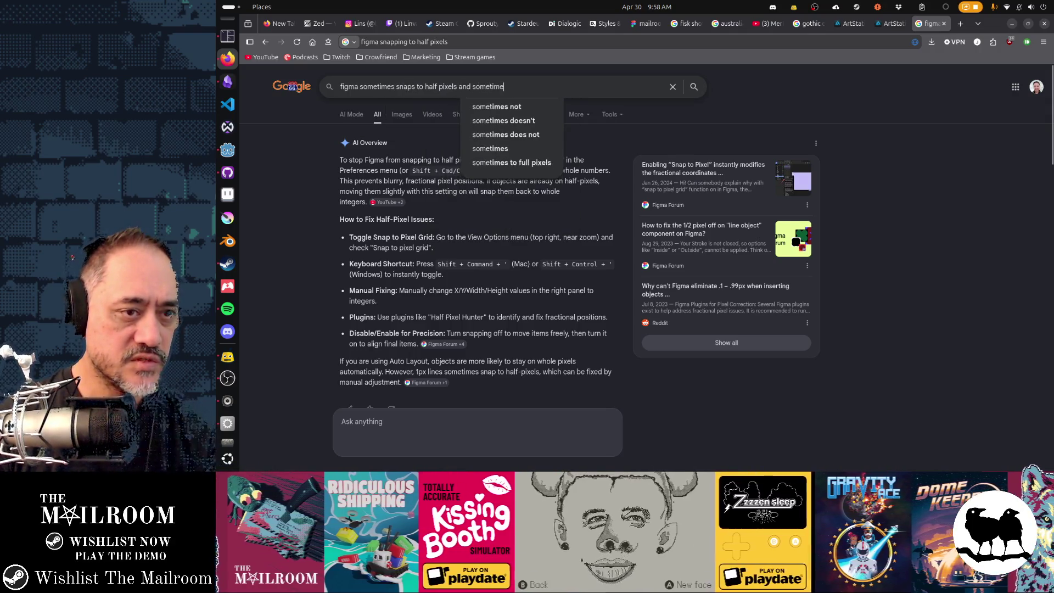
{"action": "type", "text": "oes not what sup"}
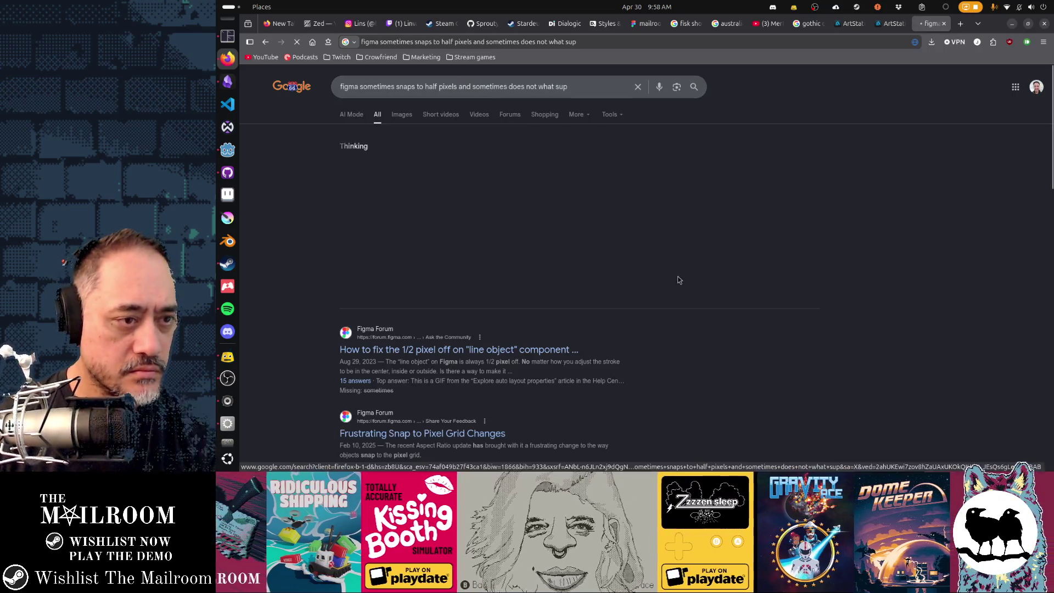
{"action": "scroll", "coordinate": [738, 309], "scroll_direction": "down", "scroll_amount": 3}
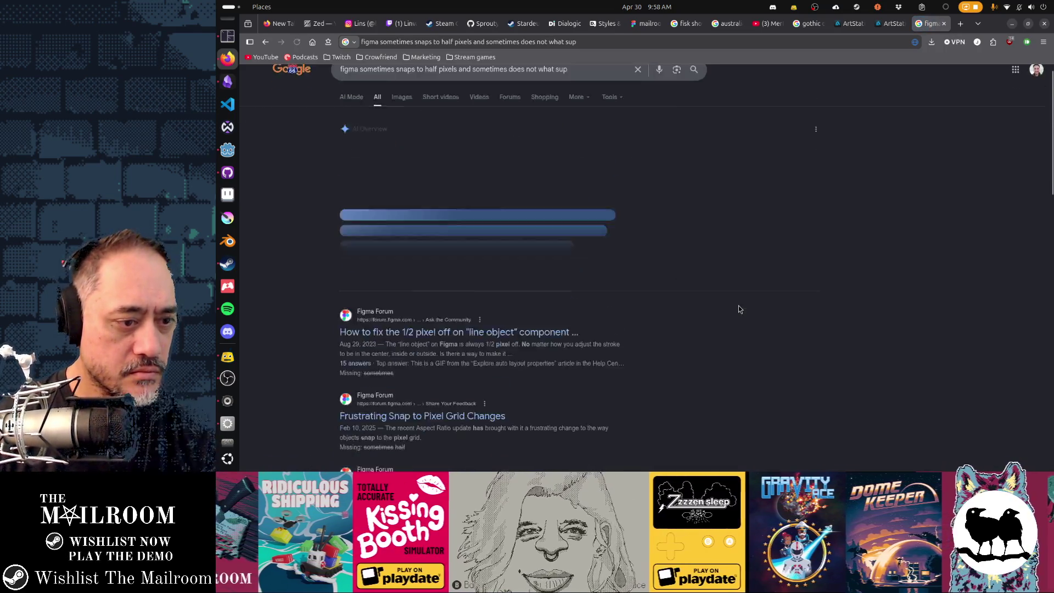
{"action": "scroll", "coordinate": [738, 309], "scroll_direction": "down", "scroll_amount": 2}
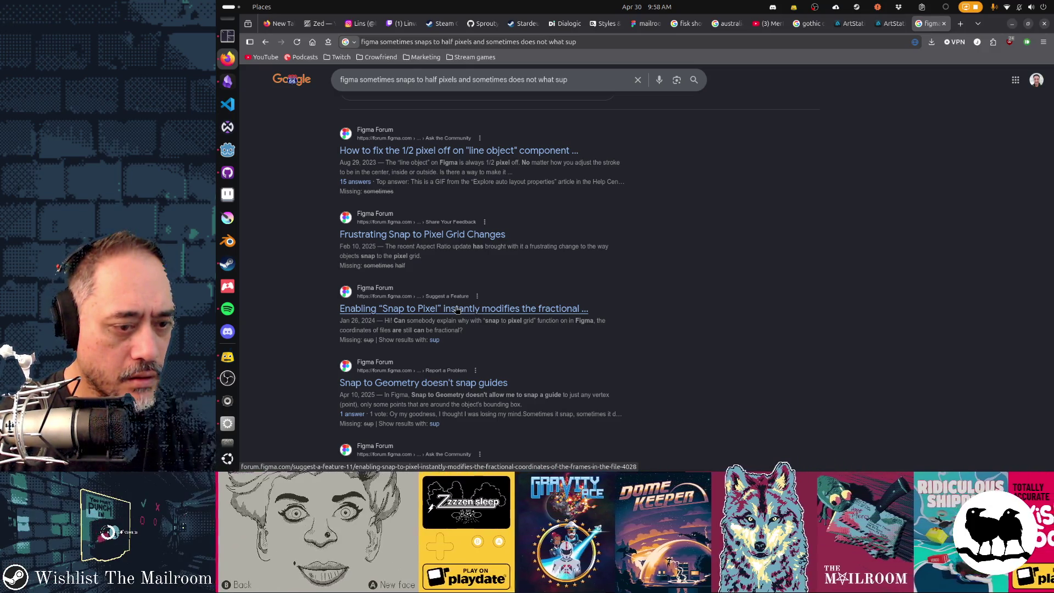
{"action": "scroll", "coordinate": [457, 310], "scroll_direction": "down", "scroll_amount": 3}
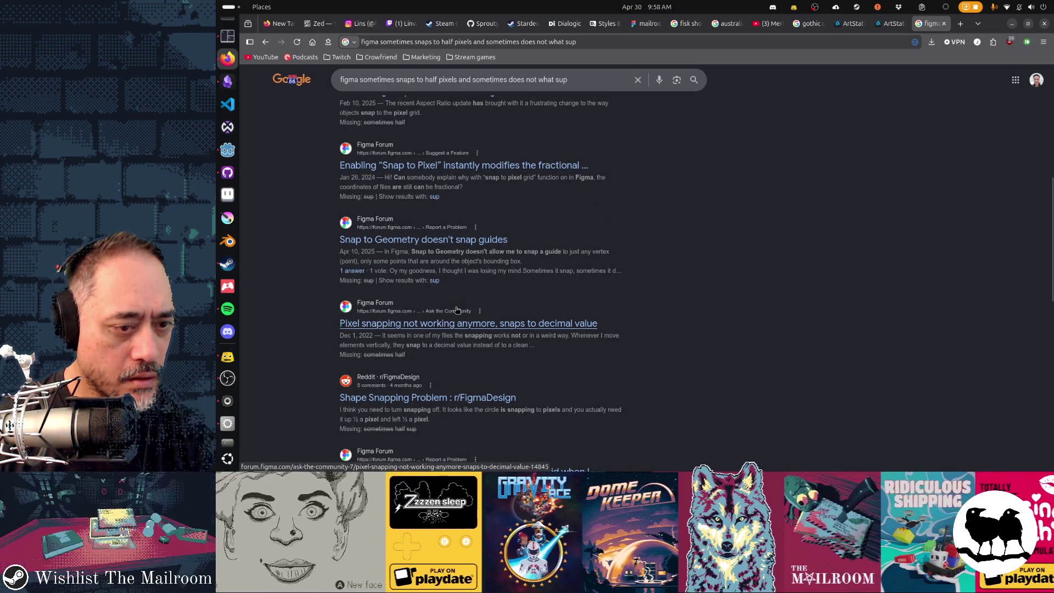
{"action": "scroll", "coordinate": [457, 310], "scroll_direction": "up", "scroll_amount": 2}
{"action": "scroll", "coordinate": [457, 309], "scroll_direction": "up", "scroll_amount": 3}
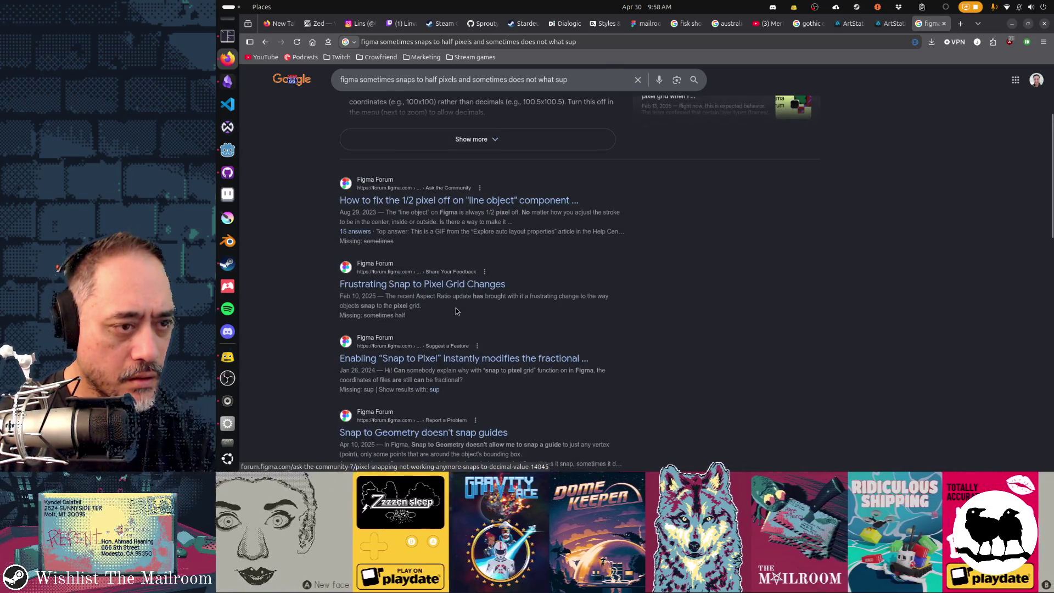
{"action": "scroll", "coordinate": [456, 311], "scroll_direction": "up", "scroll_amount": 2}
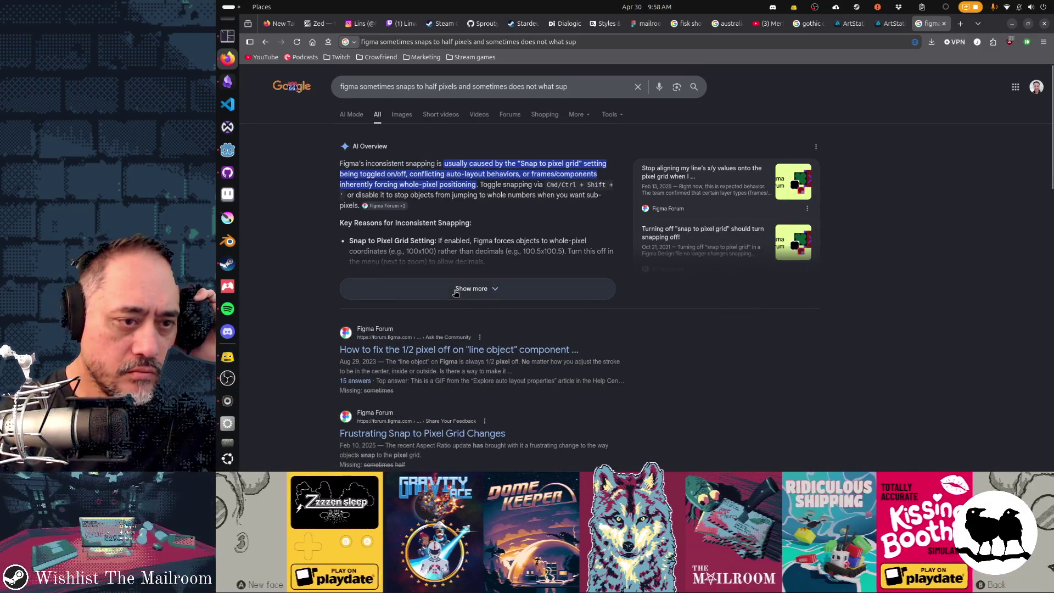
{"action": "left_click", "coordinate": [456, 292]}
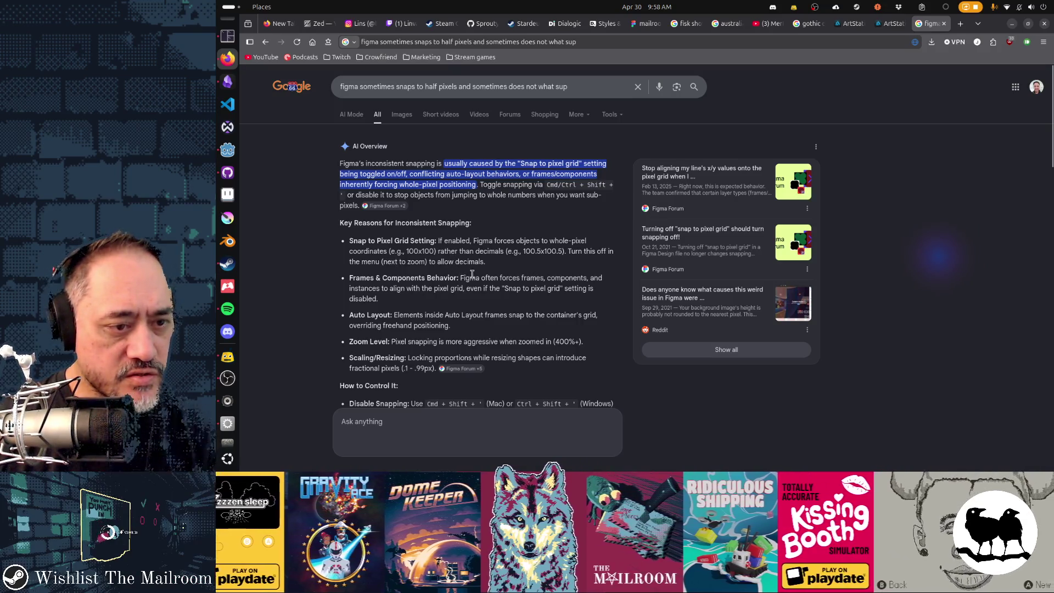
- Return to the mailroom Figma file
{"action": "key", "text": "alt+Tab"}
{"action": "key", "text": "alt+Tab"}
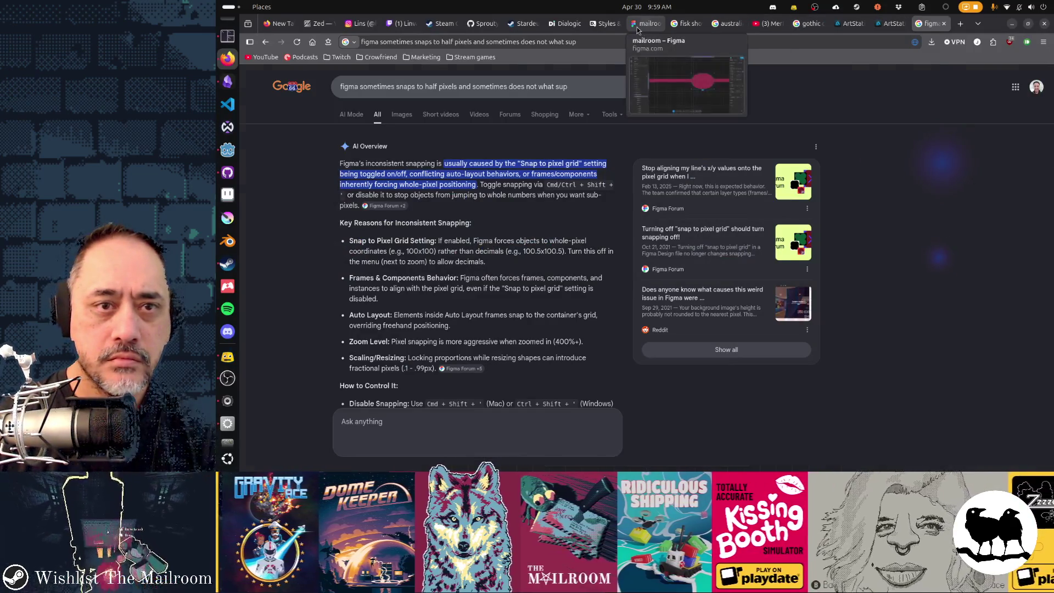
{"action": "left_click", "coordinate": [645, 23]}
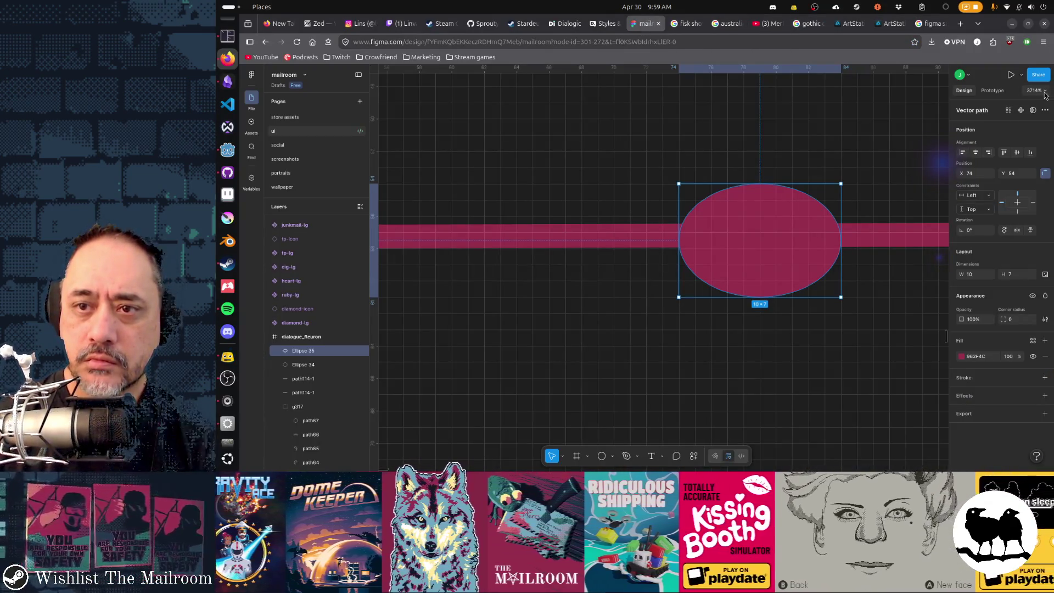
- Turn off Snap to pixel grid and resize the ellipse to about 9.34 × 6.54
{"action": "left_click", "coordinate": [1044, 93]}
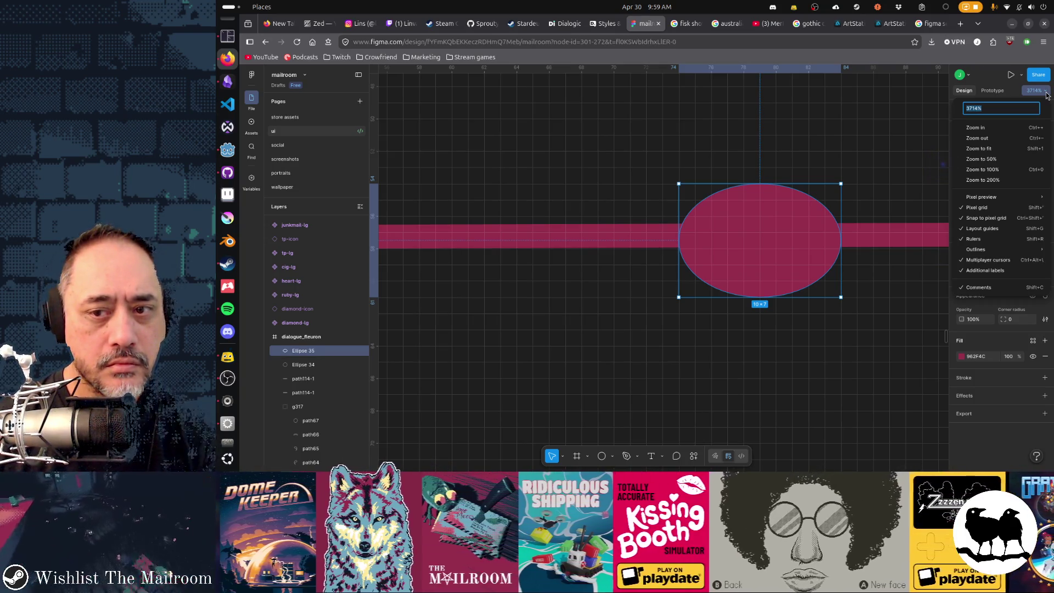
{"action": "left_click", "coordinate": [1029, 218]}
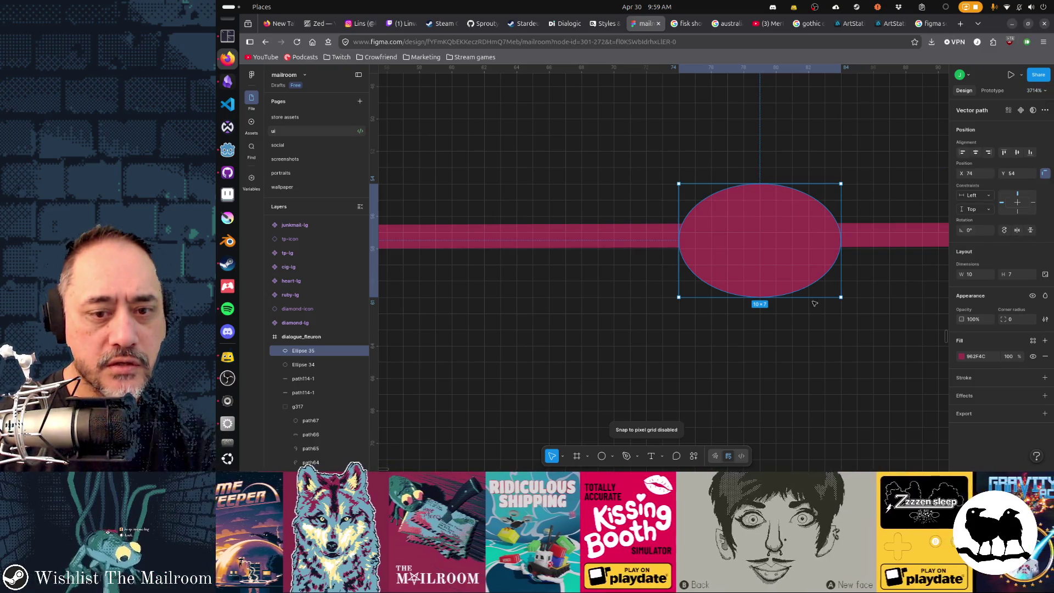
{"action": "left_click_drag", "start_coordinate": [801, 301], "coordinate": [802, 305]}
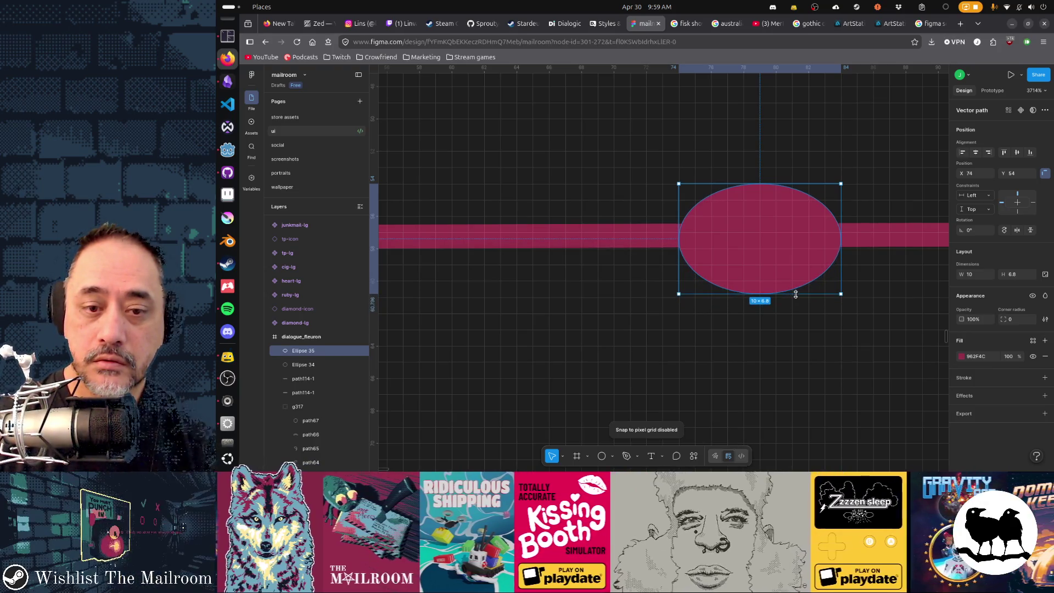
{"action": "left_click_drag", "start_coordinate": [795, 294], "coordinate": [810, 294]}
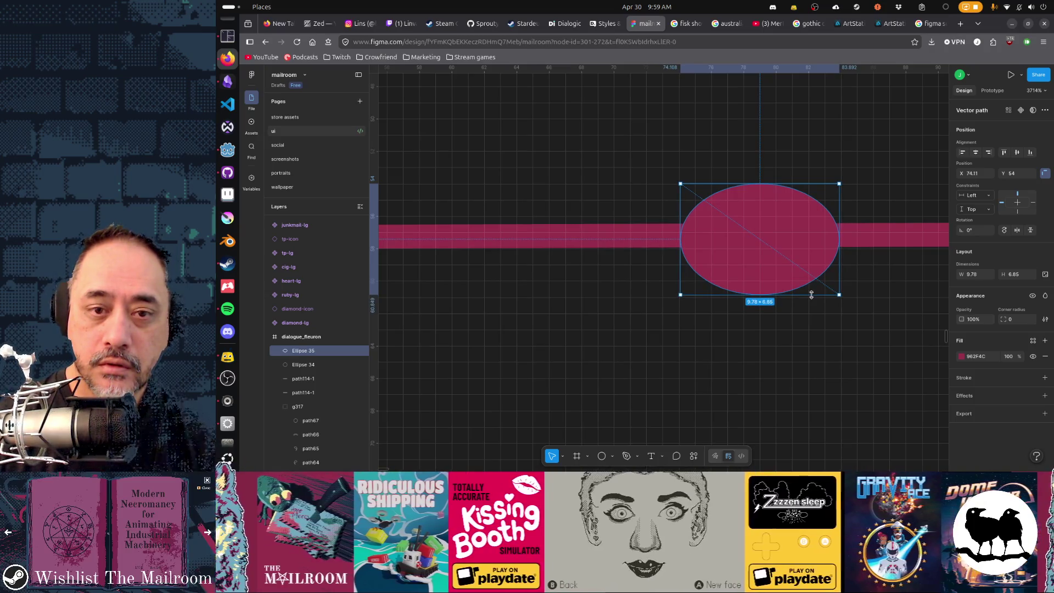
{"action": "left_click_drag", "start_coordinate": [812, 294], "coordinate": [810, 294]}
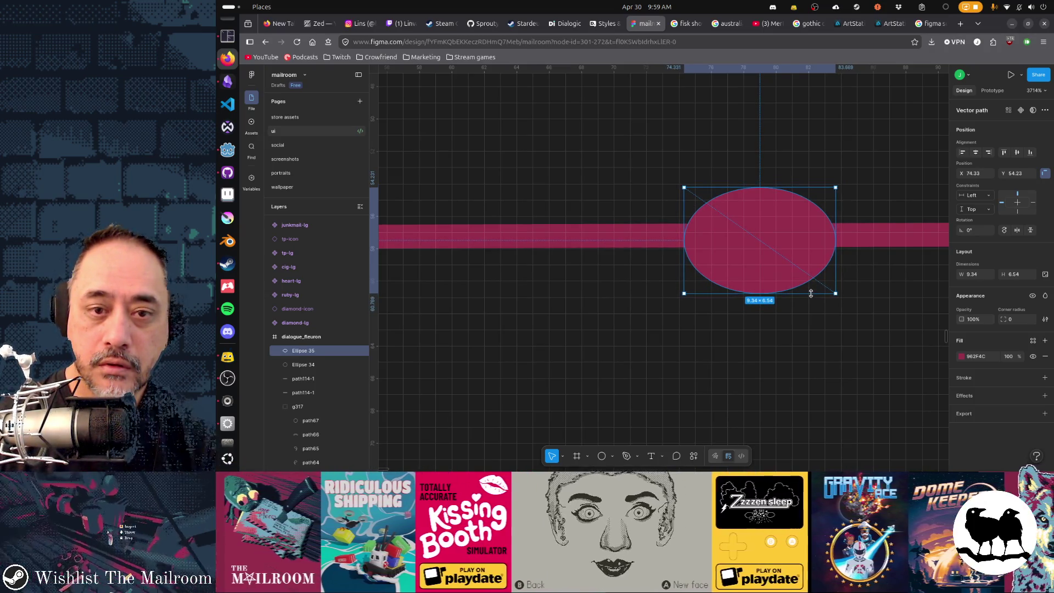
{"action": "left_click", "coordinate": [873, 312]}
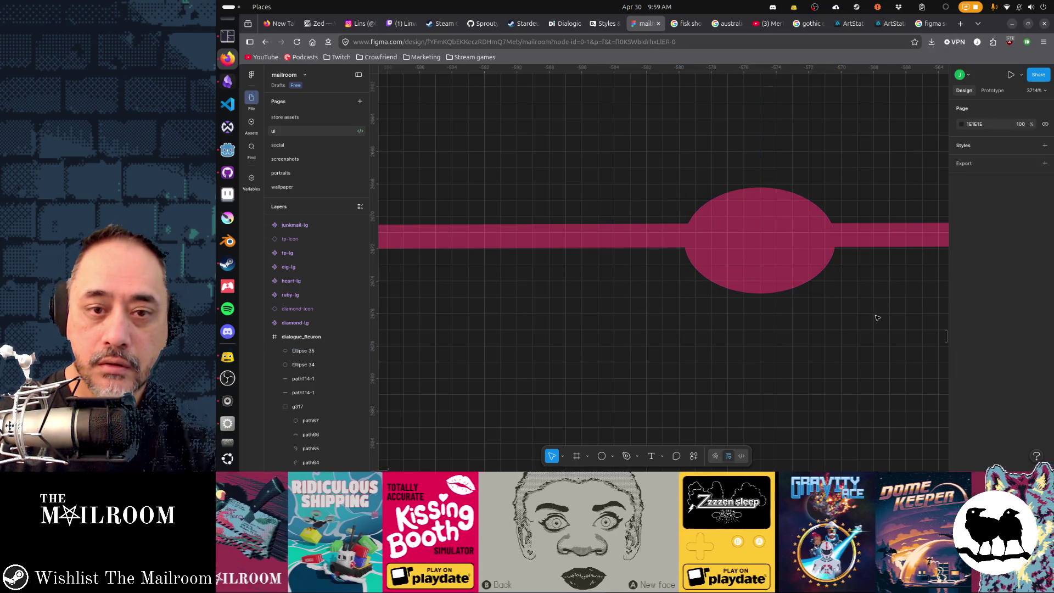
{"action": "scroll", "coordinate": [835, 313], "scroll_direction": "right", "scroll_amount": 10}
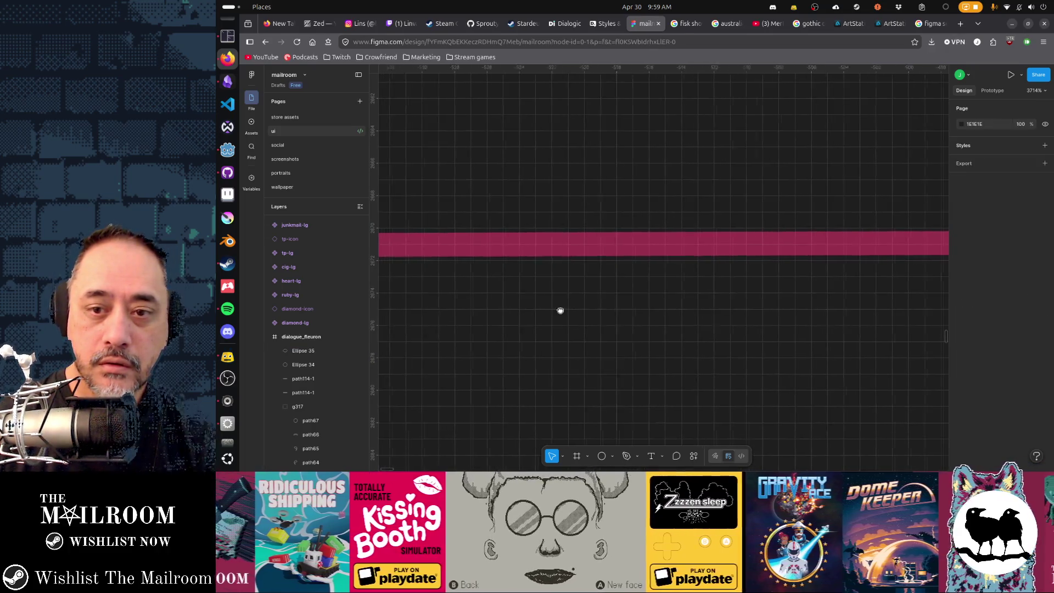
{"action": "scroll", "coordinate": [576, 306], "scroll_direction": "right", "scroll_amount": 5}
{"action": "scroll", "coordinate": [832, 301], "scroll_direction": "right", "scroll_amount": 5}
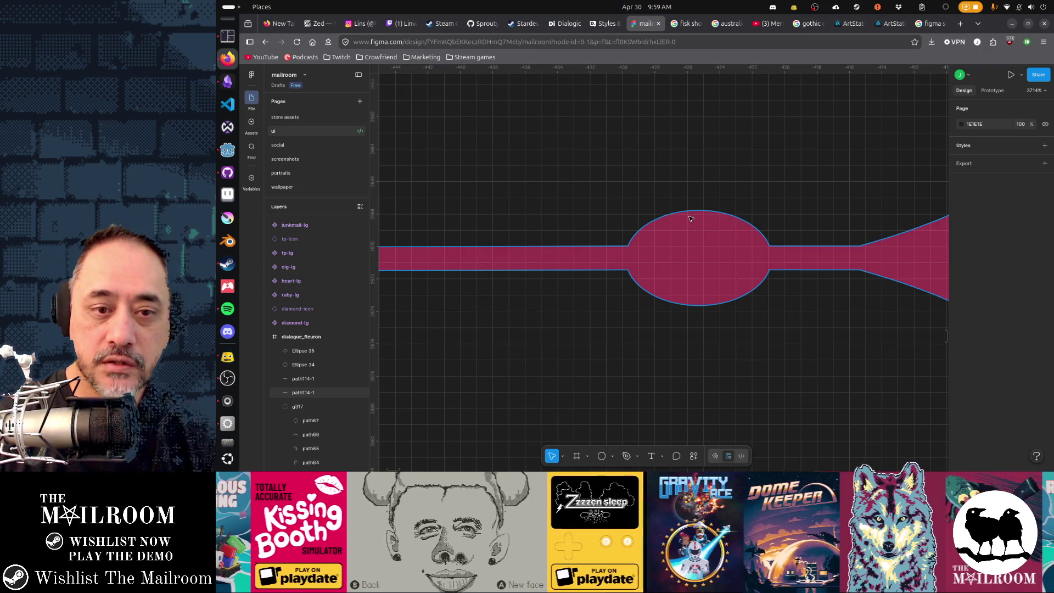
{"action": "scroll", "coordinate": [620, 247], "scroll_direction": "right", "scroll_amount": 10}
{"action": "scroll", "coordinate": [782, 273], "scroll_direction": "right", "scroll_amount": 5}
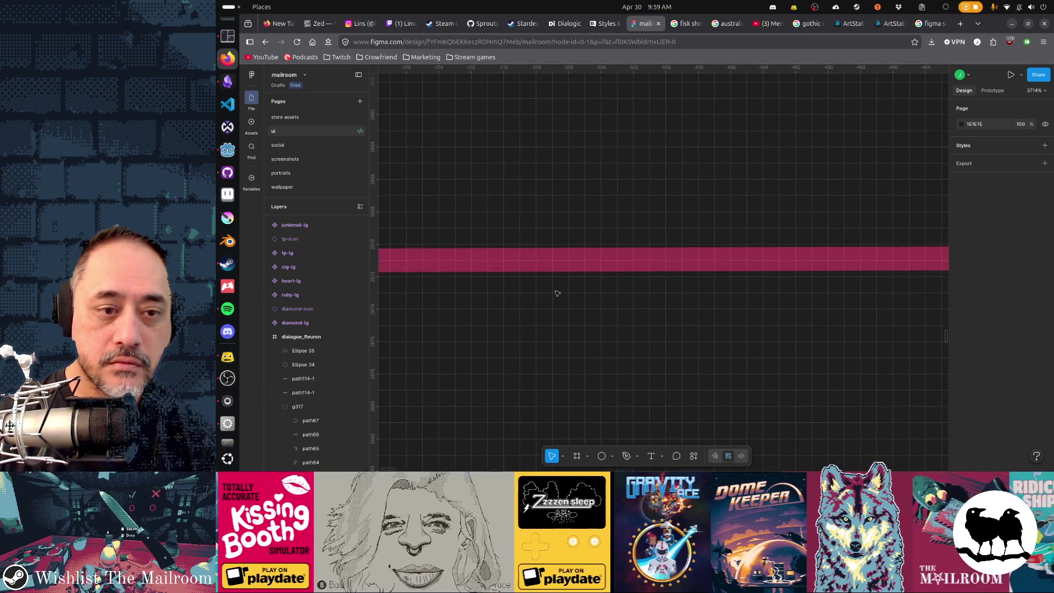
{"action": "scroll", "coordinate": [812, 278], "scroll_direction": "left", "scroll_amount": 5}
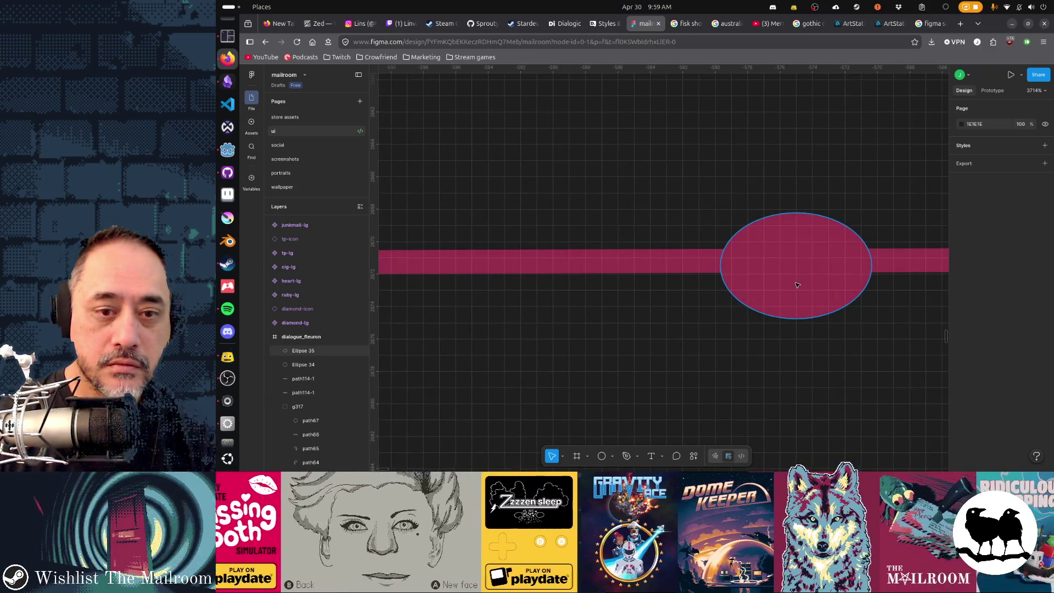
{"action": "scroll", "coordinate": [742, 289], "scroll_direction": "right", "scroll_amount": 2}
{"action": "scroll", "coordinate": [743, 290], "scroll_direction": "right", "scroll_amount": 5}
{"action": "scroll", "coordinate": [820, 275], "scroll_direction": "down", "scroll_amount": 1}
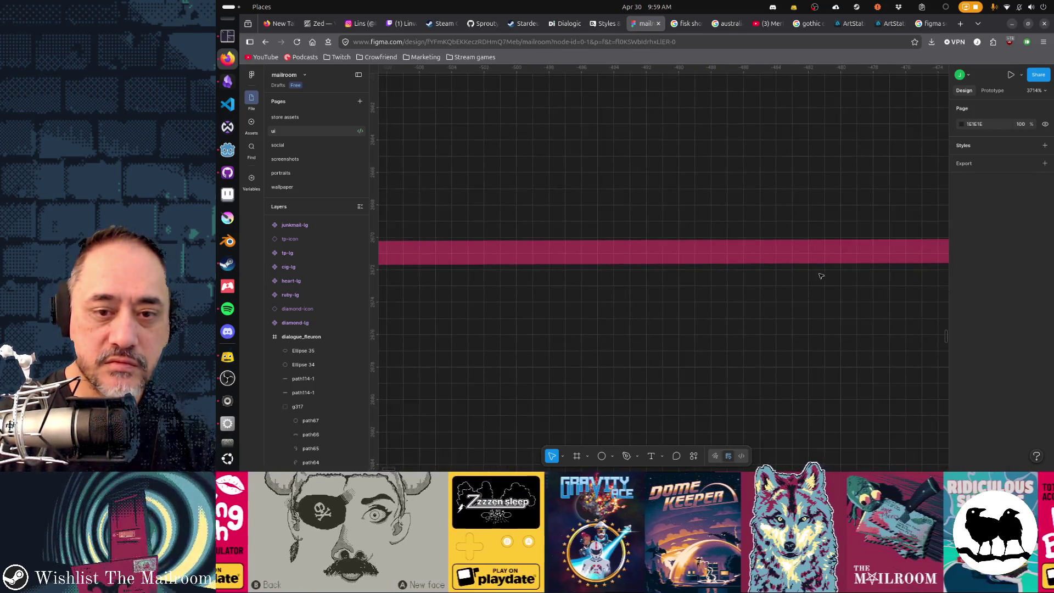
{"action": "scroll", "coordinate": [680, 282], "scroll_direction": "left", "scroll_amount": 5}
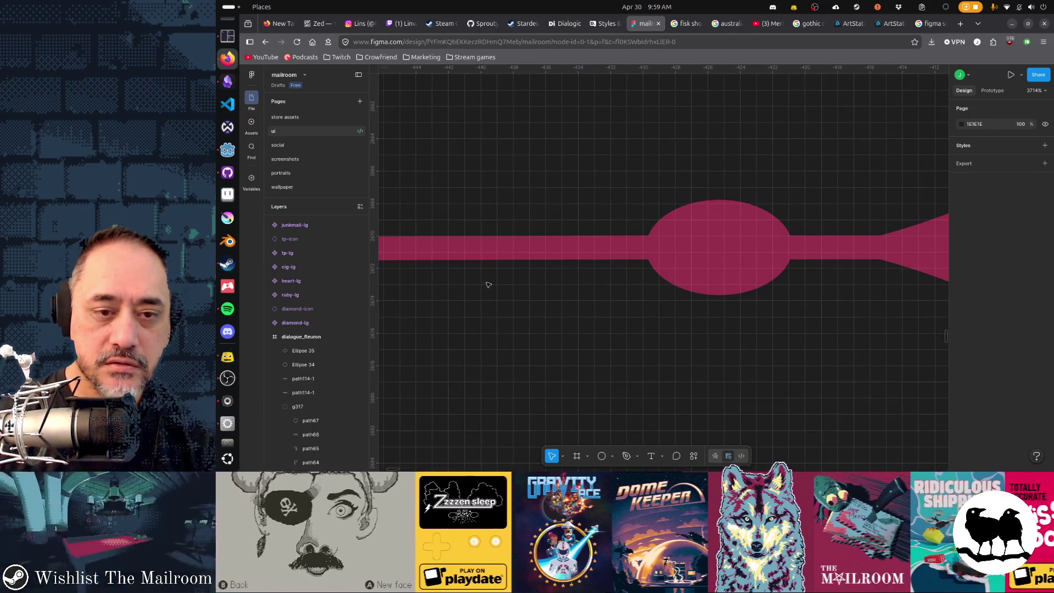
{"action": "scroll", "coordinate": [489, 283], "scroll_direction": "right", "scroll_amount": 5}
{"action": "scroll", "coordinate": [452, 293], "scroll_direction": "down", "scroll_amount": 1}
{"action": "scroll", "coordinate": [741, 297], "scroll_direction": "up", "scroll_amount": 1}
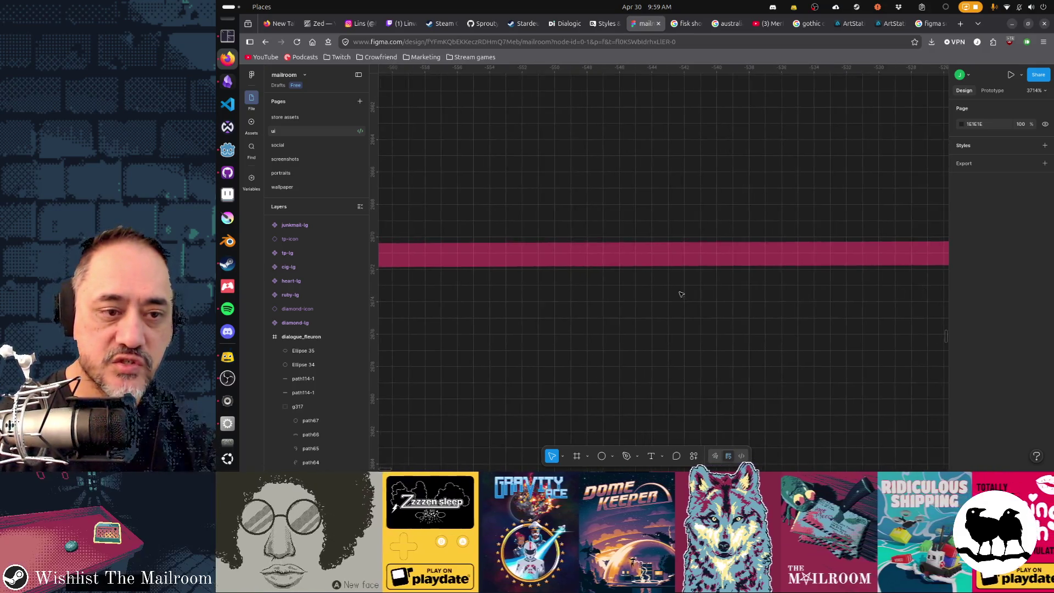
{"action": "scroll", "coordinate": [625, 292], "scroll_direction": "left", "scroll_amount": 5}
{"action": "scroll", "coordinate": [560, 288], "scroll_direction": "left", "scroll_amount": 5}
- Enter point editing on the ellipse sitting on the pink bar
{"action": "double_click", "coordinate": [680, 212]}
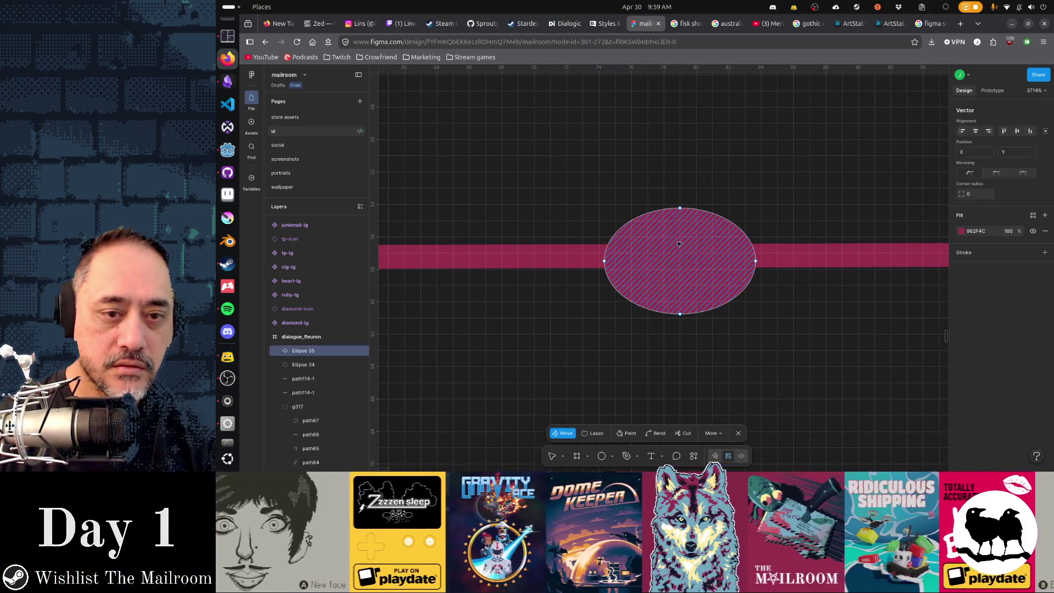
- Scale Ellipse 35 down about its centre to roughly 6.66 × 4.66
{"action": "key", "text": "Escape"}
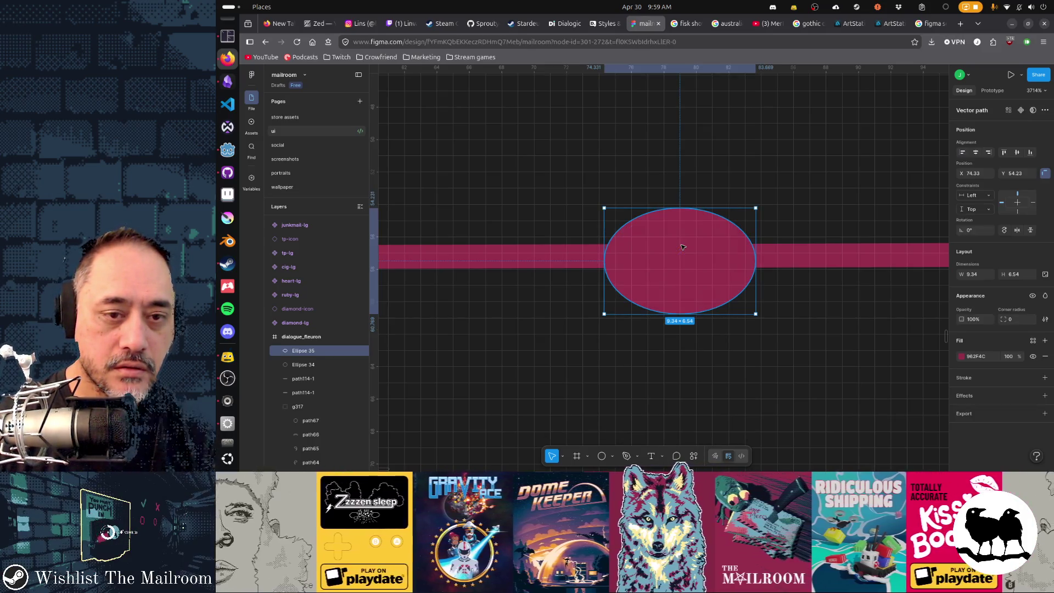
{"action": "left_click_drag", "start_coordinate": [678, 211], "coordinate": [681, 211]}
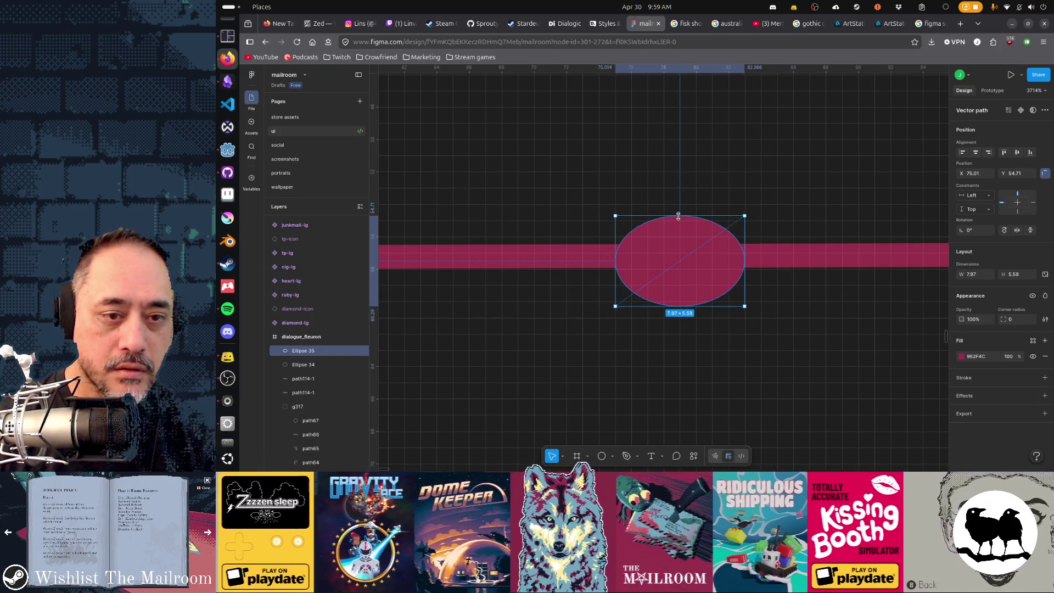
{"action": "left_click_drag", "start_coordinate": [679, 216], "coordinate": [677, 222]}
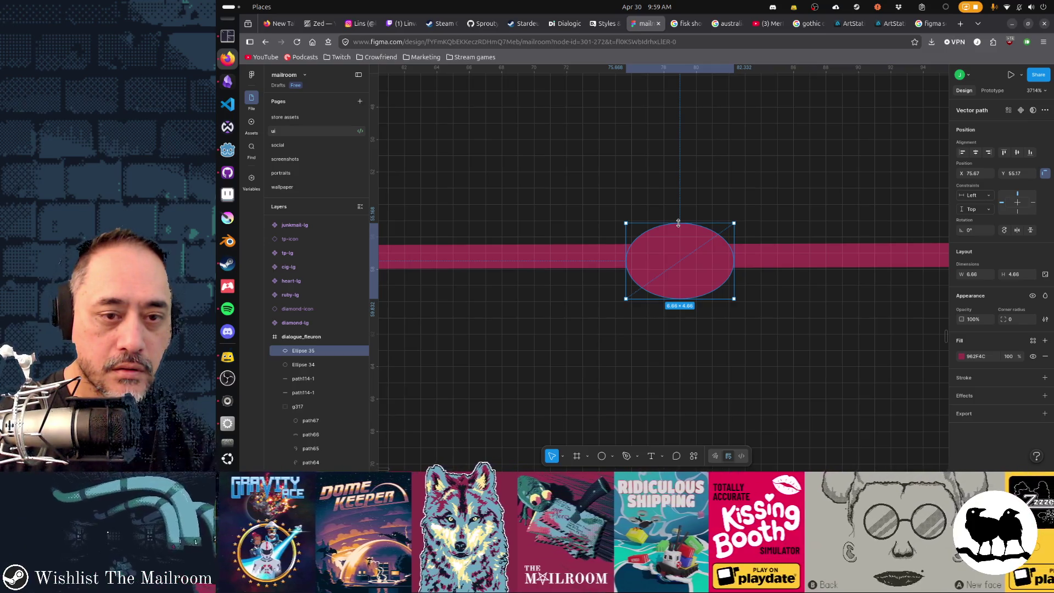
{"action": "left_click", "coordinate": [797, 297]}
{"action": "scroll", "coordinate": [797, 297], "scroll_direction": "down", "scroll_amount": 5}
{"action": "scroll", "coordinate": [842, 313], "scroll_direction": "down", "scroll_amount": 3}
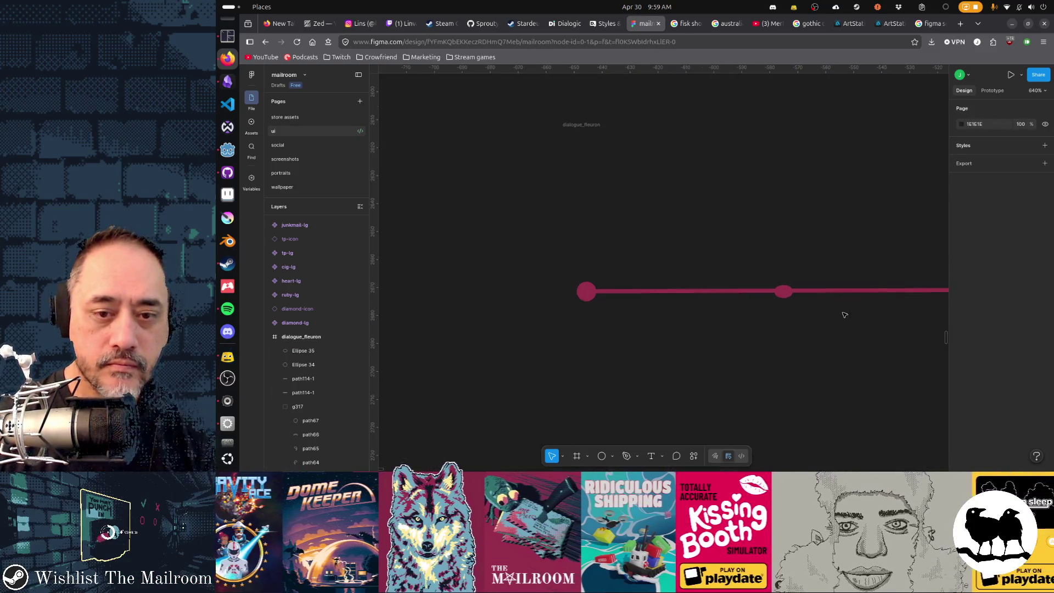
{"action": "scroll", "coordinate": [617, 299], "scroll_direction": "down", "scroll_amount": 2}
{"action": "scroll", "coordinate": [799, 310], "scroll_direction": "left", "scroll_amount": 5}
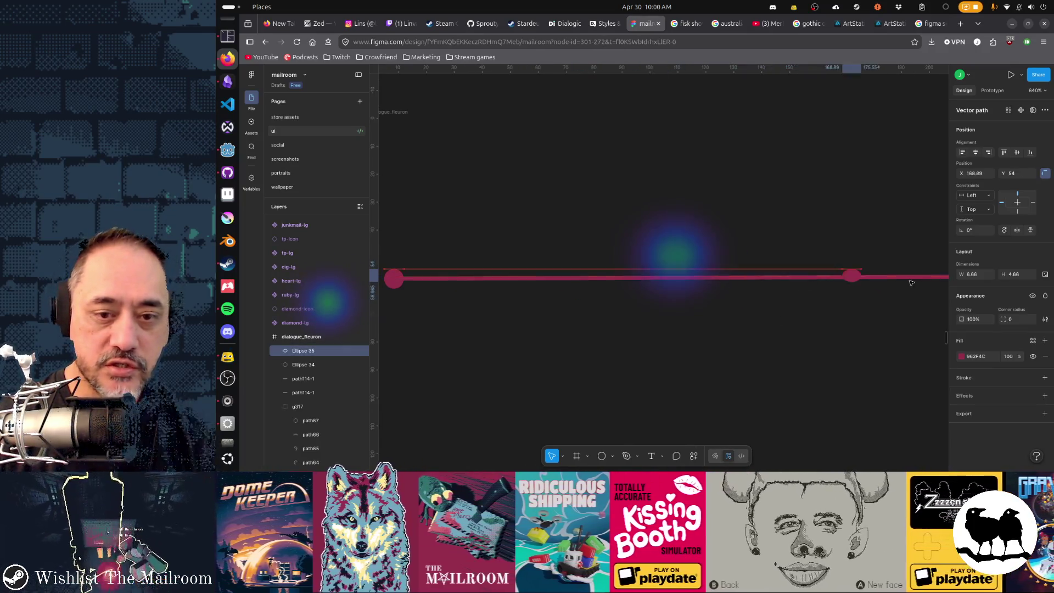
- Move Ellipse 35 right along the bar onto the rounded bulge near x 225.7
{"action": "left_click_drag", "start_coordinate": [590, 279], "coordinate": [910, 278]}
{"action": "scroll", "coordinate": [910, 278], "scroll_direction": "right", "scroll_amount": 4}
{"action": "scroll", "coordinate": [561, 288], "scroll_direction": "up", "scroll_amount": 2}
{"action": "left_click_drag", "start_coordinate": [561, 312], "coordinate": [660, 312]}
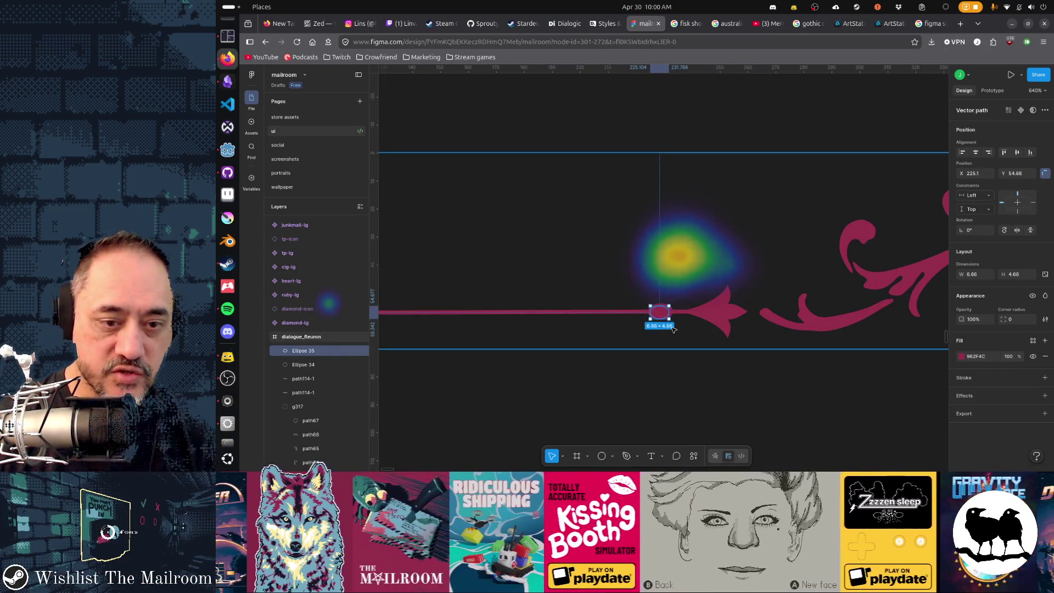
{"action": "scroll", "coordinate": [660, 309], "scroll_direction": "up", "scroll_amount": 5}
{"action": "scroll", "coordinate": [661, 301], "scroll_direction": "left", "scroll_amount": 2}
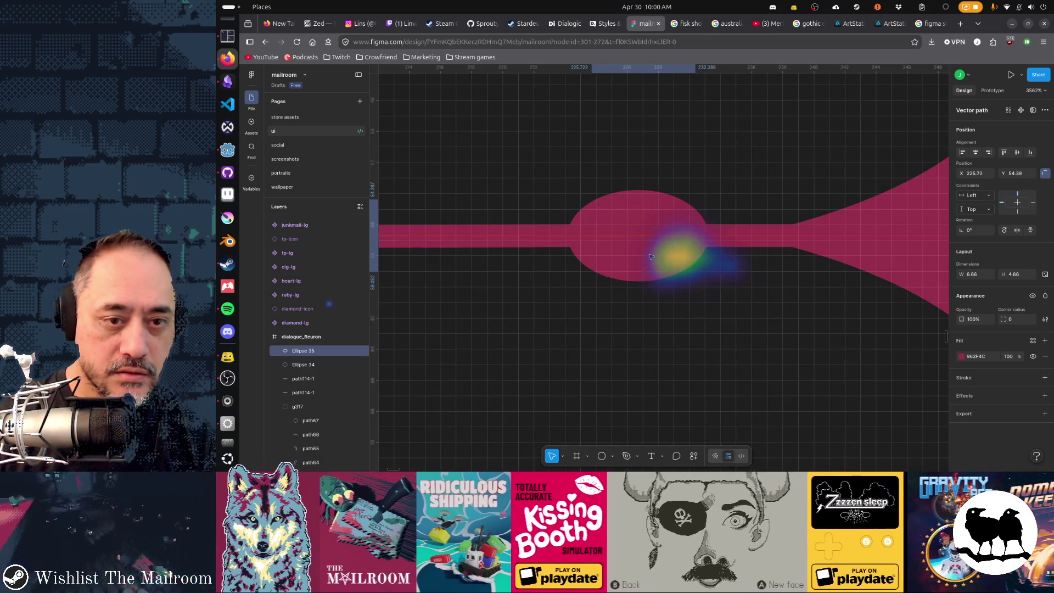
- Nudge Ellipse 35 up and widen it to about 8.87 × 5.88, centred on the bar
{"action": "left_click_drag", "start_coordinate": [642, 251], "coordinate": [641, 249]}
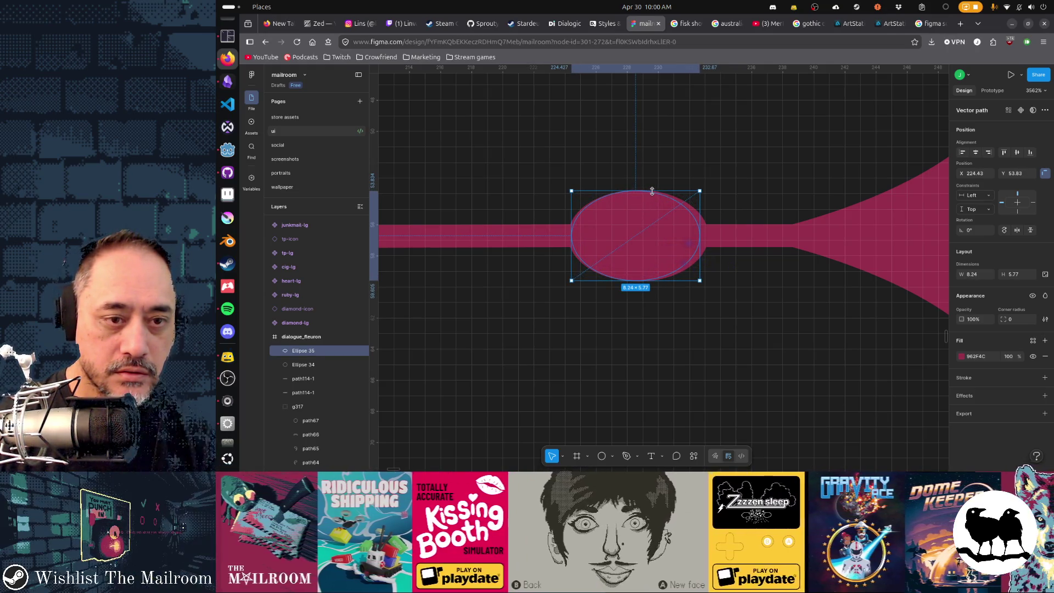
{"action": "left_click_drag", "start_coordinate": [699, 238], "coordinate": [707, 238]}
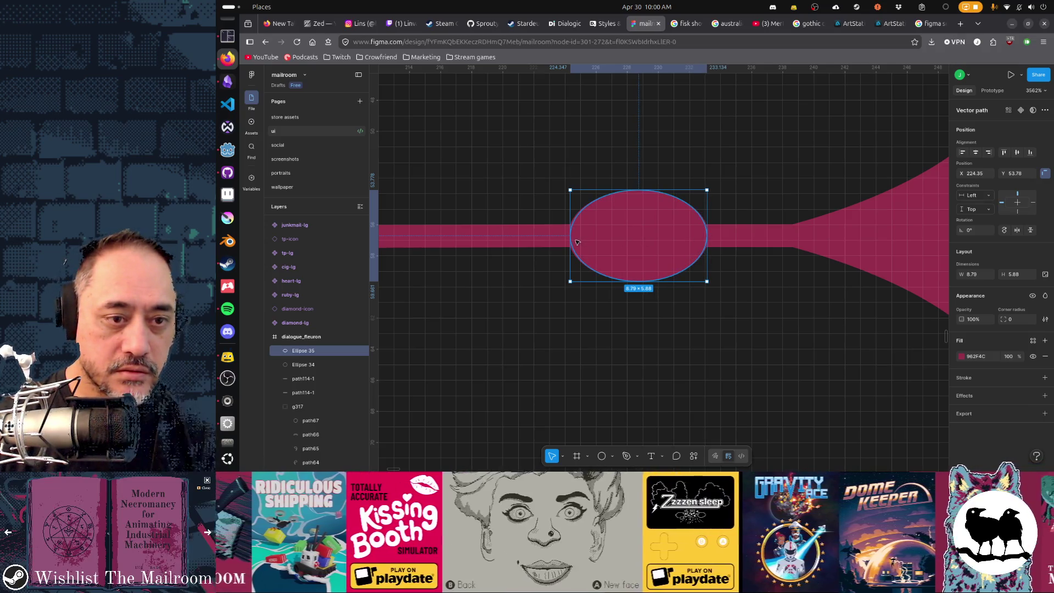
{"action": "left_click_drag", "start_coordinate": [569, 239], "coordinate": [566, 240]}
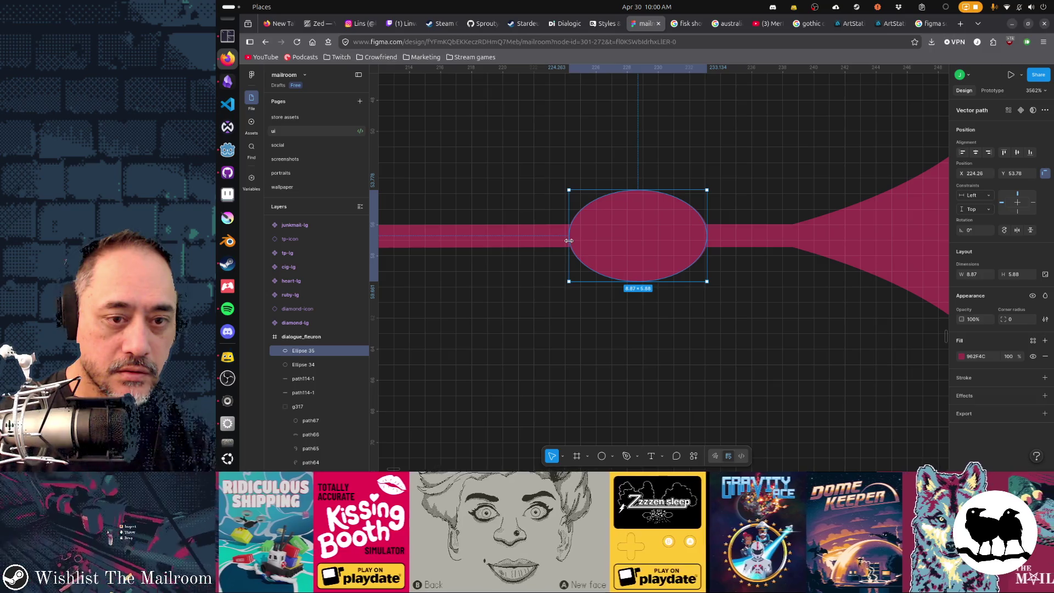
{"action": "scroll", "coordinate": [542, 328], "scroll_direction": "down", "scroll_amount": 5, "text": "ctrl"}
{"action": "scroll", "coordinate": [760, 323], "scroll_direction": "left", "scroll_amount": 5}
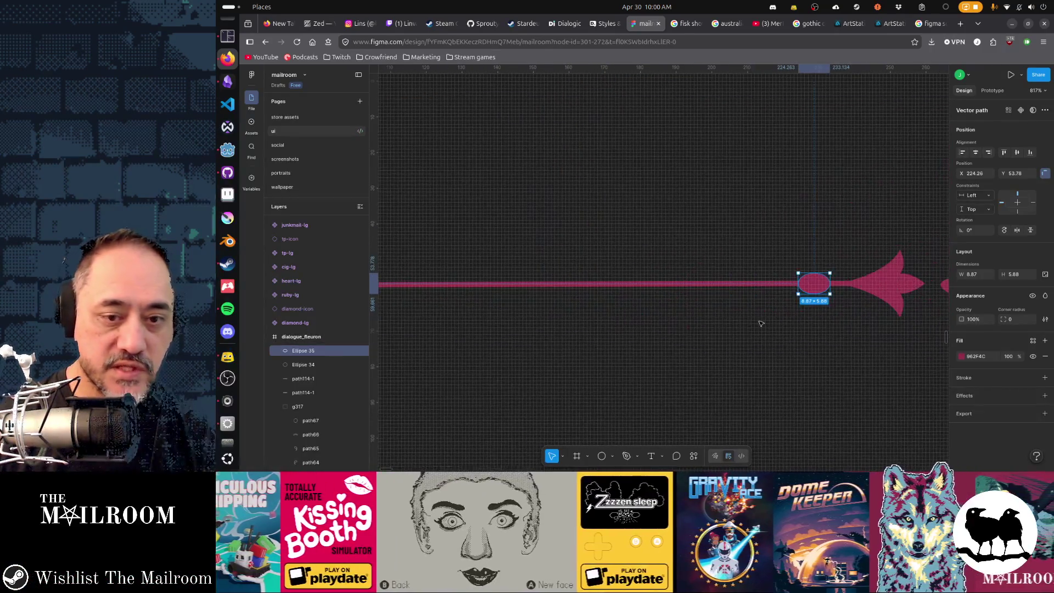
{"action": "scroll", "coordinate": [727, 333], "scroll_direction": "left", "scroll_amount": 3}
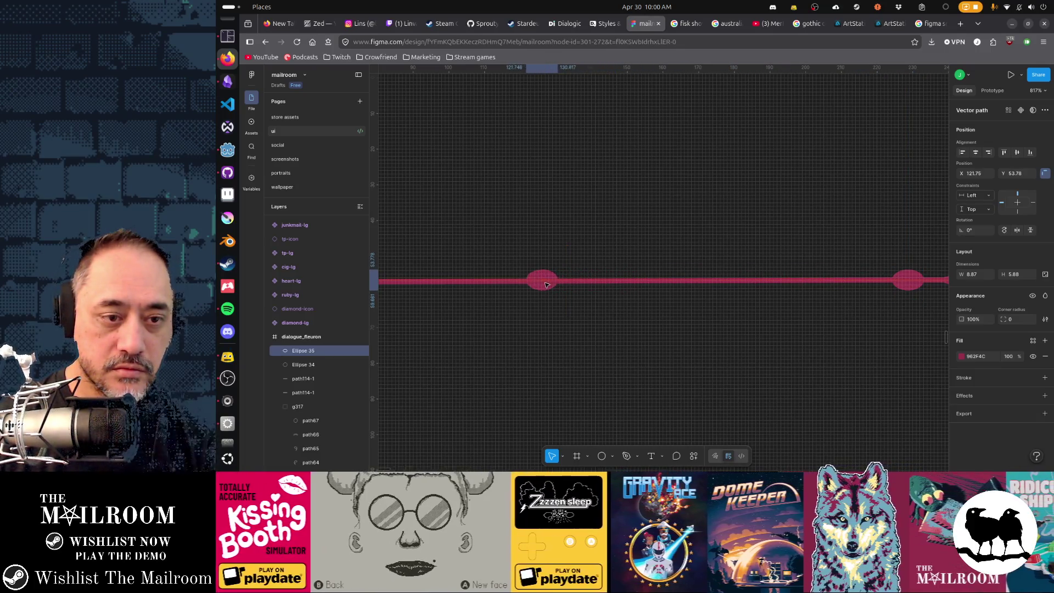
{"action": "scroll", "coordinate": [631, 322], "scroll_direction": "left", "scroll_amount": 2}
{"action": "scroll", "coordinate": [674, 330], "scroll_direction": "down", "scroll_amount": 3, "text": "ctrl"}
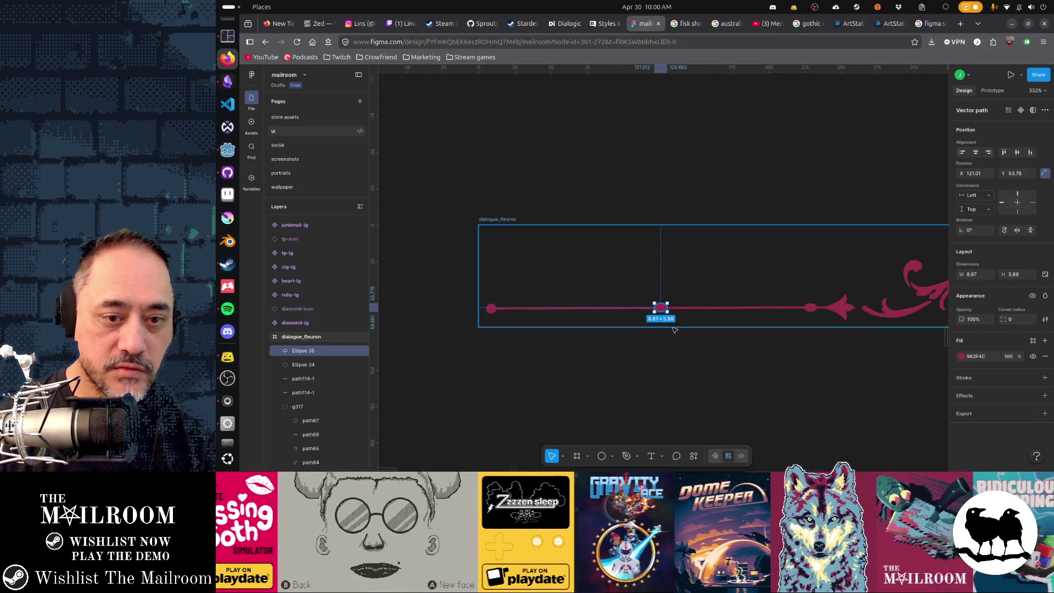
{"action": "left_click", "coordinate": [717, 366]}
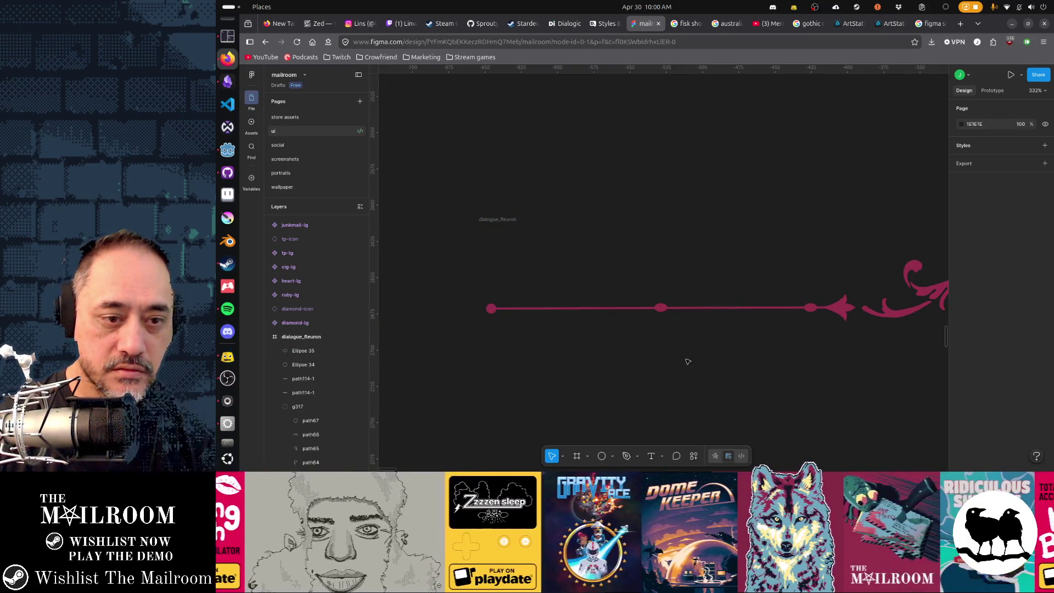
{"action": "scroll", "coordinate": [688, 362], "scroll_direction": "up", "scroll_amount": 5, "text": "ctrl"}
- Select the bar's path114-1 and enter point editing on it
{"action": "left_click", "coordinate": [597, 163]}
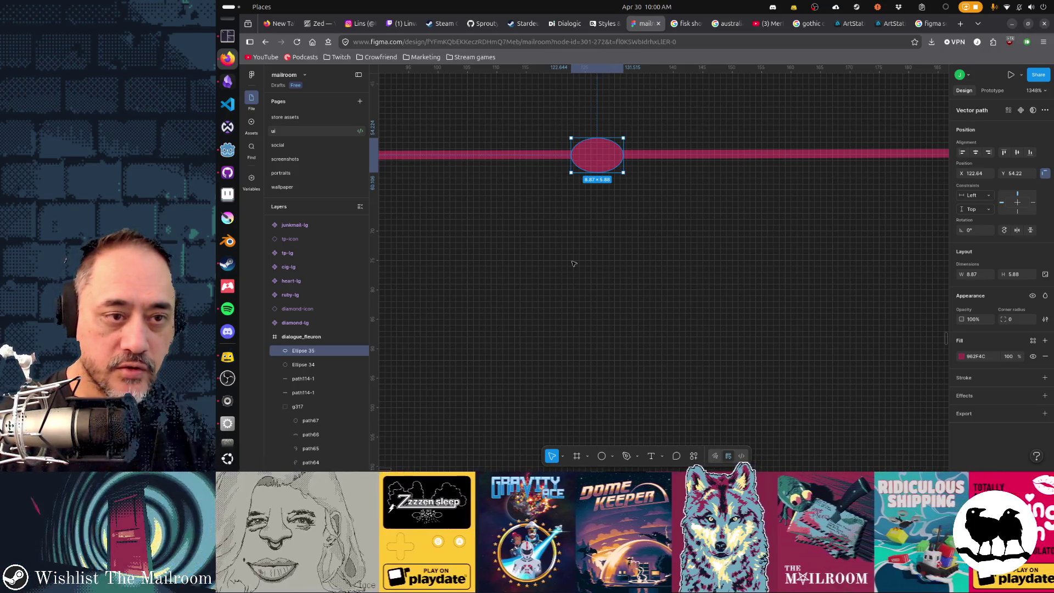
{"action": "scroll", "coordinate": [777, 291], "scroll_direction": "left", "scroll_amount": 5}
{"action": "scroll", "coordinate": [779, 290], "scroll_direction": "right", "scroll_amount": 7}
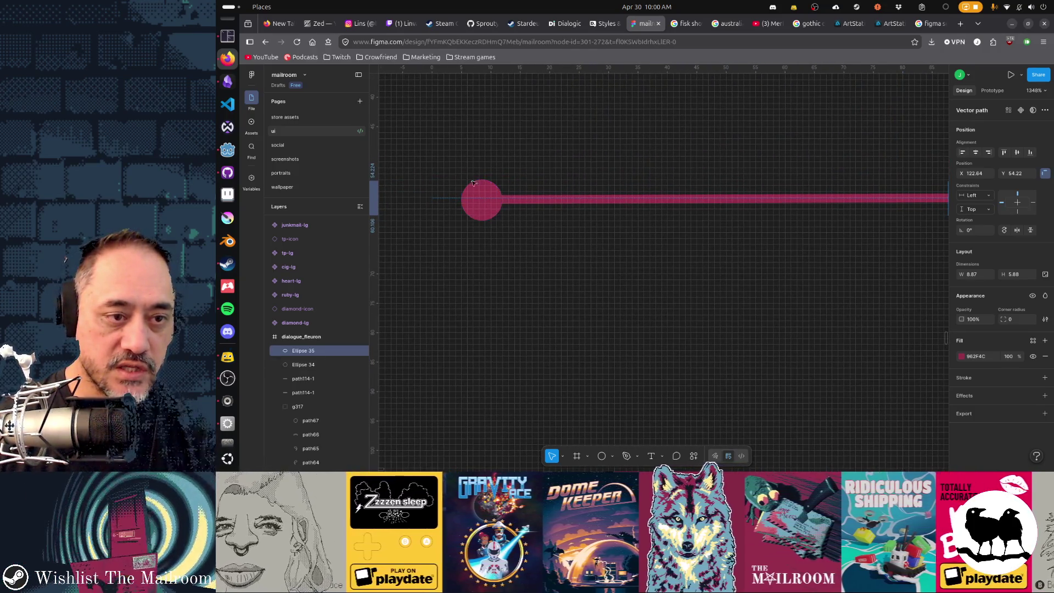
{"action": "left_click", "coordinate": [521, 202]}
{"action": "double_click", "coordinate": [476, 199]}
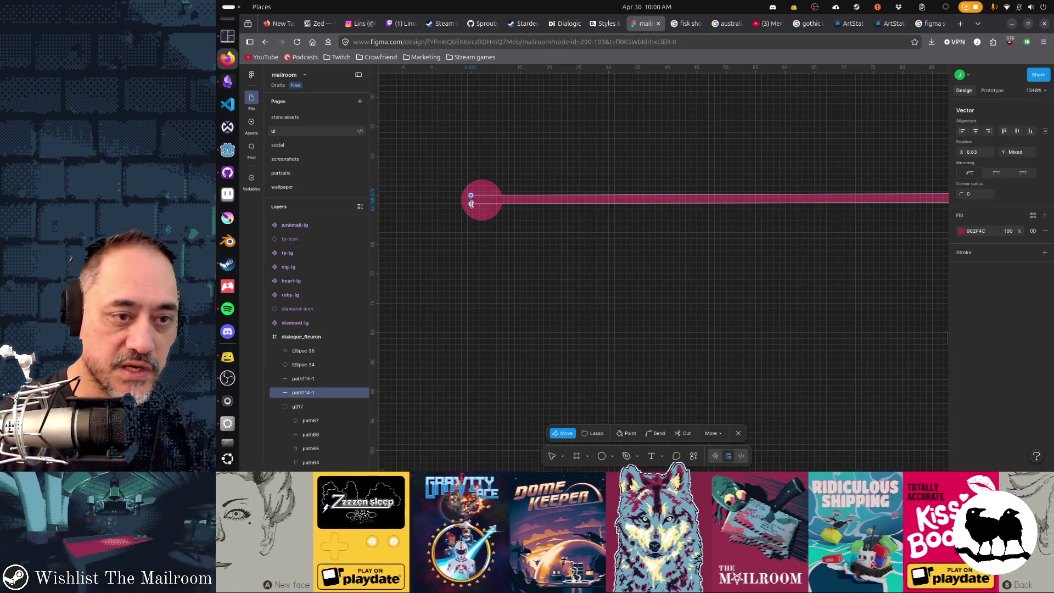
- With pixel-grid snapping on, shift the bar path's left-end points to x 7 and finish editing
{"action": "key", "text": "ctrl"}
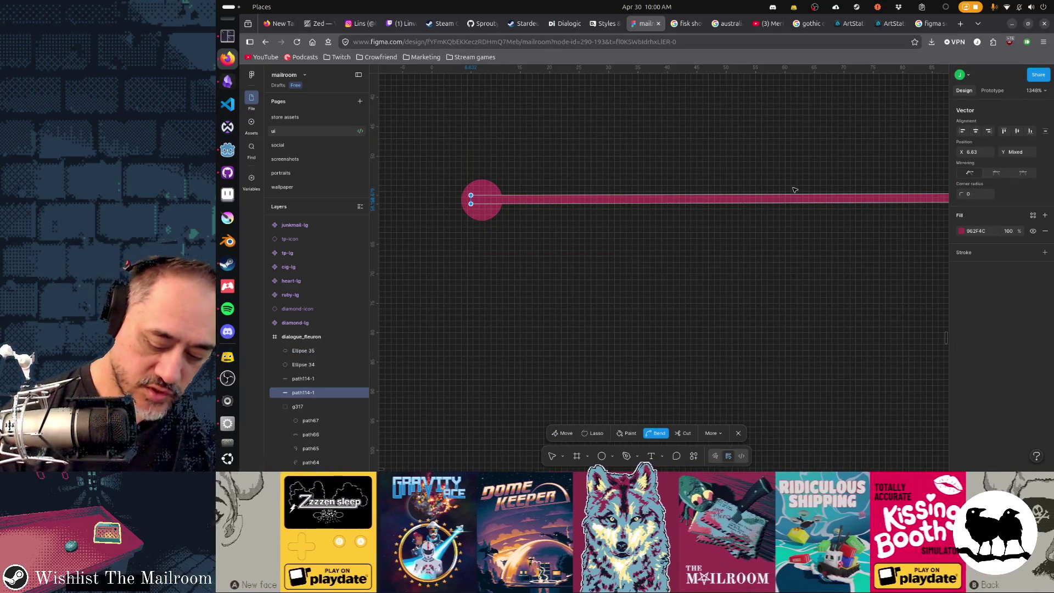
{"action": "key", "text": "ctrl+shift+apostrophe"}
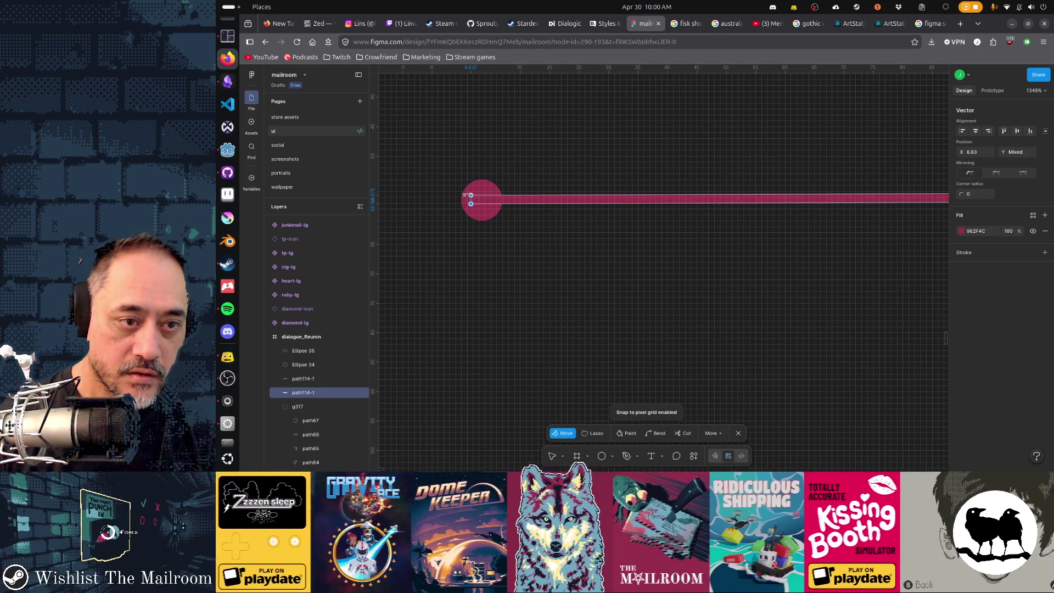
{"action": "left_click_drag", "start_coordinate": [472, 200], "coordinate": [473, 196]}
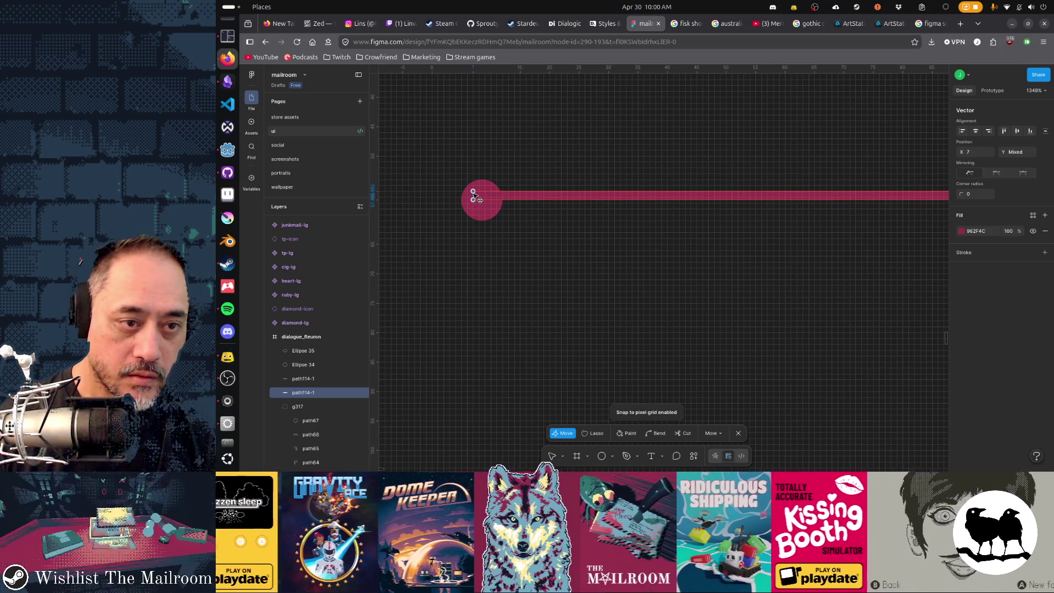
{"action": "scroll", "coordinate": [478, 201], "scroll_direction": "right", "scroll_amount": 5}
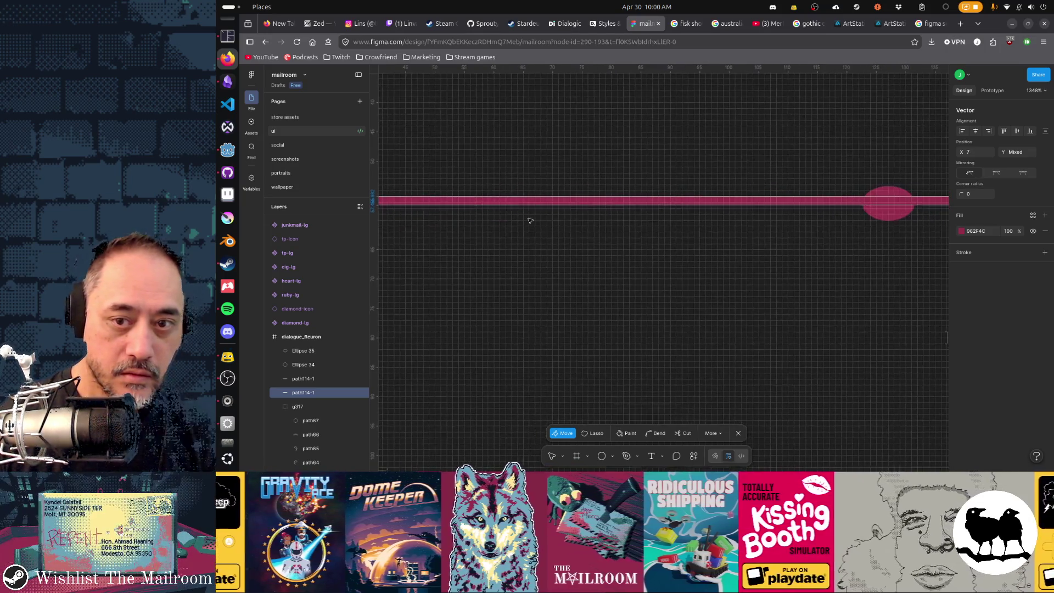
{"action": "scroll", "coordinate": [486, 210], "scroll_direction": "right", "scroll_amount": 5}
{"action": "scroll", "coordinate": [494, 219], "scroll_direction": "right", "scroll_amount": 5}
{"action": "scroll", "coordinate": [495, 220], "scroll_direction": "right", "scroll_amount": 1}
{"action": "scroll", "coordinate": [672, 222], "scroll_direction": "right", "scroll_amount": 5}
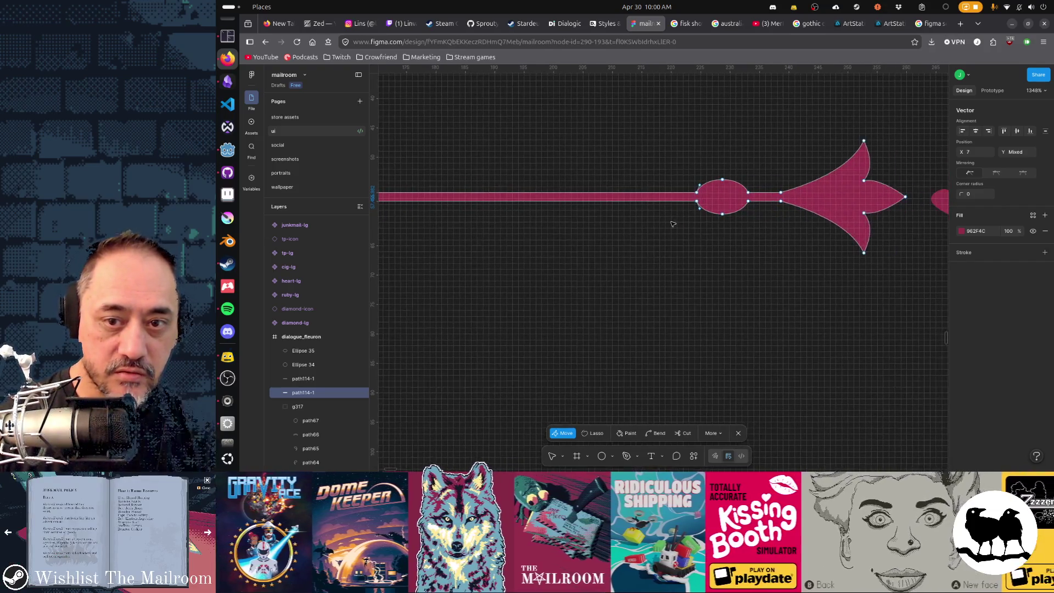
{"action": "scroll", "coordinate": [555, 227], "scroll_direction": "left", "scroll_amount": 5}
{"action": "scroll", "coordinate": [789, 228], "scroll_direction": "left", "scroll_amount": 5}
{"action": "scroll", "coordinate": [829, 235], "scroll_direction": "left", "scroll_amount": 5}
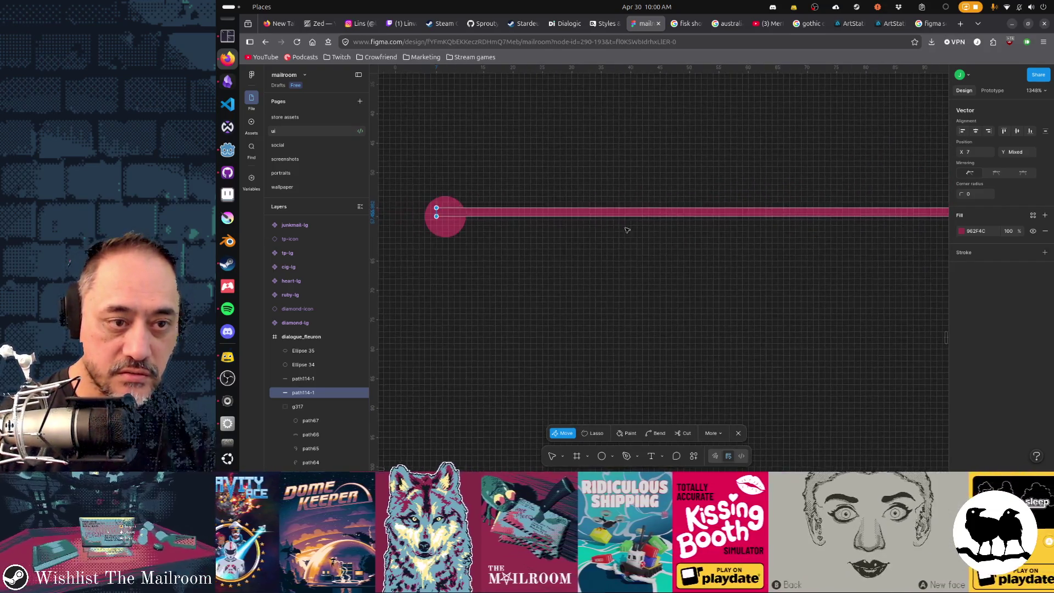
{"action": "scroll", "coordinate": [776, 235], "scroll_direction": "left", "scroll_amount": 3}
{"action": "key", "text": "Escape"}
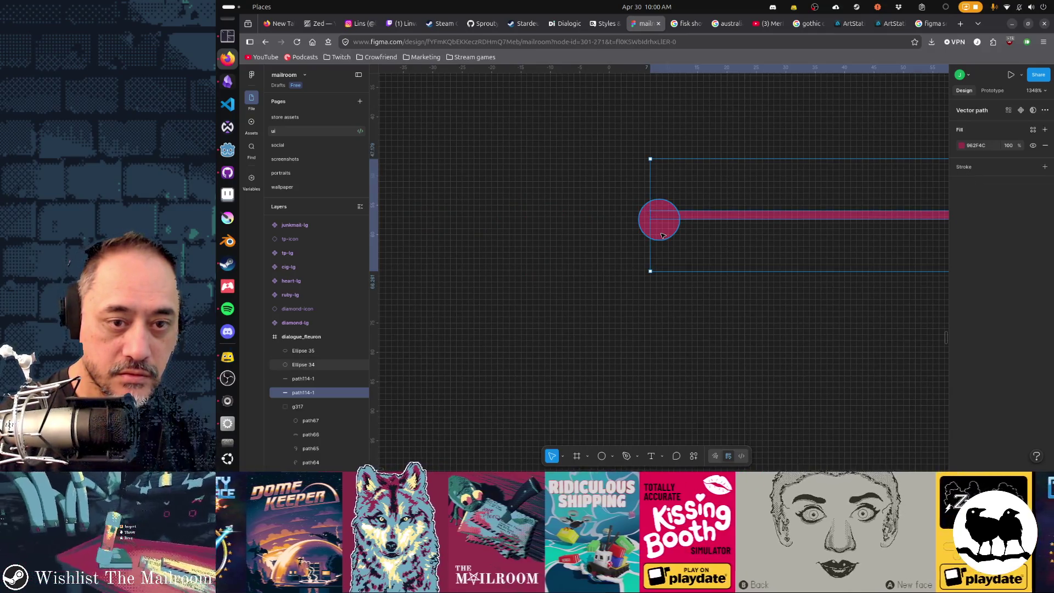
- Raise end cap Ellipse 34 and, with snapping off, align it on the bar near x 4.9, y 53.22
{"action": "left_click", "coordinate": [667, 236]}
{"action": "left_click_drag", "start_coordinate": [667, 236], "coordinate": [661, 222]}
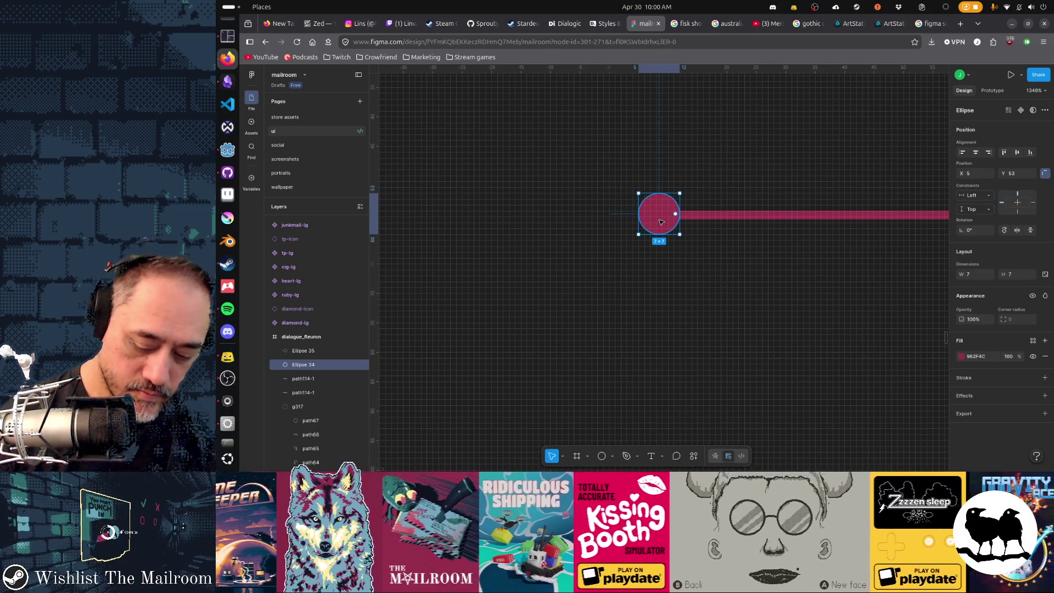
{"action": "key", "text": "ctrl+shift+apostrophe"}
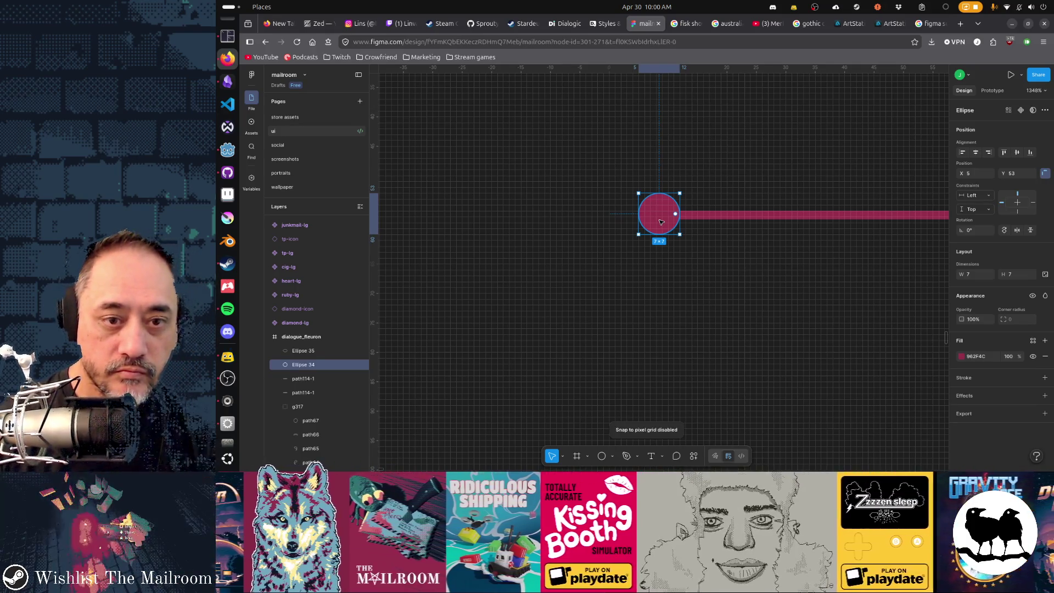
{"action": "scroll", "coordinate": [661, 222], "scroll_direction": "up", "scroll_amount": 2}
{"action": "scroll", "coordinate": [677, 228], "scroll_direction": "up", "scroll_amount": 1}
{"action": "scroll", "coordinate": [679, 236], "scroll_direction": "down", "scroll_amount": 4}
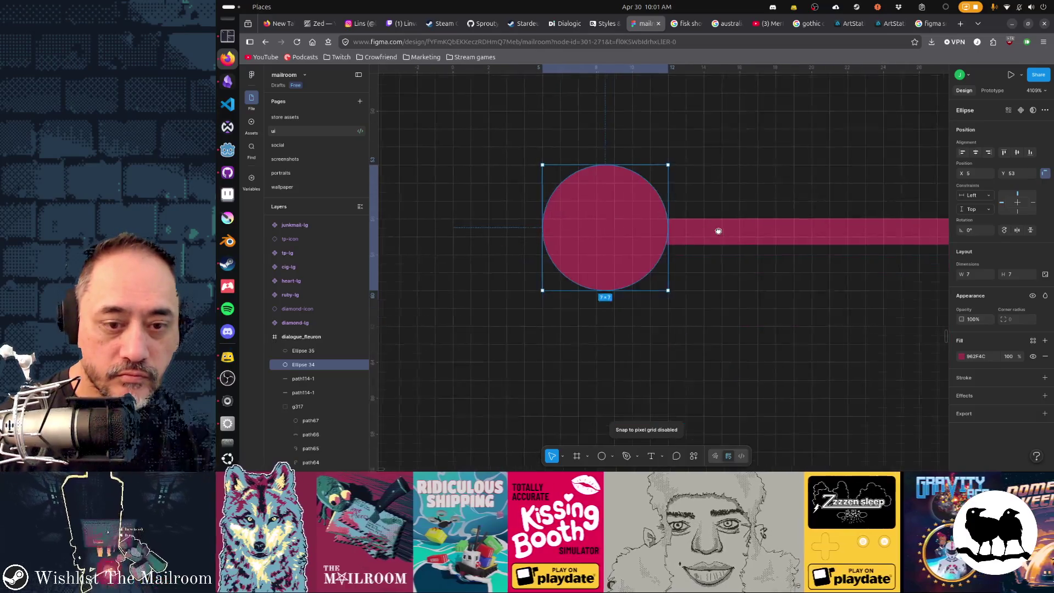
{"action": "scroll", "coordinate": [614, 238], "scroll_direction": "down", "scroll_amount": 1}
{"action": "left_click_drag", "start_coordinate": [604, 241], "coordinate": [599, 247]}
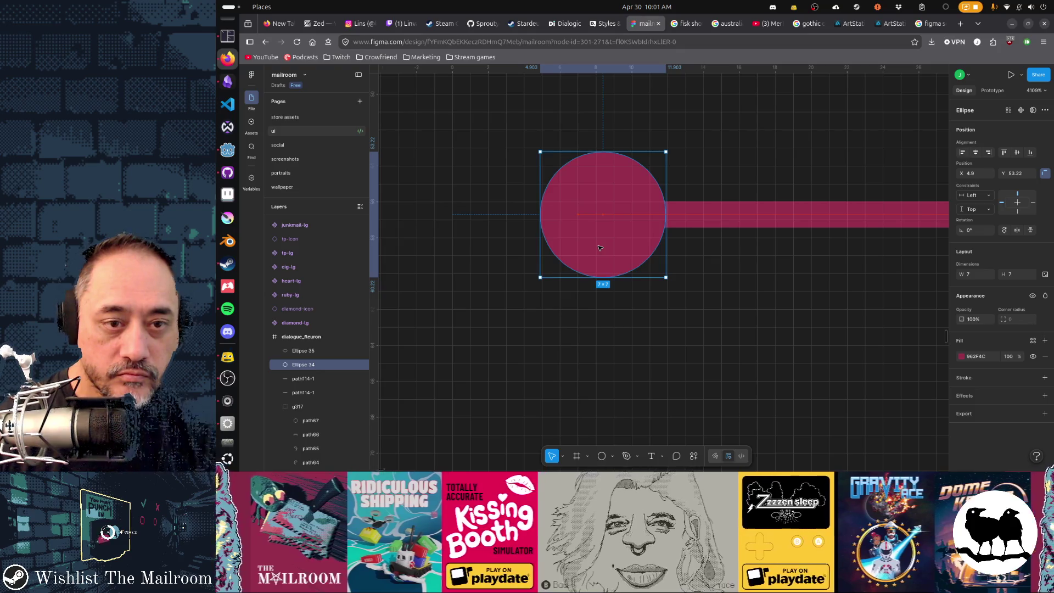
{"action": "scroll", "coordinate": [766, 264], "scroll_direction": "right", "scroll_amount": 5}
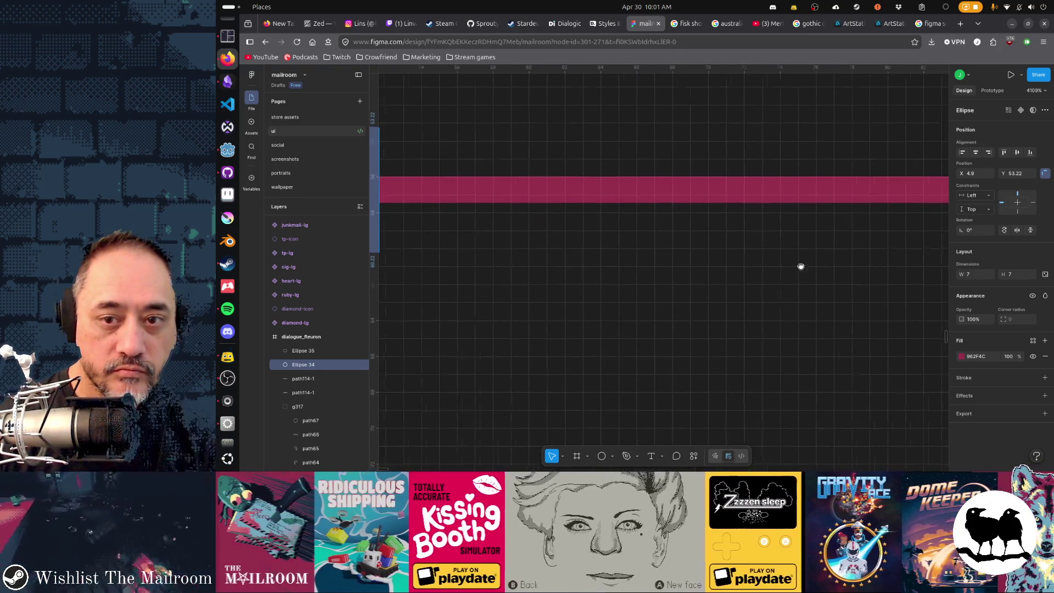
{"action": "scroll", "coordinate": [580, 271], "scroll_direction": "left", "scroll_amount": 5}
{"action": "left_click", "coordinate": [686, 237]}
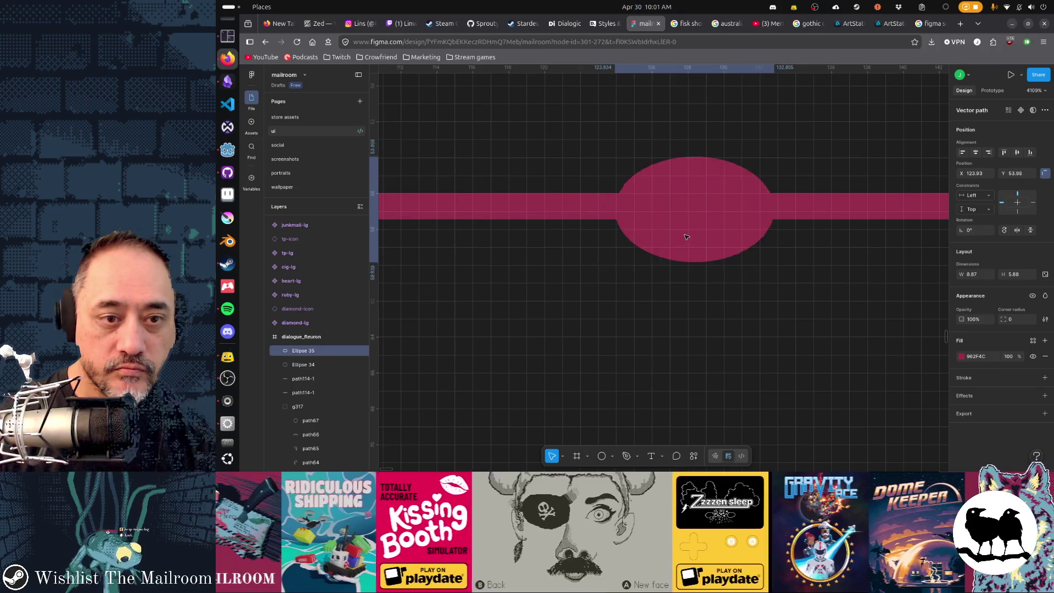
{"action": "scroll", "coordinate": [692, 242], "scroll_direction": "down", "scroll_amount": 5}
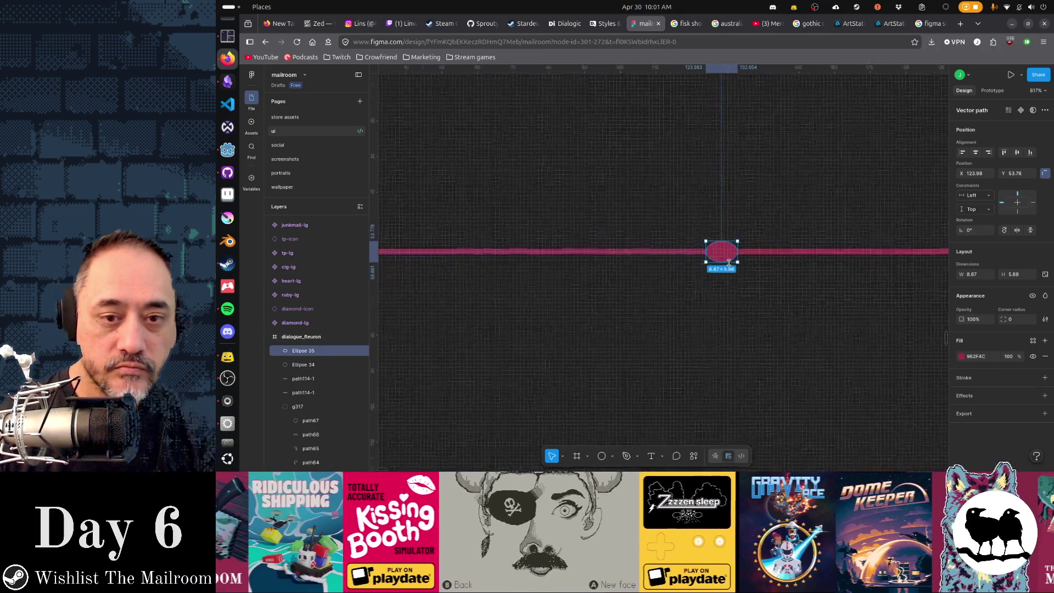
{"action": "scroll", "coordinate": [720, 260], "scroll_direction": "down", "scroll_amount": 3}
- Move Ellipse 35 beside the end cap and duplicate an oval further along the bar
{"action": "left_click", "coordinate": [759, 291]}
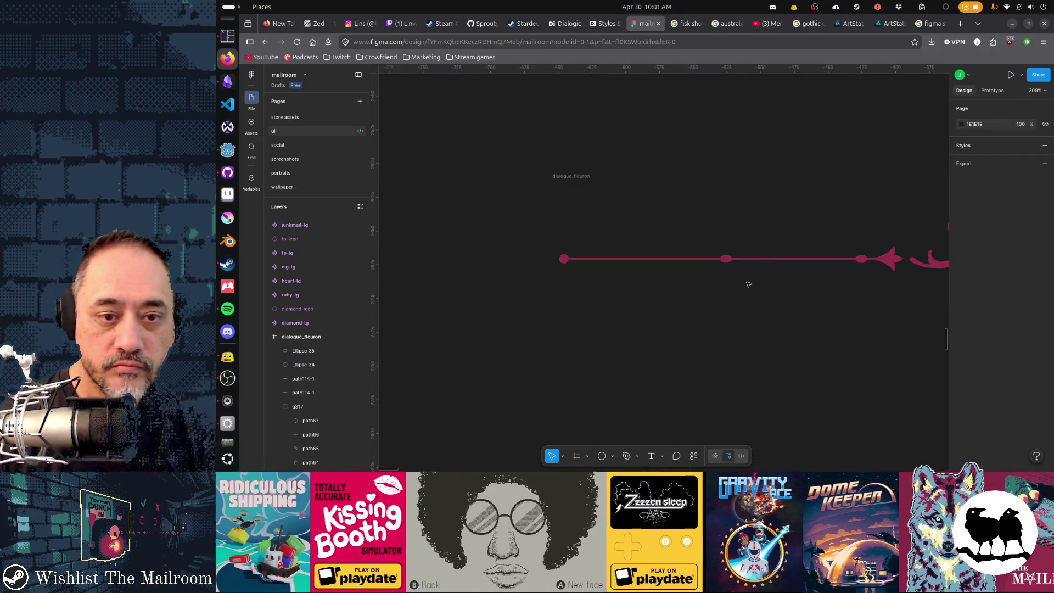
{"action": "scroll", "coordinate": [748, 284], "scroll_direction": "up", "scroll_amount": 3}
{"action": "scroll", "coordinate": [748, 285], "scroll_direction": "up", "scroll_amount": 2}
{"action": "left_click", "coordinate": [699, 228]}
{"action": "scroll", "coordinate": [866, 279], "scroll_direction": "left", "scroll_amount": 3}
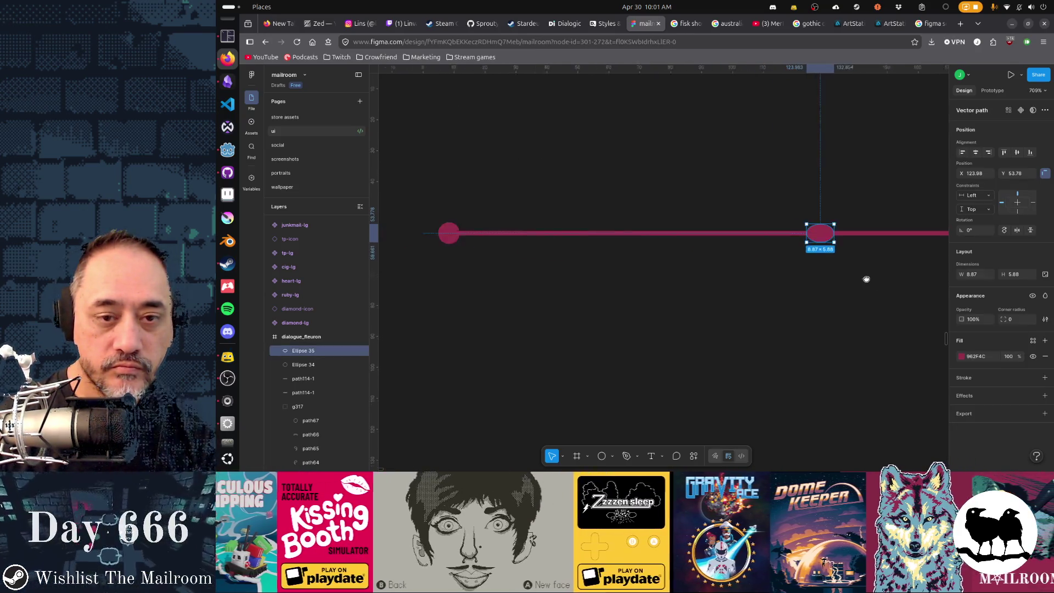
{"action": "scroll", "coordinate": [866, 279], "scroll_direction": "up", "scroll_amount": 1}
{"action": "key", "text": "shift+Left"}
{"action": "key", "text": "shift+Left"}
{"action": "key", "text": "shift+Left"}
{"action": "key", "text": "shift+Left"}
{"action": "key", "text": "shift+Left"}
{"action": "key", "text": "shift+Left"}
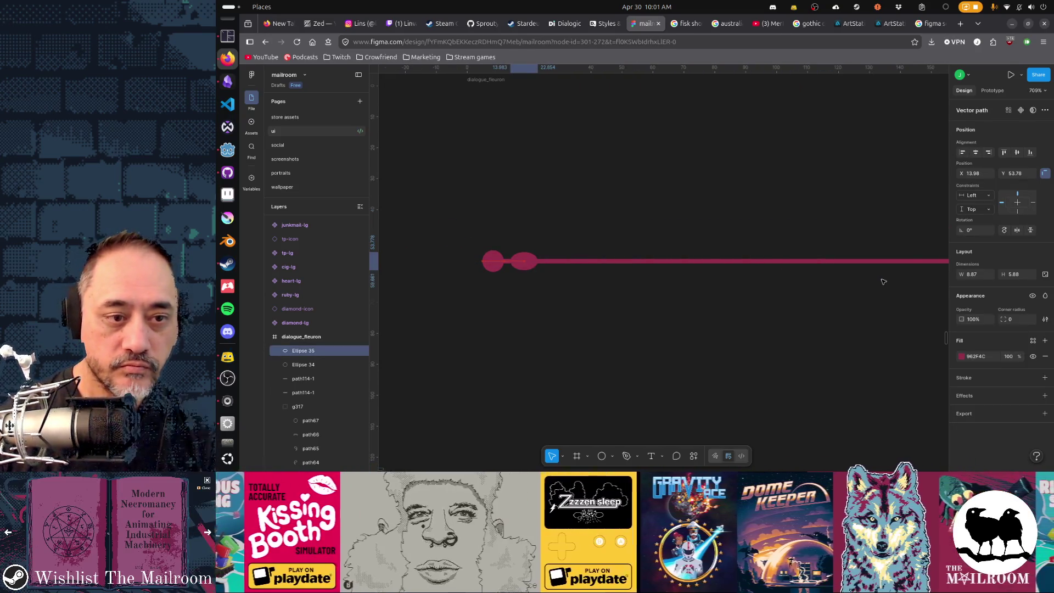
{"action": "key", "text": "Left"}
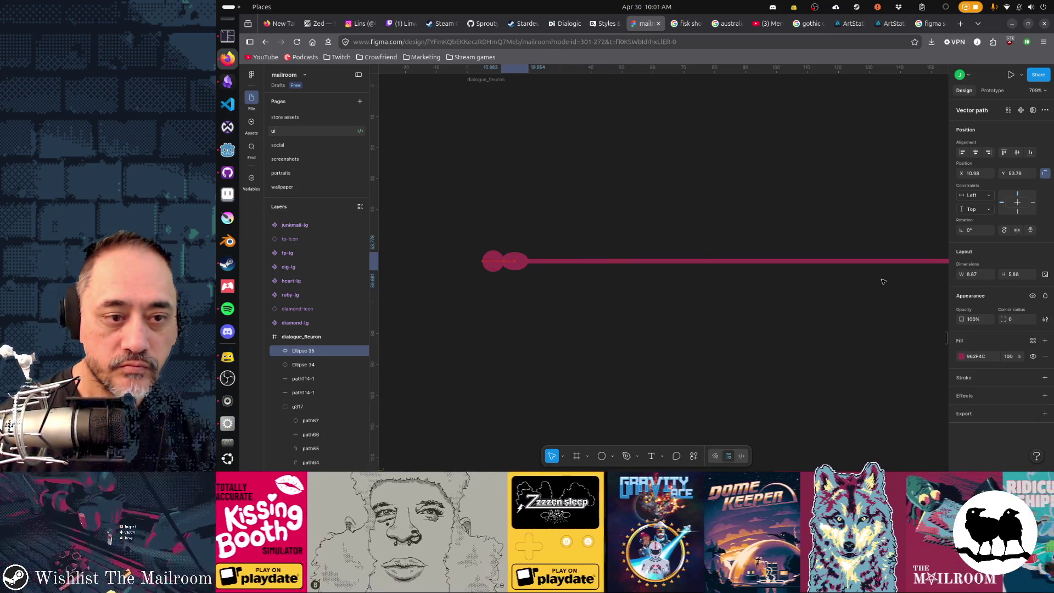
{"action": "key", "text": "Right"}
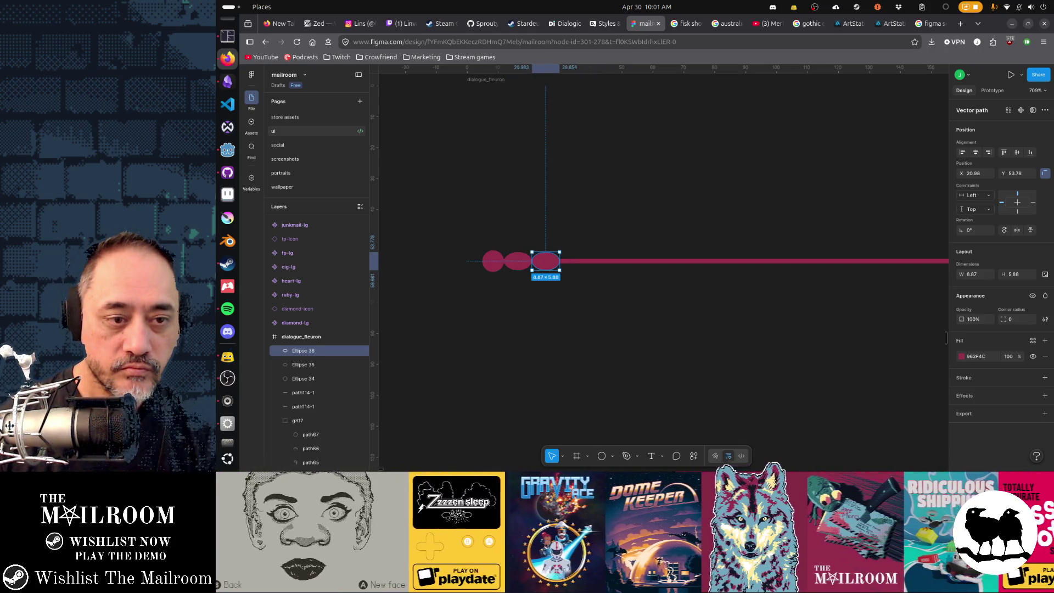
{"action": "key", "text": "ctrl+d"}
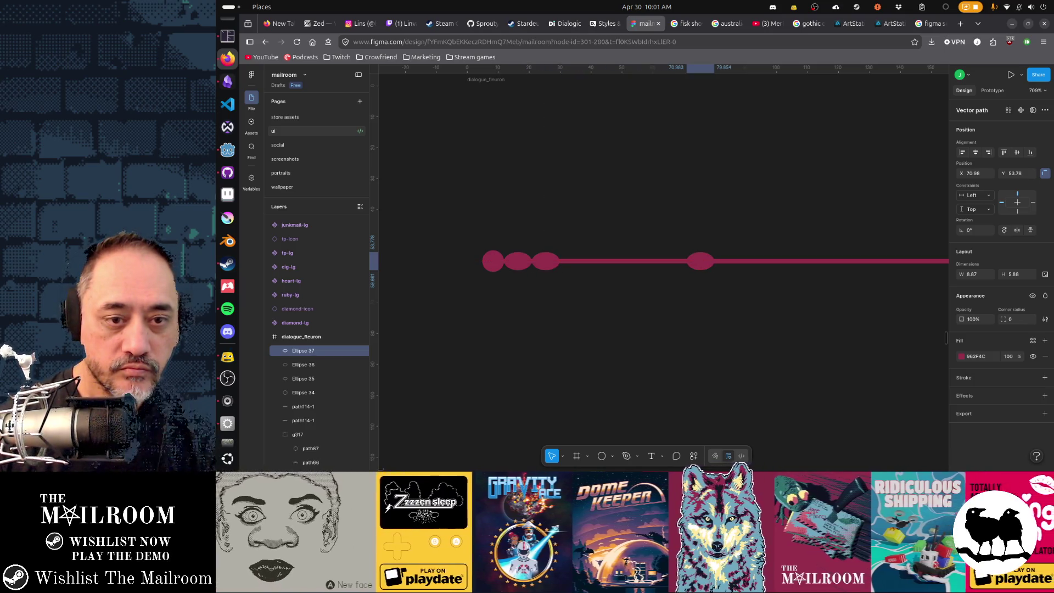
{"action": "left_click", "coordinate": [897, 302]}
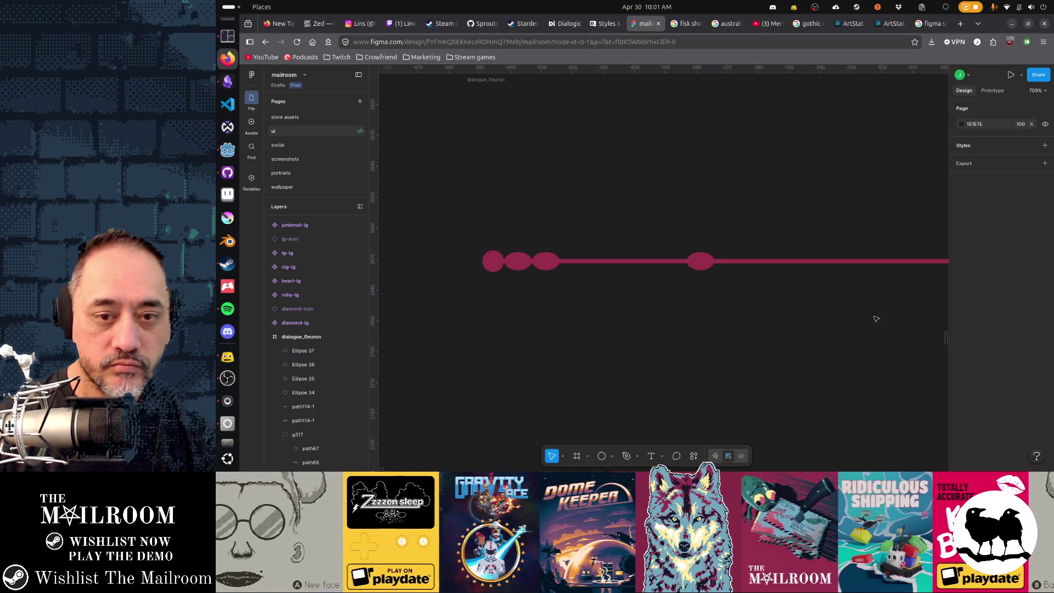
{"action": "scroll", "coordinate": [876, 314], "scroll_direction": "down", "scroll_amount": 5}
{"action": "scroll", "coordinate": [823, 318], "scroll_direction": "up", "scroll_amount": 2}
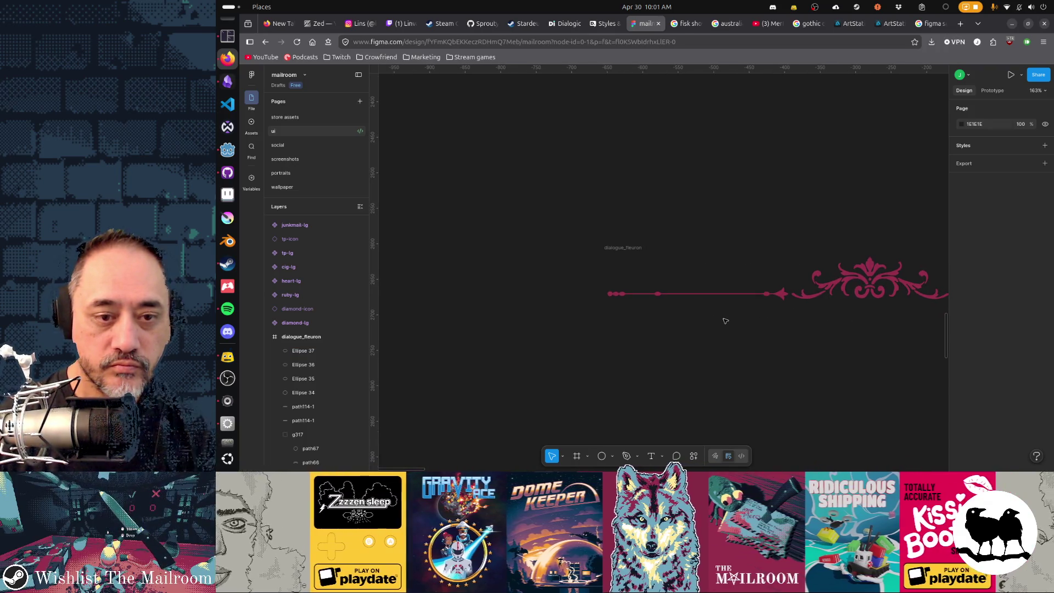
{"action": "scroll", "coordinate": [742, 333], "scroll_direction": "right", "scroll_amount": 3}
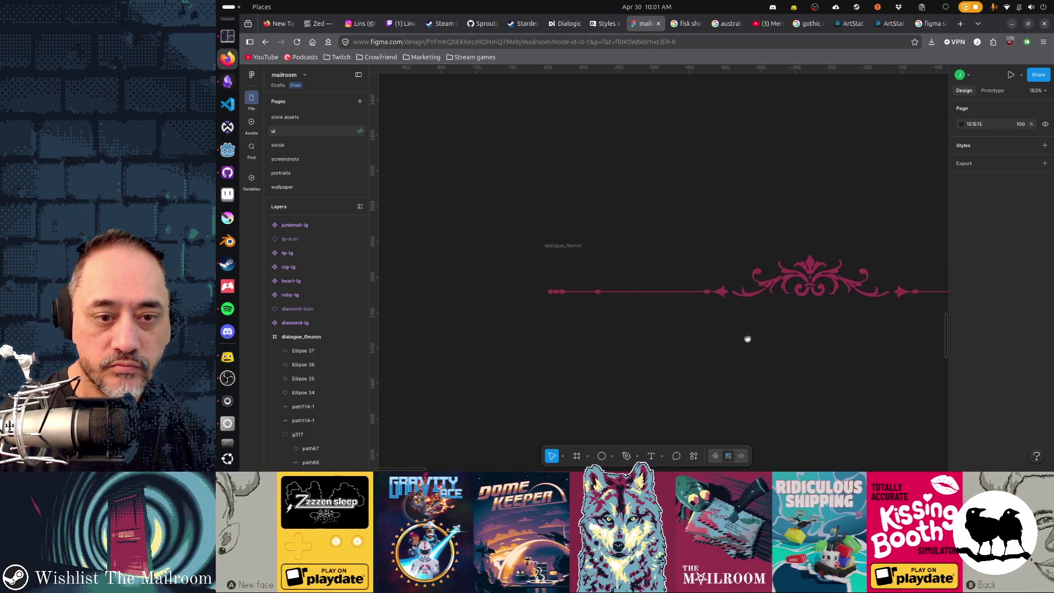
- Shift the lone oval right to about x 121 and marquee-select the fleuron's left arm
{"action": "left_click", "coordinate": [583, 289]}
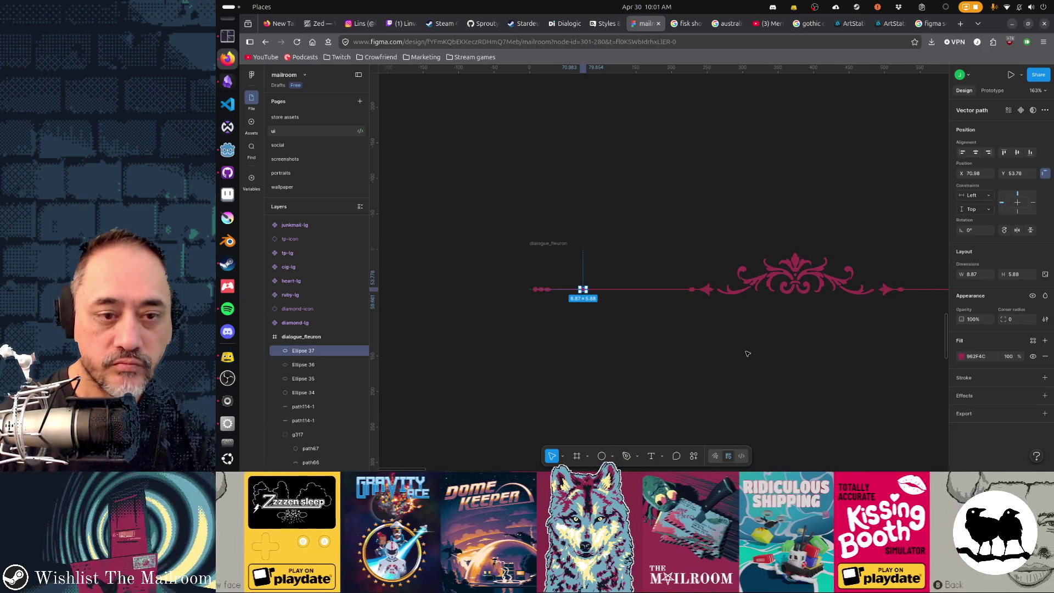
{"action": "key", "text": "shift+Right"}
{"action": "key", "text": "shift+Right"}
{"action": "key", "text": "shift+Right"}
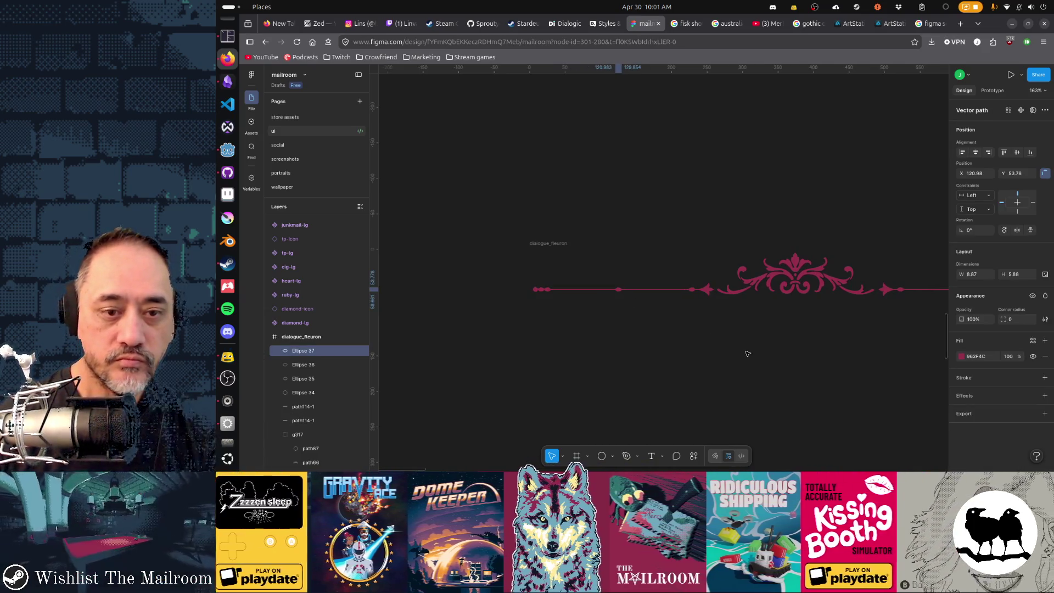
{"action": "left_click_drag", "start_coordinate": [513, 271], "coordinate": [717, 325]}
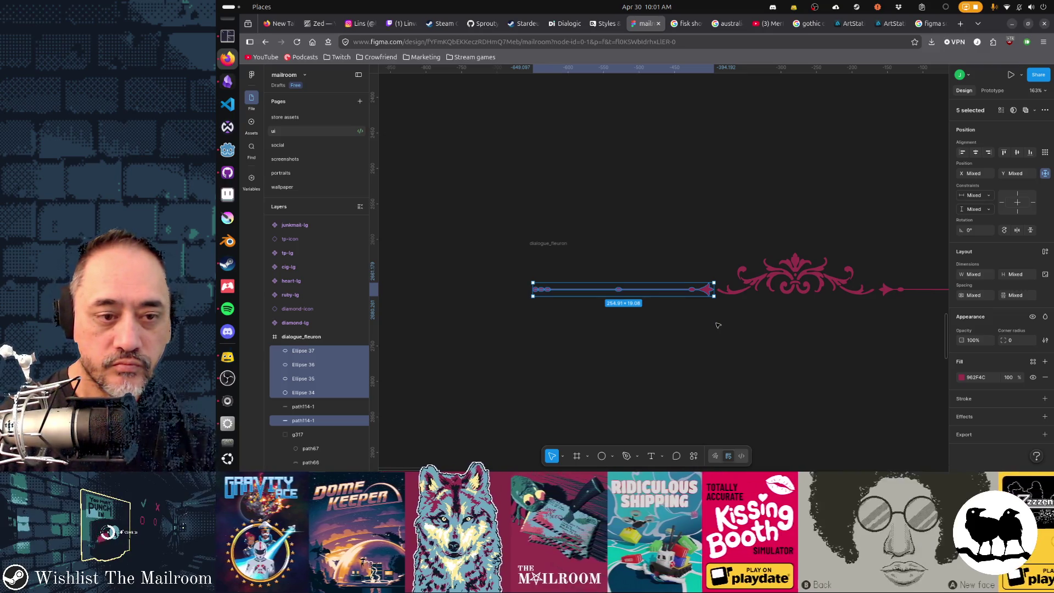
{"action": "scroll", "coordinate": [640, 311], "scroll_direction": "right", "scroll_amount": 5}
- Replace the plain right bar with a mirrored copy of the decorated left arm
{"action": "left_click", "coordinate": [692, 295]}
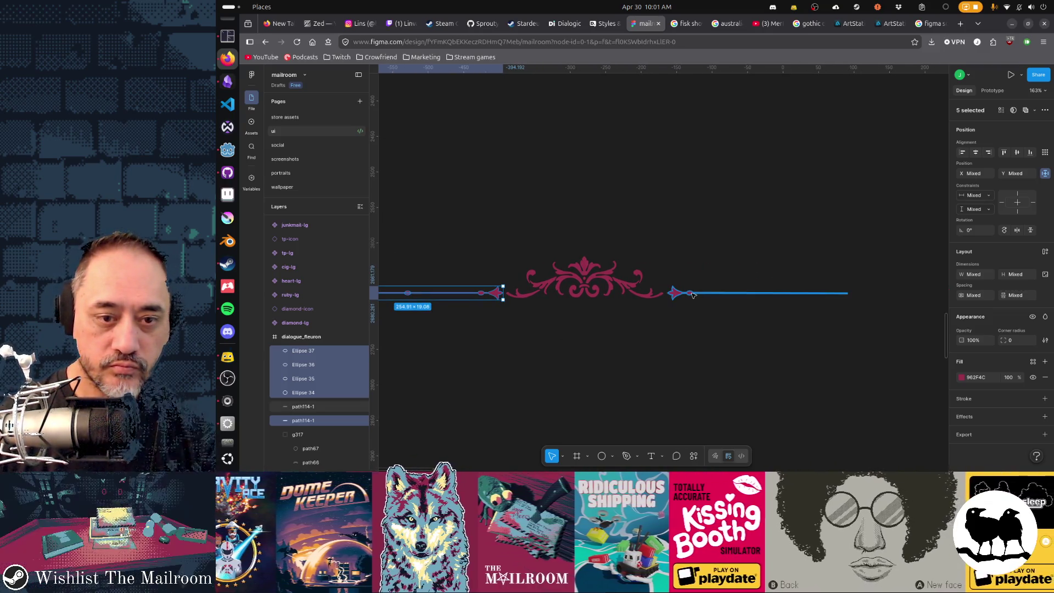
{"action": "key", "text": "Delete"}
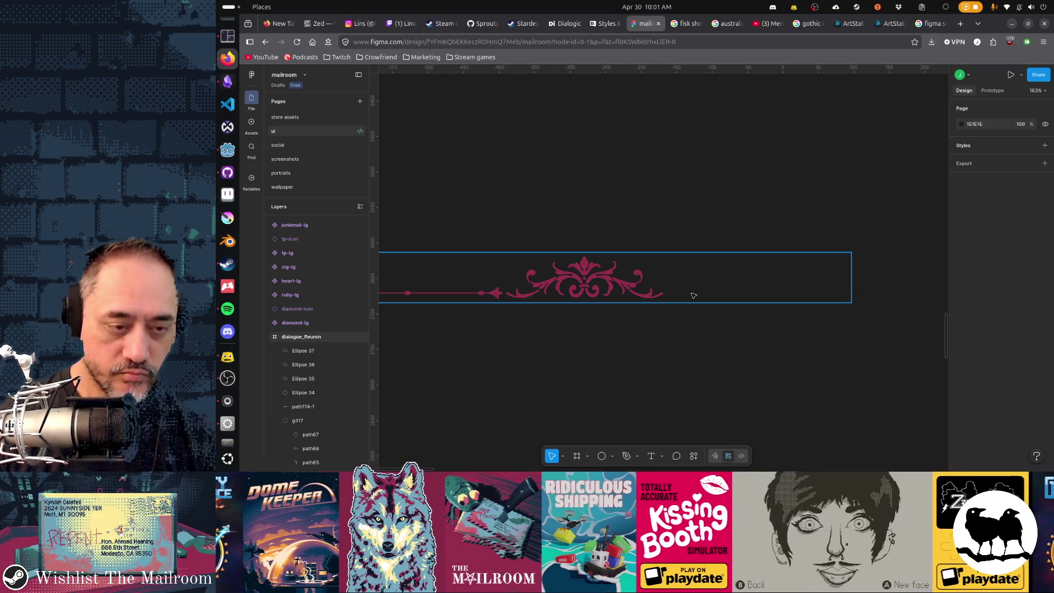
{"action": "key", "text": "ctrl+v"}
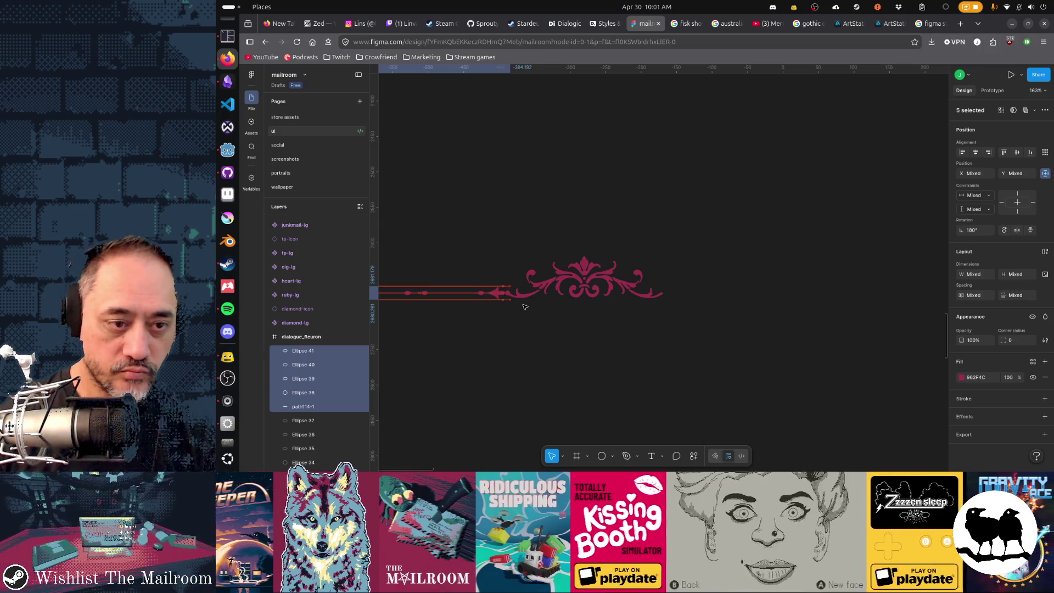
{"action": "key", "text": "shift+Right"}
{"action": "key", "text": "shift+Right"}
{"action": "key", "text": "shift+Right"}
{"action": "key", "text": "shift+Right"}
{"action": "key", "text": "shift+Right"}
{"action": "key", "text": "shift+Right"}
{"action": "key", "text": "shift+Right"}
{"action": "key", "text": "shift+Right"}
{"action": "key", "text": "shift+Right"}
{"action": "key", "text": "shift+Right"}
{"action": "key", "text": "shift+Right"}
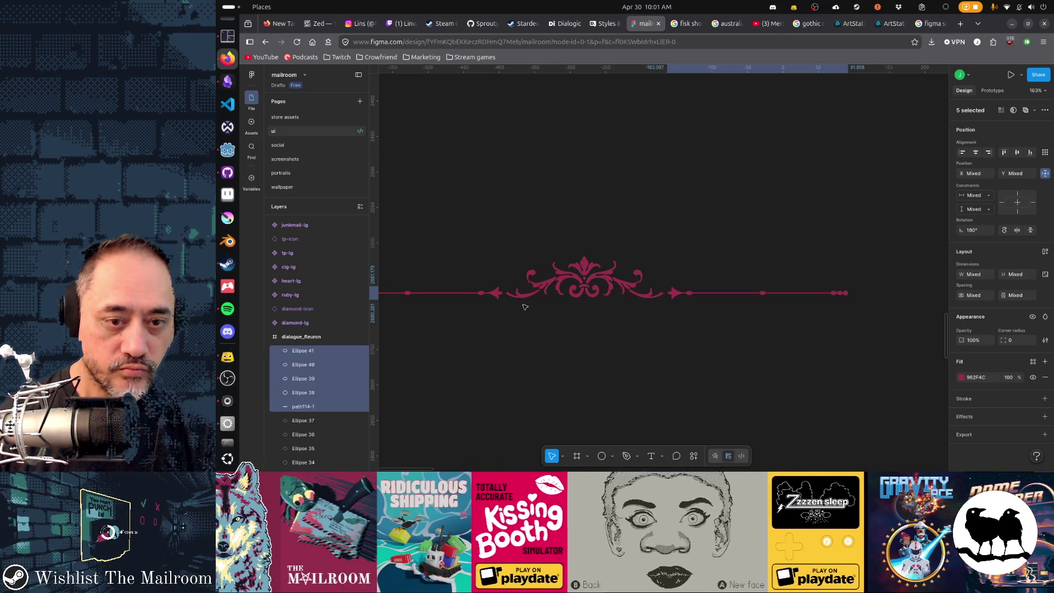
{"action": "left_click", "coordinate": [524, 307]}
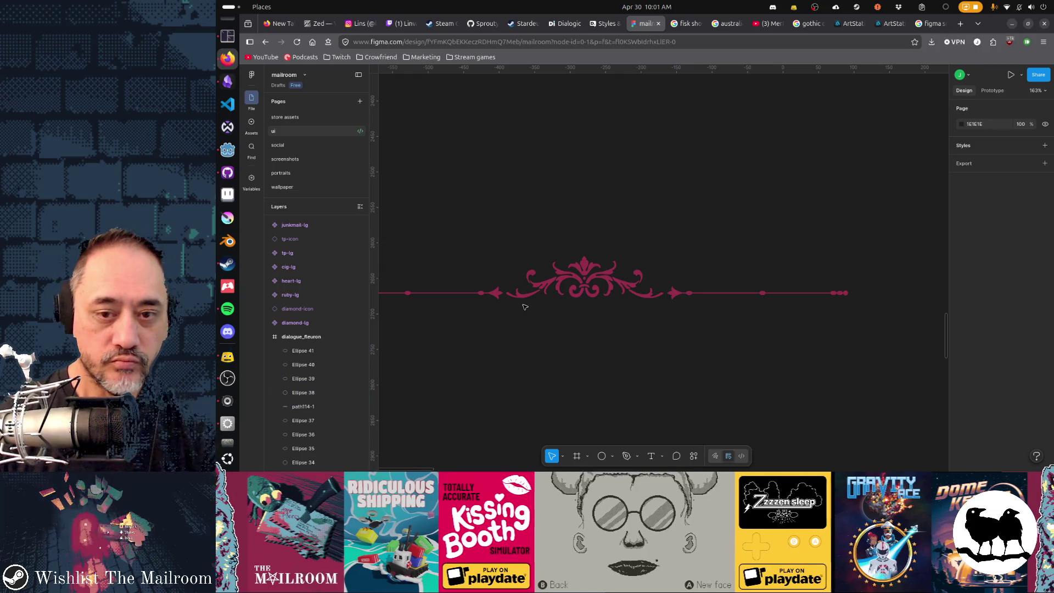
{"action": "scroll", "coordinate": [527, 353], "scroll_direction": "left", "scroll_amount": 3}
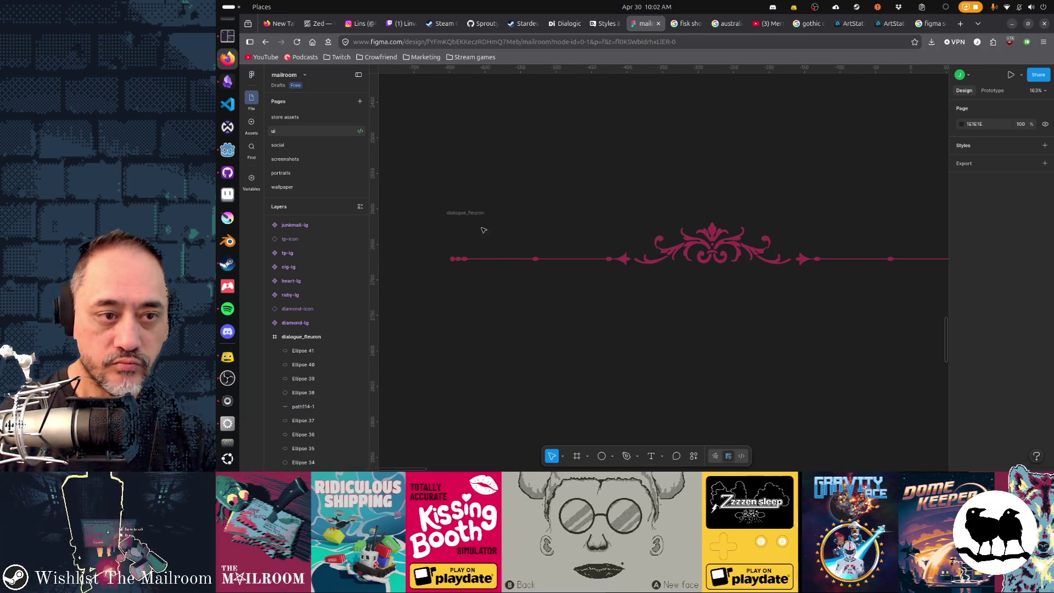
- Export the dialogue_fleuron frame as PNG and switch back to the Godot editor
{"action": "left_click", "coordinate": [466, 213]}
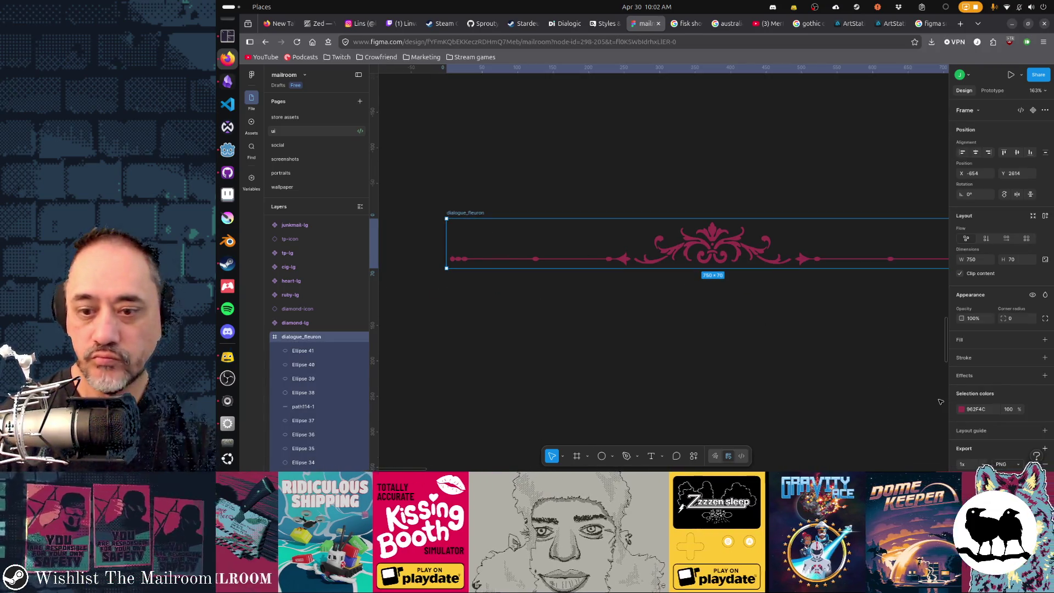
{"action": "left_click", "coordinate": [1003, 424]}
{"action": "key", "text": "alt+Tab"}
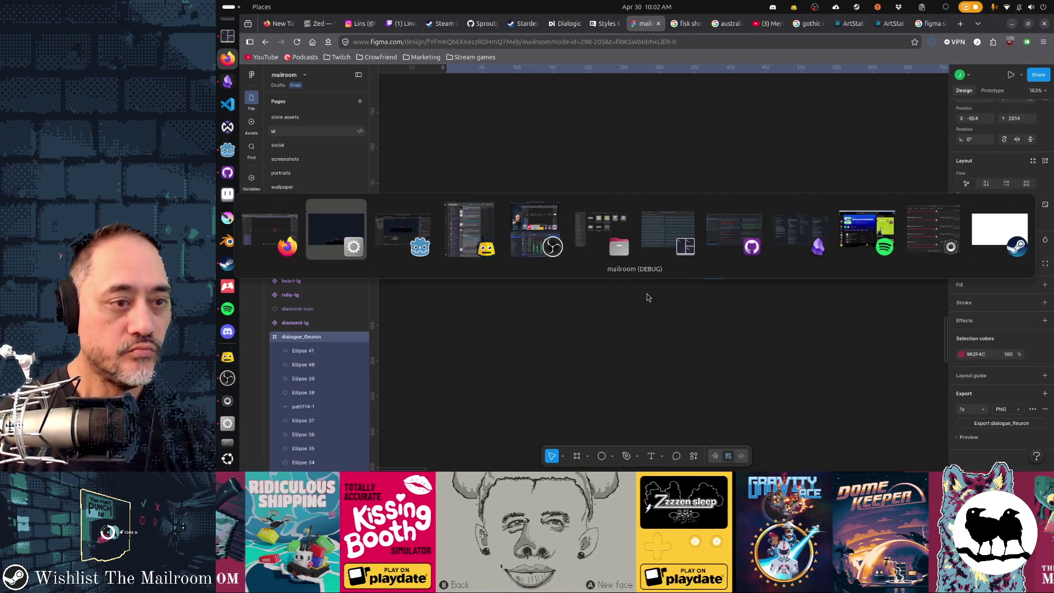
{"action": "key", "text": "alt+Tab"}
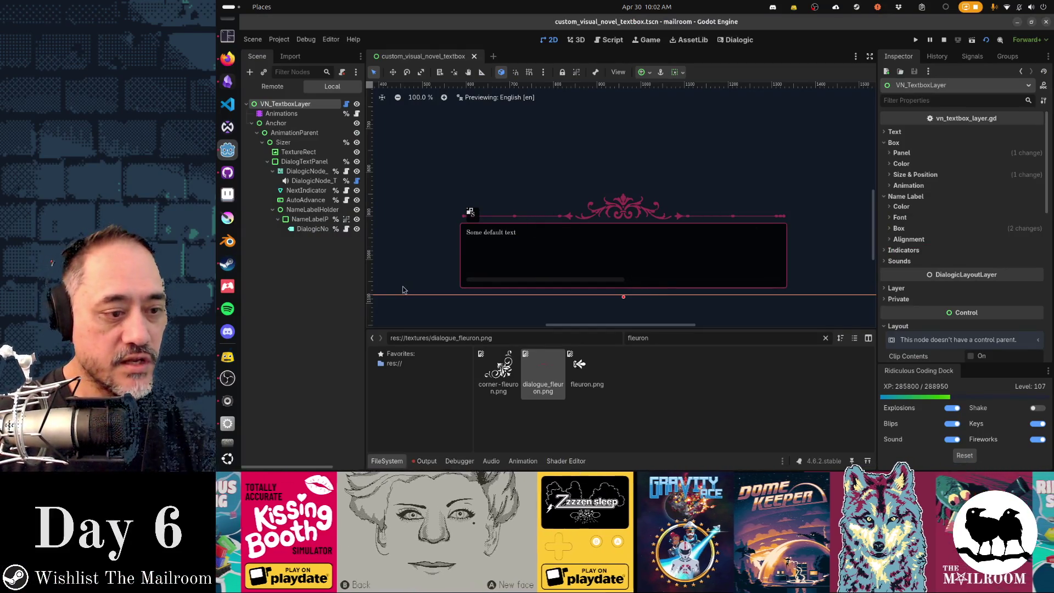
- Run the project to see the dialogue box topped by the updated fleuron
{"action": "left_click", "coordinate": [228, 425]}
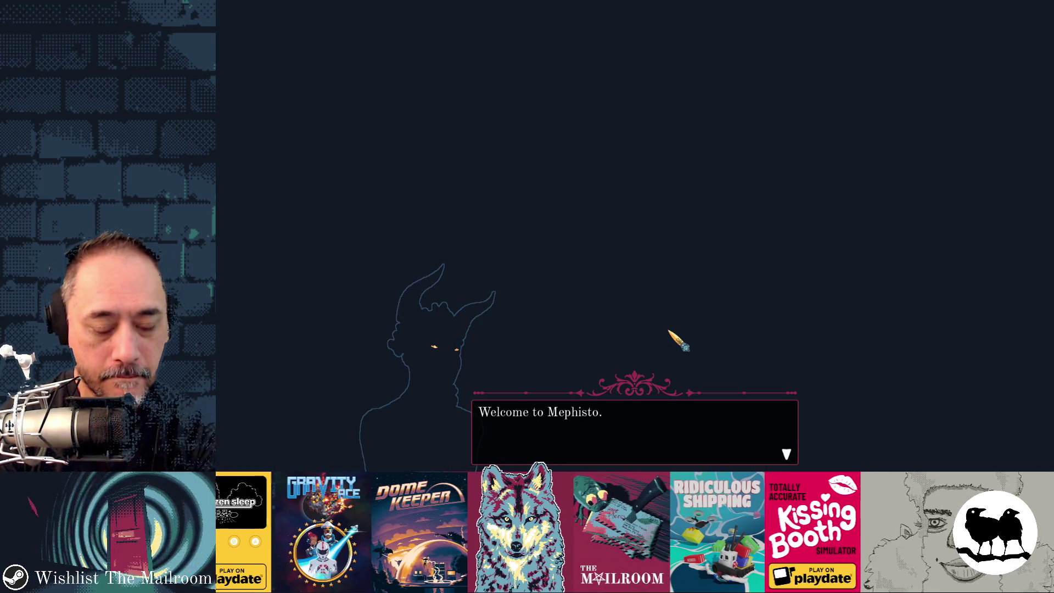
- Click through the dialogue lines, quit the game and relaunch the project with F5
{"action": "left_click", "coordinate": [668, 330]}
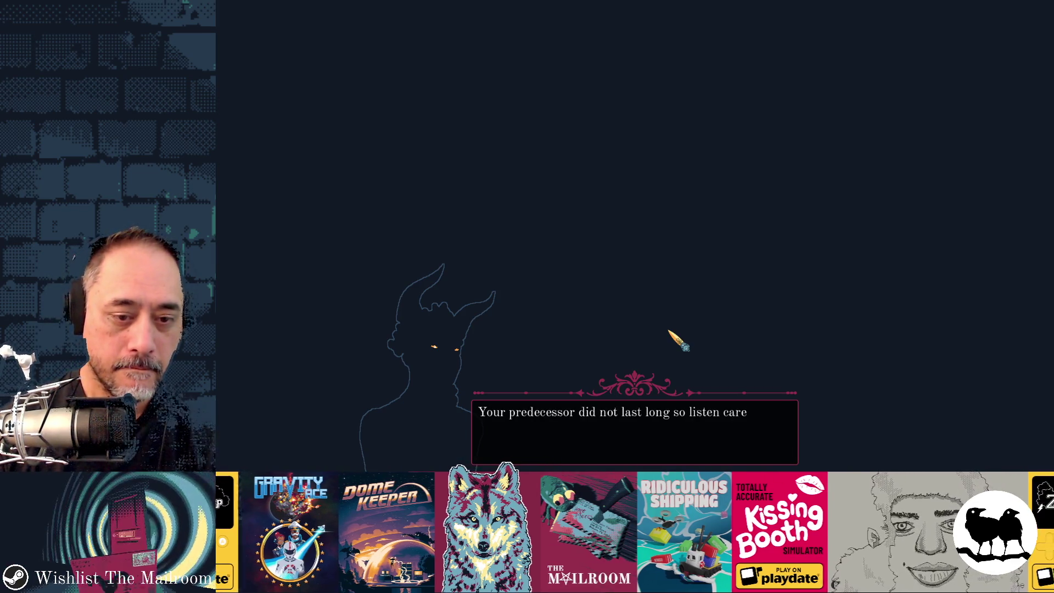
{"action": "left_click", "coordinate": [668, 330]}
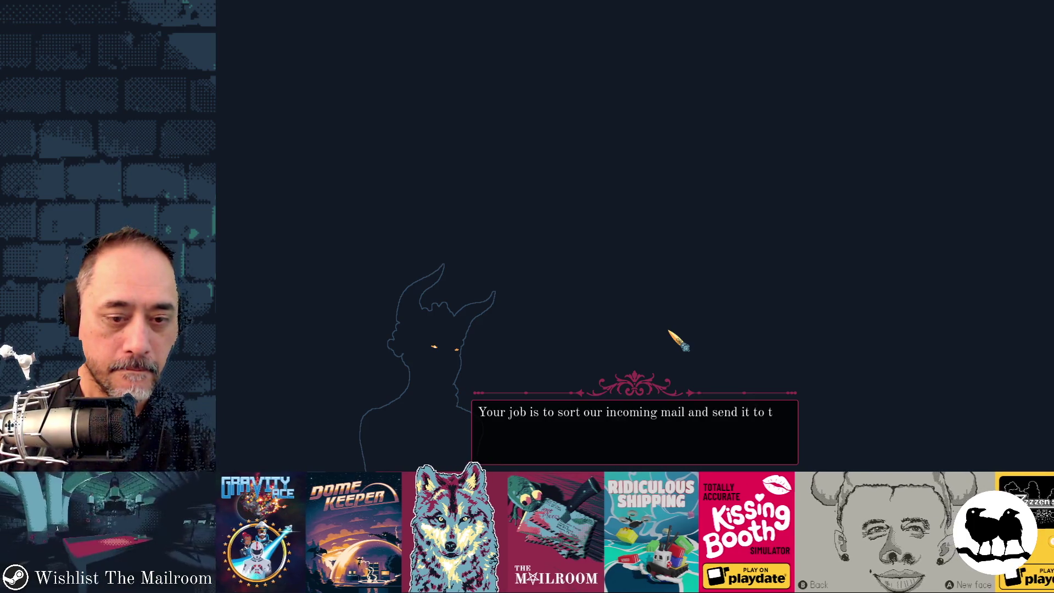
{"action": "left_click", "coordinate": [669, 331]}
{"action": "key", "text": "Escape"}
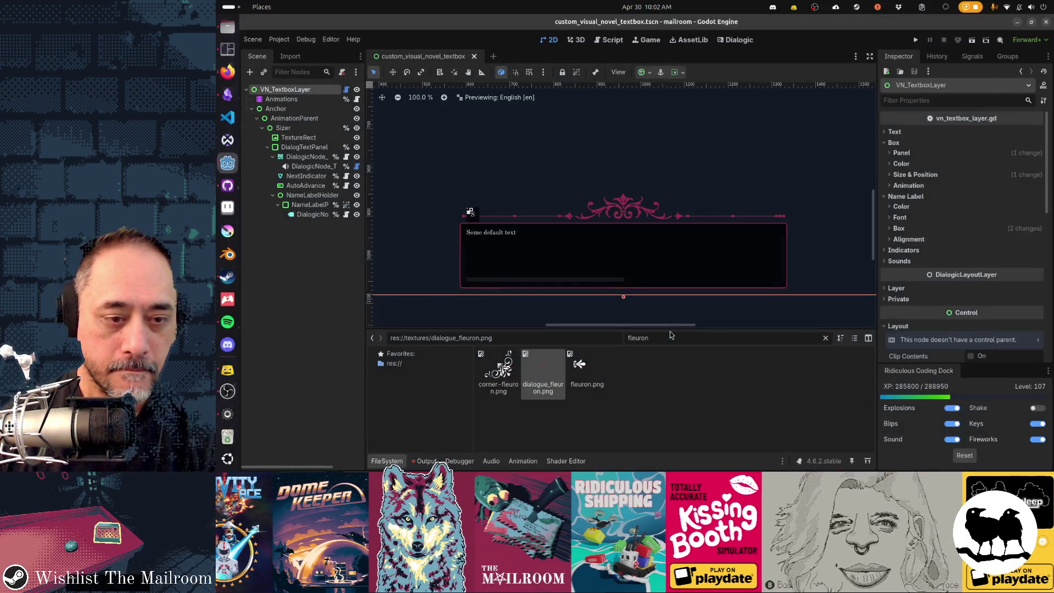
{"action": "key", "text": "F5"}
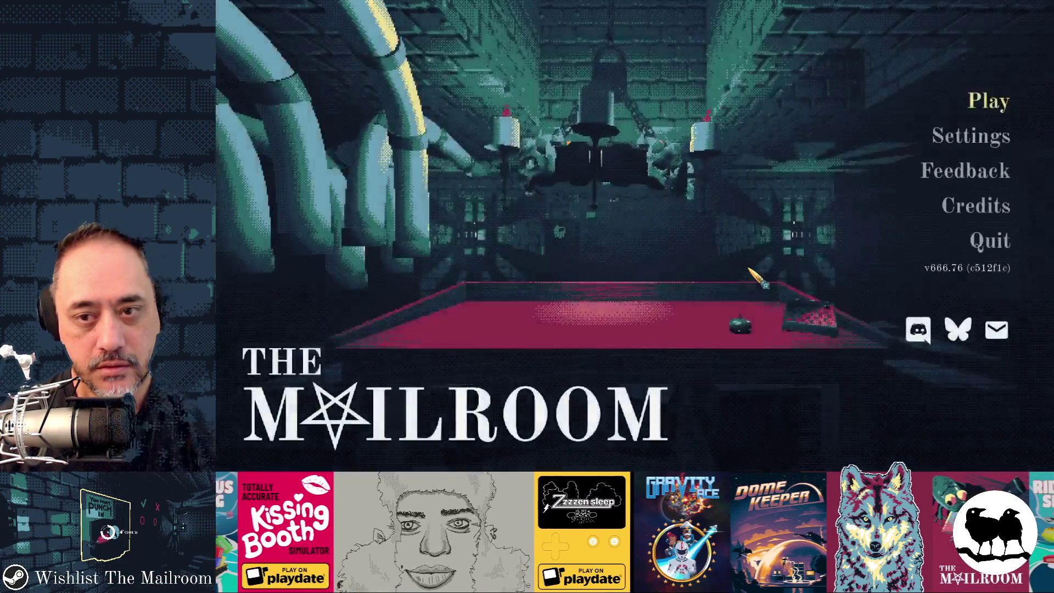
- Start day 1 from the testing menu, open the gate and pass through the B door
{"action": "key", "text": "Return"}
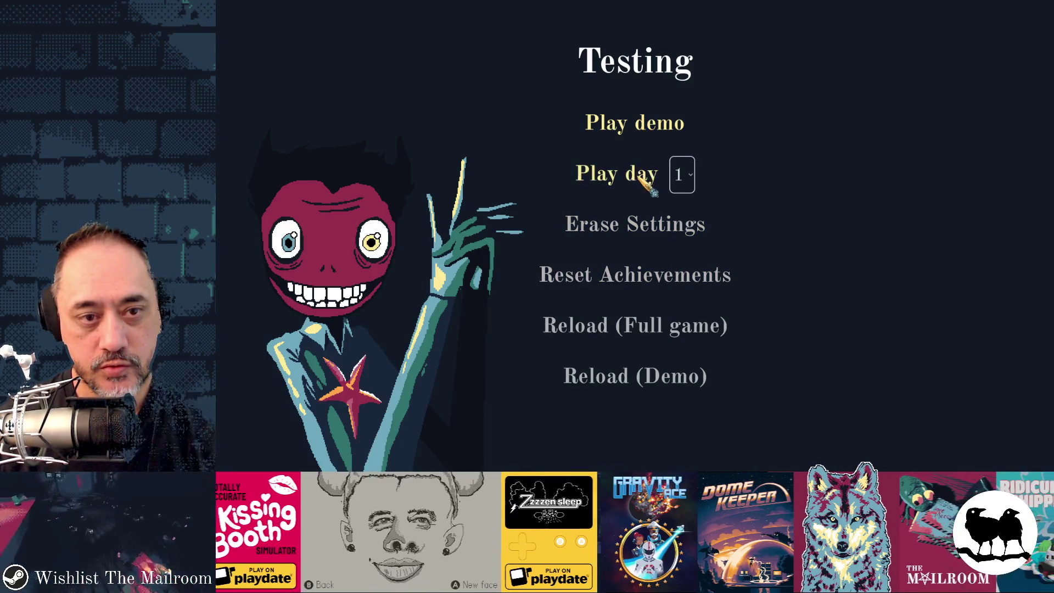
{"action": "left_click", "coordinate": [634, 176]}
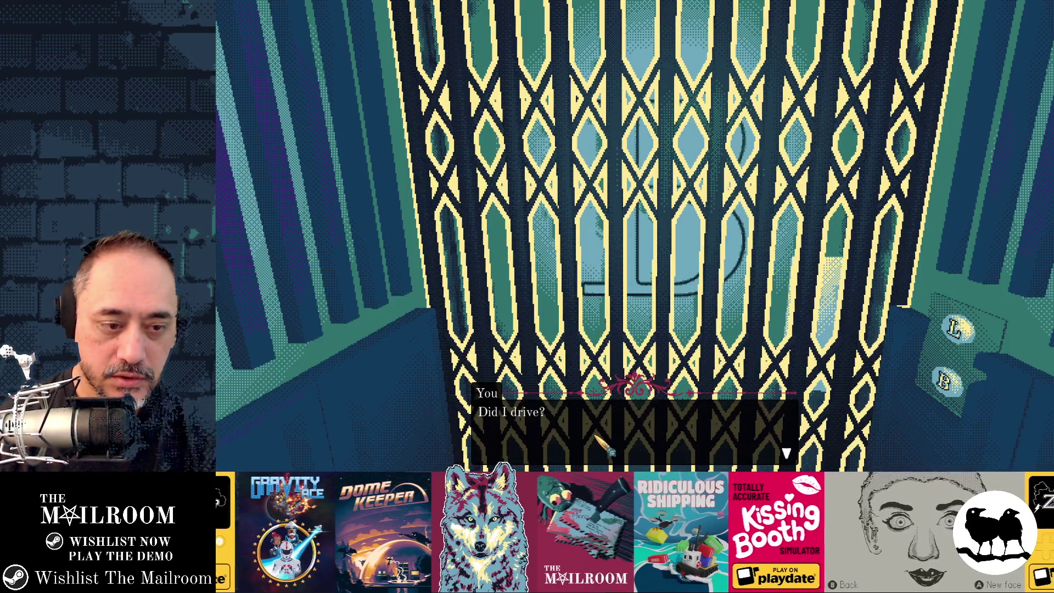
{"action": "left_click", "coordinate": [634, 237]}
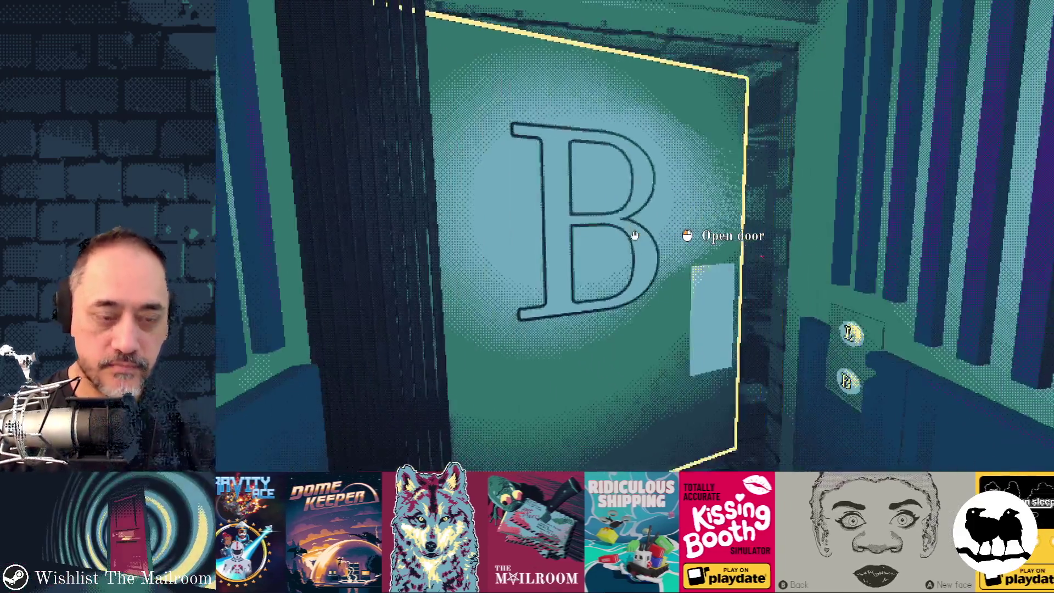
{"action": "left_click", "coordinate": [634, 237]}
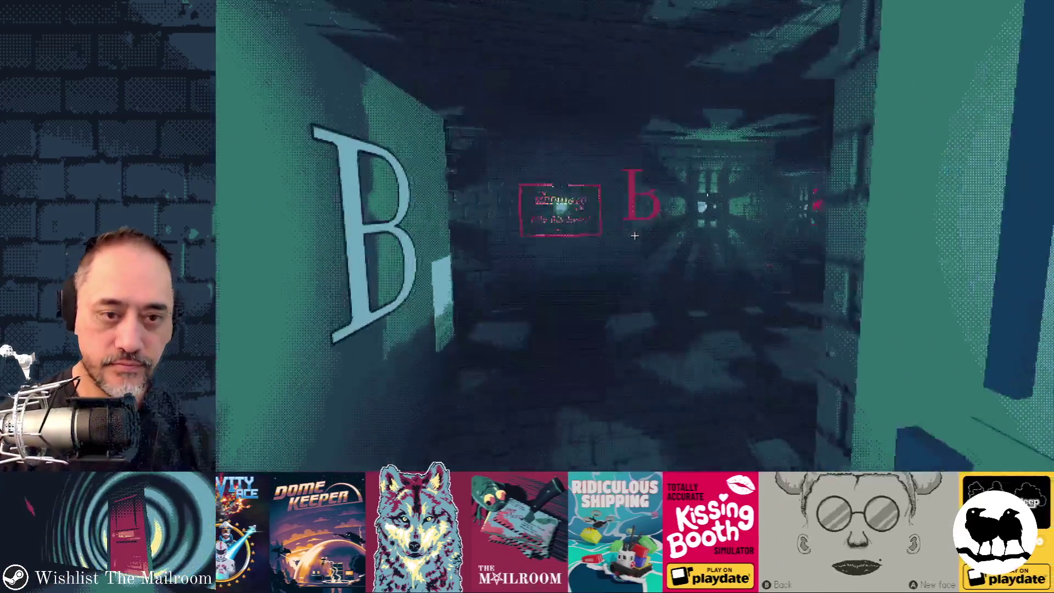
- Walk the corridor to the mail table and answer the intercom for Mephisto's welcome line
{"action": "key", "text": "w"}
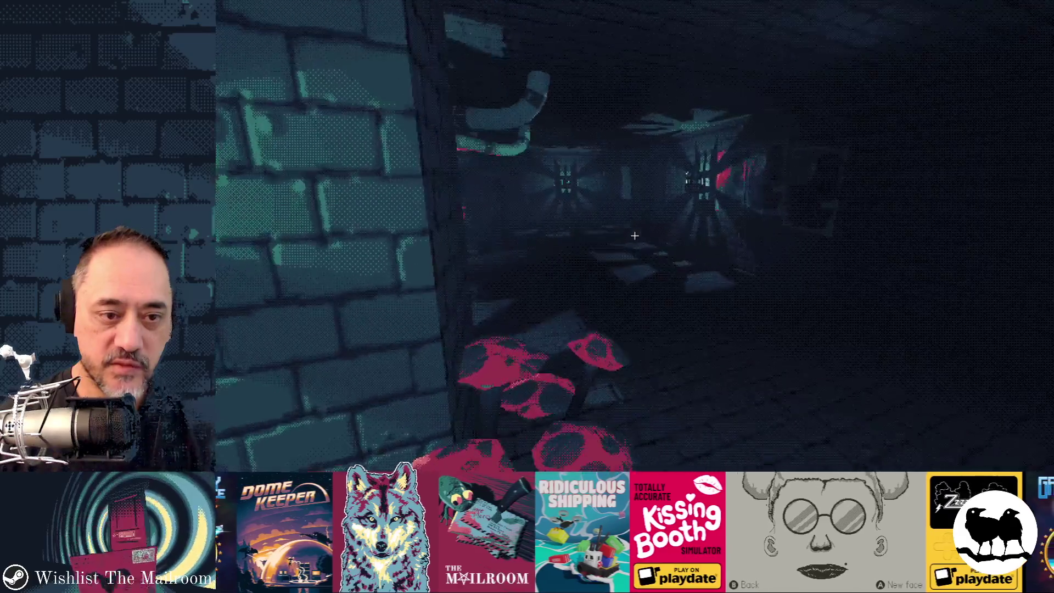
{"action": "key", "text": "w"}
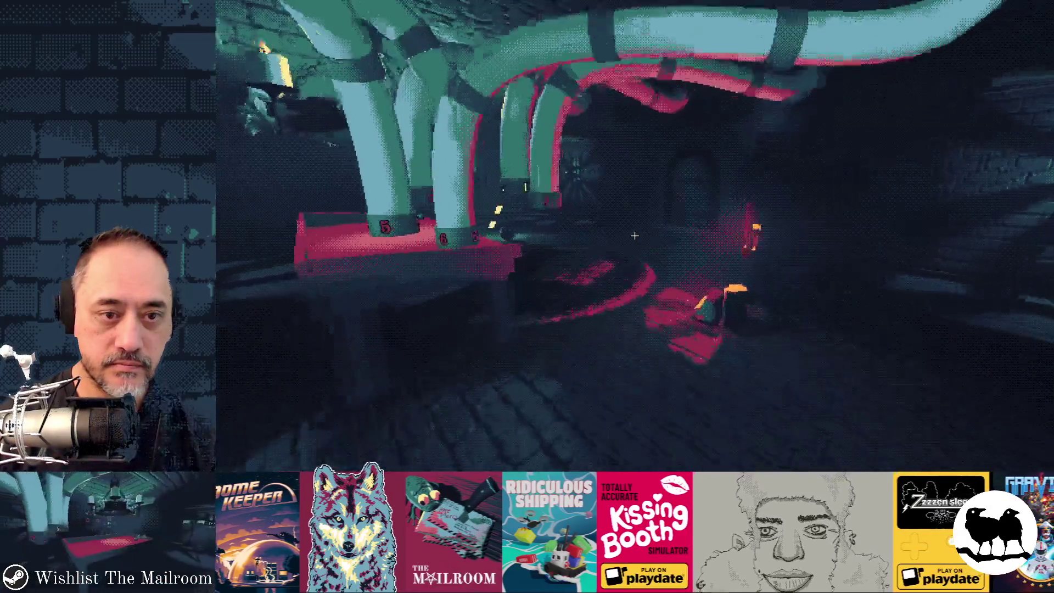
{"action": "key", "text": "w"}
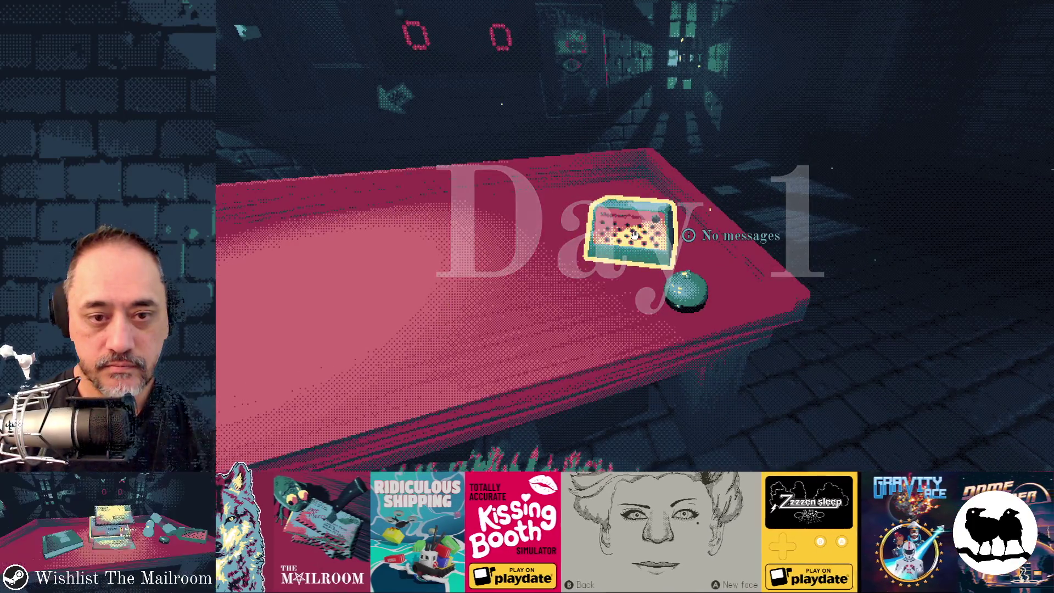
{"action": "left_click", "coordinate": [633, 234]}
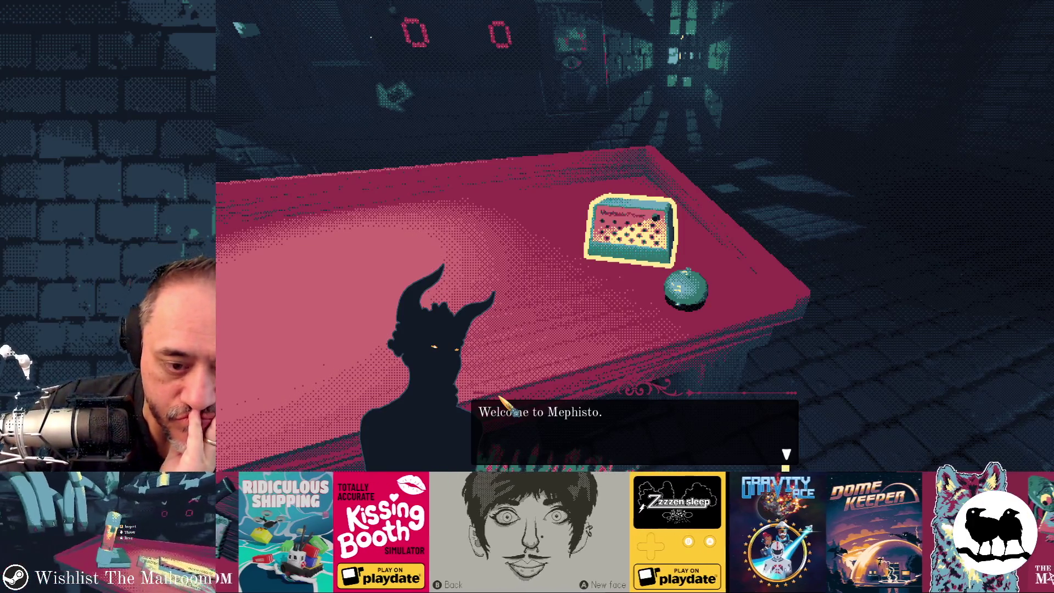
{"action": "key", "text": "alt+Tab"}
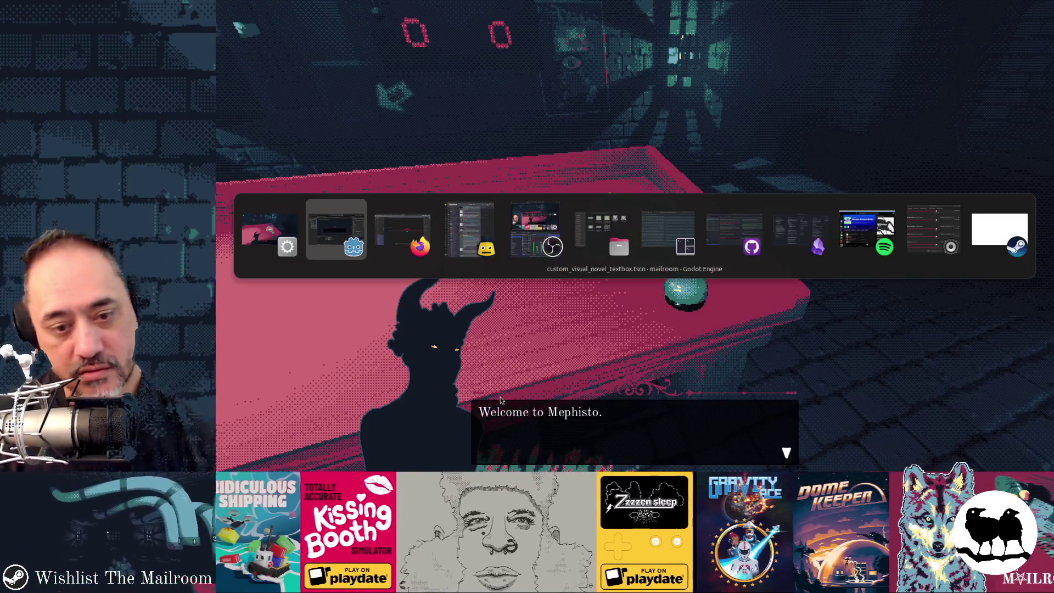
- Recolour the fleuron from crimson to pure black in Figma and return to Godot
{"action": "key", "text": "alt+Tab"}
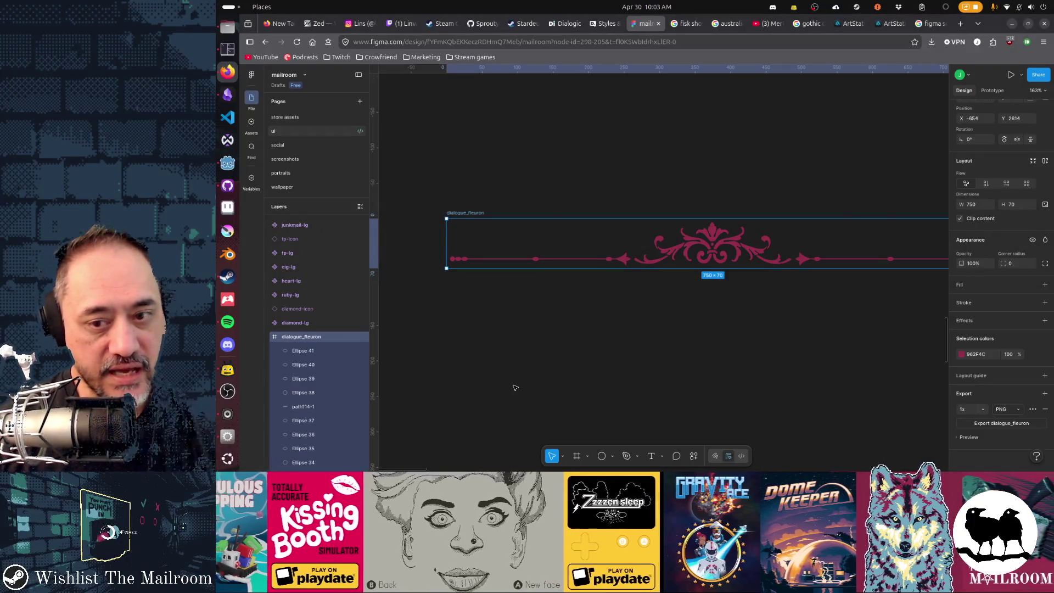
{"action": "mouse_move", "coordinate": [988, 354]}
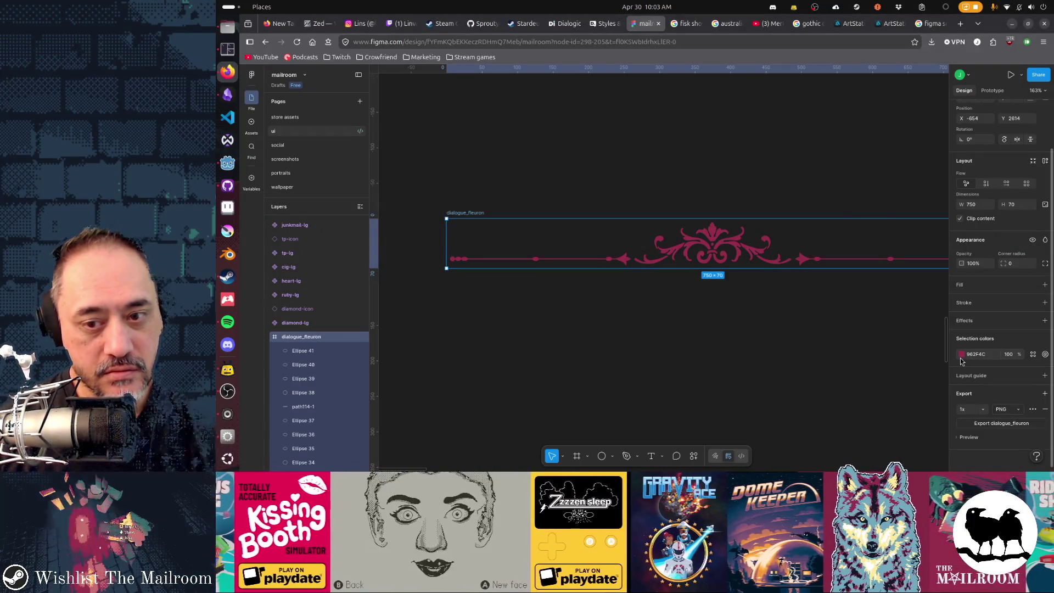
{"action": "left_click", "coordinate": [961, 355]}
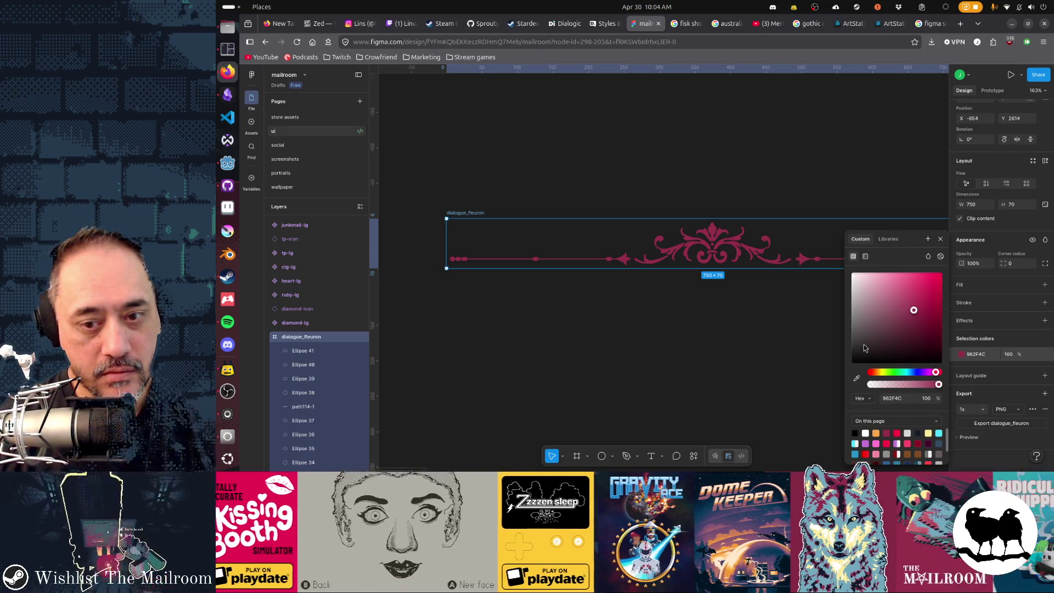
{"action": "left_click_drag", "start_coordinate": [860, 350], "coordinate": [822, 377]}
{"action": "left_click", "coordinate": [987, 425]}
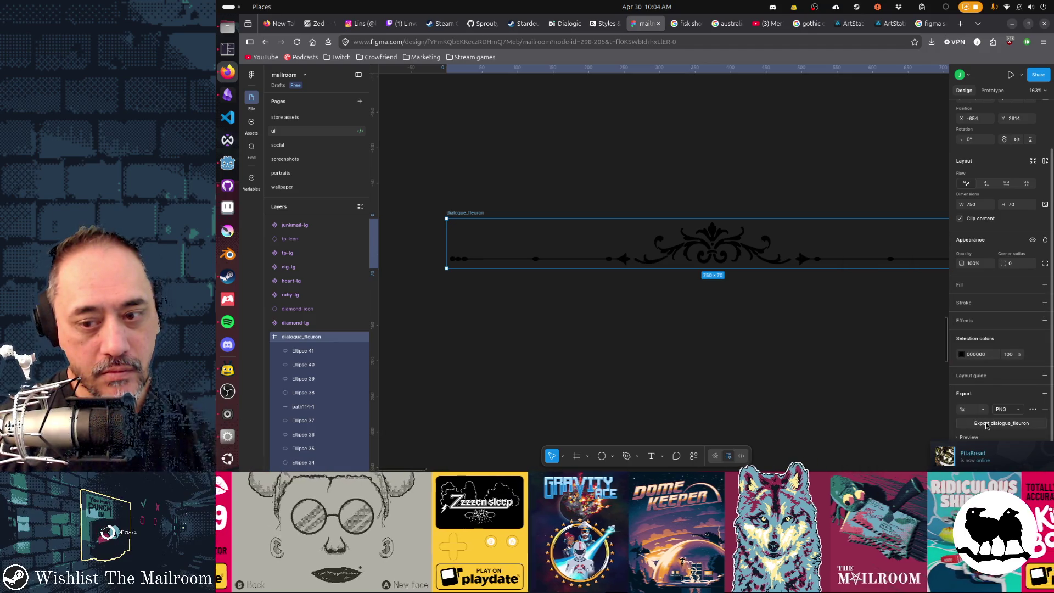
{"action": "key", "text": "alt+Tab"}
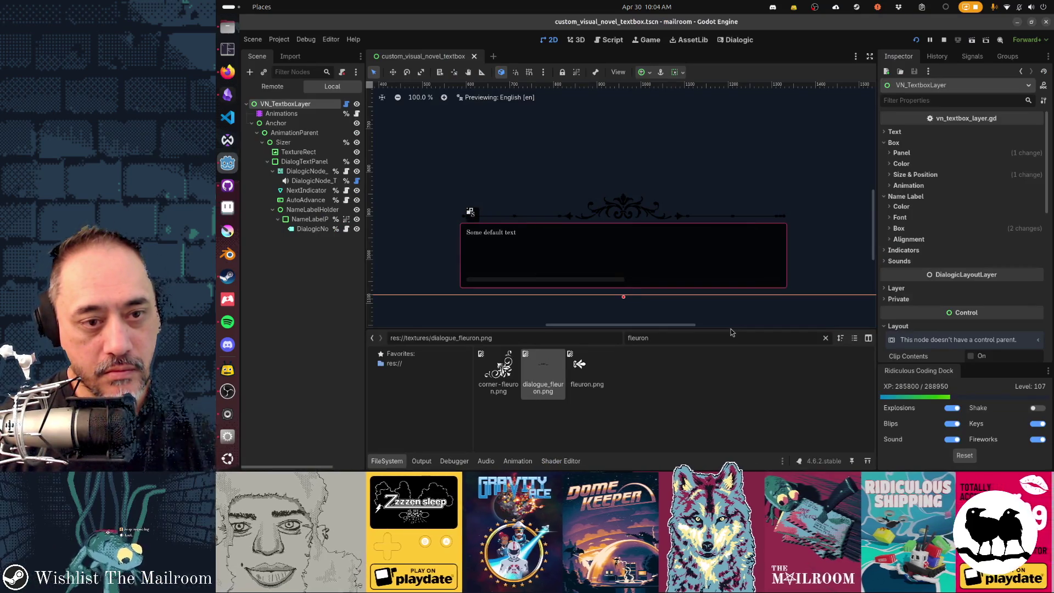
{"action": "key", "text": "alt+Tab"}
{"action": "key", "text": "alt+Tab"}
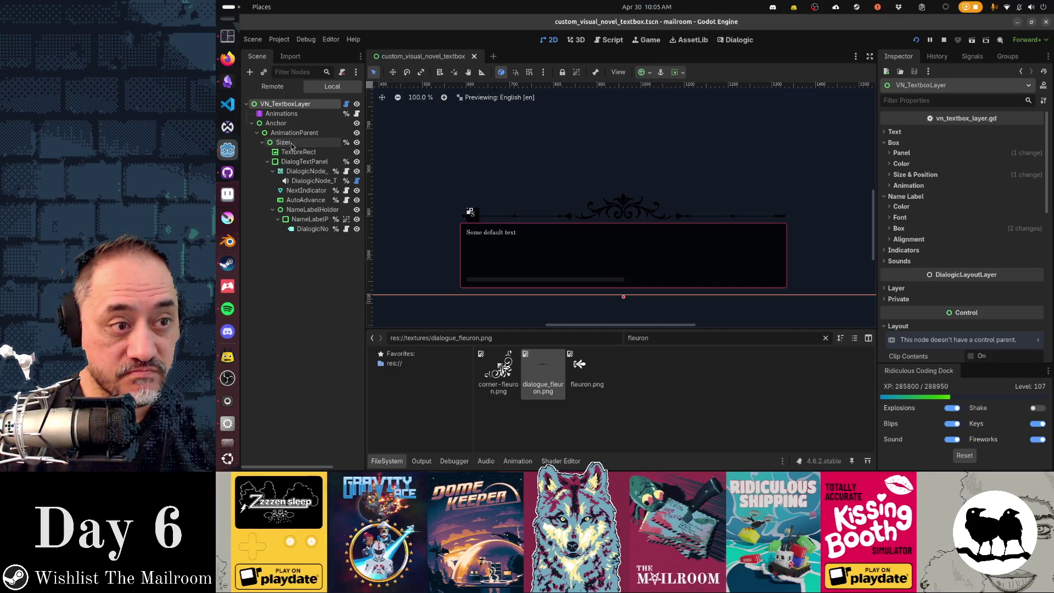
{"action": "left_click", "coordinate": [303, 162]}
{"action": "scroll", "coordinate": [963, 230], "scroll_direction": "down", "scroll_amount": 5}
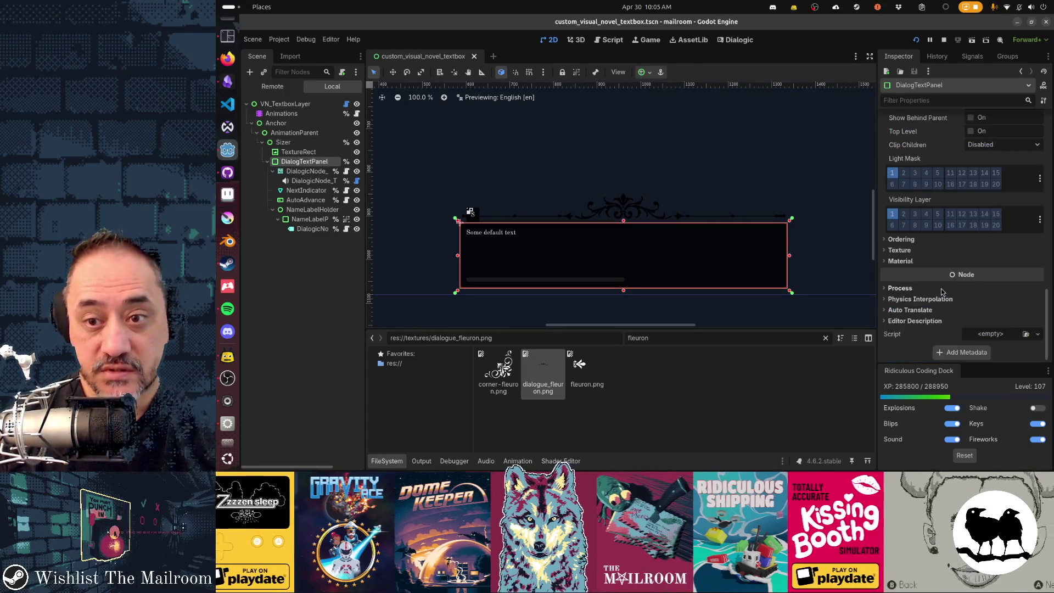
{"action": "scroll", "coordinate": [974, 229], "scroll_direction": "down", "scroll_amount": 3}
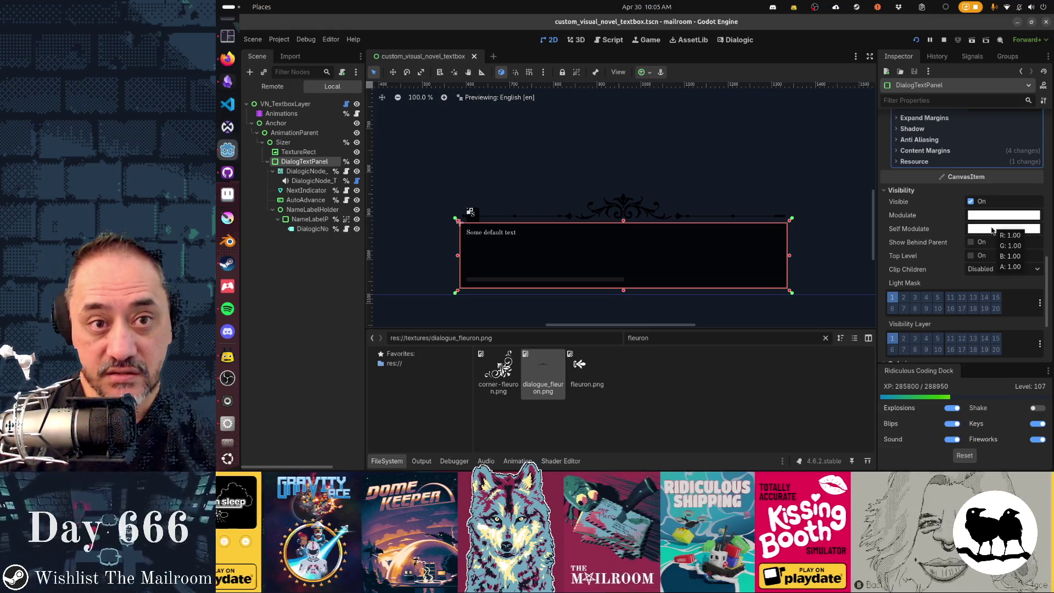
- Test-run the text box, close it, and bring up the Dialogic editor's box settings
{"action": "key", "text": "F5"}
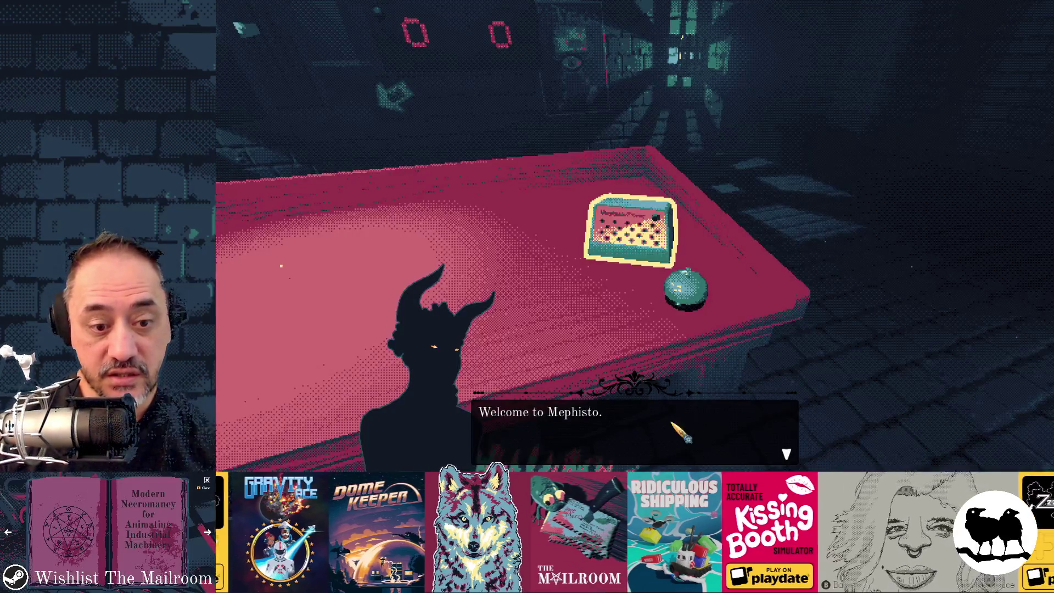
{"action": "key", "text": "F8"}
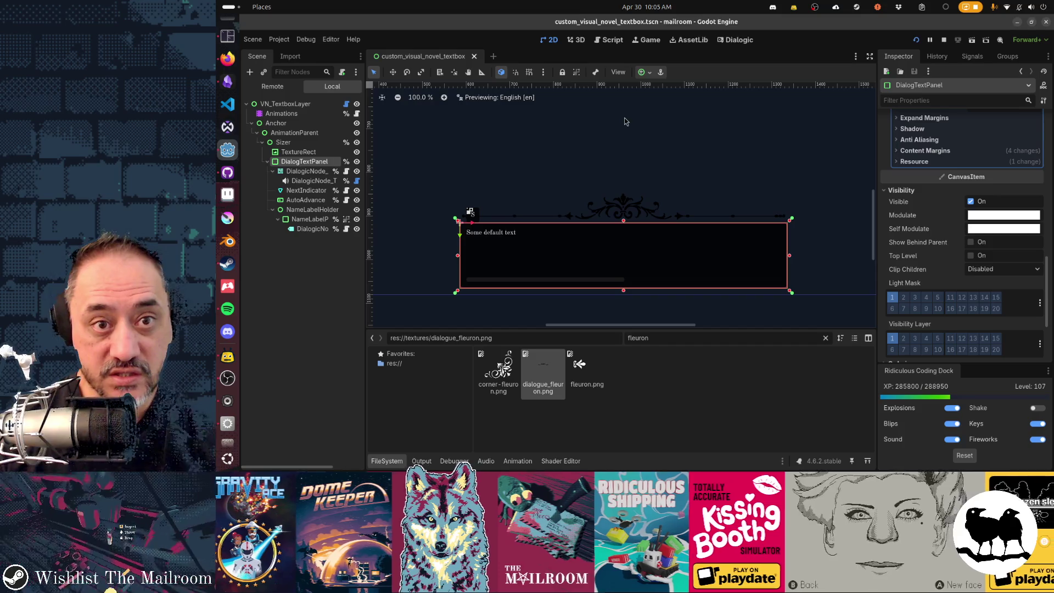
{"action": "left_click", "coordinate": [735, 40]}
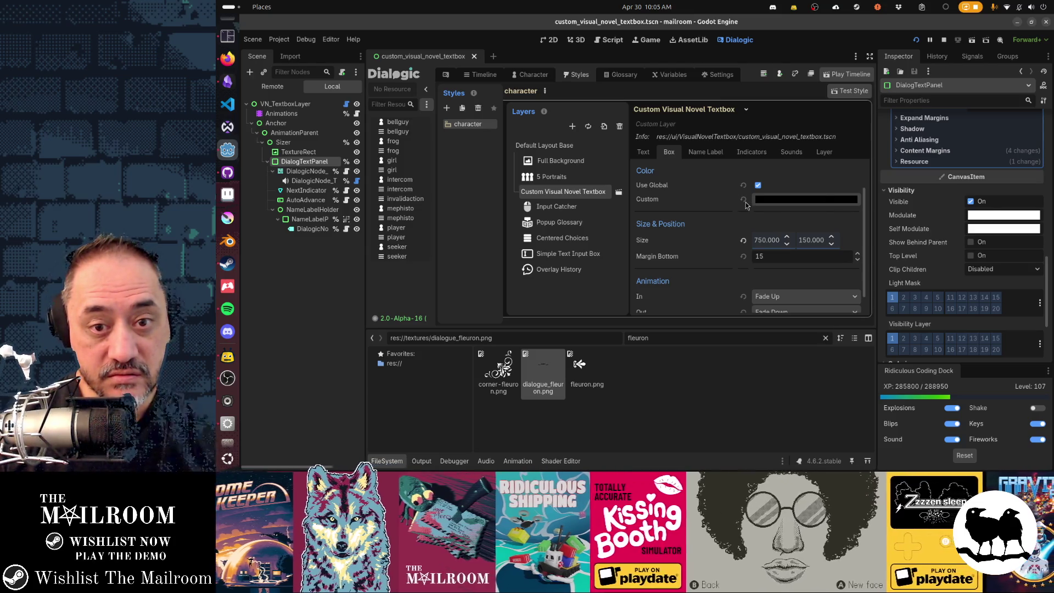
- Check the box colour picker, save the scene and test-run the dialogue box
{"action": "left_click", "coordinate": [768, 201]}
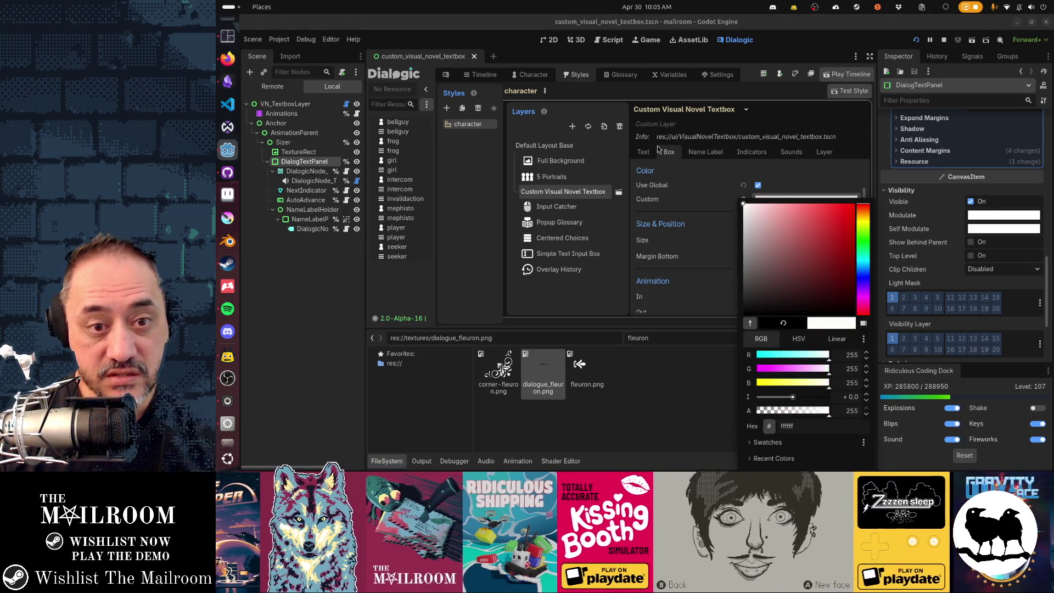
{"action": "left_click", "coordinate": [666, 188]}
{"action": "key", "text": "F5"}
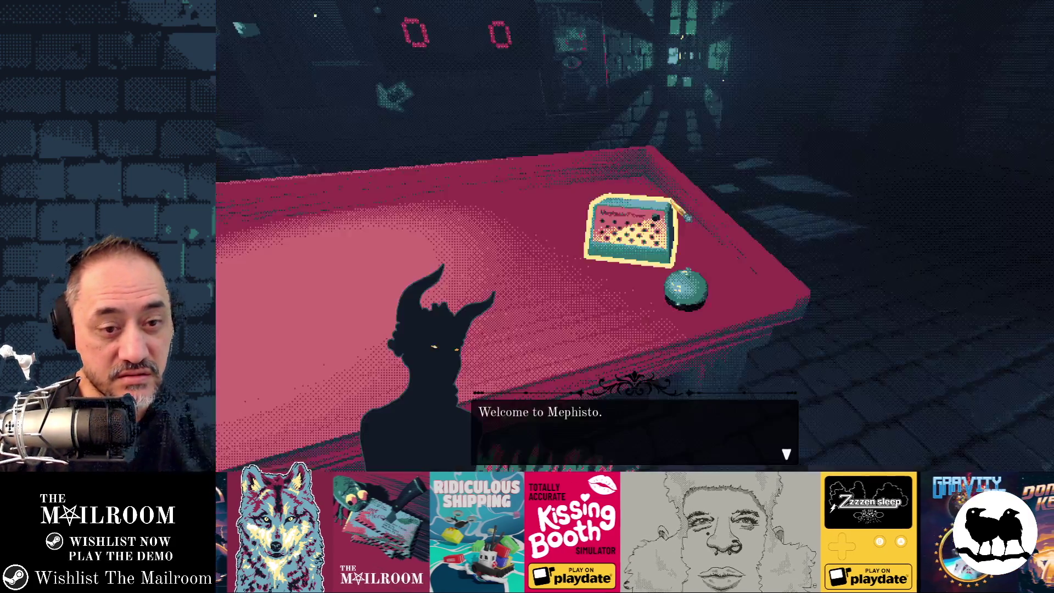
{"action": "key", "text": "F8"}
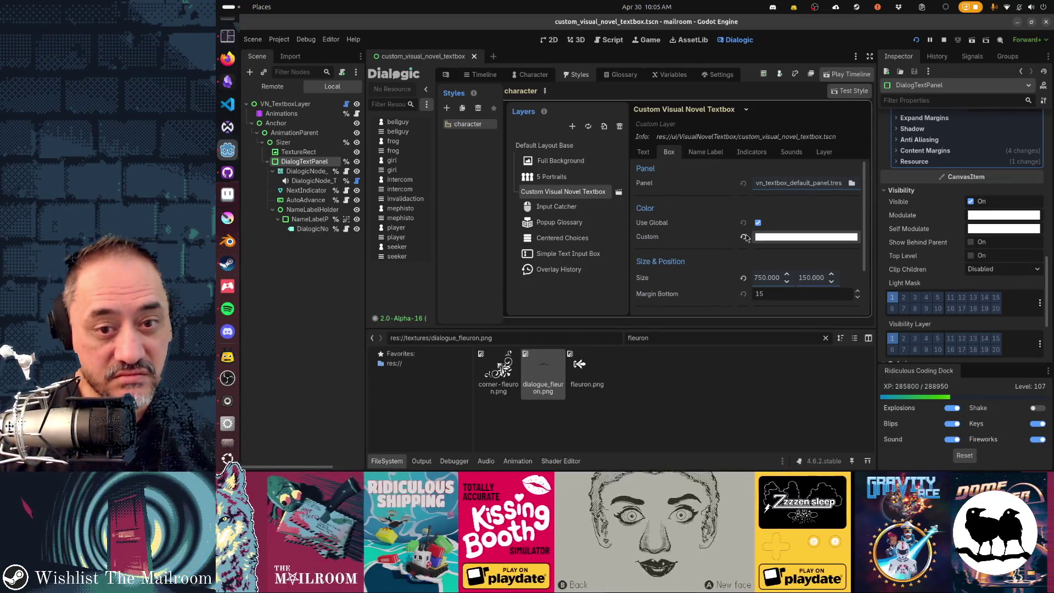
{"action": "key", "text": "ctrl+s"}
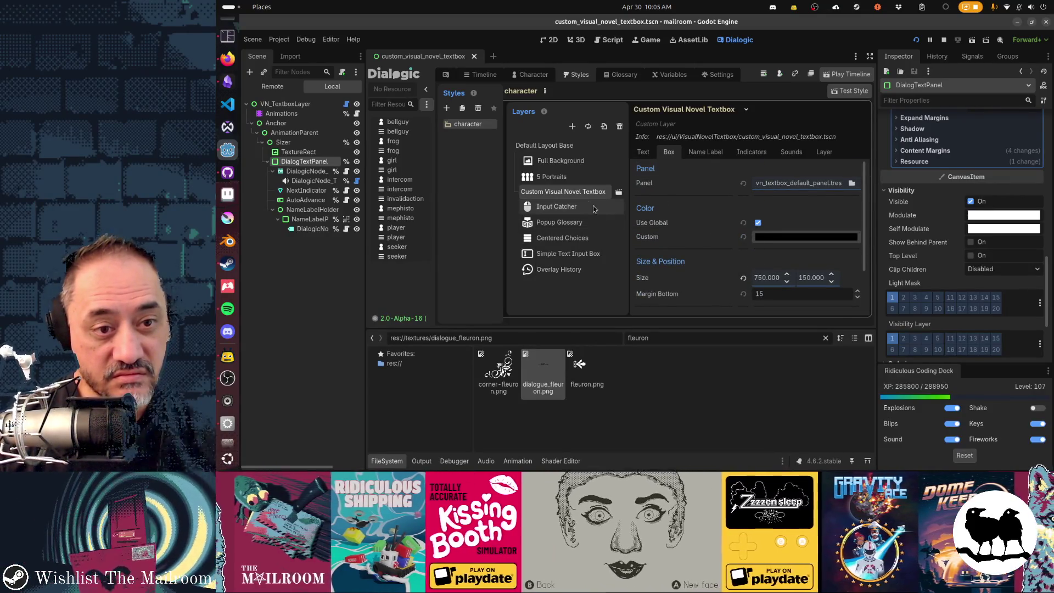
{"action": "key", "text": "F5"}
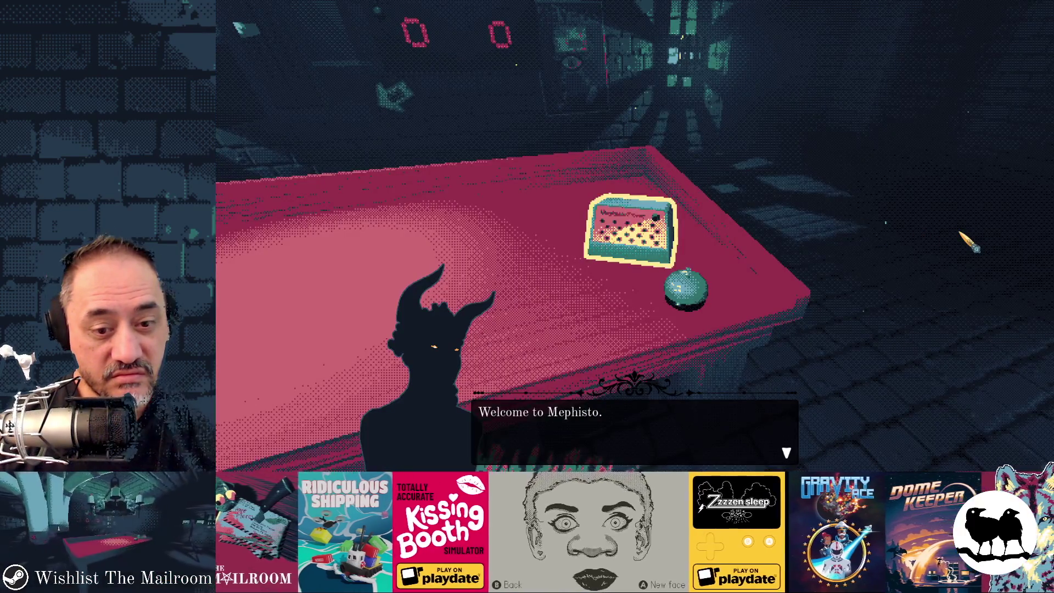
- Raise the panel's remaining border widths to 4 px and run the game to preview
{"action": "key", "text": "alt+Tab"}
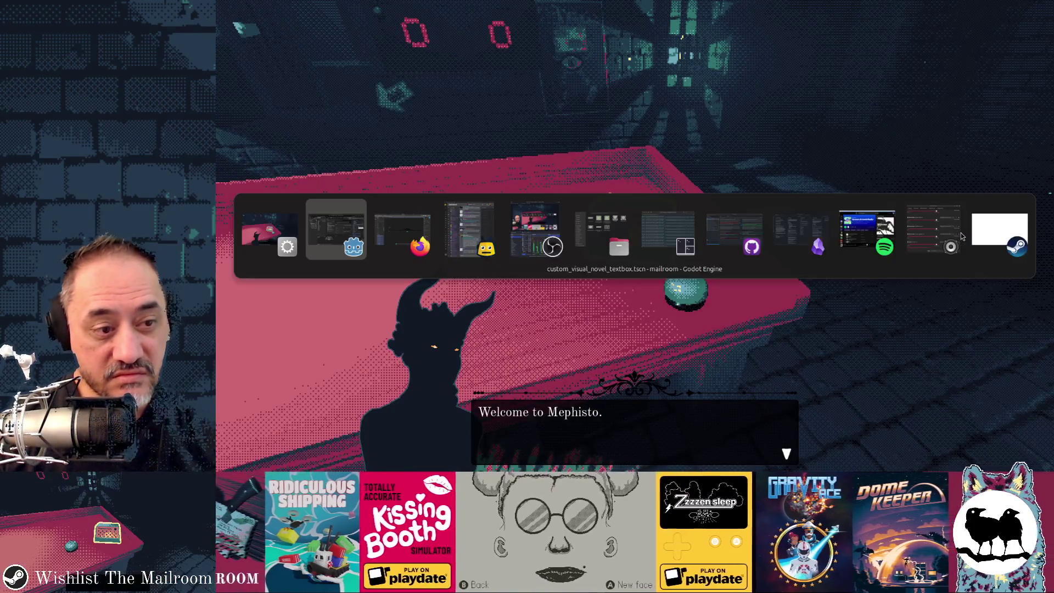
{"action": "key", "text": "alt+Tab"}
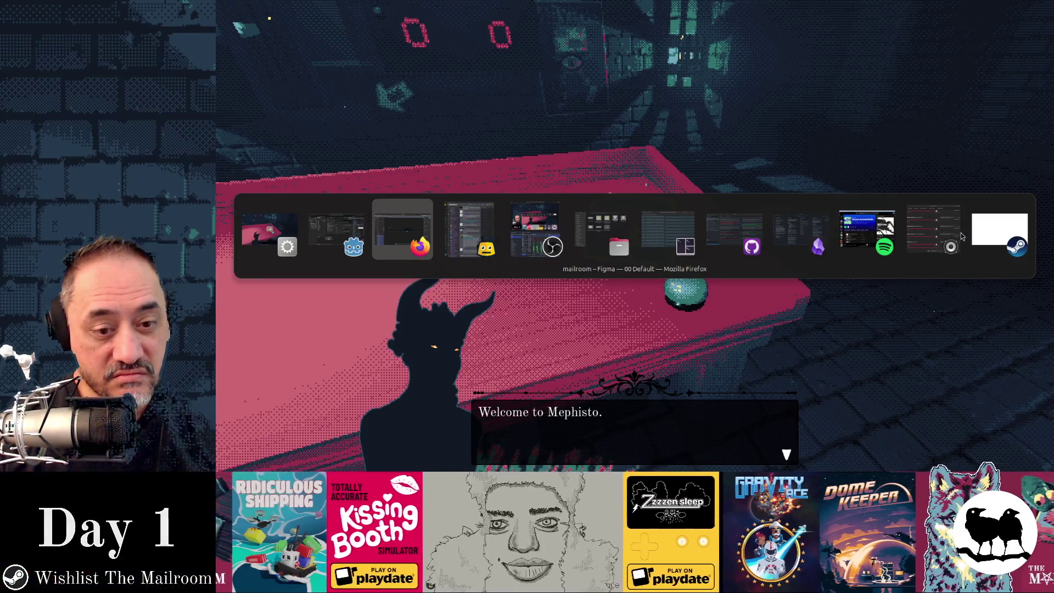
{"action": "key", "text": "alt+Tab"}
{"action": "scroll", "coordinate": [974, 239], "scroll_direction": "down", "scroll_amount": 3}
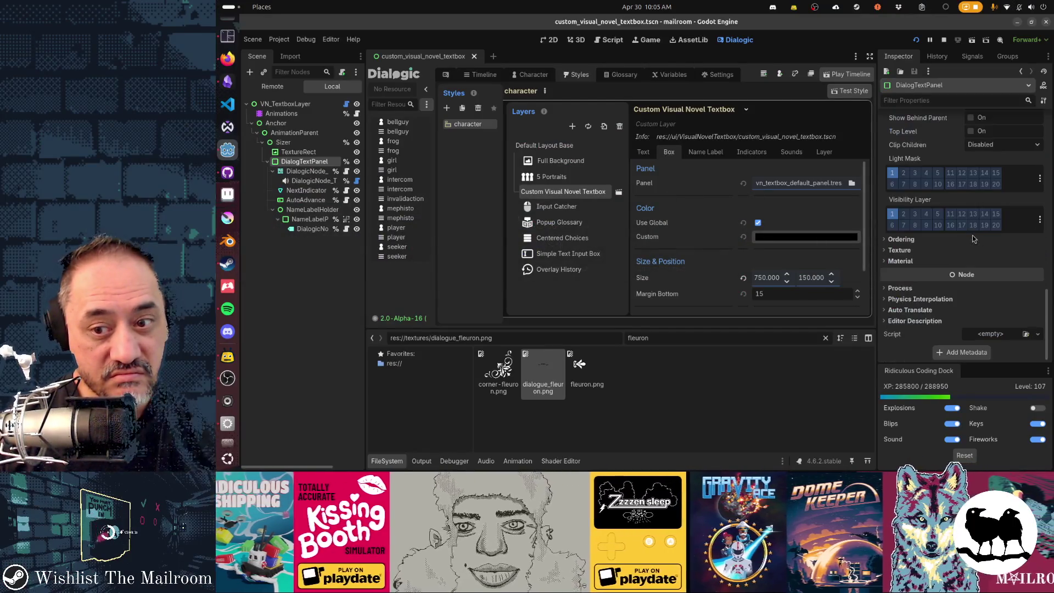
{"action": "scroll", "coordinate": [974, 239], "scroll_direction": "up", "scroll_amount": 2}
{"action": "scroll", "coordinate": [974, 239], "scroll_direction": "up", "scroll_amount": 2}
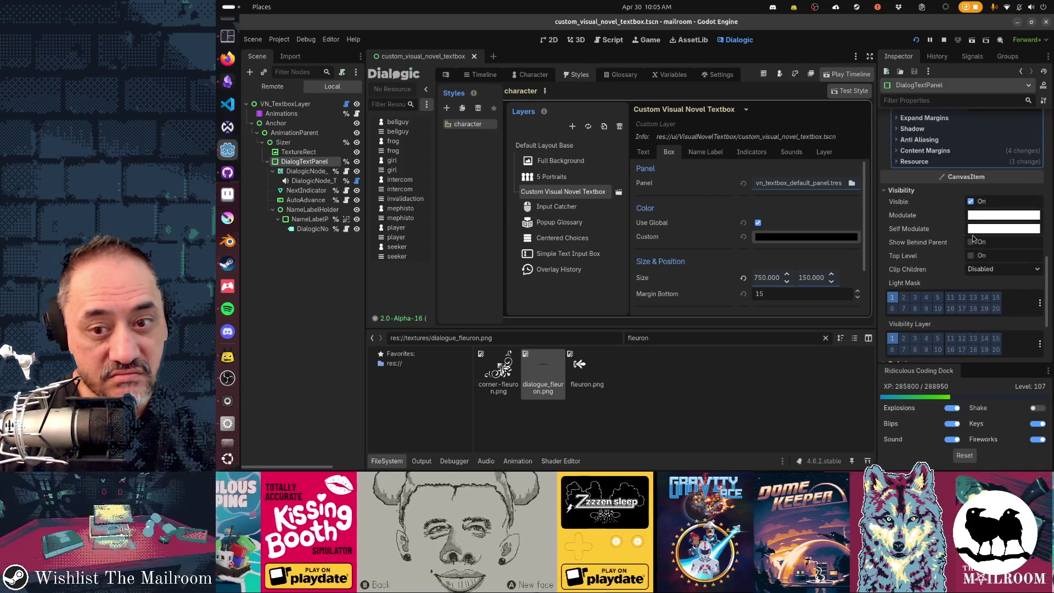
{"action": "scroll", "coordinate": [975, 239], "scroll_direction": "up", "scroll_amount": 4}
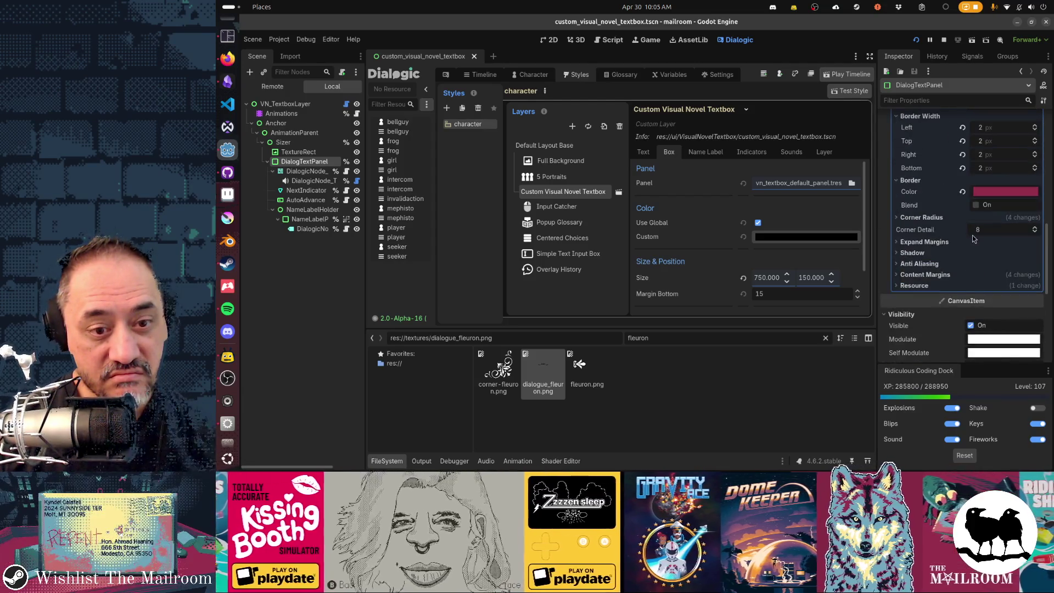
{"action": "scroll", "coordinate": [973, 238], "scroll_direction": "up", "scroll_amount": 2}
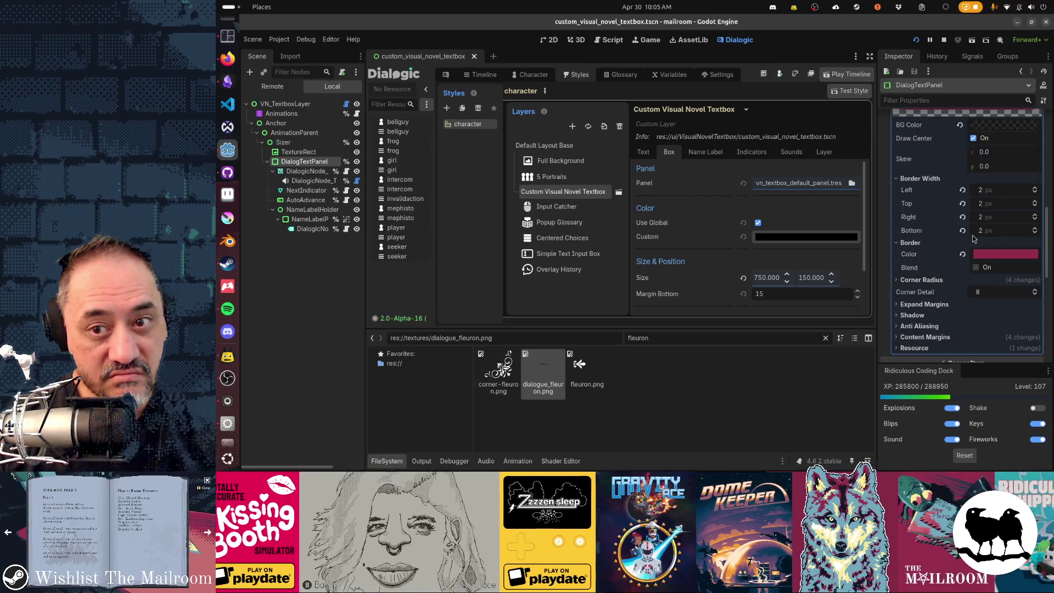
{"action": "left_click", "coordinate": [1035, 228]}
{"action": "left_click", "coordinate": [1034, 228]}
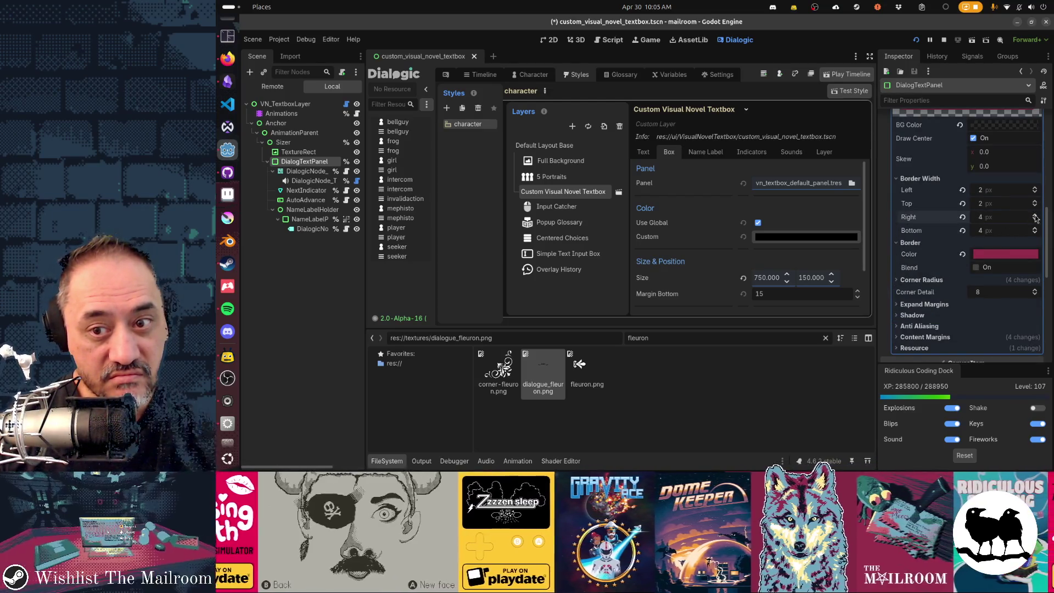
{"action": "left_click", "coordinate": [1035, 180]}
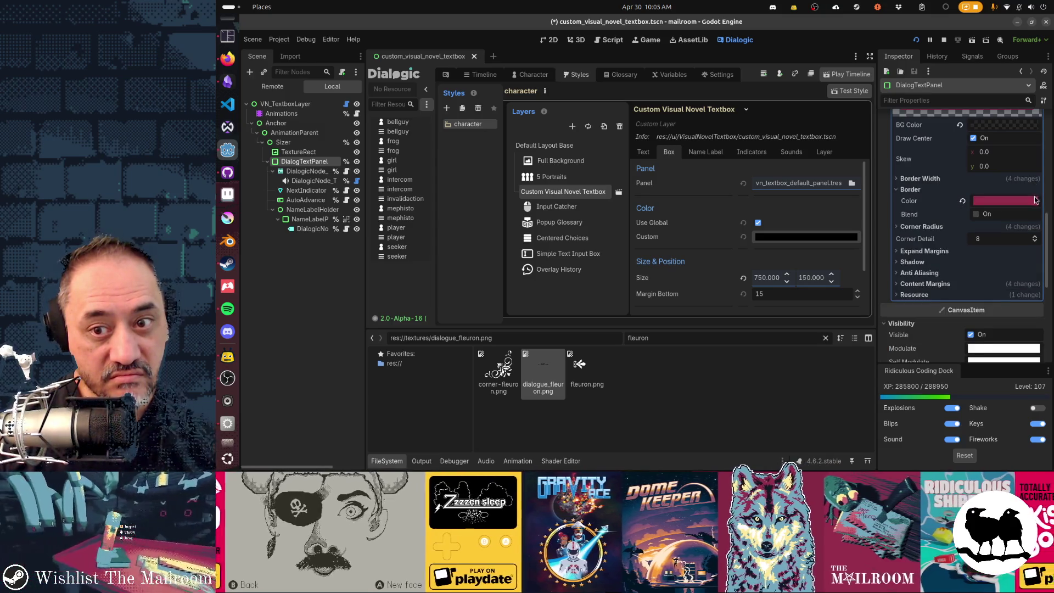
{"action": "left_click", "coordinate": [1036, 180]}
{"action": "key", "text": "F5"}
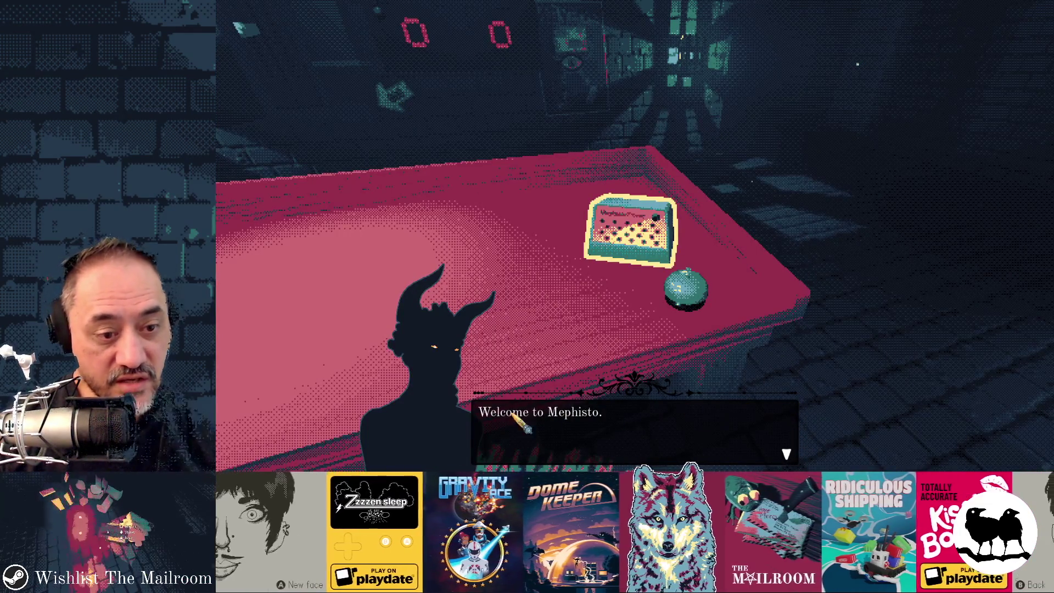
- Set the panel's top border width to 0, save and test-run the change
{"action": "key", "text": "F8"}
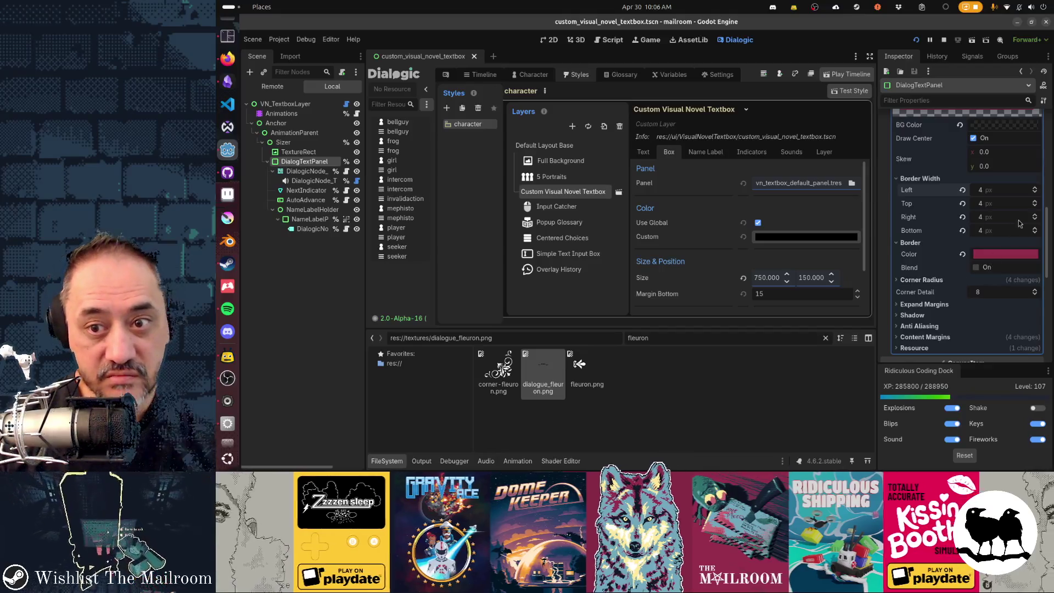
{"action": "left_click", "coordinate": [961, 204]}
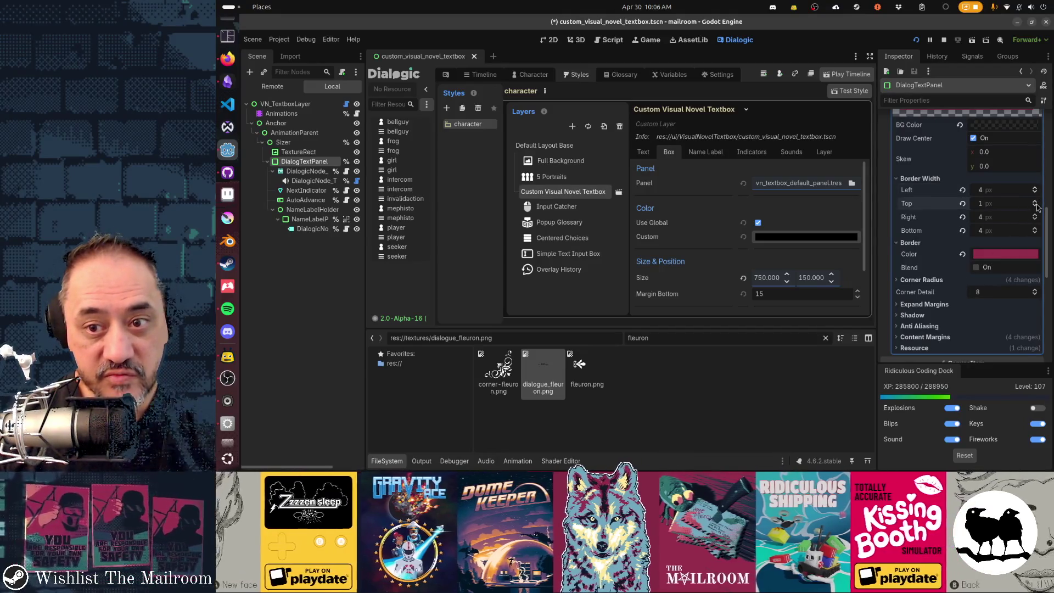
{"action": "key", "text": "ctrl+s"}
{"action": "key", "text": "F5"}
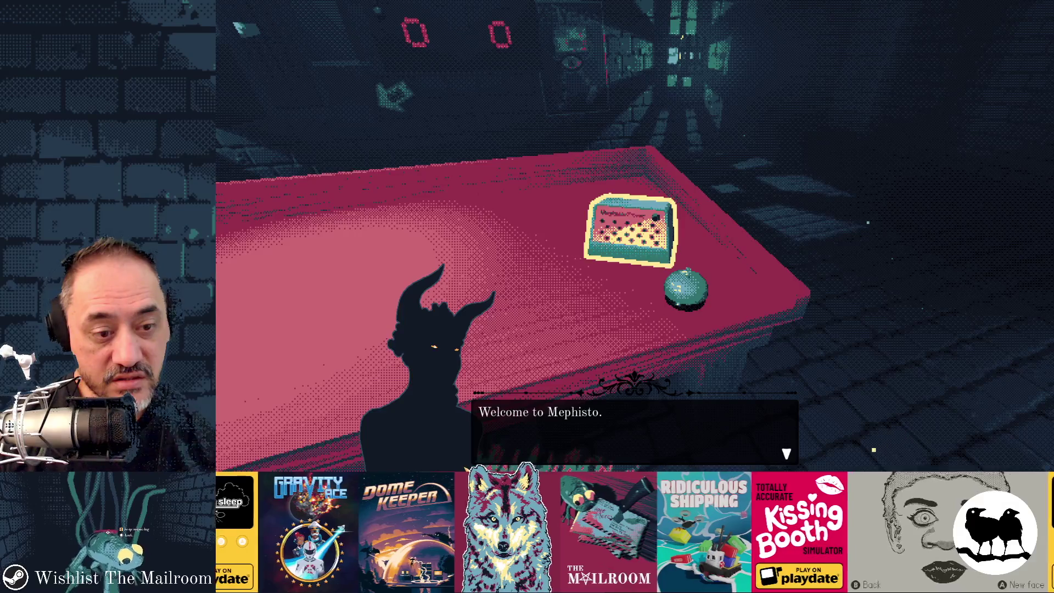
{"action": "key", "text": "F8"}
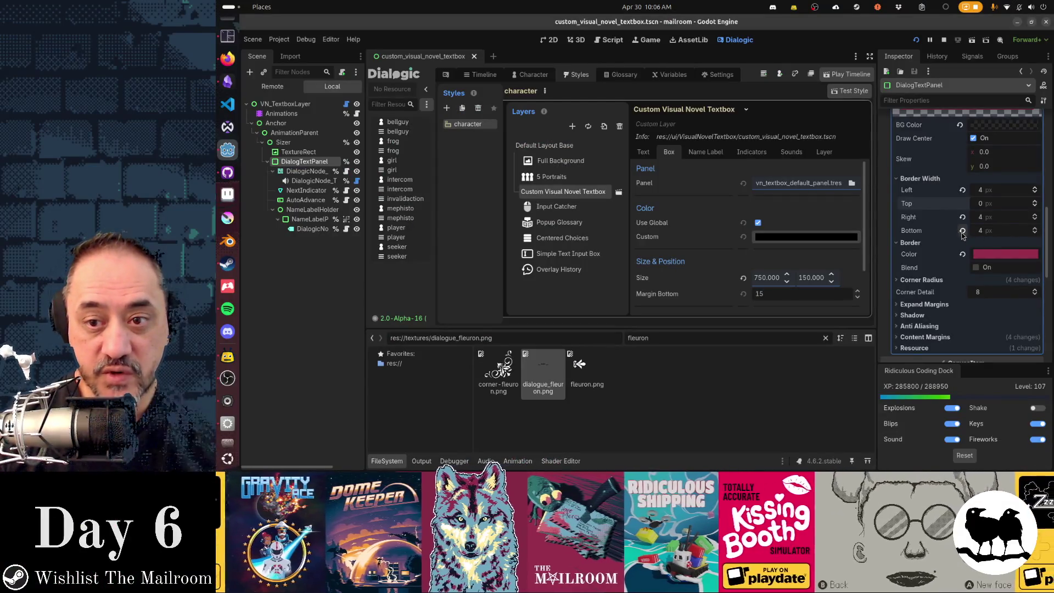
- Revert the other border widths and the border colour to default, then preview the borderless panel
{"action": "left_click", "coordinate": [962, 230]}
{"action": "left_click", "coordinate": [961, 189]}
{"action": "left_click", "coordinate": [962, 254]}
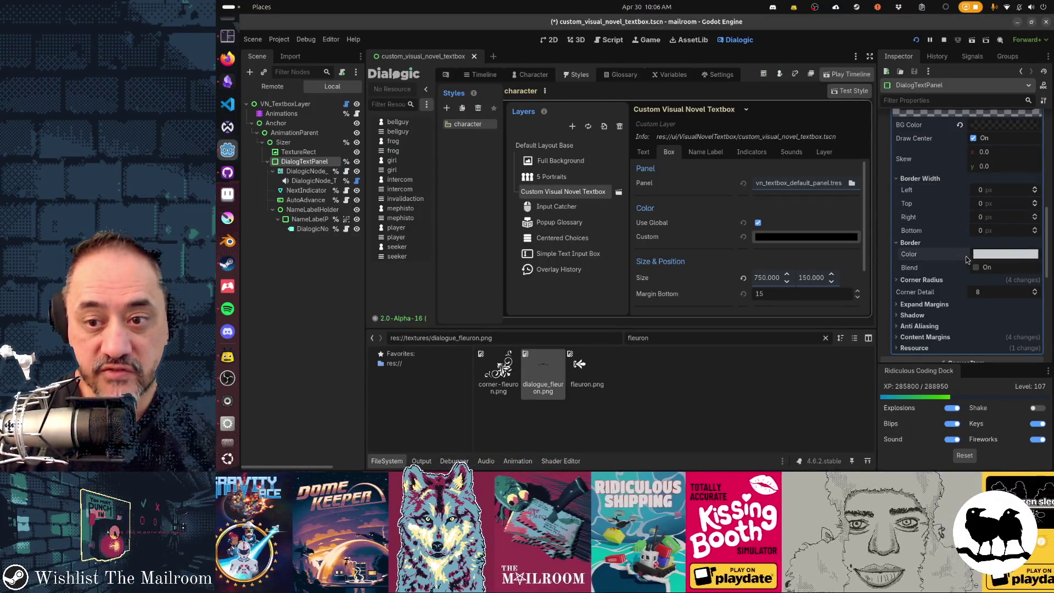
{"action": "key", "text": "F5"}
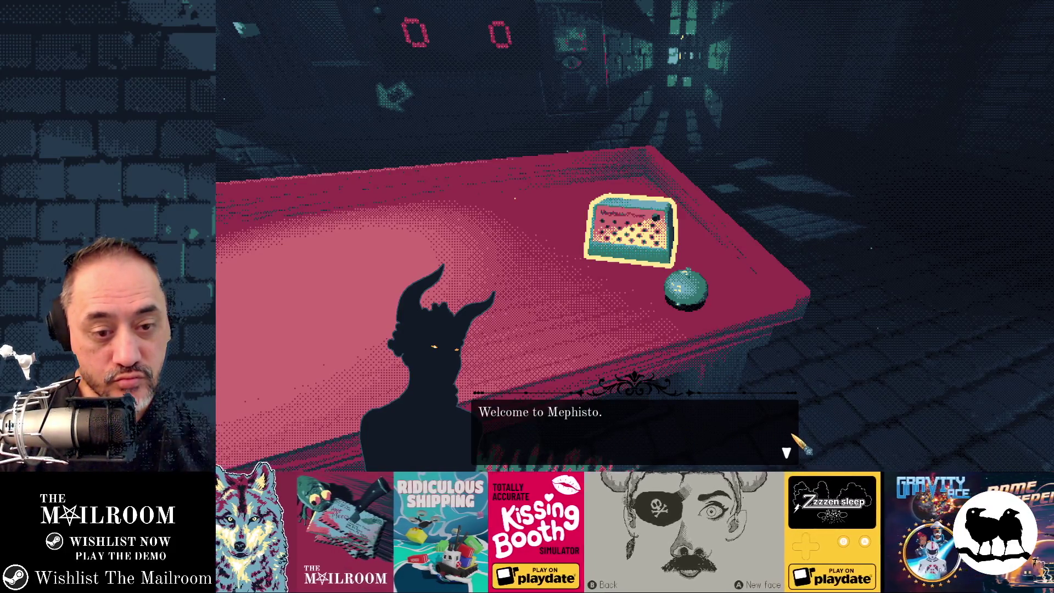
{"action": "key", "text": "alt+Tab"}
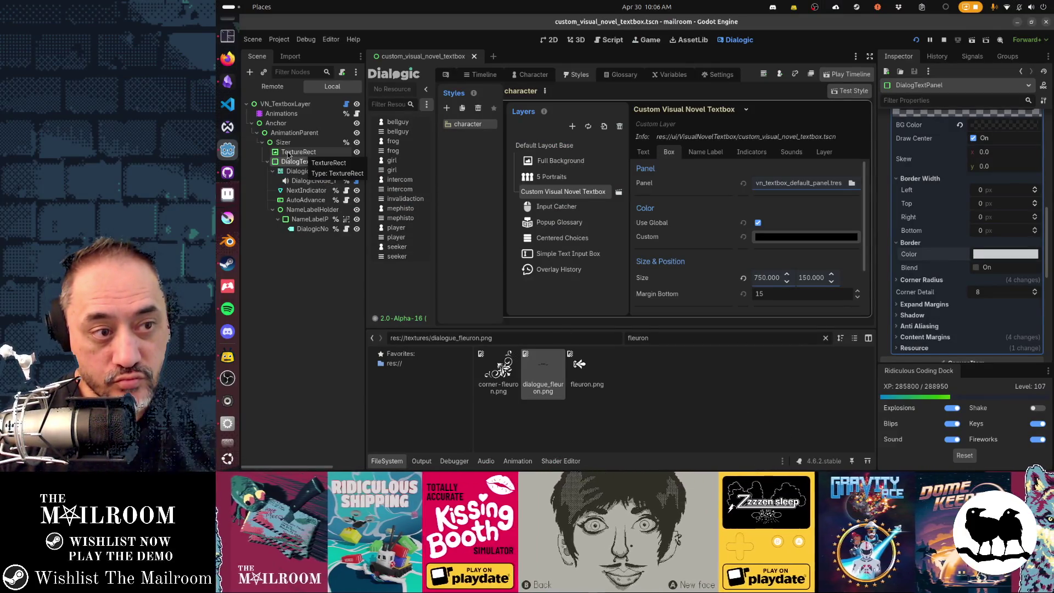
- Make TextureRect a child of DialogTextPanel, test-run, and show the scene in the 2D editor
{"action": "left_click_drag", "start_coordinate": [290, 155], "coordinate": [299, 161]}
{"action": "key", "text": "F5"}
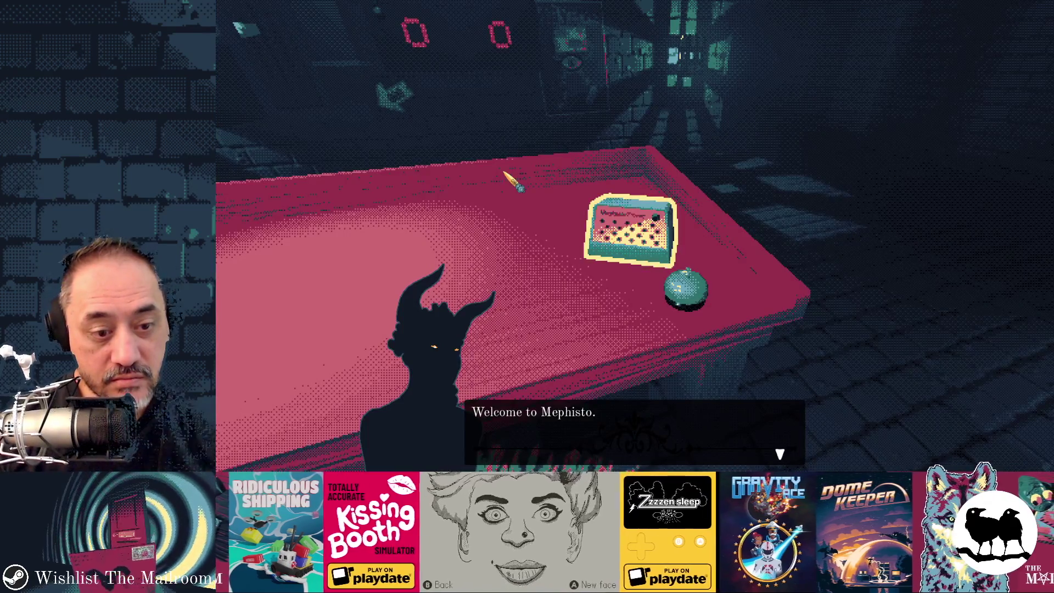
{"action": "key", "text": "alt+F4"}
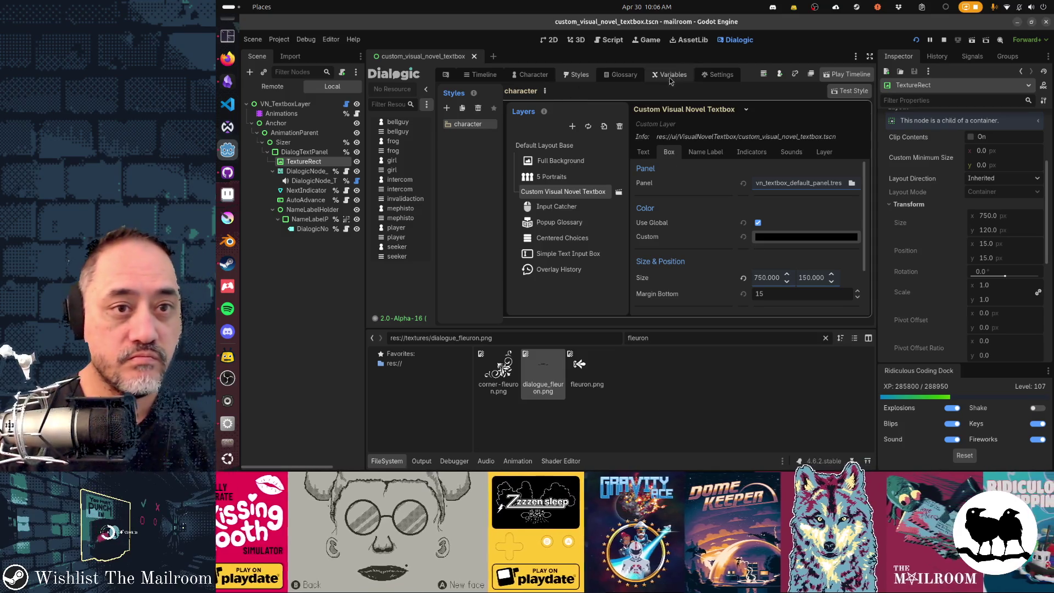
{"action": "key", "text": "ctrl+F2"}
{"action": "key", "text": "ctrl+F1"}
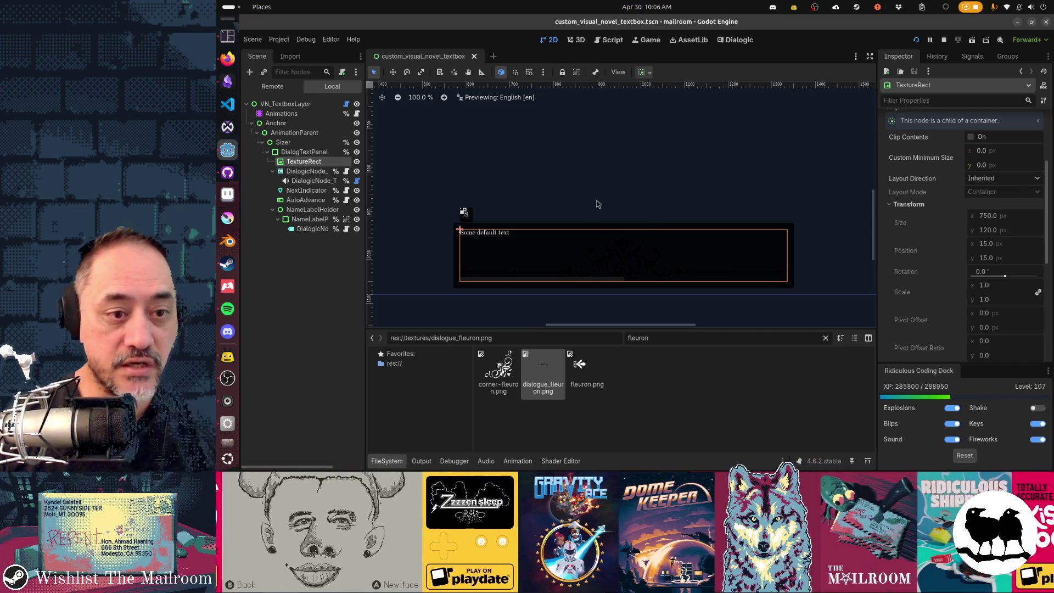
- Move TextureRect back above DialogTextPanel, nudge the fleuron into place, save and test-run
{"action": "left_click_drag", "start_coordinate": [308, 153], "coordinate": [310, 151]}
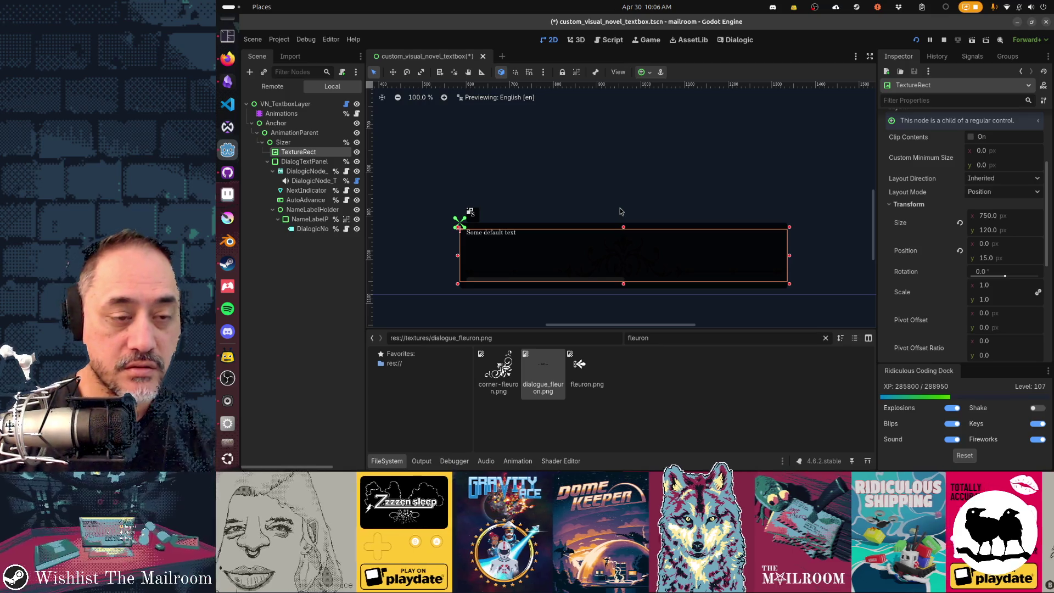
{"action": "key", "text": "Up"}
{"action": "key", "text": "Up"}
{"action": "key", "text": "Up"}
{"action": "key", "text": "Up"}
{"action": "key", "text": "Up"}
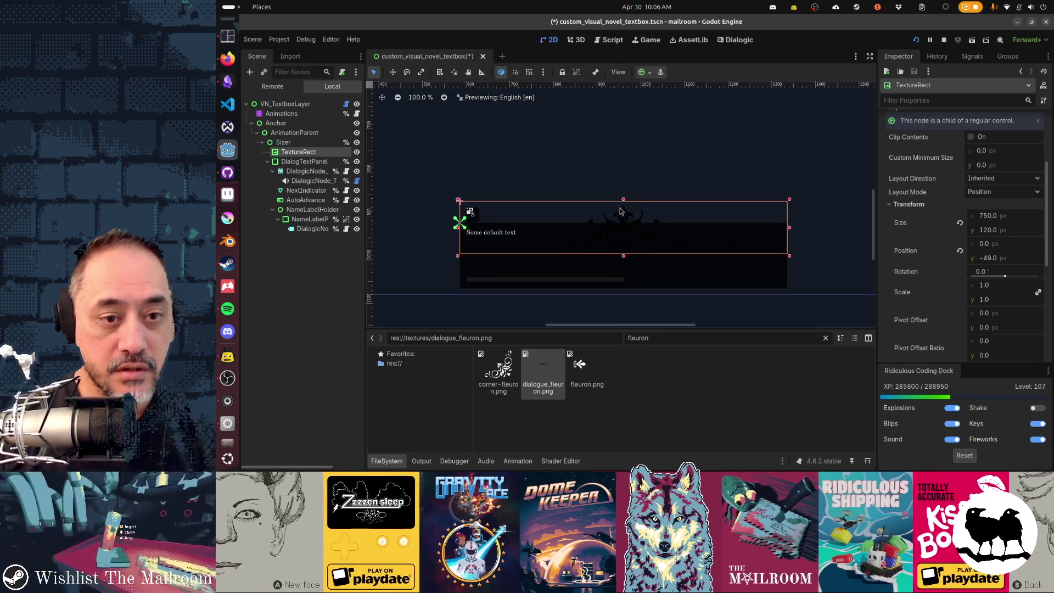
{"action": "key", "text": "Up"}
{"action": "key", "text": "Up"}
{"action": "key", "text": "Up"}
{"action": "key", "text": "Up"}
{"action": "key", "text": "Up"}
{"action": "key", "text": "Up"}
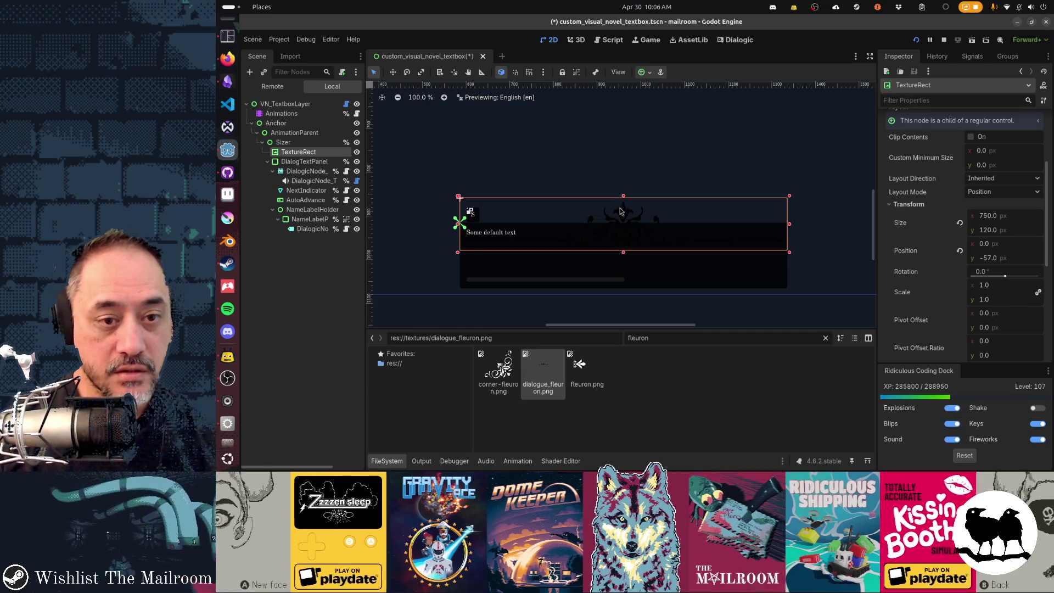
{"action": "key", "text": "Down"}
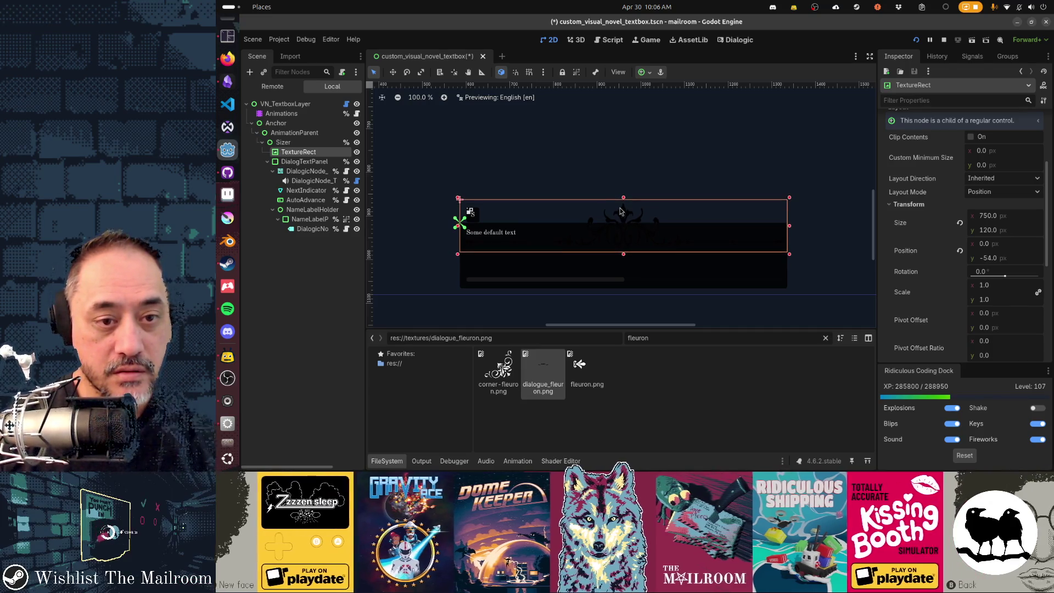
{"action": "key", "text": "Down"}
{"action": "key", "text": "Down"}
{"action": "key", "text": "ctrl+s"}
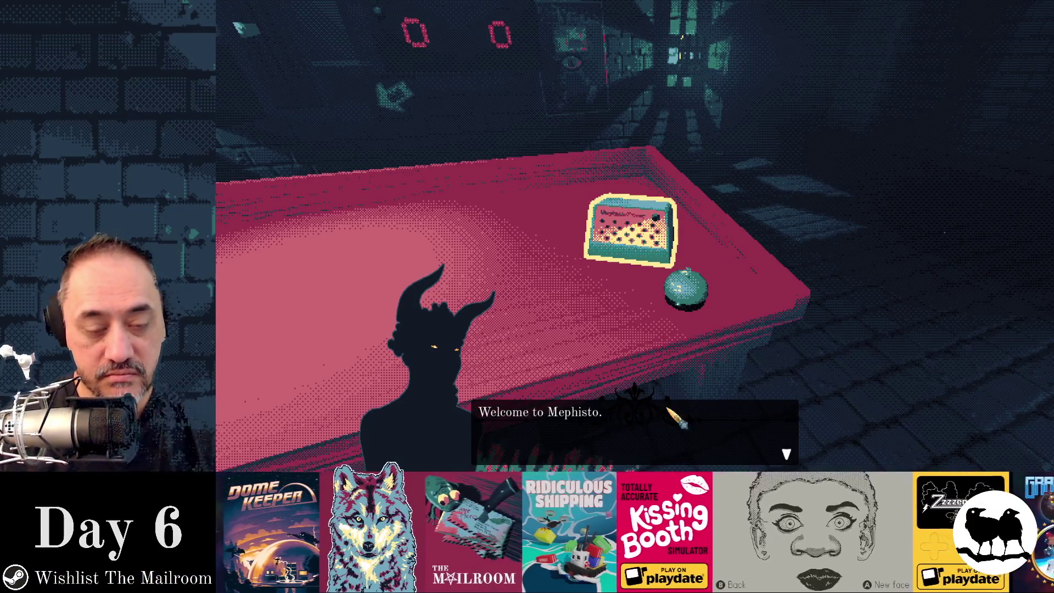
{"action": "key", "text": "F8"}
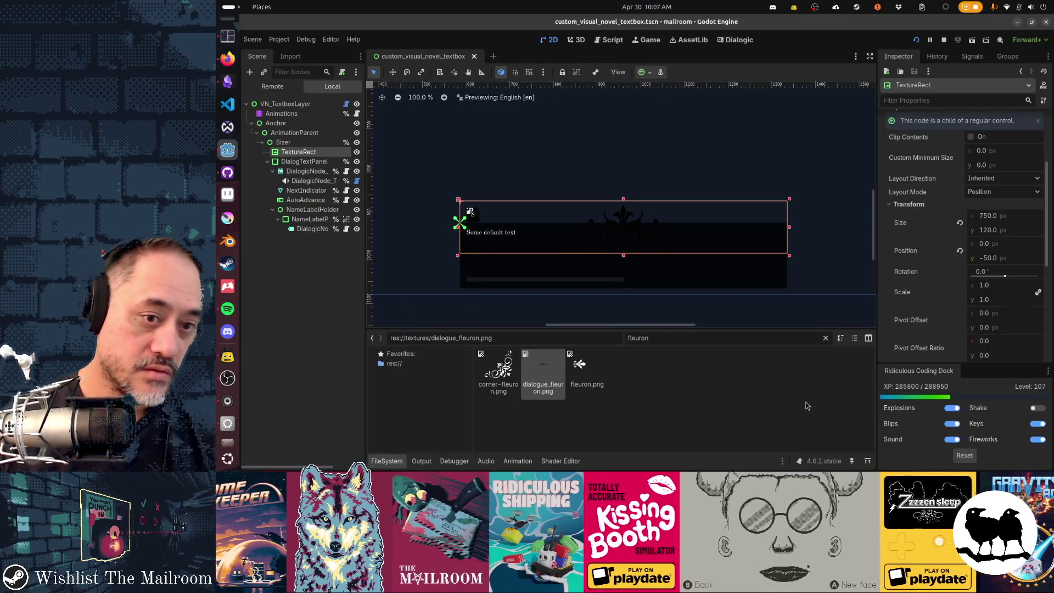
- Raise the fleuron and shrink it to 750 × 70 at y −70, flush atop the panel
{"action": "key", "text": "Up"}
{"action": "key", "text": "Up"}
{"action": "key", "text": "Up"}
{"action": "key", "text": "Up"}
{"action": "key", "text": "Up"}
{"action": "key", "text": "Up"}
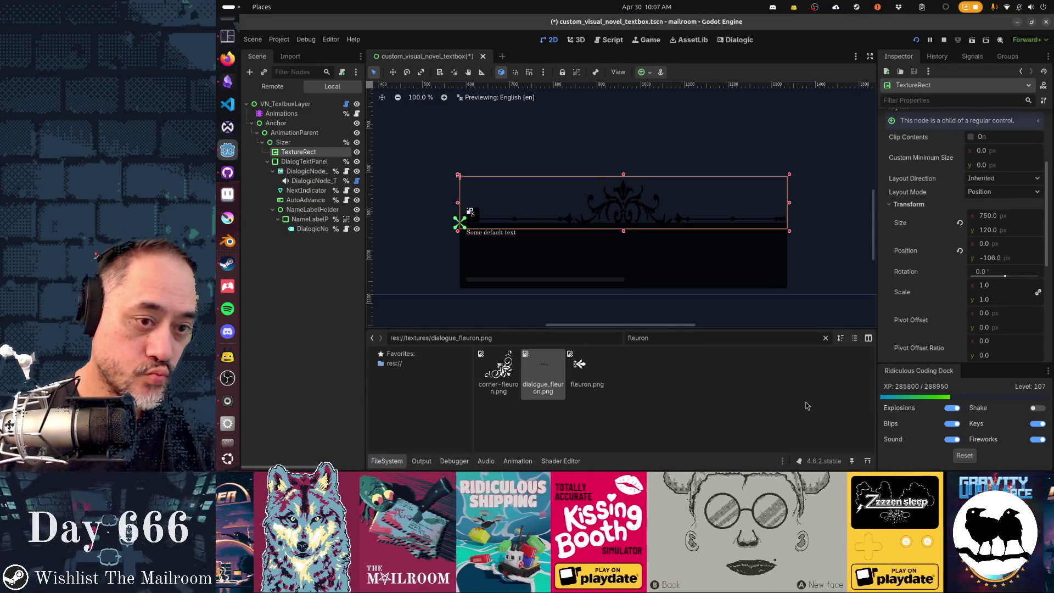
{"action": "key", "text": "Up"}
{"action": "key", "text": "Up"}
{"action": "key", "text": "Up"}
{"action": "key", "text": "Up"}
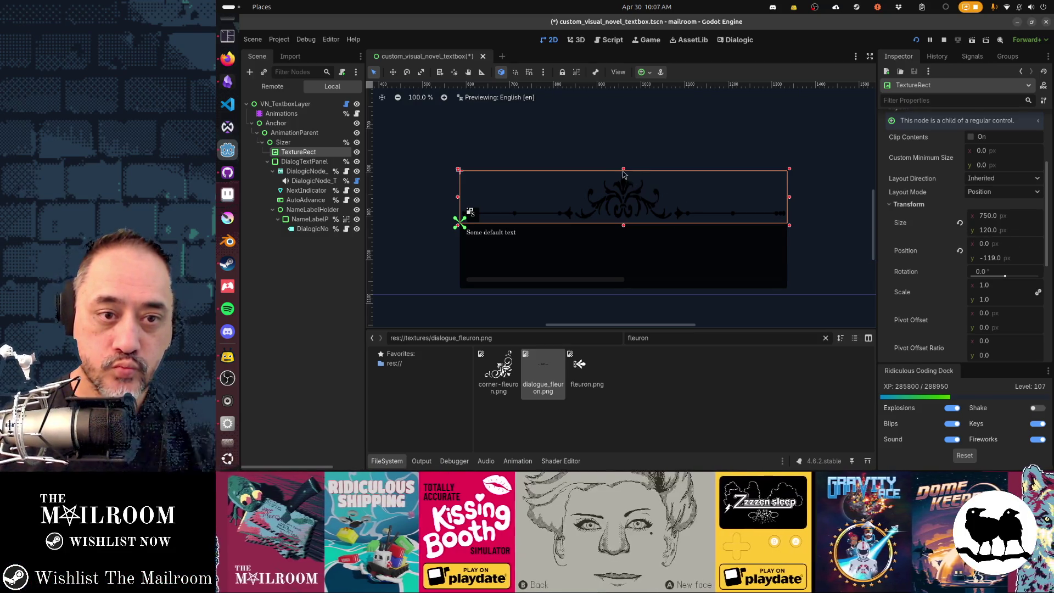
{"action": "left_click_drag", "start_coordinate": [623, 171], "coordinate": [623, 194]}
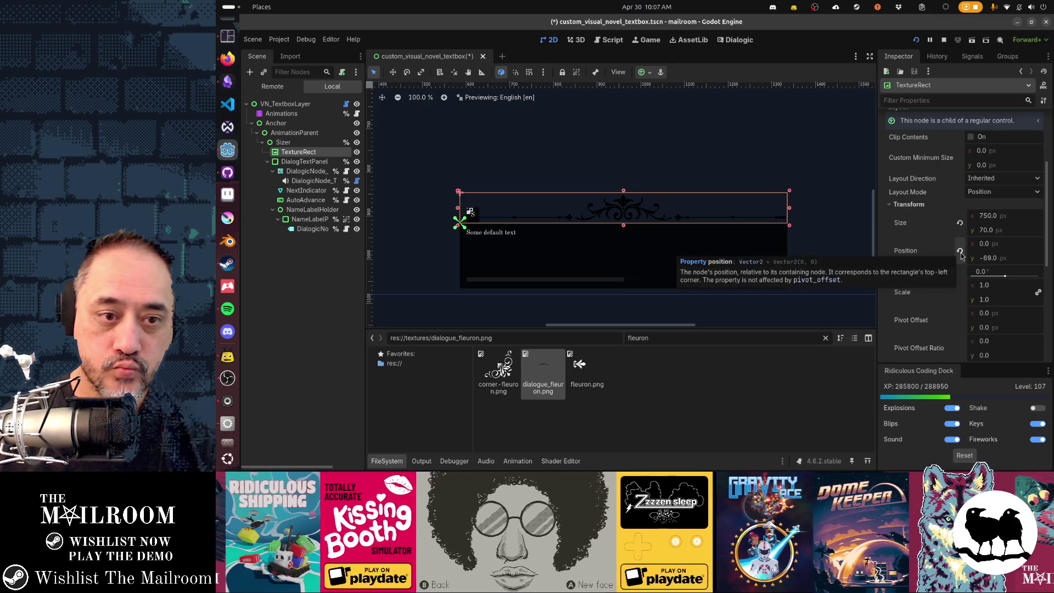
{"action": "key", "text": "Up"}
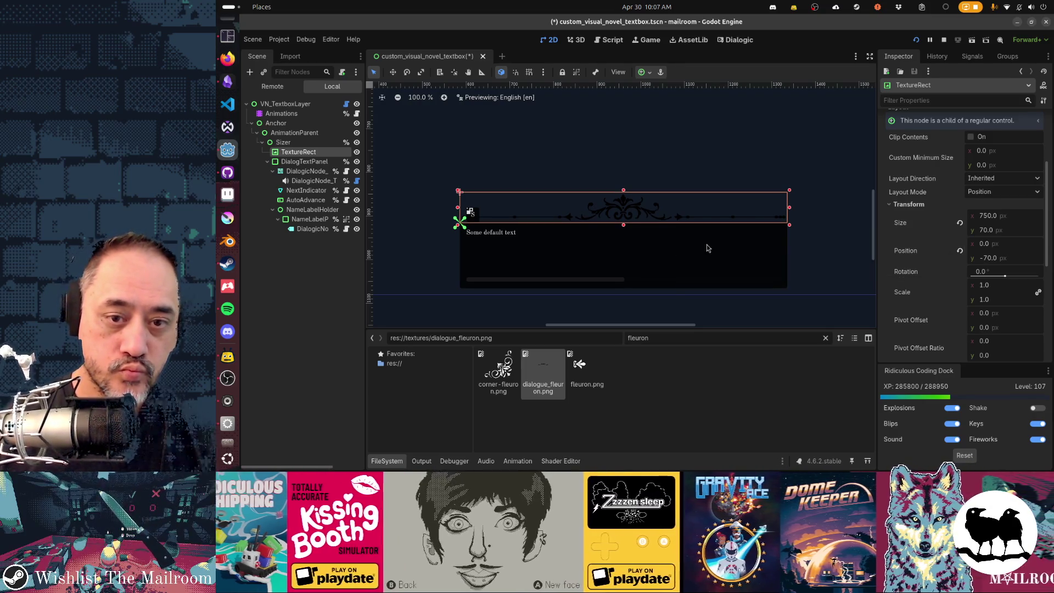
{"action": "key", "text": "Escape"}
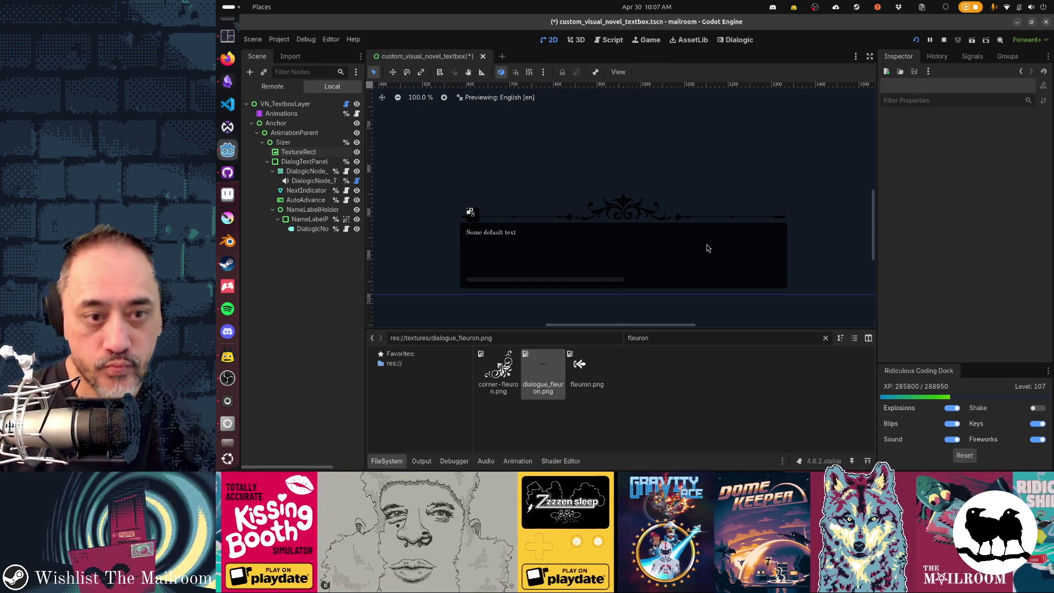
{"action": "key", "text": "alt+Tab"}
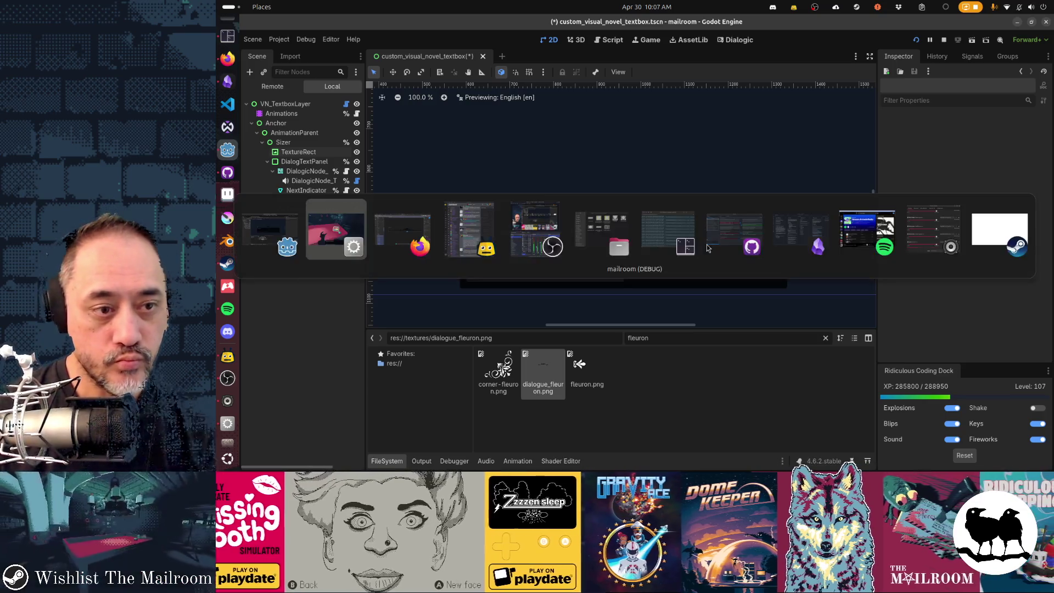
- In Figma, restore the deleted centre flourish and back out of a first misplaced frame duplicate
{"action": "key", "text": "alt+Tab"}
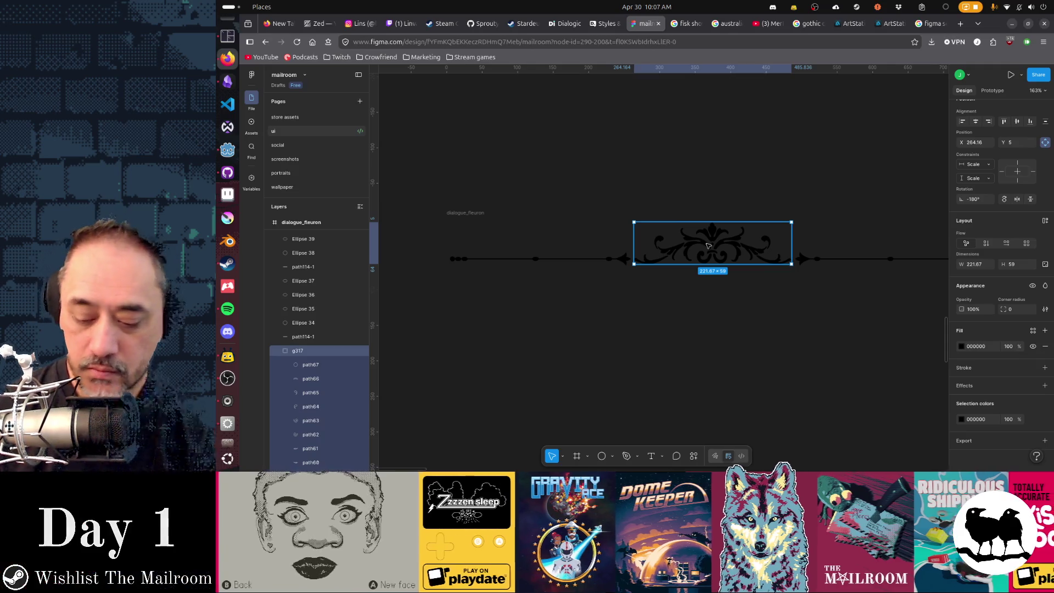
{"action": "key", "text": "Delete"}
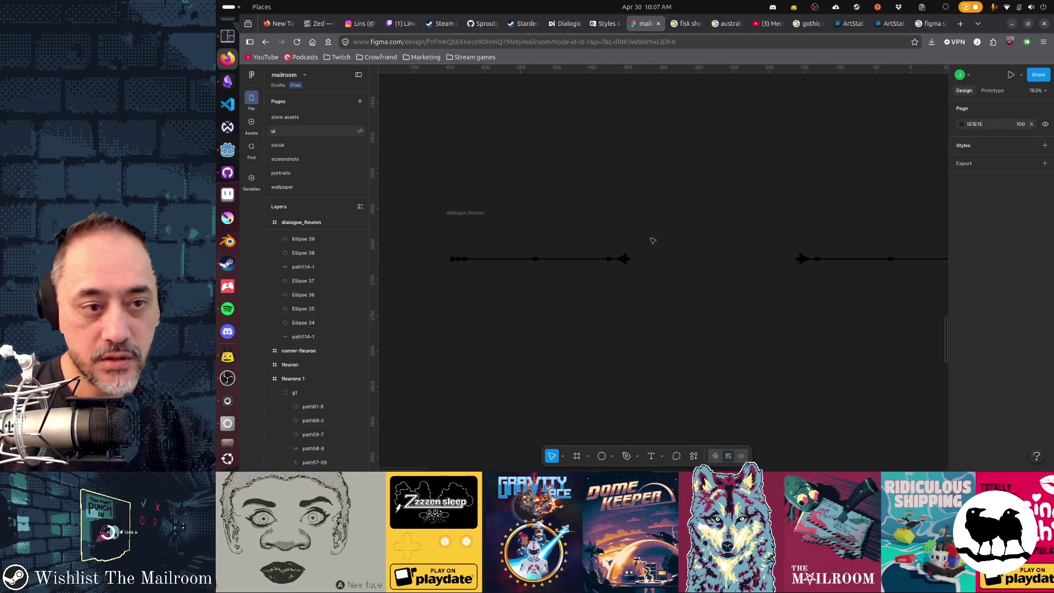
{"action": "key", "text": "ctrl+z"}
{"action": "left_click", "coordinate": [502, 227]}
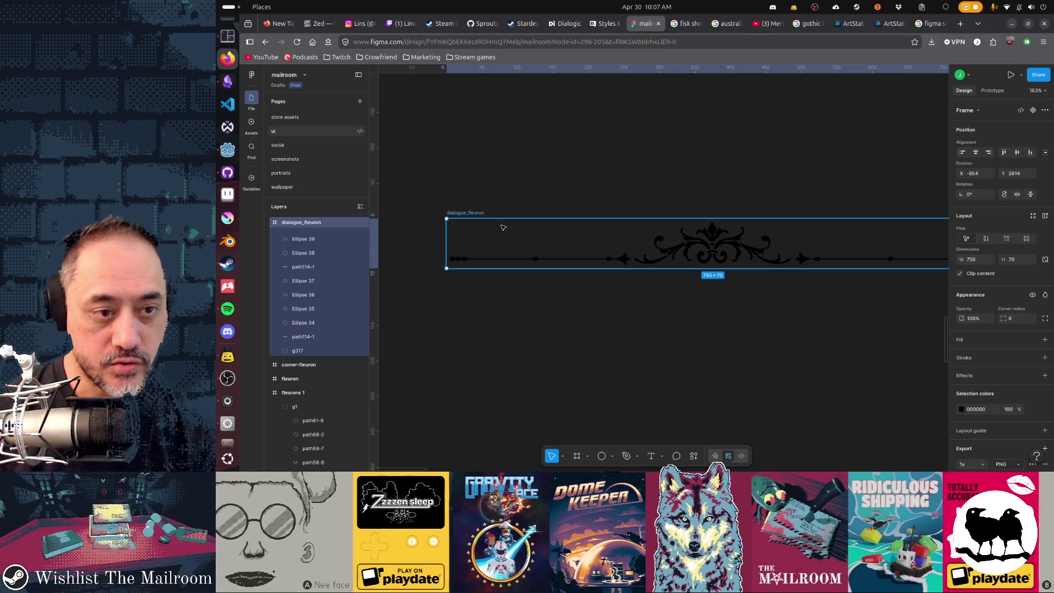
{"action": "key", "text": "ctrl+d"}
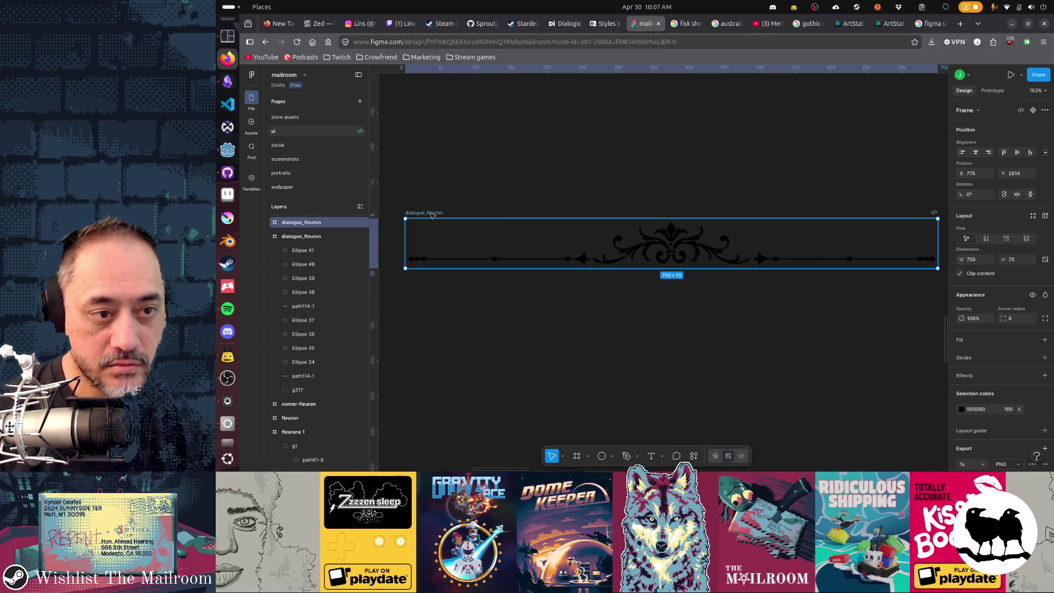
{"action": "left_click_drag", "start_coordinate": [431, 214], "coordinate": [479, 317]}
{"action": "key", "text": "ctrl+z"}
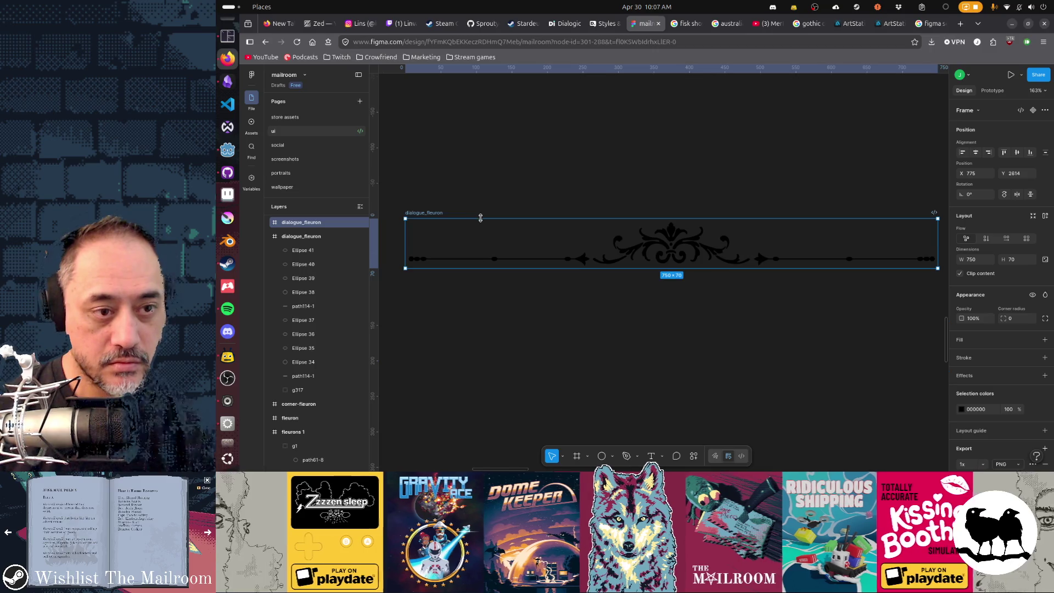
{"action": "key", "text": "ctrl+z"}
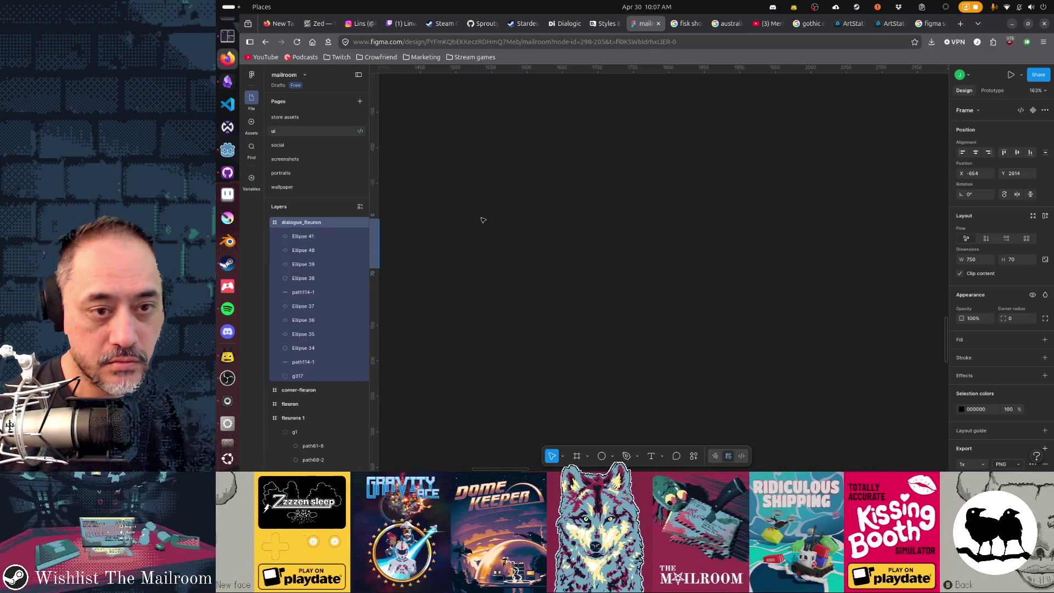
{"action": "left_click", "coordinate": [483, 220]}
{"action": "scroll", "coordinate": [555, 228], "scroll_direction": "down", "scroll_amount": 5}
{"action": "scroll", "coordinate": [610, 240], "scroll_direction": "down", "scroll_amount": 3}
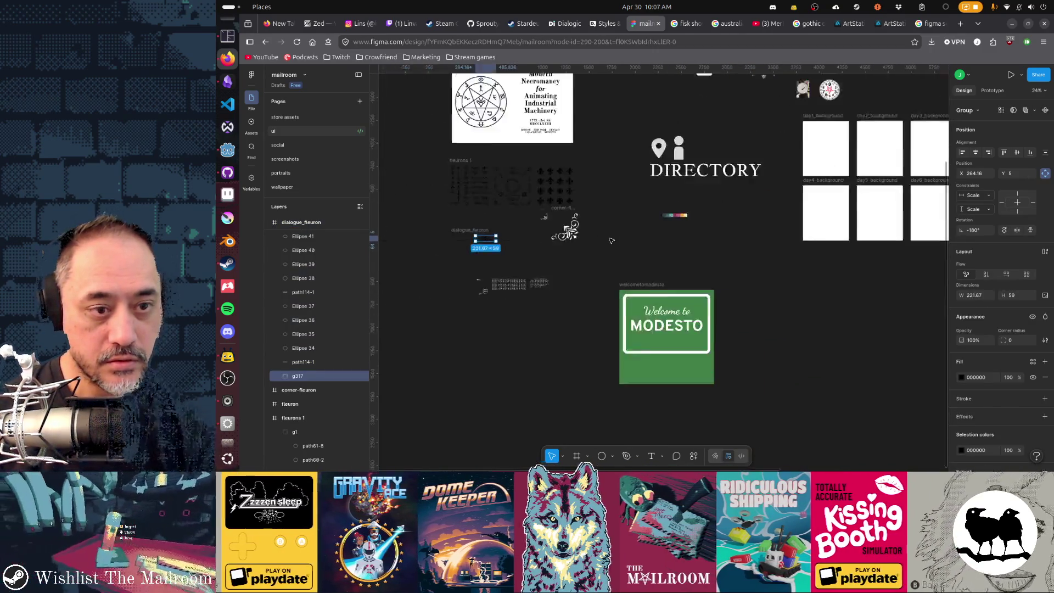
{"action": "scroll", "coordinate": [615, 244], "scroll_direction": "down", "scroll_amount": 3}
{"action": "scroll", "coordinate": [622, 248], "scroll_direction": "down", "scroll_amount": 3}
{"action": "scroll", "coordinate": [632, 254], "scroll_direction": "down", "scroll_amount": 3}
{"action": "scroll", "coordinate": [631, 254], "scroll_direction": "up", "scroll_amount": 3}
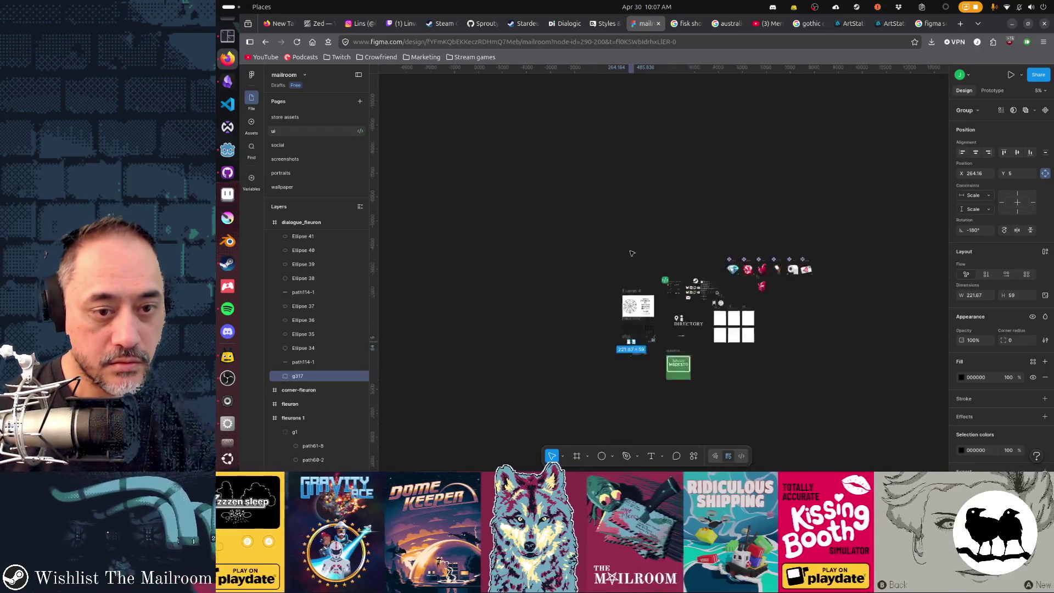
{"action": "scroll", "coordinate": [634, 280], "scroll_direction": "up", "scroll_amount": 3}
{"action": "scroll", "coordinate": [642, 329], "scroll_direction": "up", "scroll_amount": 3}
{"action": "scroll", "coordinate": [653, 367], "scroll_direction": "up", "scroll_amount": 3}
{"action": "scroll", "coordinate": [659, 354], "scroll_direction": "up", "scroll_amount": 2}
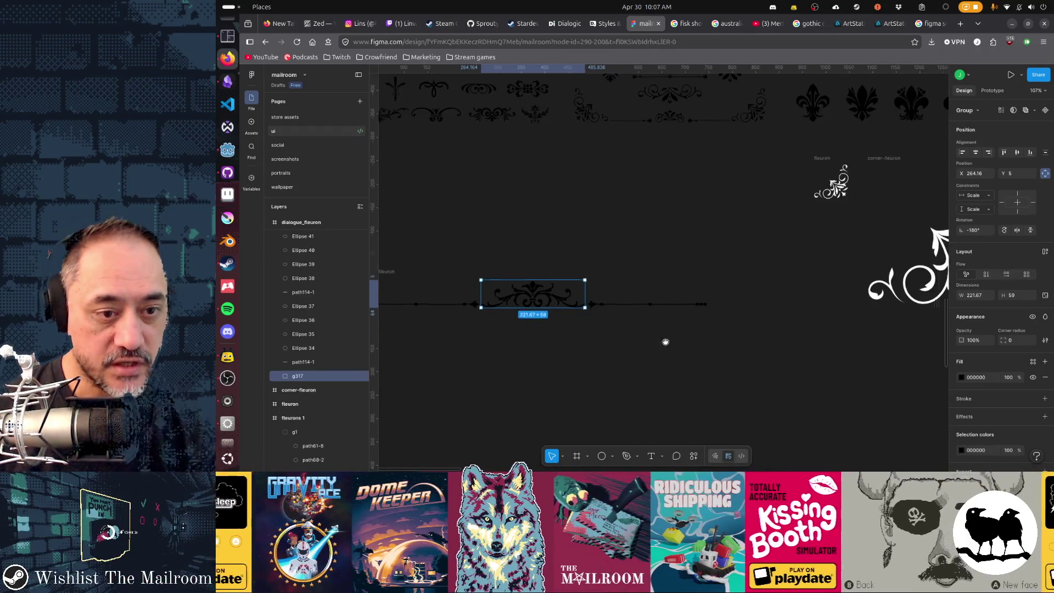
{"action": "scroll", "coordinate": [643, 321], "scroll_direction": "up", "scroll_amount": 3}
- Duplicate the dialogue_fleuron frame, line the copy up below the original and name it dialogue_edge
{"action": "left_click", "coordinate": [591, 294]}
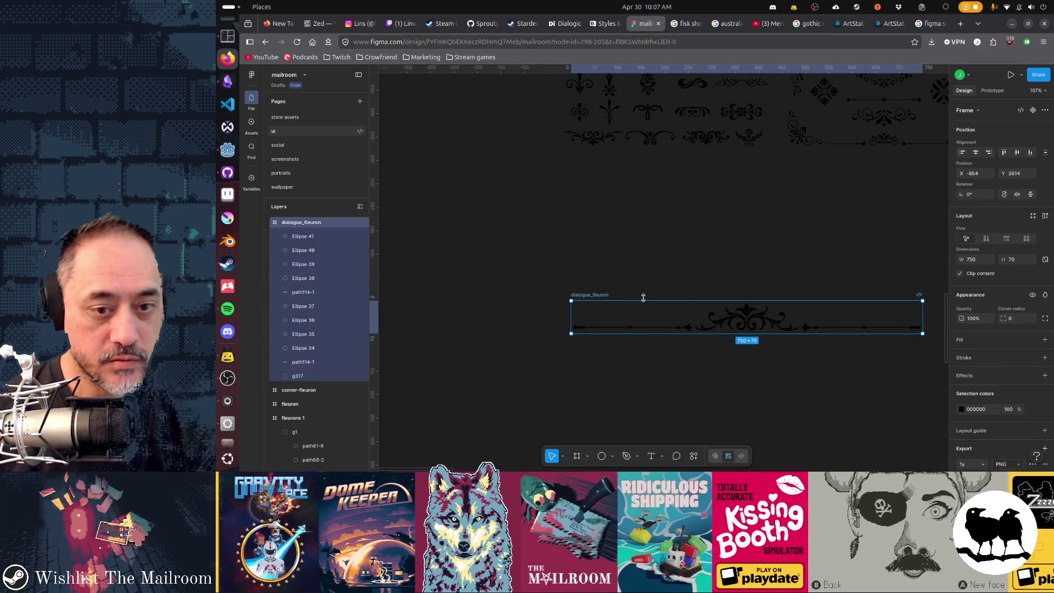
{"action": "key", "text": "ctrl+d"}
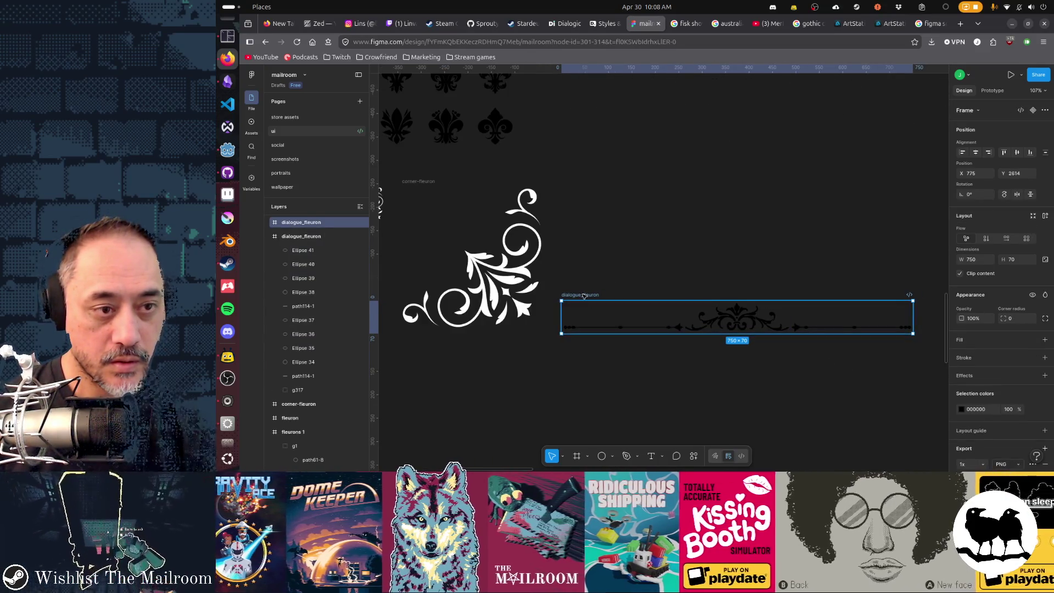
{"action": "left_click_drag", "start_coordinate": [583, 295], "coordinate": [826, 273]}
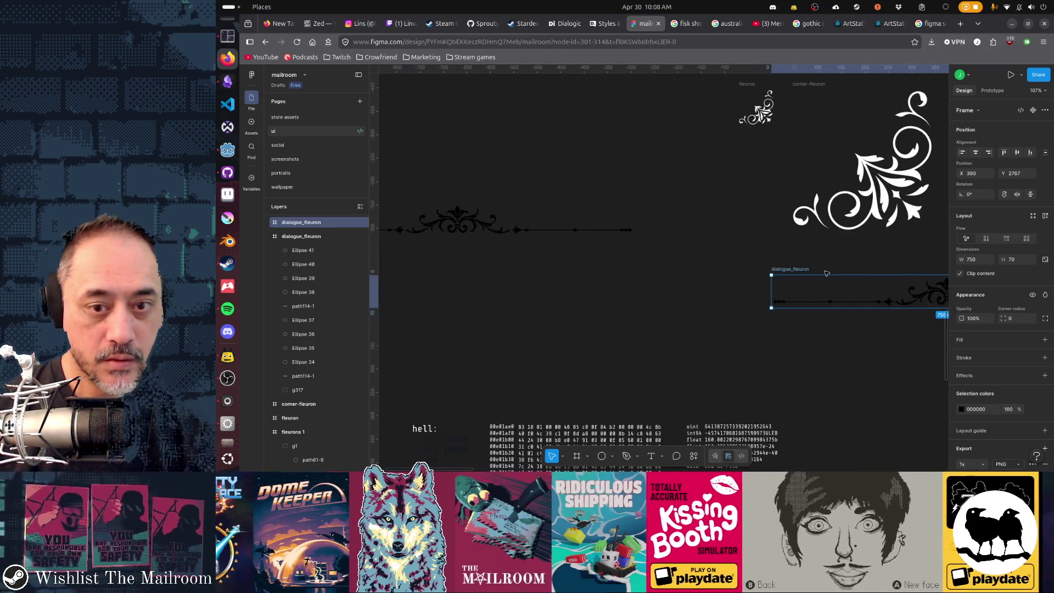
{"action": "mouse_move", "coordinate": [800, 271]}
{"action": "left_mouse_down"}
{"action": "mouse_move", "coordinate": [350, 264]}
{"action": "mouse_move", "coordinate": [437, 257]}
{"action": "left_mouse_up"}
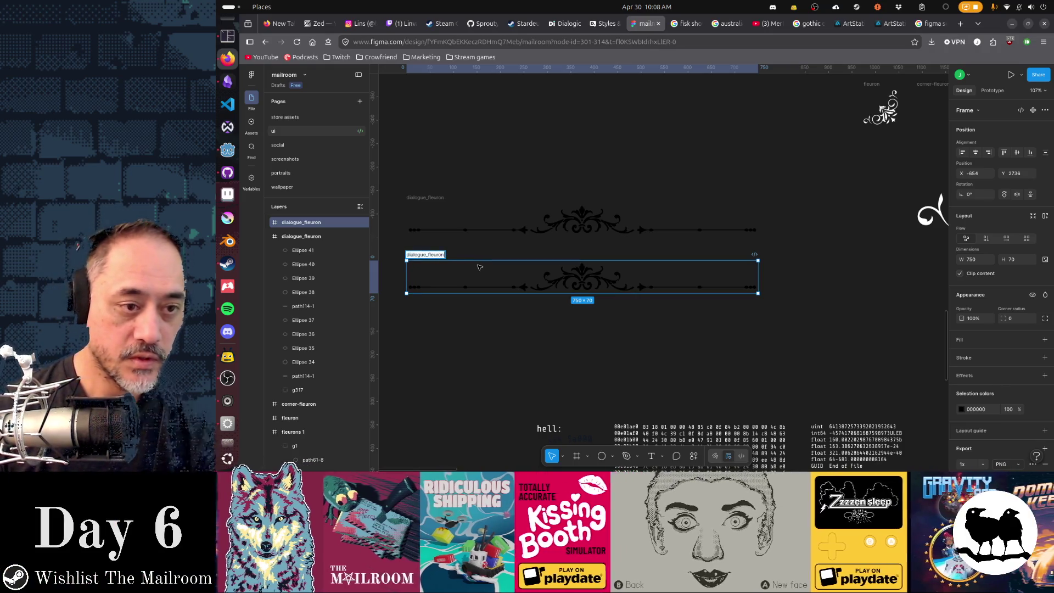
{"action": "type", "text": "edge"}
{"action": "key", "text": "Return"}
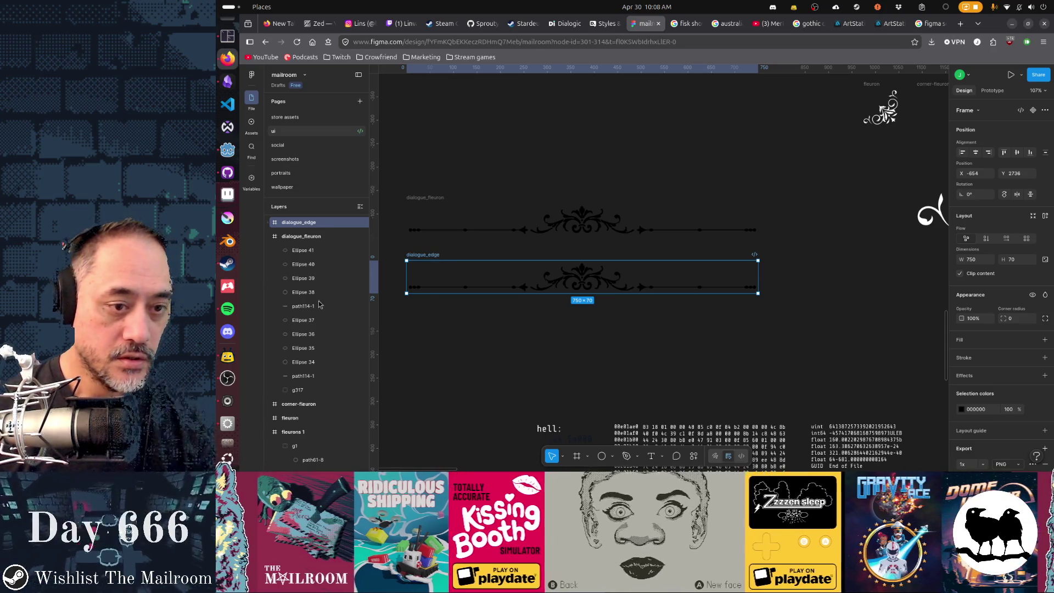
- Empty the dialogue_edge copy by deleting its lines, central flourish and all remaining dots
{"action": "left_click", "coordinate": [489, 287]}
{"action": "key", "text": "Delete"}
{"action": "left_click", "coordinate": [625, 284]}
{"action": "key", "text": "Delete"}
{"action": "left_click", "coordinate": [639, 285]}
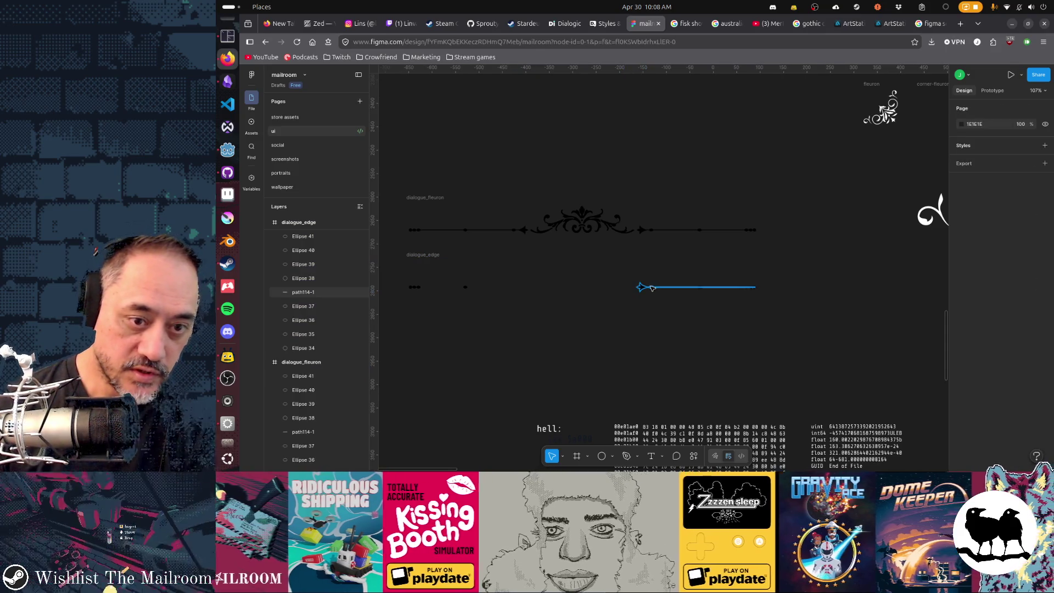
{"action": "key", "text": "Delete"}
{"action": "left_click_drag", "start_coordinate": [812, 280], "coordinate": [408, 293]}
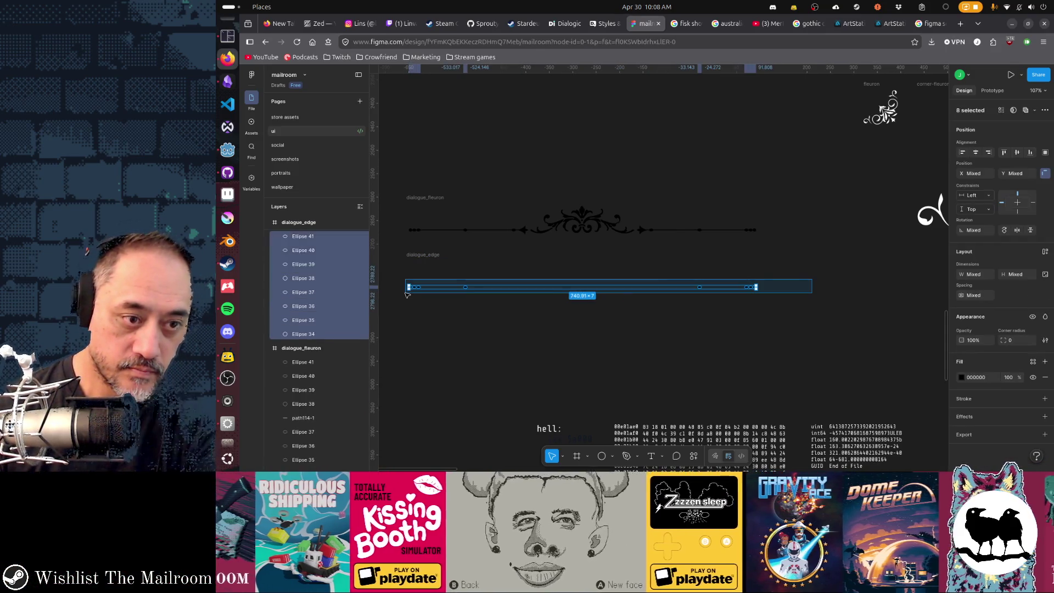
{"action": "key", "text": "Delete"}
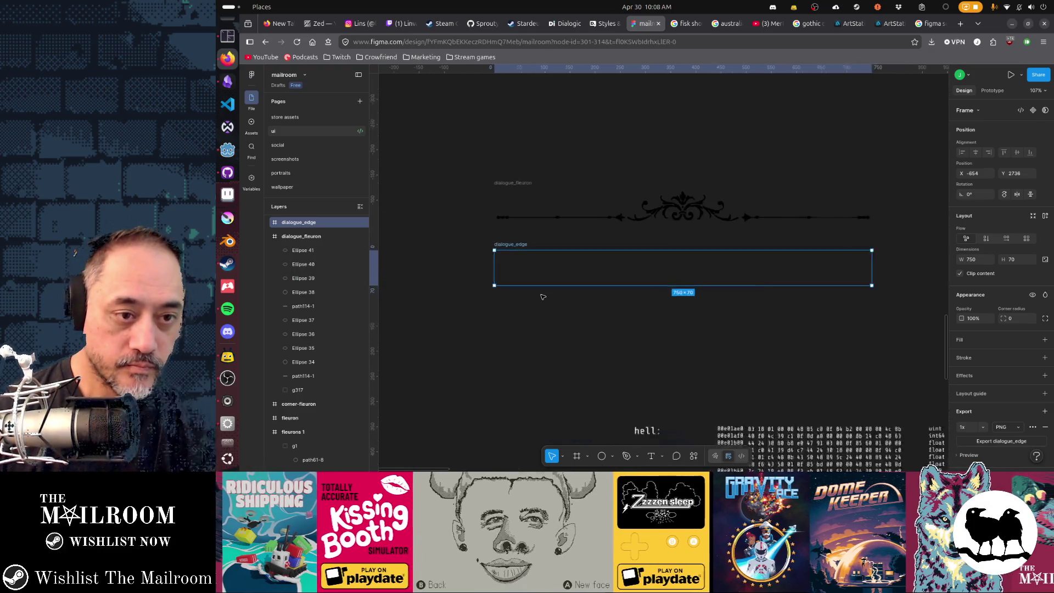
{"action": "scroll", "coordinate": [542, 296], "scroll_direction": "up", "scroll_amount": 3}
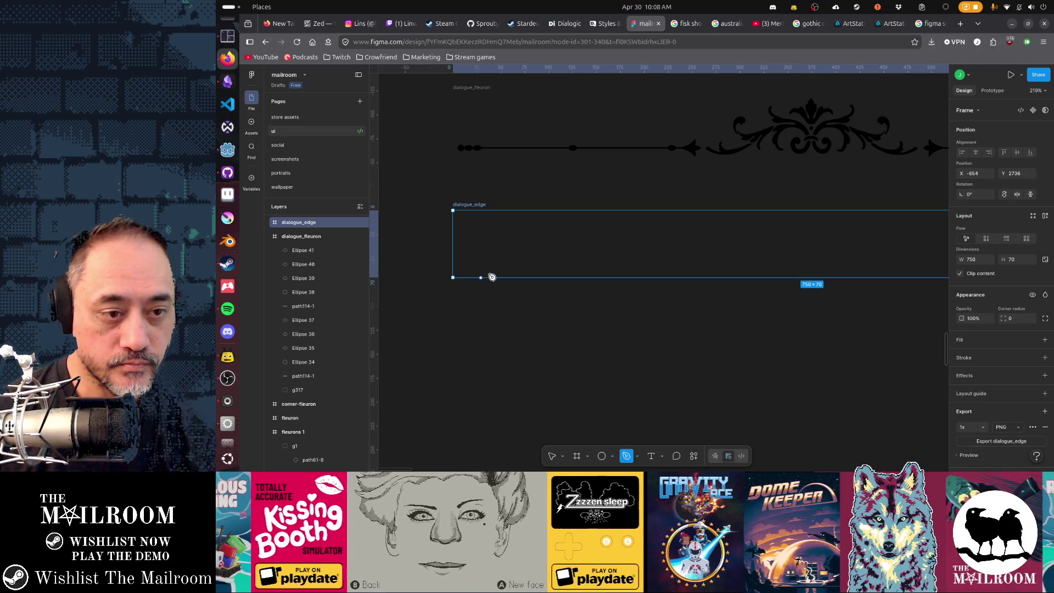
- Draw a closed Pen path of two flame peaks on a flat base inside dialogue_edge
{"action": "left_click", "coordinate": [481, 278]}
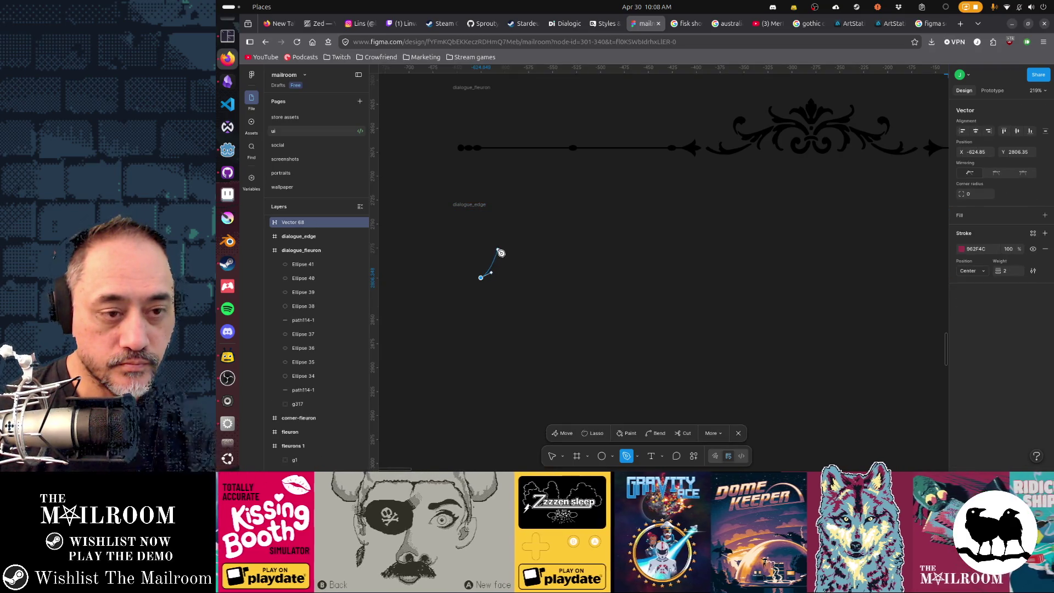
{"action": "left_click", "coordinate": [500, 248]}
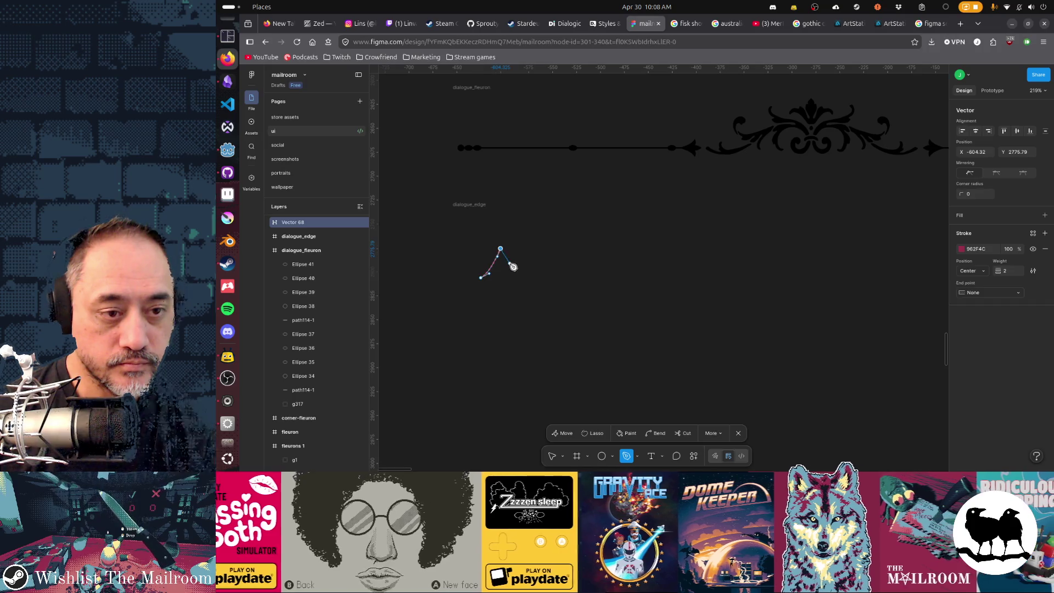
{"action": "left_click", "coordinate": [511, 281]}
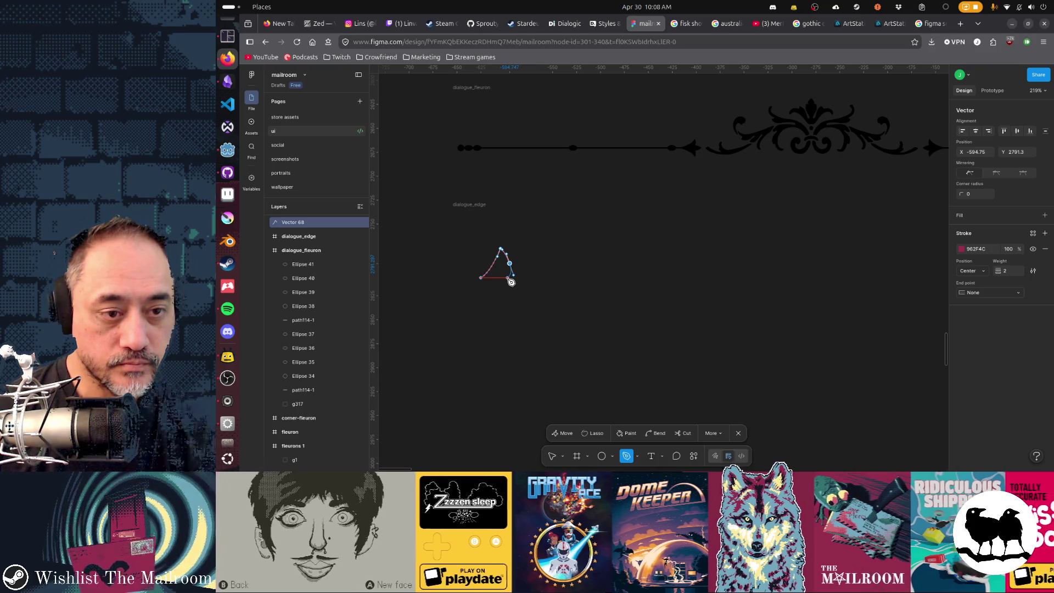
{"action": "left_click", "coordinate": [508, 278]}
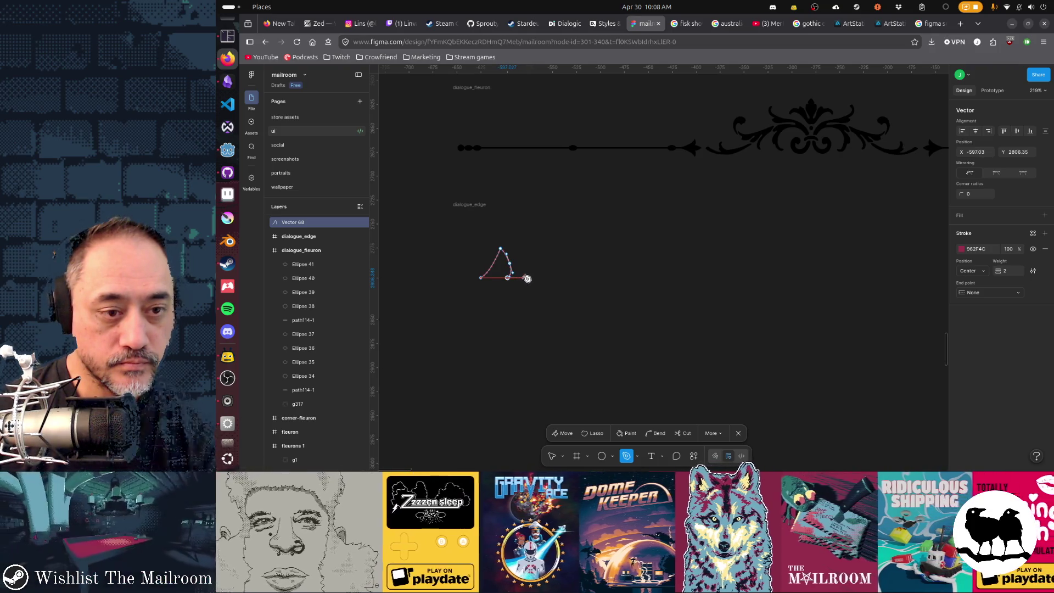
{"action": "left_click", "coordinate": [530, 264]}
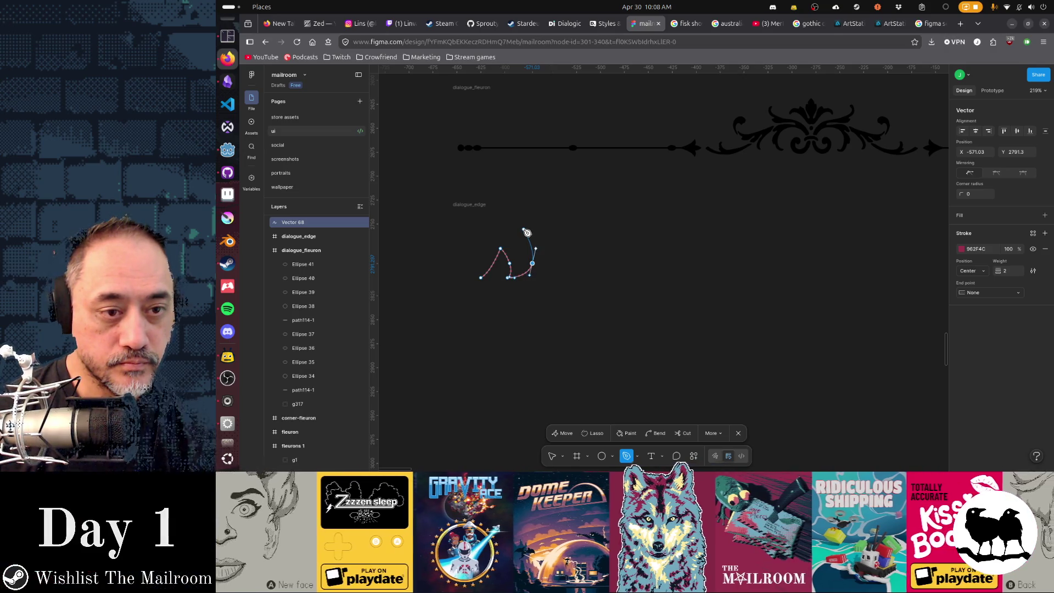
{"action": "left_click", "coordinate": [531, 237]}
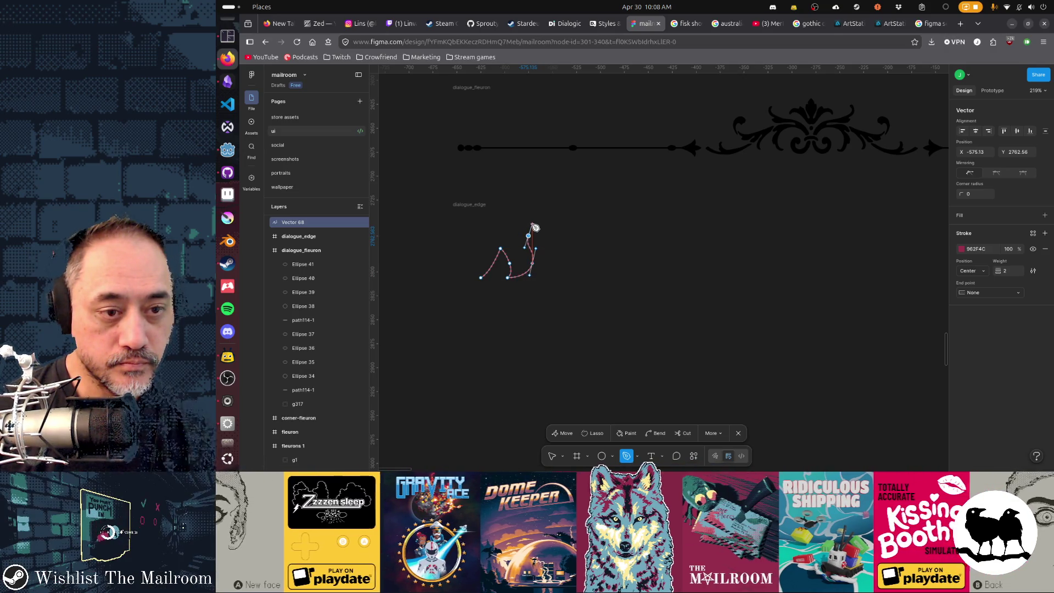
{"action": "left_click", "coordinate": [542, 234]}
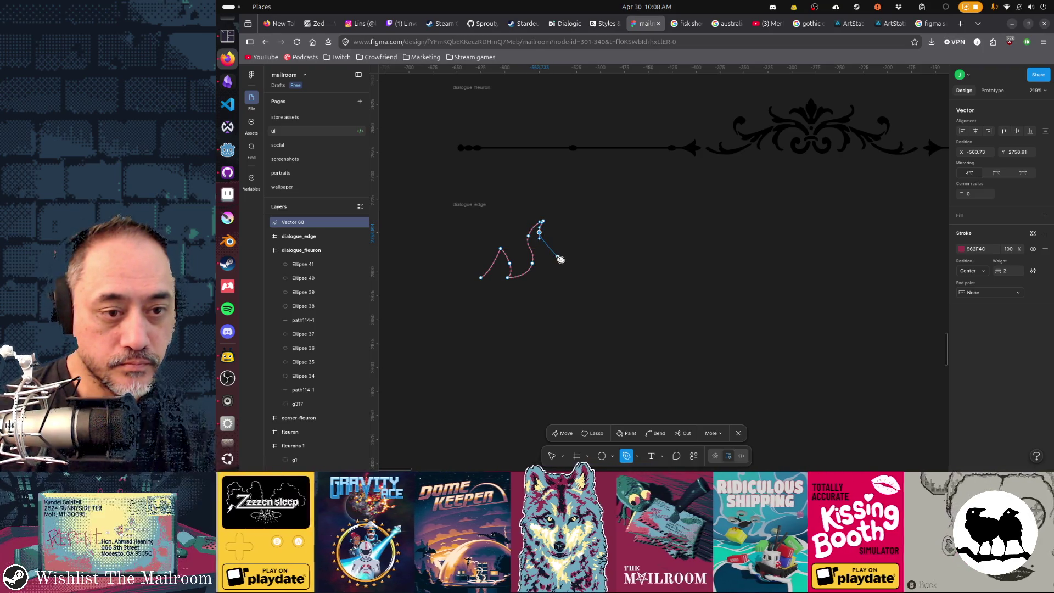
{"action": "left_click", "coordinate": [558, 257]}
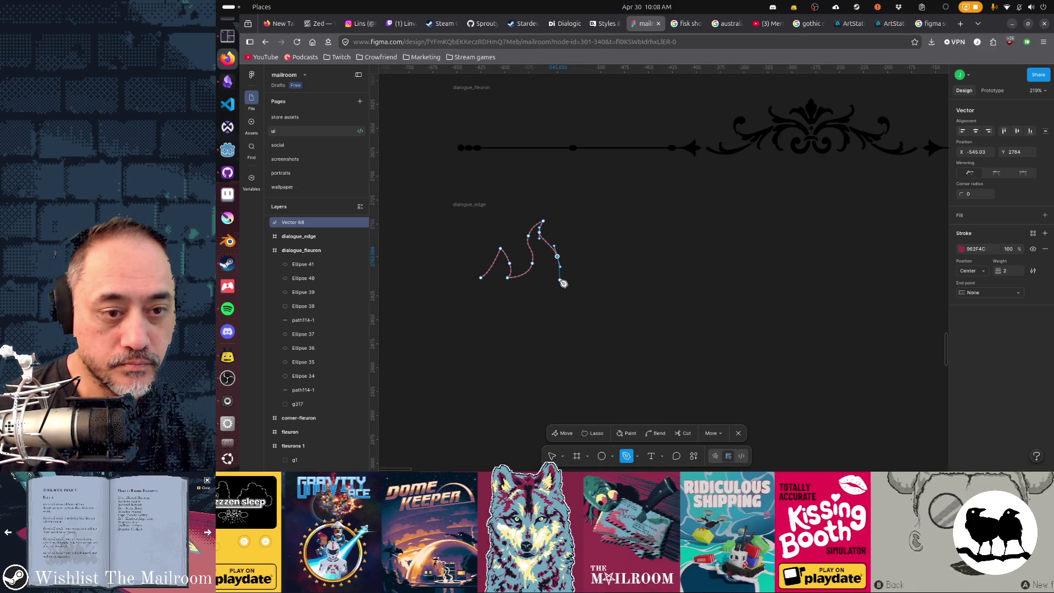
{"action": "left_click", "coordinate": [561, 278]}
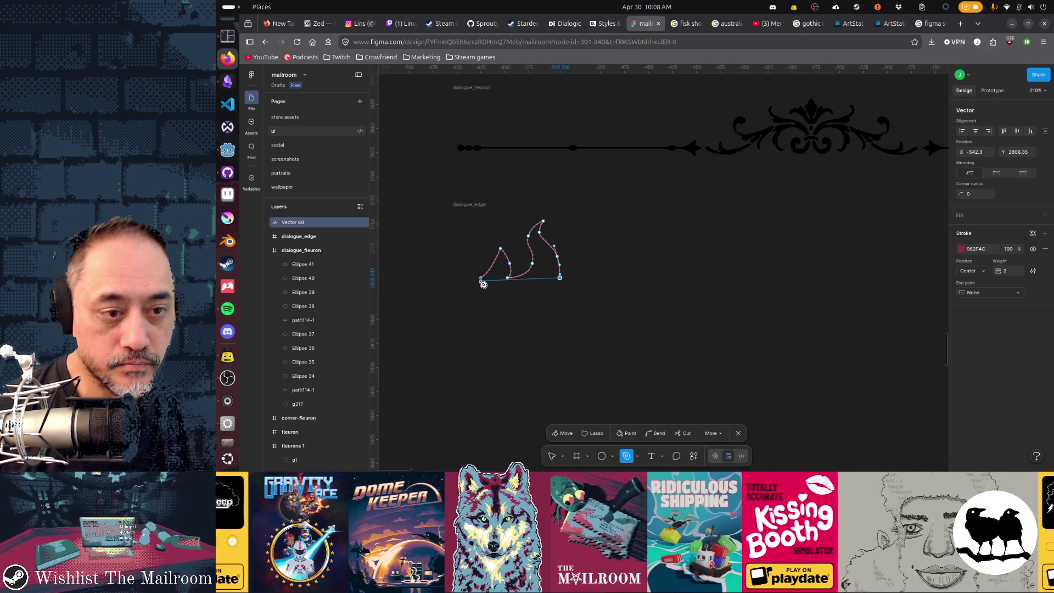
{"action": "left_click", "coordinate": [480, 278]}
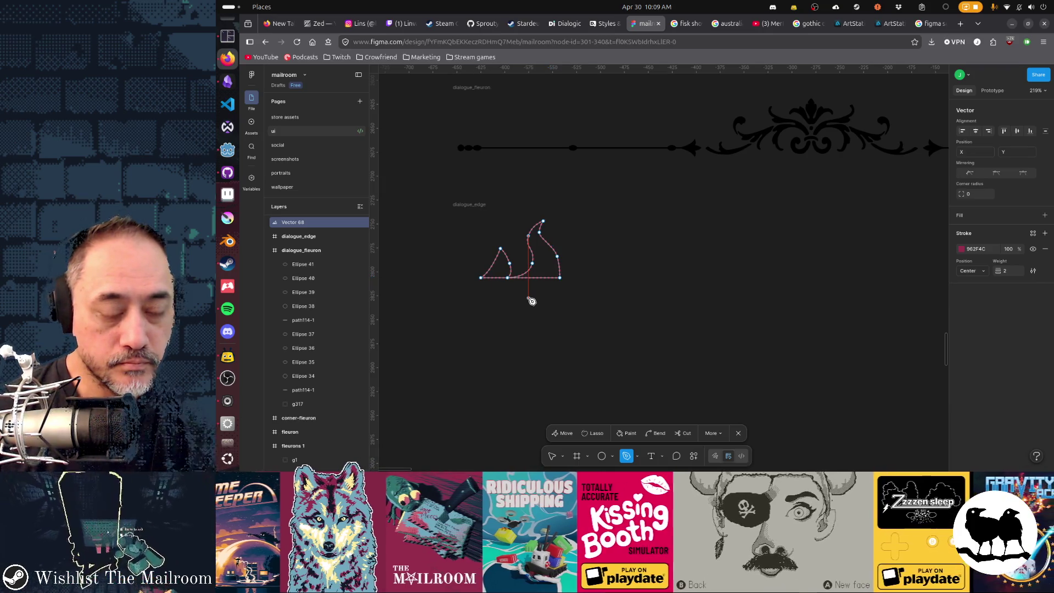
{"action": "scroll", "coordinate": [509, 284], "scroll_direction": "up", "scroll_amount": 5, "text": "ctrl"}
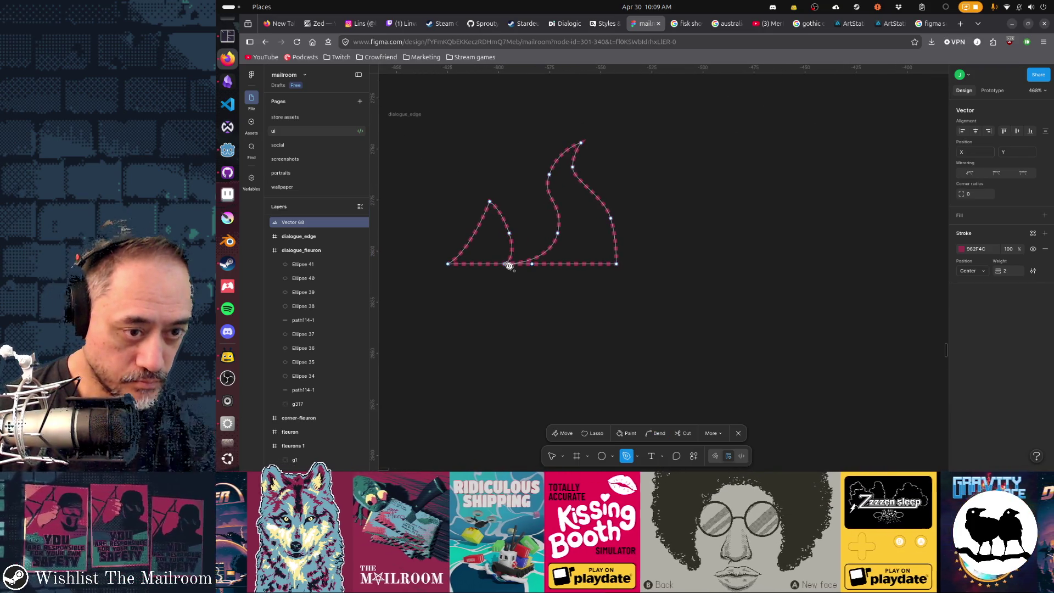
- Nudge the base point between the two flames slightly left and finish editing
{"action": "left_click", "coordinate": [505, 264]}
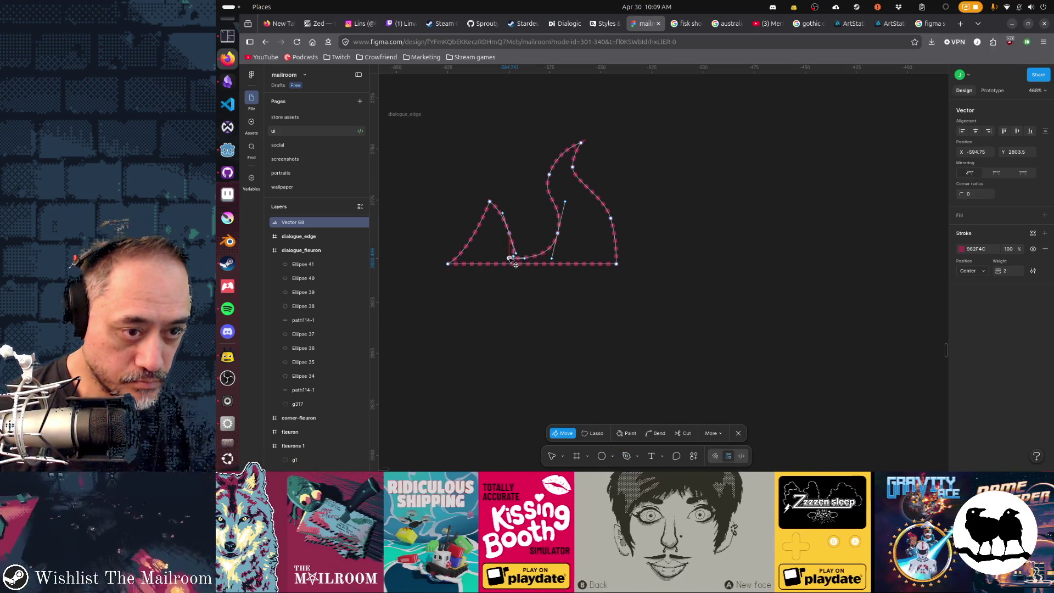
{"action": "left_click_drag", "start_coordinate": [514, 262], "coordinate": [507, 257]}
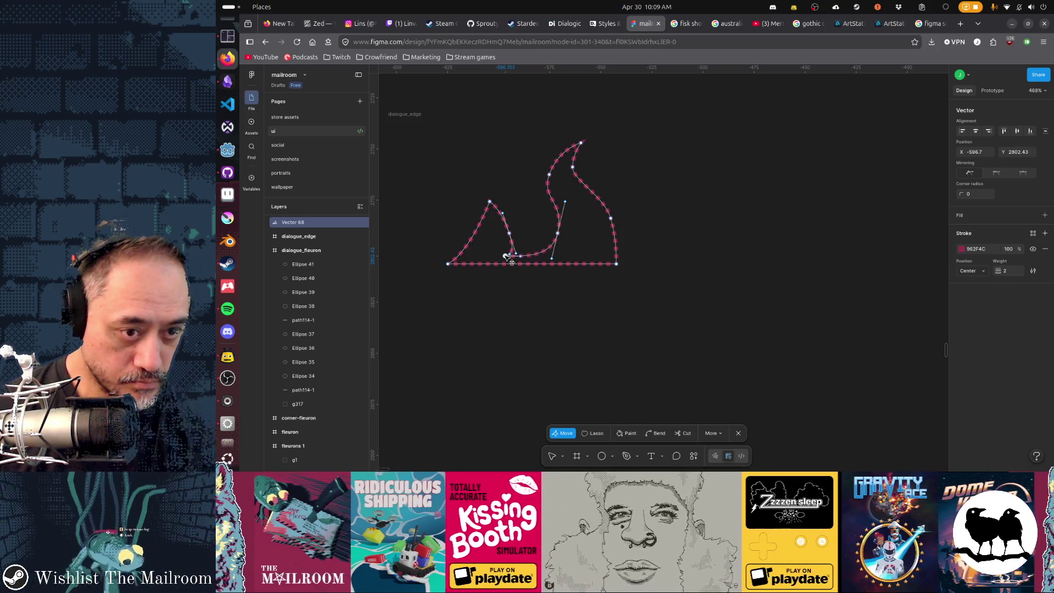
{"action": "key", "text": "Escape"}
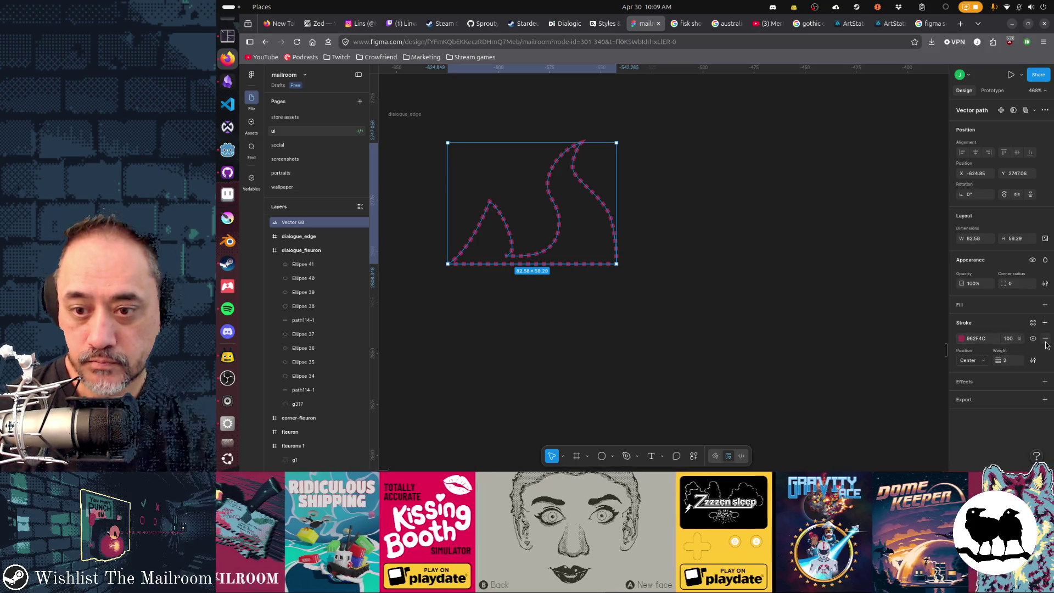
- Give the flame shape a solid fill with no stroke and reshape its small peak
{"action": "left_click", "coordinate": [1044, 338]}
{"action": "left_click", "coordinate": [1044, 304]}
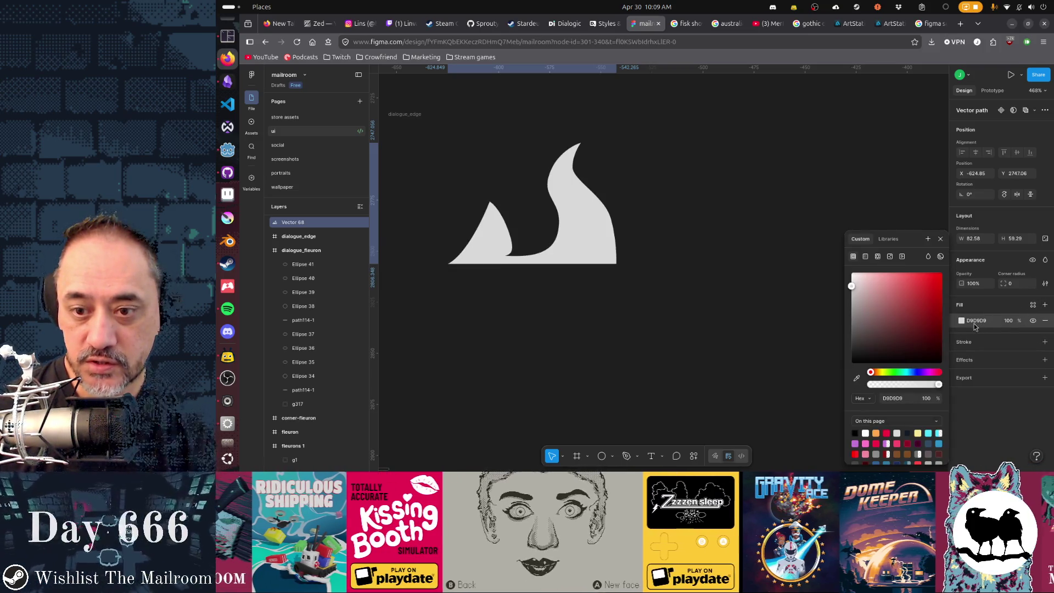
{"action": "left_click", "coordinate": [741, 284]}
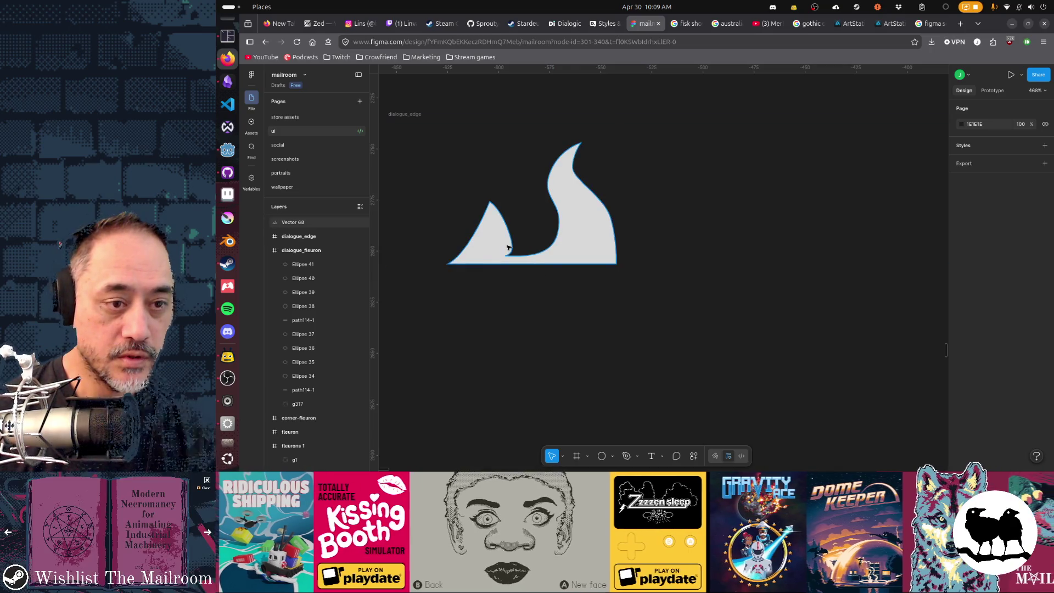
{"action": "double_click", "coordinate": [515, 251]}
{"action": "left_click_drag", "start_coordinate": [518, 230], "coordinate": [509, 227]}
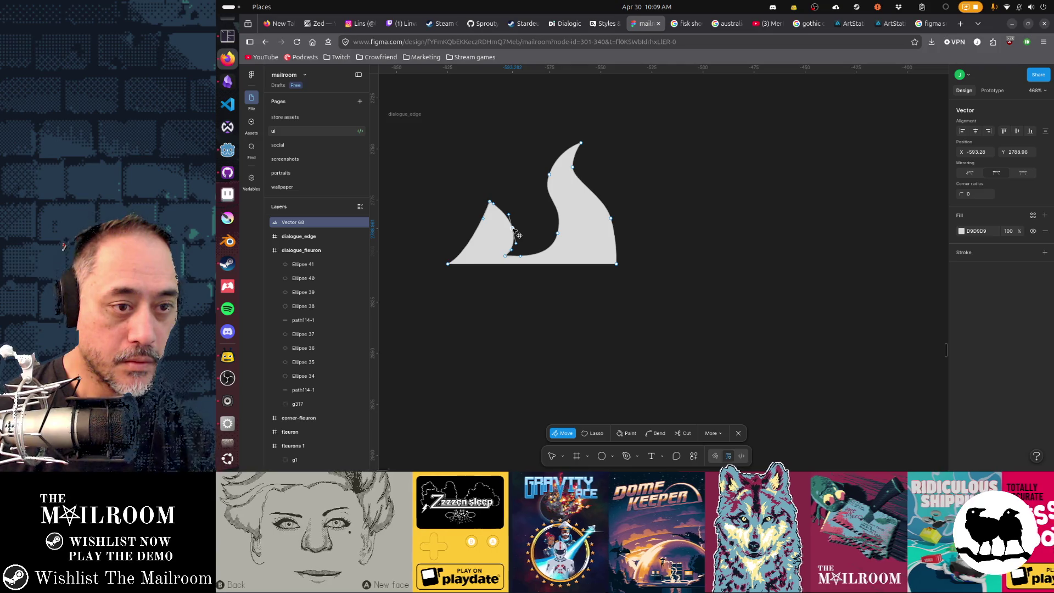
{"action": "left_click_drag", "start_coordinate": [485, 222], "coordinate": [482, 244]}
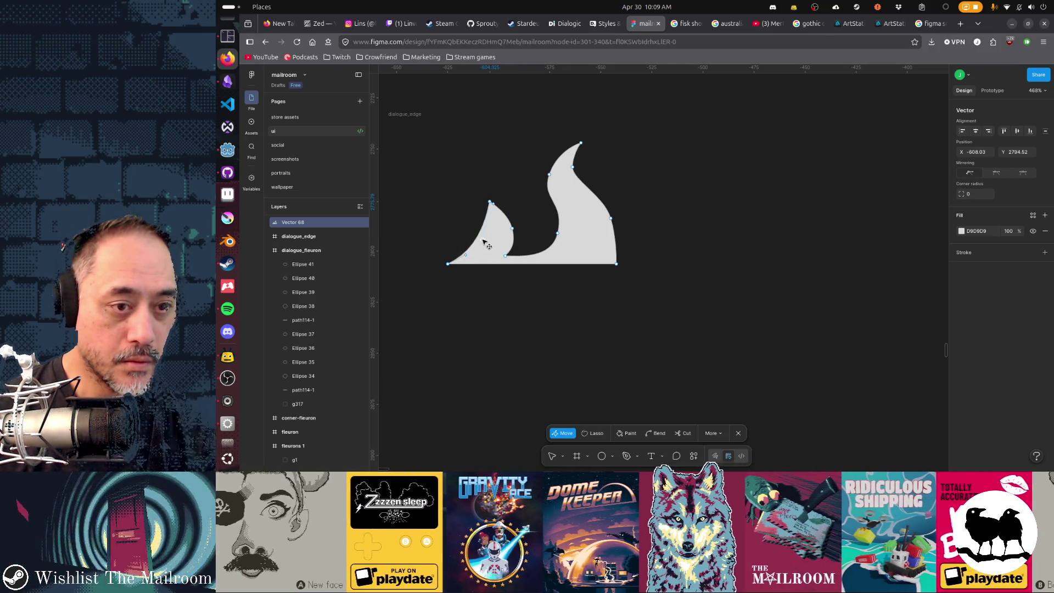
{"action": "key", "text": "Escape"}
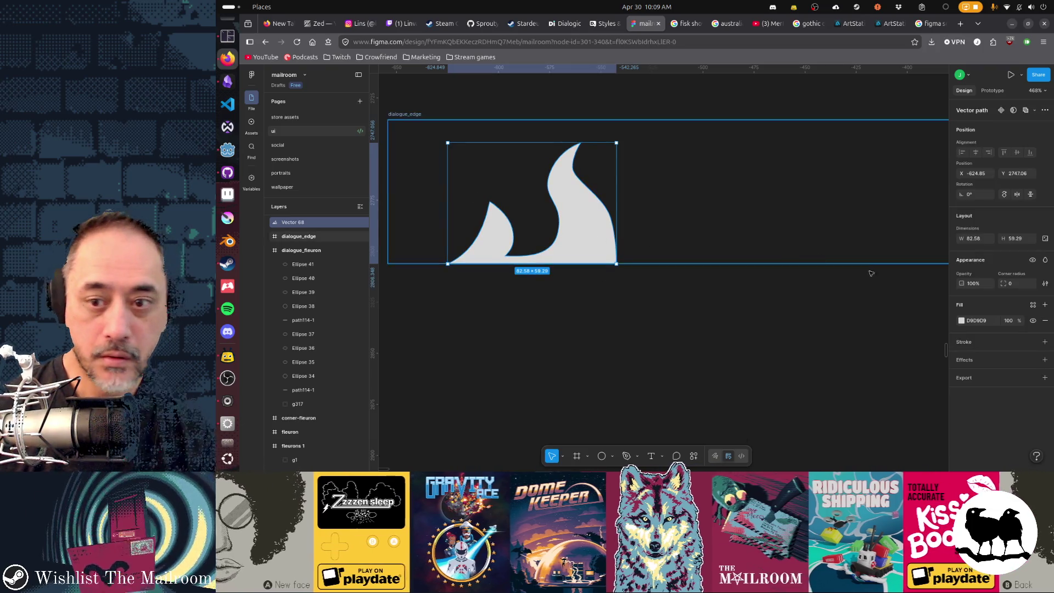
- Make the flame fill white FFFFFF, export the dialogue_edge frame and switch to Godot
{"action": "left_click", "coordinate": [960, 320]}
{"action": "left_click", "coordinate": [853, 273]}
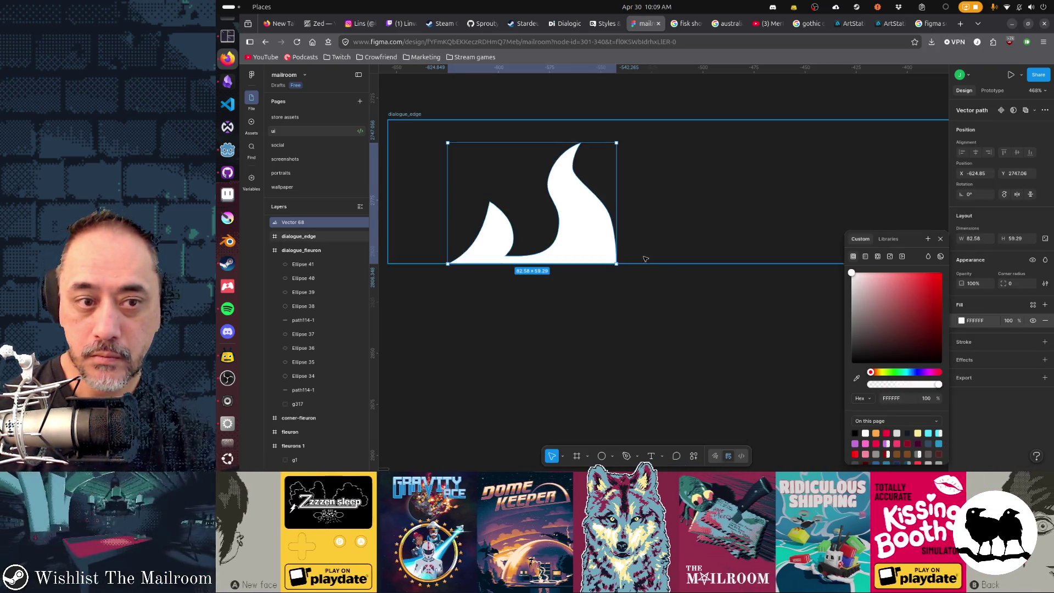
{"action": "left_click", "coordinate": [416, 114]}
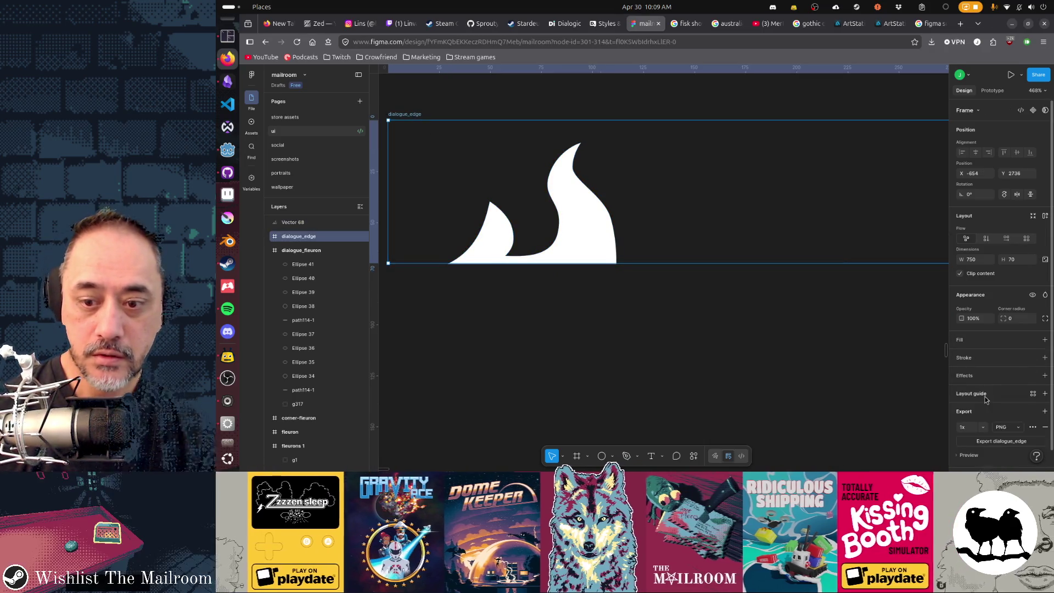
{"action": "left_click", "coordinate": [1001, 423]}
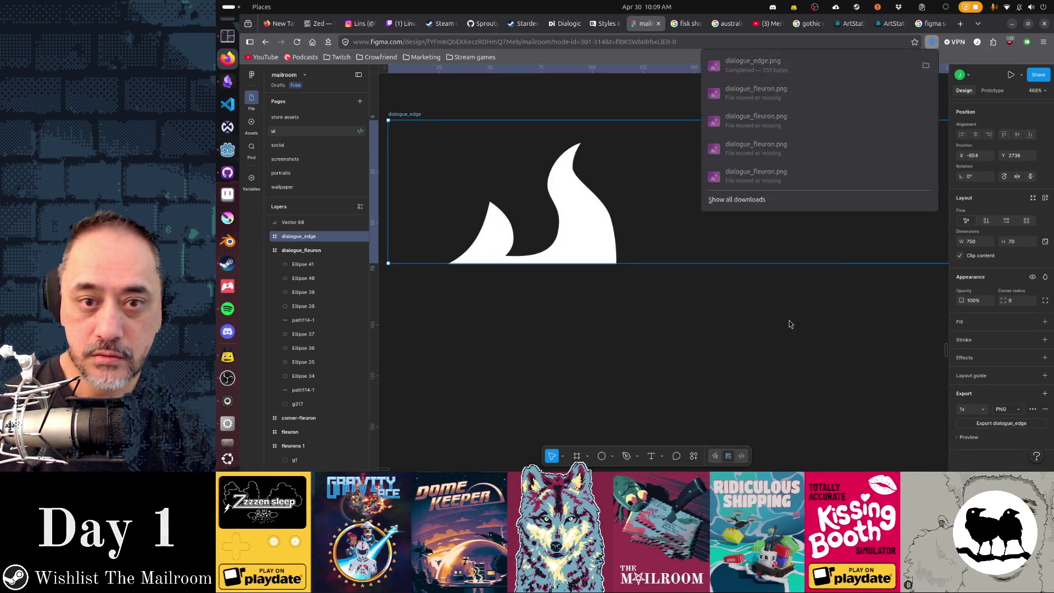
{"action": "key", "text": "alt+Tab"}
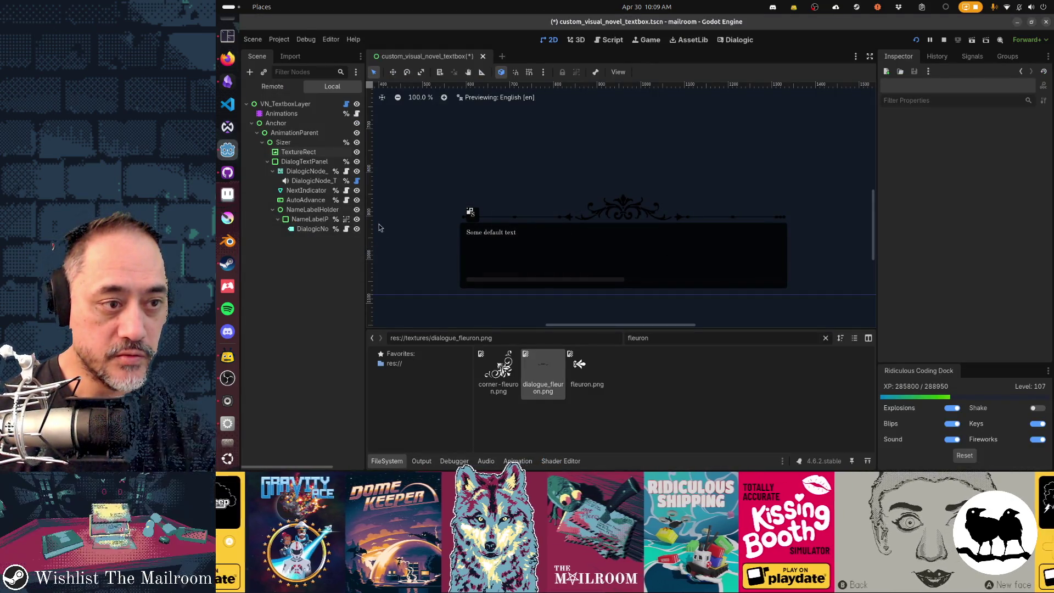
- Quick Load dialogue_edge.png as the TextureRect texture, save the scene and return to Figma
{"action": "left_click", "coordinate": [298, 152]}
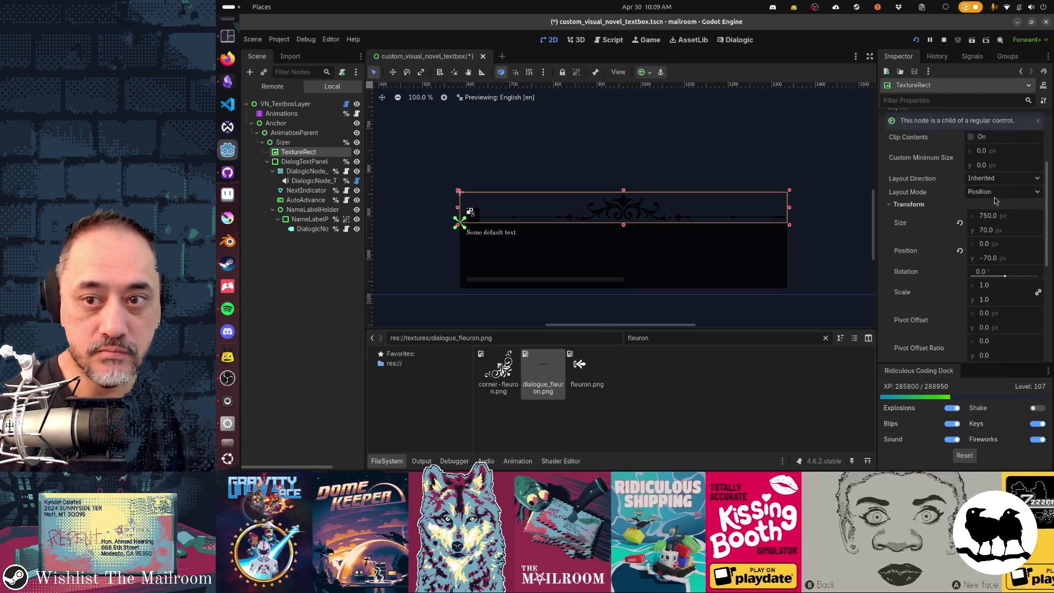
{"action": "scroll", "coordinate": [995, 200], "scroll_direction": "up", "scroll_amount": 5}
{"action": "left_click", "coordinate": [1039, 141]}
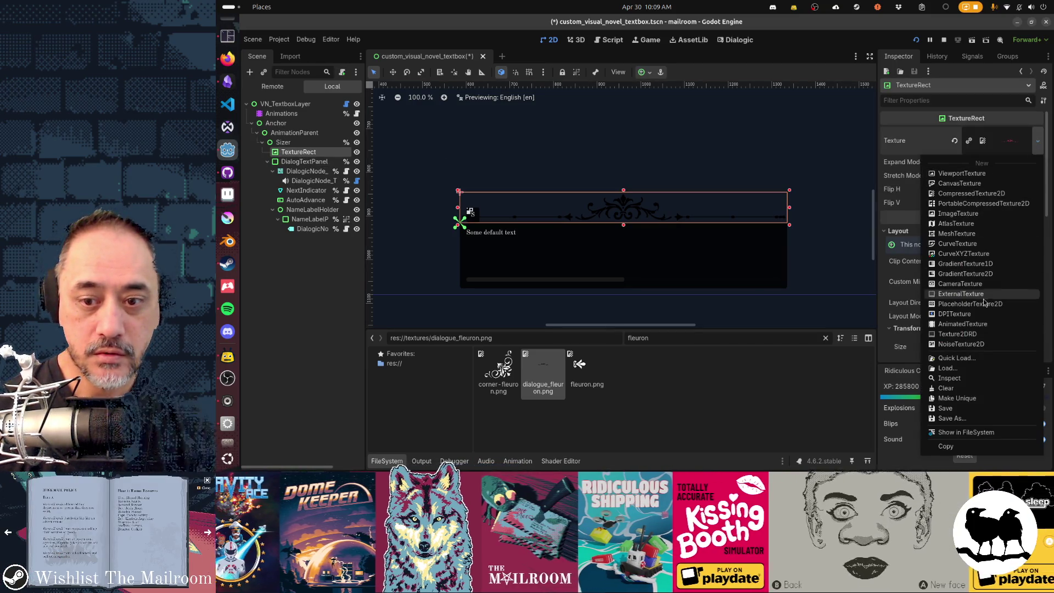
{"action": "left_click", "coordinate": [955, 358]}
{"action": "type", "text": "dialoge"}
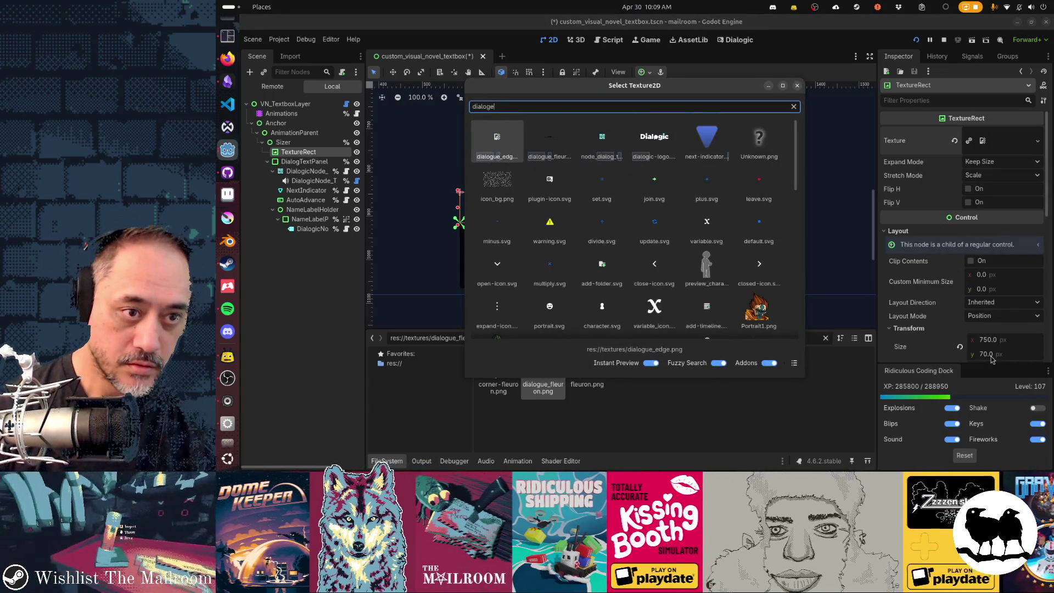
{"action": "key", "text": "Escape"}
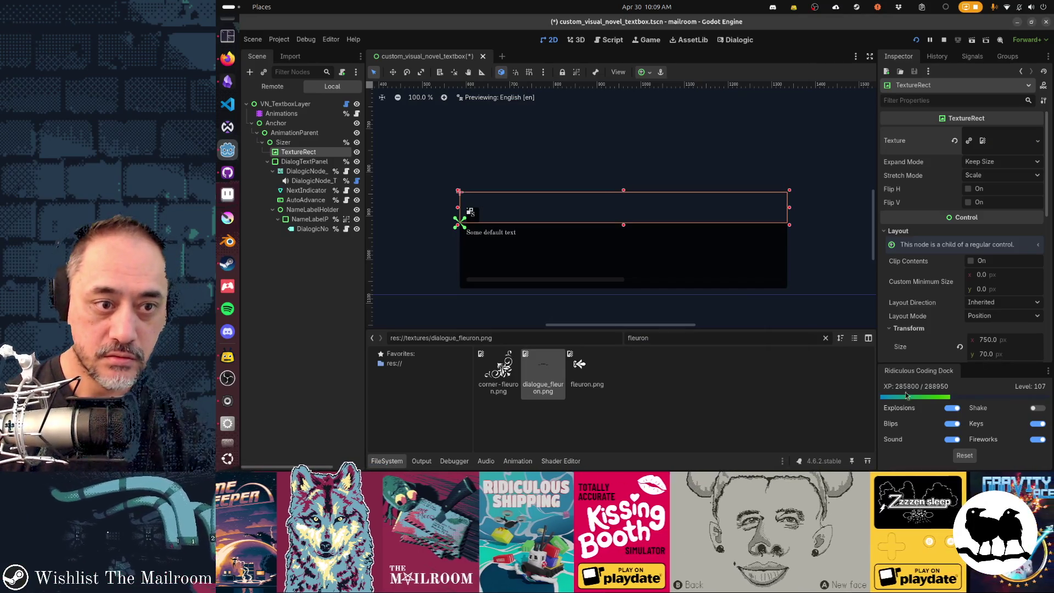
{"action": "key", "text": "ctrl+s"}
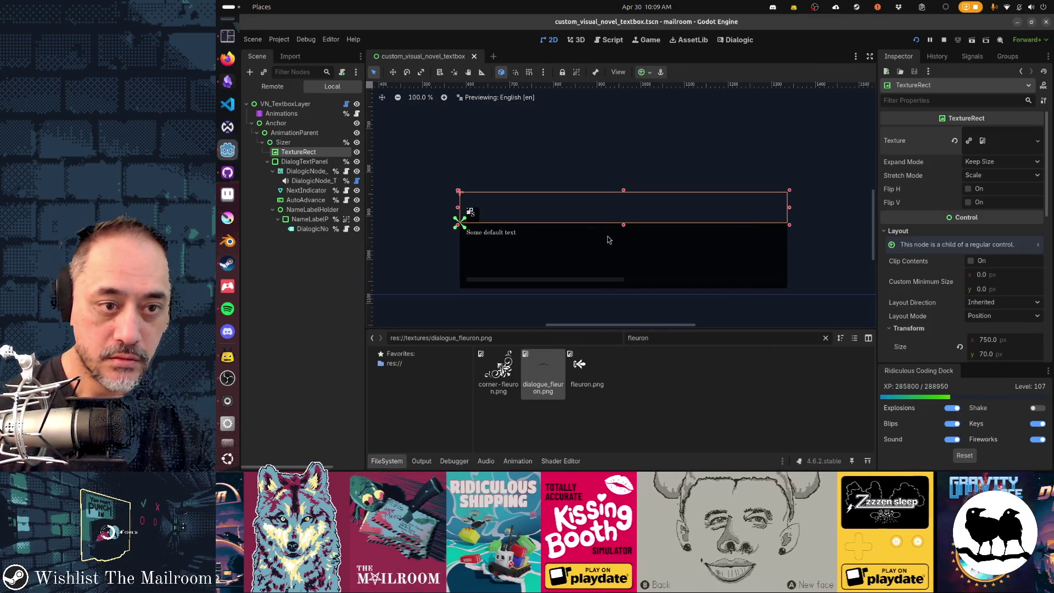
{"action": "key", "text": "alt+Tab"}
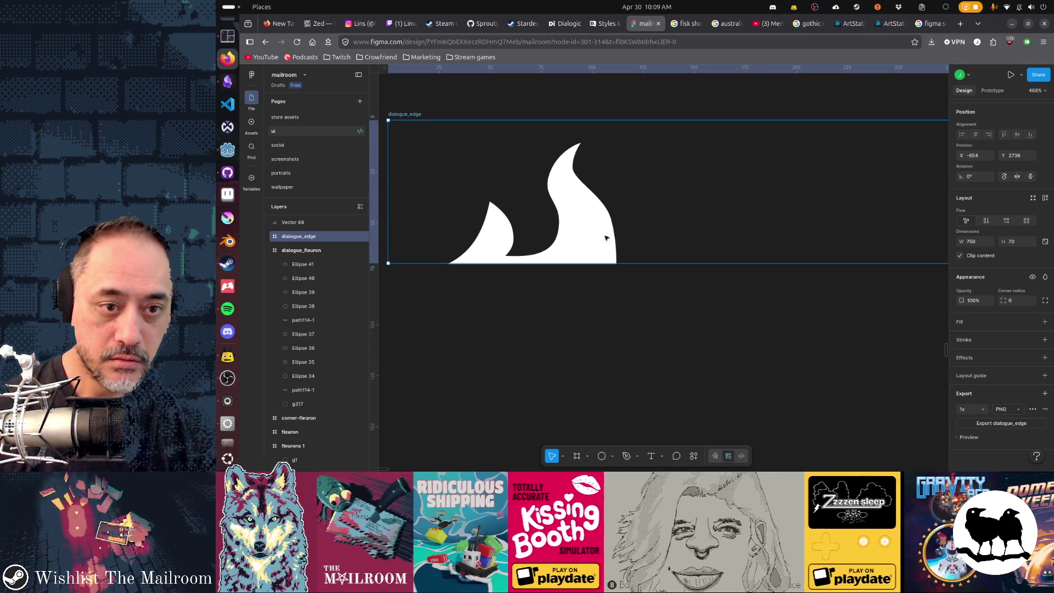
- Nudge the white flame shape further right within the dialogue_edge frame
{"action": "double_click", "coordinate": [592, 240]}
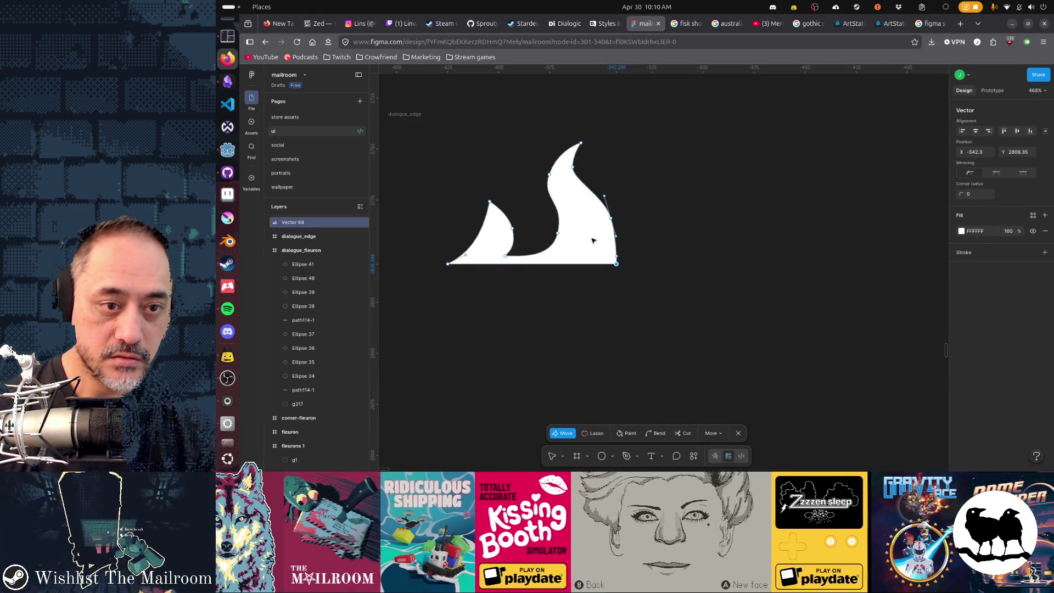
{"action": "left_click", "coordinate": [593, 240]}
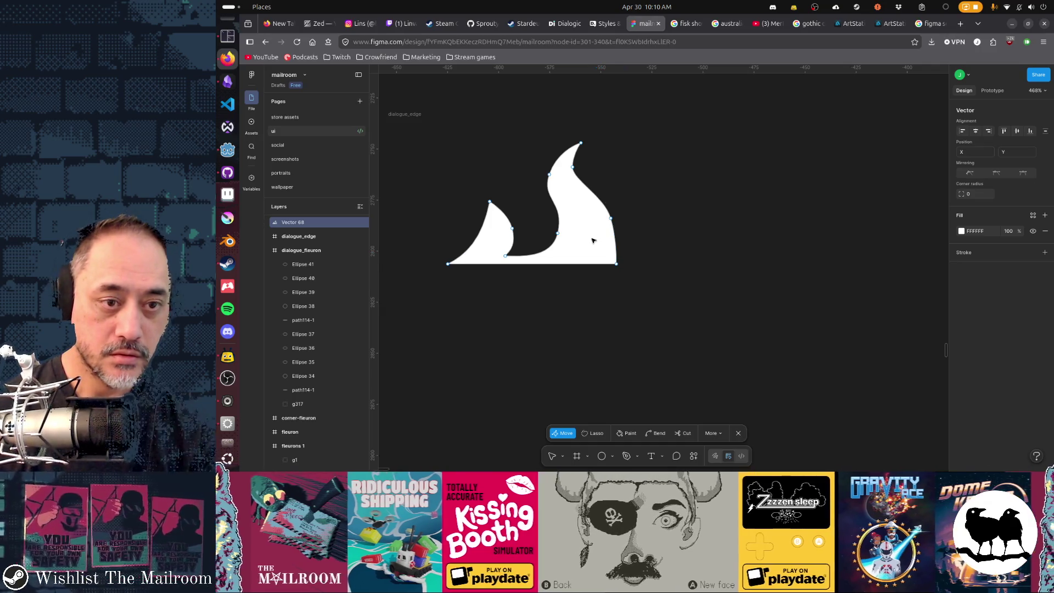
{"action": "key", "text": "Escape"}
{"action": "key", "text": "Right"}
{"action": "key", "text": "Right"}
{"action": "key", "text": "Right"}
{"action": "key", "text": "Right"}
{"action": "key", "text": "Right"}
{"action": "key", "text": "Right"}
{"action": "key", "text": "Right"}
{"action": "key", "text": "Right"}
{"action": "key", "text": "Right"}
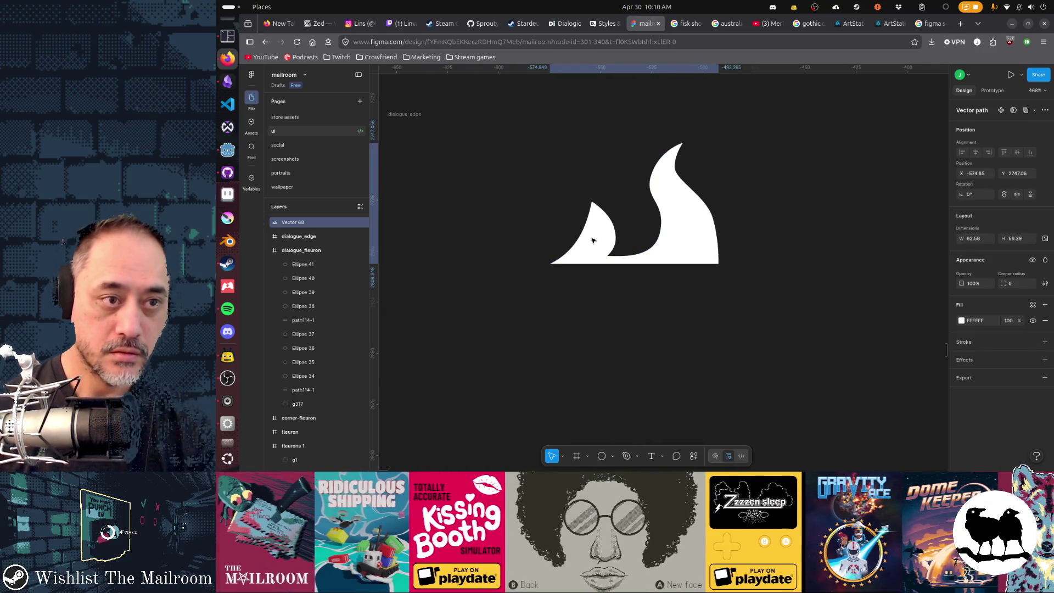
{"action": "key", "text": "shift+Right"}
{"action": "key", "text": "shift+Right"}
{"action": "key", "text": "shift+Right"}
{"action": "key", "text": "shift+Right"}
{"action": "key", "text": "shift+Right"}
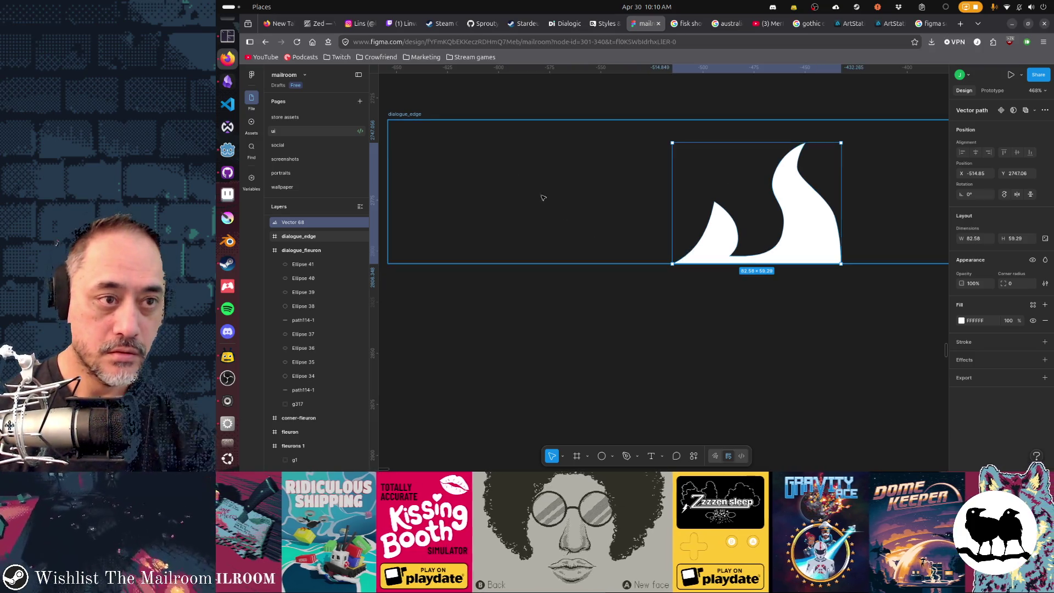
- Re-export the dialogue_edge frame as PNG and switch to Godot
{"action": "left_click", "coordinate": [412, 120]}
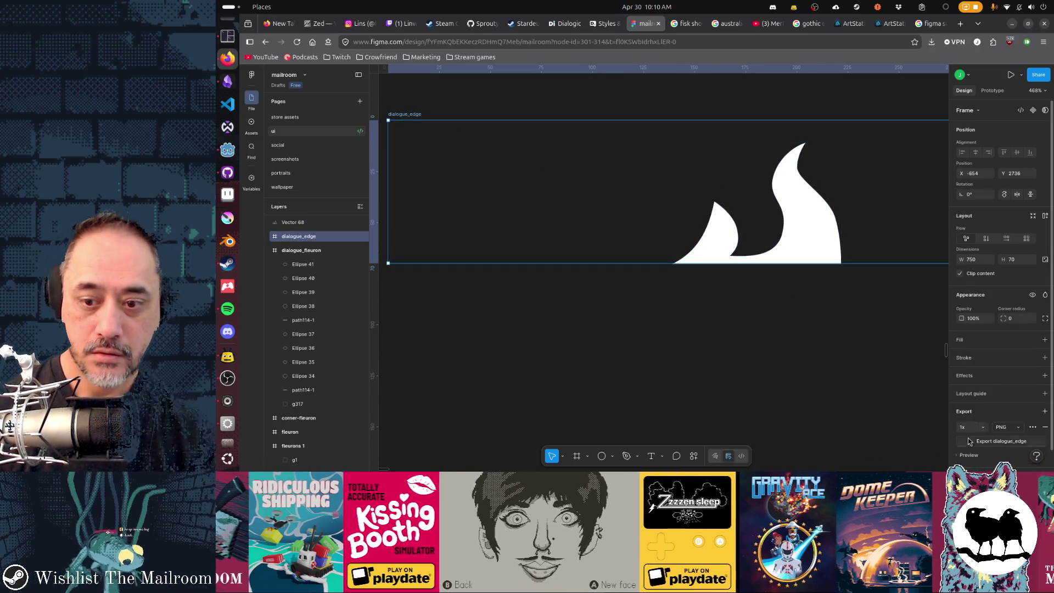
{"action": "key", "text": "ctrl+shift+e"}
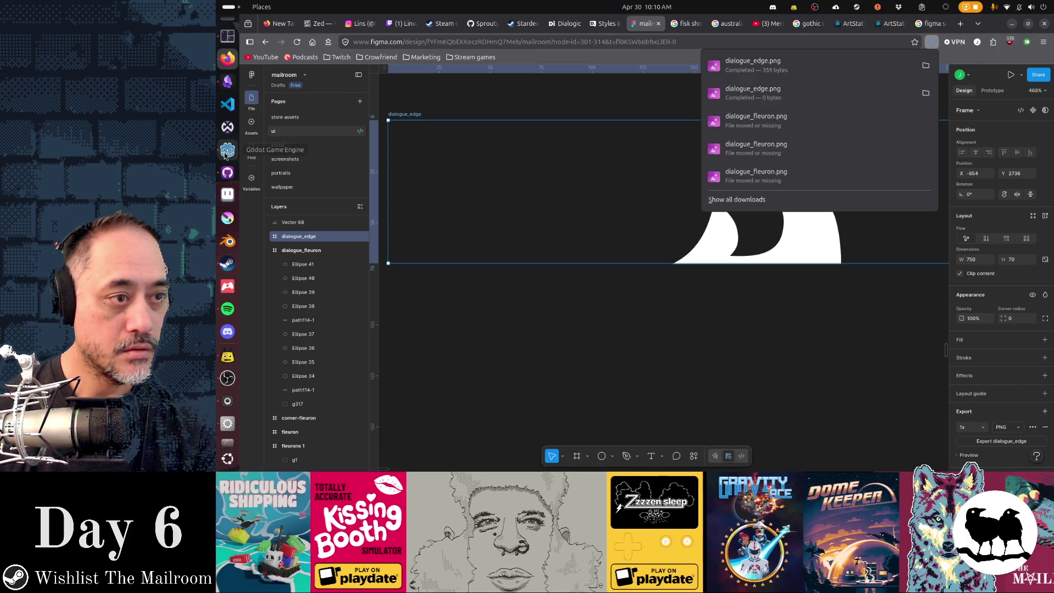
{"action": "key", "text": "alt+Tab"}
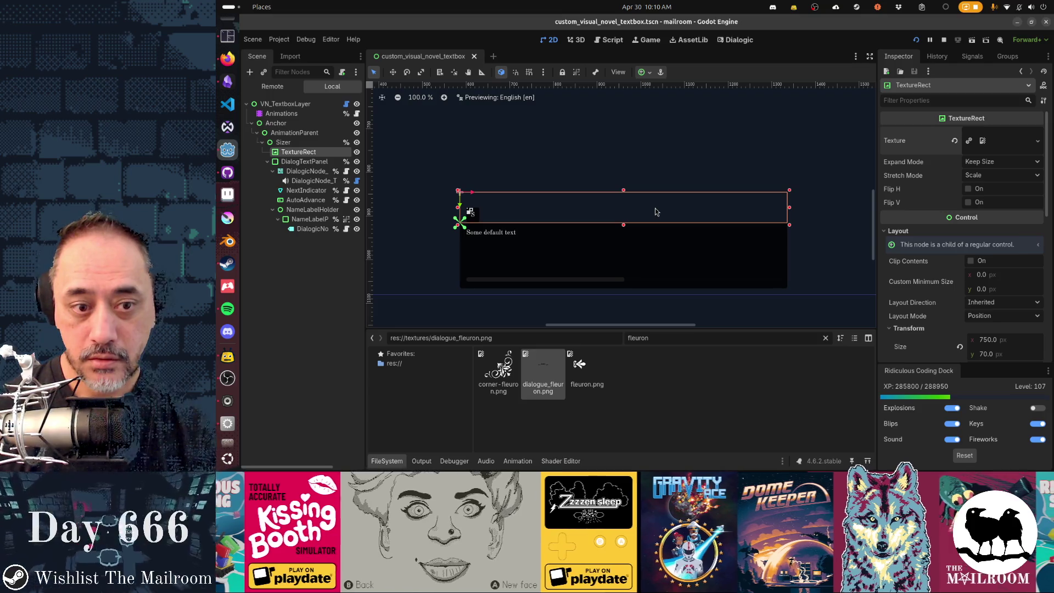
- Check the still-empty TextureRect in Godot and the downloads, ending back in Figma
{"action": "key", "text": "alt+Tab"}
{"action": "key", "text": "alt+Tab"}
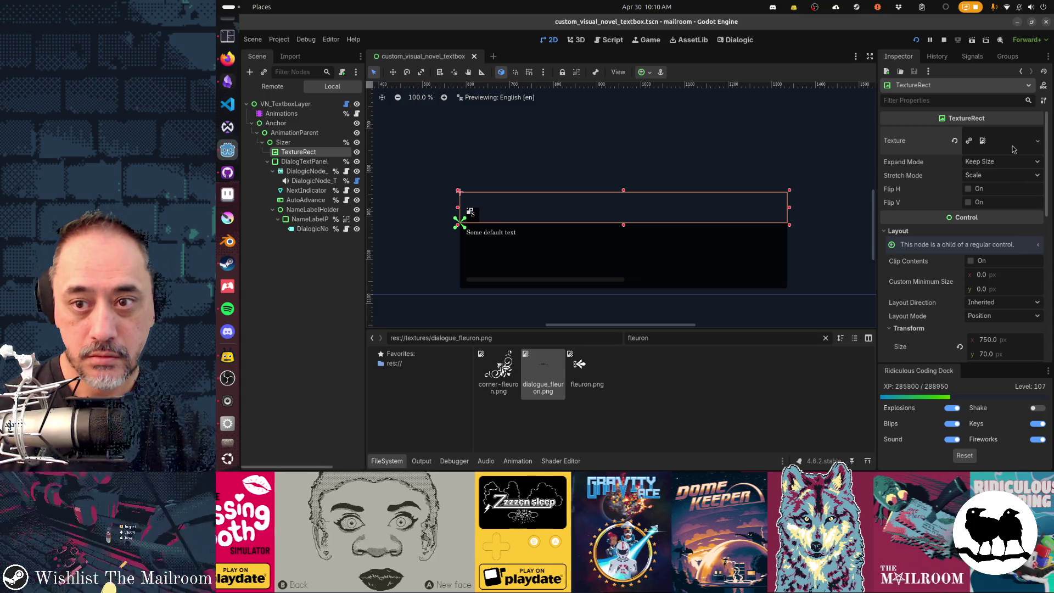
{"action": "key", "text": "alt+Tab"}
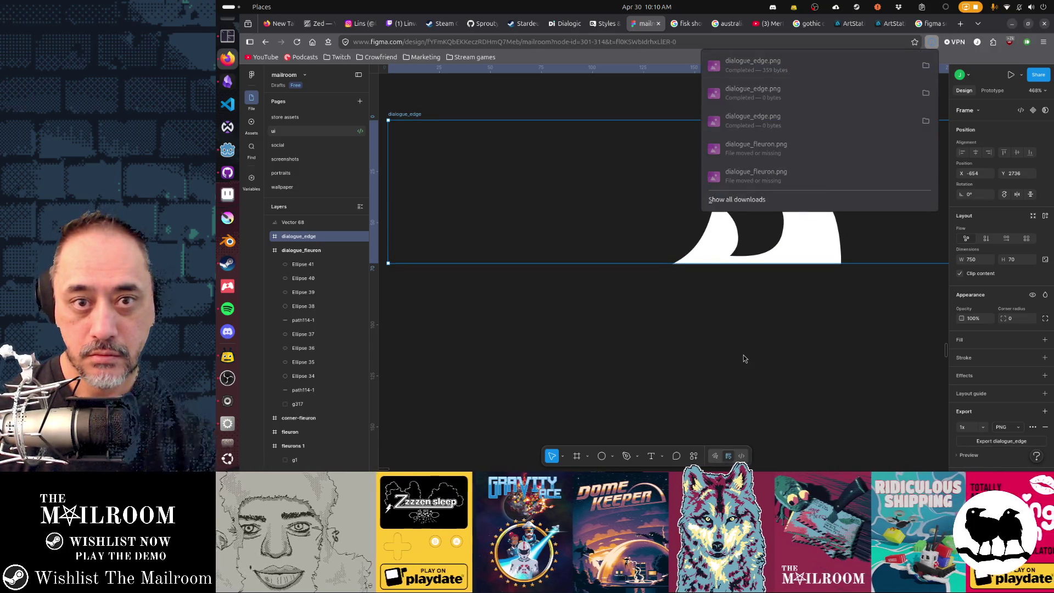
{"action": "left_click", "coordinate": [227, 149]}
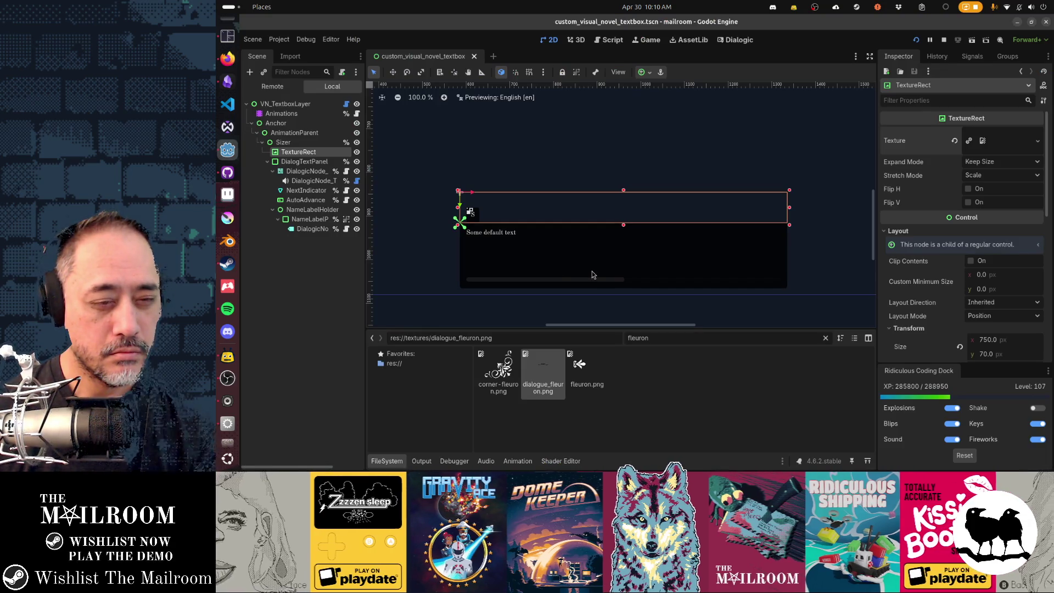
{"action": "key", "text": "alt+Tab"}
{"action": "scroll", "coordinate": [789, 272], "scroll_direction": "down", "scroll_amount": 5}
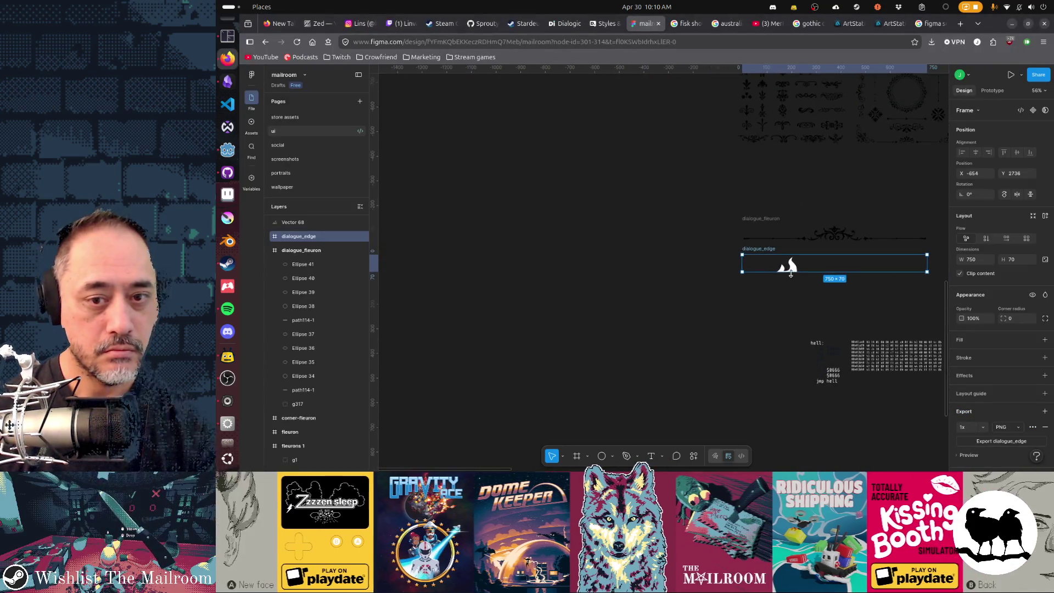
{"action": "scroll", "coordinate": [789, 268], "scroll_direction": "right", "scroll_amount": 5}
- Duplicate the white flame shape repeatedly to the right, building a row of flames
{"action": "left_click", "coordinate": [605, 267]}
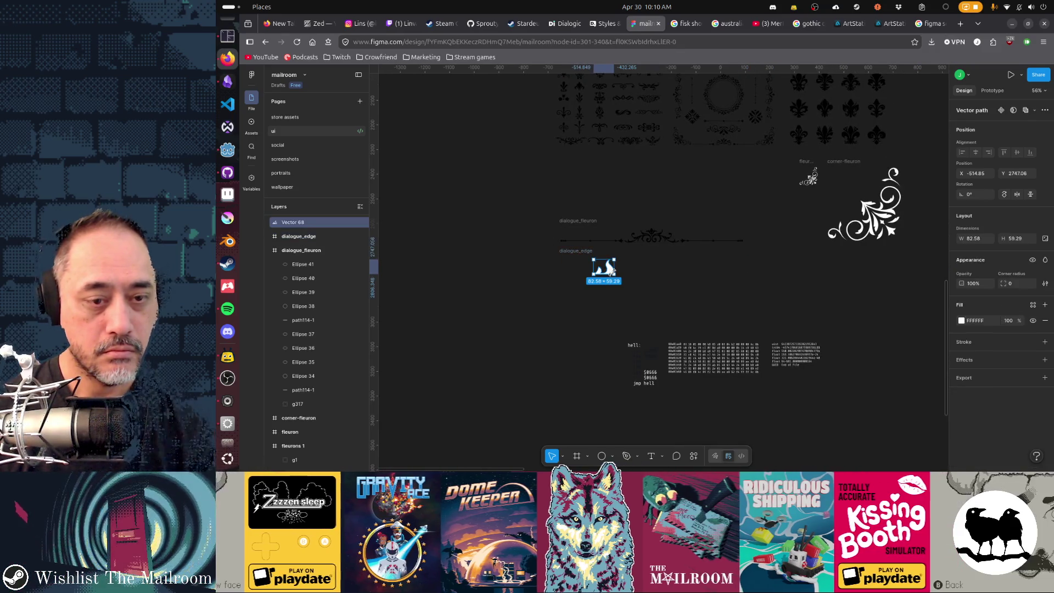
{"action": "left_click_drag", "start_coordinate": [605, 267], "coordinate": [613, 274]}
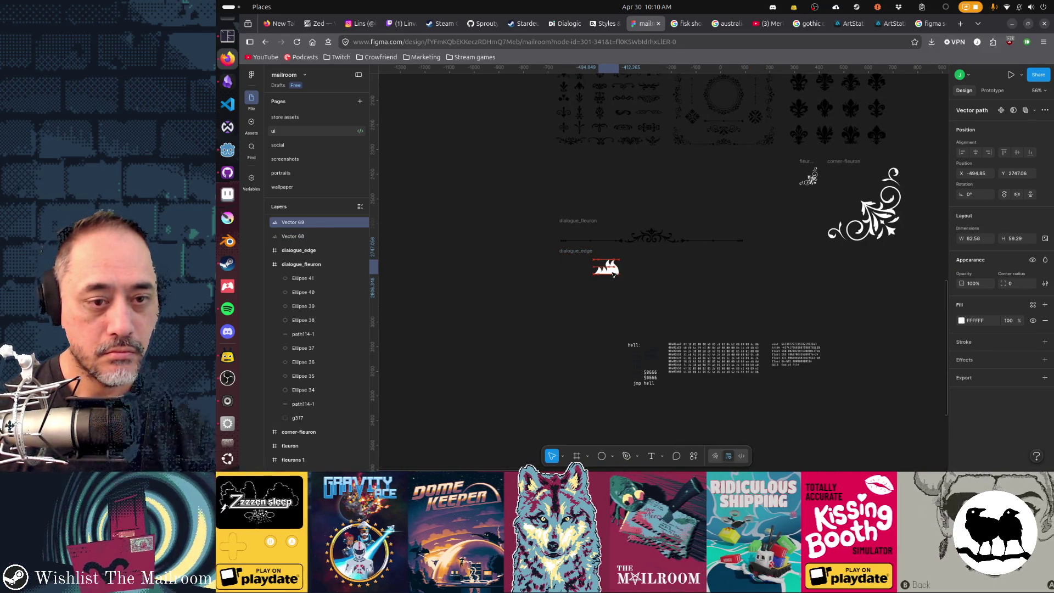
{"action": "key", "text": "ctrl+d"}
{"action": "key", "text": "shift+Right"}
{"action": "key", "text": "shift+Right"}
{"action": "key", "text": "shift+Right"}
{"action": "key", "text": "shift+Right"}
{"action": "key", "text": "shift+Right"}
{"action": "key", "text": "shift+Right"}
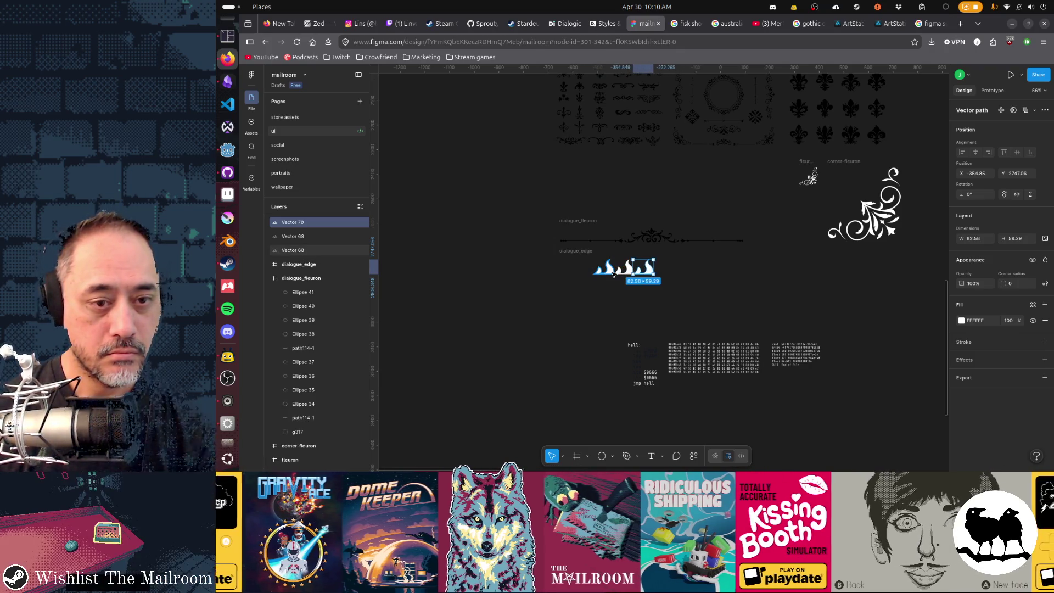
{"action": "key", "text": "ctrl+d"}
{"action": "key", "text": "ctrl+d"}
{"action": "key", "text": "ctrl+d"}
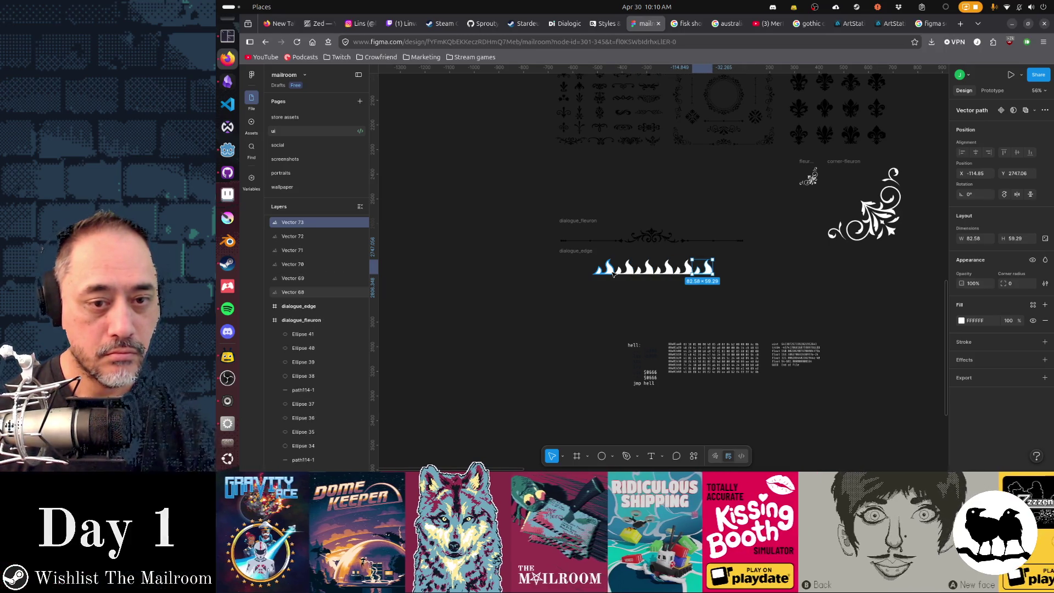
{"action": "left_click", "coordinate": [586, 257]}
- Export the dialogue_edge frame as PNG again and switch to Godot
{"action": "left_click", "coordinate": [582, 255]}
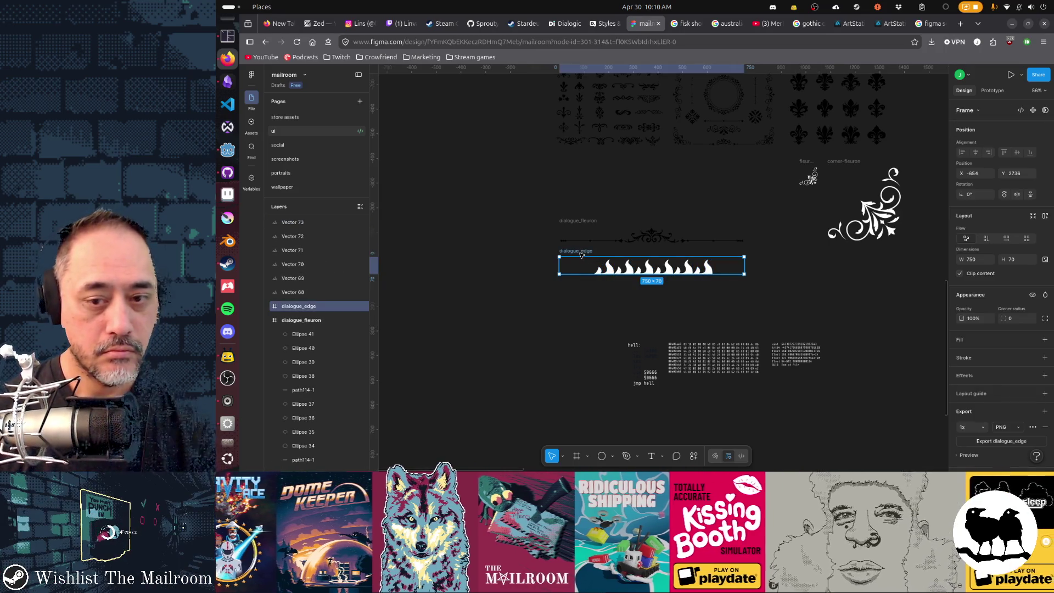
{"action": "left_click", "coordinate": [1007, 442]}
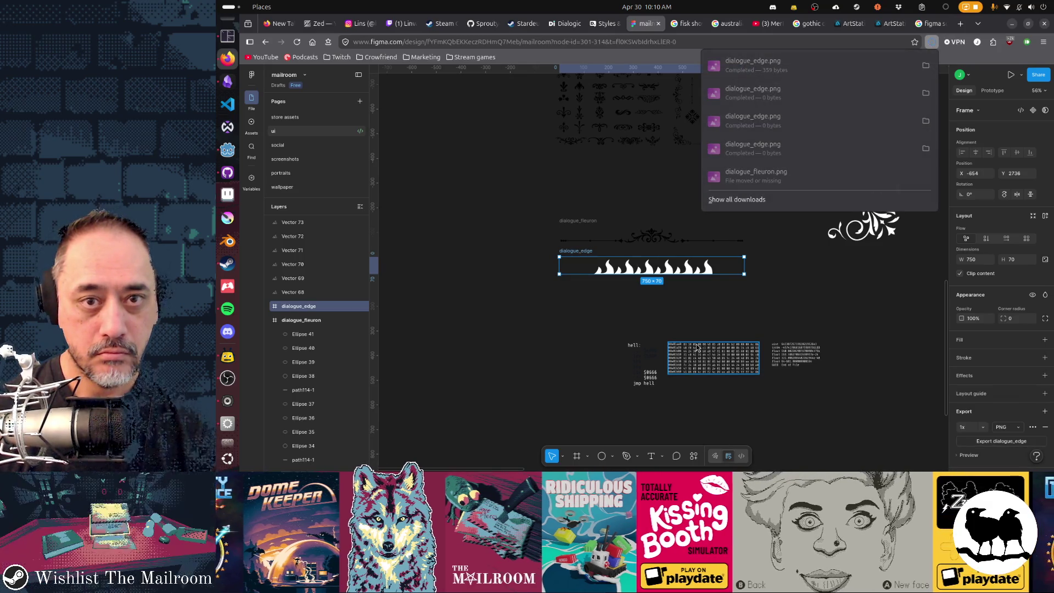
{"action": "key", "text": "alt+Tab"}
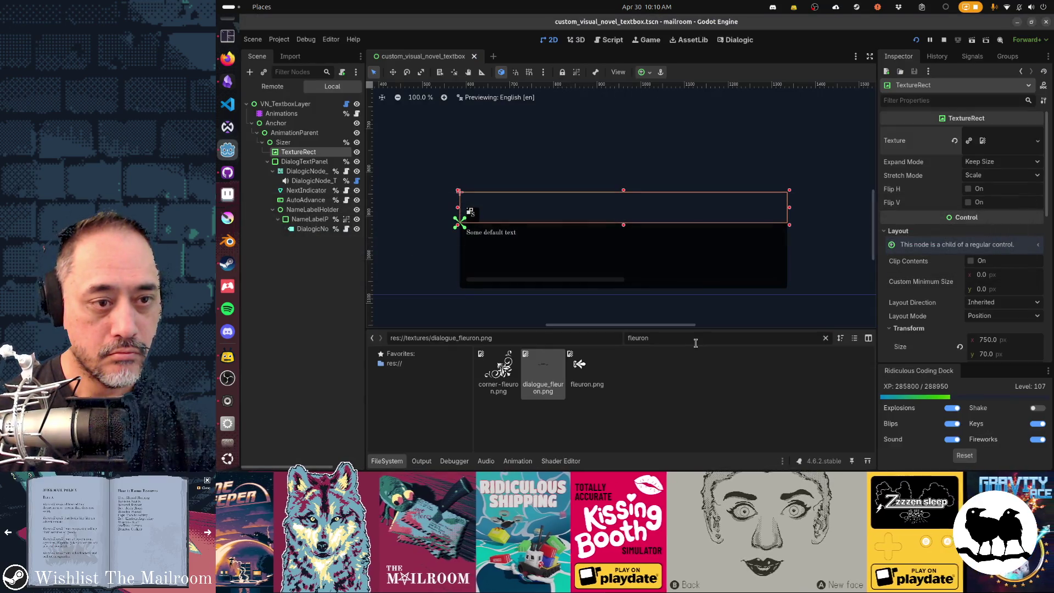
- Clear and reassign dialogue_edge.png on the TextureRect, inspect the still-blank image, return to Figma
{"action": "left_click", "coordinate": [954, 140]}
{"action": "left_click", "coordinate": [1036, 134]}
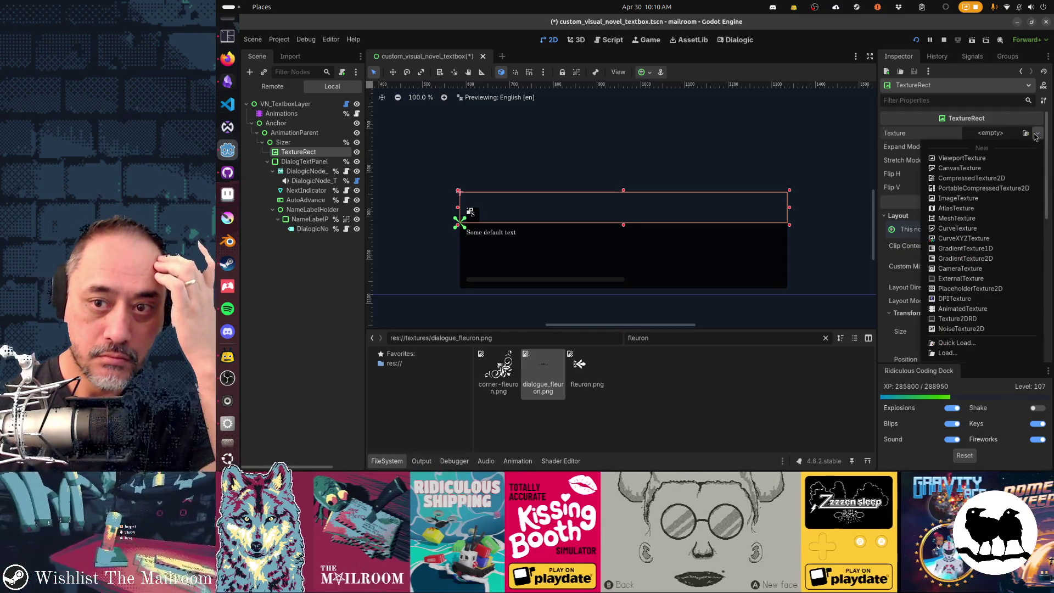
{"action": "left_click", "coordinate": [955, 343]}
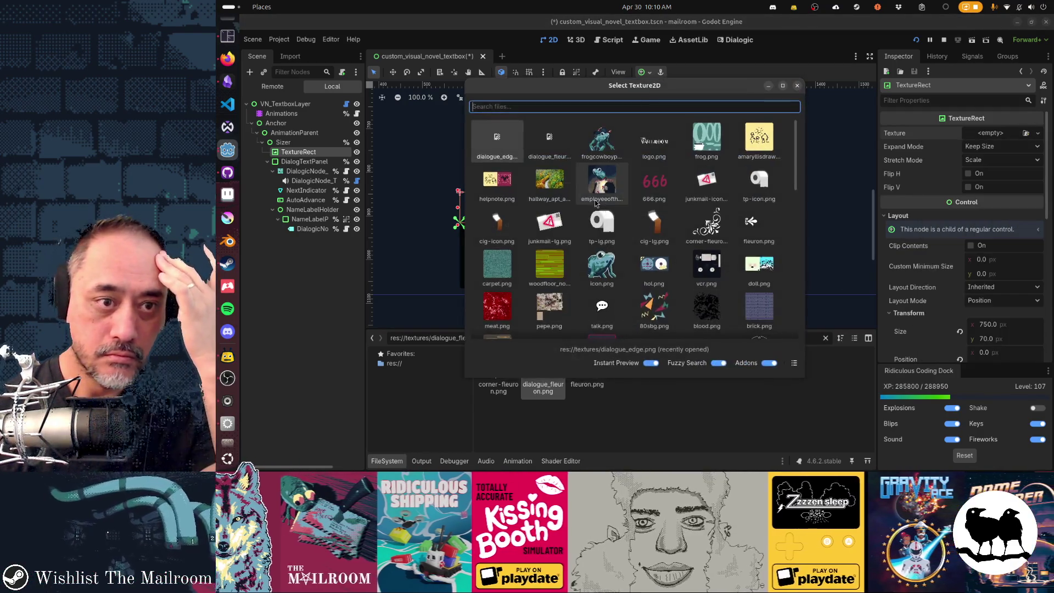
{"action": "double_click", "coordinate": [514, 153]}
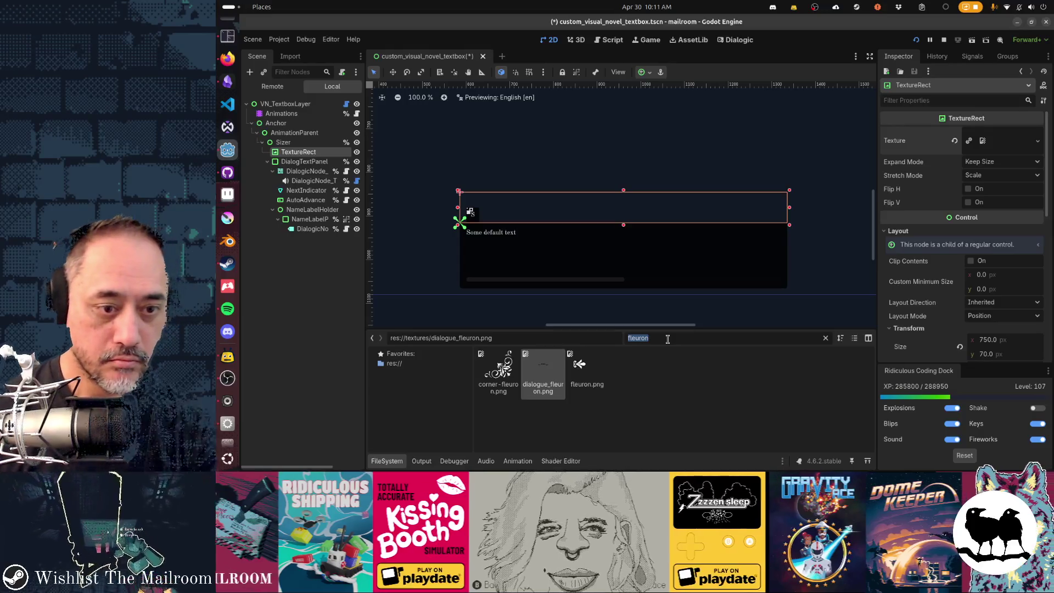
{"action": "type", "text": "edge"}
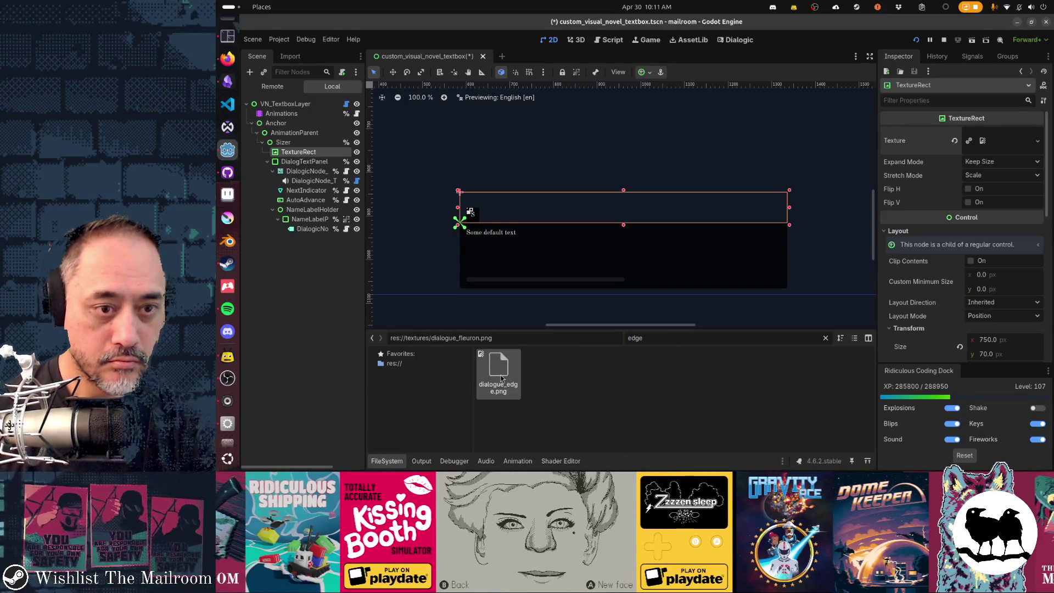
{"action": "left_click", "coordinate": [501, 374]}
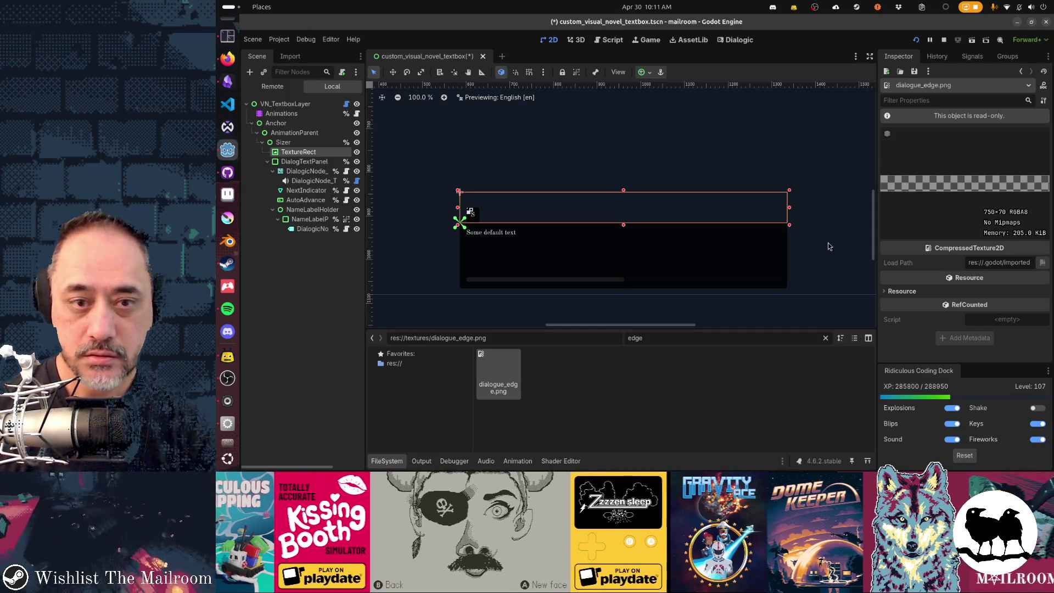
{"action": "key", "text": "alt+Tab"}
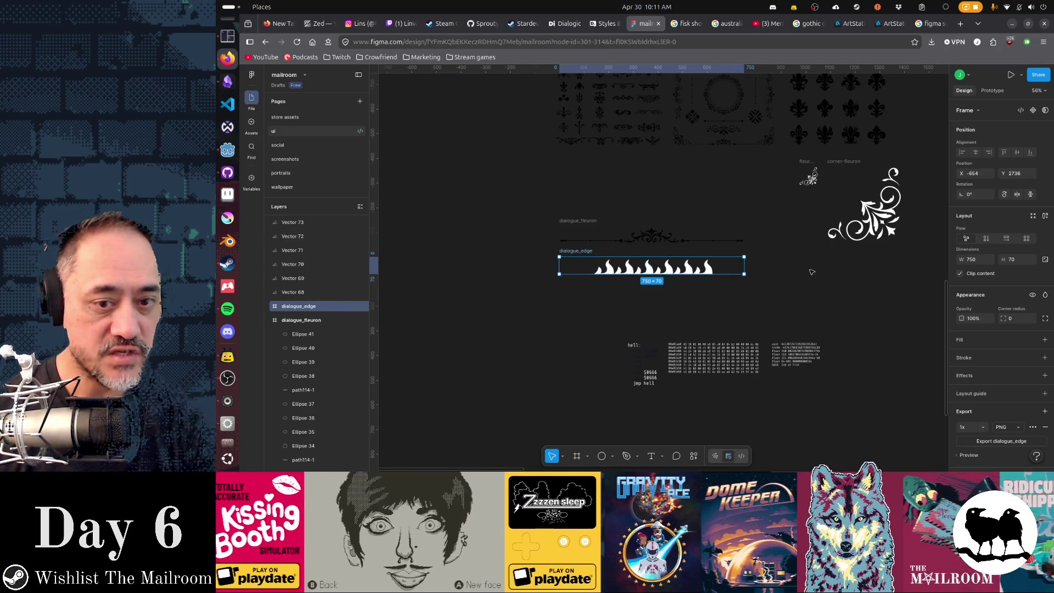
- Move the six flame vectors into the dialogue_edge frame in Layers, export it and switch to Godot
{"action": "left_click", "coordinate": [567, 274], "text": "shift"}
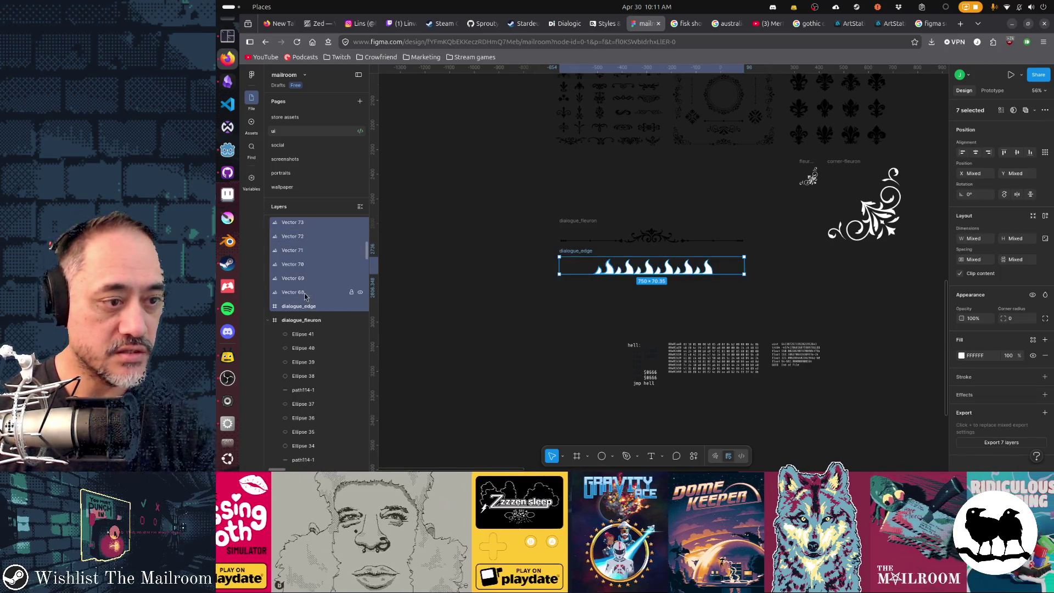
{"action": "left_click", "coordinate": [298, 306]}
{"action": "left_click", "coordinate": [300, 292], "text": "shift"}
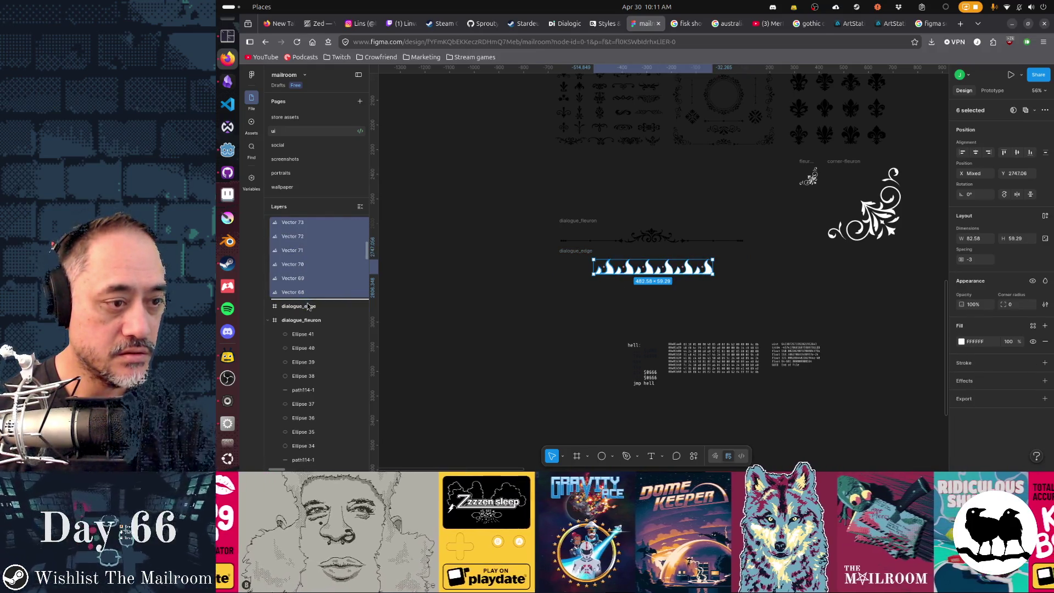
{"action": "left_click_drag", "start_coordinate": [301, 292], "coordinate": [303, 237]}
{"action": "left_click", "coordinate": [364, 223]}
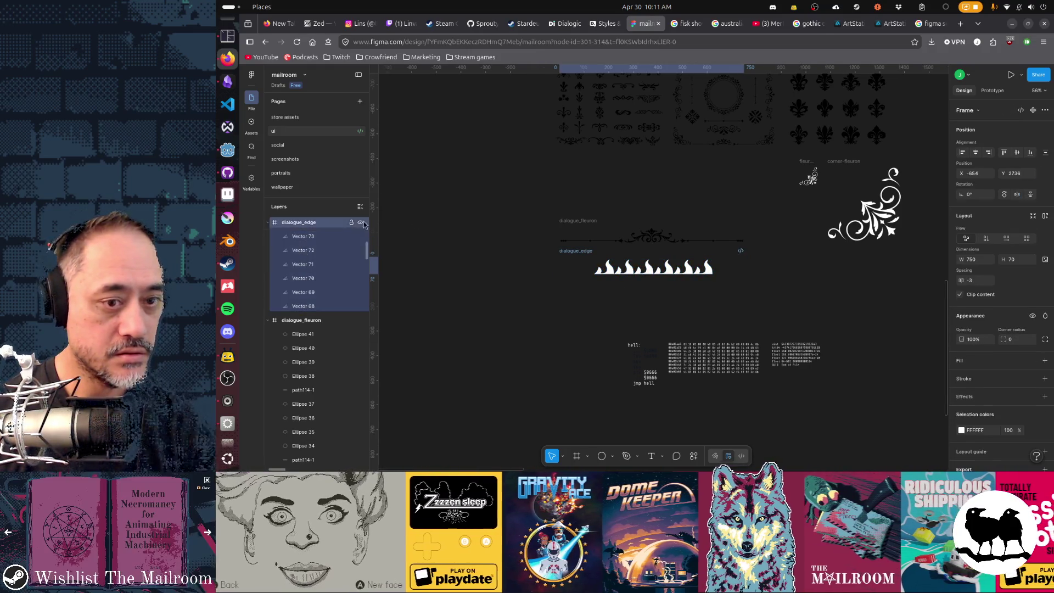
{"action": "scroll", "coordinate": [964, 359], "scroll_direction": "down", "scroll_amount": 2}
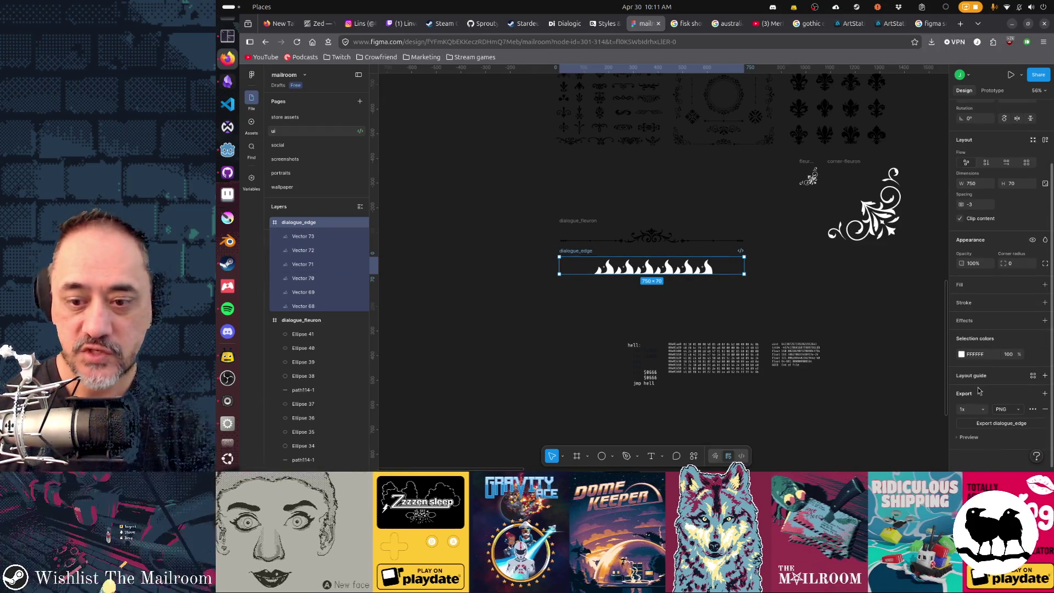
{"action": "key", "text": "alt+Tab"}
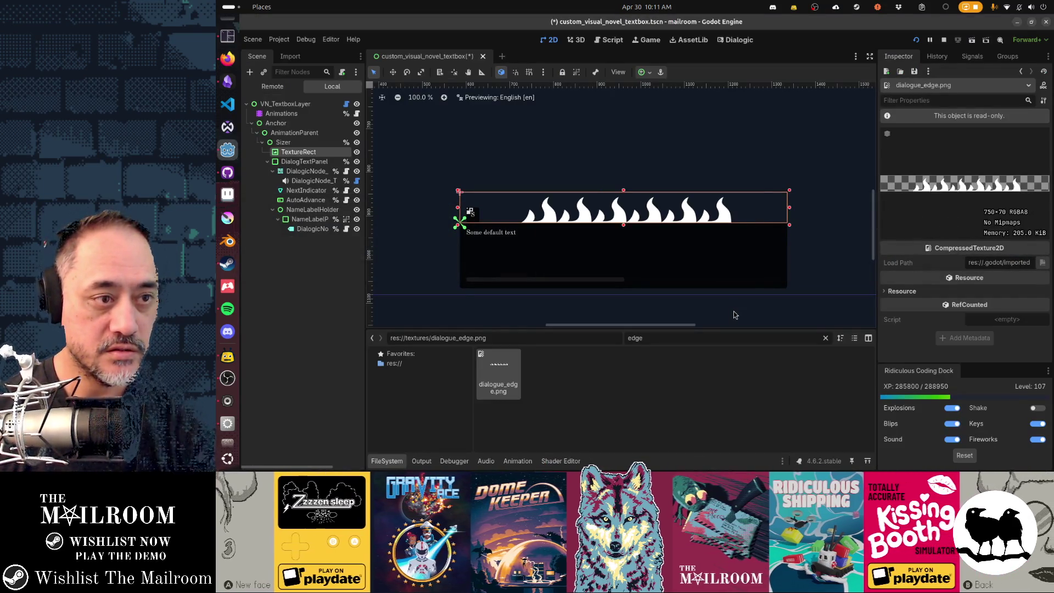
- Check the white flames above the textbox in the running game, then return to the Dialogic Styles editor
{"action": "key", "text": "alt+Tab"}
{"action": "key", "text": "alt+Tab"}
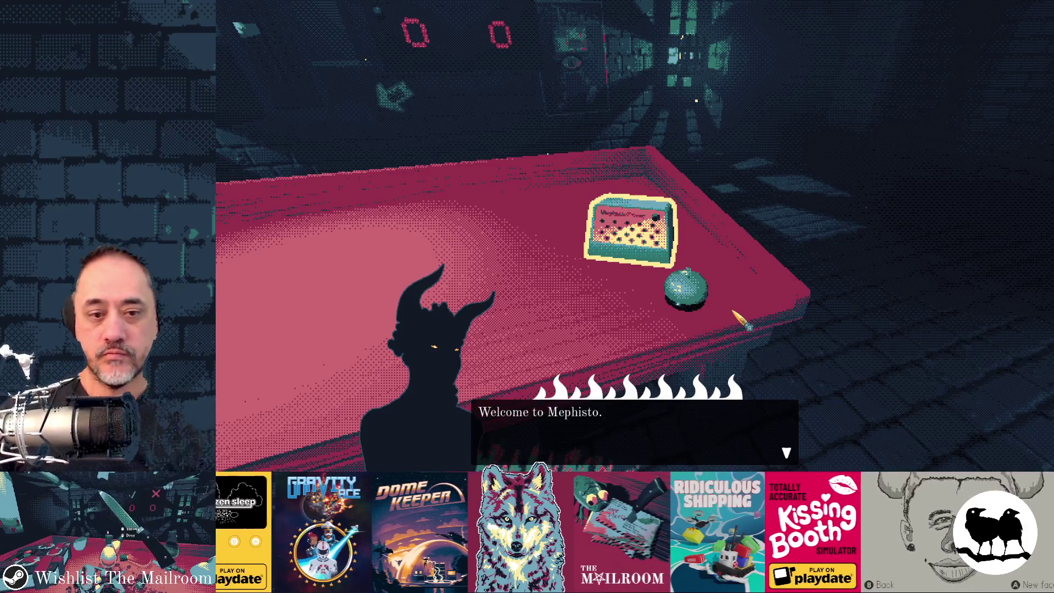
{"action": "key", "text": "alt+Tab"}
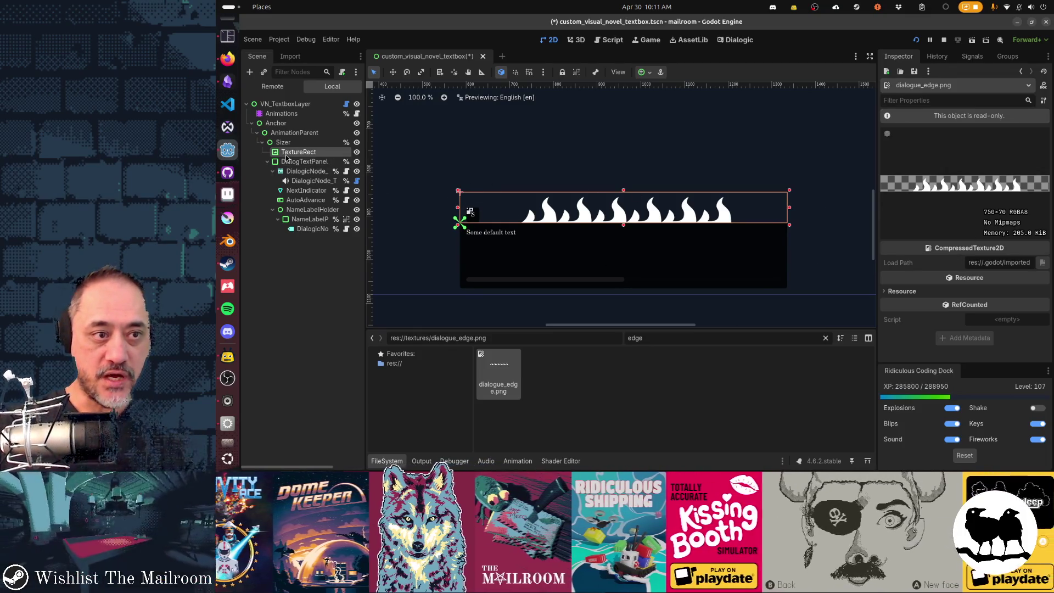
{"action": "left_click", "coordinate": [738, 40]}
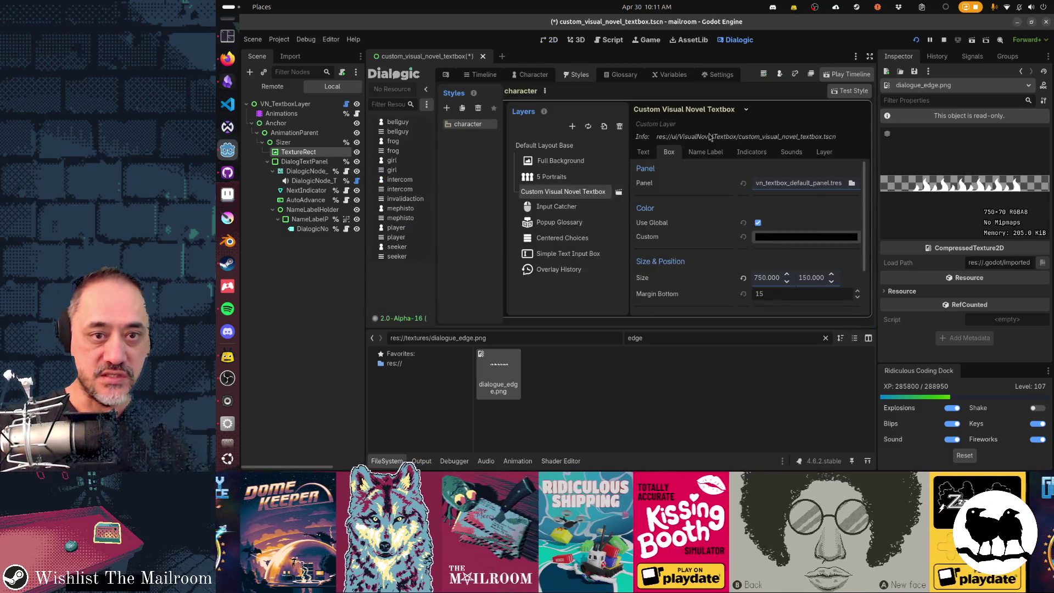
- Inspect the textbox's custom colour without changing it and select the DialogTextPanel node
{"action": "left_click", "coordinate": [773, 238]}
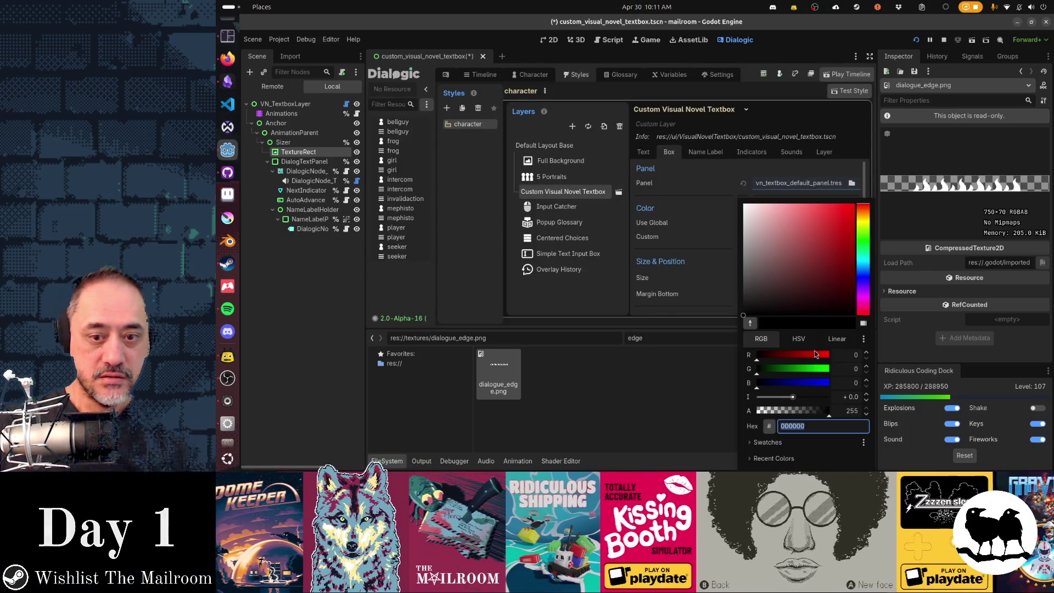
{"action": "key", "text": "Escape"}
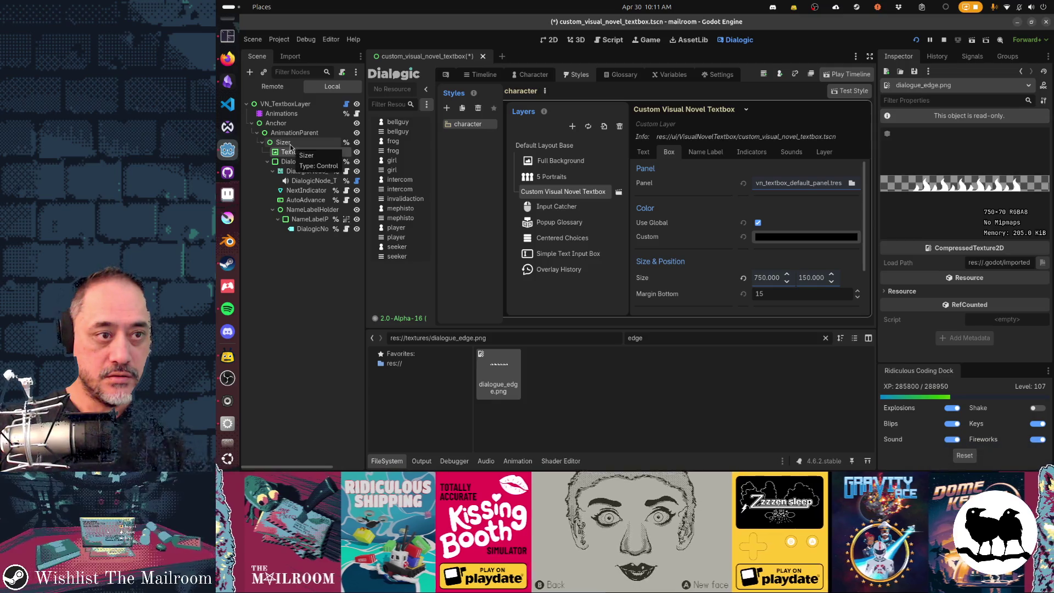
{"action": "left_click", "coordinate": [304, 162]}
{"action": "scroll", "coordinate": [935, 283], "scroll_direction": "up", "scroll_amount": 1}
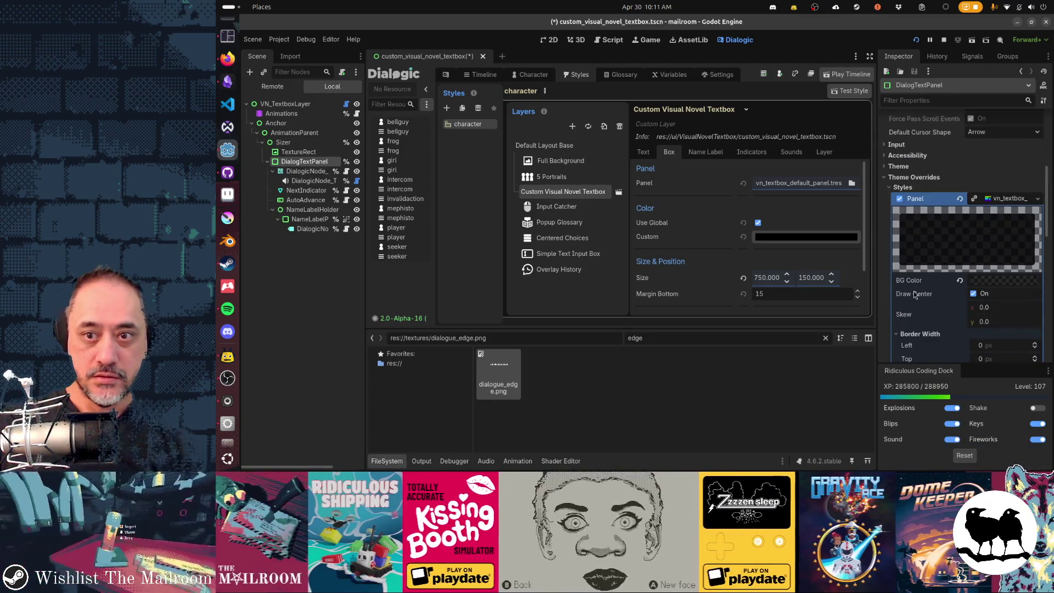
- Check DialogTextPanel's background colour as translucent near-black 020202d7, leaving it unchanged
{"action": "left_click", "coordinate": [990, 280]}
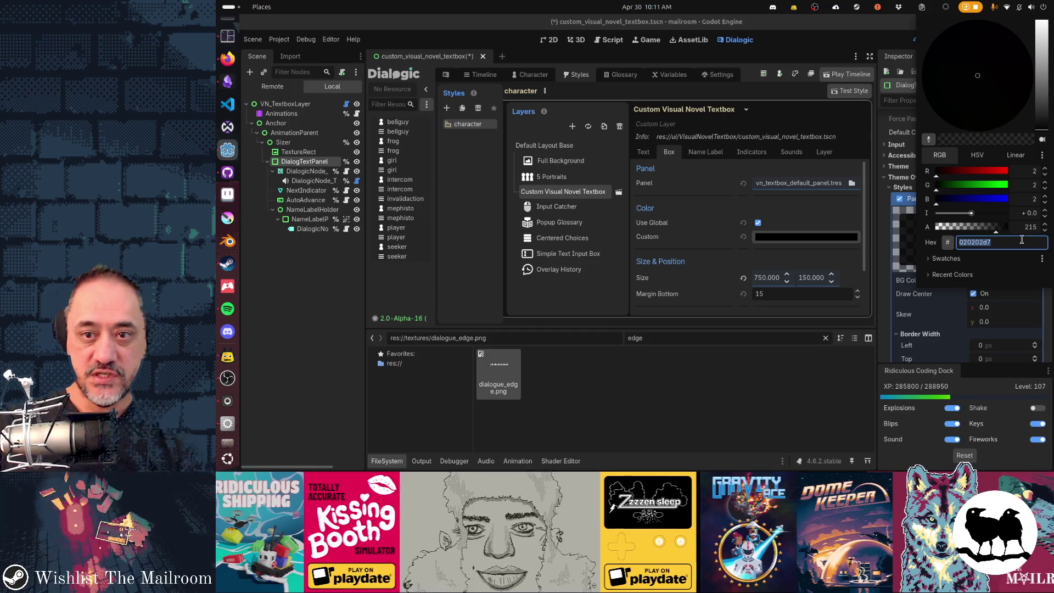
{"action": "left_click", "coordinate": [939, 292]}
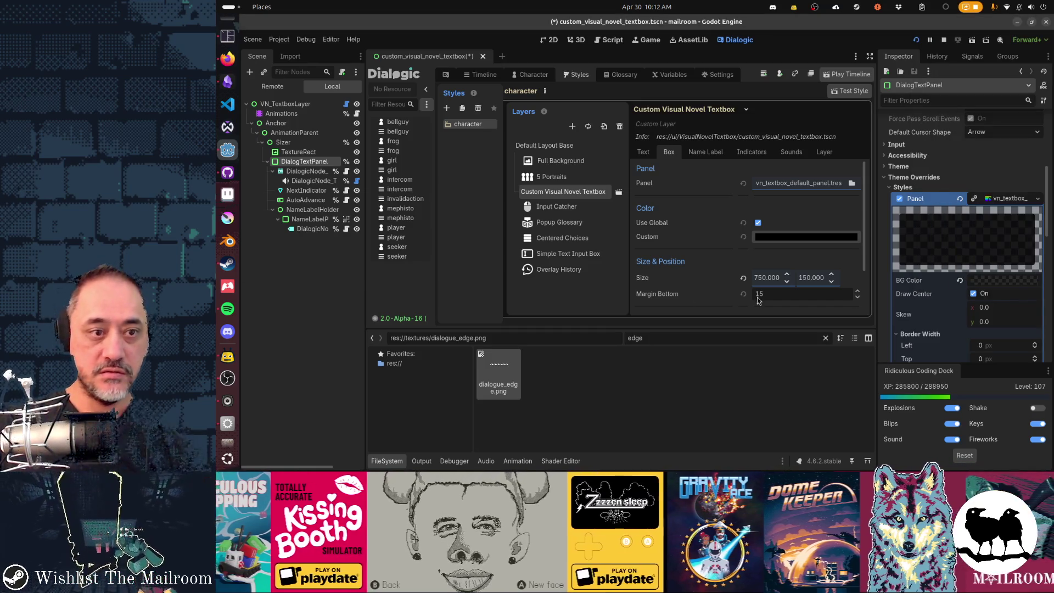
{"action": "key", "text": "alt+Tab"}
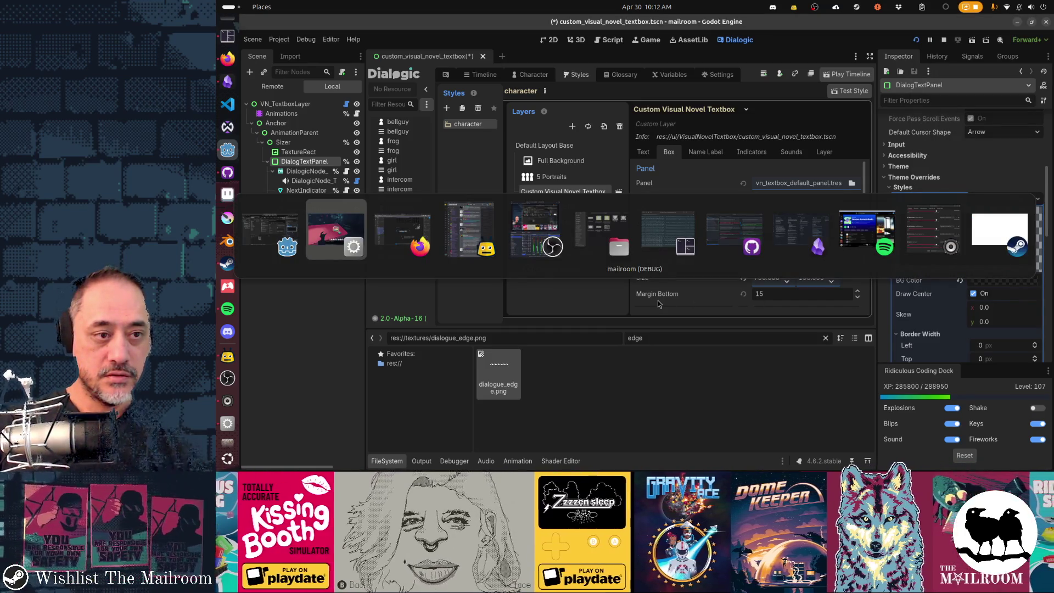
{"action": "key", "text": "Escape"}
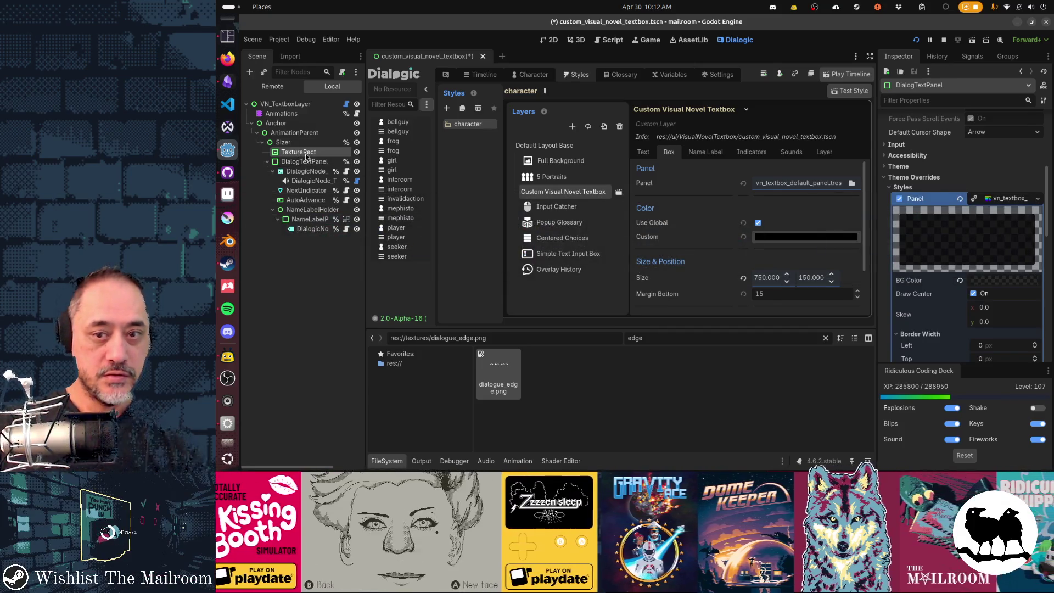
- Set TextureRect's modulate to near-black 020202 (R, G, B = 2), save the scene and run the game
{"action": "left_click", "coordinate": [304, 152]}
{"action": "scroll", "coordinate": [965, 335], "scroll_direction": "down", "scroll_amount": 5}
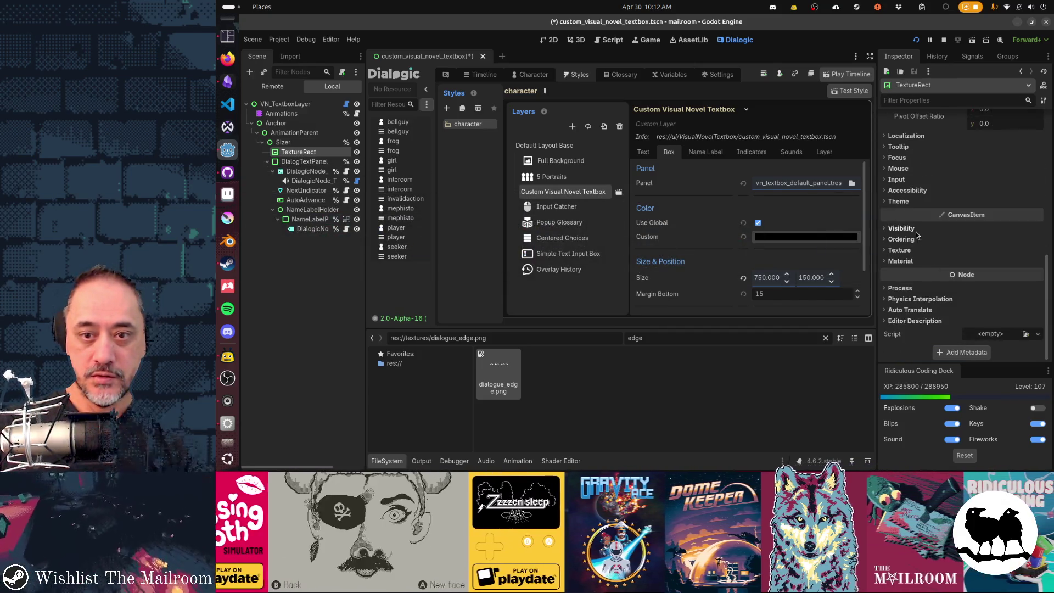
{"action": "left_click", "coordinate": [914, 229]}
{"action": "left_click", "coordinate": [992, 252]}
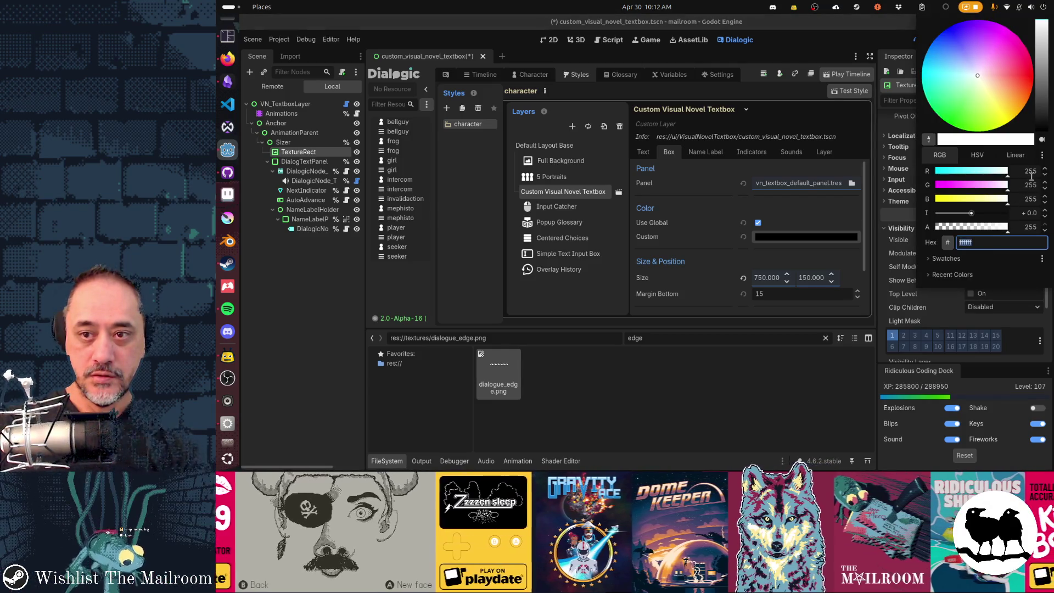
{"action": "type", "text": "2"}
{"action": "key", "text": "Tab"}
{"action": "type", "text": "2"}
{"action": "key", "text": "Tab"}
{"action": "type", "text": "2"}
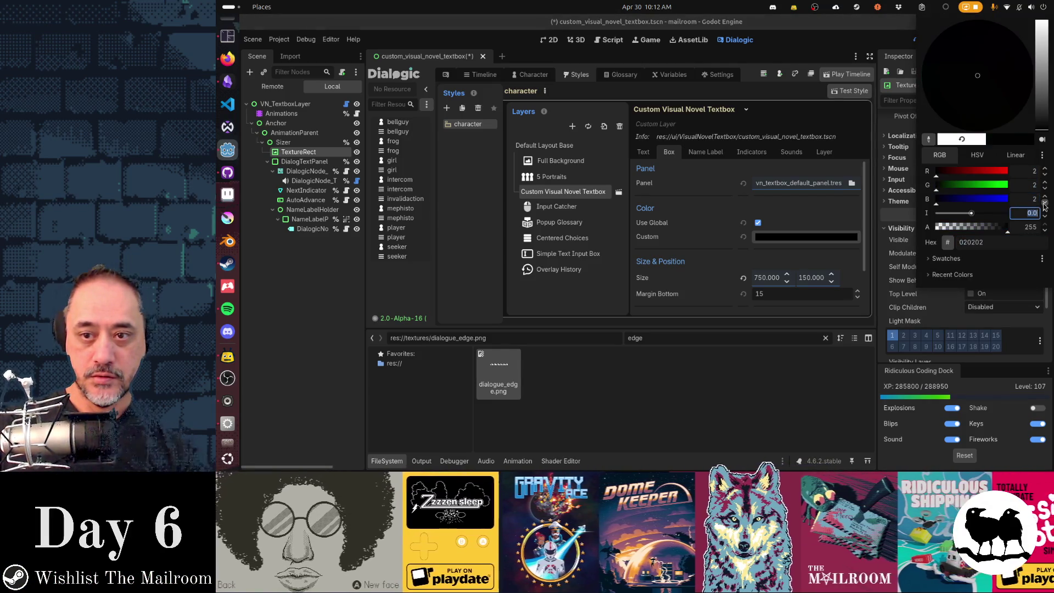
{"action": "key", "text": "Tab"}
{"action": "key", "text": "F5"}
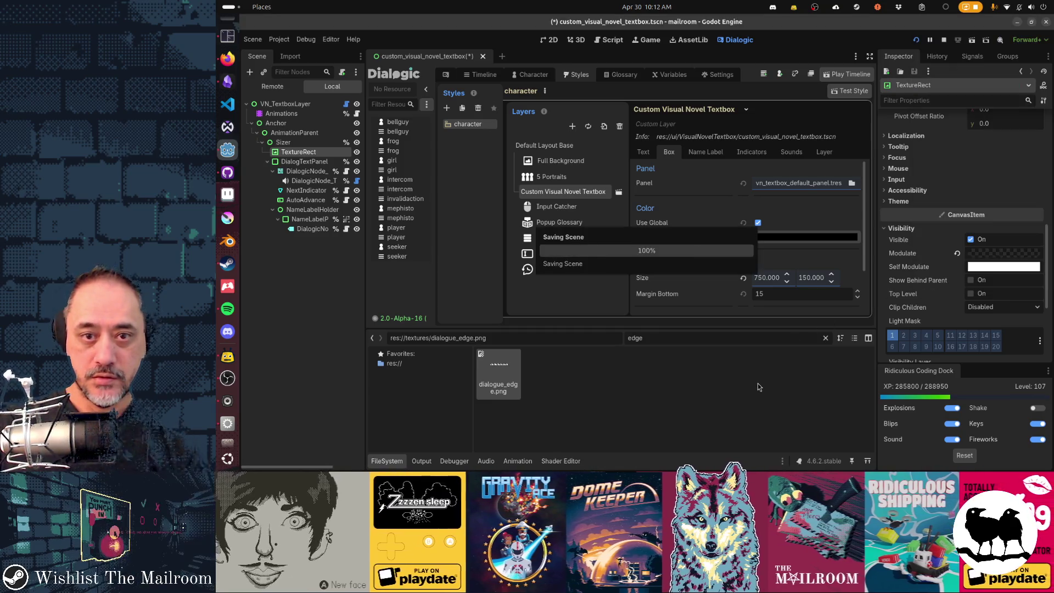
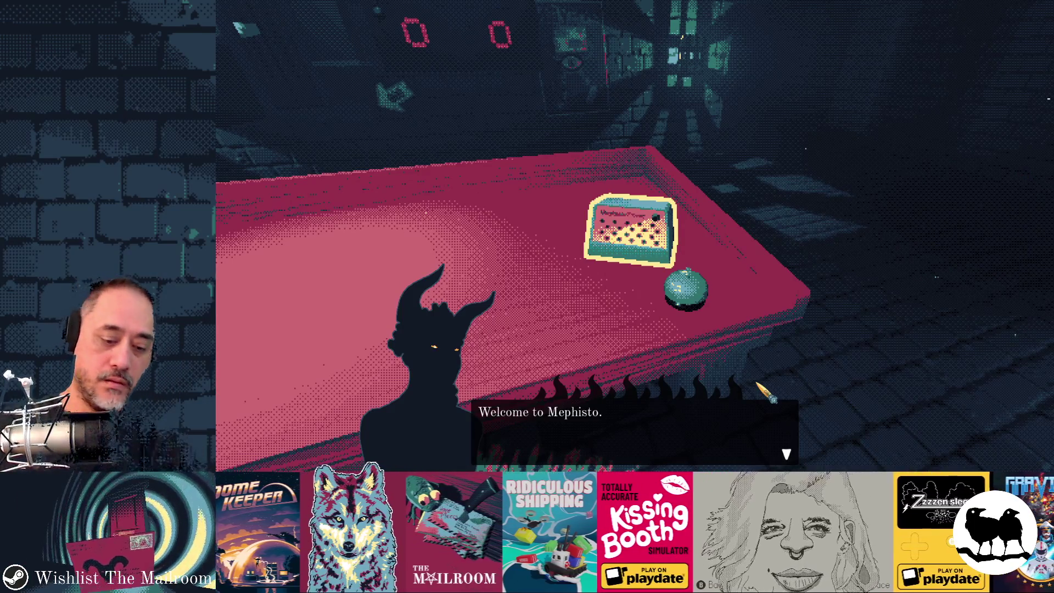
- Restart The Mailroom with the console 'reload' command, then return to the Godot editor
{"action": "key", "text": "grave"}
{"action": "key", "text": "grave"}
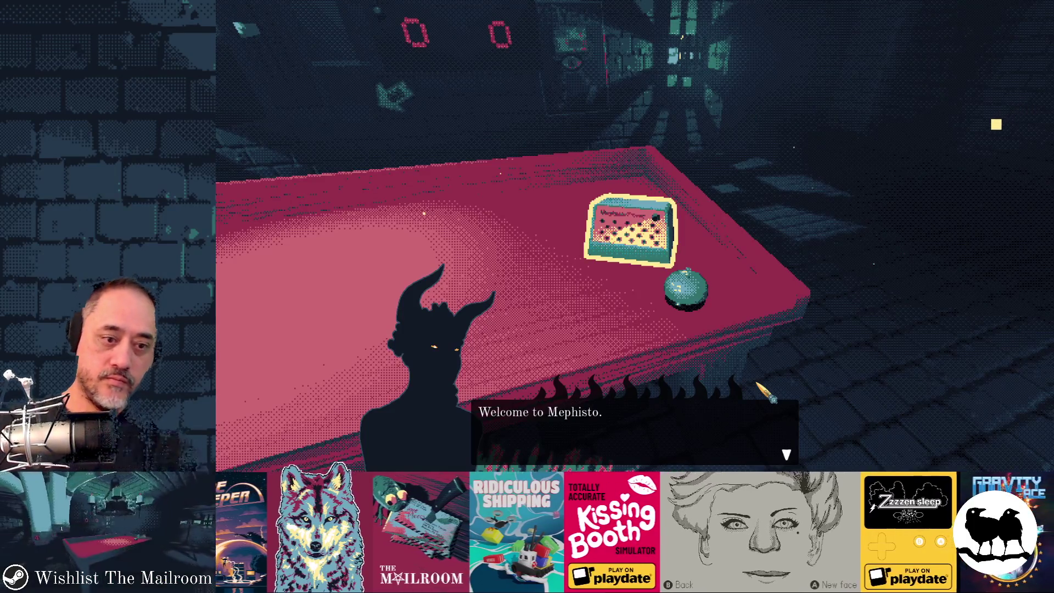
{"action": "key", "text": "space"}
{"action": "key", "text": "space"}
{"action": "key", "text": "space"}
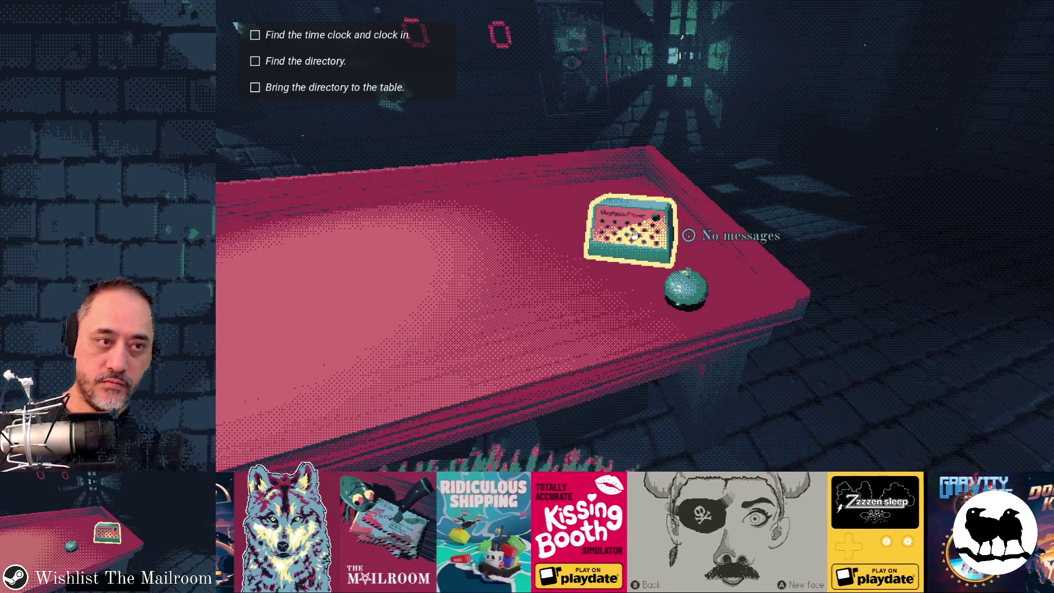
{"action": "key", "text": "grave"}
{"action": "key", "text": "Return"}
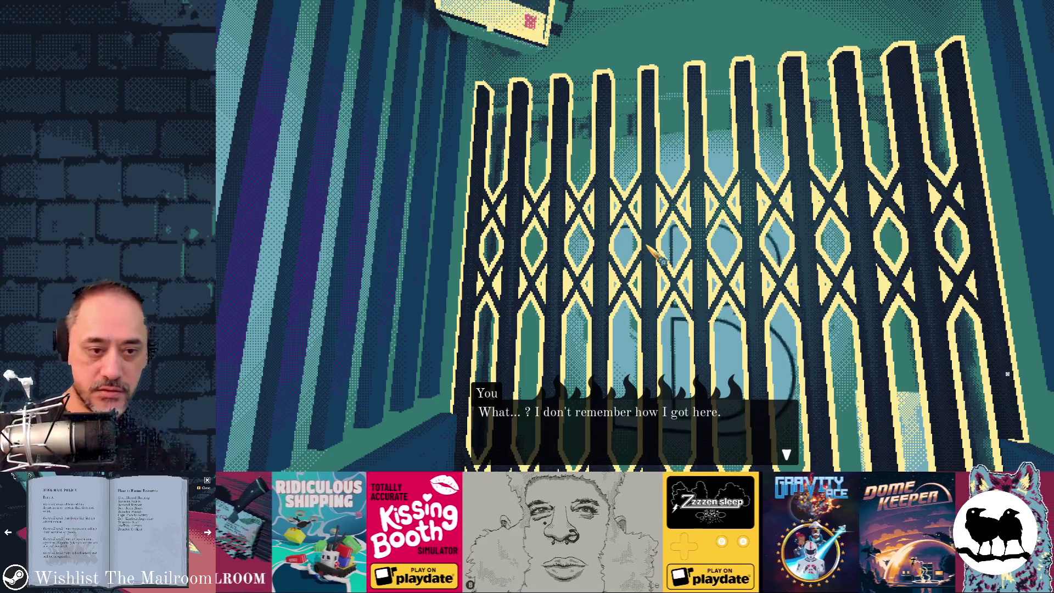
{"action": "key", "text": "alt+Tab"}
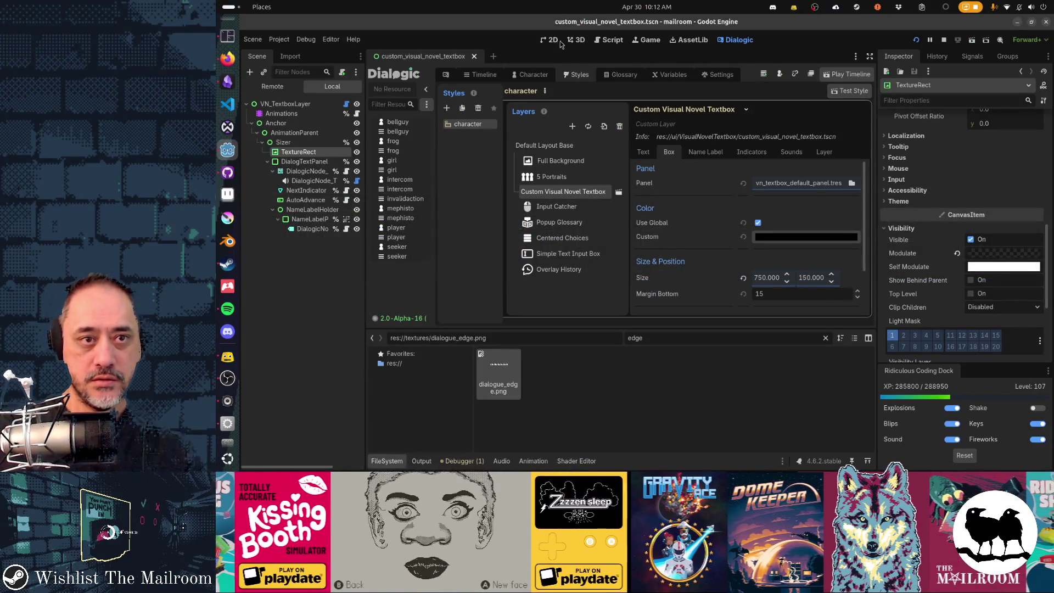
- Nudge the flame-edge TextureRect up a few pixels on the 2D canvas and preview it in game
{"action": "left_click", "coordinate": [553, 41]}
{"action": "scroll", "coordinate": [724, 220], "scroll_direction": "up", "scroll_amount": 2}
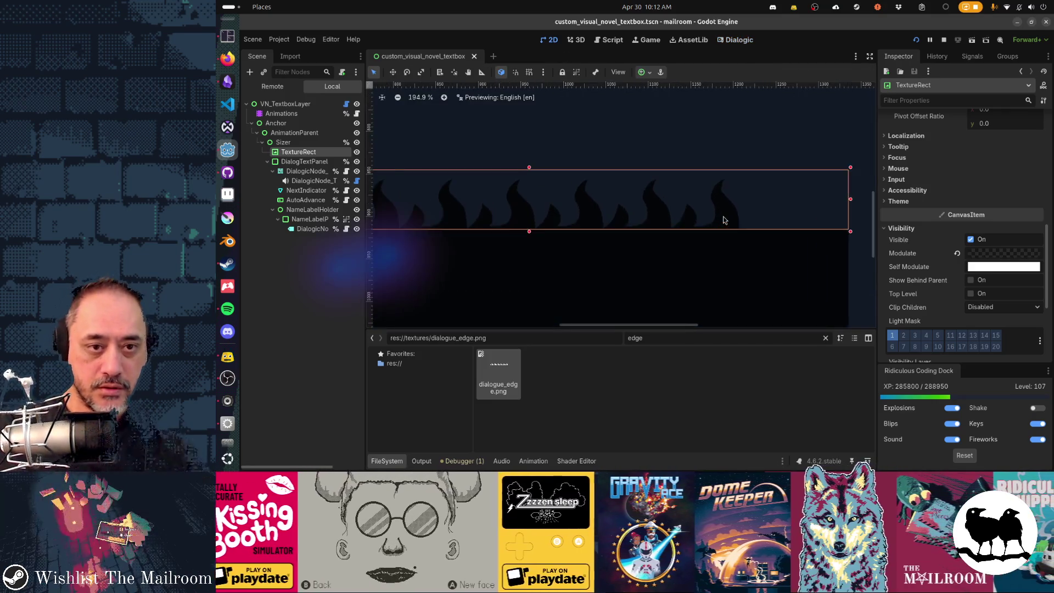
{"action": "scroll", "coordinate": [724, 220], "scroll_direction": "up", "scroll_amount": 2}
{"action": "scroll", "coordinate": [724, 219], "scroll_direction": "up", "scroll_amount": 3}
{"action": "key", "text": "Up"}
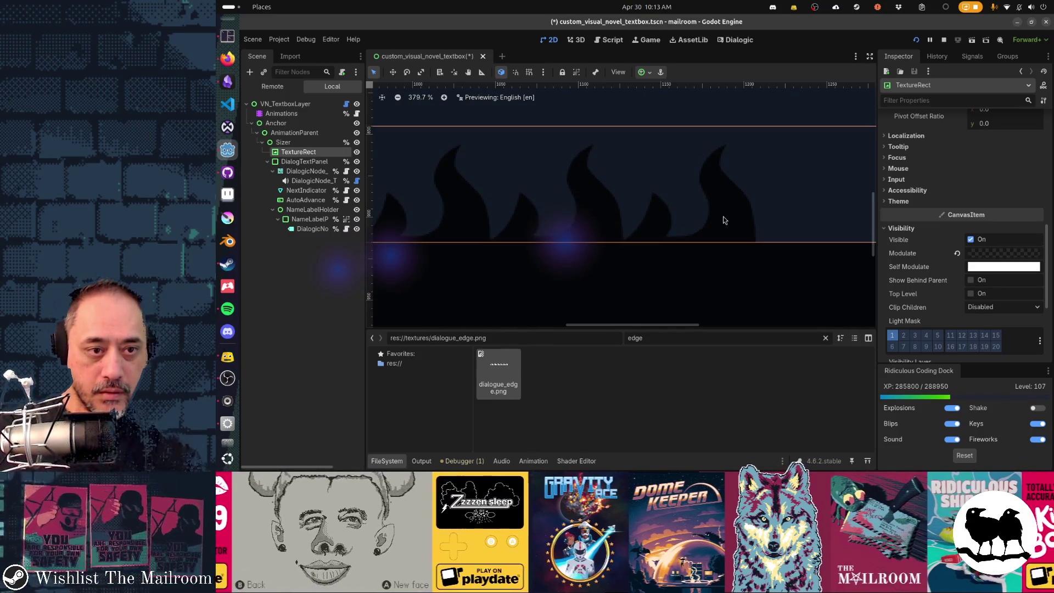
{"action": "key", "text": "F5"}
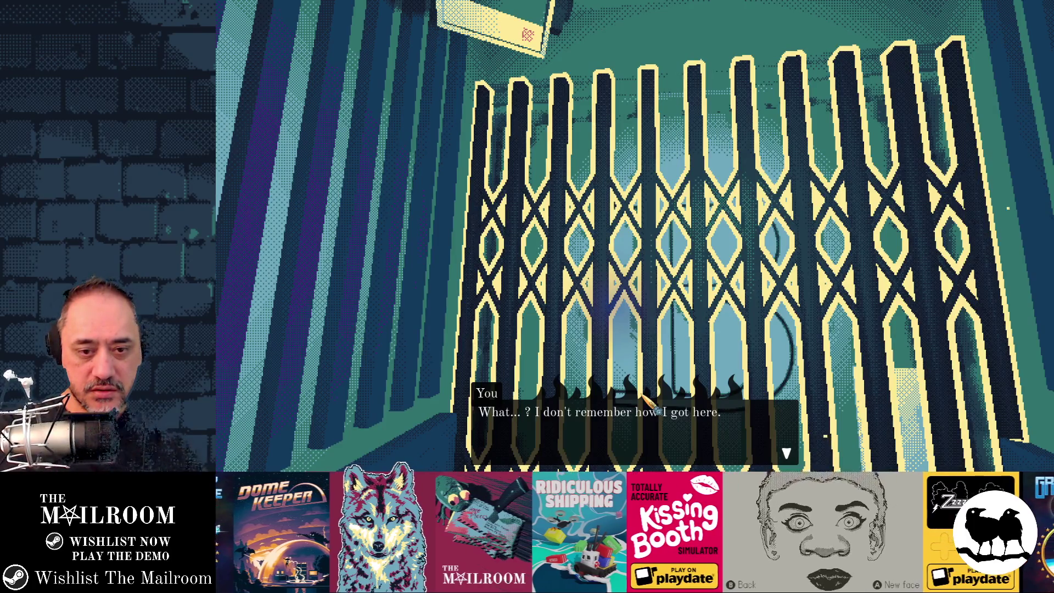
{"action": "key", "text": "F8"}
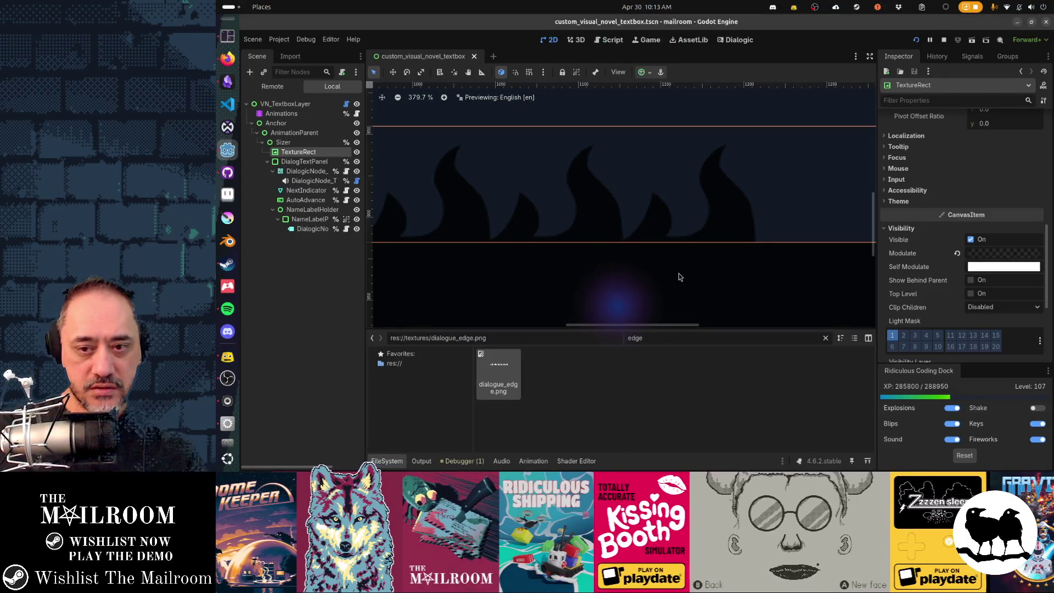
{"action": "scroll", "coordinate": [679, 276], "scroll_direction": "down", "scroll_amount": 2}
{"action": "left_click", "coordinate": [996, 252]}
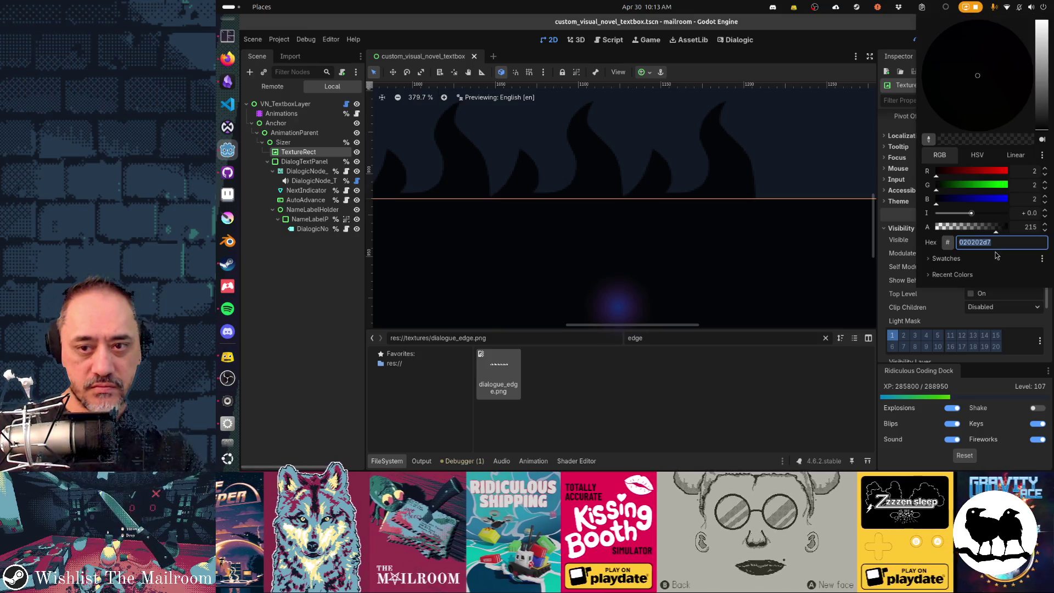
- Inspect the DialogTextPanel node's background colour in the Inspector
{"action": "key", "text": "Escape"}
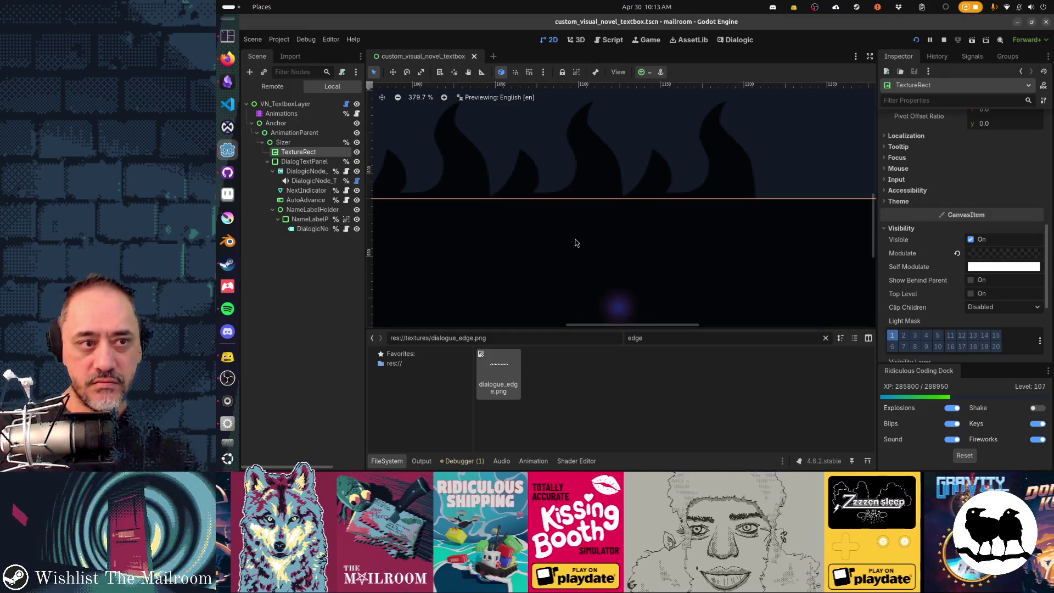
{"action": "left_click", "coordinate": [303, 162]}
{"action": "left_click", "coordinate": [972, 198]}
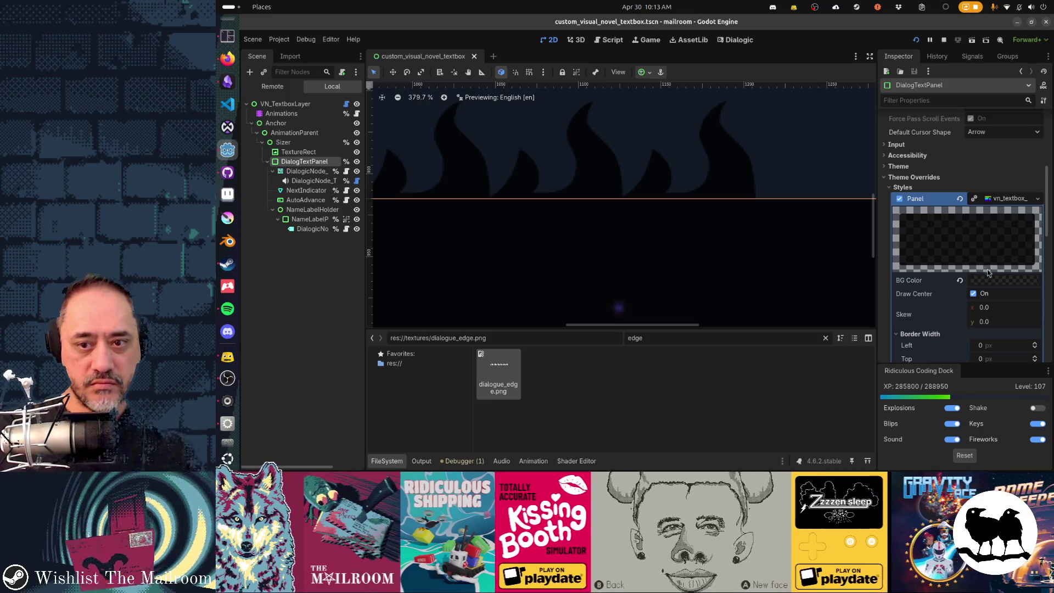
{"action": "left_click", "coordinate": [1000, 280]}
{"action": "key", "text": "Escape"}
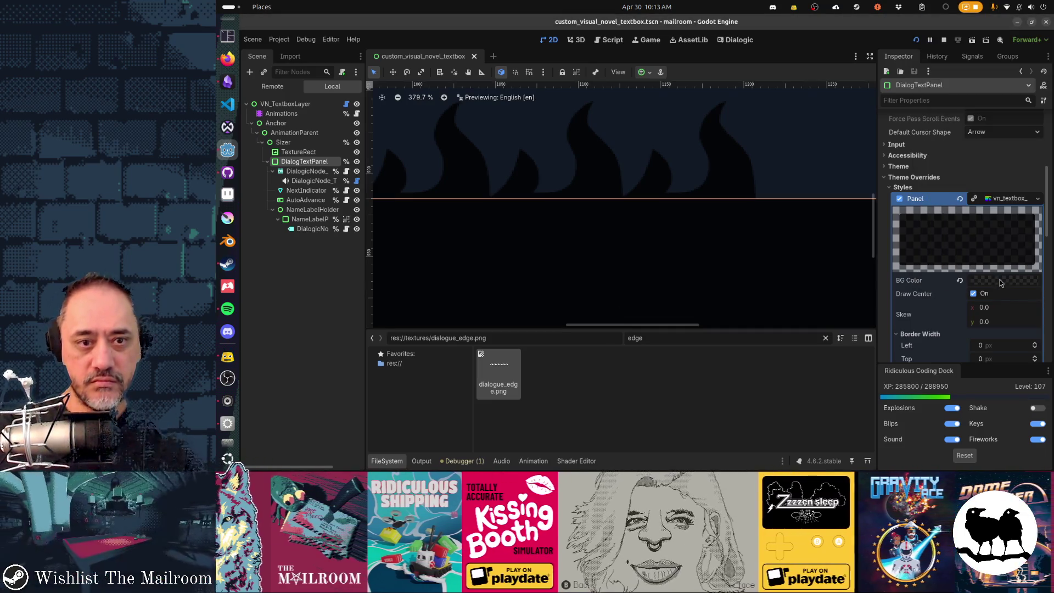
{"action": "scroll", "coordinate": [1000, 283], "scroll_direction": "down", "scroll_amount": 3}
{"action": "scroll", "coordinate": [999, 283], "scroll_direction": "down", "scroll_amount": 3}
{"action": "scroll", "coordinate": [1000, 282], "scroll_direction": "up", "scroll_amount": 4}
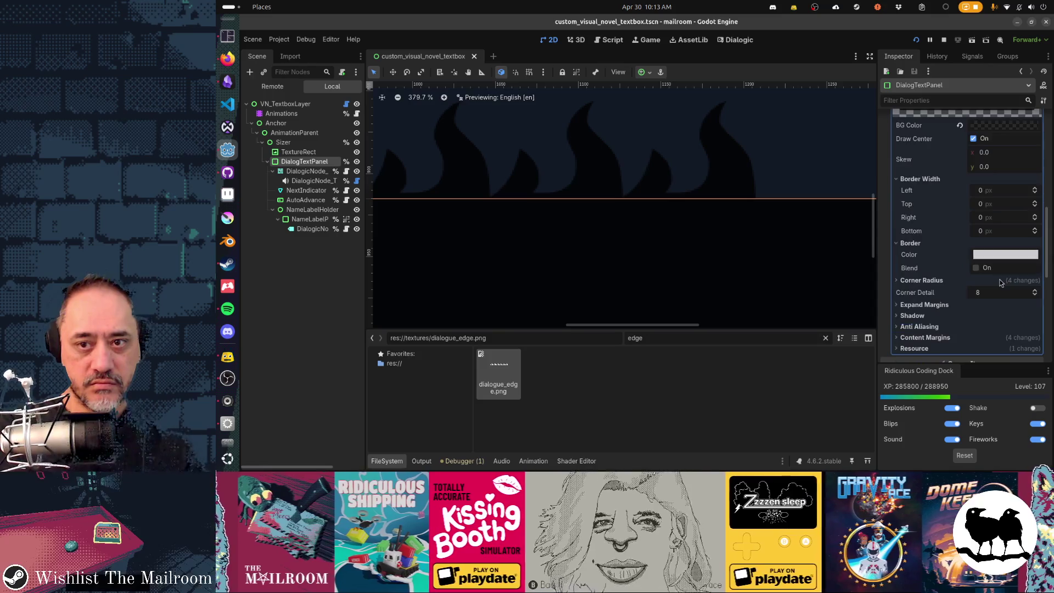
{"action": "scroll", "coordinate": [999, 283], "scroll_direction": "up", "scroll_amount": 2}
- Set the Custom Visual Novel Textbox's custom colour to ffffff in Dialogic and preview it in game twice
{"action": "left_click", "coordinate": [739, 39]}
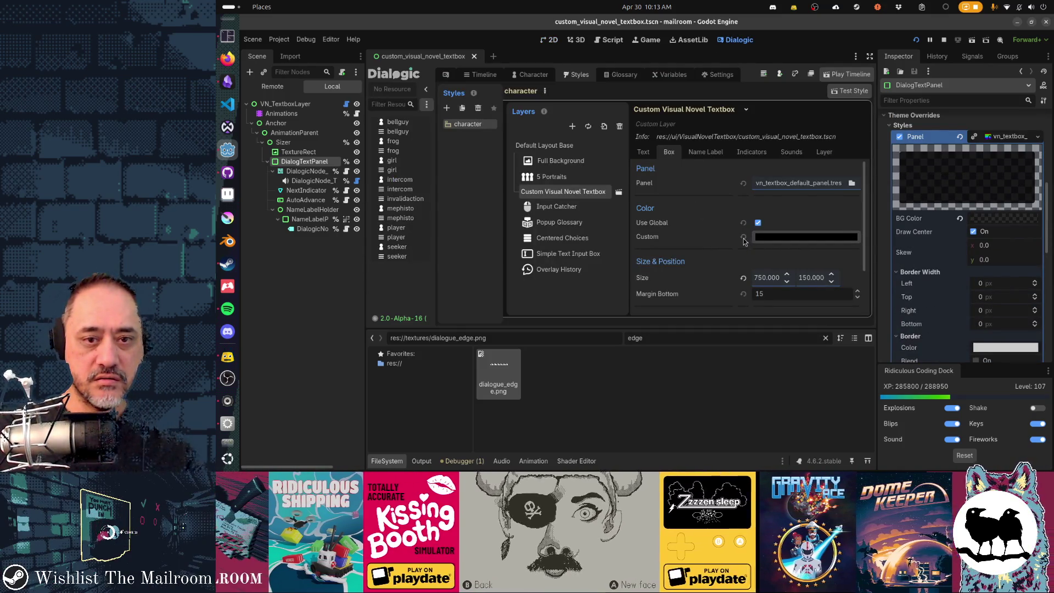
{"action": "scroll", "coordinate": [730, 246], "scroll_direction": "down", "scroll_amount": 2}
{"action": "scroll", "coordinate": [730, 246], "scroll_direction": "down", "scroll_amount": 1}
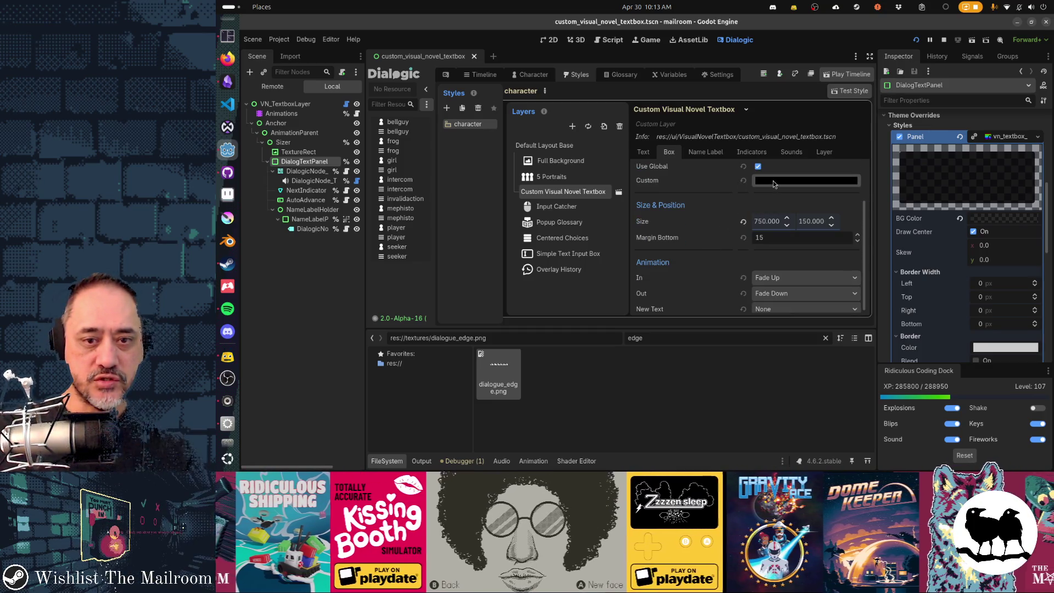
{"action": "scroll", "coordinate": [734, 240], "scroll_direction": "down", "scroll_amount": 1}
{"action": "scroll", "coordinate": [734, 241], "scroll_direction": "up", "scroll_amount": 3}
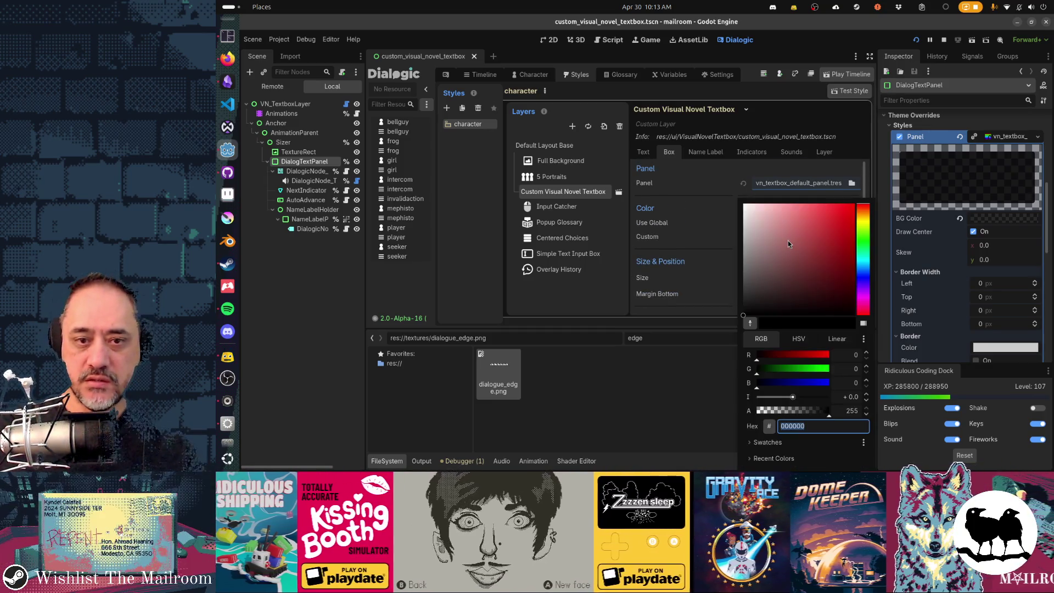
{"action": "left_click", "coordinate": [788, 239]}
{"action": "type", "text": "ffffff"}
{"action": "key", "text": "Return"}
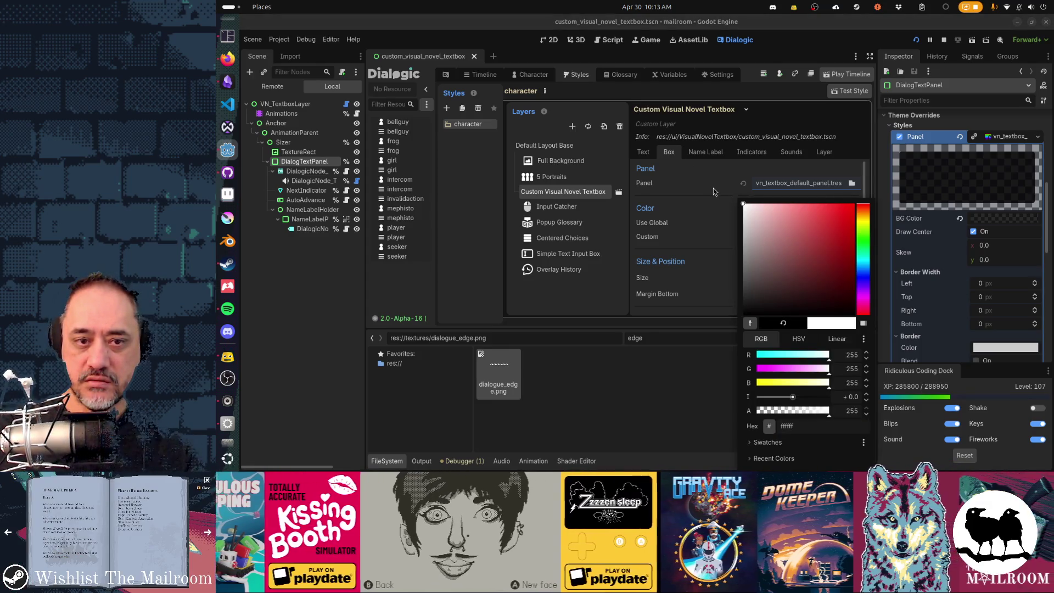
{"action": "key", "text": "F5"}
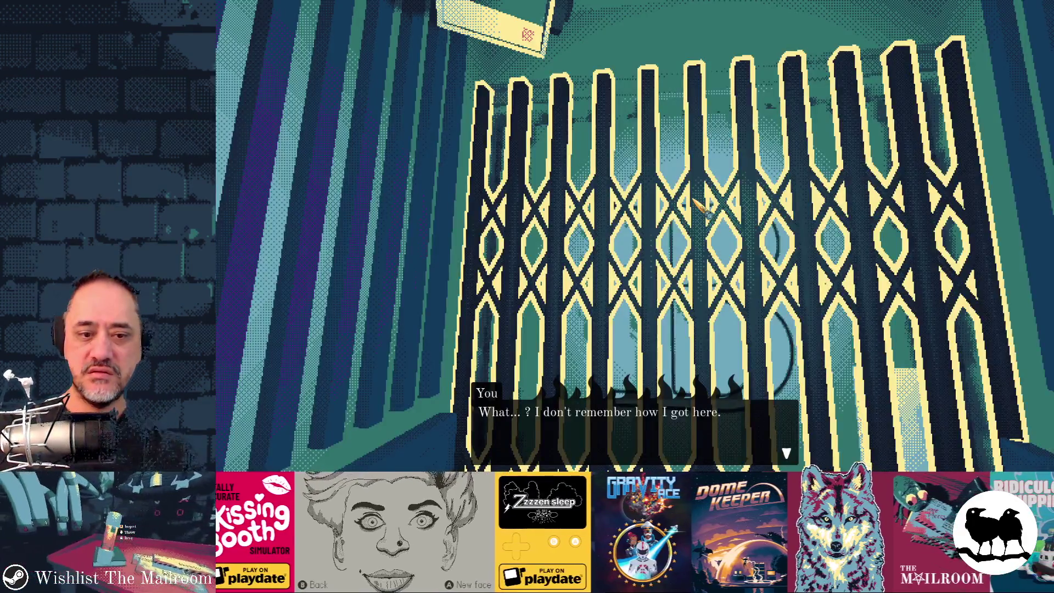
{"action": "key", "text": "F8"}
{"action": "key", "text": "F5"}
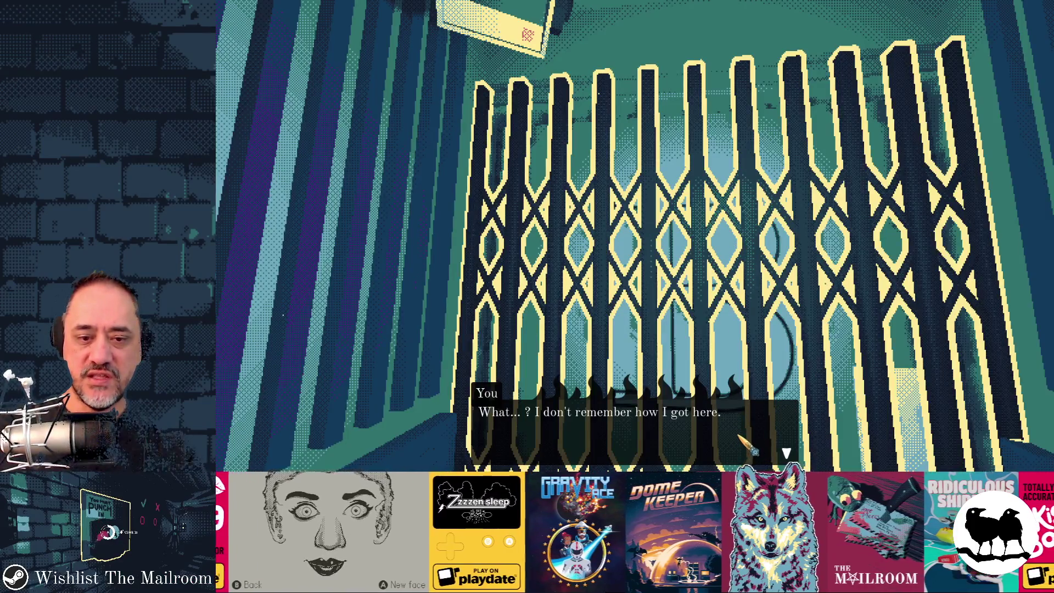
{"action": "key", "text": "F8"}
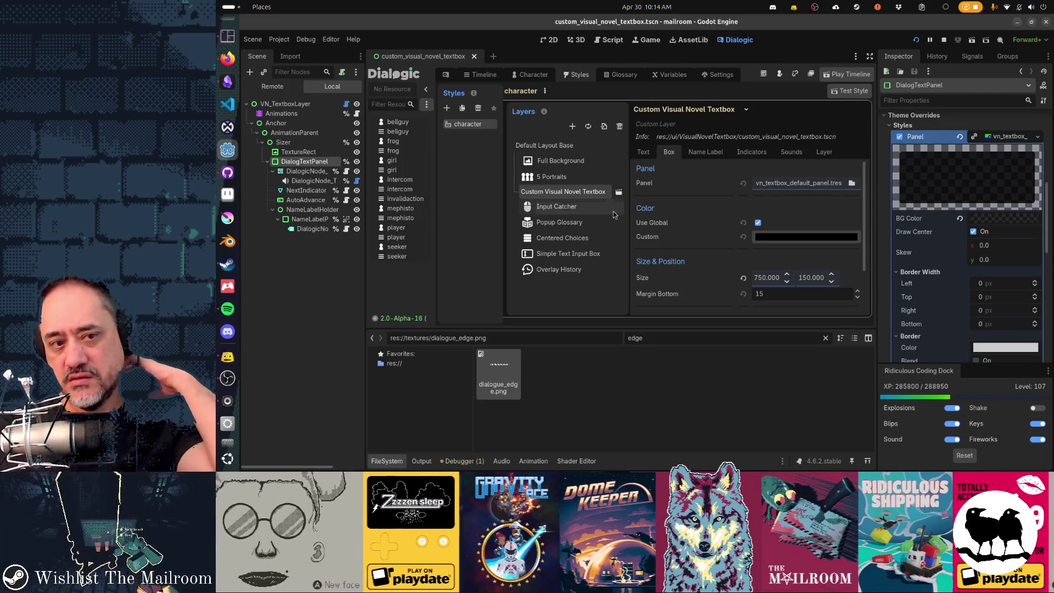
{"action": "left_click", "coordinate": [565, 164]}
- Set the Default Layout Base's global background colour to white
{"action": "left_click", "coordinate": [568, 152]}
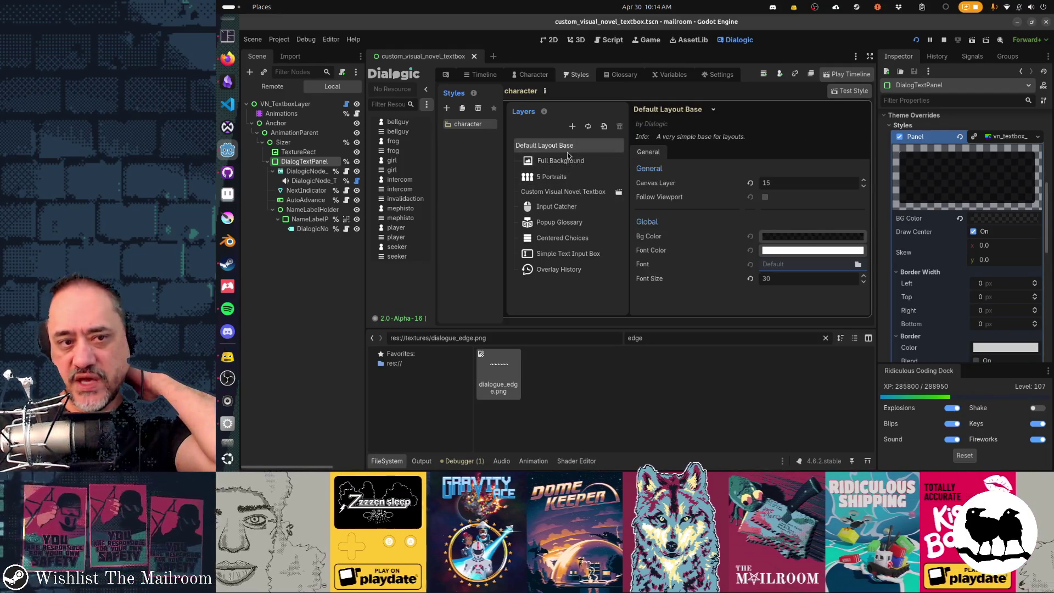
{"action": "left_click", "coordinate": [817, 239]}
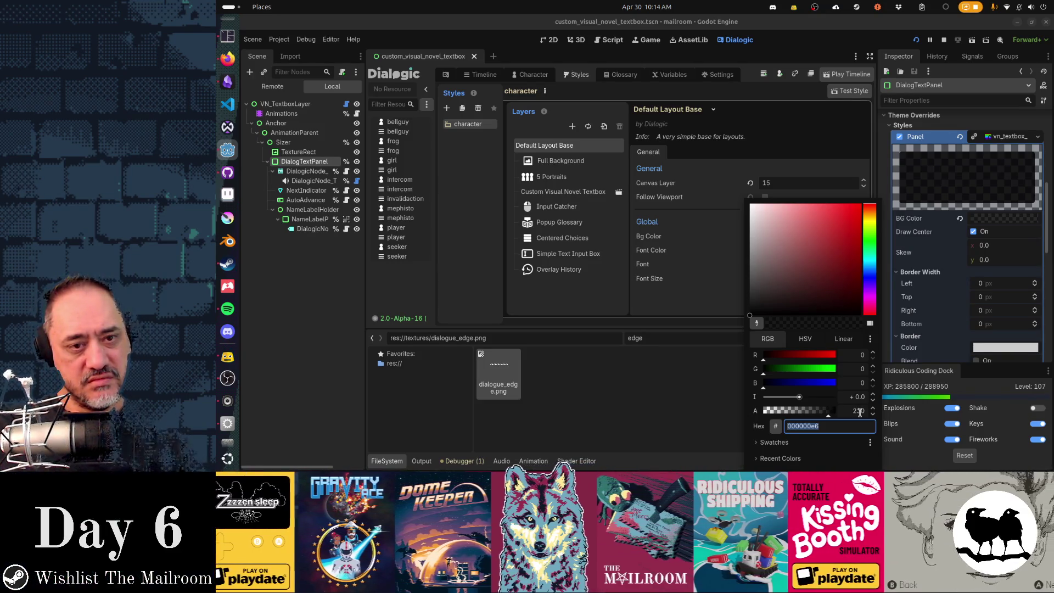
{"action": "key", "text": "Escape"}
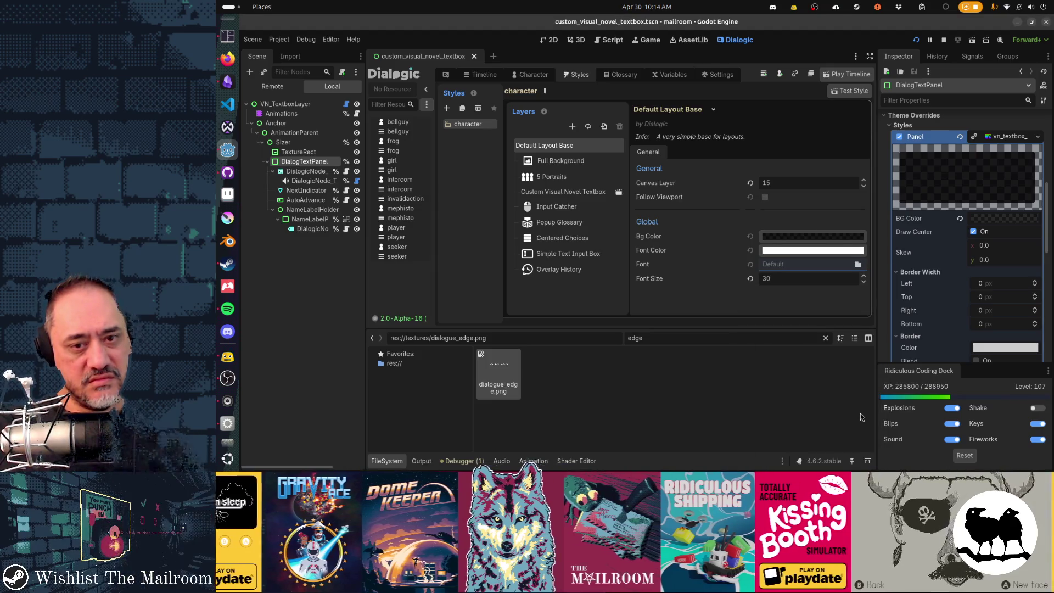
{"action": "left_click", "coordinate": [775, 239]}
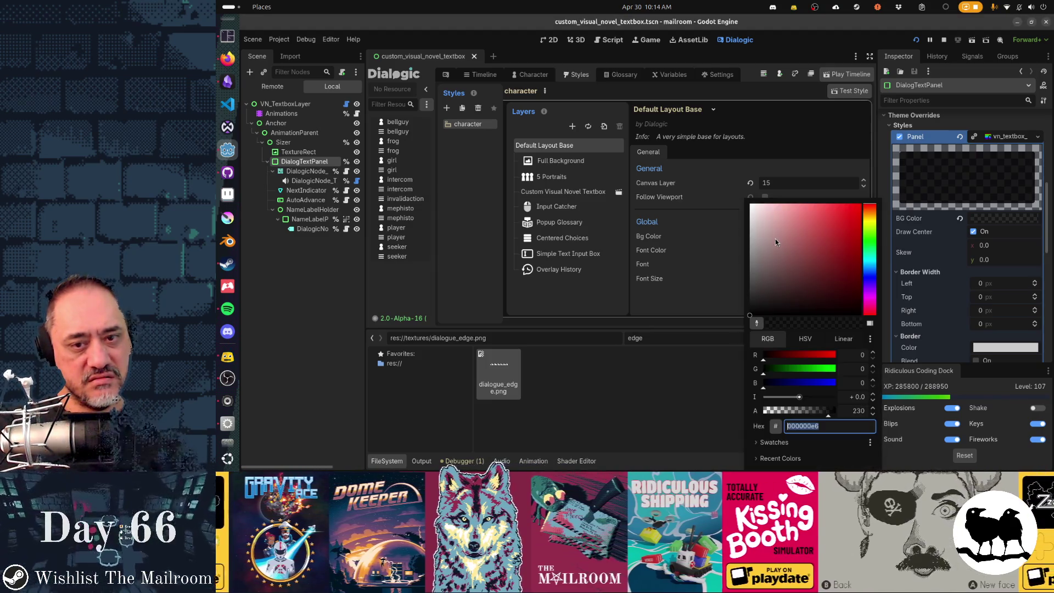
{"action": "left_click_drag", "start_coordinate": [801, 281], "coordinate": [749, 202]}
{"action": "left_click", "coordinate": [688, 393]}
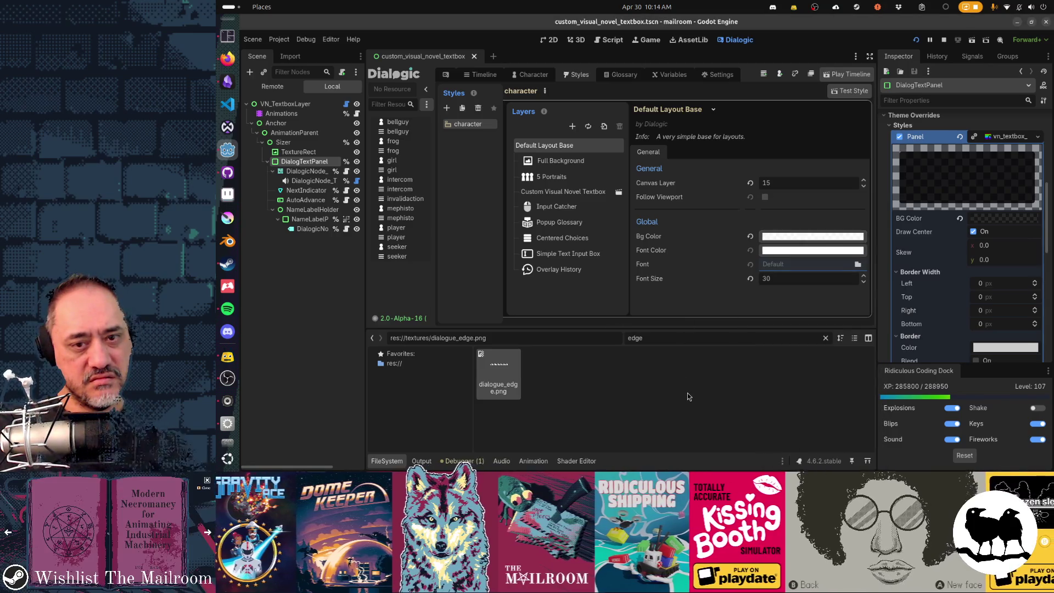
- Save the scene, run the game and reload it from the console to preview the white background
{"action": "key", "text": "F8"}
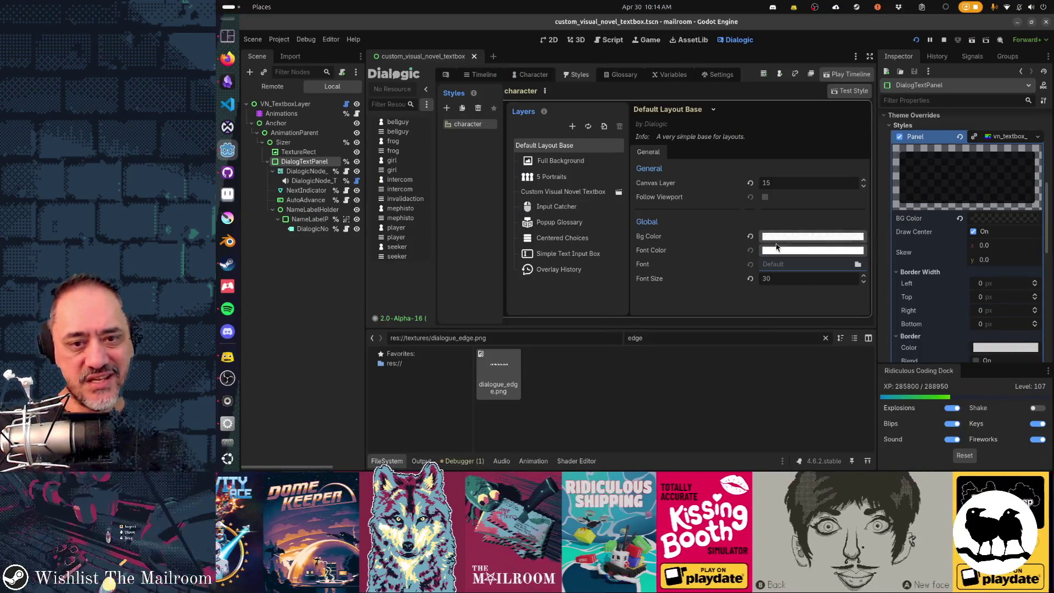
{"action": "key", "text": "ctrl+s"}
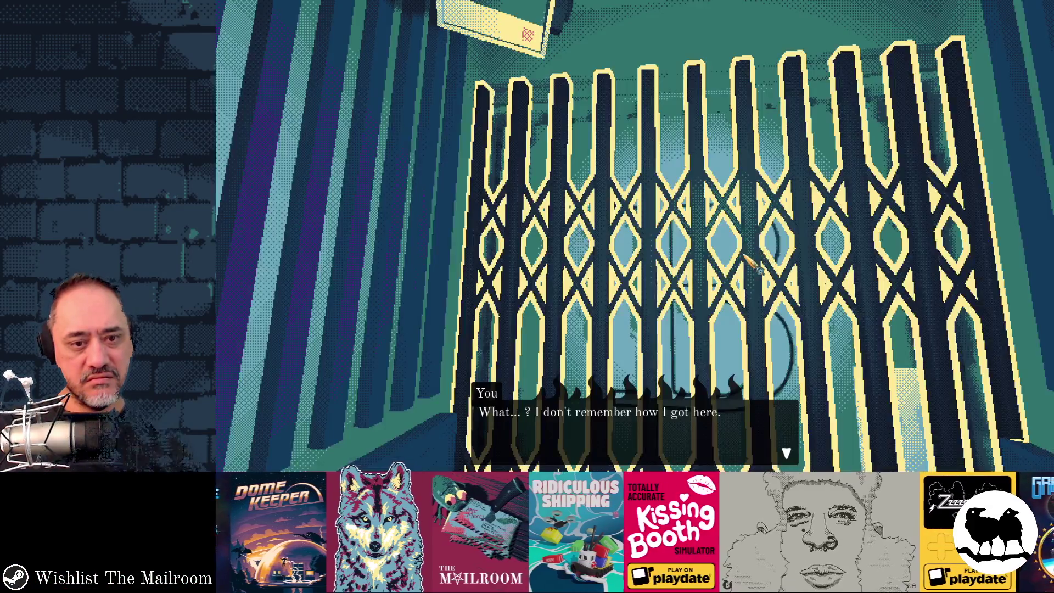
{"action": "key", "text": "F8"}
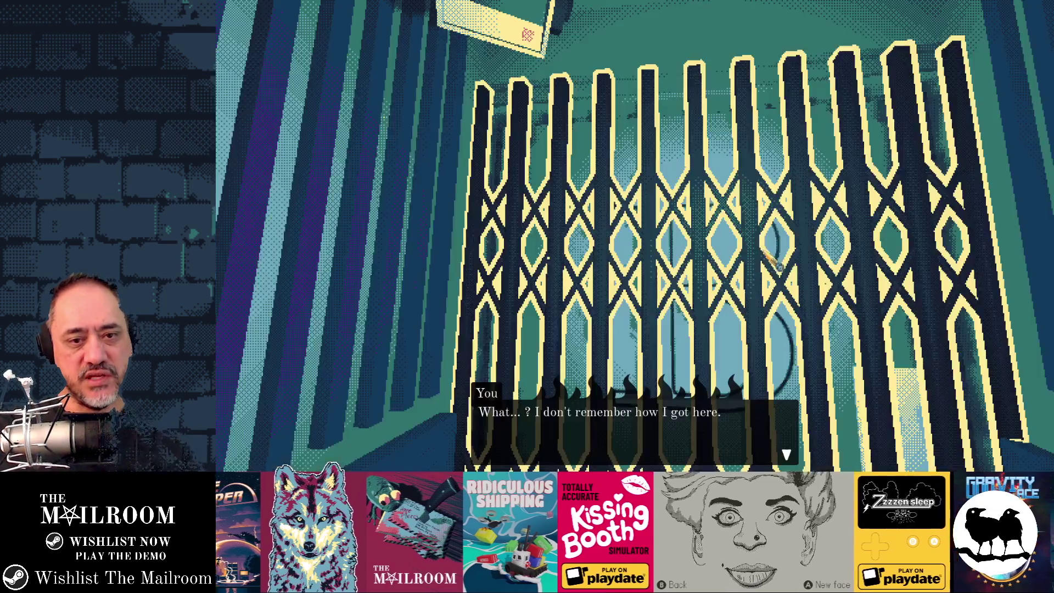
{"action": "key", "text": "grave"}
{"action": "type", "text": "reload"}
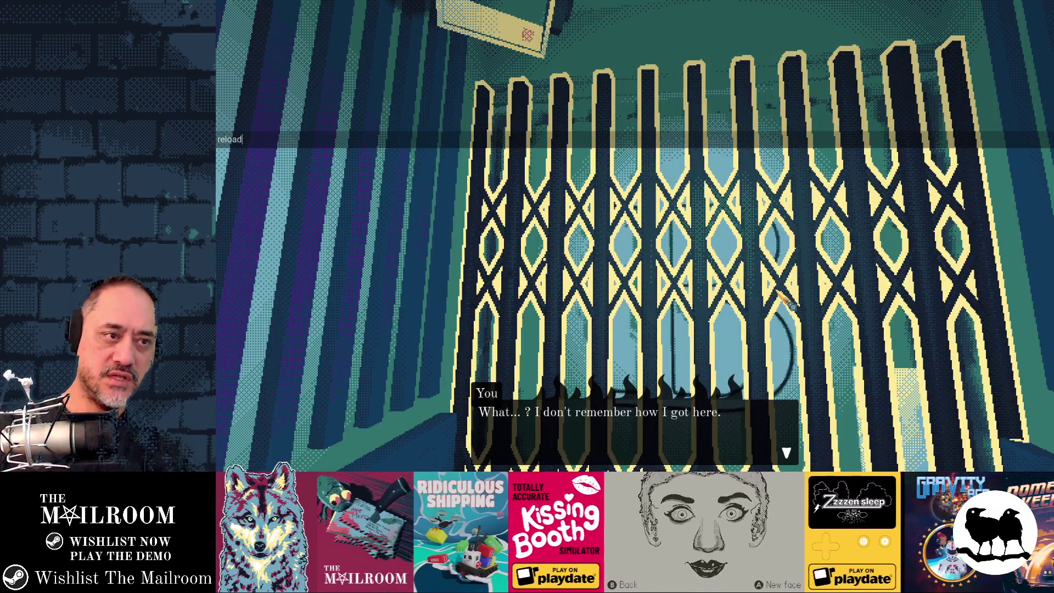
{"action": "key", "text": "Return"}
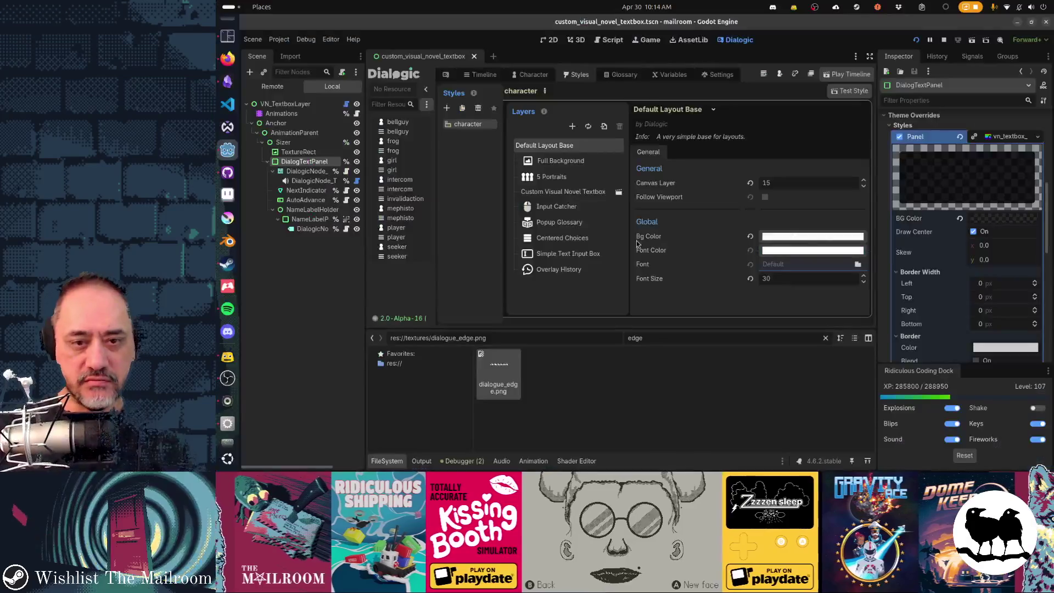
- Save the scene and show the Custom Visual Novel Textbox layer's settings
{"action": "key", "text": "F8"}
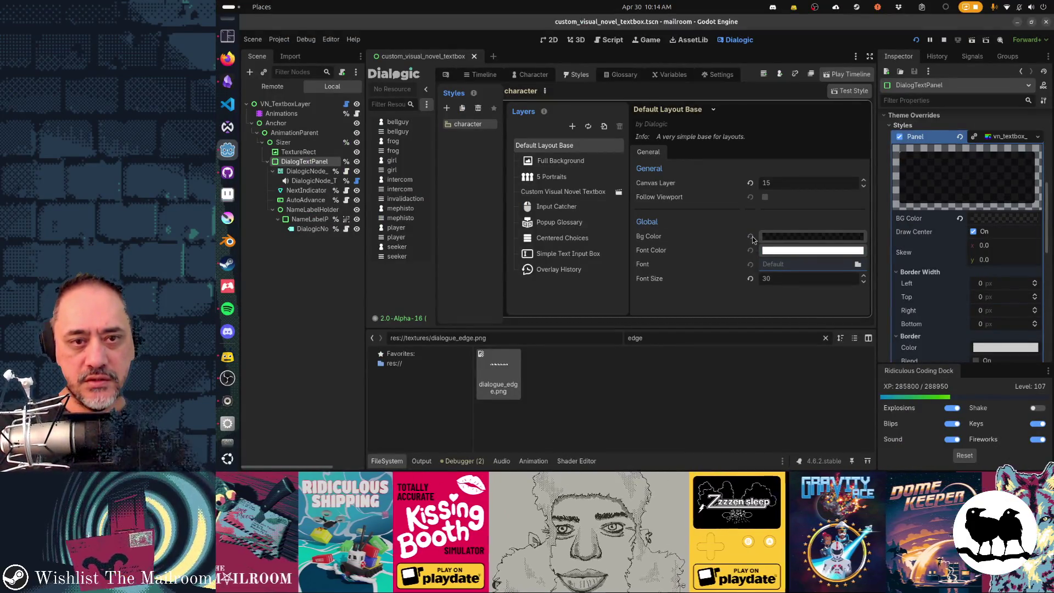
{"action": "key", "text": "ctrl+s"}
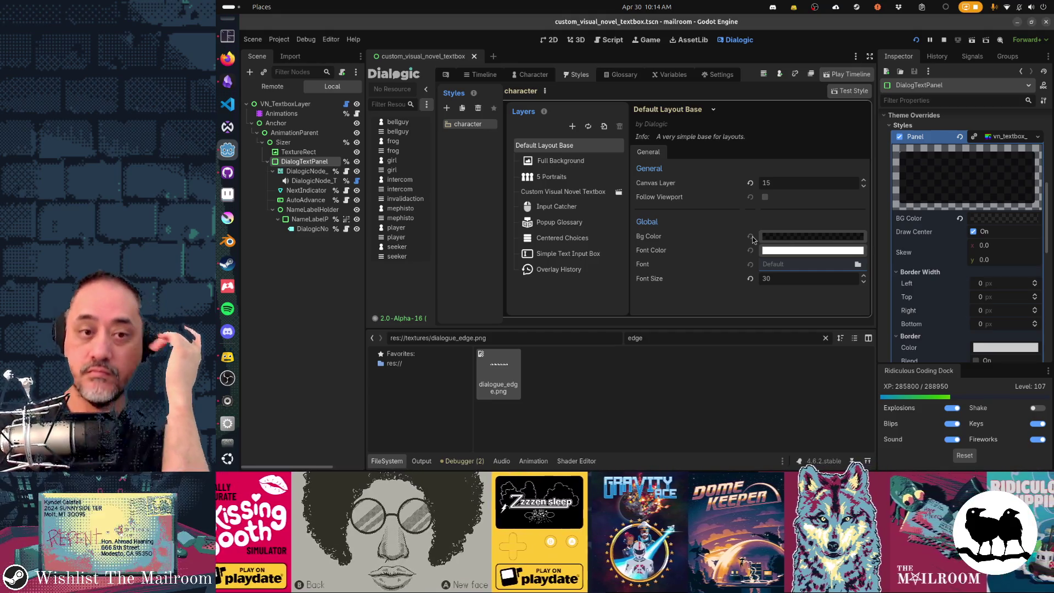
{"action": "left_click", "coordinate": [579, 192]}
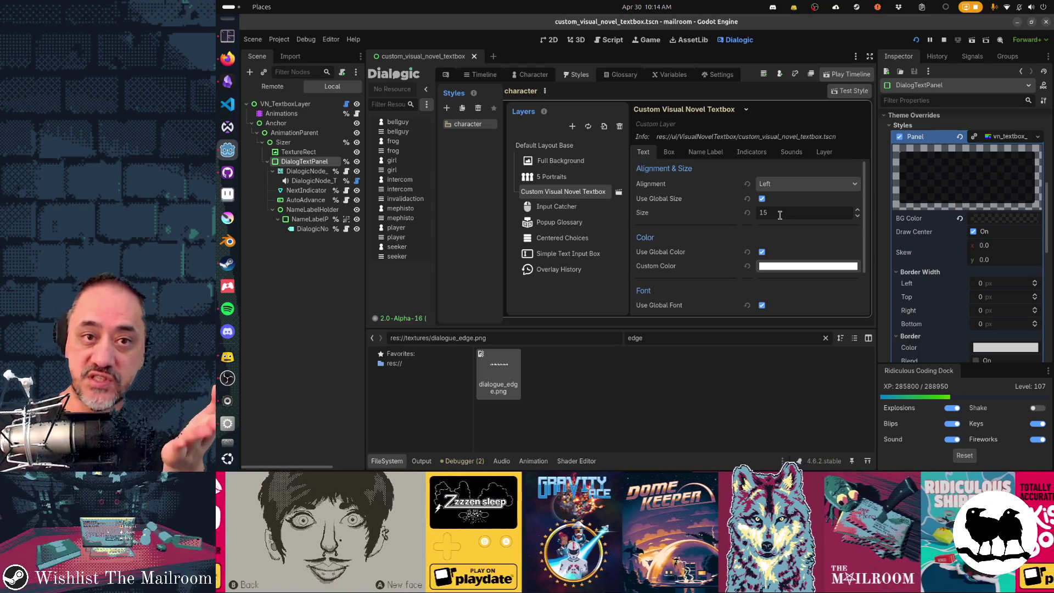
{"action": "scroll", "coordinate": [779, 215], "scroll_direction": "down", "scroll_amount": 2}
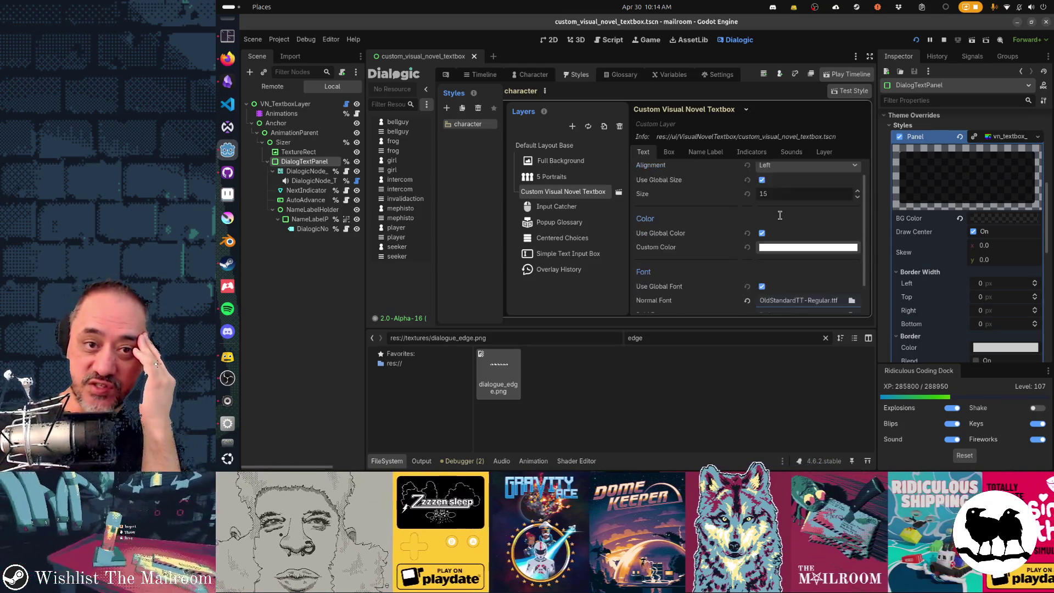
{"action": "scroll", "coordinate": [778, 214], "scroll_direction": "down", "scroll_amount": 1}
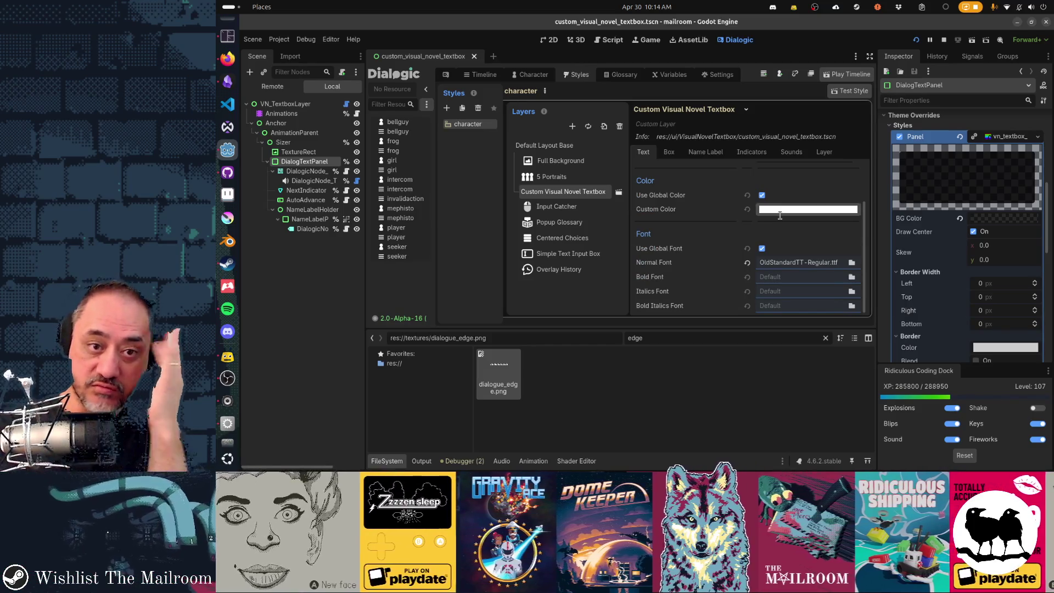
{"action": "scroll", "coordinate": [779, 214], "scroll_direction": "up", "scroll_amount": 3}
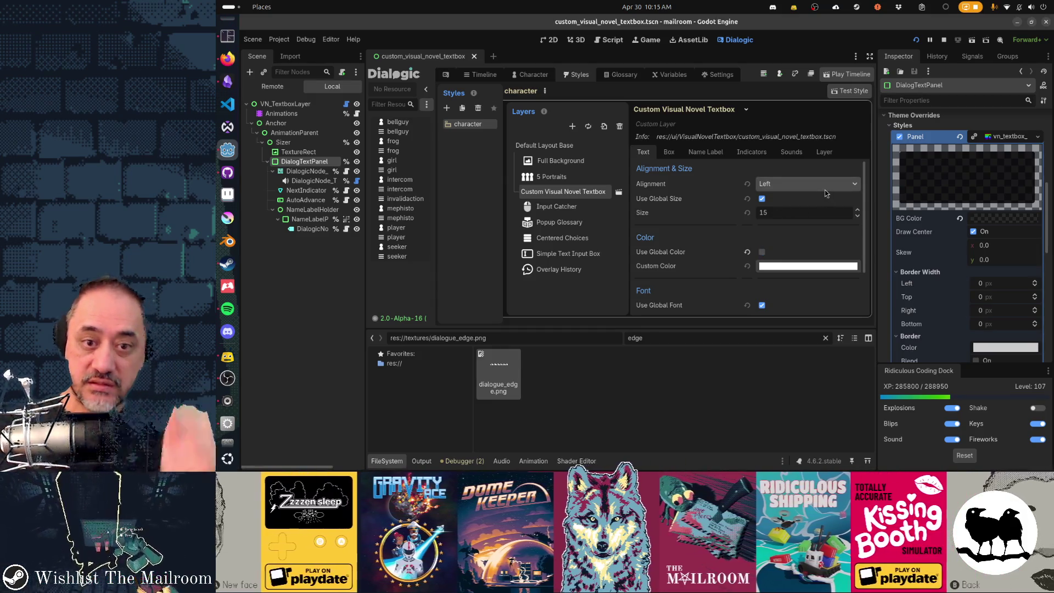
- Run the game, reload it from the console, and return to the editor
{"action": "key", "text": "F5"}
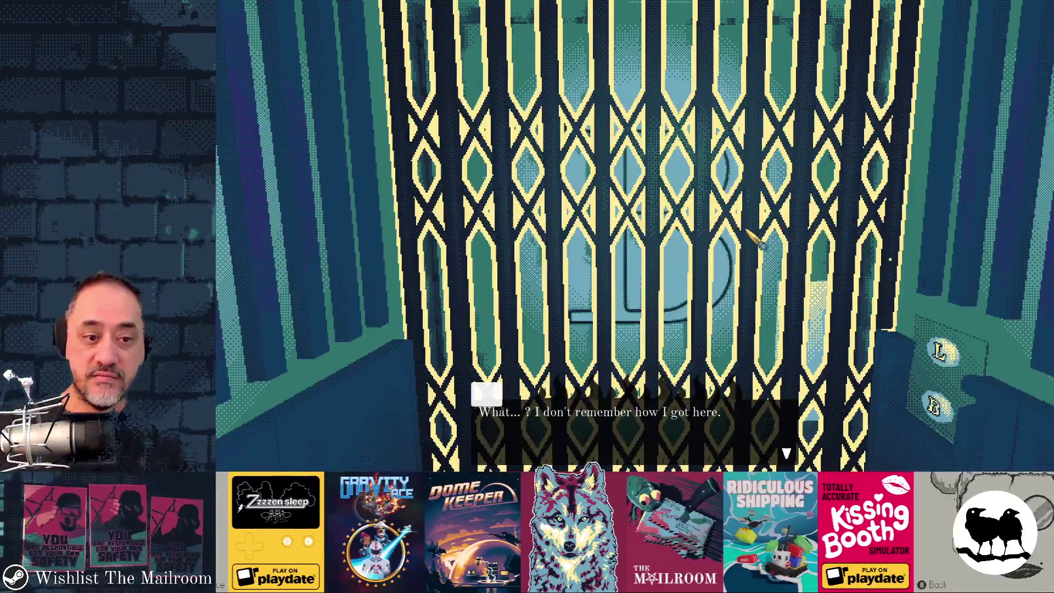
{"action": "key", "text": "grave"}
{"action": "type", "text": "reload"}
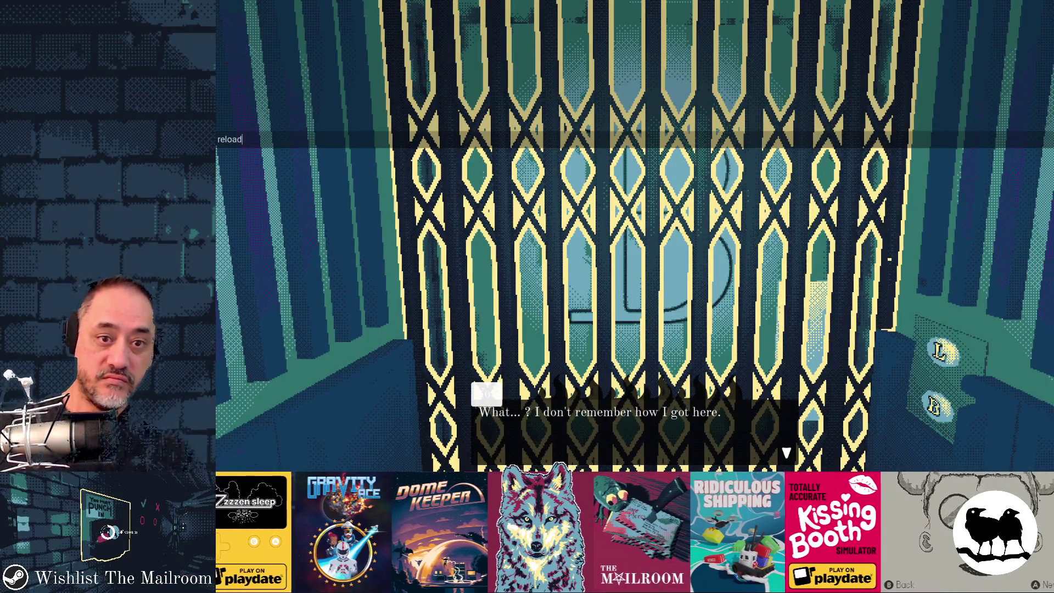
{"action": "key", "text": "Return"}
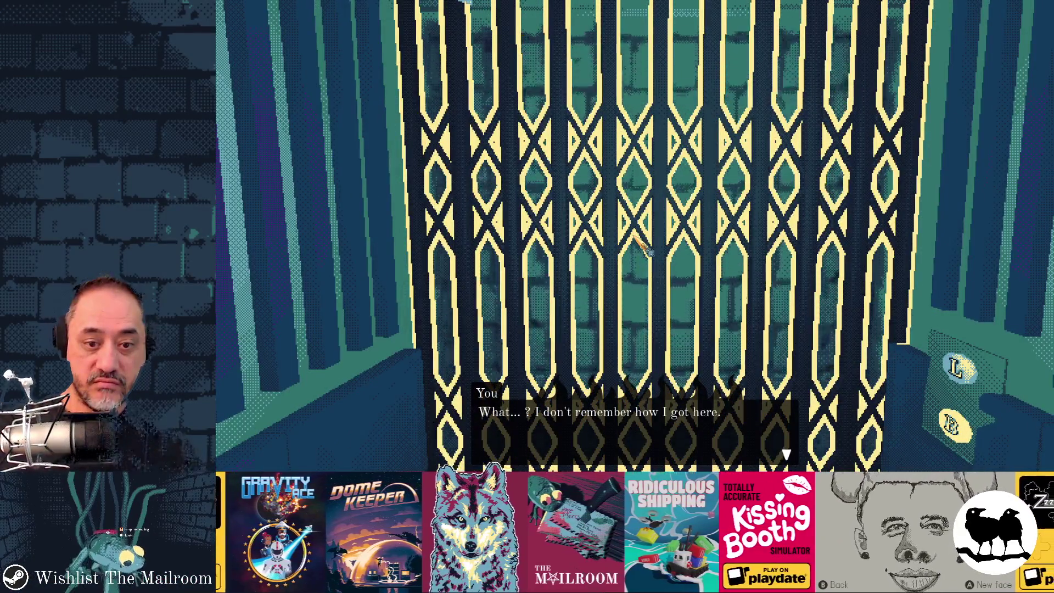
{"action": "key", "text": "alt+Tab"}
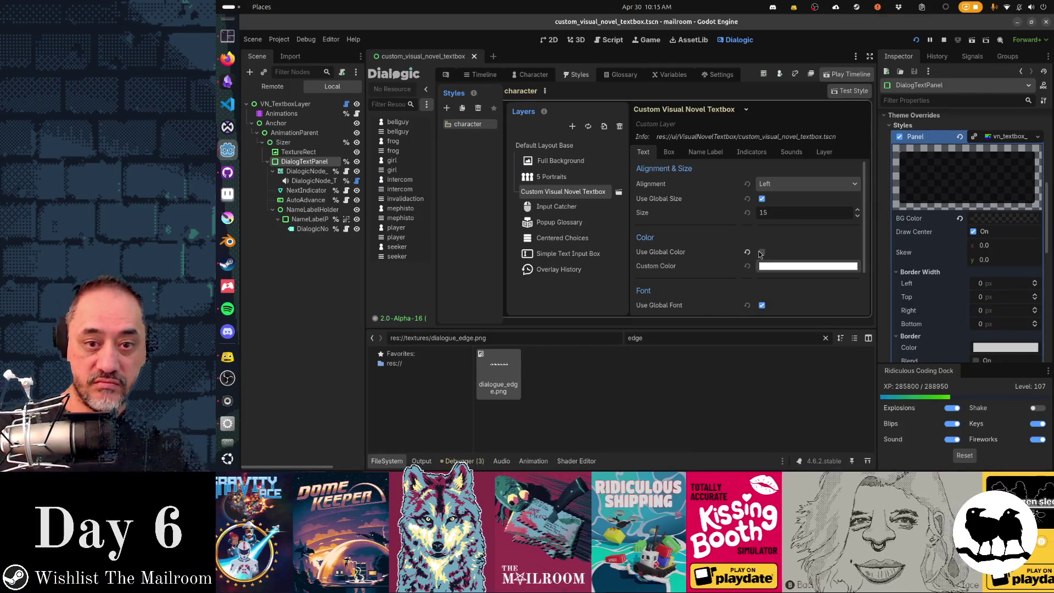
- Make the textbox text use the global colour, then bring up Dialogic's General settings
{"action": "left_click", "coordinate": [762, 253]}
{"action": "left_click", "coordinate": [668, 152]}
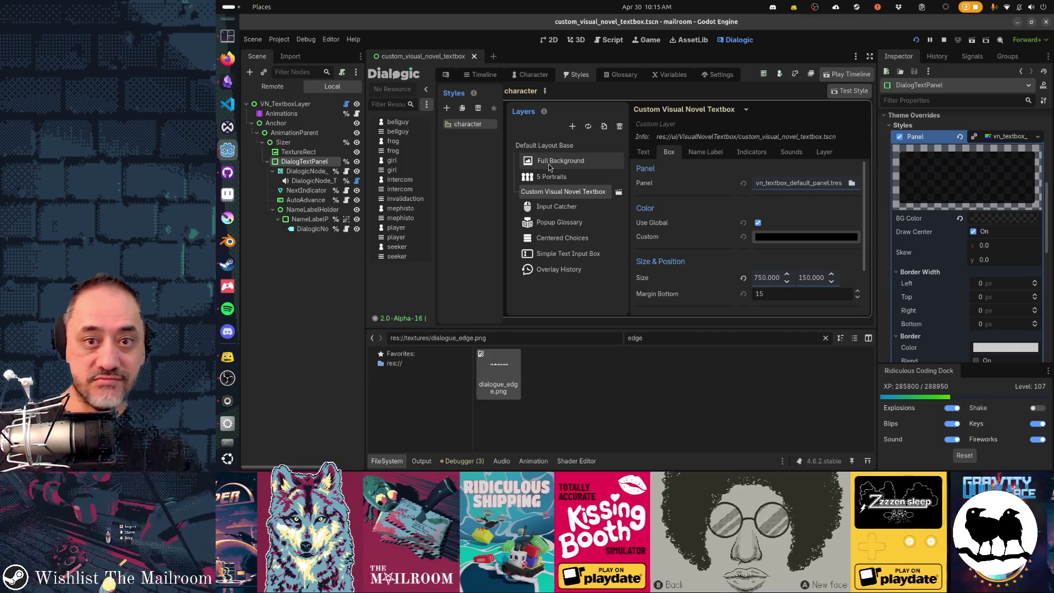
{"action": "left_click", "coordinate": [715, 75]}
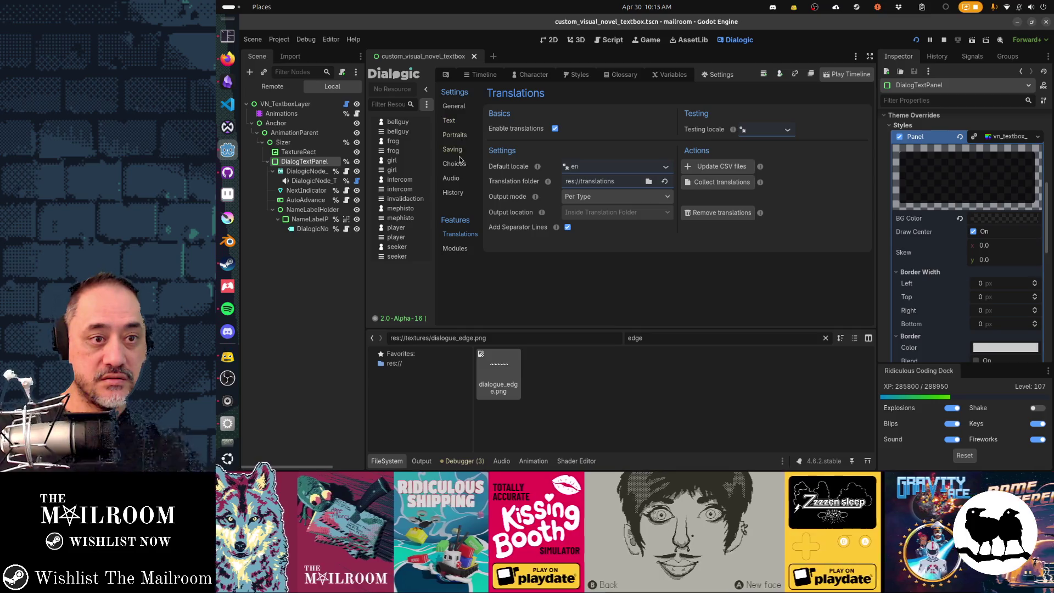
{"action": "left_click", "coordinate": [454, 106]}
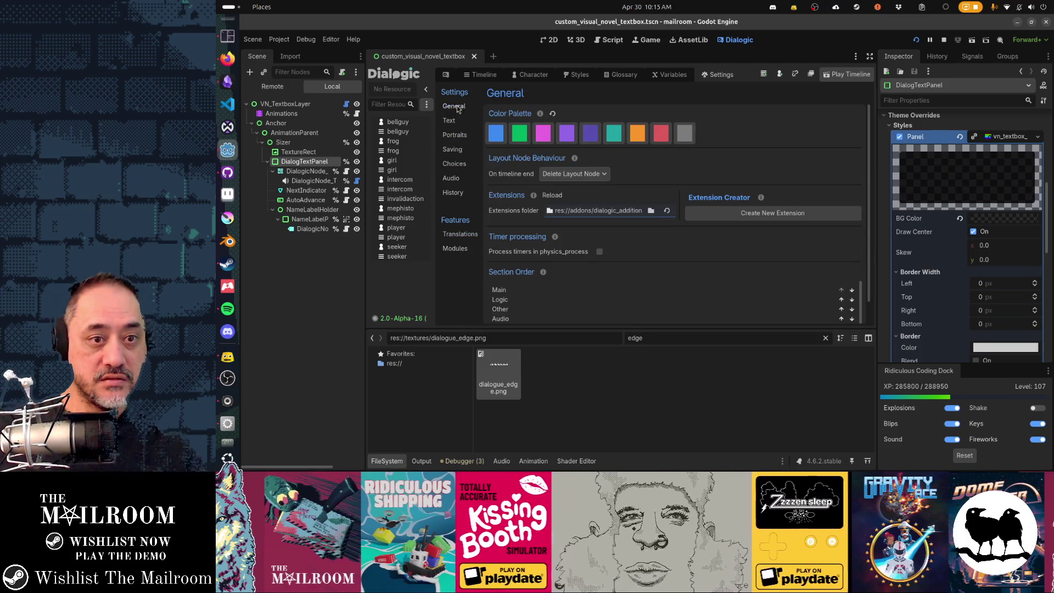
{"action": "scroll", "coordinate": [610, 167], "scroll_direction": "down", "scroll_amount": 1}
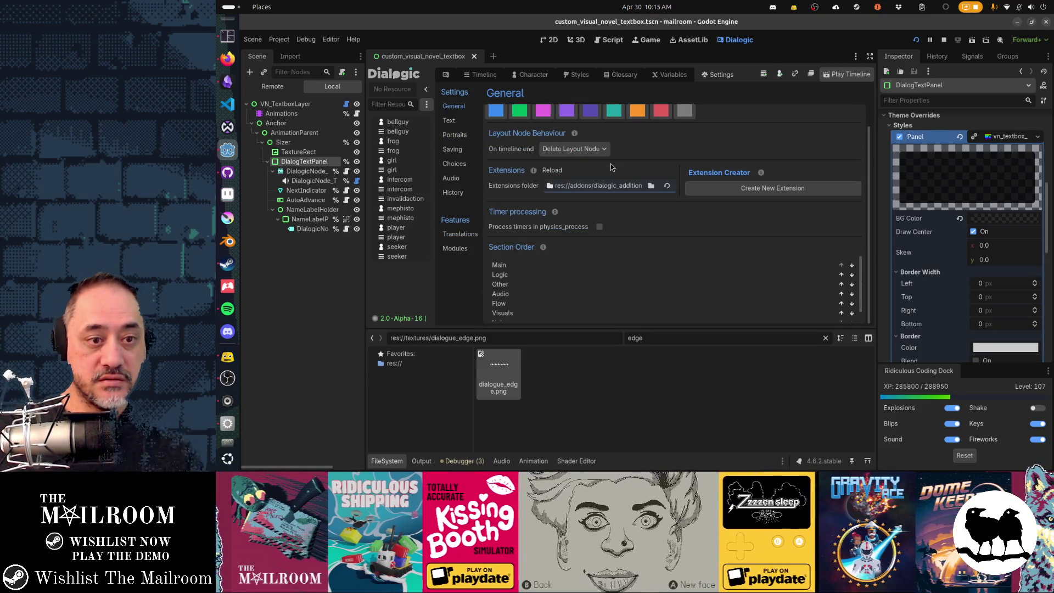
{"action": "scroll", "coordinate": [610, 164], "scroll_direction": "up", "scroll_amount": 1}
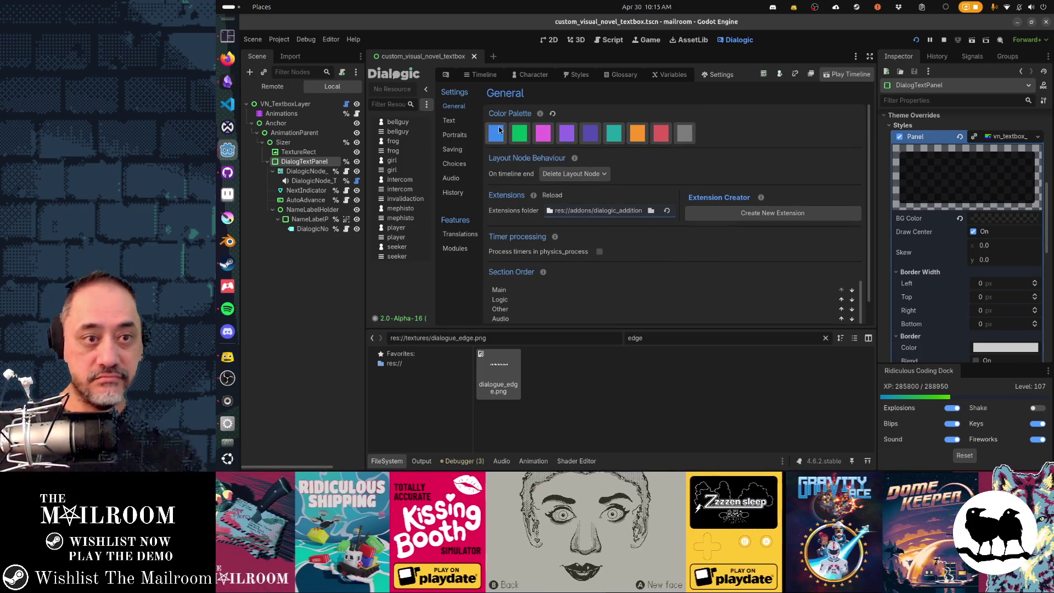
- Browse Dialogic's Text, Portraits, Saving, Audio, History and Translations settings pages, ending back on General
{"action": "left_click", "coordinate": [449, 122]}
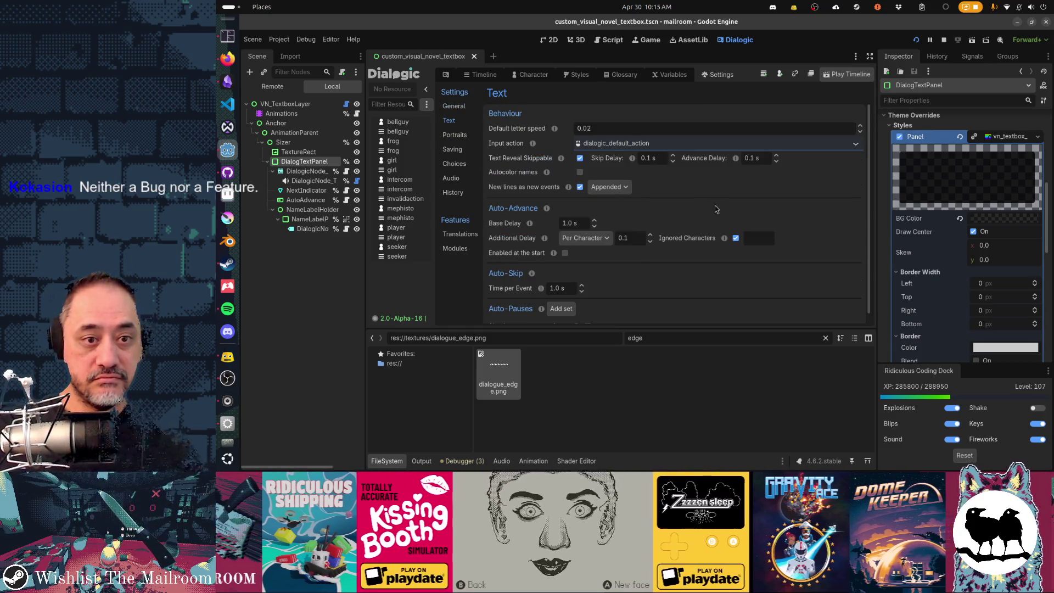
{"action": "scroll", "coordinate": [715, 205], "scroll_direction": "down", "scroll_amount": 1}
{"action": "left_click", "coordinate": [453, 135]}
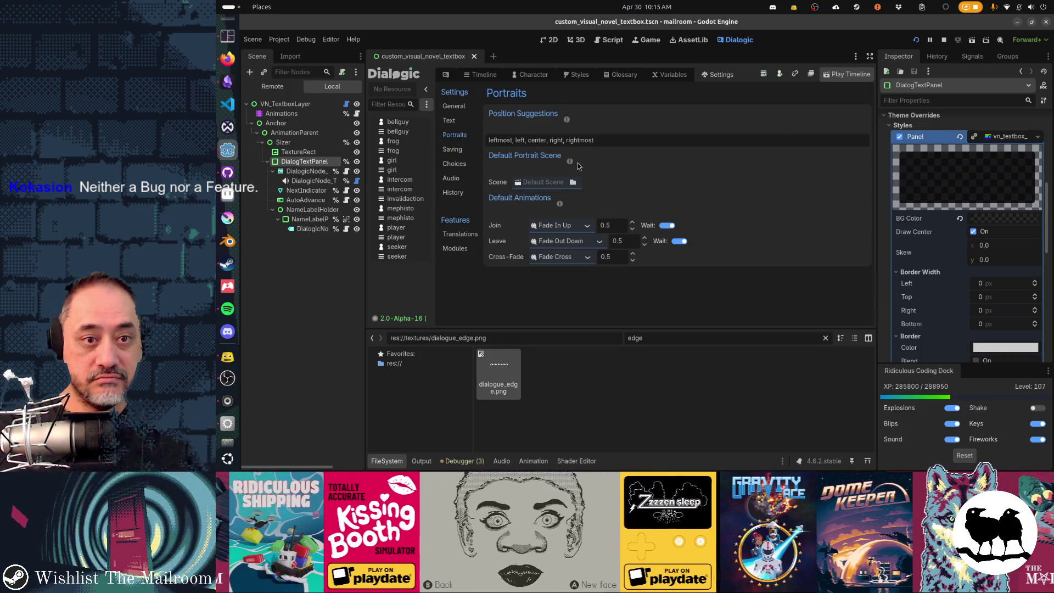
{"action": "left_click", "coordinate": [461, 151]}
{"action": "left_click", "coordinate": [452, 179]}
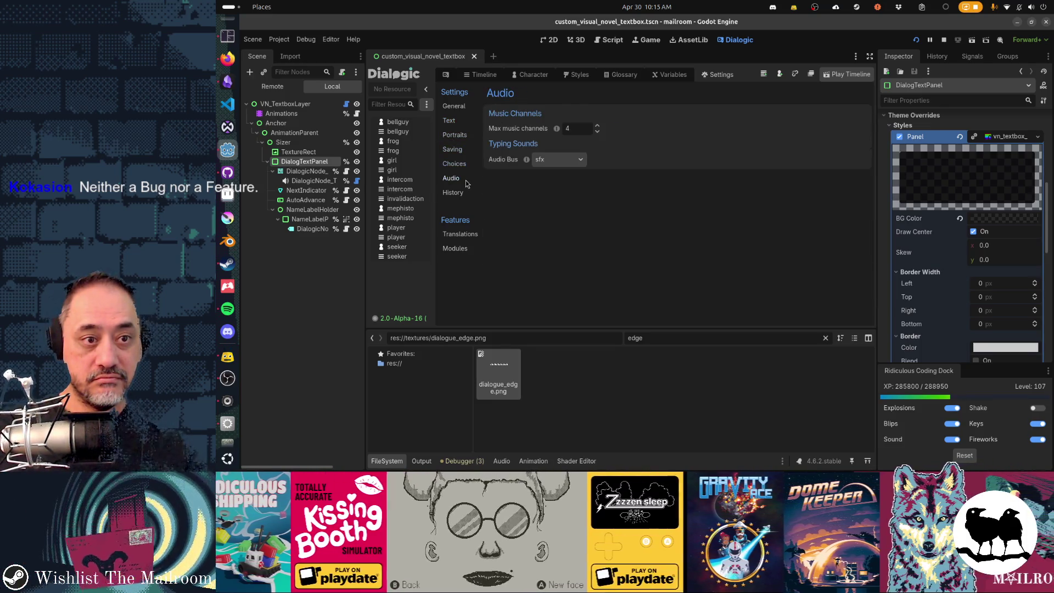
{"action": "left_click", "coordinate": [454, 193]}
{"action": "left_click", "coordinate": [461, 234]}
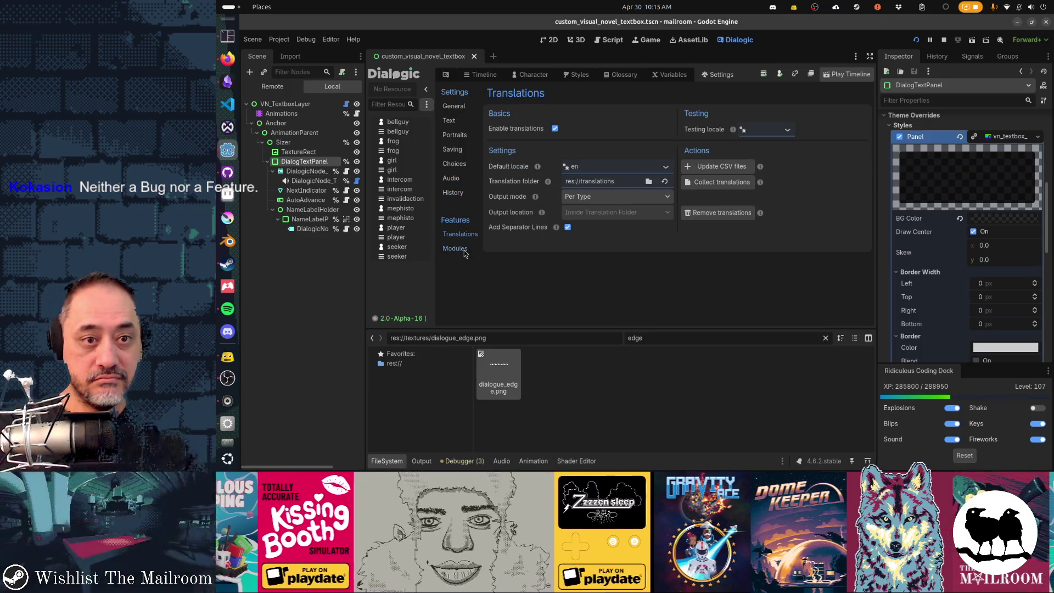
{"action": "left_click", "coordinate": [456, 107]}
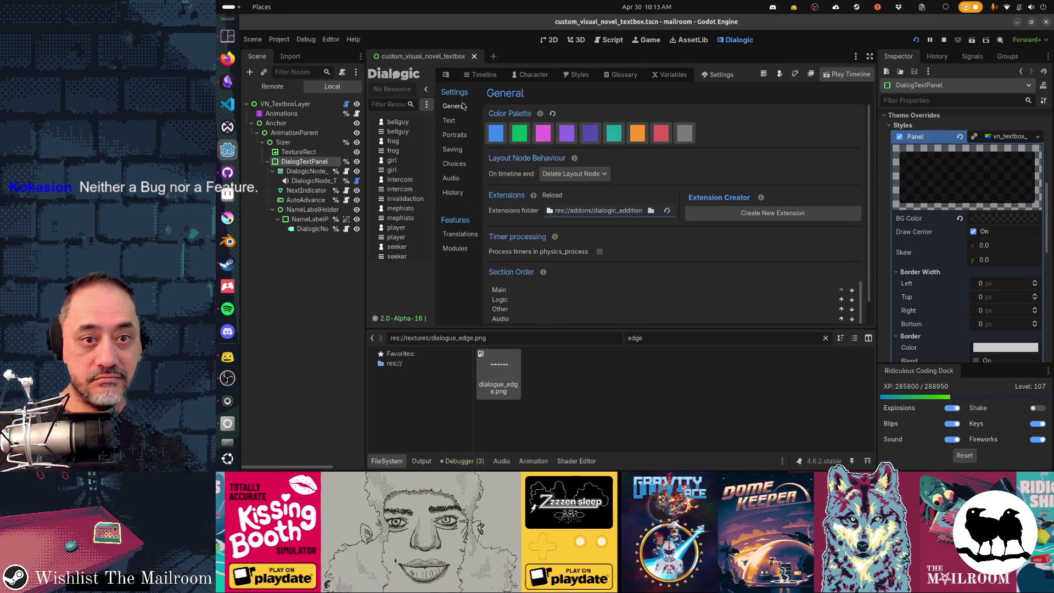
{"action": "left_click", "coordinate": [576, 76]}
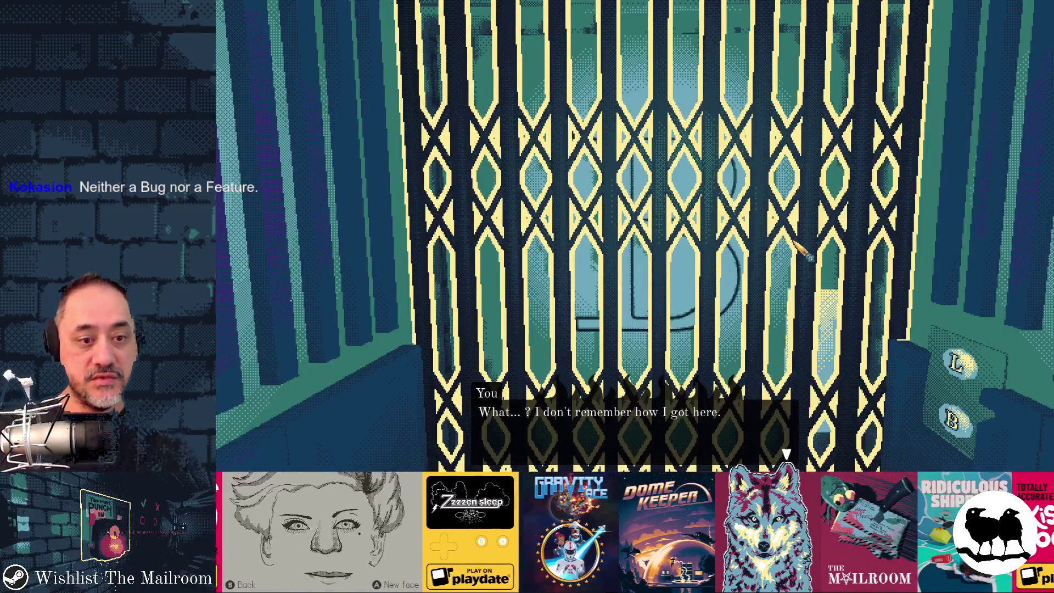
- Relaunch the game, click through the dialogue and the gate prompt, then close it
{"action": "key", "text": "F8"}
{"action": "key", "text": "F5"}
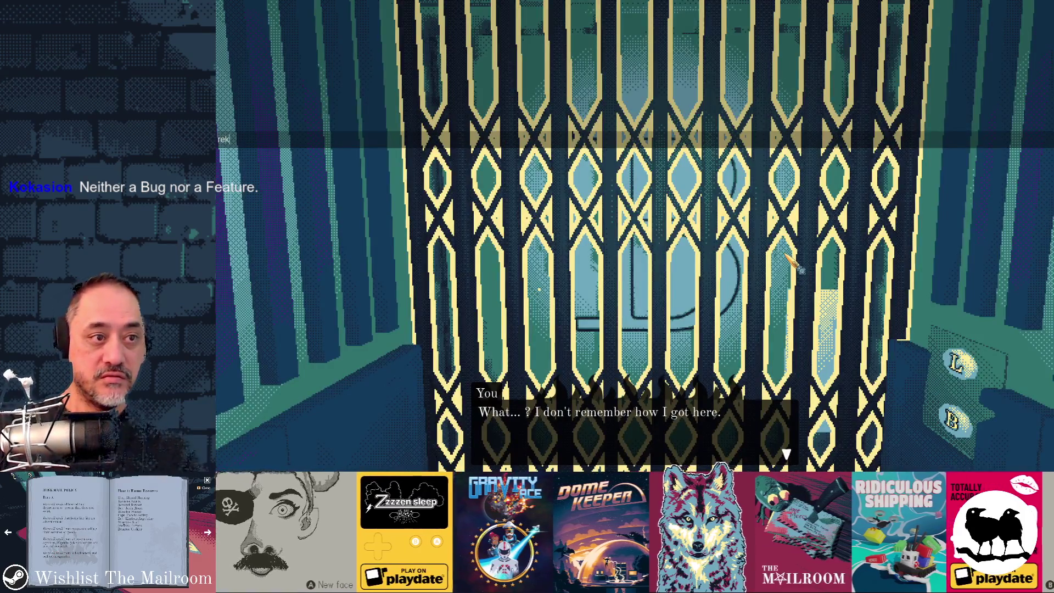
{"action": "left_click", "coordinate": [792, 263]}
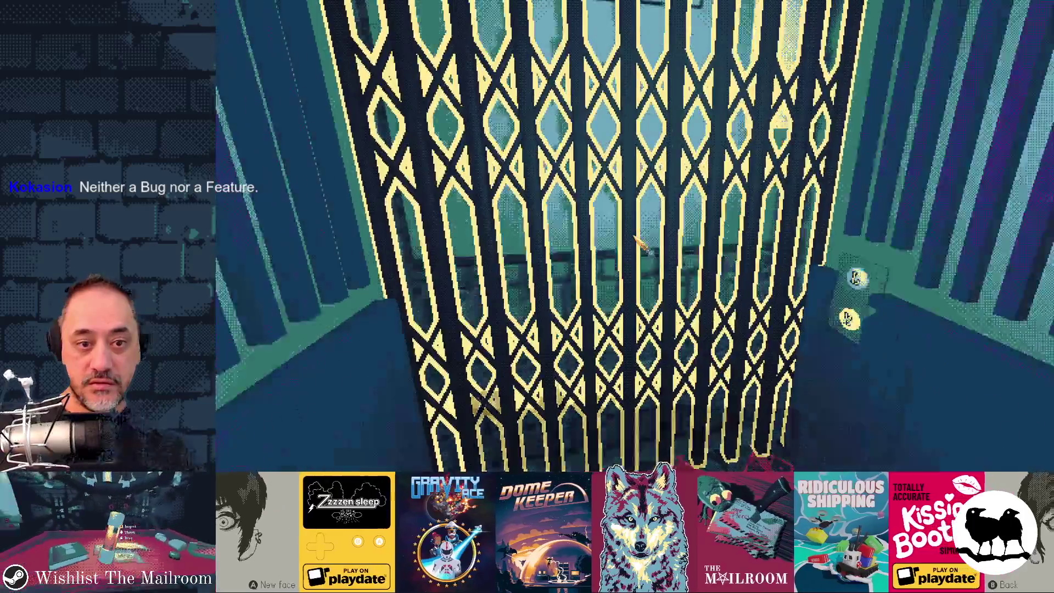
{"action": "left_click", "coordinate": [634, 236]}
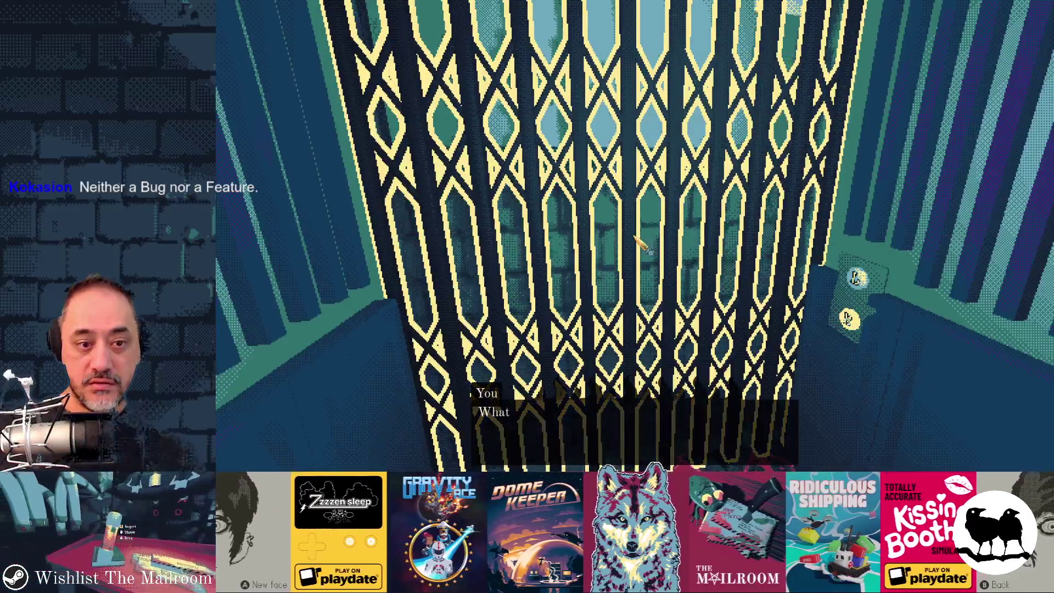
{"action": "key", "text": "F8"}
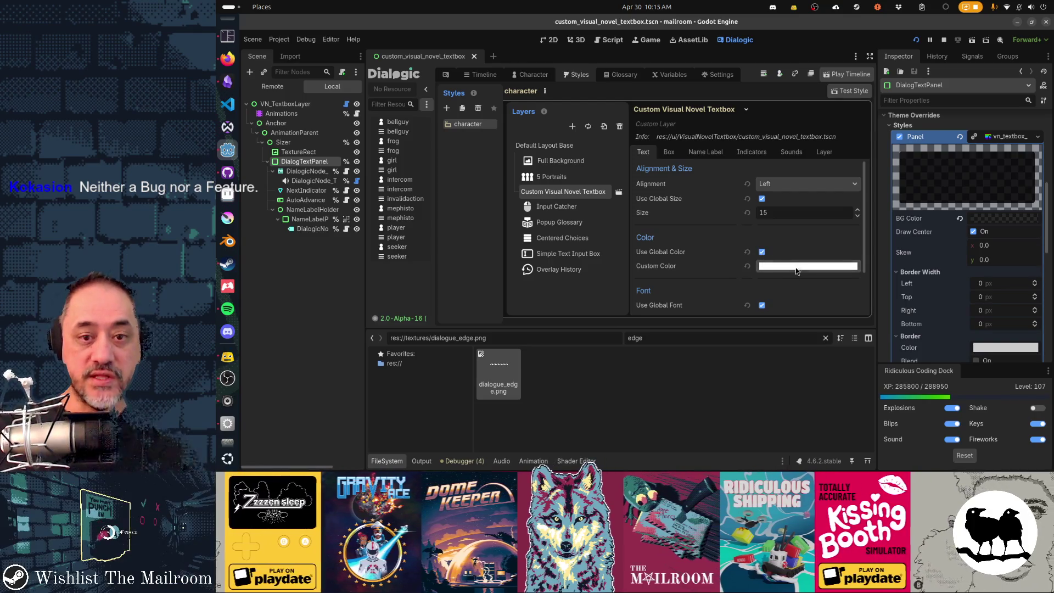
- Test a magenta custom box colour on the textbox and preview it in game
{"action": "left_click", "coordinate": [669, 153]}
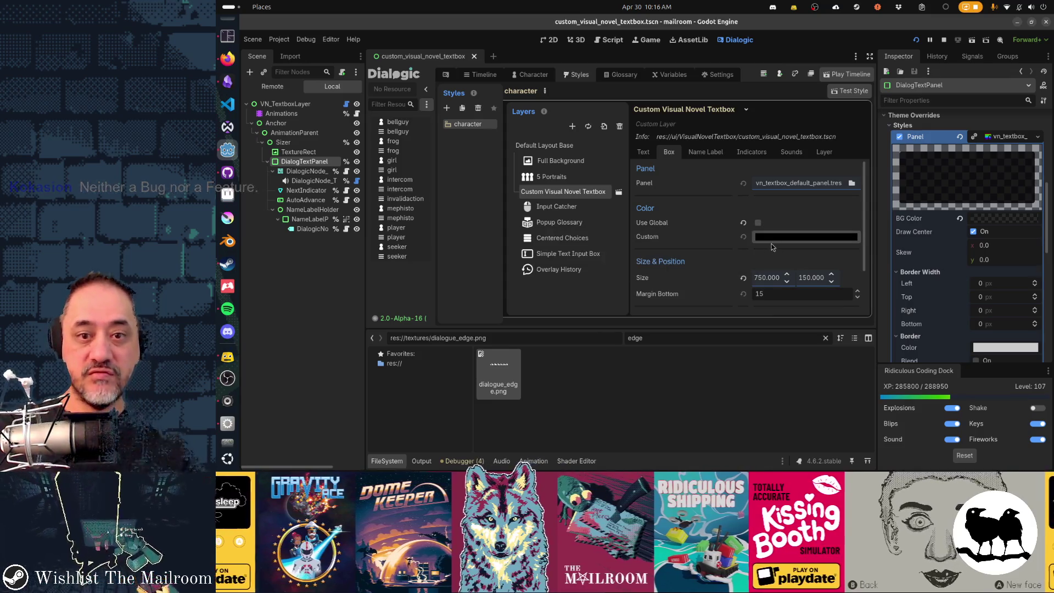
{"action": "left_click", "coordinate": [774, 240]}
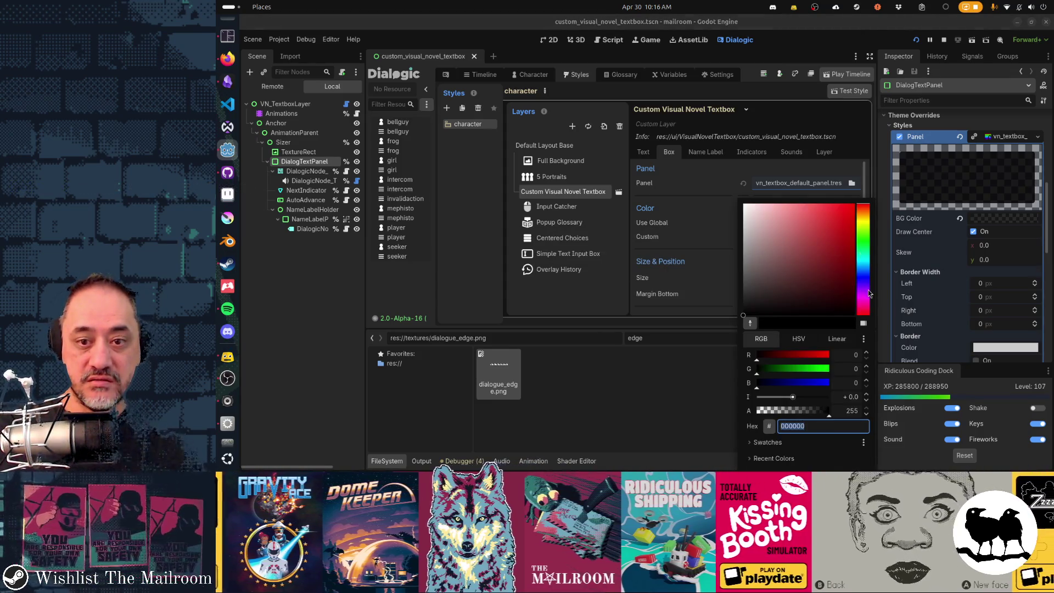
{"action": "left_click", "coordinate": [863, 293]}
{"action": "left_click", "coordinate": [852, 205]}
{"action": "left_click", "coordinate": [704, 223]}
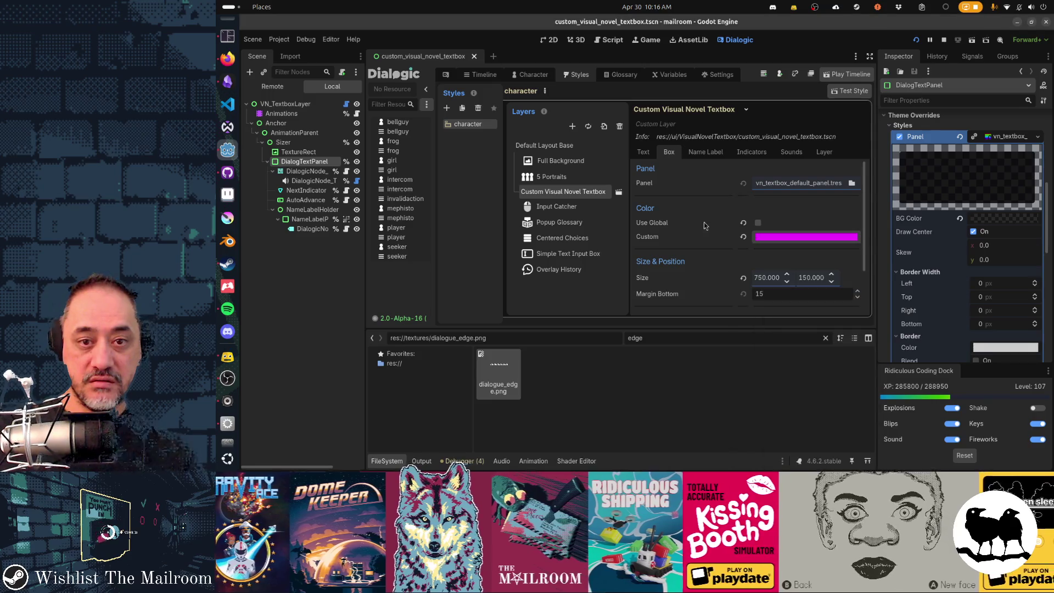
{"action": "key", "text": "F5"}
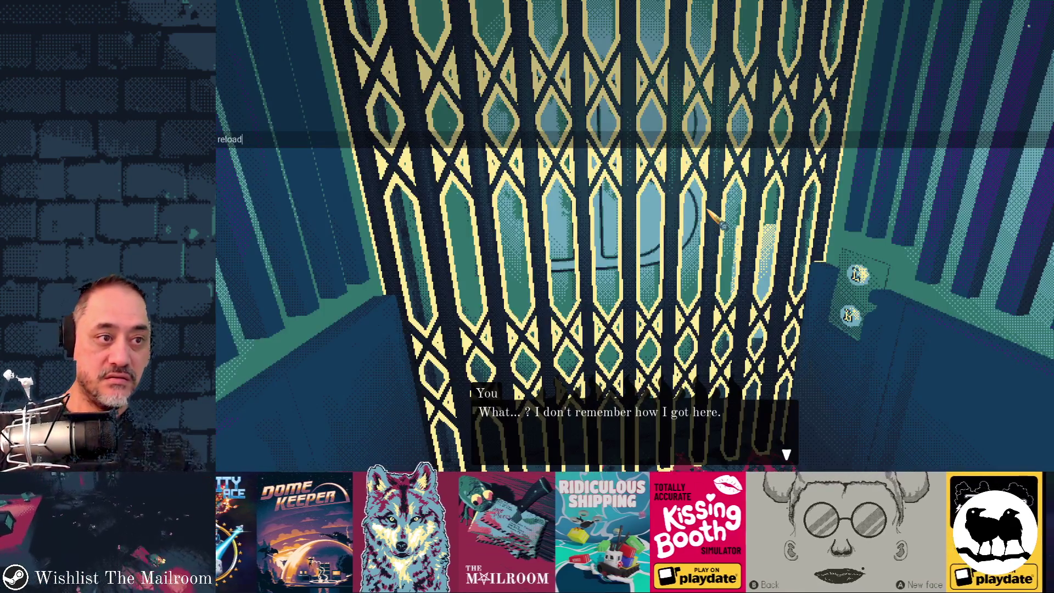
{"action": "left_click", "coordinate": [634, 236]}
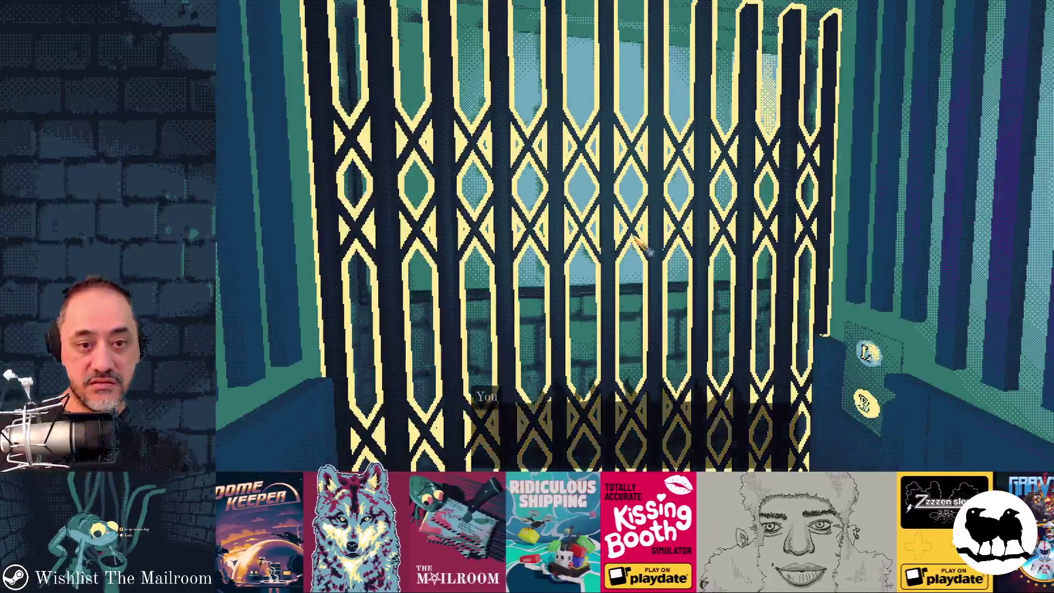
{"action": "left_click", "coordinate": [634, 237]}
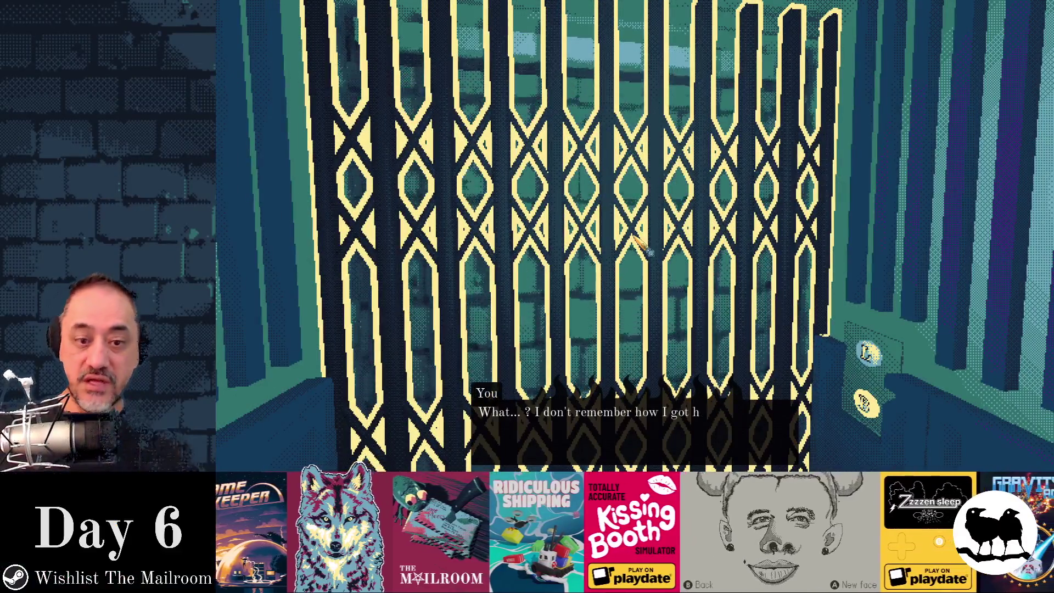
{"action": "key", "text": "F8"}
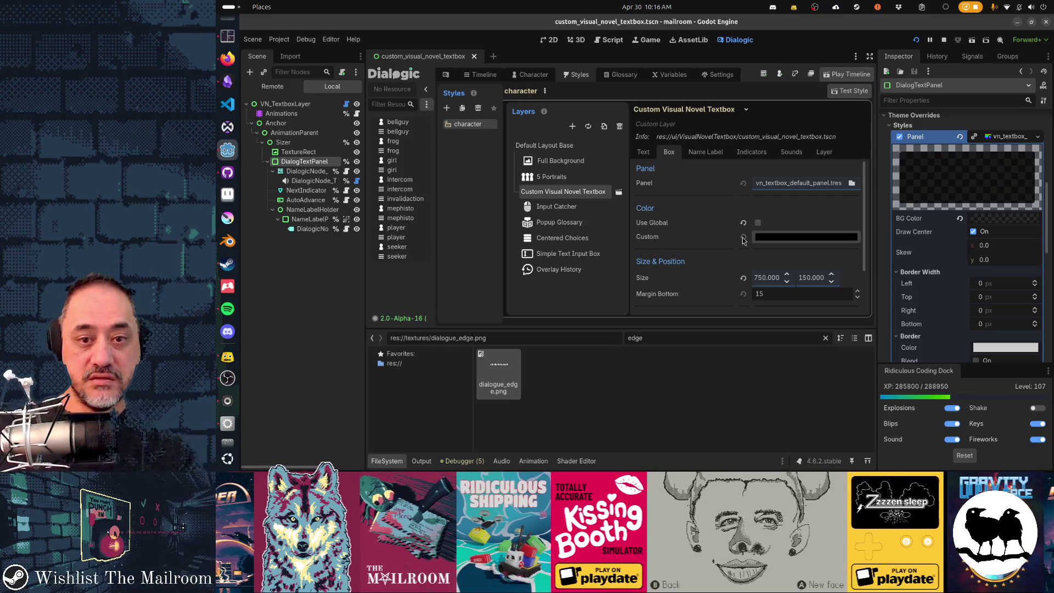
- Switch the box colour back to following the global colour and check it in game
{"action": "left_click", "coordinate": [744, 237]}
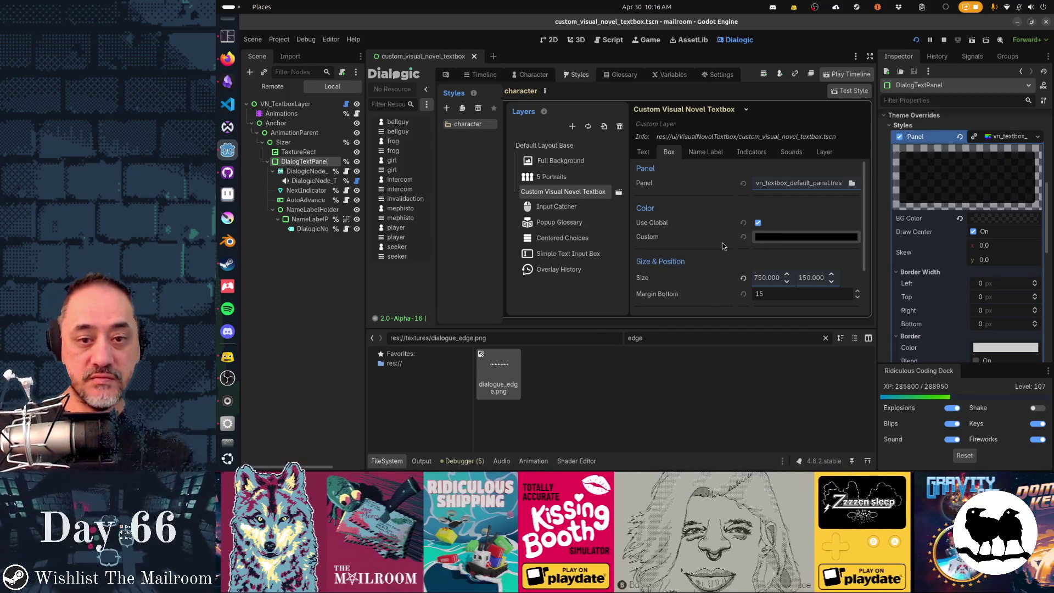
{"action": "scroll", "coordinate": [722, 242], "scroll_direction": "down", "scroll_amount": 2}
{"action": "scroll", "coordinate": [722, 243], "scroll_direction": "up", "scroll_amount": 2}
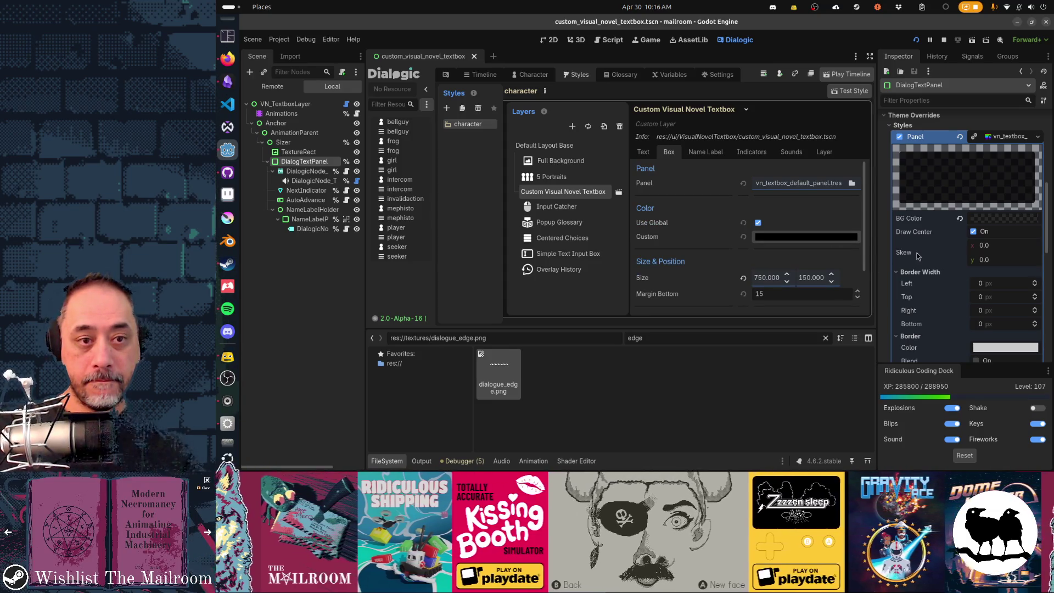
{"action": "key", "text": "alt+Tab"}
{"action": "key", "text": "alt+Tab"}
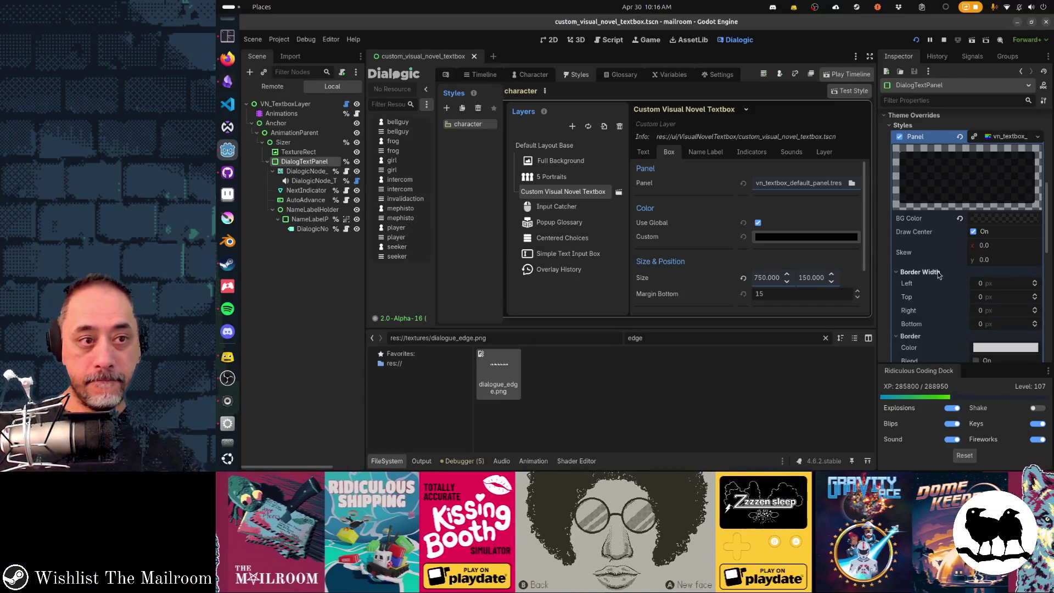
{"action": "scroll", "coordinate": [941, 263], "scroll_direction": "down", "scroll_amount": 3}
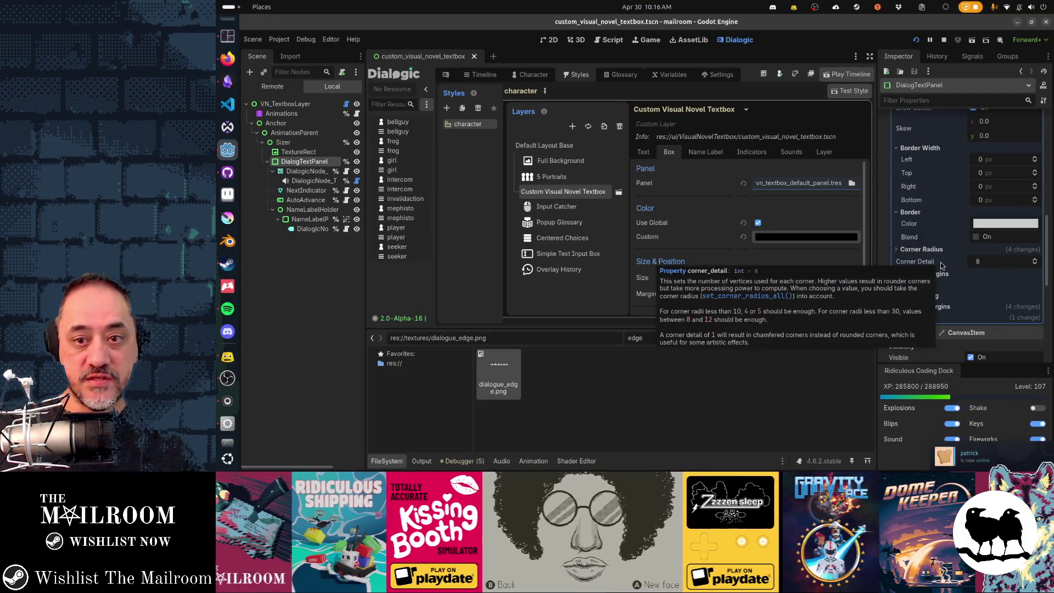
{"action": "scroll", "coordinate": [941, 262], "scroll_direction": "down", "scroll_amount": 5}
{"action": "scroll", "coordinate": [941, 263], "scroll_direction": "down", "scroll_amount": 3}
{"action": "scroll", "coordinate": [941, 263], "scroll_direction": "up", "scroll_amount": 3}
{"action": "scroll", "coordinate": [941, 263], "scroll_direction": "down", "scroll_amount": 3}
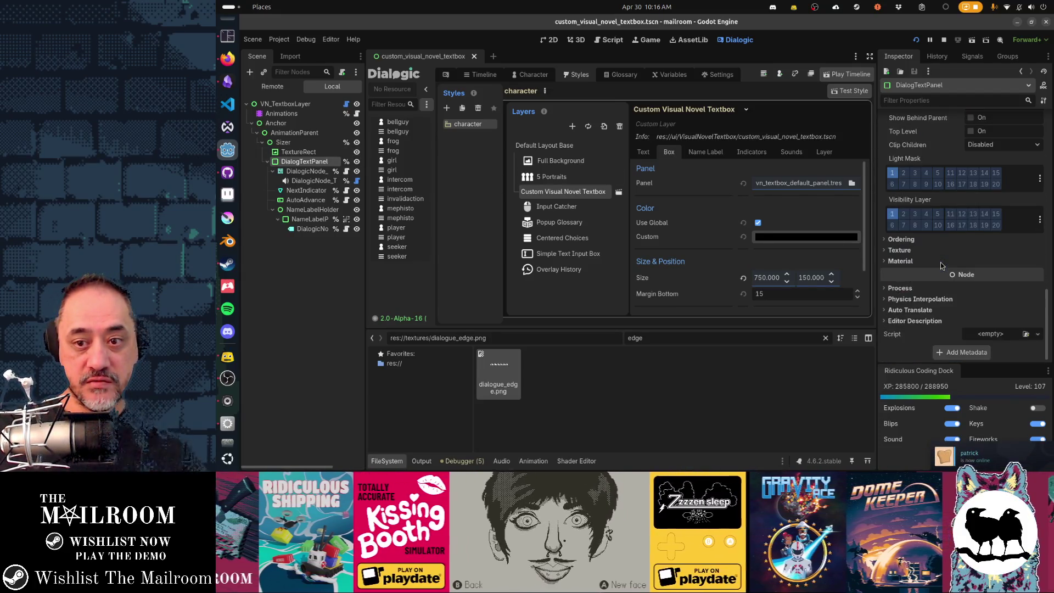
{"action": "scroll", "coordinate": [927, 278], "scroll_direction": "up", "scroll_amount": 3}
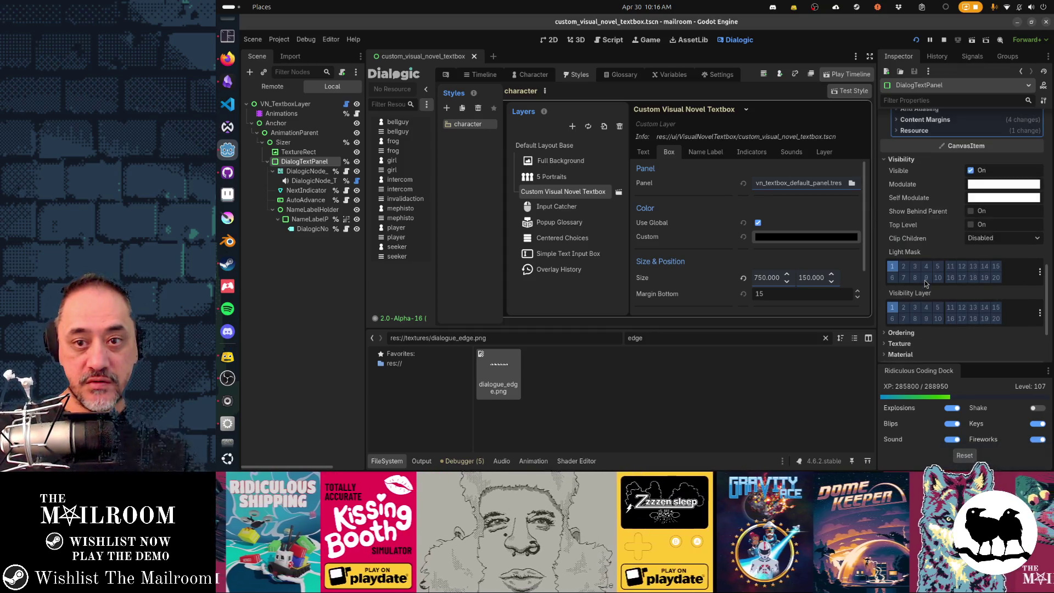
- Set the DialogTextPanel's modulate to magenta and bring up its panel BG Color swatch
{"action": "left_click", "coordinate": [981, 194]}
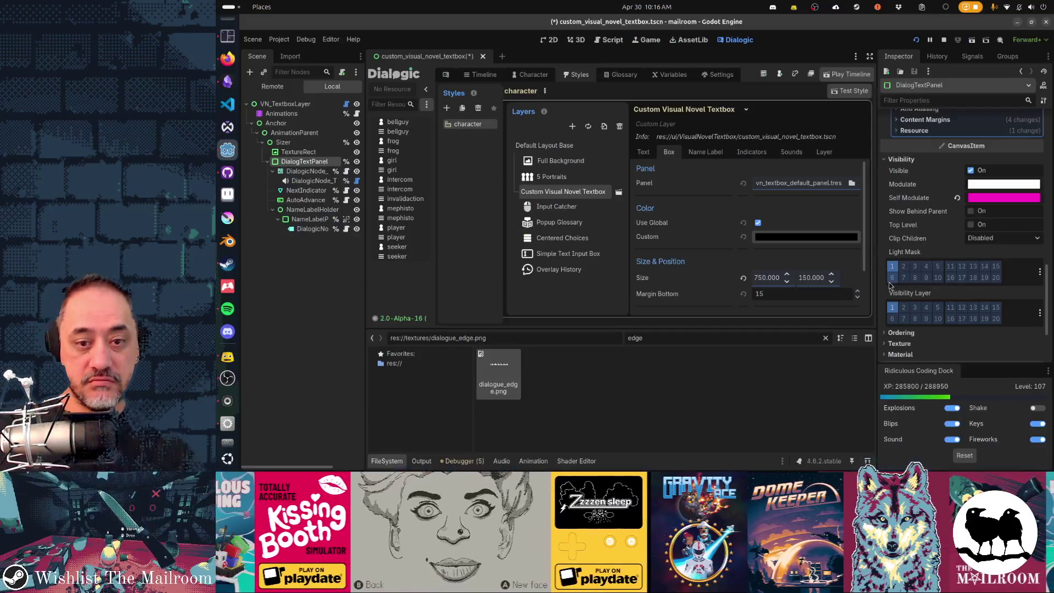
{"action": "left_click", "coordinate": [988, 198]}
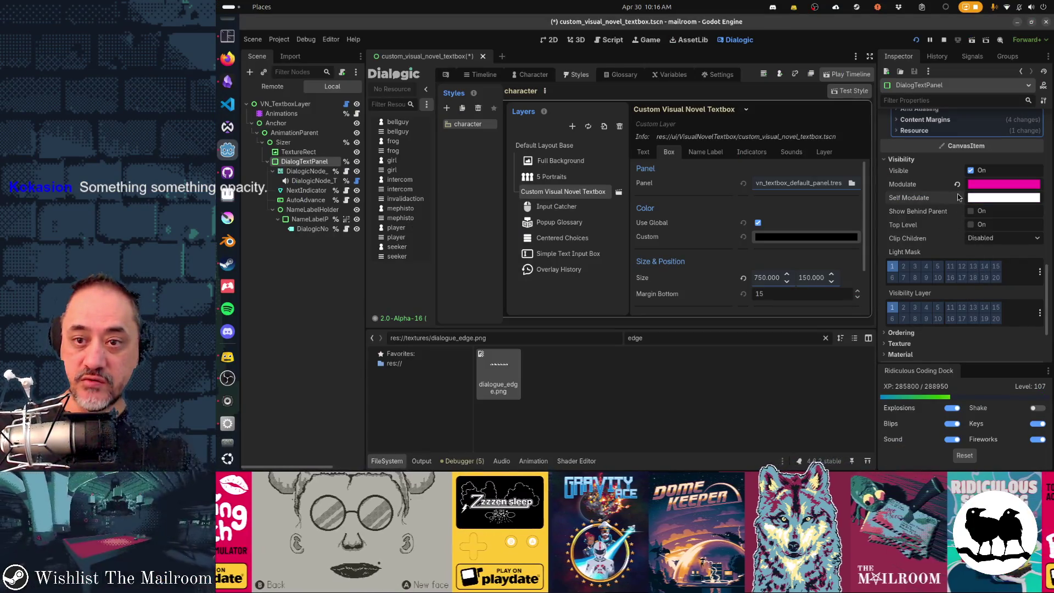
{"action": "scroll", "coordinate": [930, 277], "scroll_direction": "up", "scroll_amount": 5}
{"action": "scroll", "coordinate": [927, 289], "scroll_direction": "up", "scroll_amount": 2}
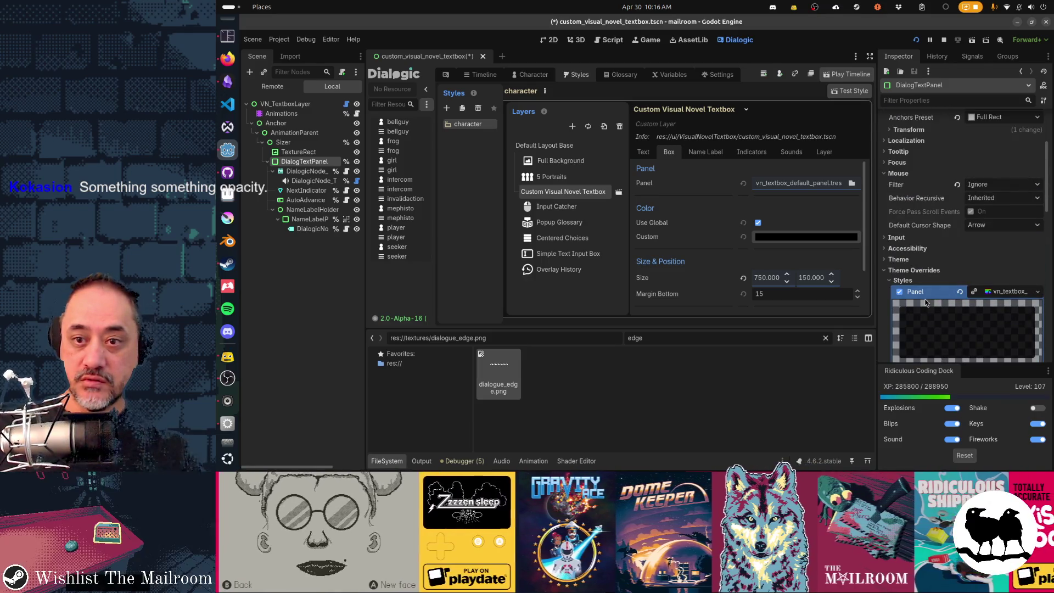
{"action": "scroll", "coordinate": [925, 304], "scroll_direction": "down", "scroll_amount": 1}
{"action": "scroll", "coordinate": [925, 303], "scroll_direction": "down", "scroll_amount": 3}
{"action": "scroll", "coordinate": [925, 303], "scroll_direction": "down", "scroll_amount": 1}
{"action": "left_click", "coordinate": [997, 219]}
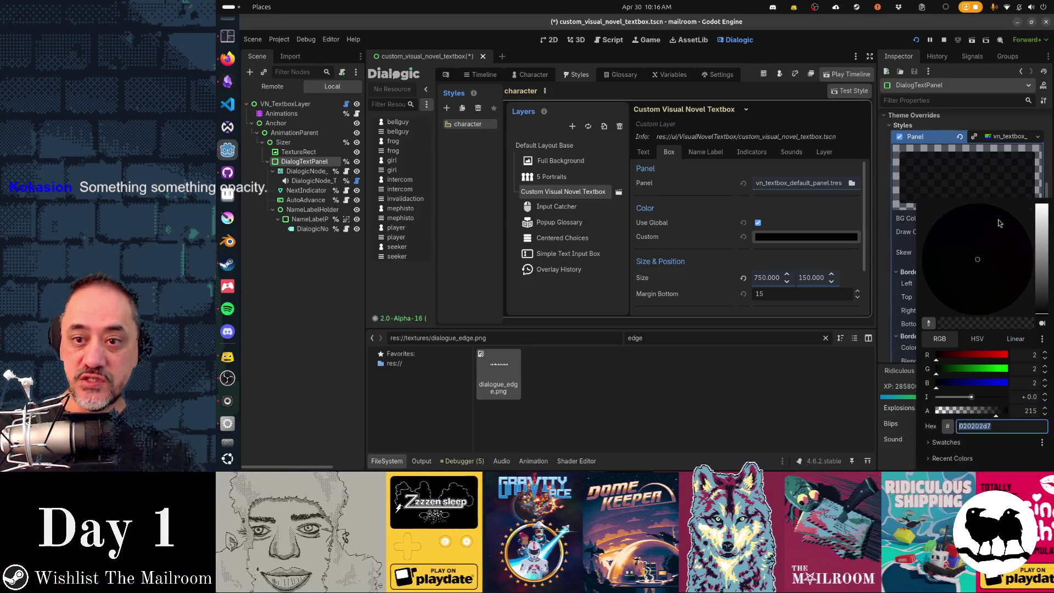
- Try a lighter panel background, darken it back to translucent near-black, and dismiss the gate dialogue in game
{"action": "left_click_drag", "start_coordinate": [994, 262], "coordinate": [1024, 248]}
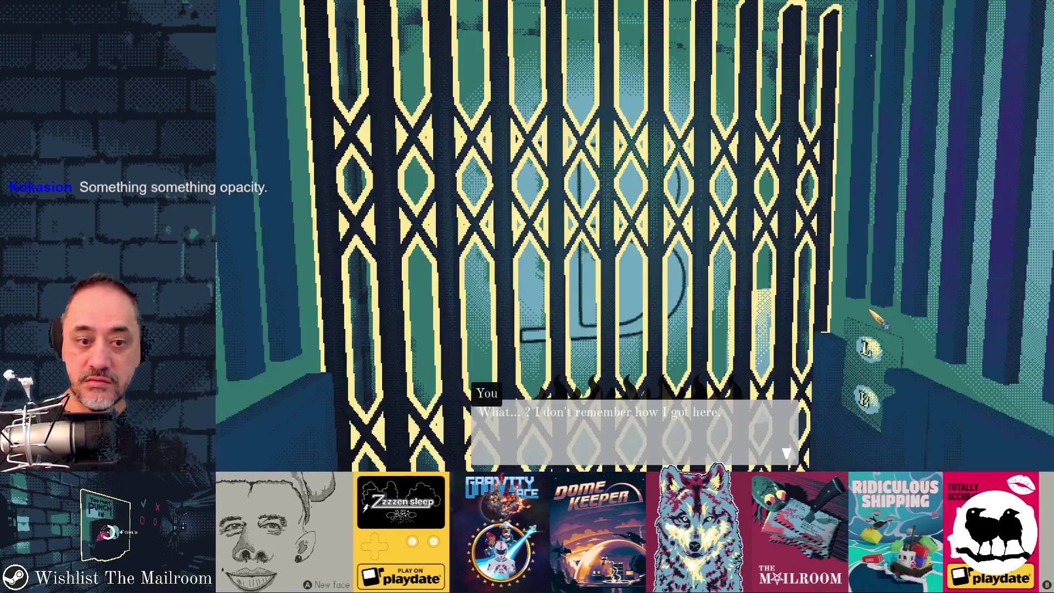
{"action": "key", "text": "F8"}
{"action": "left_click", "coordinate": [997, 221]}
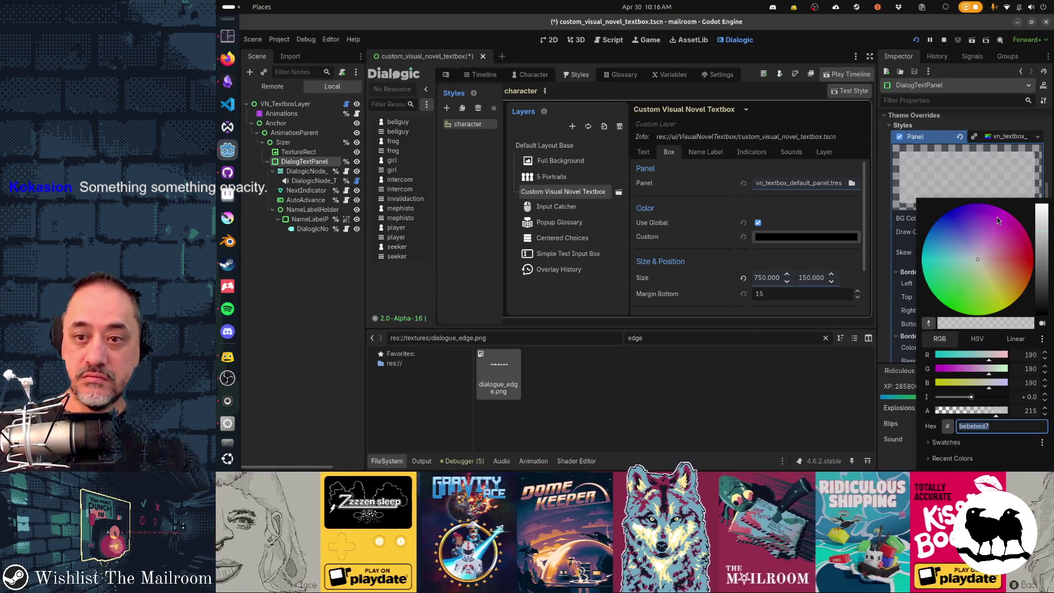
{"action": "left_click_drag", "start_coordinate": [1043, 261], "coordinate": [1042, 309]}
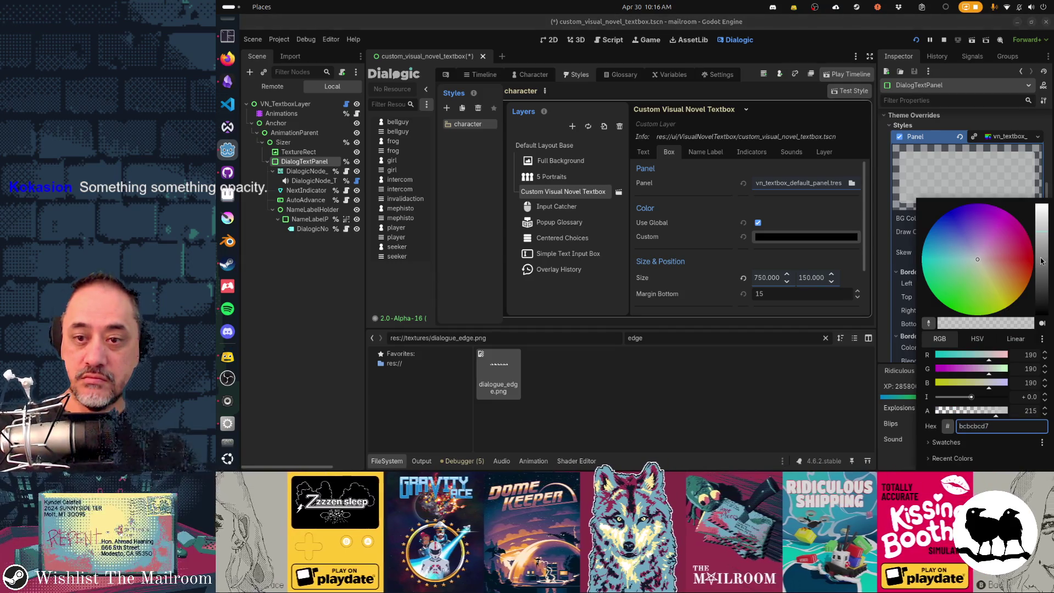
{"action": "key", "text": "Escape"}
{"action": "left_click", "coordinate": [1010, 219]}
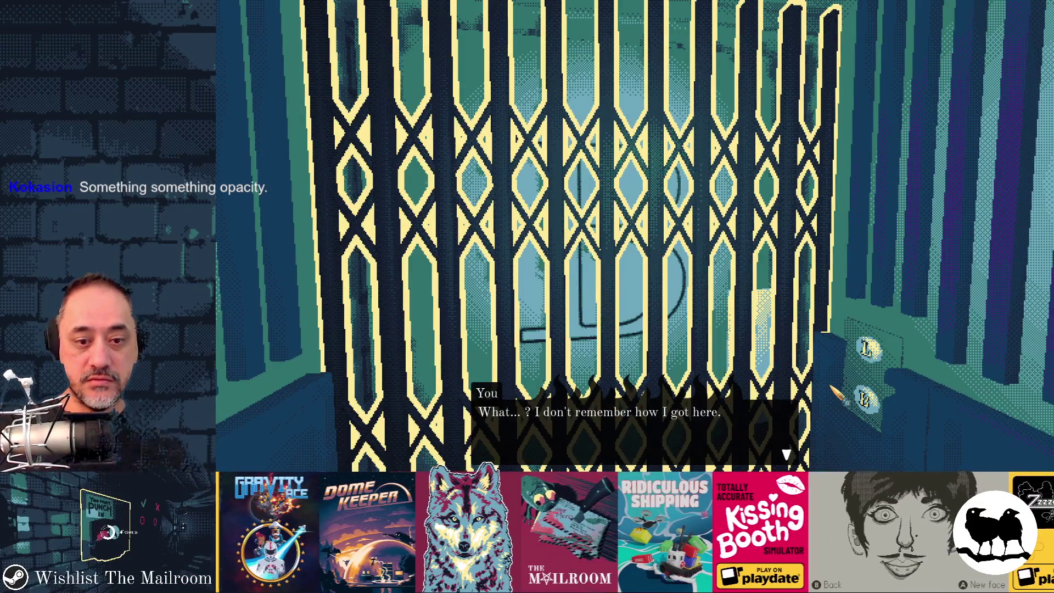
{"action": "type", "text": "reload"}
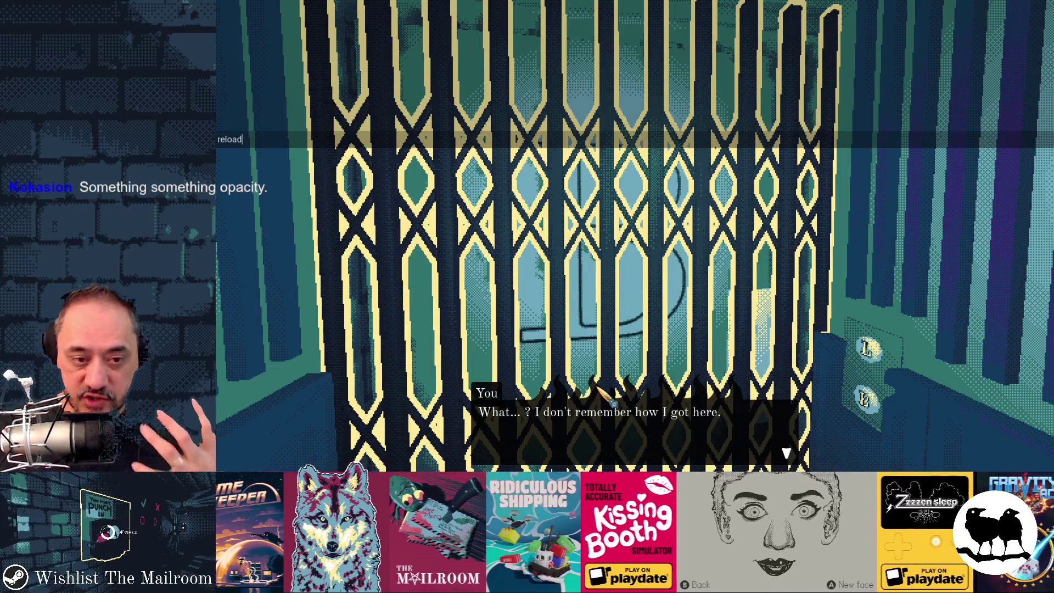
{"action": "left_click", "coordinate": [610, 415]}
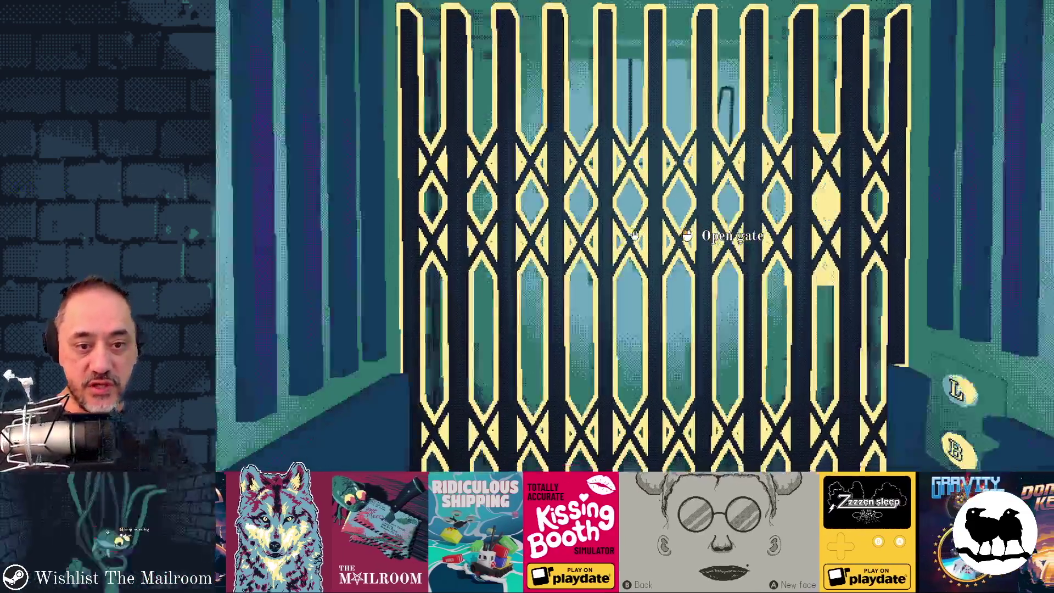
- Trigger the gate dialogue in game, then return to the editor and dismiss the colour picker
{"action": "left_click", "coordinate": [634, 236]}
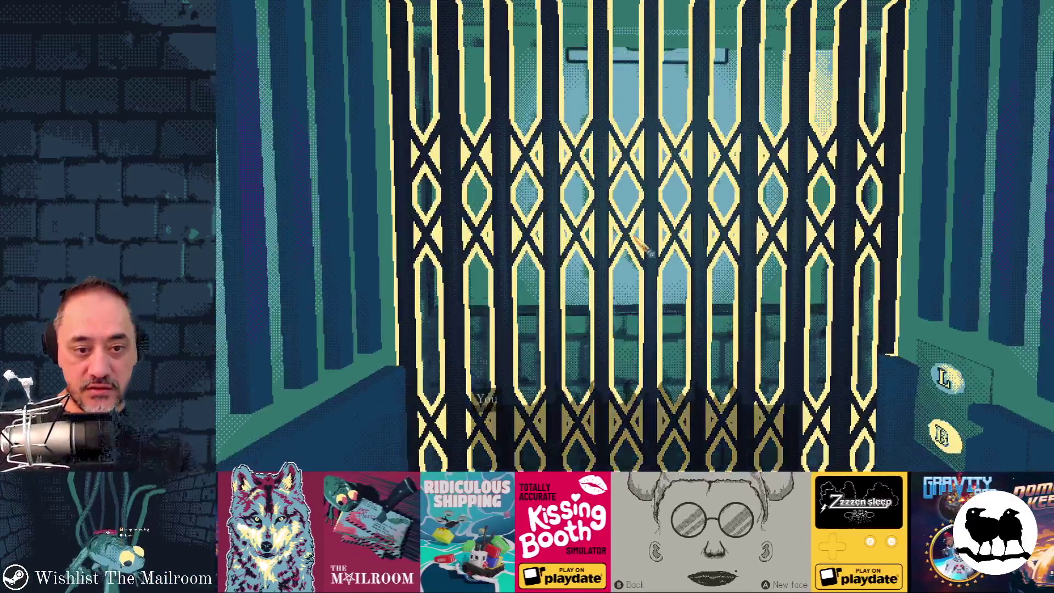
{"action": "key", "text": "F8"}
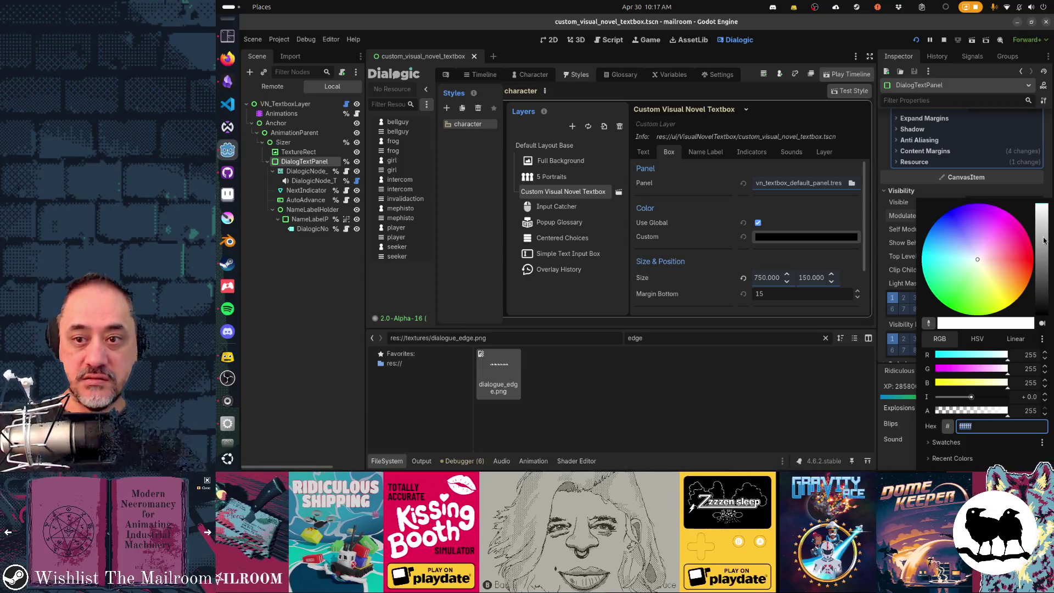
{"action": "left_click", "coordinate": [882, 338]}
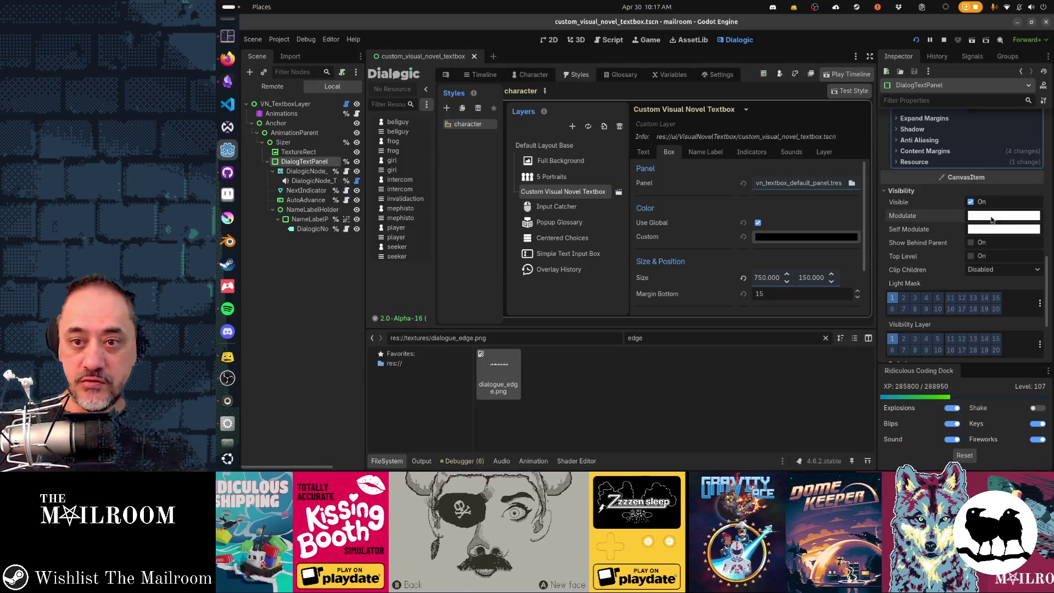
- Darken DialogTextPanel's Modulate to grey, checking the running game between tweaks
{"action": "left_click", "coordinate": [992, 219]}
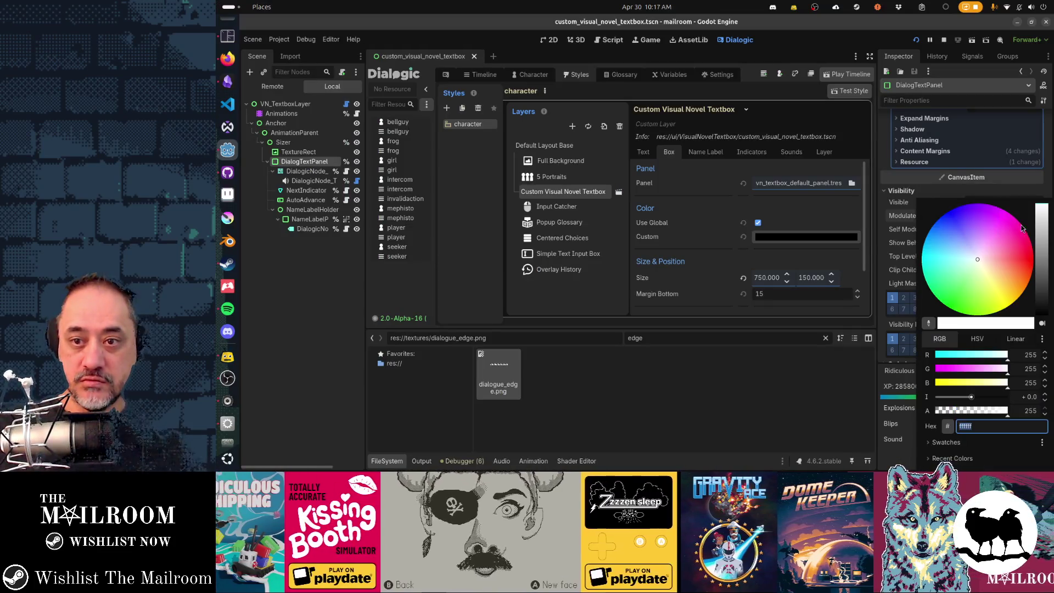
{"action": "left_click", "coordinate": [883, 284]}
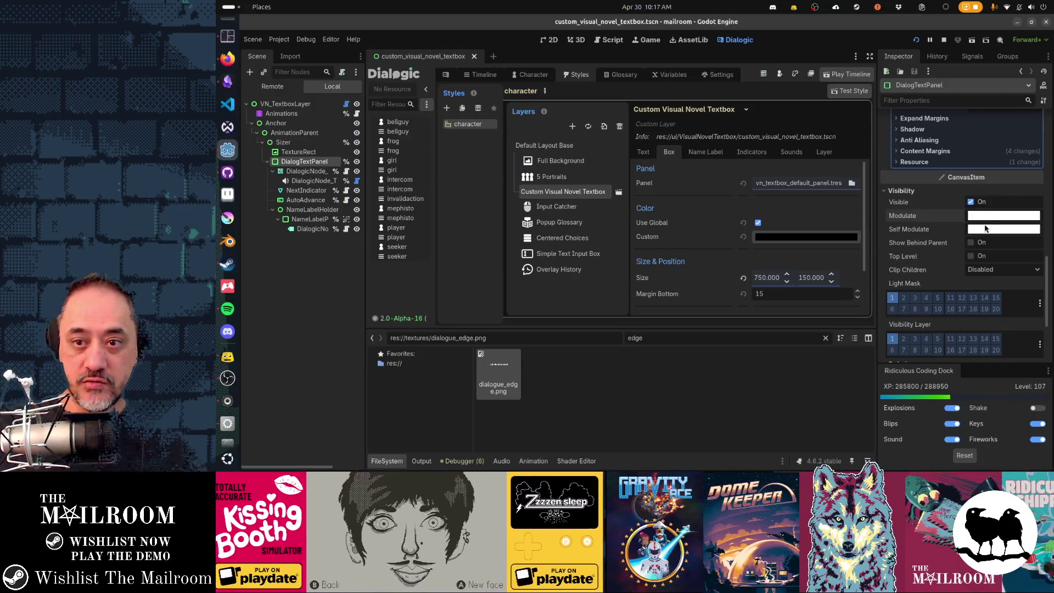
{"action": "left_click", "coordinate": [993, 218]}
{"action": "left_click_drag", "start_coordinate": [1041, 220], "coordinate": [1043, 269]}
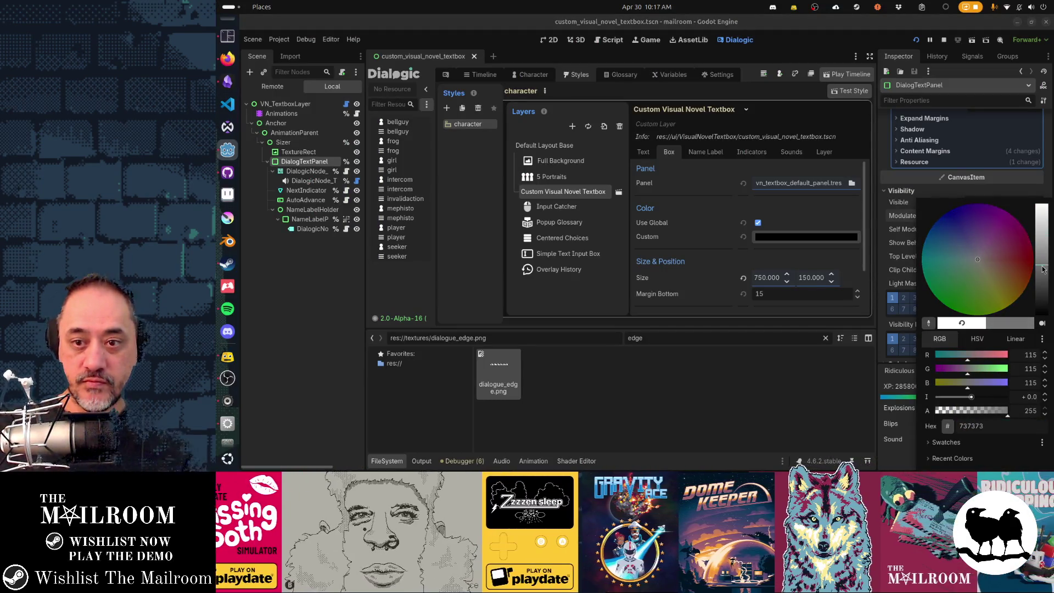
{"action": "left_click", "coordinate": [882, 313]}
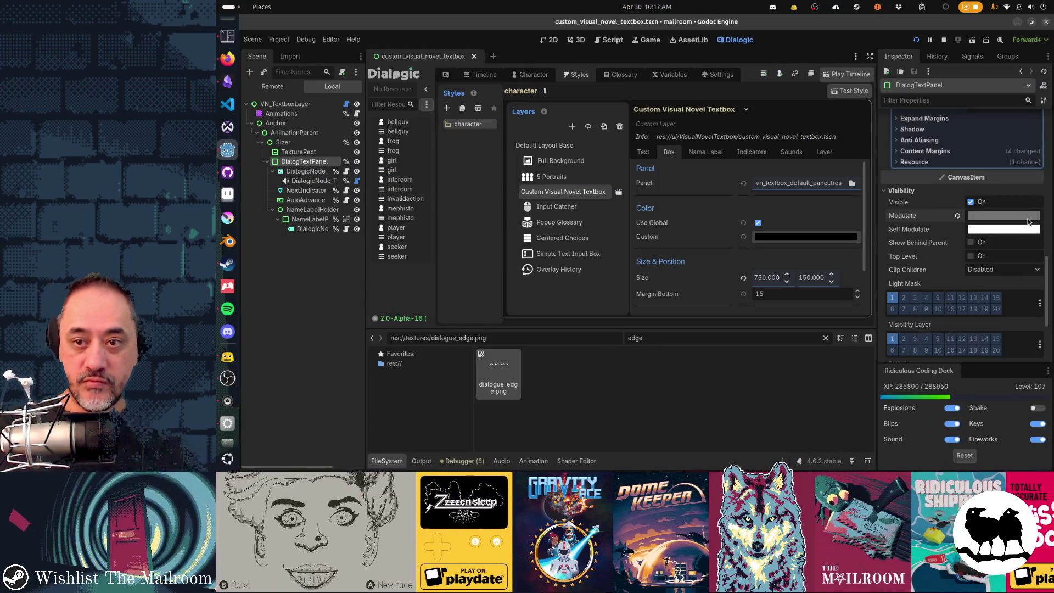
{"action": "left_click", "coordinate": [1030, 215]}
{"action": "left_click", "coordinate": [886, 284]}
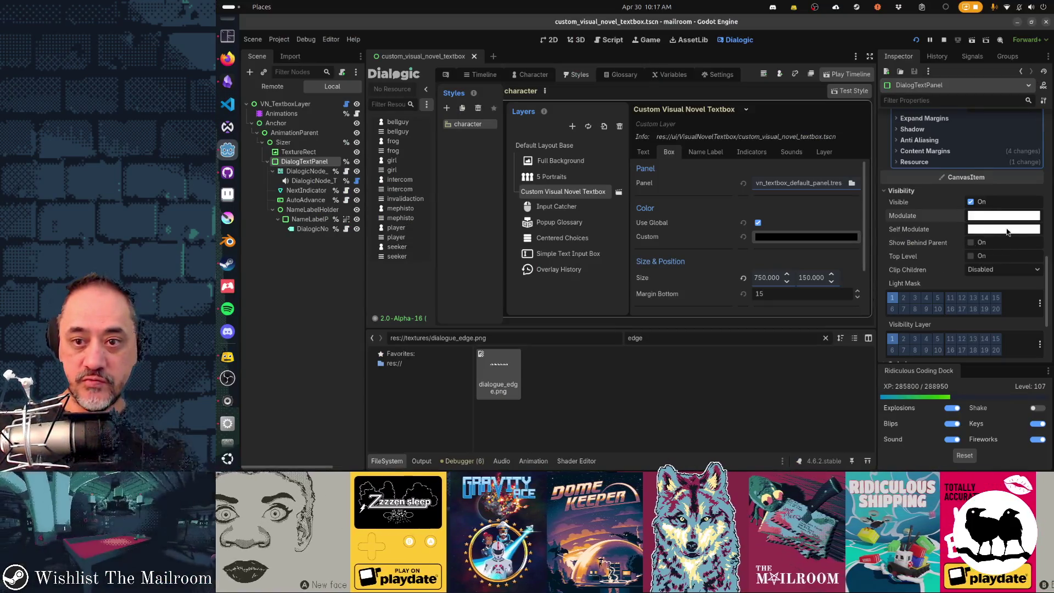
{"action": "left_click", "coordinate": [1029, 216]}
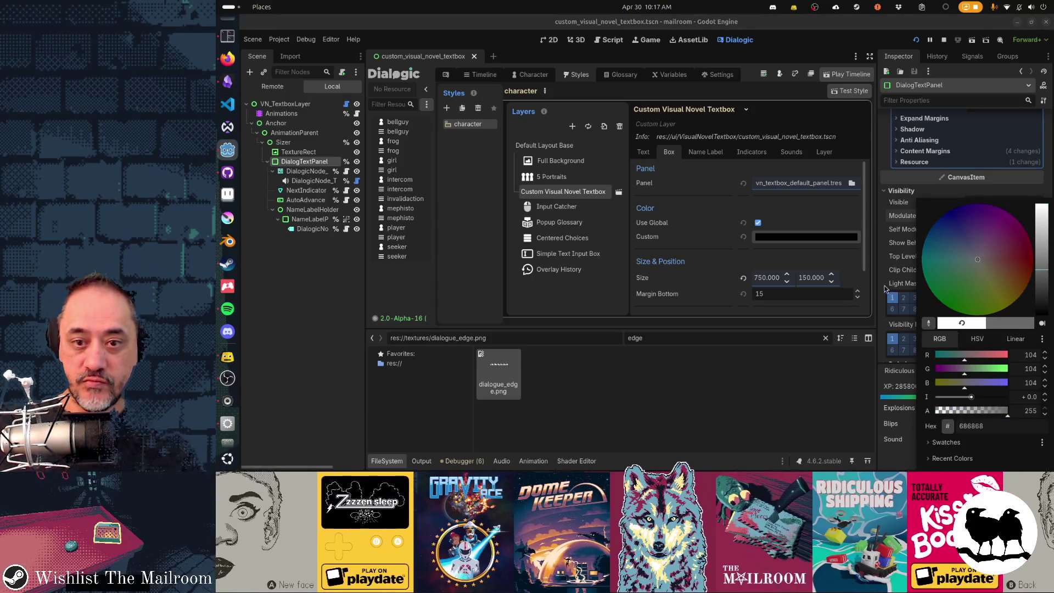
{"action": "left_click", "coordinate": [883, 286]}
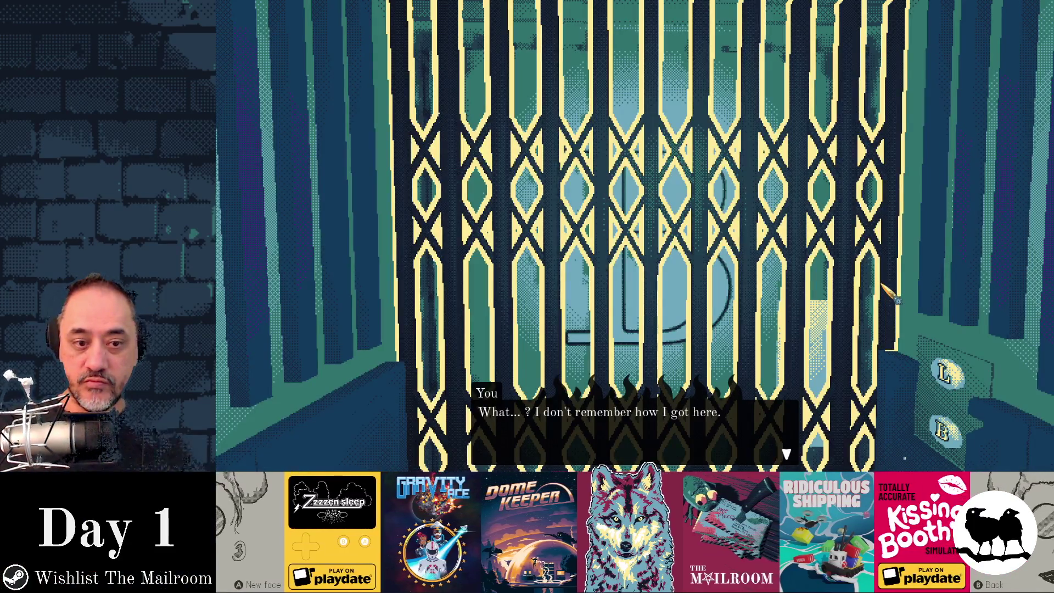
{"action": "key", "text": "F8"}
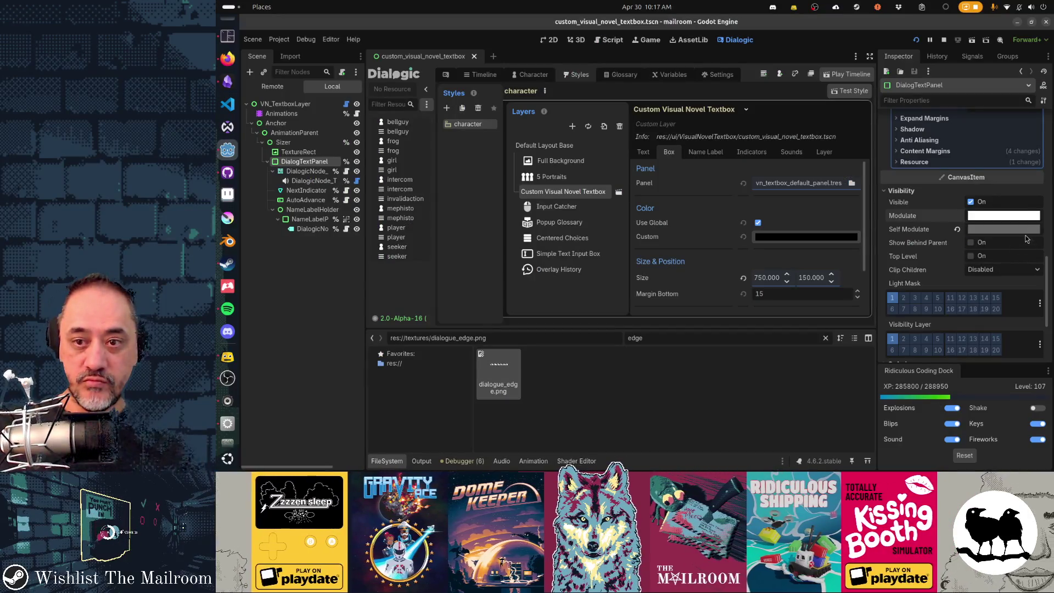
- Set the panel's Self Modulate back to white and preview the textbox in game
{"action": "left_click", "coordinate": [1026, 238]}
{"action": "left_click_drag", "start_coordinate": [988, 264], "coordinate": [959, 241]}
{"action": "left_click", "coordinate": [884, 273]}
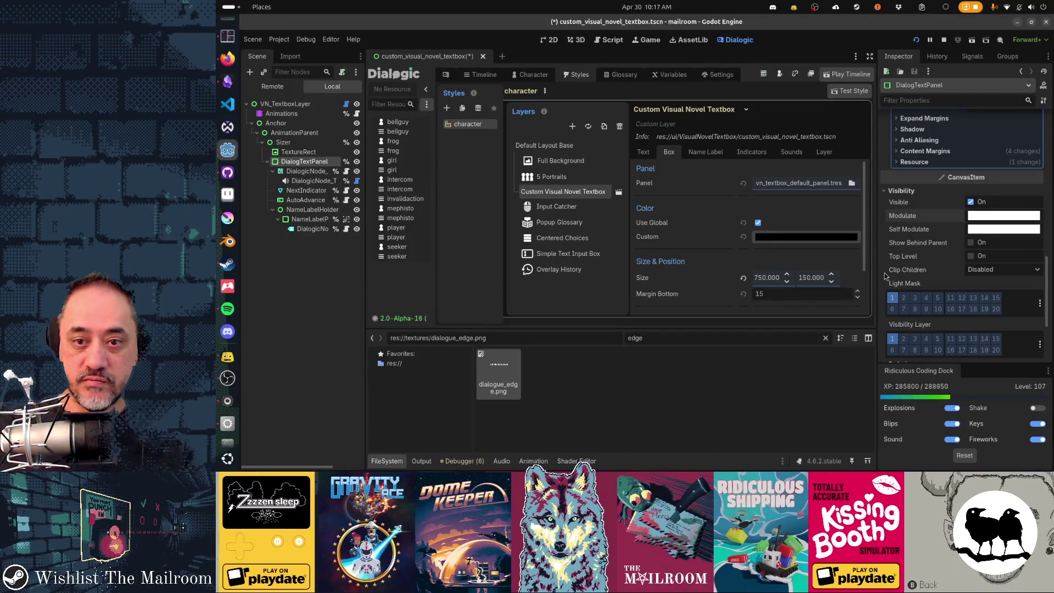
{"action": "key", "text": "F5"}
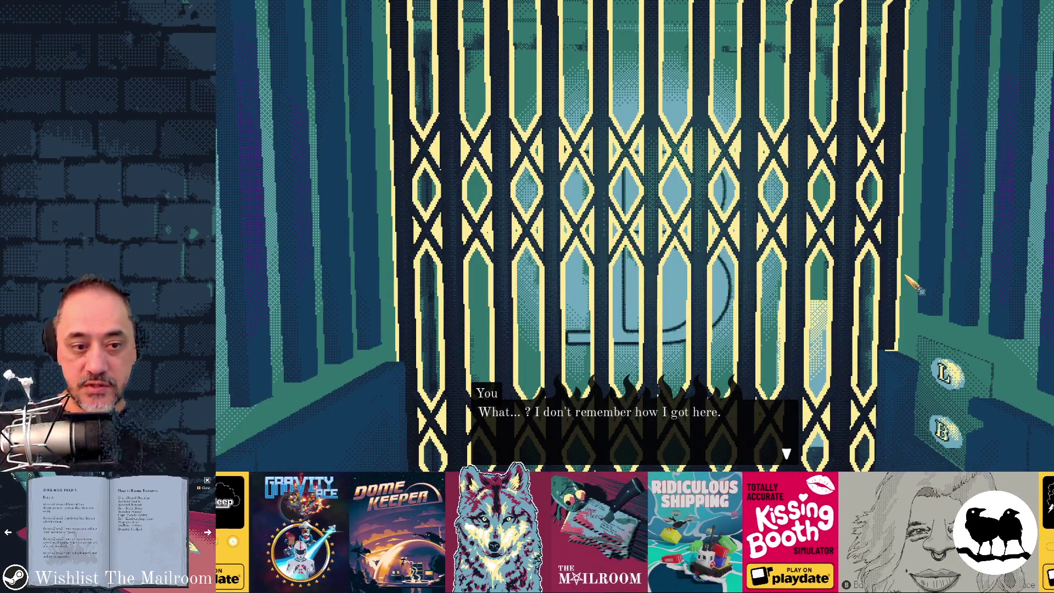
{"action": "key", "text": "F8"}
- Dim Self Modulate to light grey, then grey, previewing the game after each change
{"action": "left_click", "coordinate": [979, 231]}
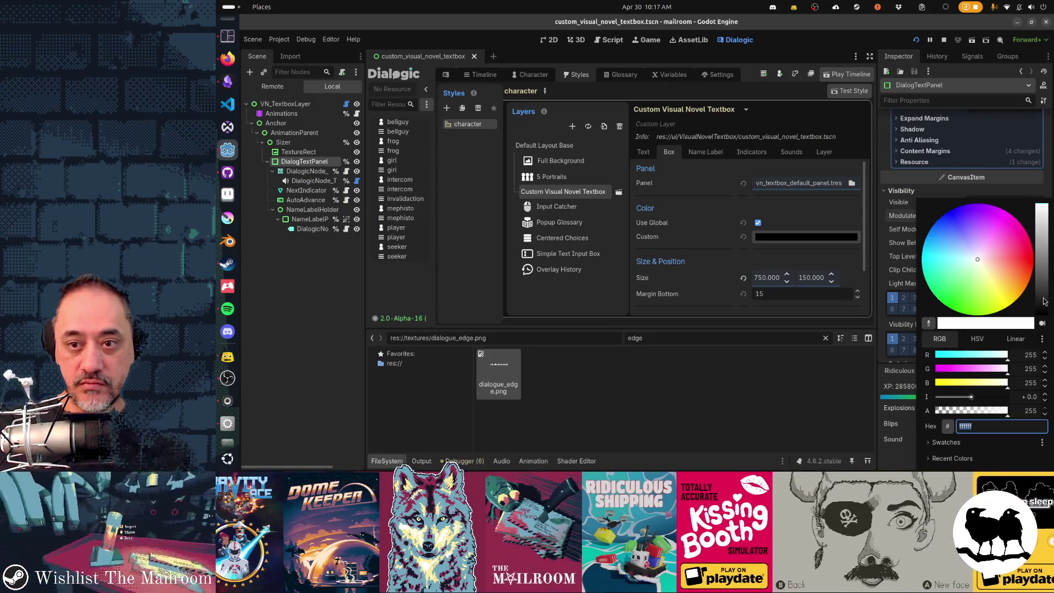
{"action": "left_click", "coordinate": [1041, 229]}
{"action": "key", "text": "F5"}
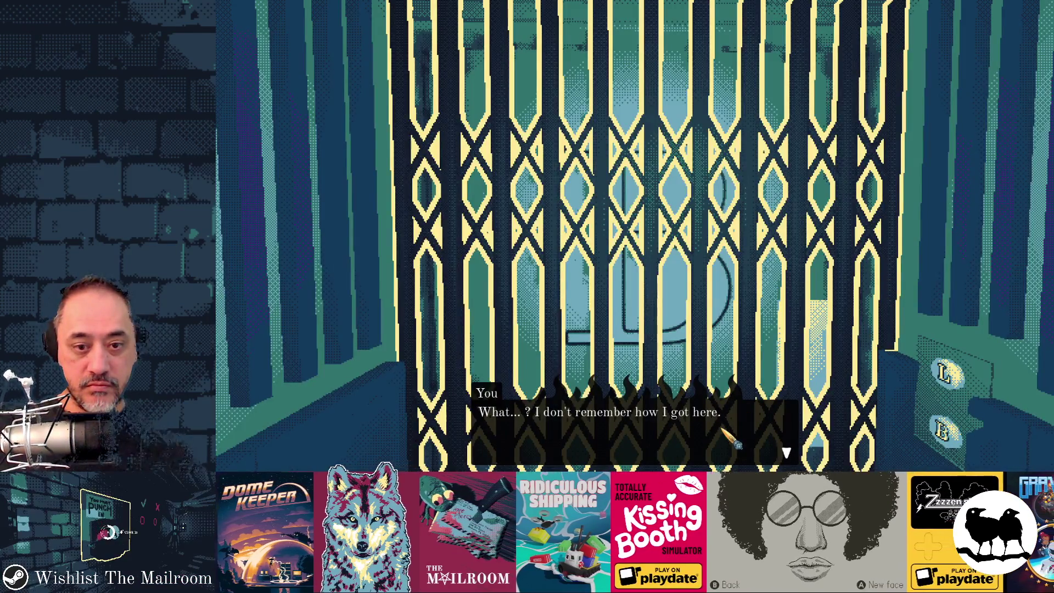
{"action": "key", "text": "F8"}
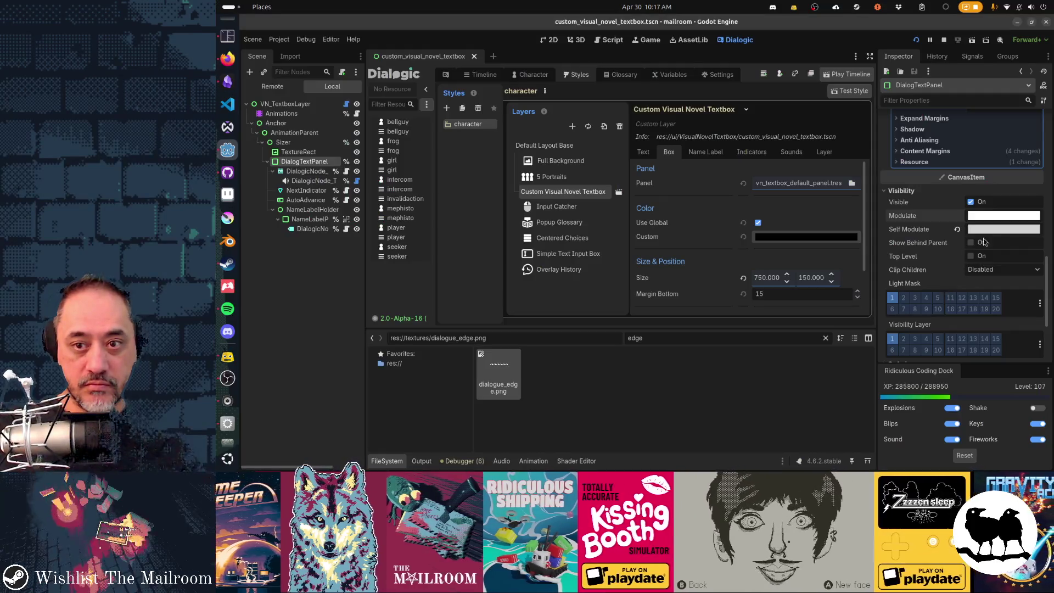
{"action": "left_click", "coordinate": [993, 232]}
{"action": "left_click", "coordinate": [1042, 286]}
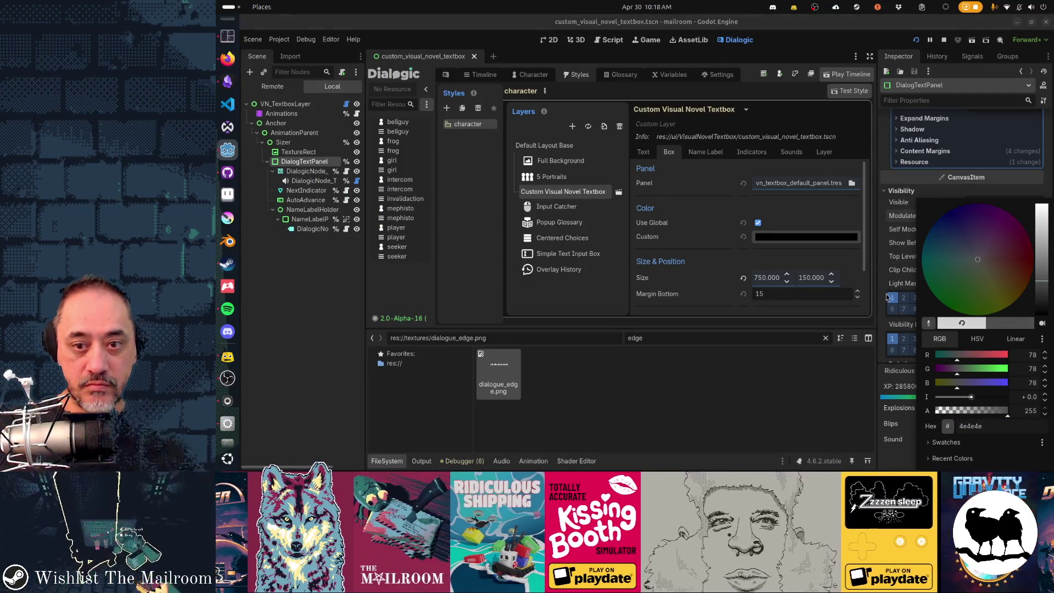
{"action": "key", "text": "F5"}
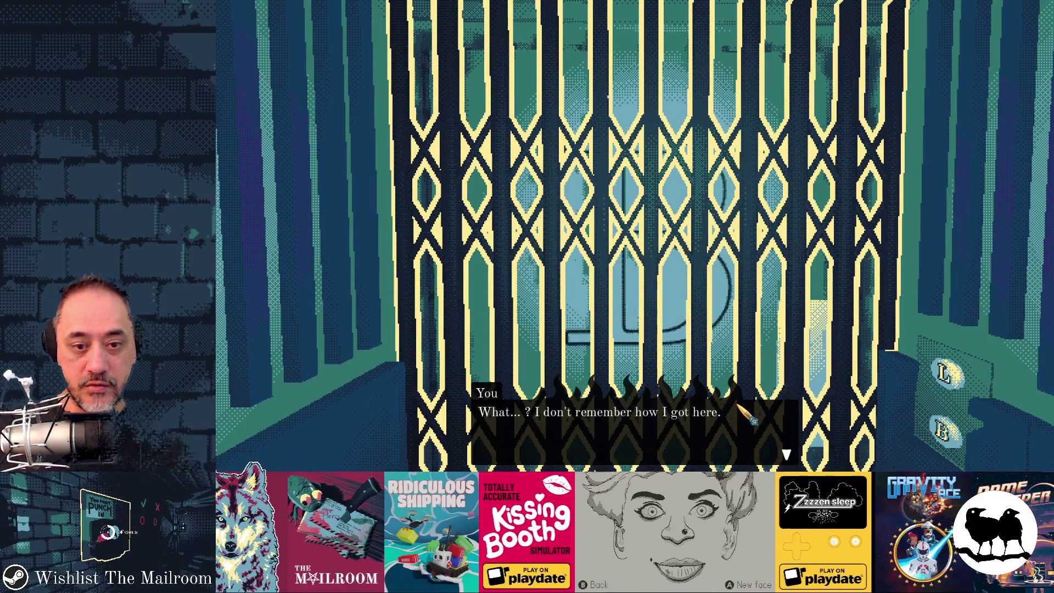
{"action": "key", "text": "F8"}
- Recheck the panel tint in the picker unchanged and preview the game once more
{"action": "left_click", "coordinate": [1003, 217]}
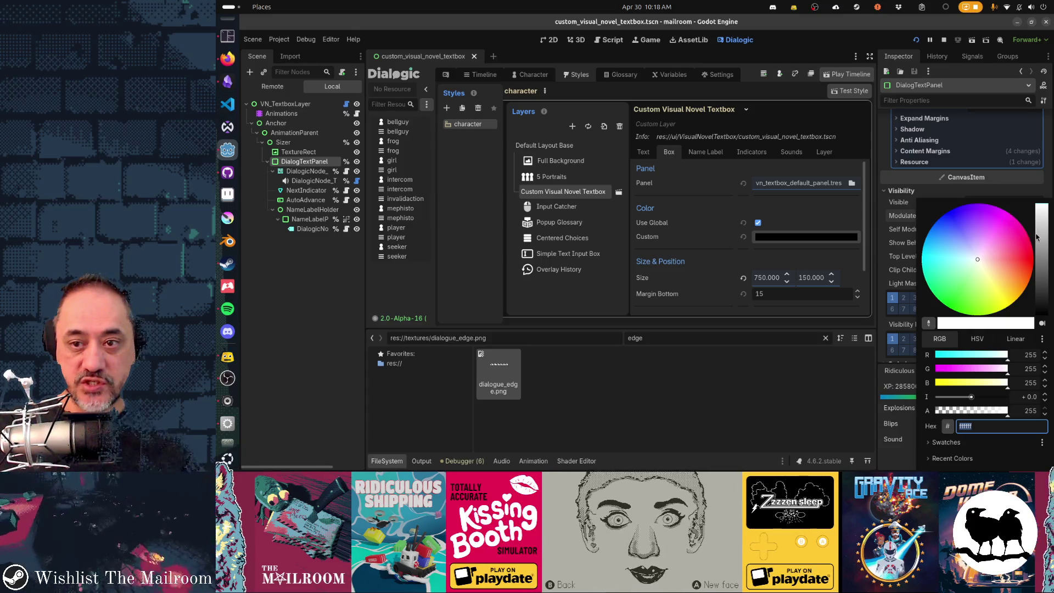
{"action": "left_click", "coordinate": [883, 299]}
{"action": "key", "text": "F5"}
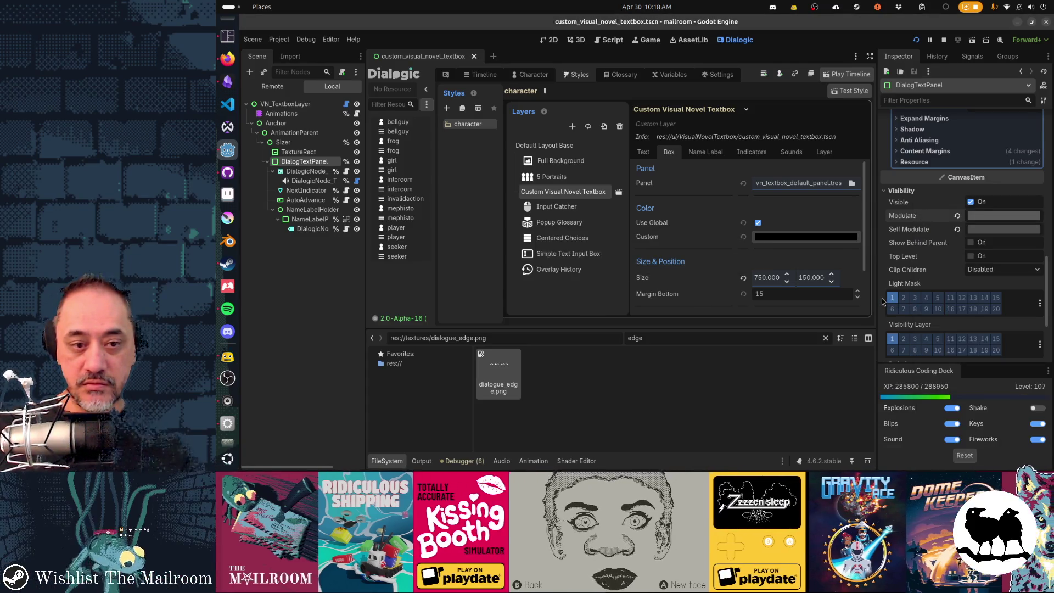
{"action": "key", "text": "F8"}
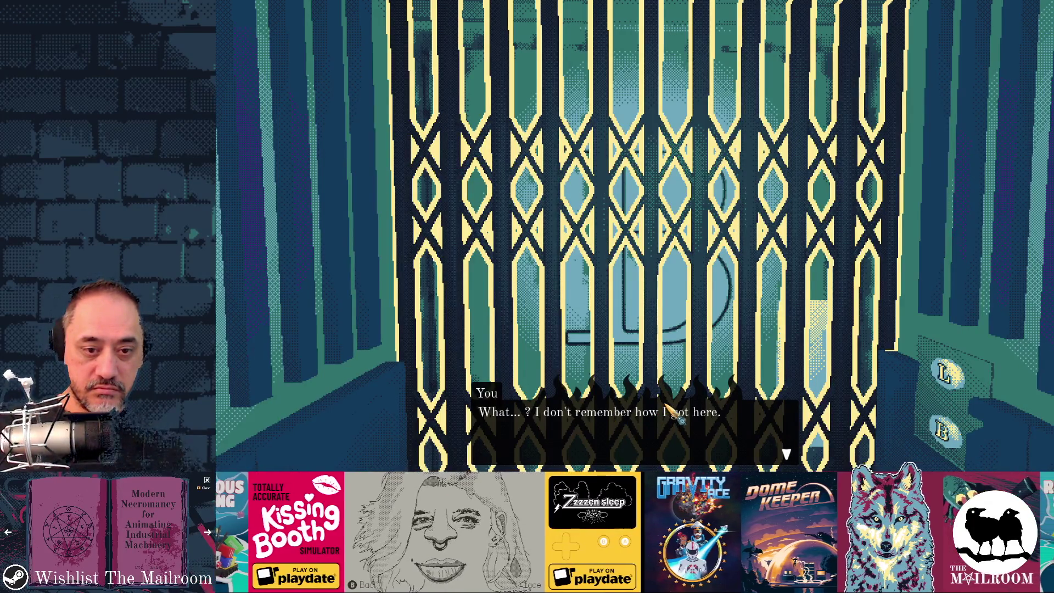
- Reload the elevator scene from the in-game console to show the dimmed textbox, then return to the editor
{"action": "key", "text": "alt+space"}
{"action": "type", "text": "reload"}
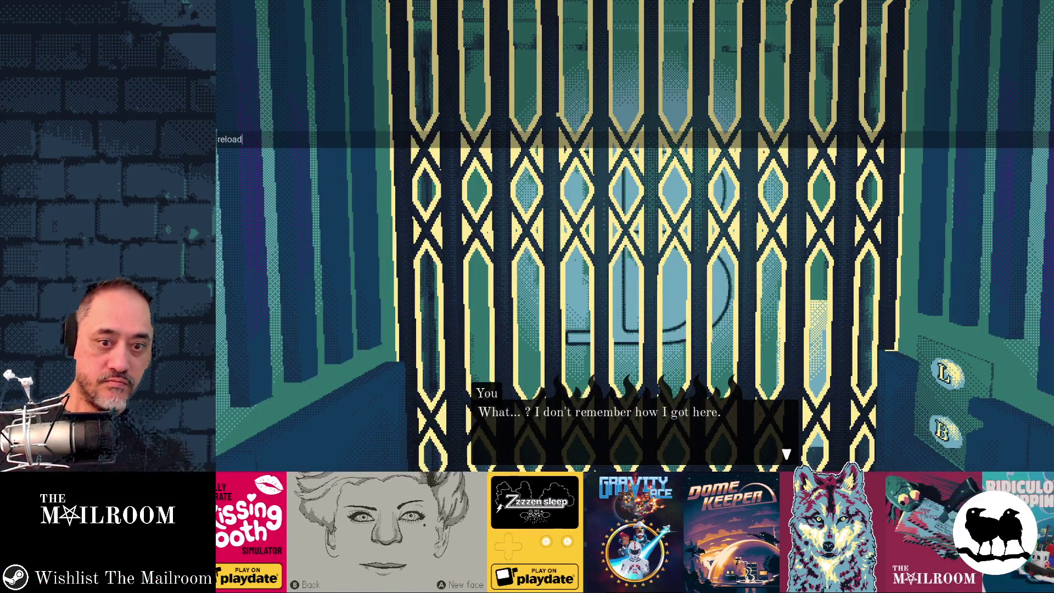
{"action": "key", "text": "Return"}
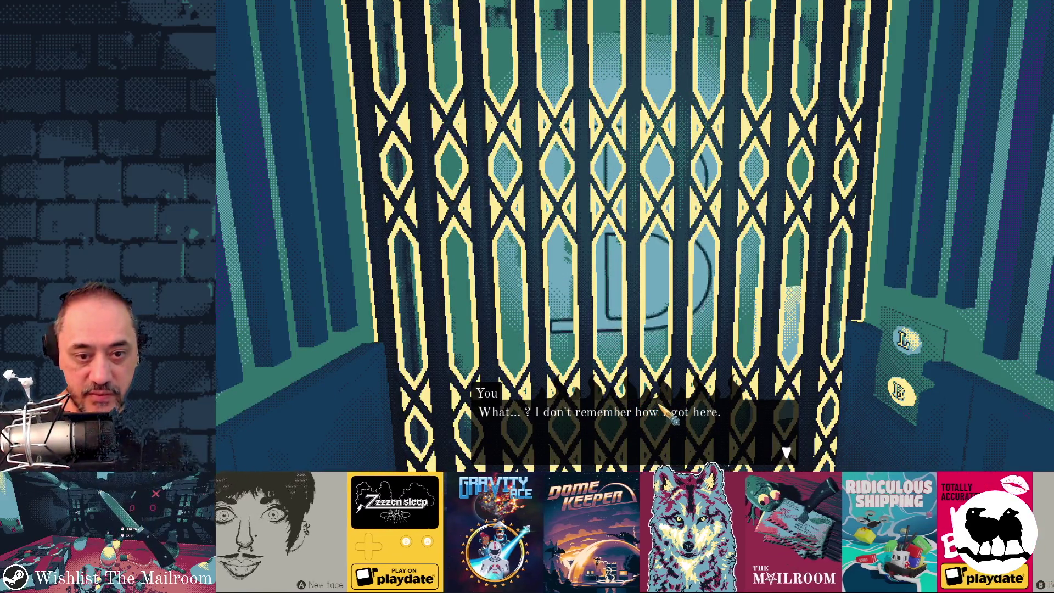
{"action": "key", "text": "alt+Tab"}
{"action": "left_click", "coordinate": [986, 216]}
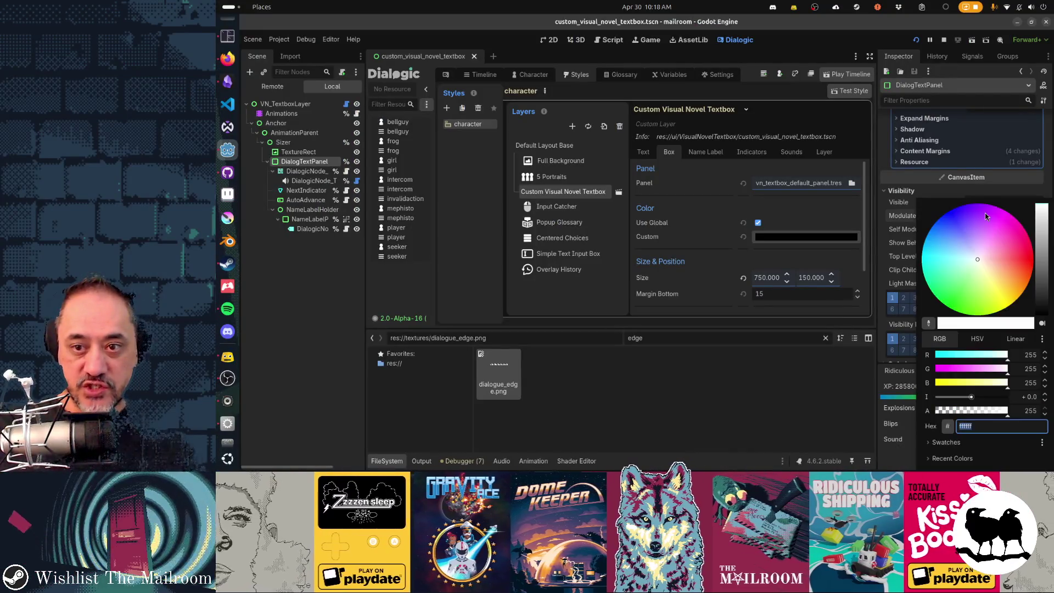
- Give the panel a red Modulate tint and preview it in the running game
{"action": "left_click", "coordinate": [1026, 255]}
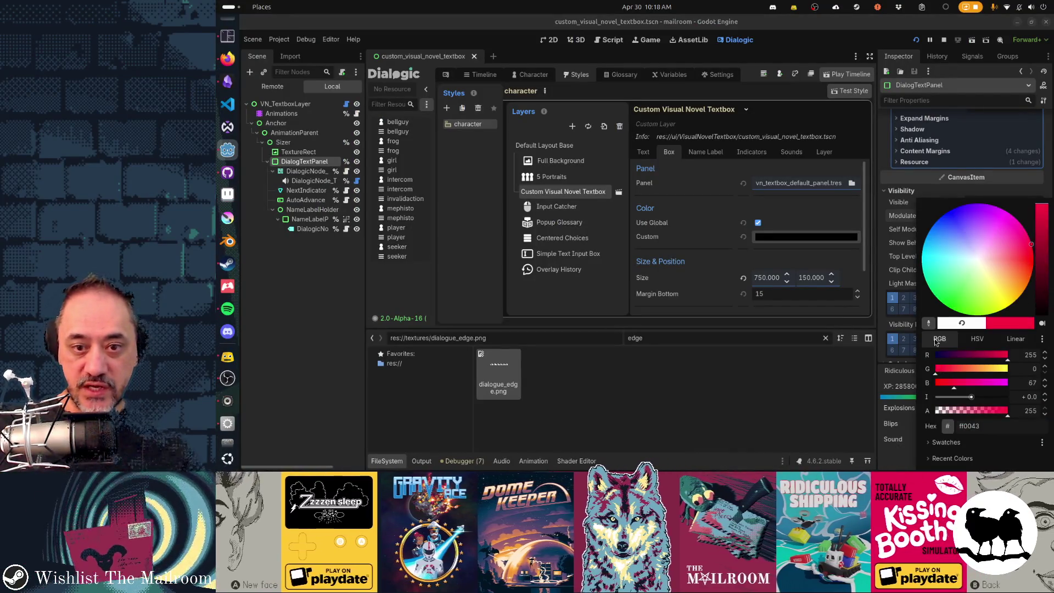
{"action": "left_click", "coordinate": [860, 374]}
{"action": "key", "text": "F5"}
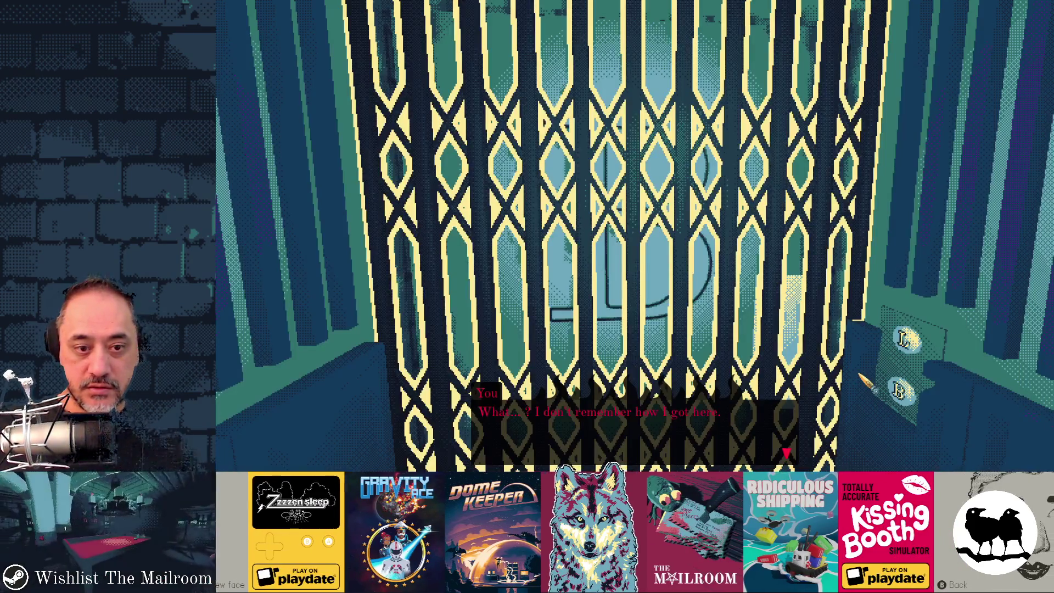
{"action": "key", "text": "alt+Tab"}
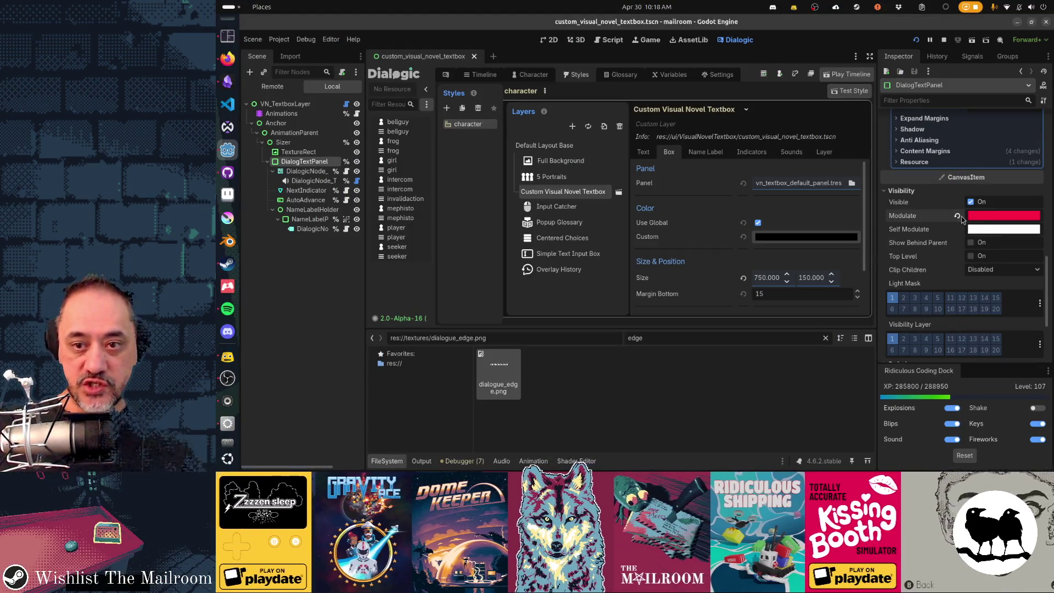
{"action": "key", "text": "alt+Tab"}
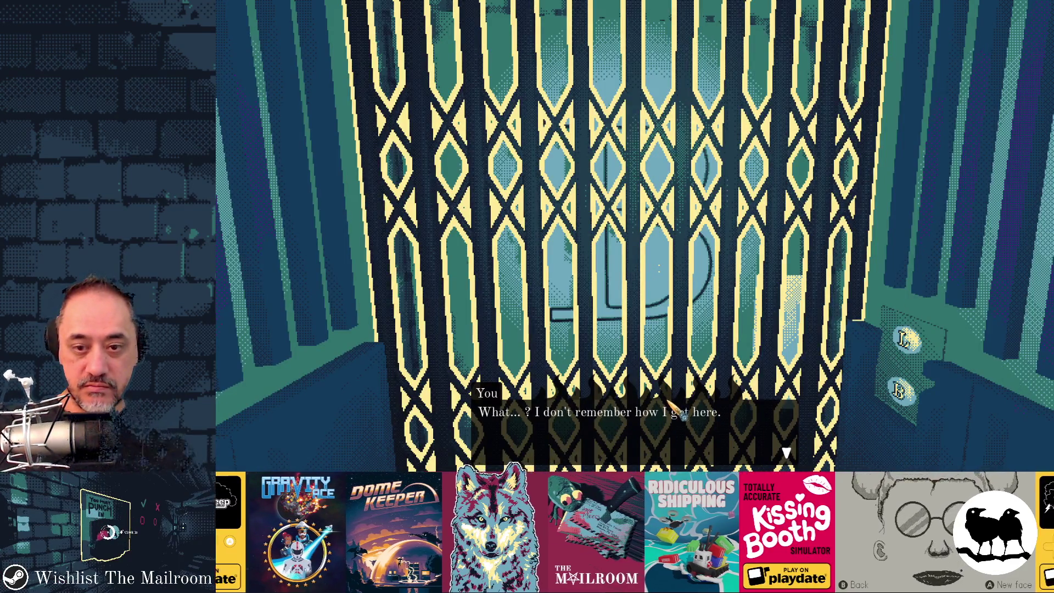
{"action": "key", "text": "alt+Tab"}
- Move the red to Self Modulate with Modulate back to white, check in game and save the scene
{"action": "left_click", "coordinate": [988, 216]}
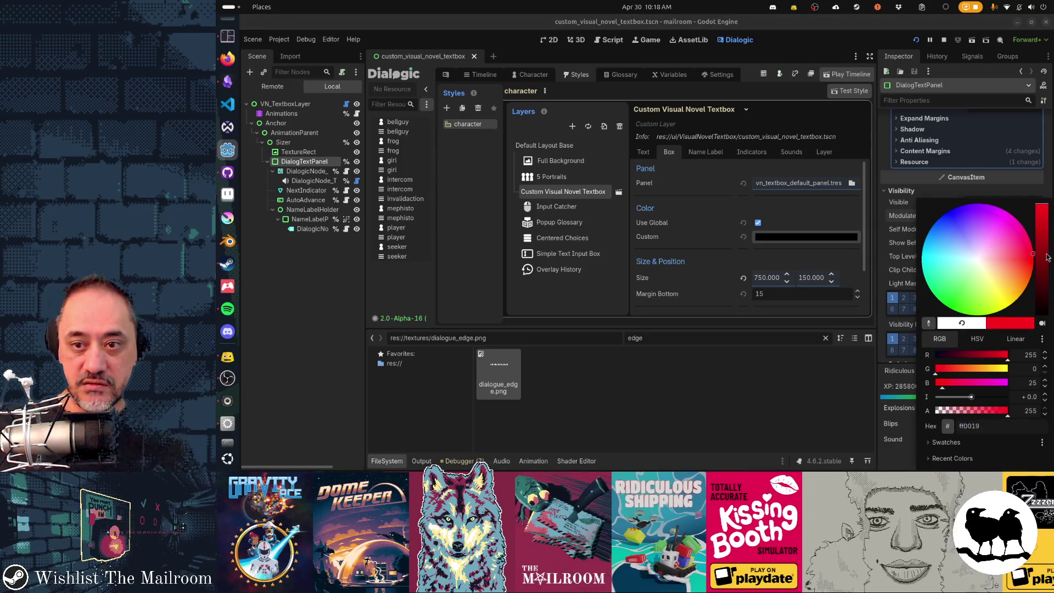
{"action": "left_click", "coordinate": [875, 362]}
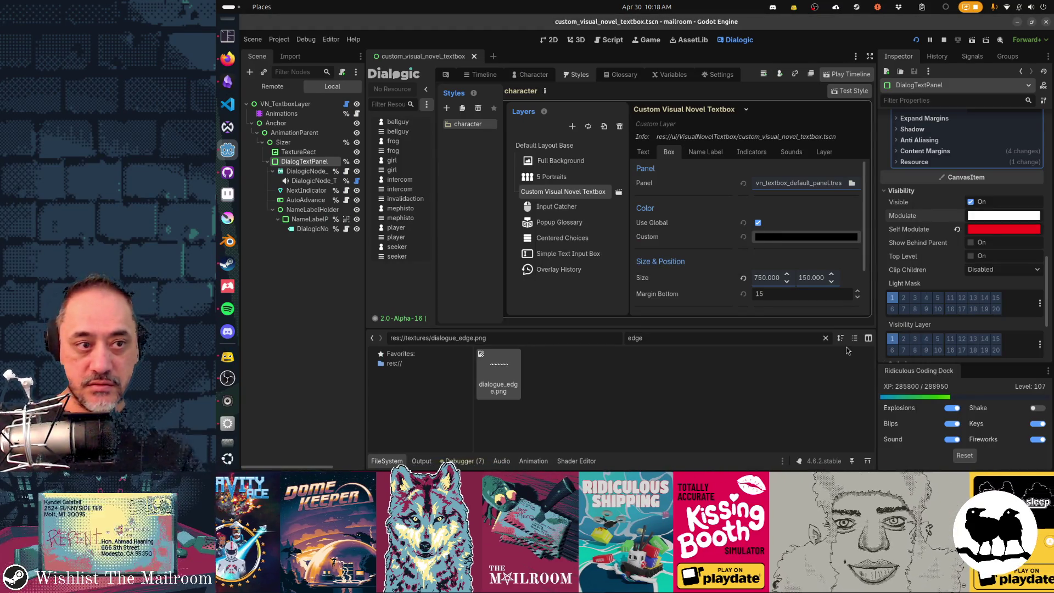
{"action": "key", "text": "alt+Tab"}
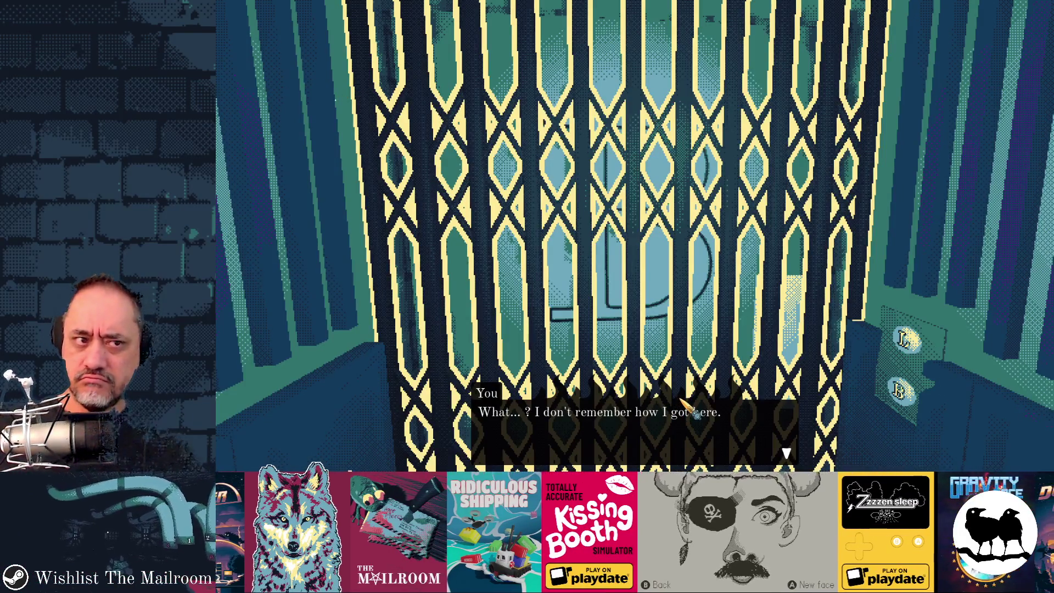
{"action": "key", "text": "alt+F4"}
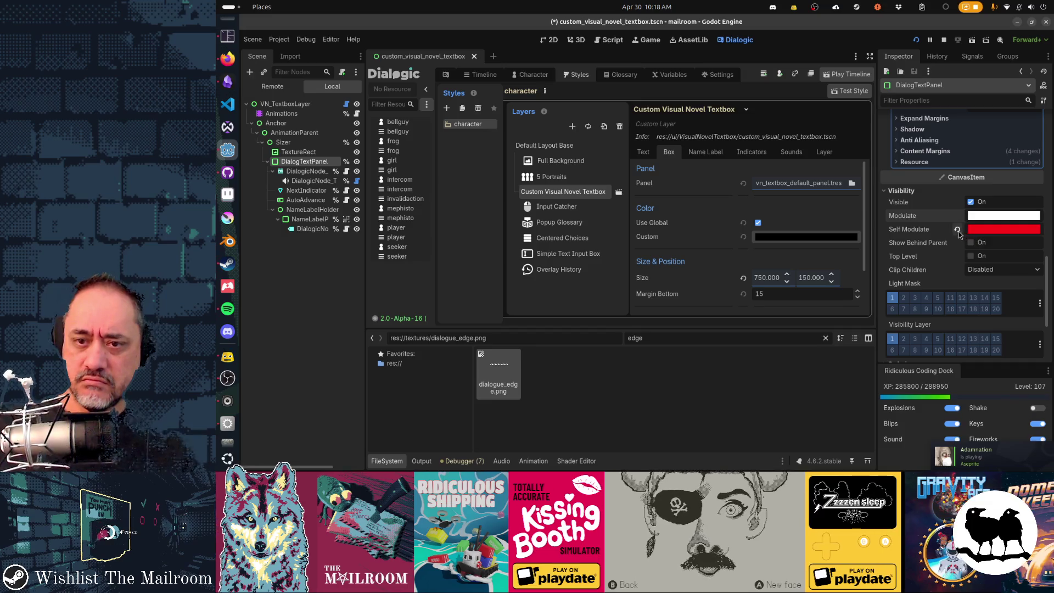
{"action": "key", "text": "ctrl+s"}
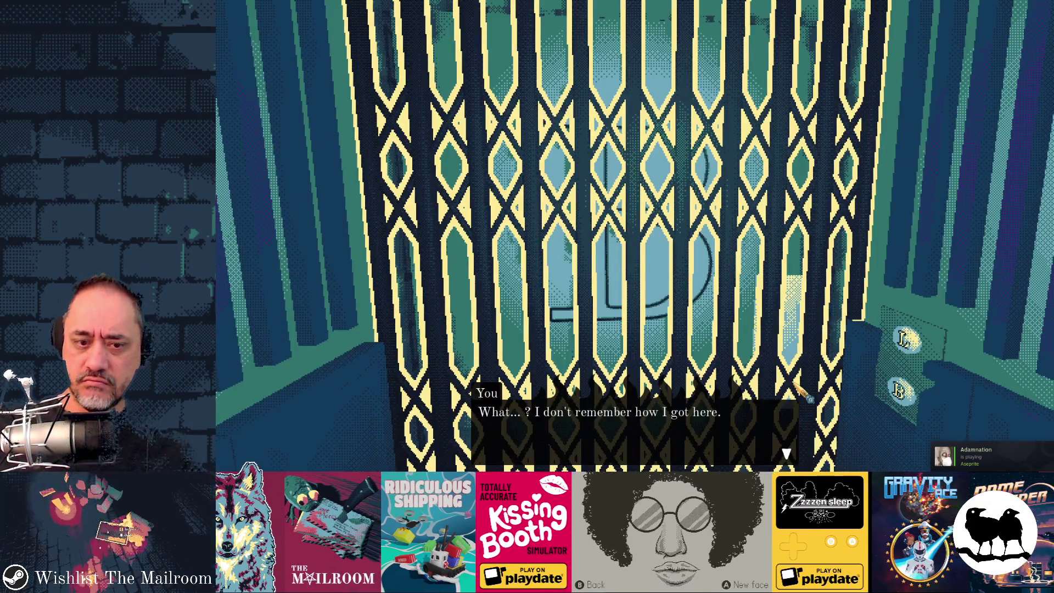
{"action": "key", "text": "alt+F4"}
{"action": "left_click", "coordinate": [942, 274]}
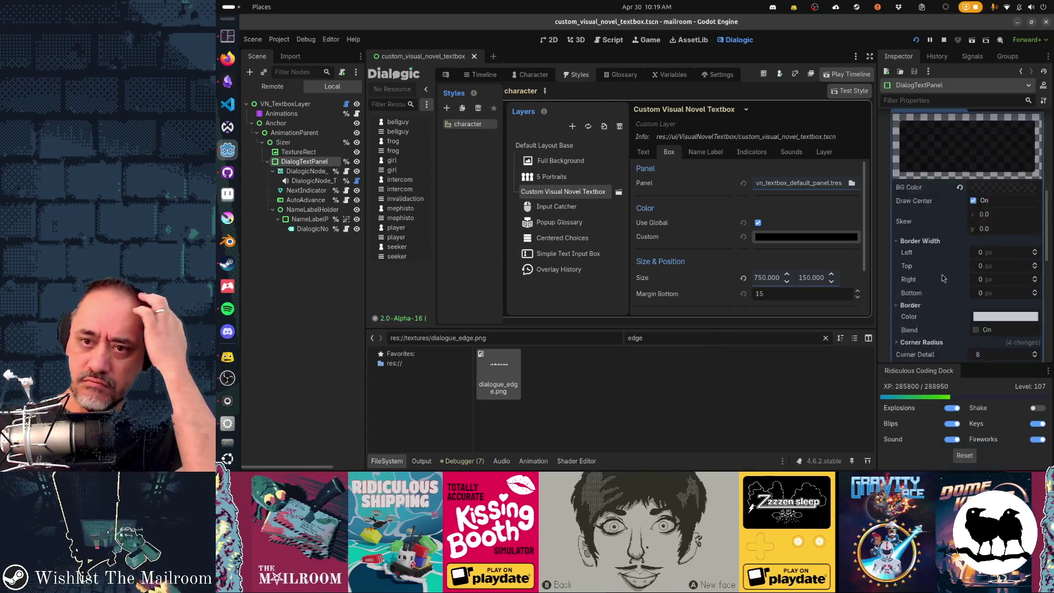
- Revert the Panel stylebox BG Color to default grey and restart the game preview
{"action": "left_click", "coordinate": [959, 218]}
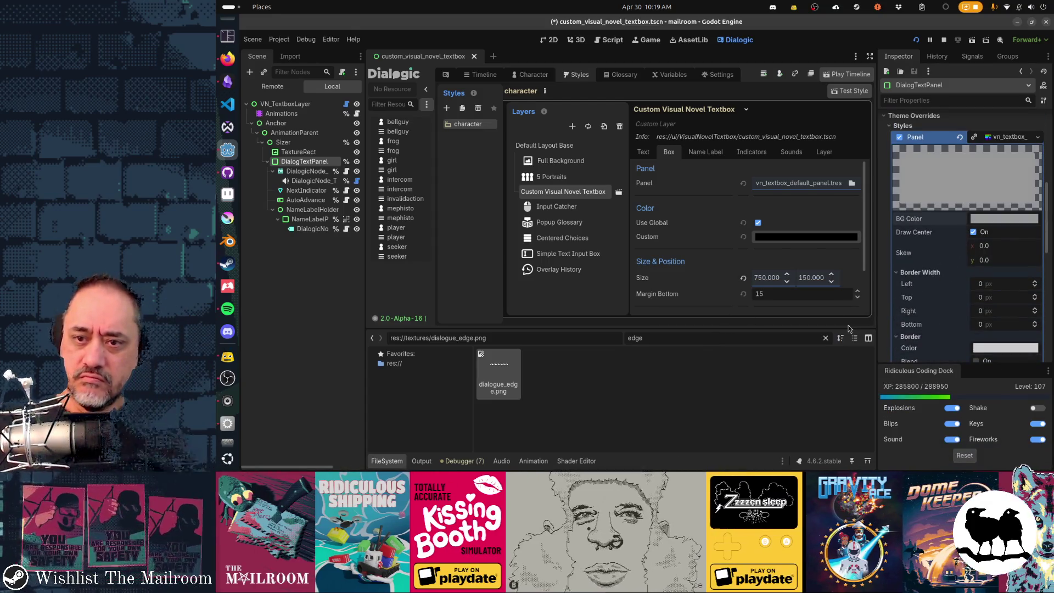
{"action": "key", "text": "F5"}
{"action": "key", "text": "alt+F4"}
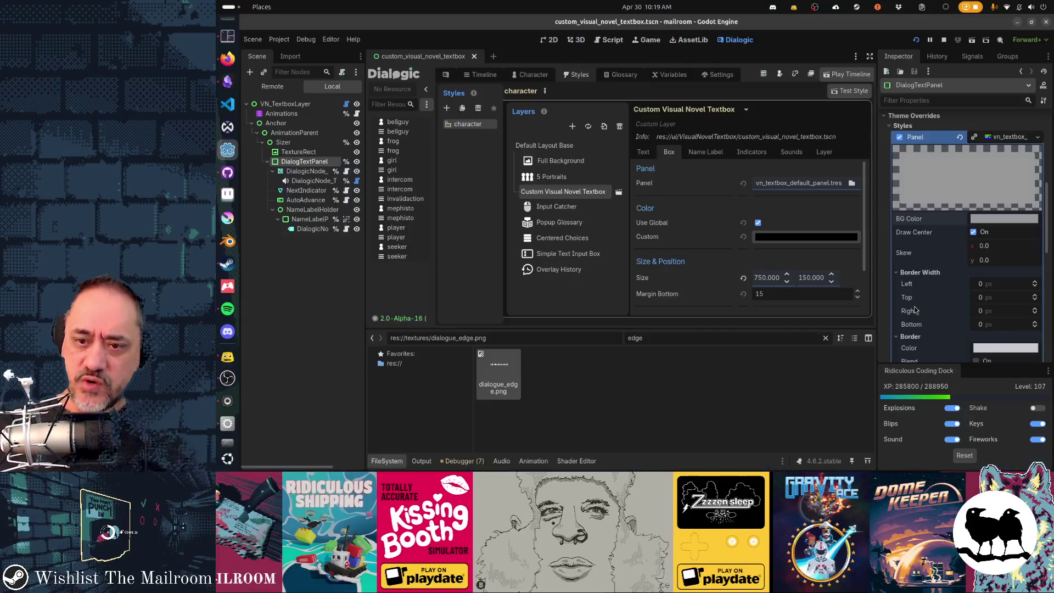
{"action": "key", "text": "F5"}
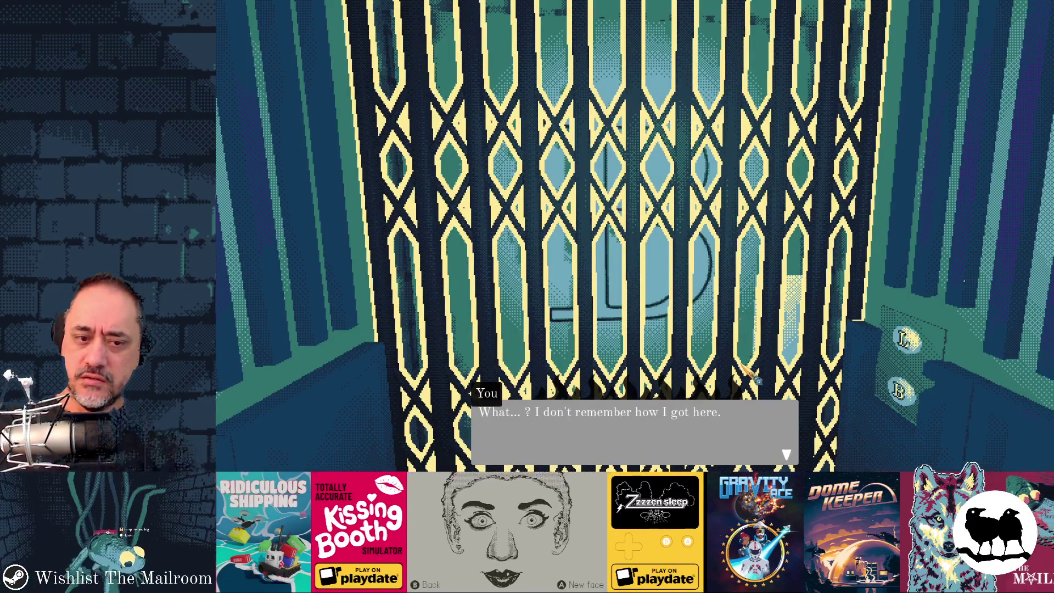
- Reload the scene from the in-game console, then show the running game's Remote node tree
{"action": "key", "text": "grave"}
{"action": "type", "text": "reload"}
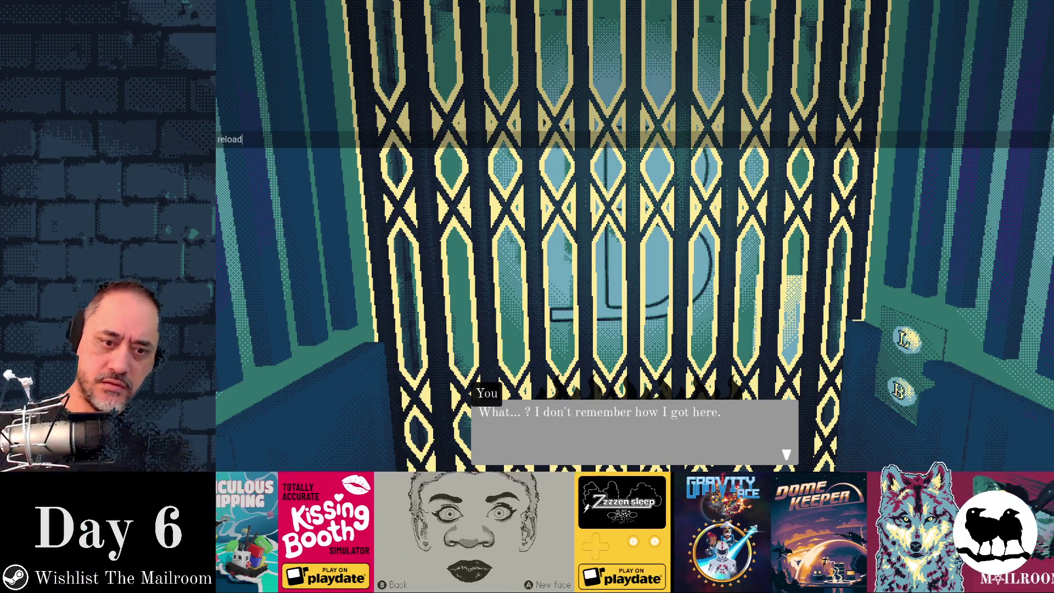
{"action": "key", "text": "Return"}
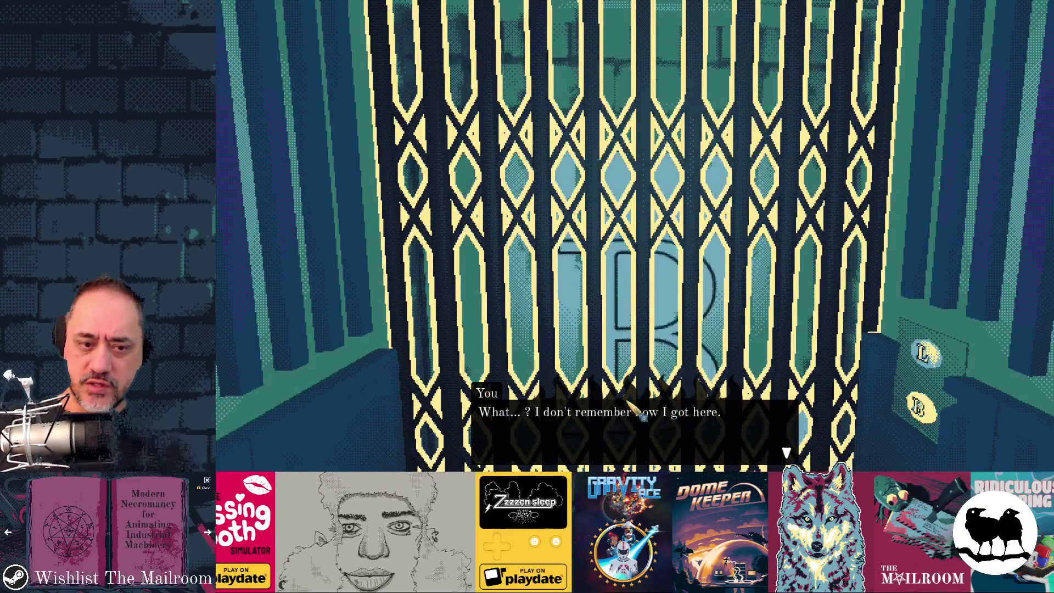
{"action": "key", "text": "alt+Tab"}
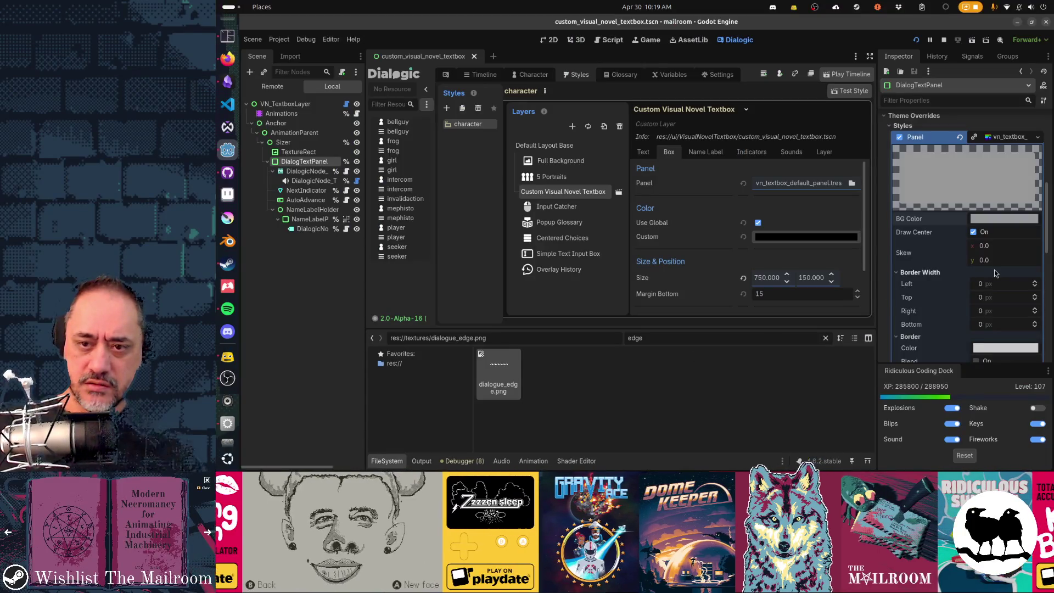
{"action": "left_click", "coordinate": [283, 88]}
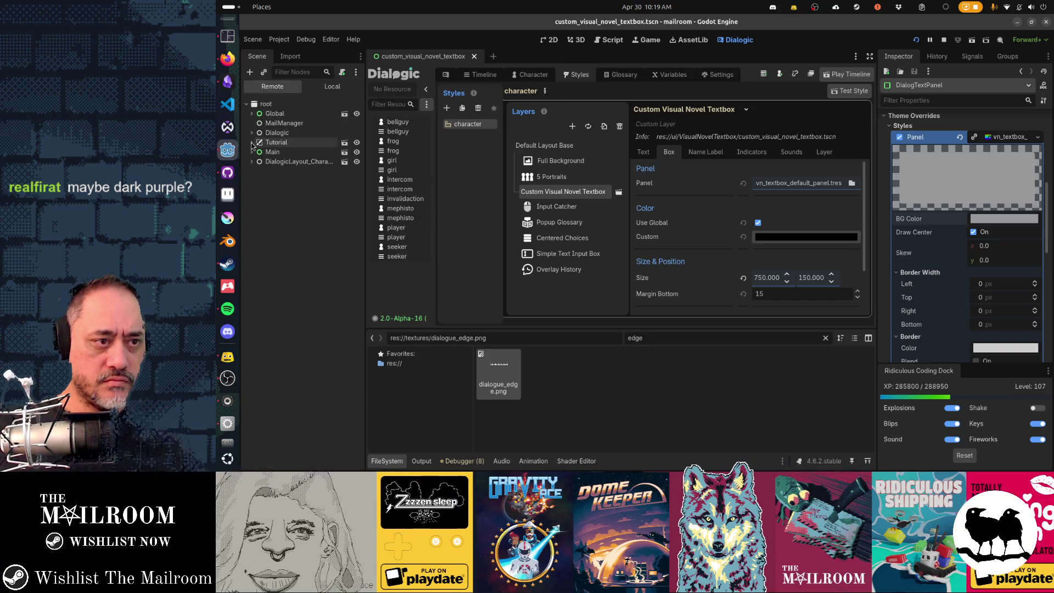
- Expand the live Dialogic tree through VN_TextboxLayer, Anchor and AnimationParent
{"action": "left_click", "coordinate": [253, 135]}
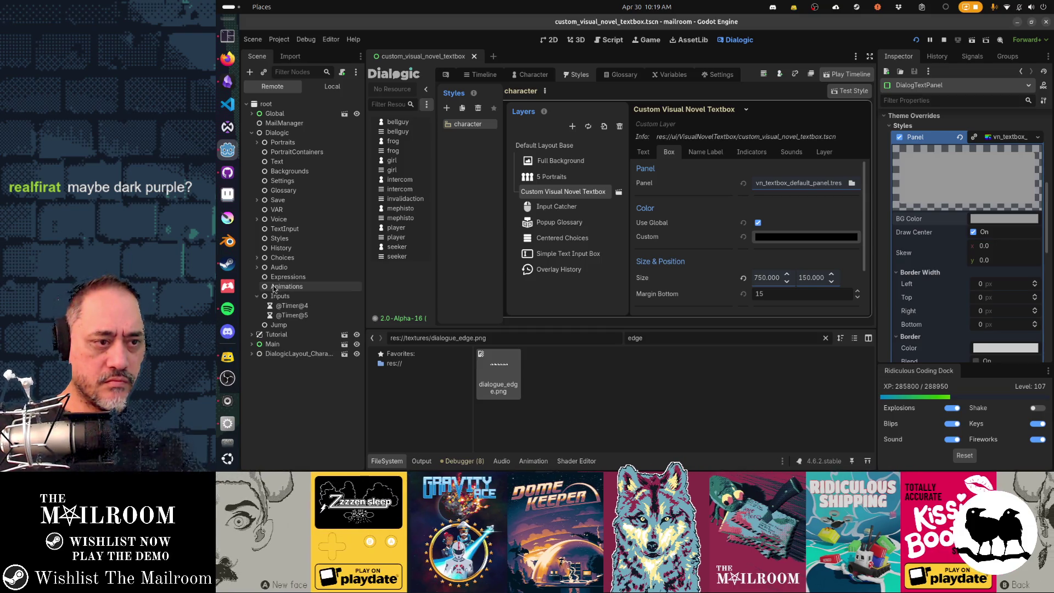
{"action": "left_click", "coordinate": [262, 269]}
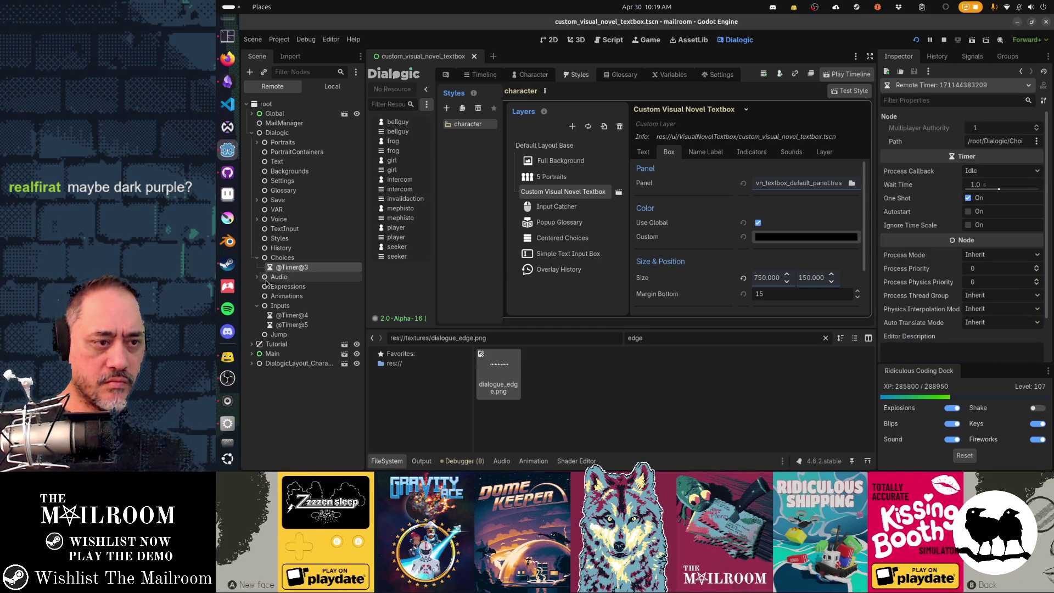
{"action": "left_click", "coordinate": [278, 229]}
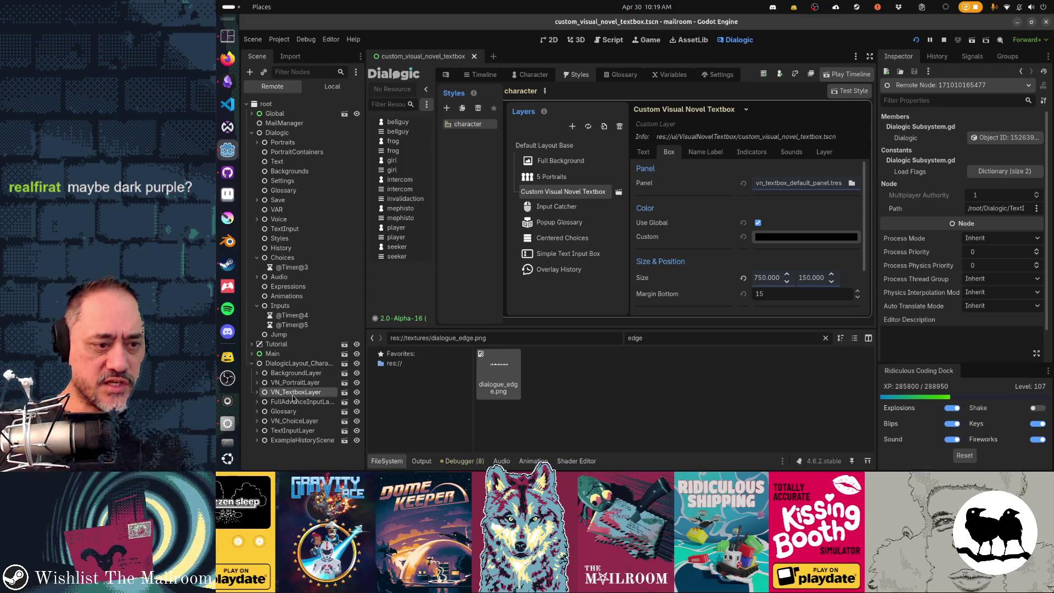
{"action": "left_click", "coordinate": [262, 393]}
{"action": "left_click", "coordinate": [264, 411]}
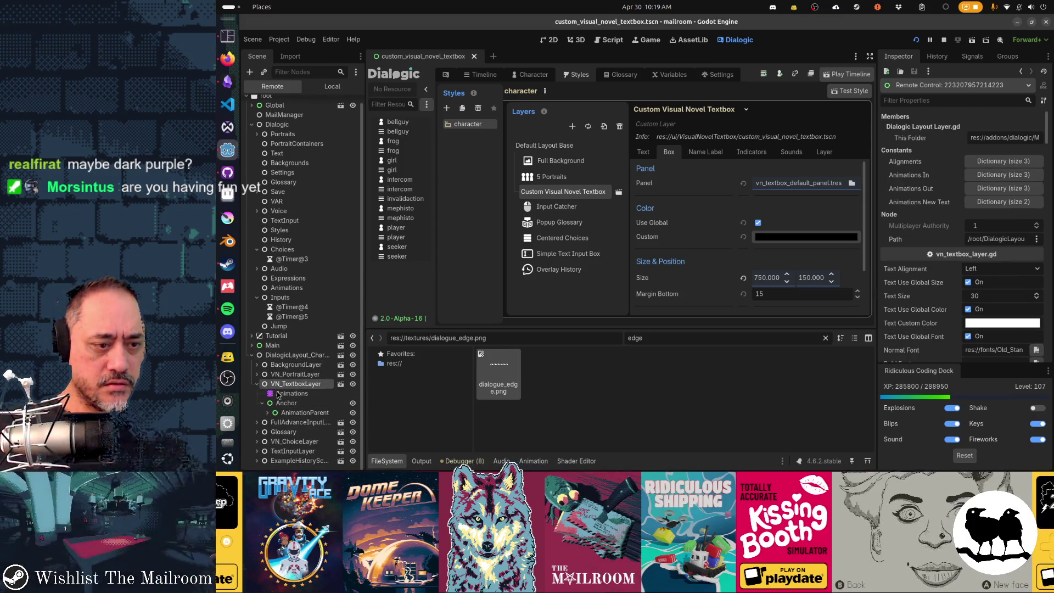
{"action": "left_click", "coordinate": [273, 413]}
{"action": "left_click", "coordinate": [270, 412]}
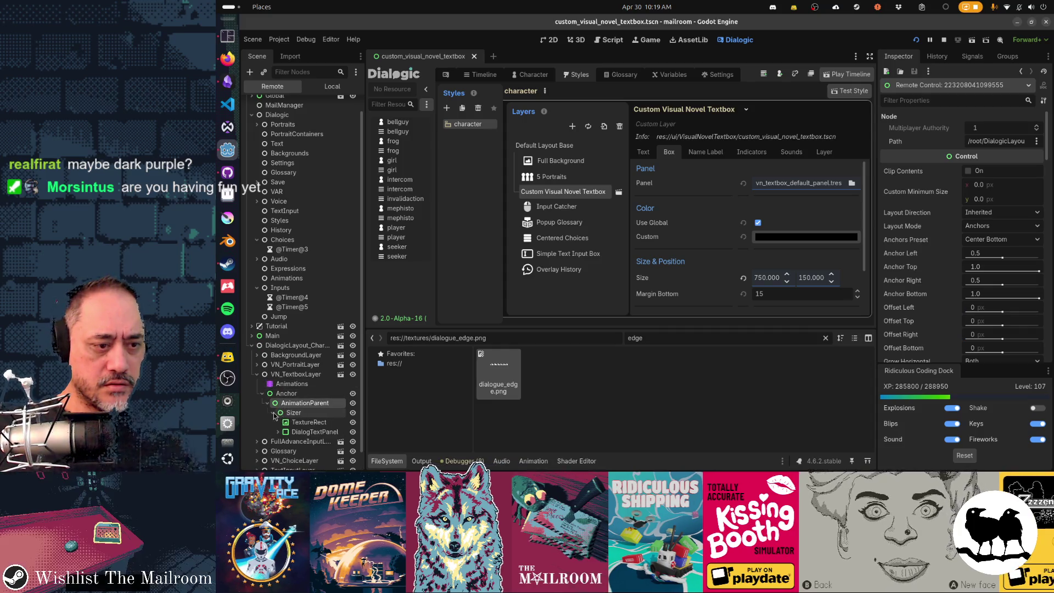
- Inspect the running DialogTextPanel's Modulate, an almost opaque black (000000e6), without changing it
{"action": "left_click", "coordinate": [303, 435]}
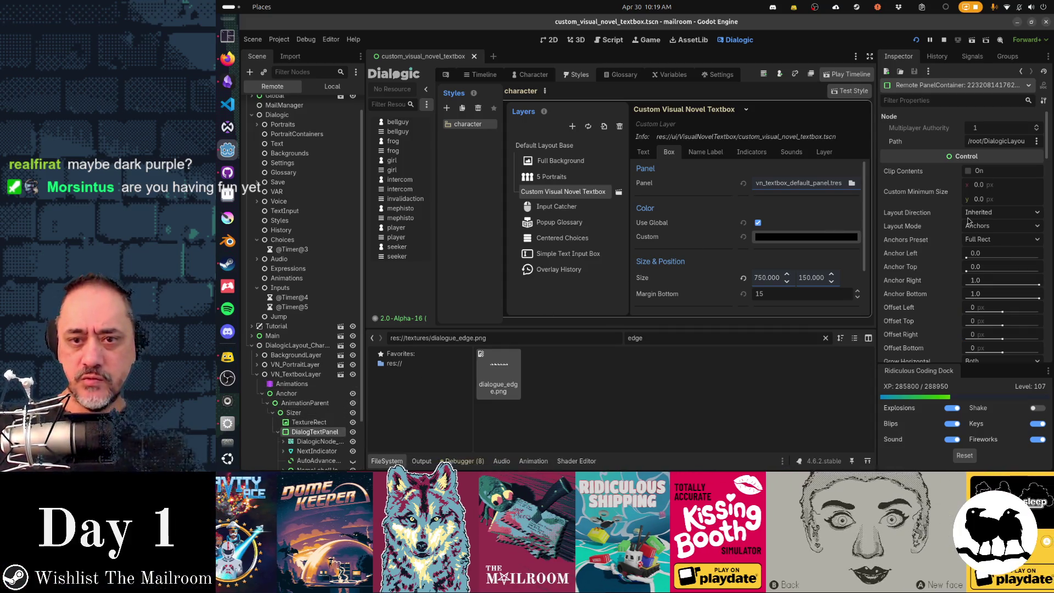
{"action": "scroll", "coordinate": [962, 221], "scroll_direction": "down", "scroll_amount": 5}
{"action": "scroll", "coordinate": [962, 221], "scroll_direction": "up", "scroll_amount": 5}
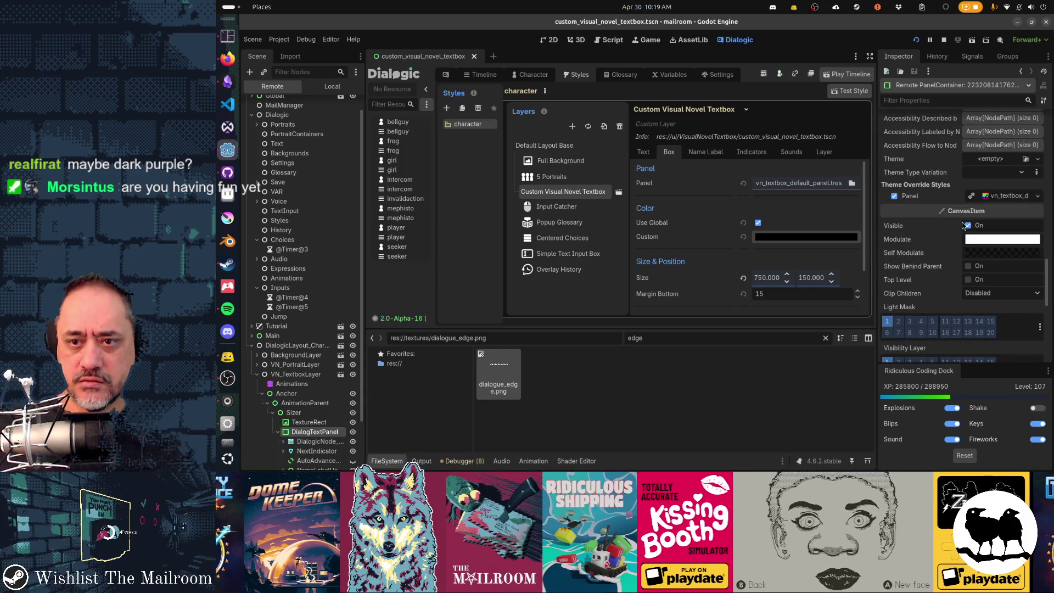
{"action": "left_click", "coordinate": [1005, 255]}
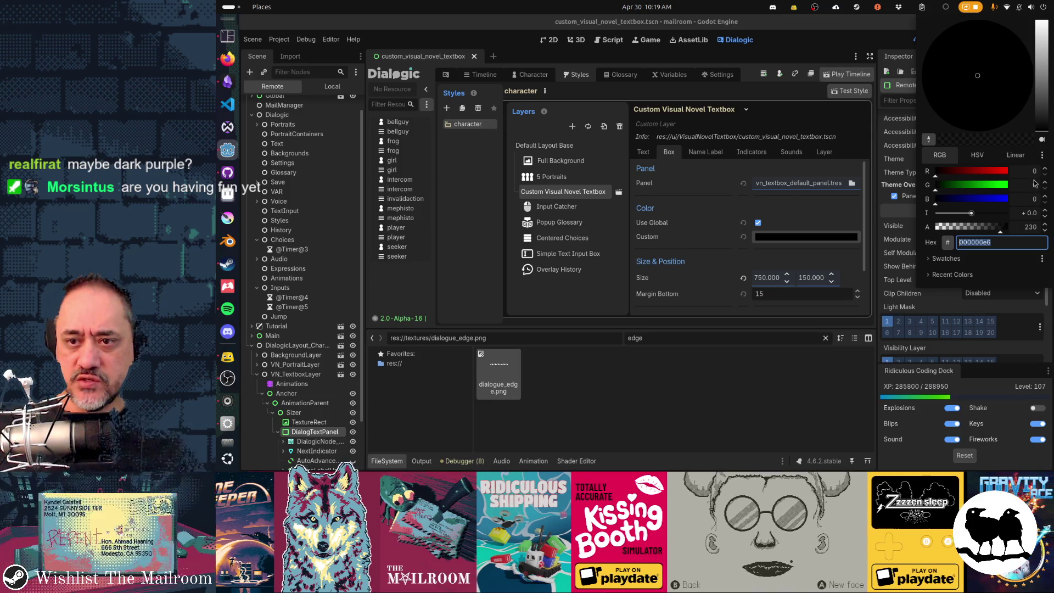
{"action": "key", "text": "Escape"}
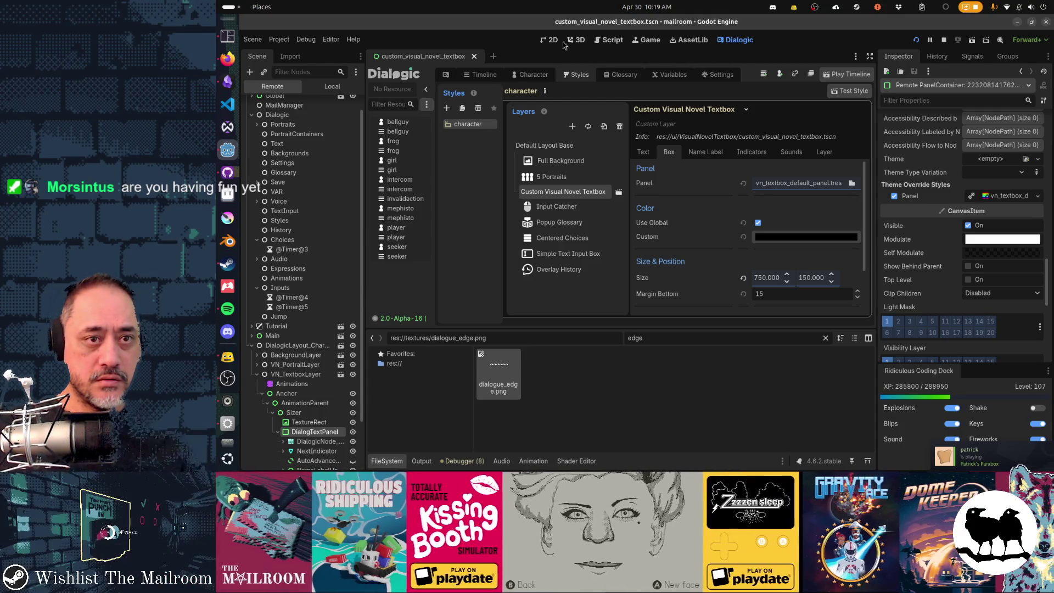
- Set the live TextureRect flame edge's Modulate RGB to 0 (000000d7) and bring the game forward
{"action": "left_click", "coordinate": [552, 39]}
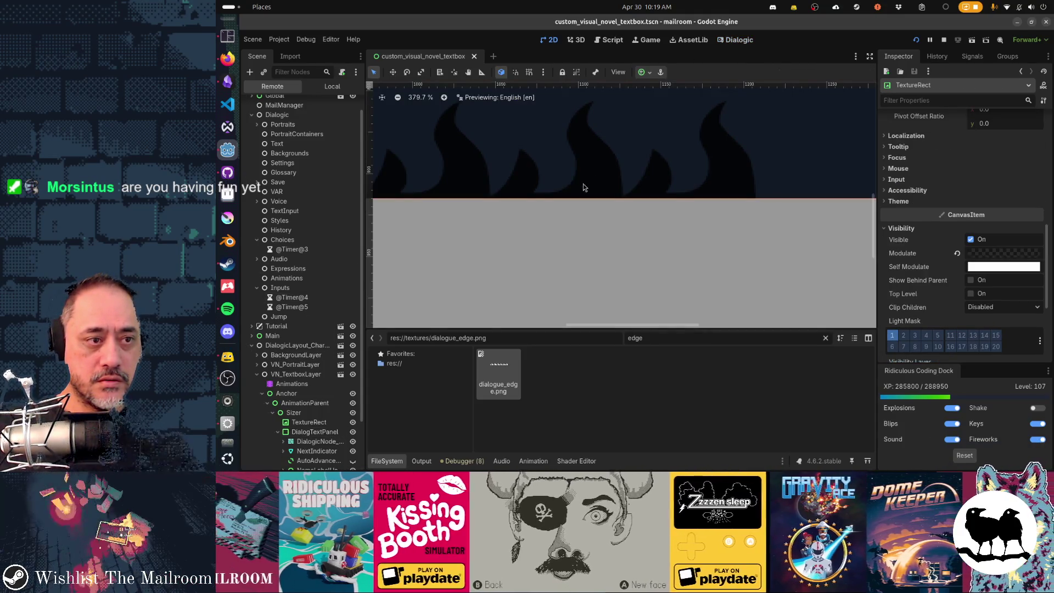
{"action": "left_click", "coordinate": [333, 424]}
{"action": "scroll", "coordinate": [988, 247], "scroll_direction": "down", "scroll_amount": 3}
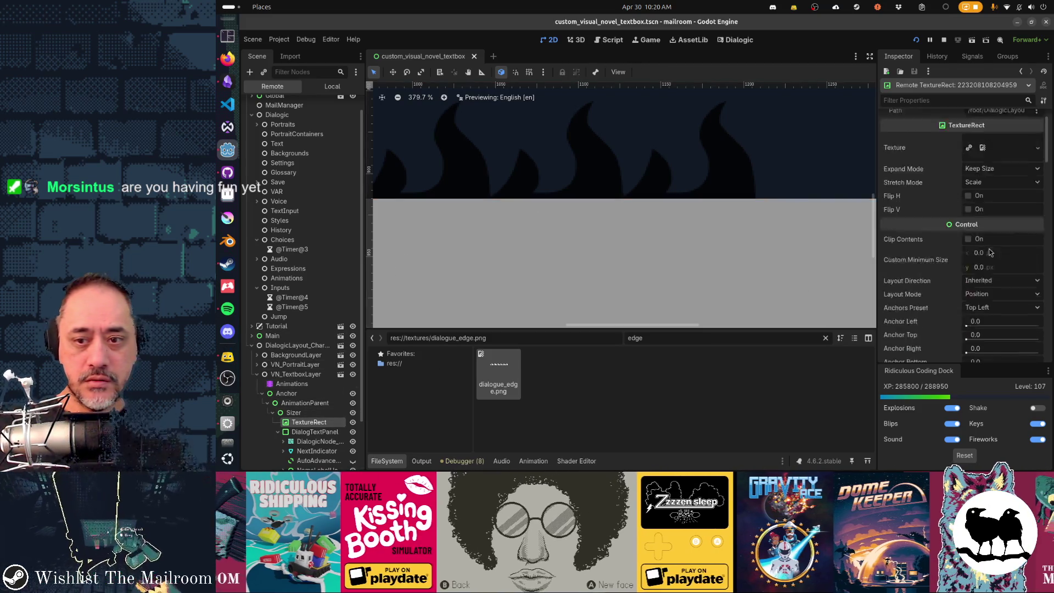
{"action": "scroll", "coordinate": [988, 248], "scroll_direction": "down", "scroll_amount": 3}
{"action": "scroll", "coordinate": [991, 252], "scroll_direction": "down", "scroll_amount": 3}
{"action": "scroll", "coordinate": [989, 253], "scroll_direction": "down", "scroll_amount": 3}
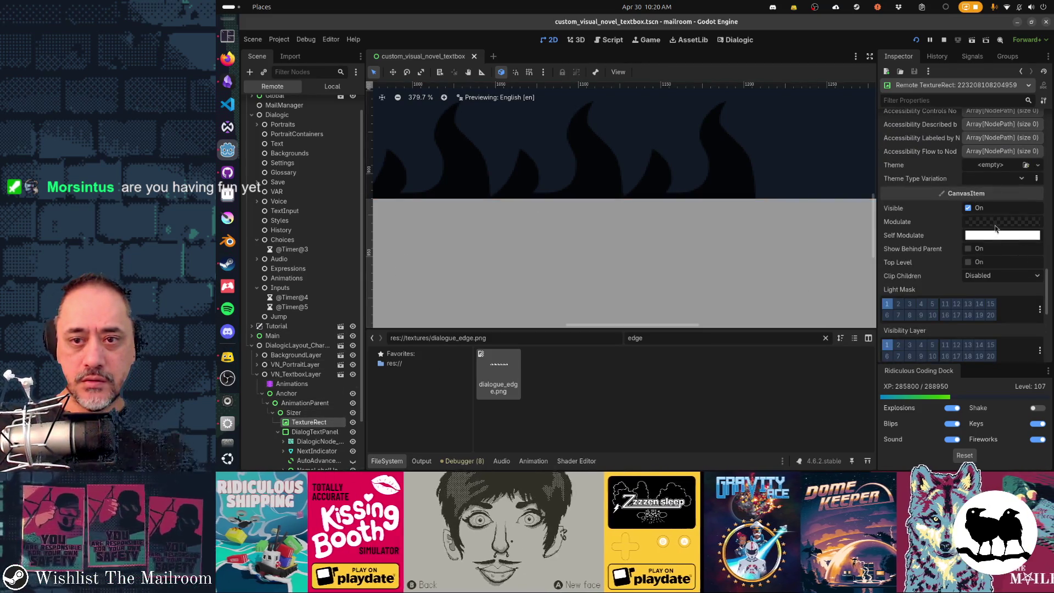
{"action": "left_click", "coordinate": [995, 225]}
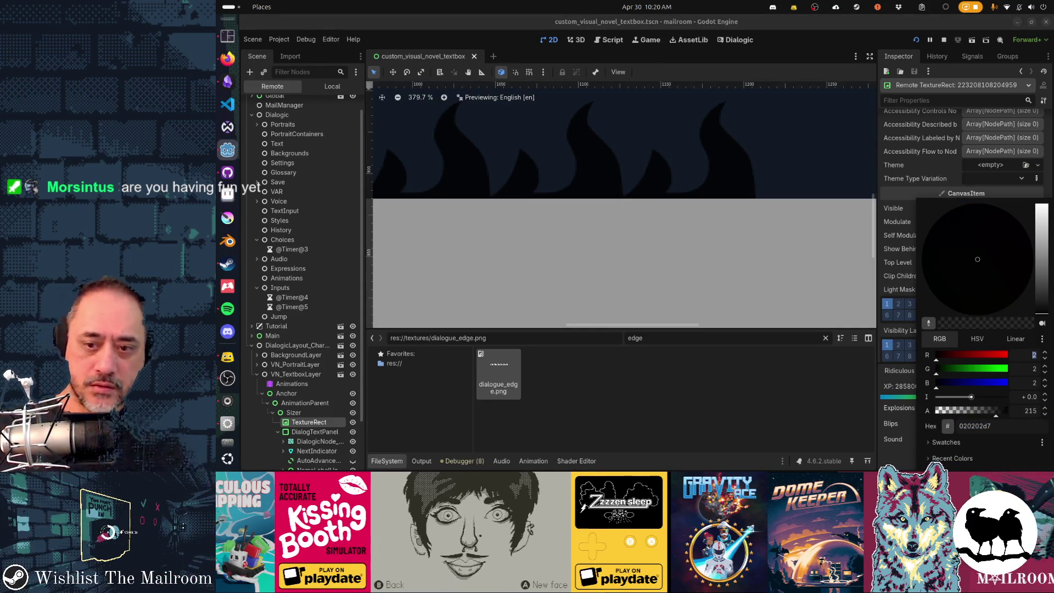
{"action": "type", "text": "0"}
{"action": "key", "text": "Tab"}
{"action": "type", "text": "0"}
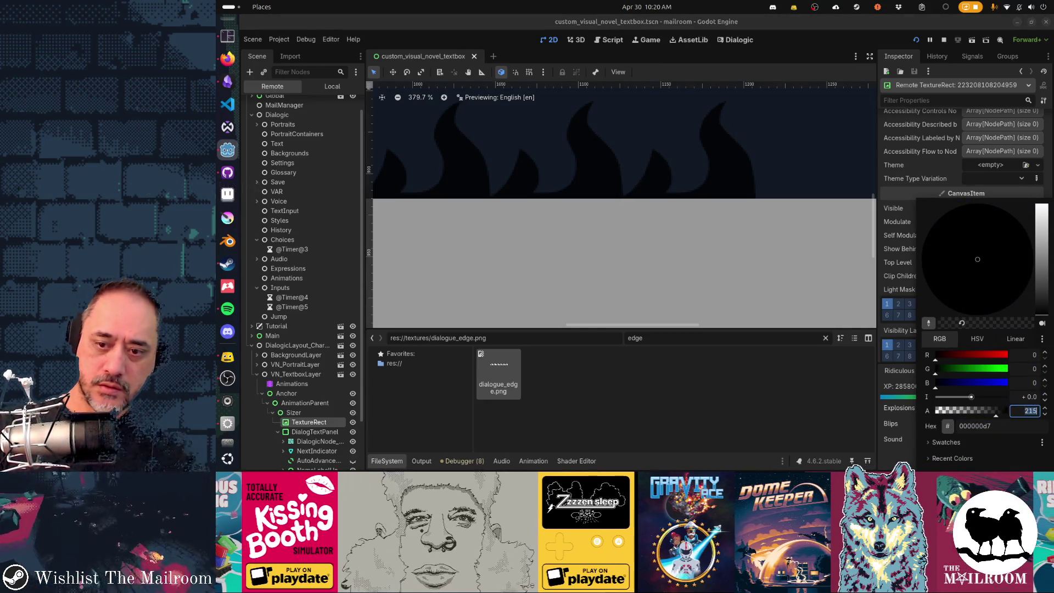
{"action": "key", "text": "Escape"}
{"action": "key", "text": "F5"}
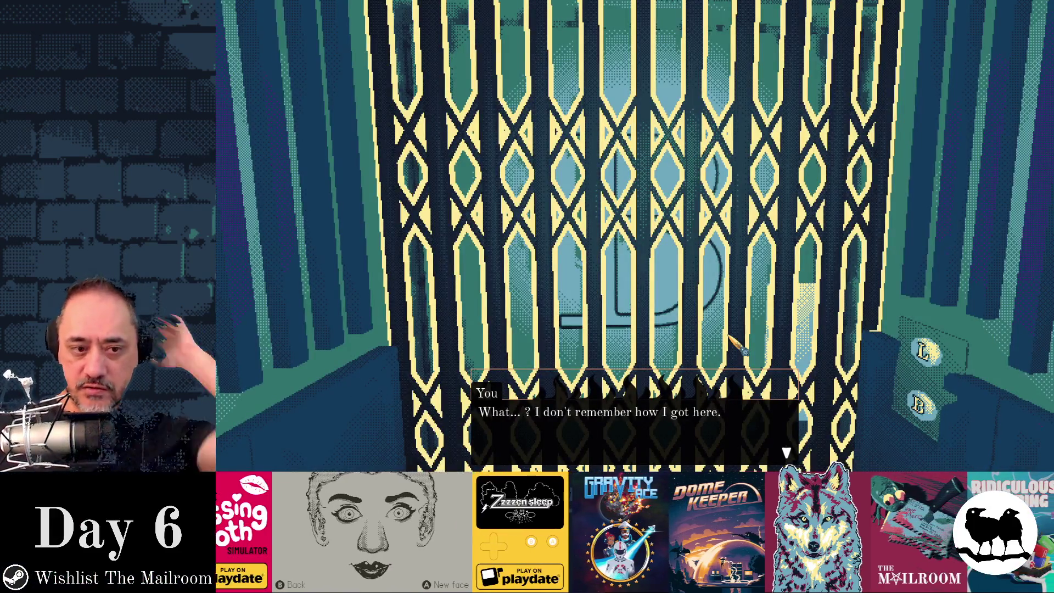
- Reload from the console and click the gate to replay the elevator's opening dialogue, then return to the editor
{"action": "key", "text": "space"}
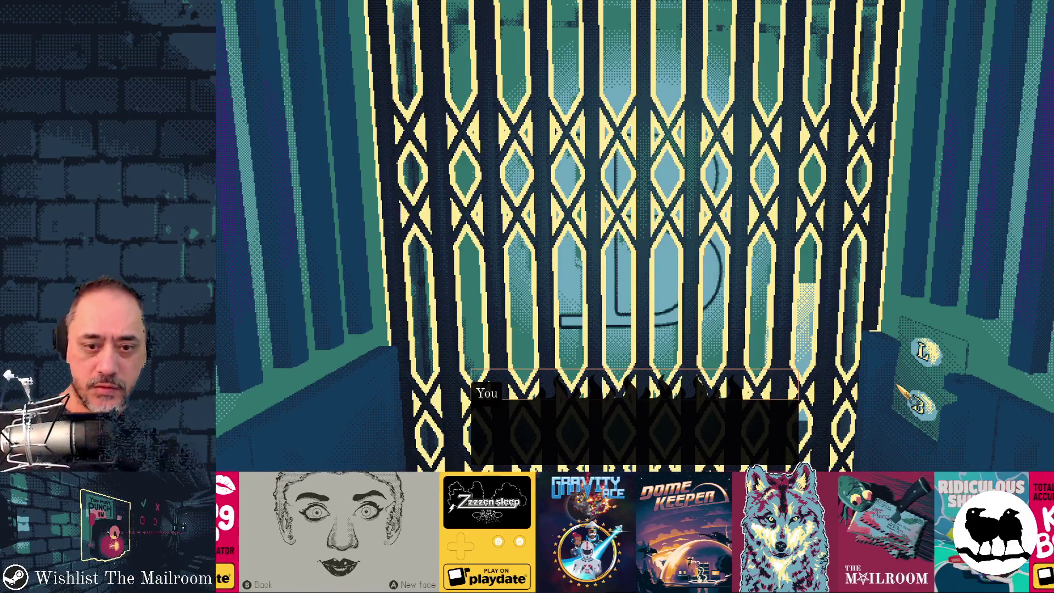
{"action": "key", "text": "grave"}
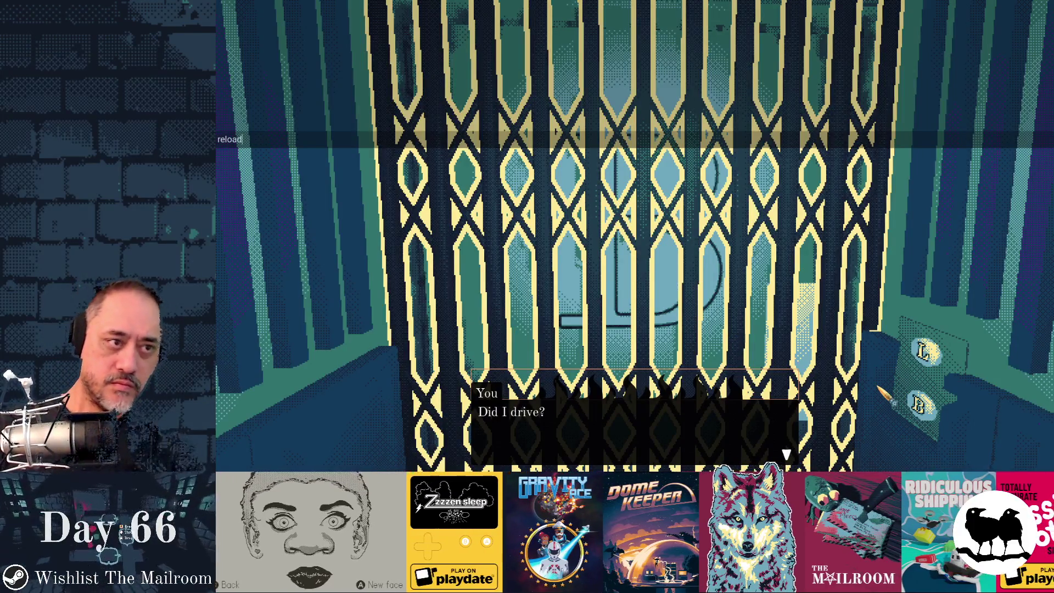
{"action": "key", "text": "grave"}
{"action": "key", "text": "space"}
{"action": "left_click", "coordinate": [634, 236]}
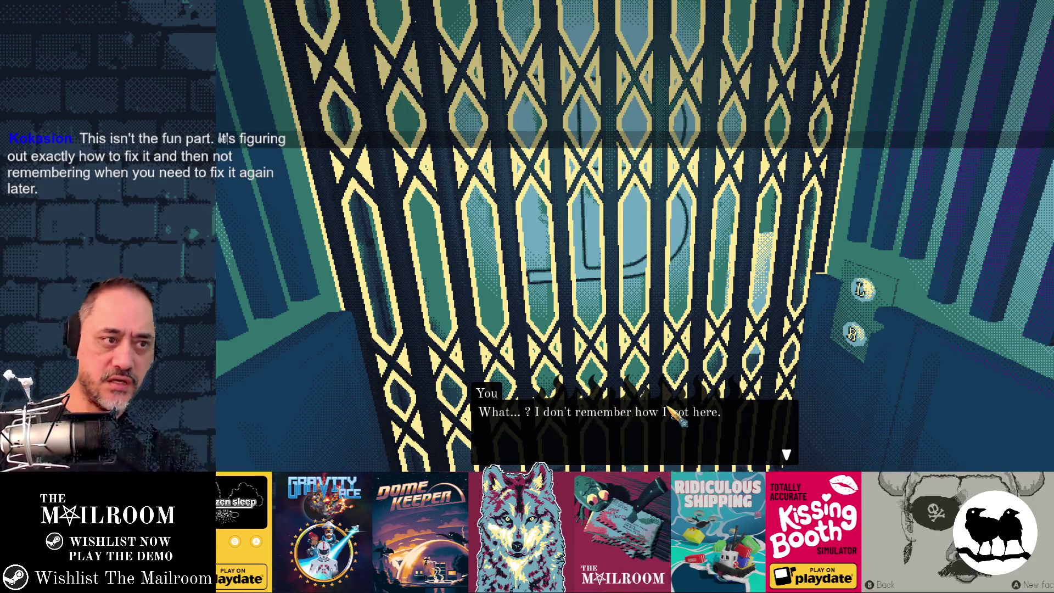
{"action": "left_click", "coordinate": [678, 416]}
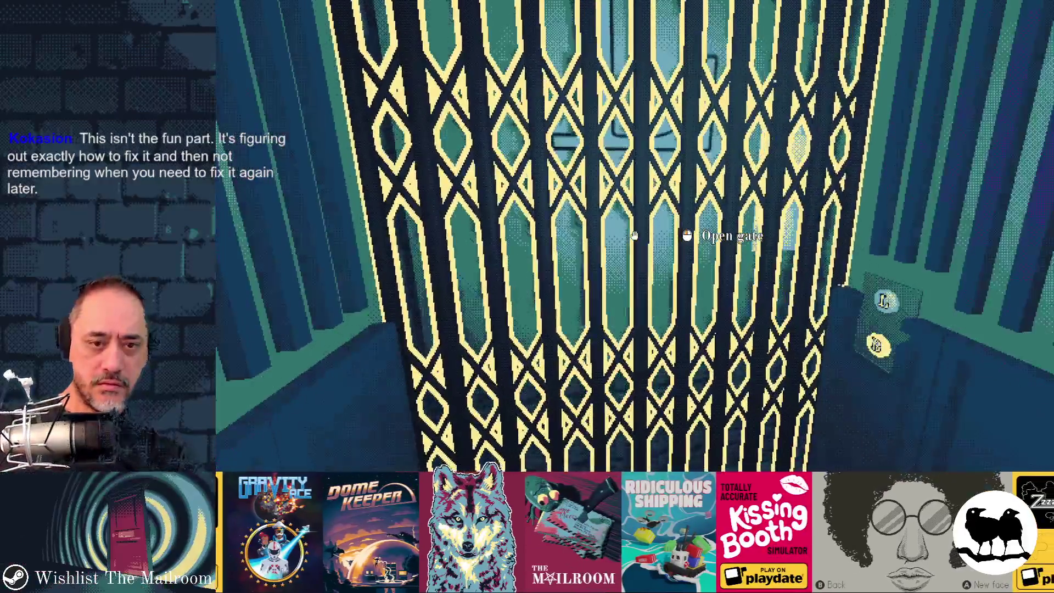
{"action": "left_click", "coordinate": [634, 236]}
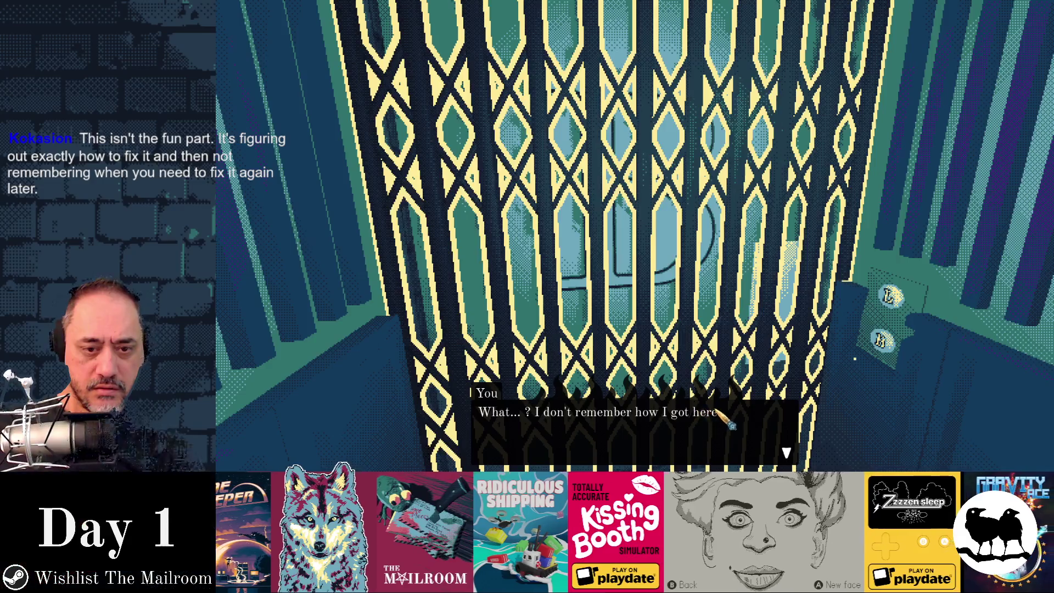
{"action": "key", "text": "F8"}
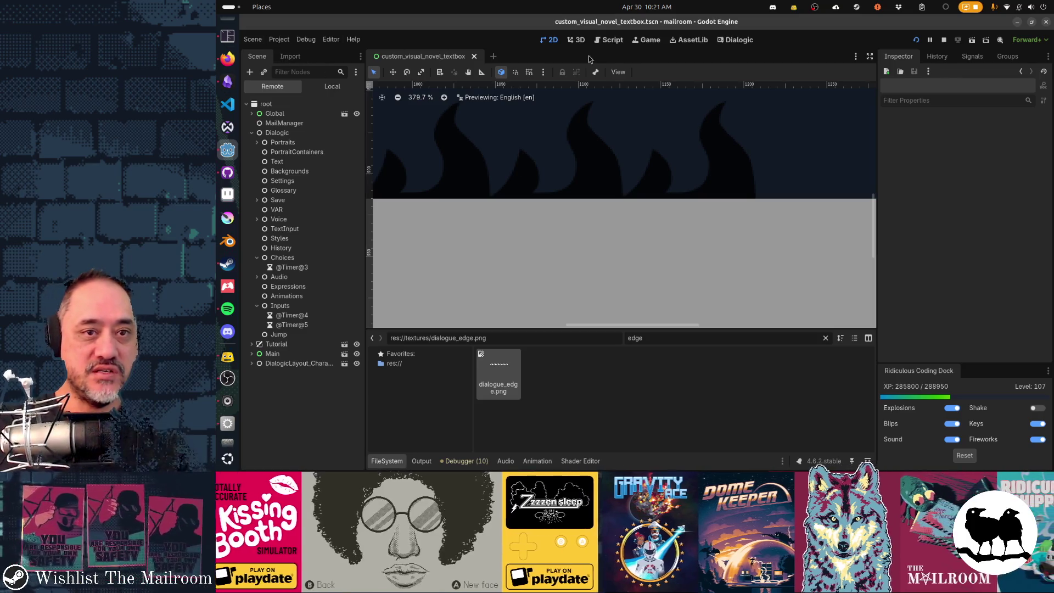
- Open vn_textbox_layer.gd from the Local tree, find 'self_' and select the box-colour lines 155–158
{"action": "left_click", "coordinate": [321, 86]}
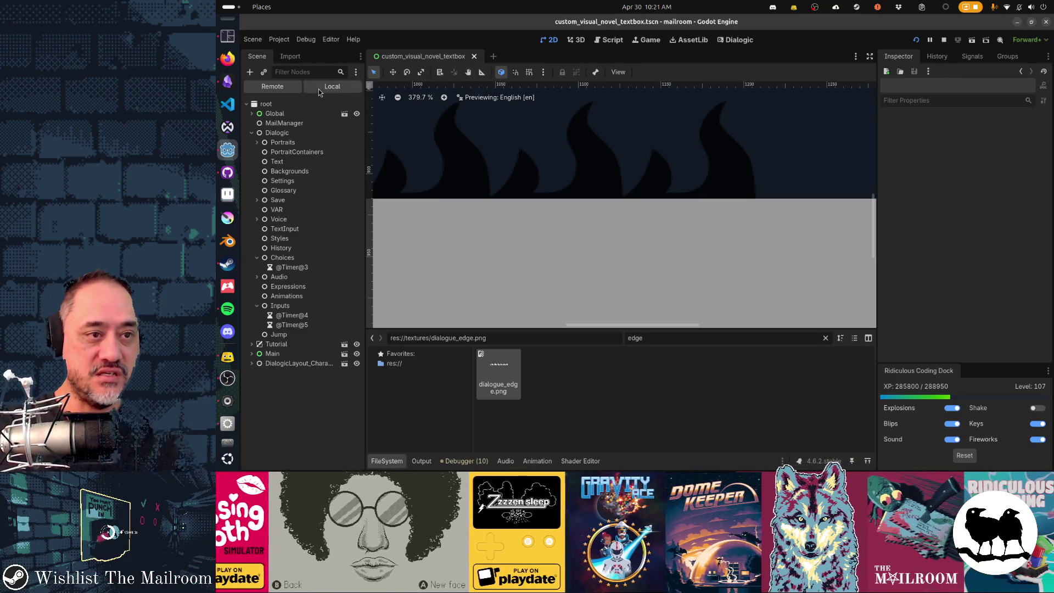
{"action": "left_click", "coordinate": [322, 107]}
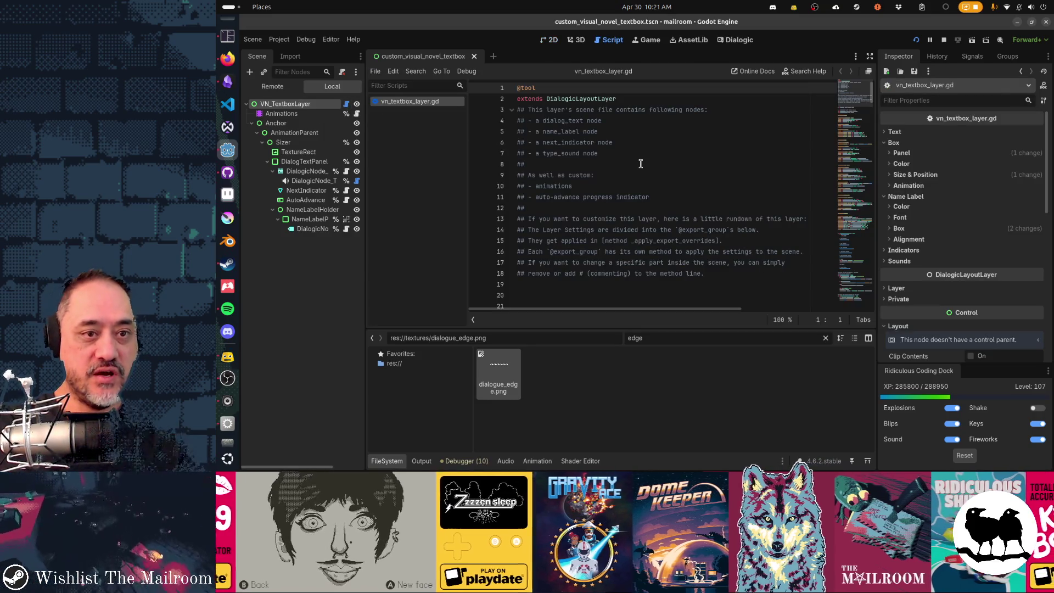
{"action": "scroll", "coordinate": [641, 164], "scroll_direction": "down", "scroll_amount": 6}
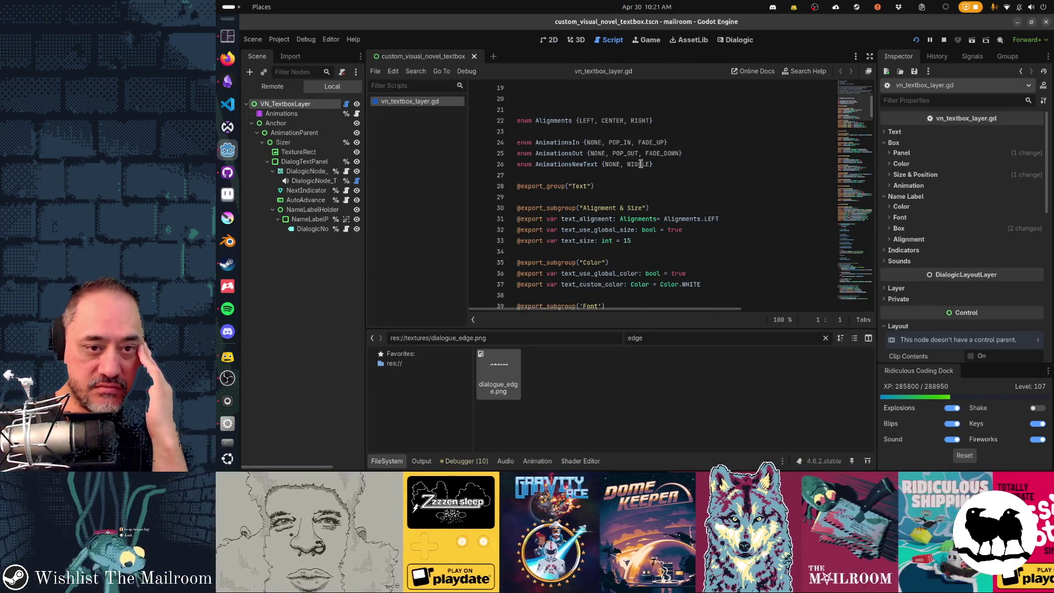
{"action": "scroll", "coordinate": [641, 164], "scroll_direction": "down", "scroll_amount": 2}
{"action": "scroll", "coordinate": [641, 164], "scroll_direction": "down", "scroll_amount": 2}
{"action": "left_click", "coordinate": [640, 164]}
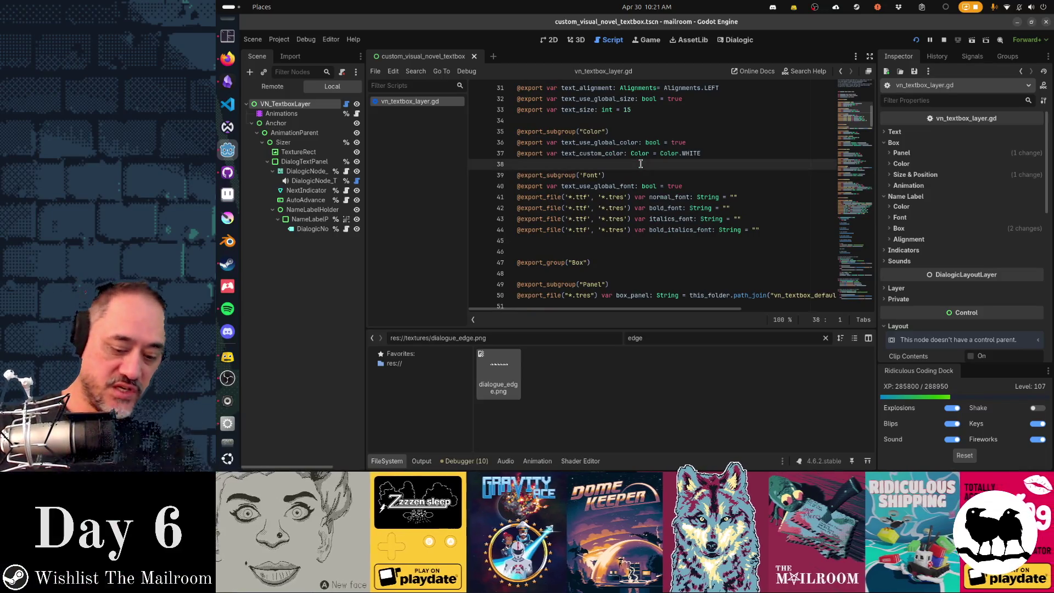
{"action": "key", "text": "ctrl+f"}
{"action": "type", "text": "self_mo"}
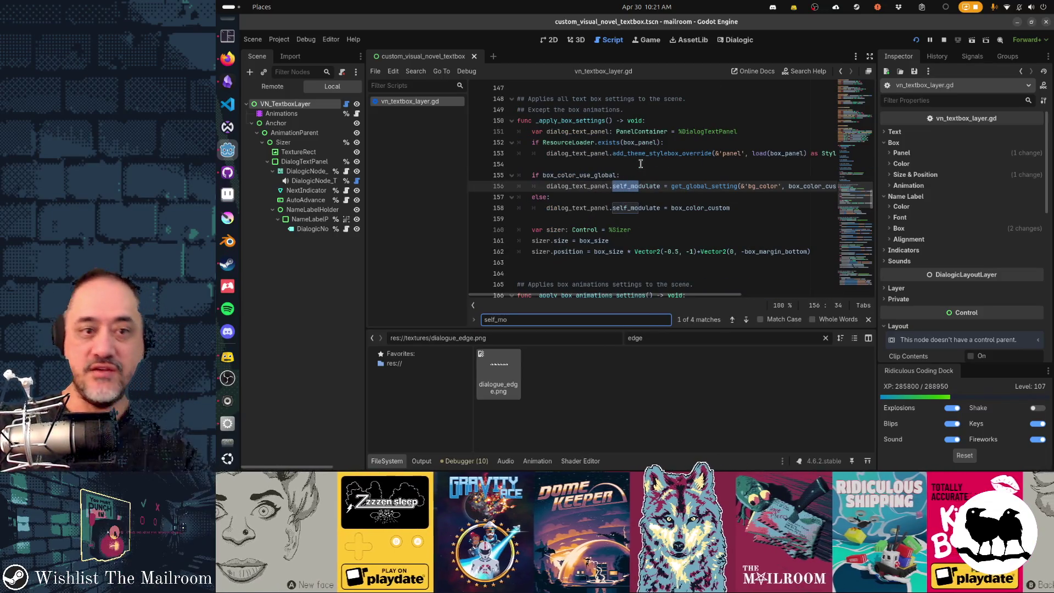
{"action": "key", "text": "Escape"}
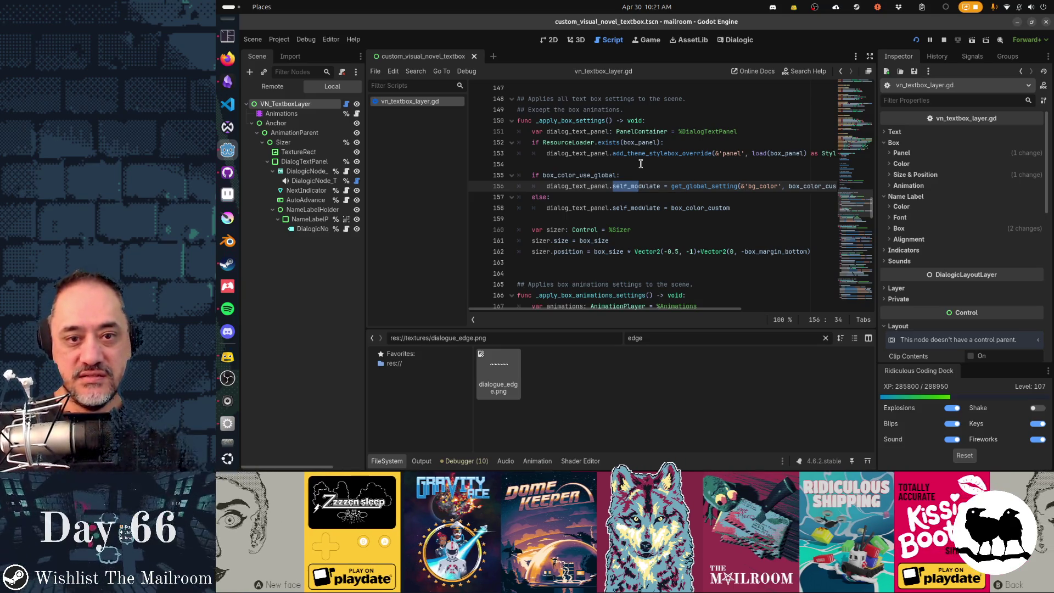
{"action": "key", "text": "shift+Up"}
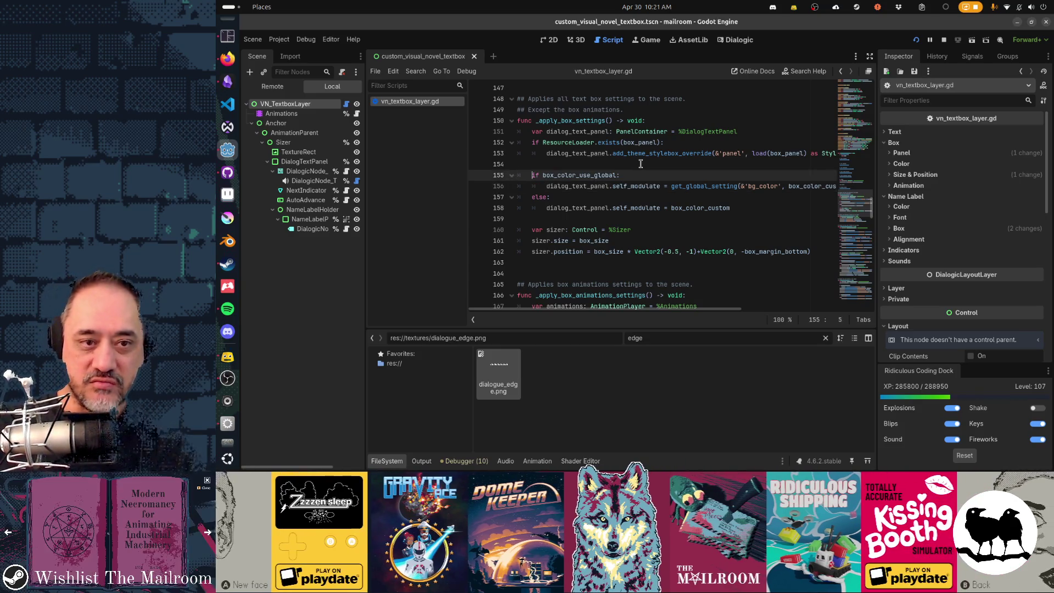
{"action": "key", "text": "shift+Down"}
{"action": "key", "text": "shift+Down"}
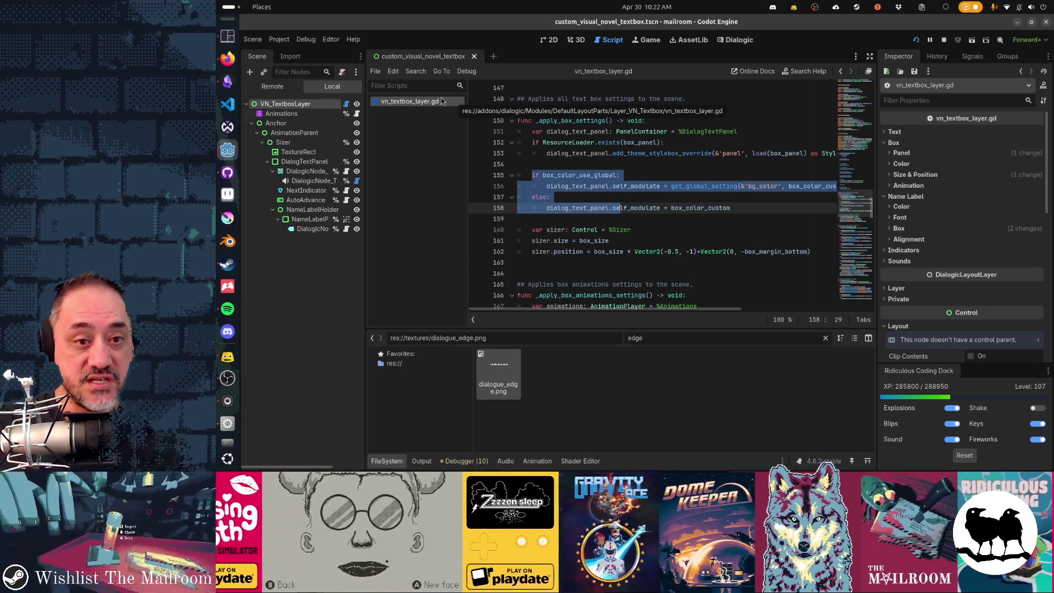
{"action": "left_click", "coordinate": [643, 187]}
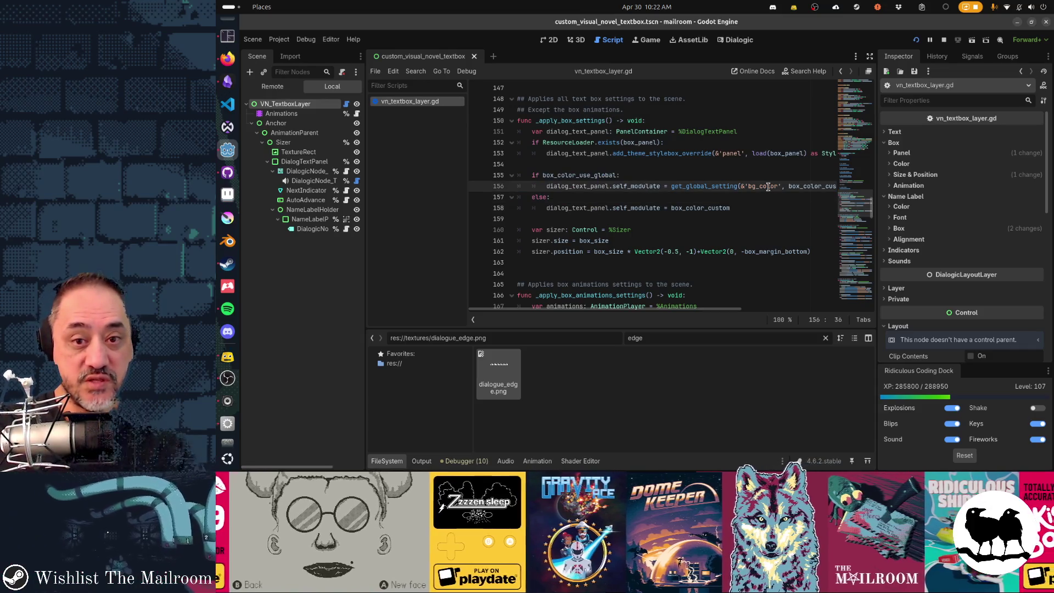
{"action": "key", "text": "End"}
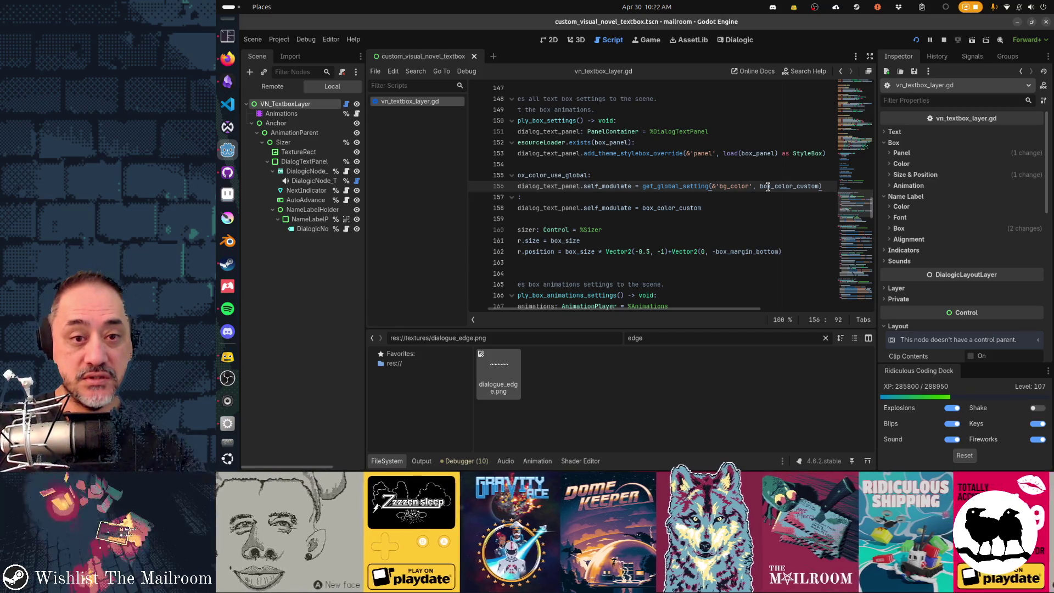
{"action": "double_click", "coordinate": [766, 187]}
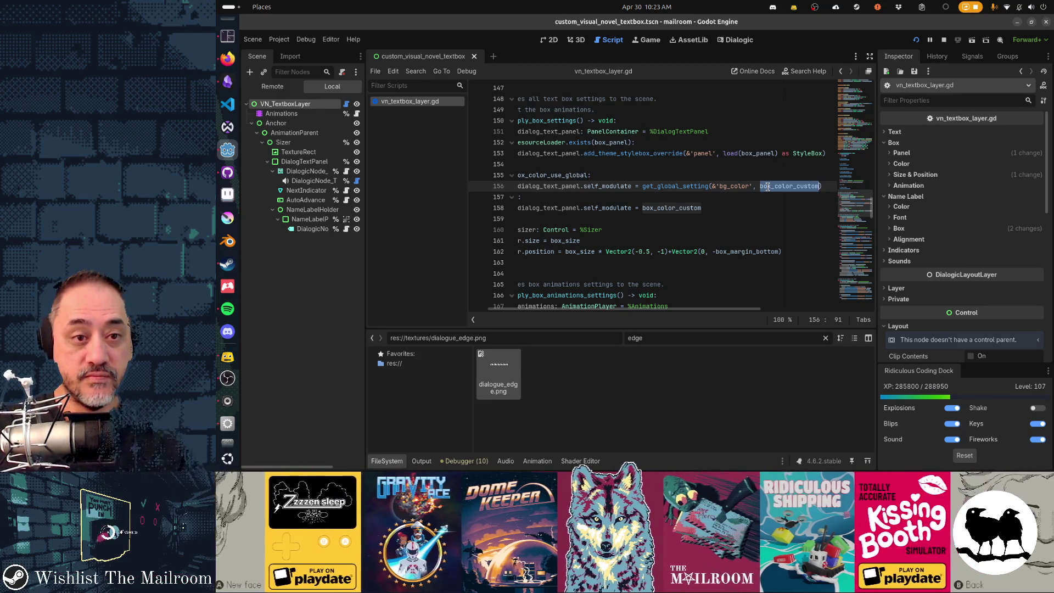
{"action": "key", "text": "Home"}
{"action": "key", "text": "Home"}
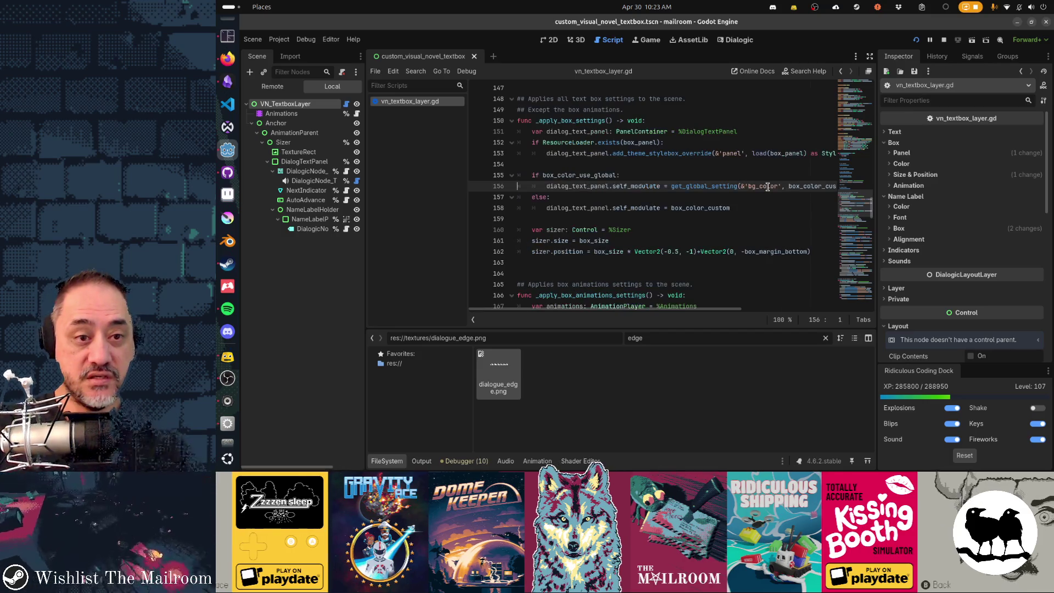
{"action": "key", "text": "Up"}
{"action": "key", "text": "End"}
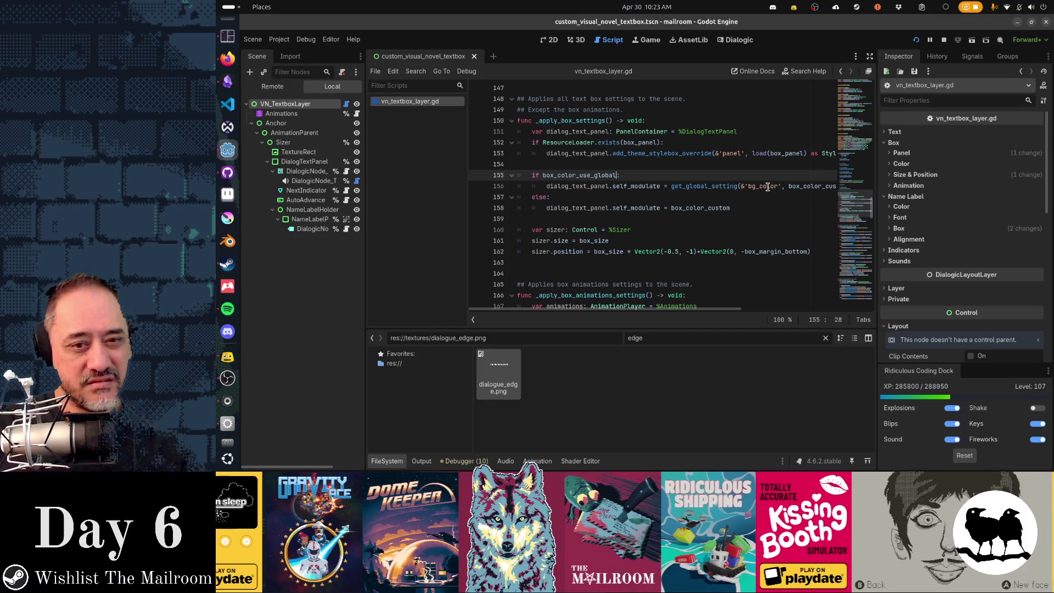
{"action": "key", "text": "Down"}
{"action": "key", "text": "End"}
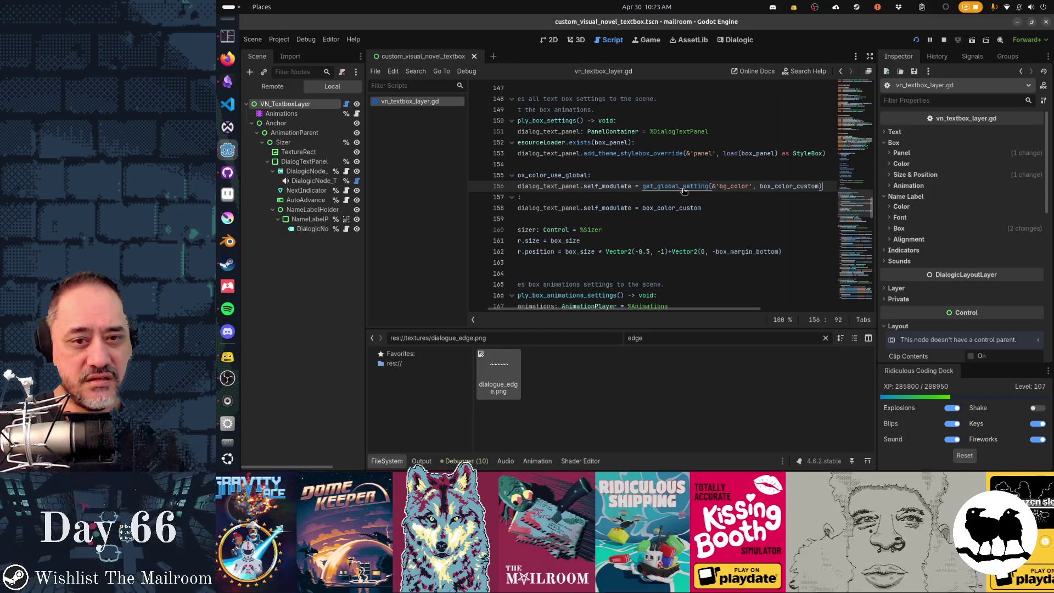
{"action": "key", "text": "Up"}
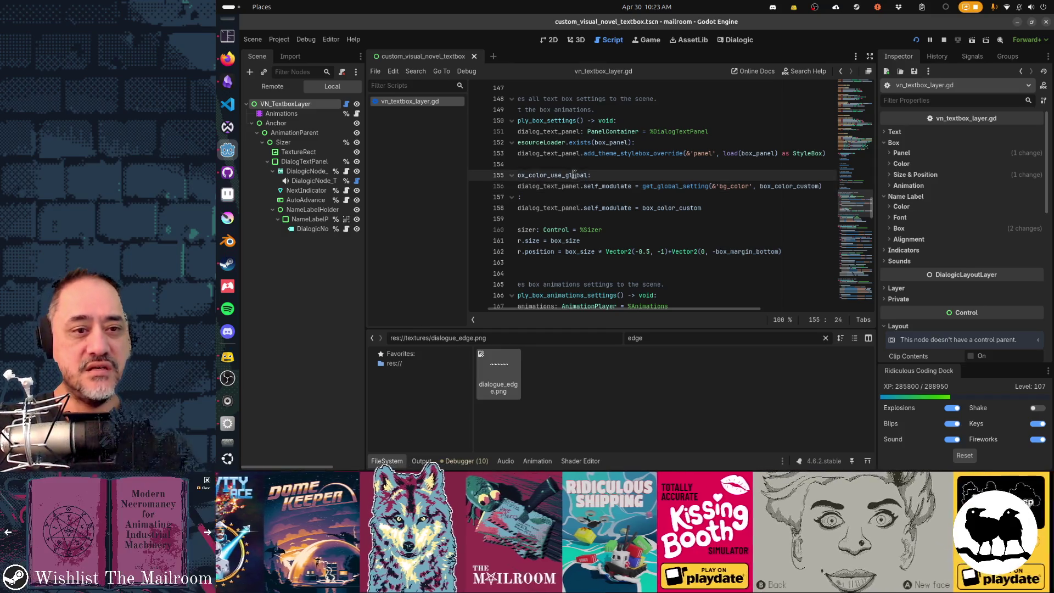
{"action": "key", "text": "shift+Home"}
{"action": "mouse_move", "coordinate": [610, 186]}
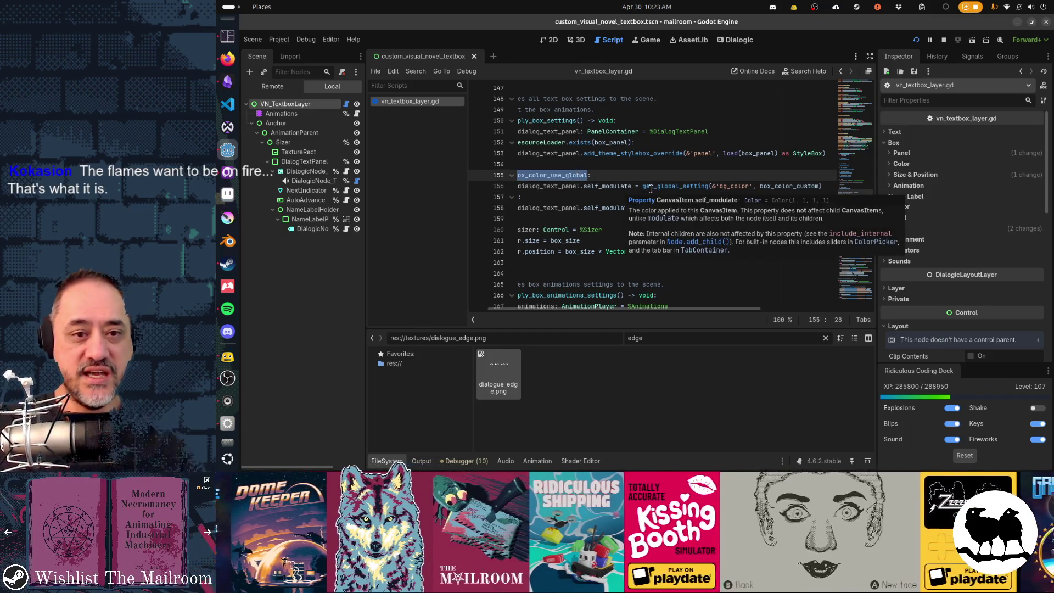
{"action": "double_click", "coordinate": [731, 186]}
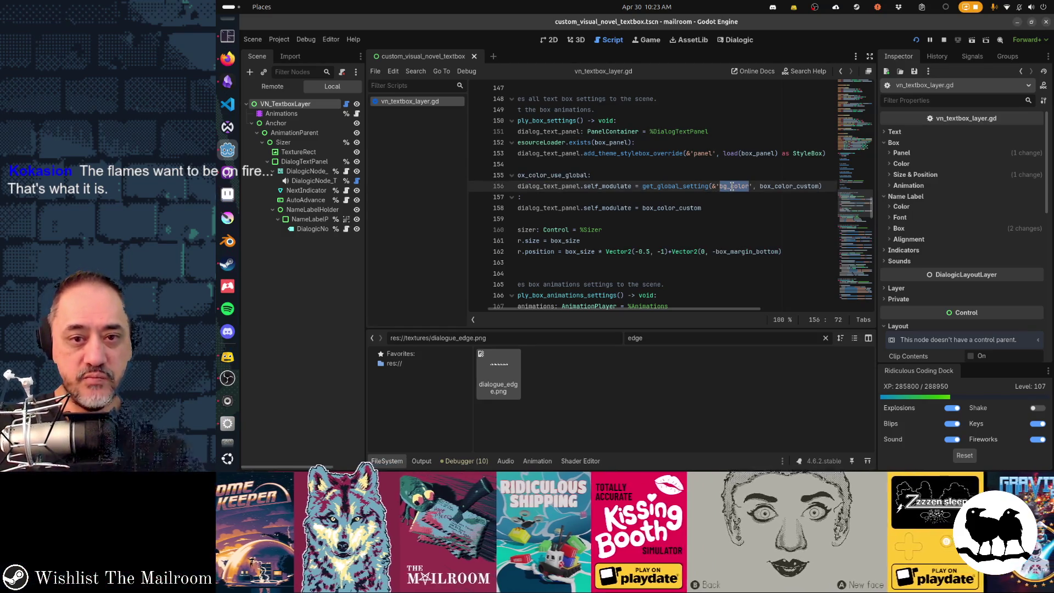
{"action": "double_click", "coordinate": [773, 186]}
{"action": "mouse_move", "coordinate": [789, 186]}
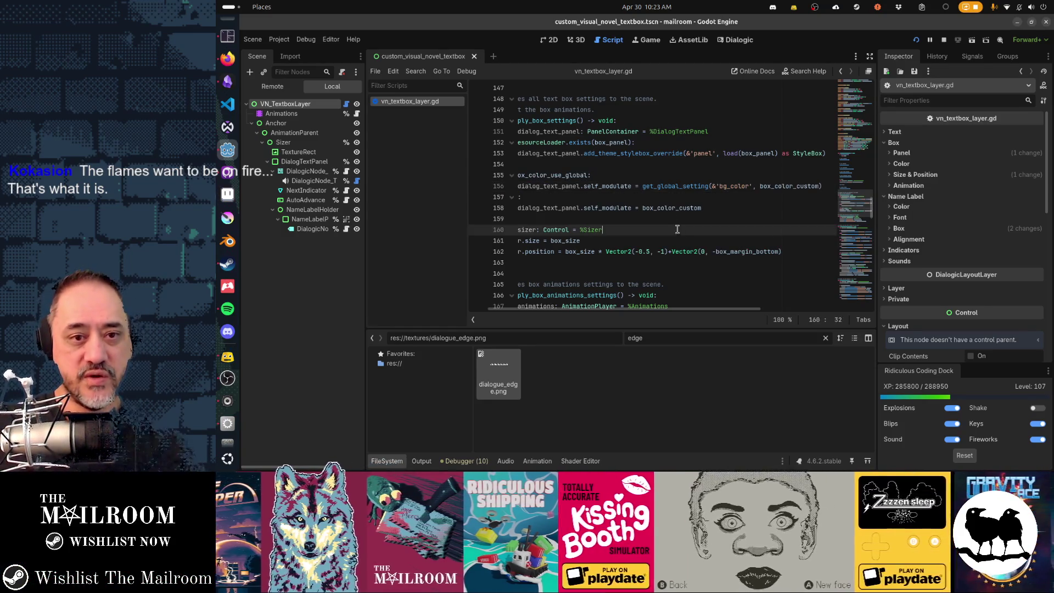
{"action": "double_click", "coordinate": [669, 208]}
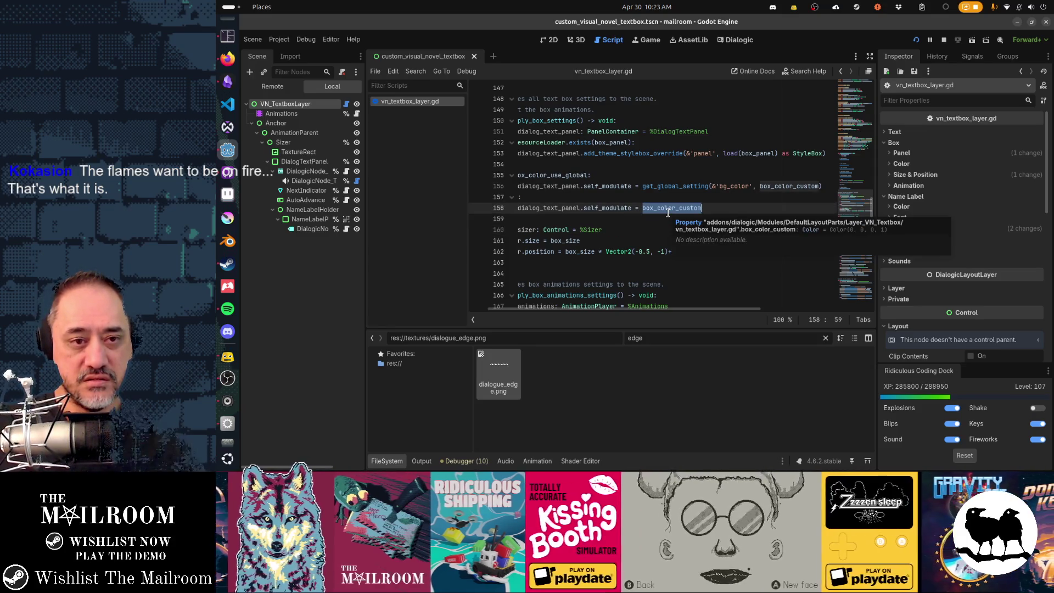
{"action": "left_click", "coordinate": [557, 176]}
{"action": "key", "text": "Home"}
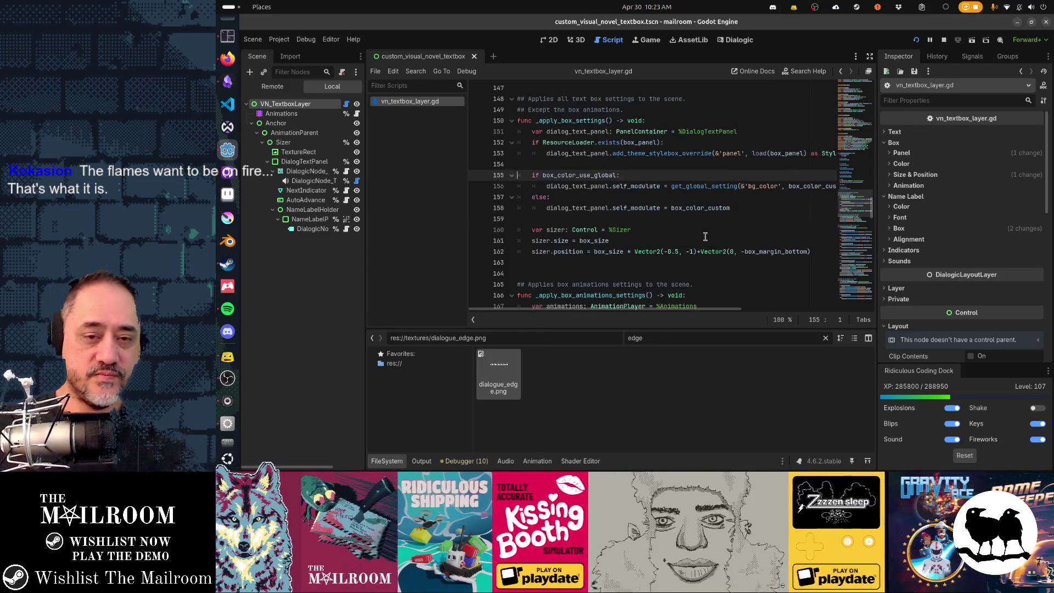
{"action": "key", "text": "alt+Tab"}
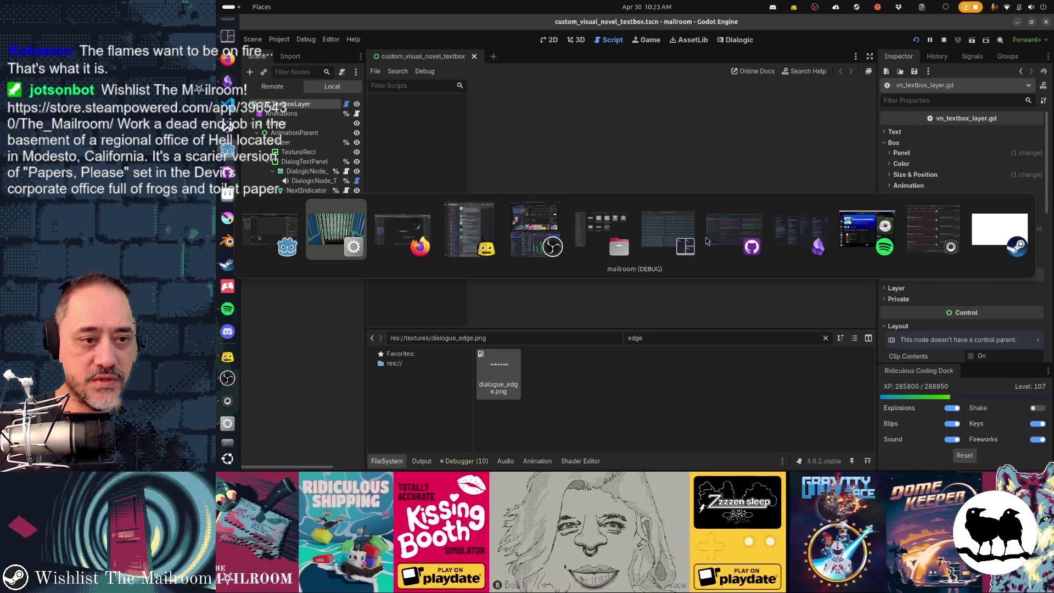
- Open the Dialogic editor's Settings and view the General and Text pages
{"action": "left_click", "coordinate": [739, 40]}
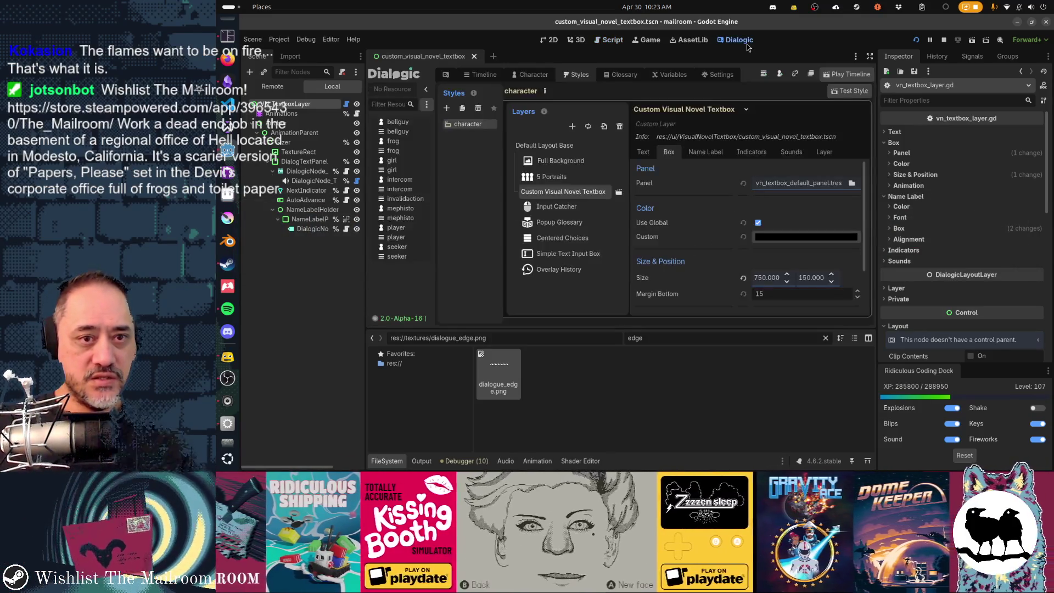
{"action": "left_click", "coordinate": [724, 81]}
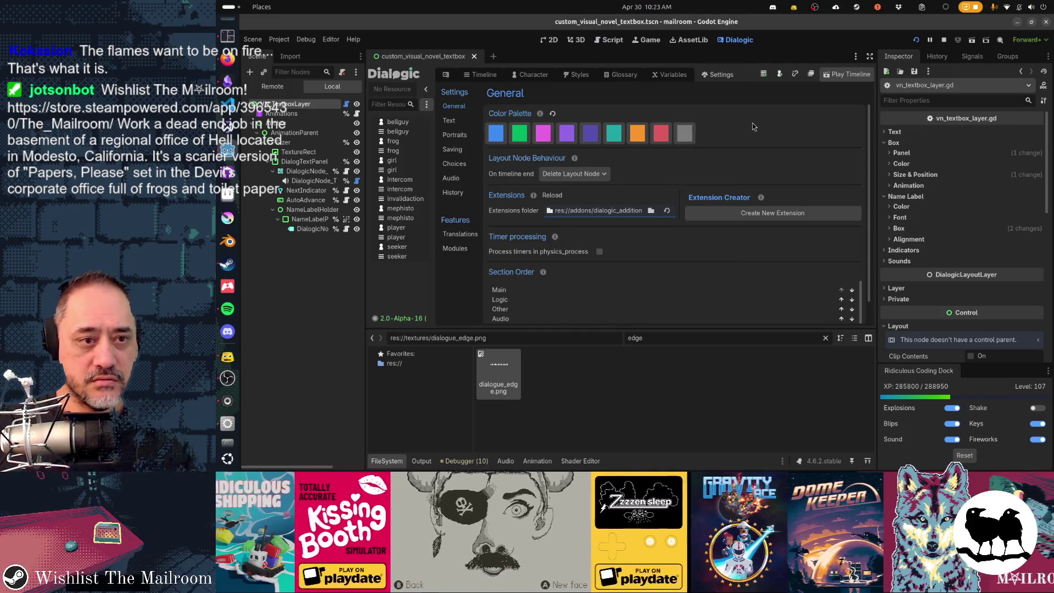
{"action": "scroll", "coordinate": [752, 126], "scroll_direction": "down", "scroll_amount": 2}
{"action": "scroll", "coordinate": [661, 280], "scroll_direction": "down", "scroll_amount": 2}
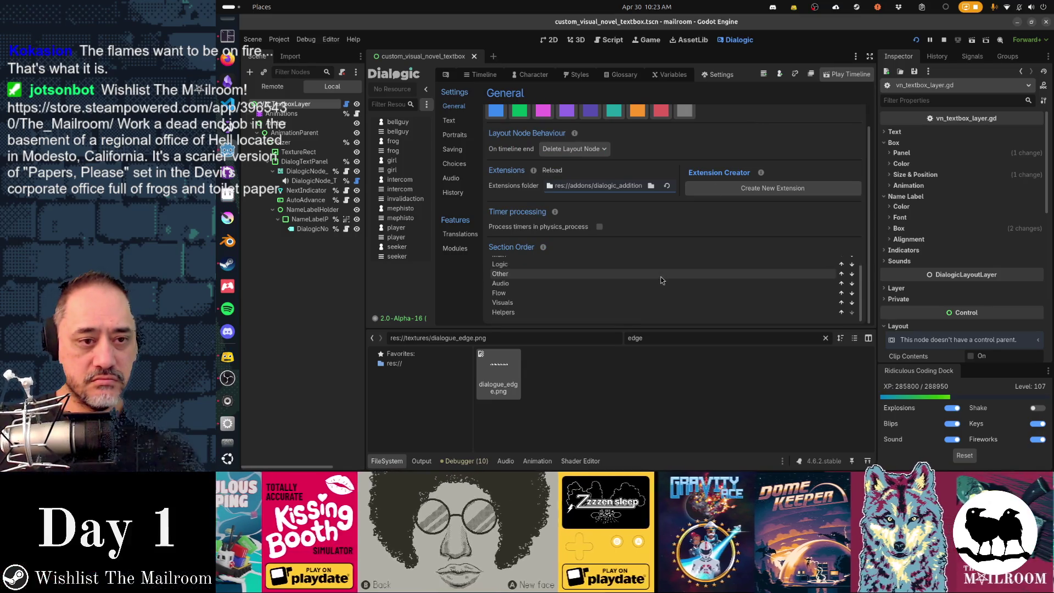
{"action": "scroll", "coordinate": [650, 272], "scroll_direction": "up", "scroll_amount": 3}
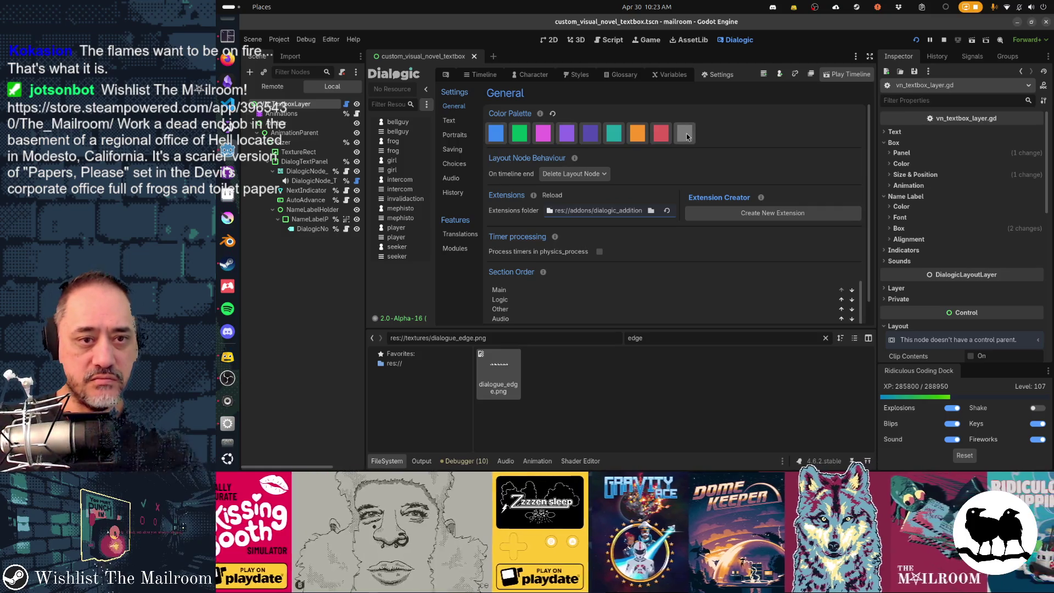
{"action": "left_click", "coordinate": [465, 122]}
{"action": "scroll", "coordinate": [486, 201], "scroll_direction": "down", "scroll_amount": 1}
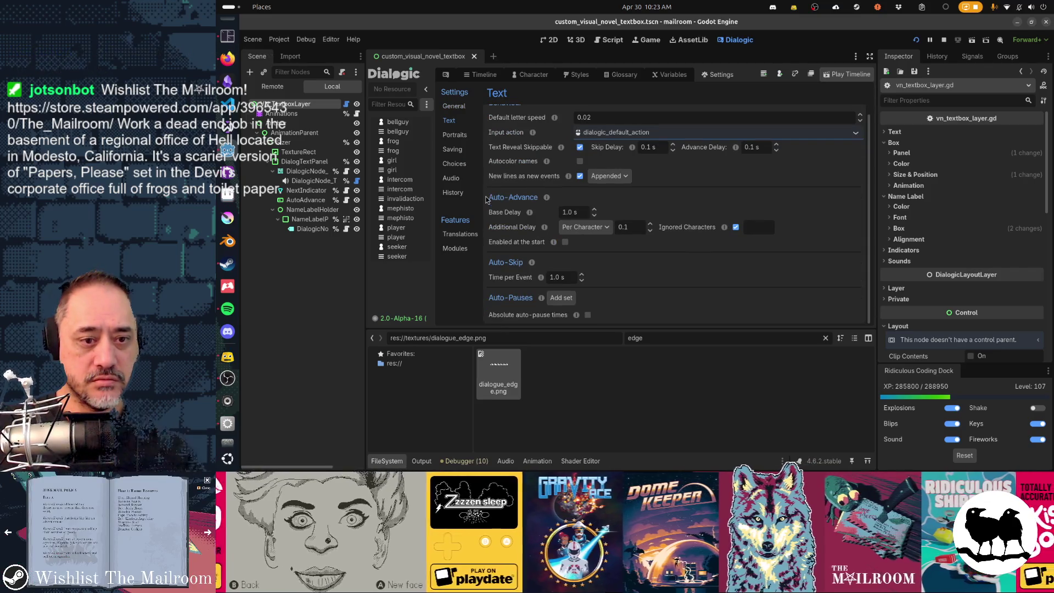
- Browse the Saving, Choices and History pages, then return to Styles on Default Layout Base
{"action": "left_click", "coordinate": [455, 135]}
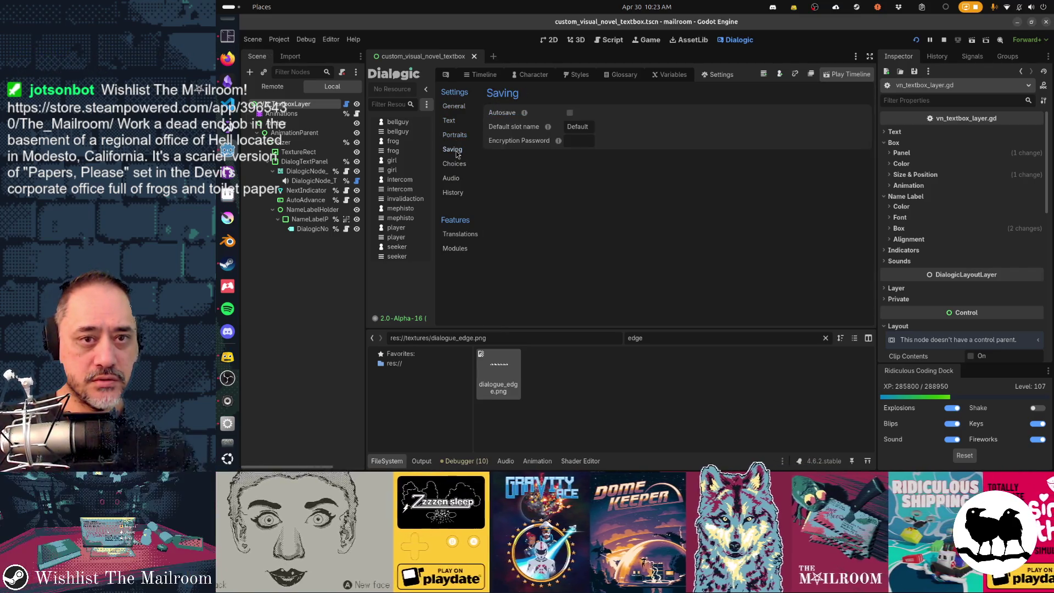
{"action": "left_click", "coordinate": [454, 164]}
{"action": "left_click", "coordinate": [453, 192]}
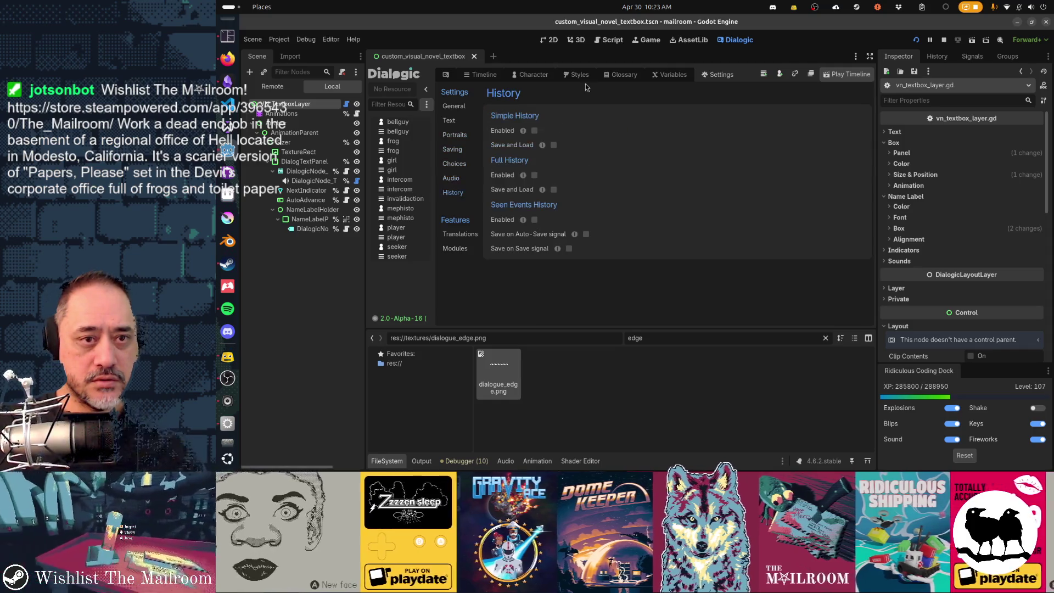
{"action": "left_click", "coordinate": [576, 74]}
{"action": "left_click", "coordinate": [548, 146]}
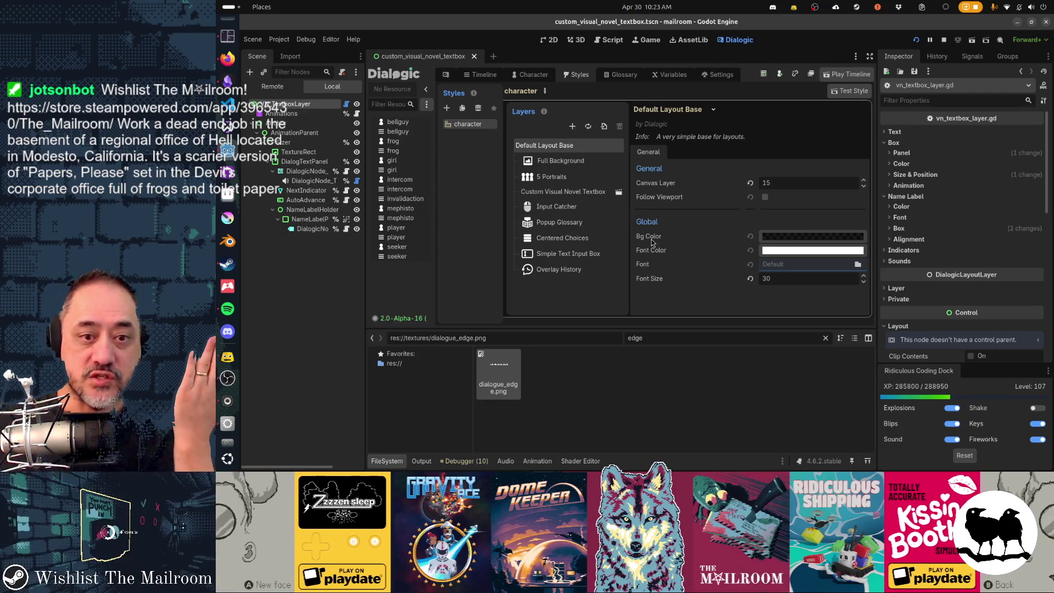
- View Default Layout Base's translucent black Bg Color (000000e6), then return to the textbox layer script
{"action": "left_click", "coordinate": [785, 238]}
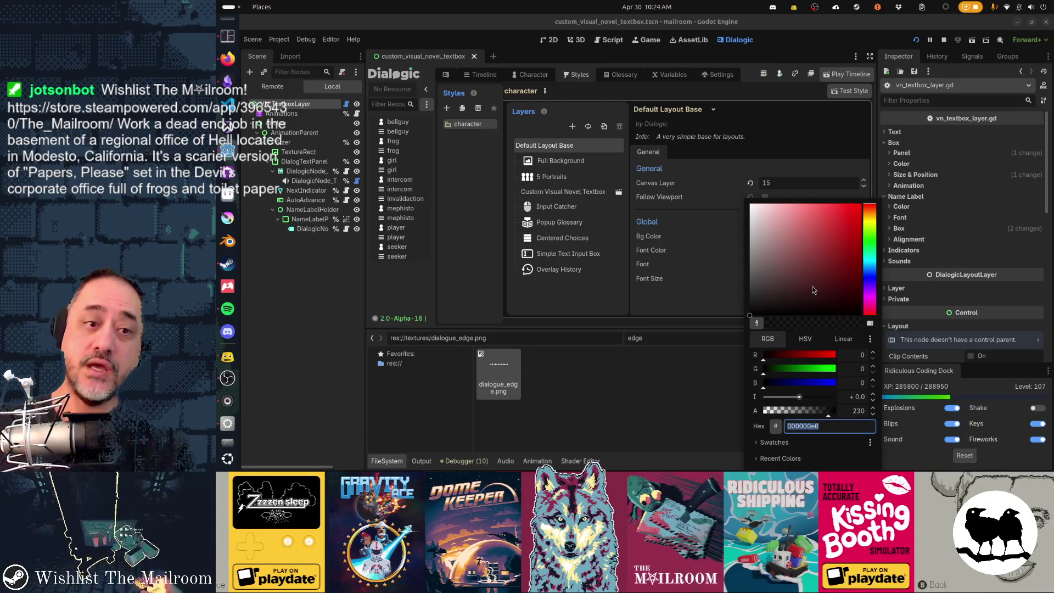
{"action": "left_click", "coordinate": [883, 357]}
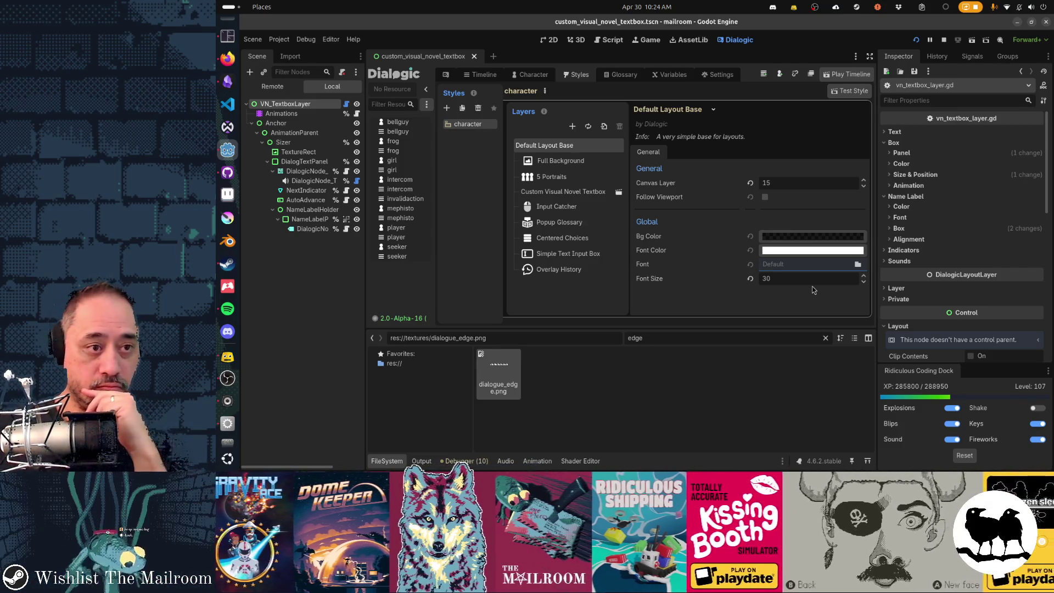
{"action": "left_click", "coordinate": [345, 104]}
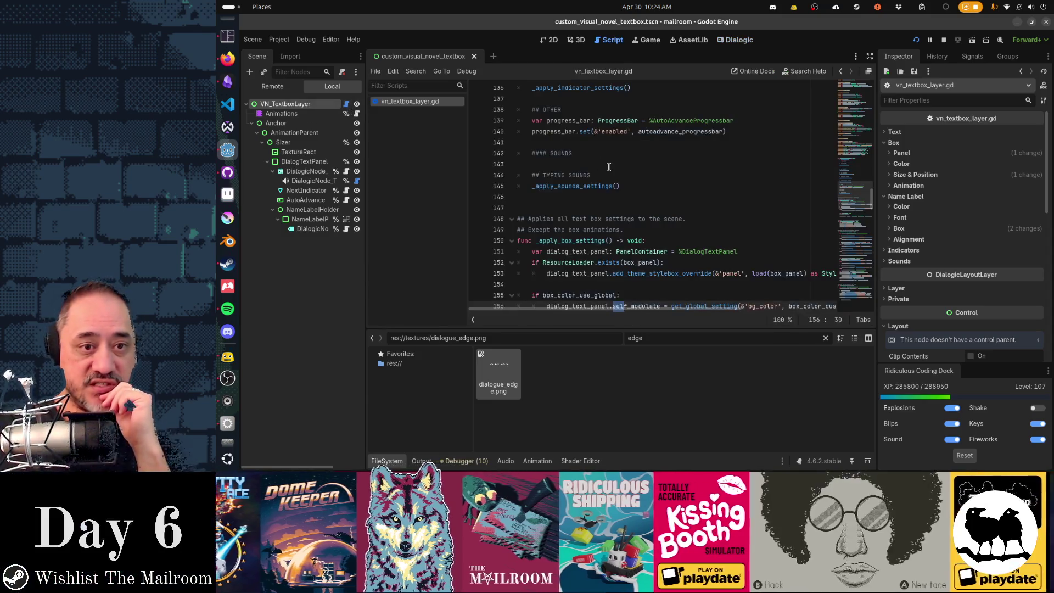
- Inspect DialogTextPanel's theme override, then reset TextureRect's Modulate to white and switch toward the game
{"action": "double_click", "coordinate": [587, 210]}
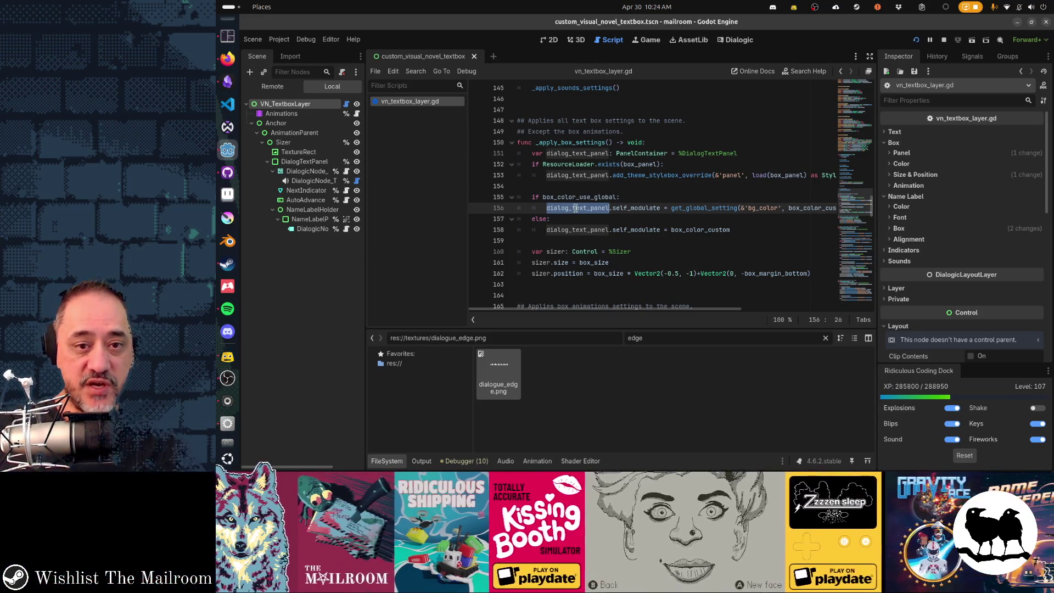
{"action": "left_click", "coordinate": [305, 162]}
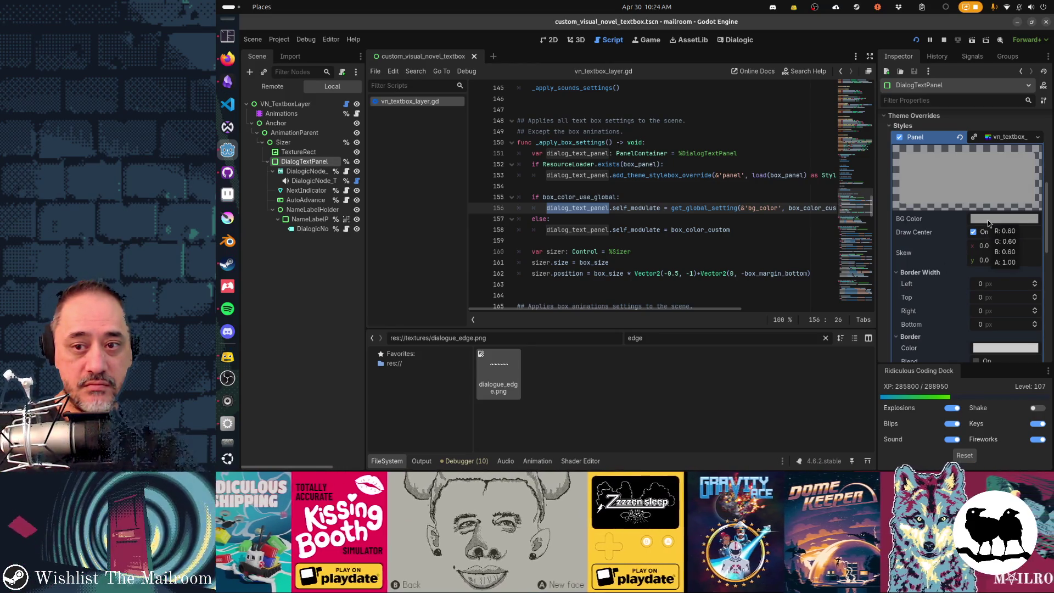
{"action": "scroll", "coordinate": [922, 293], "scroll_direction": "down", "scroll_amount": 5}
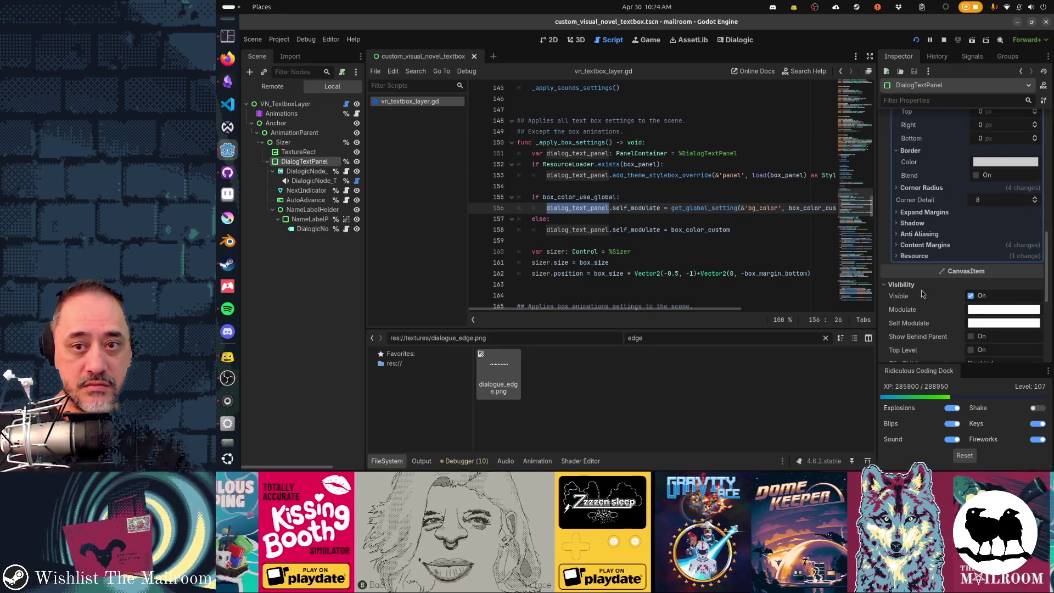
{"action": "scroll", "coordinate": [923, 293], "scroll_direction": "up", "scroll_amount": 5}
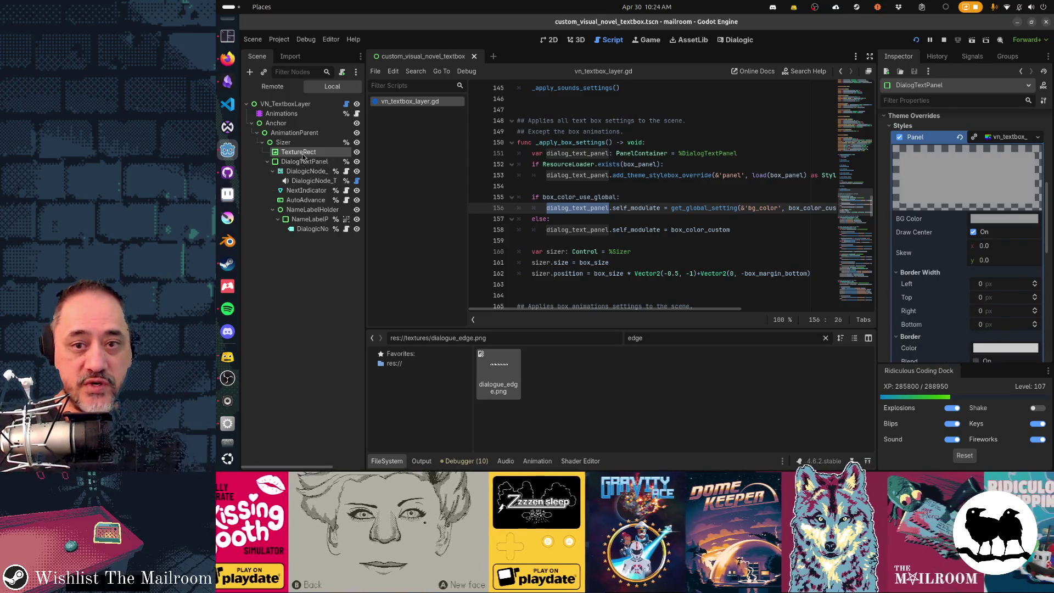
{"action": "key", "text": "Up"}
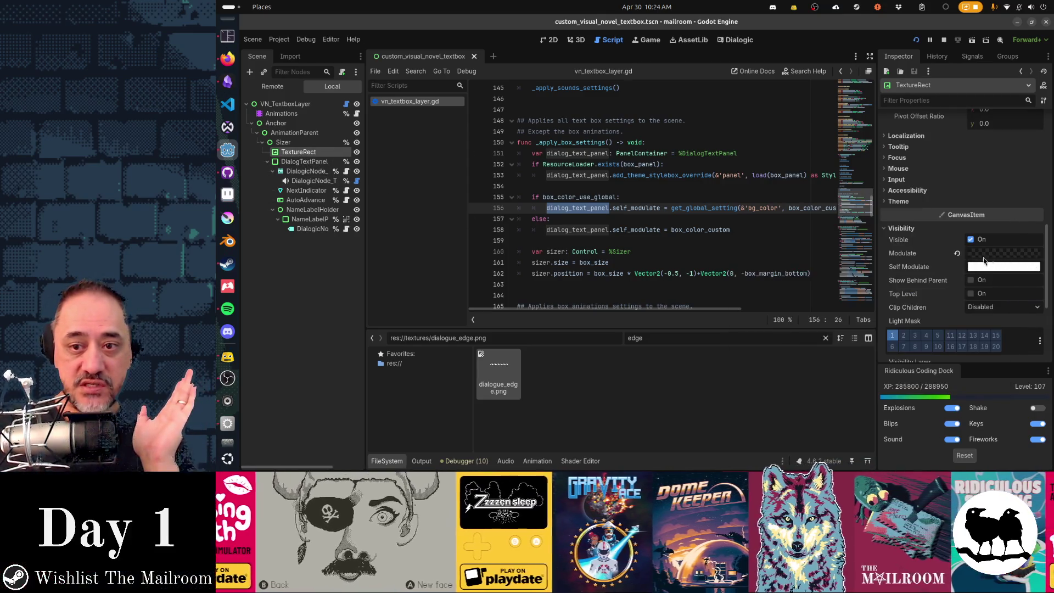
{"action": "left_click", "coordinate": [960, 254]}
{"action": "scroll", "coordinate": [960, 258], "scroll_direction": "up", "scroll_amount": 5}
{"action": "scroll", "coordinate": [960, 258], "scroll_direction": "up", "scroll_amount": 3}
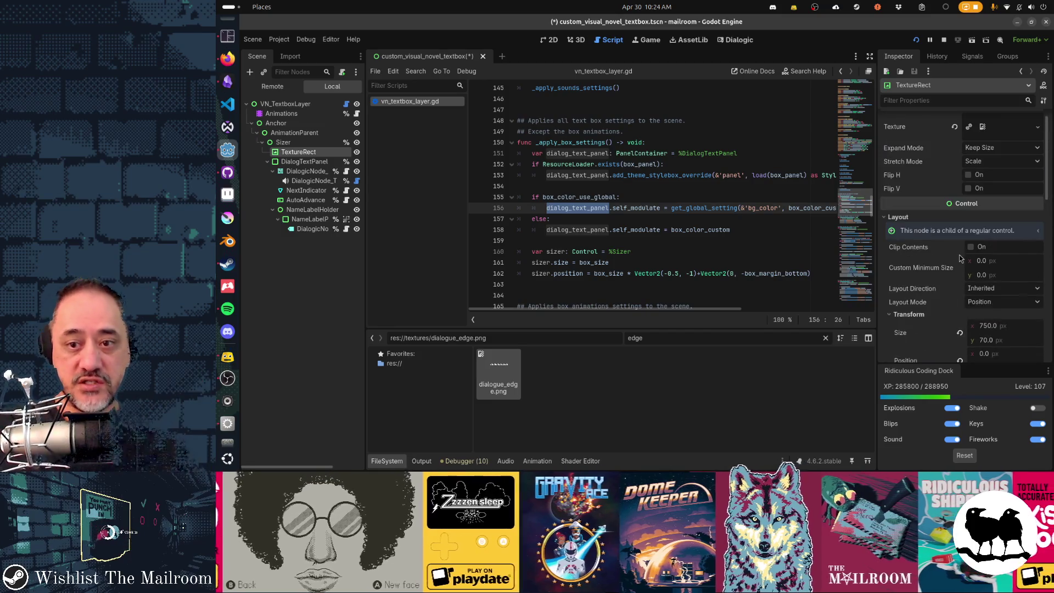
{"action": "key", "text": "alt+Tab"}
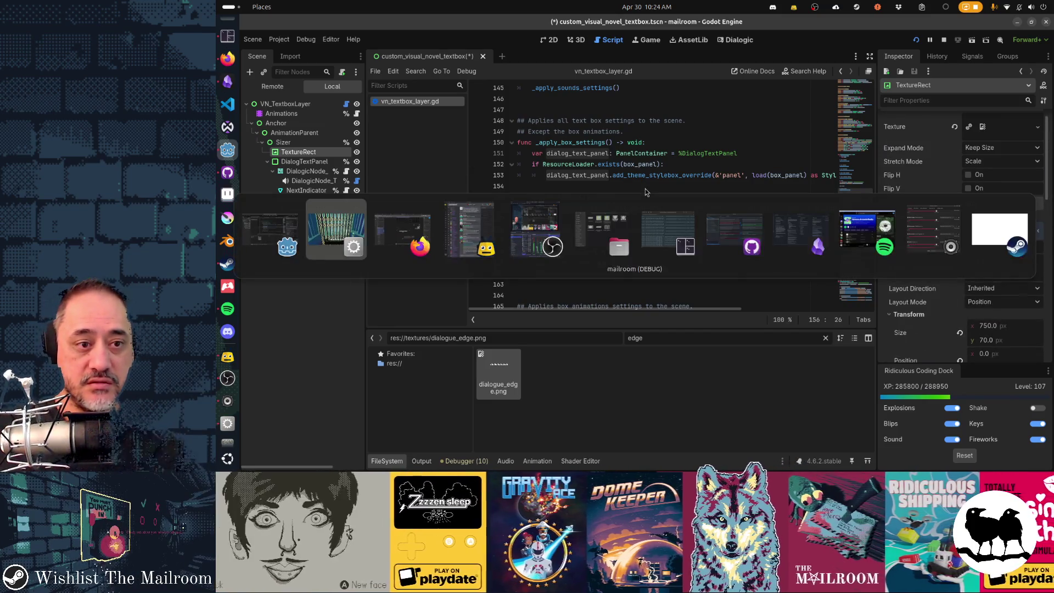
- Switch the flame edge's colour to RGB entry and work out the 90% black channel values
{"action": "key", "text": "alt+Tab"}
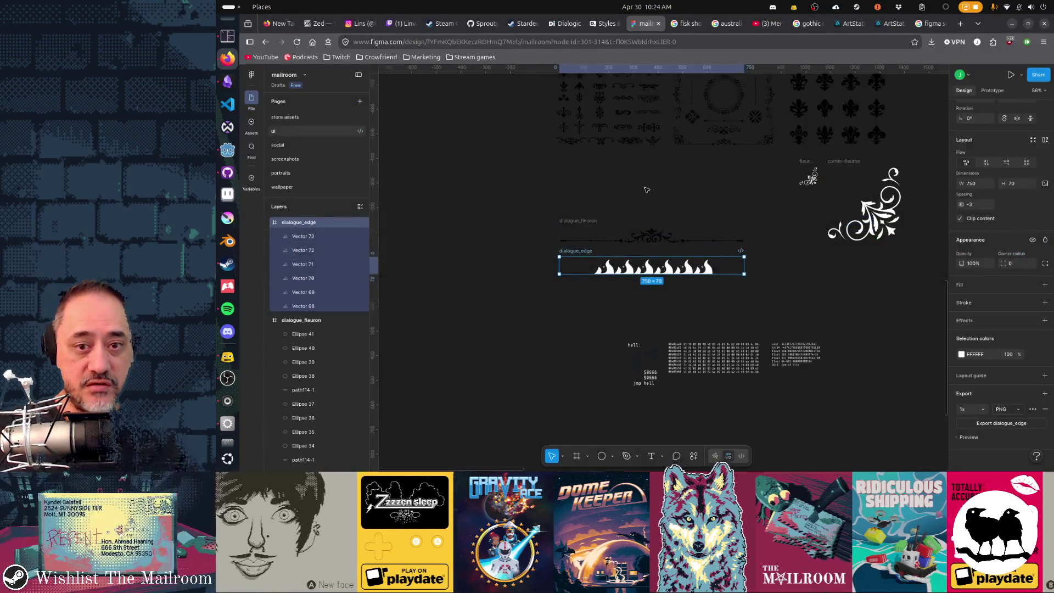
{"action": "left_click", "coordinate": [962, 354]}
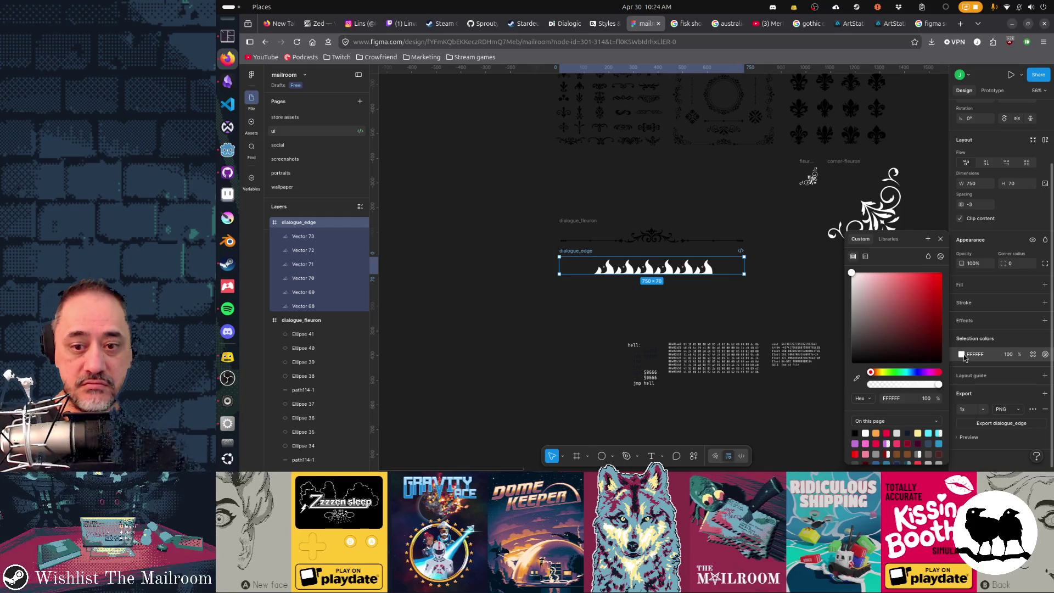
{"action": "left_click", "coordinate": [861, 398]}
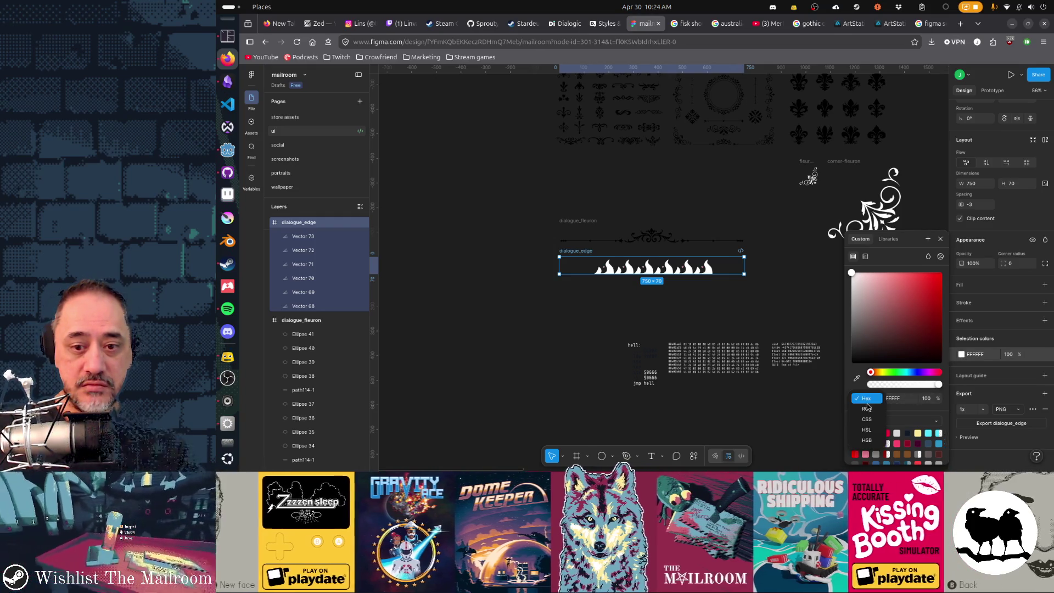
{"action": "left_click", "coordinate": [886, 411]}
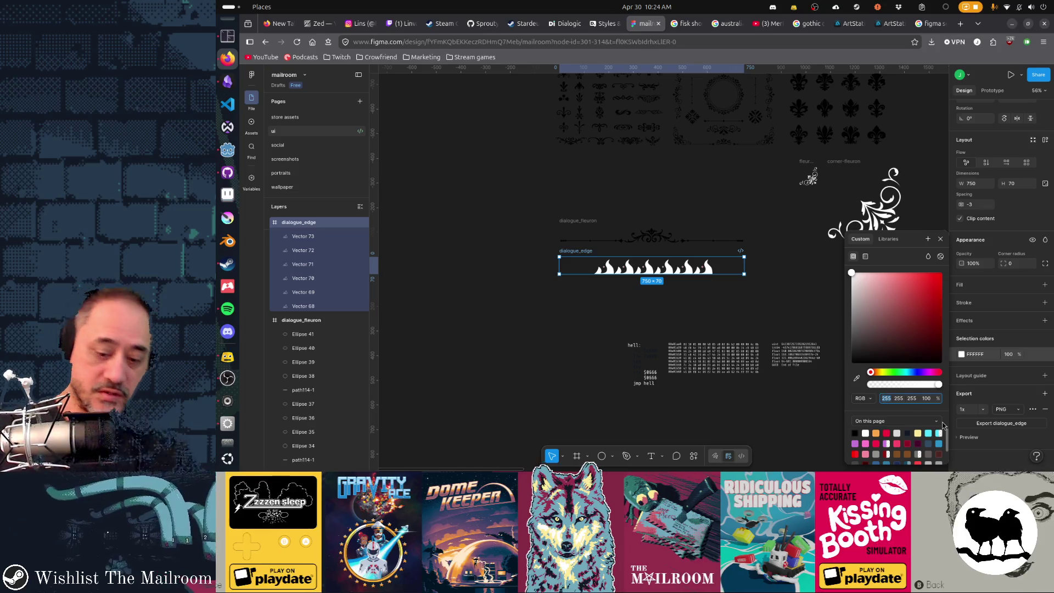
{"action": "left_click", "coordinate": [885, 397]}
{"action": "type", "text": "0"}
{"action": "key", "text": "Tab"}
{"action": "type", "text": "0"}
{"action": "key", "text": "Tab"}
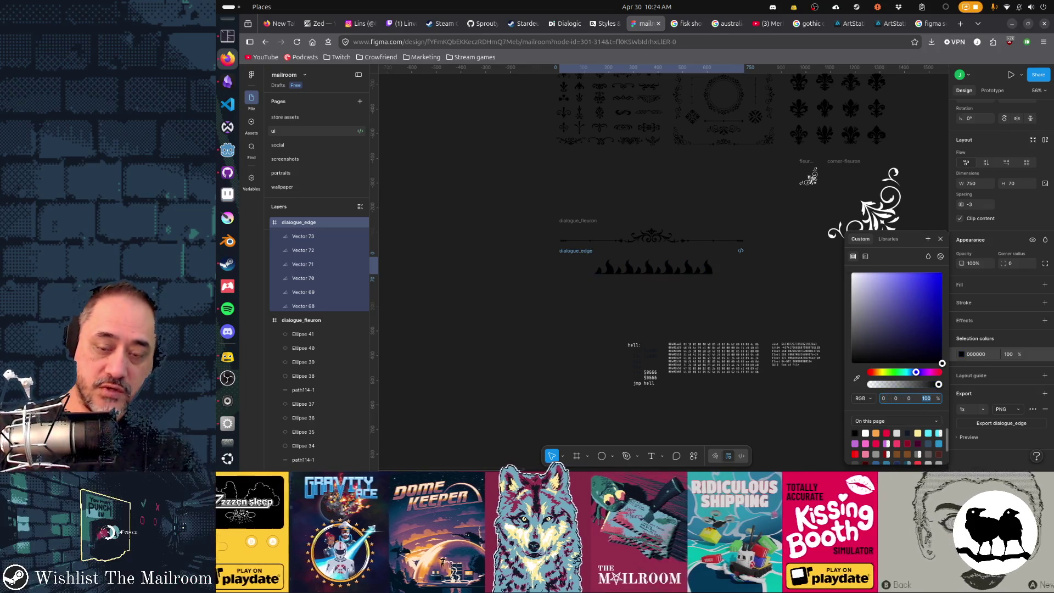
{"action": "key", "text": "super"}
{"action": "type", "text": "230/255"}
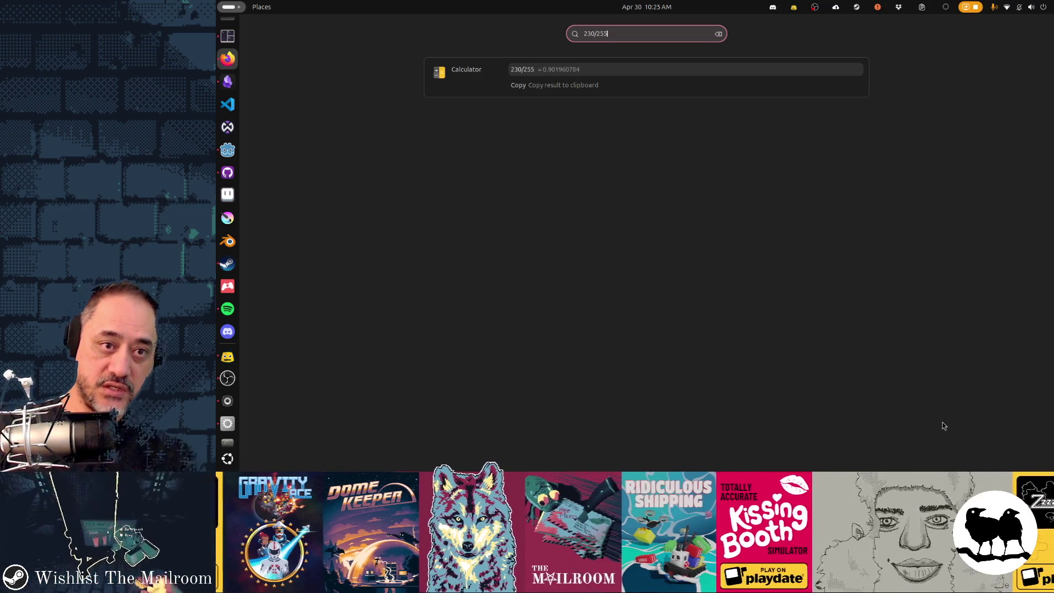
{"action": "key", "text": "Escape"}
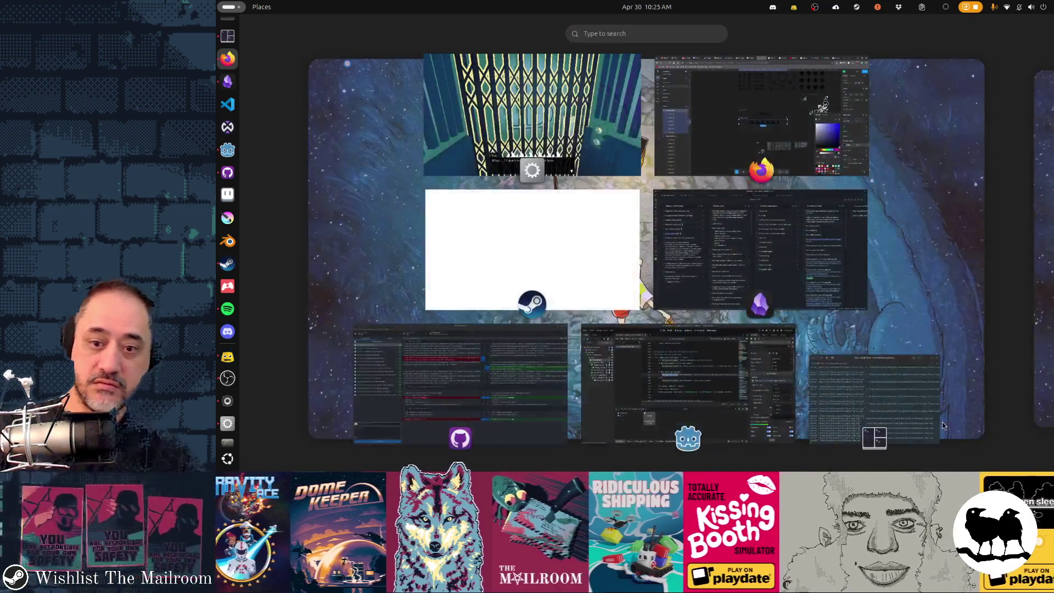
{"action": "key", "text": "Escape"}
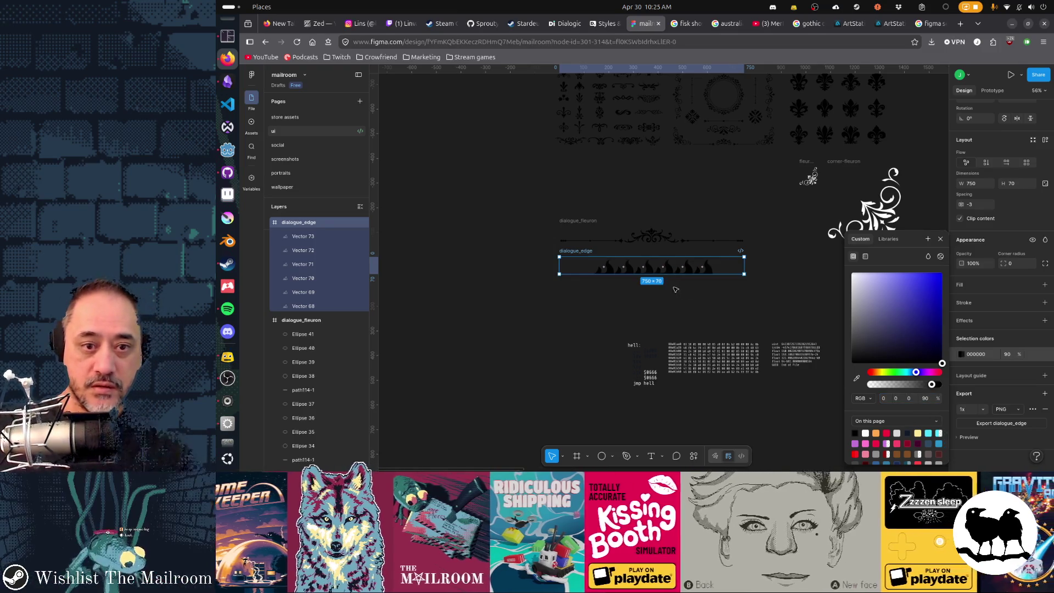
- Reselect the dialogue_edge frame and export it again as dialogue_edge.png
{"action": "left_click", "coordinate": [582, 249]}
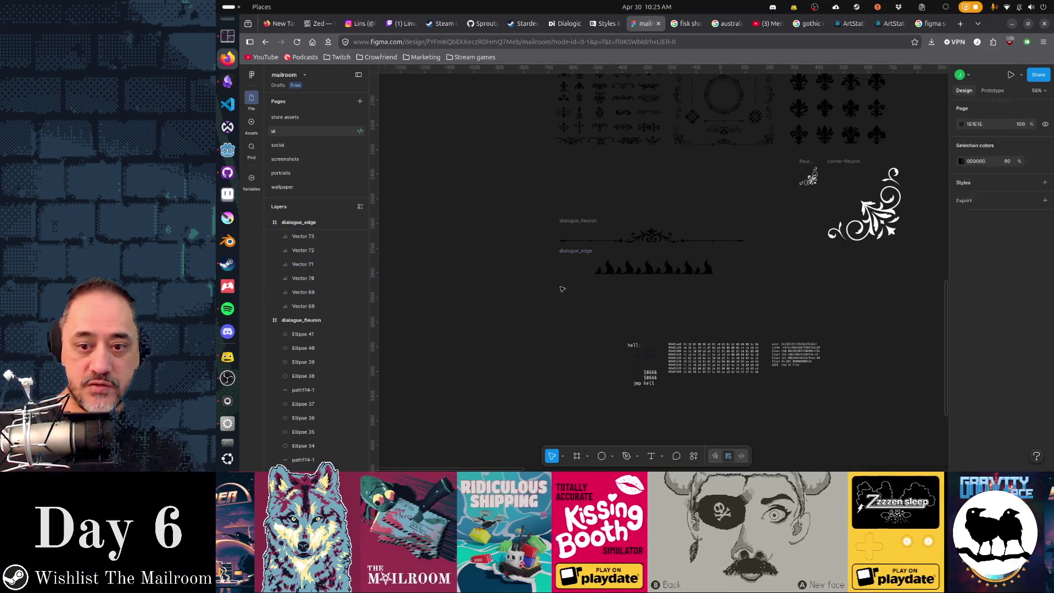
{"action": "left_click", "coordinate": [583, 251]}
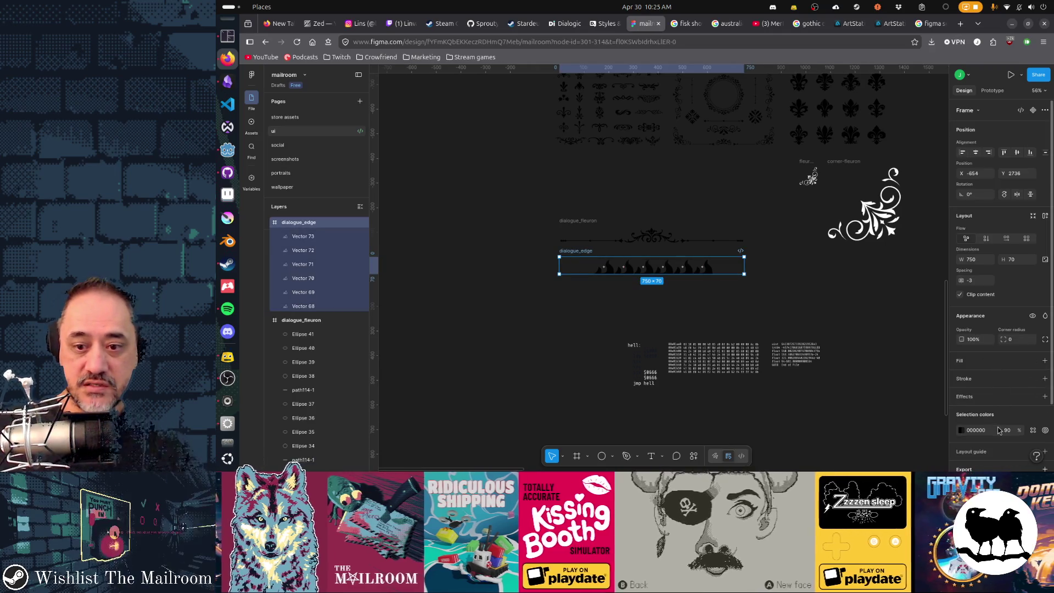
{"action": "scroll", "coordinate": [999, 371], "scroll_direction": "down", "scroll_amount": 2}
{"action": "left_click", "coordinate": [1002, 422]}
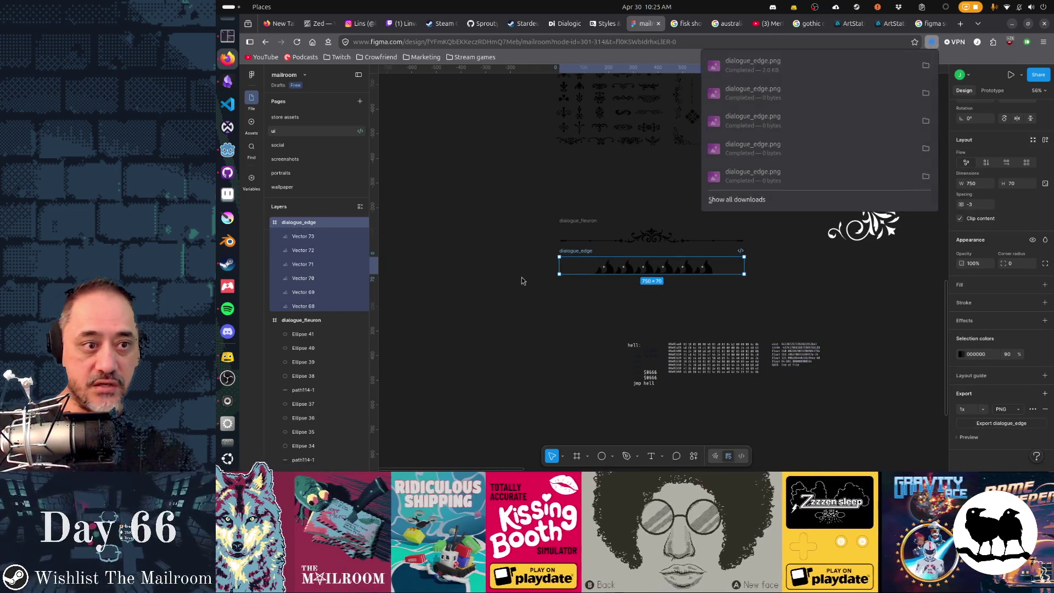
{"action": "key", "text": "alt+Tab"}
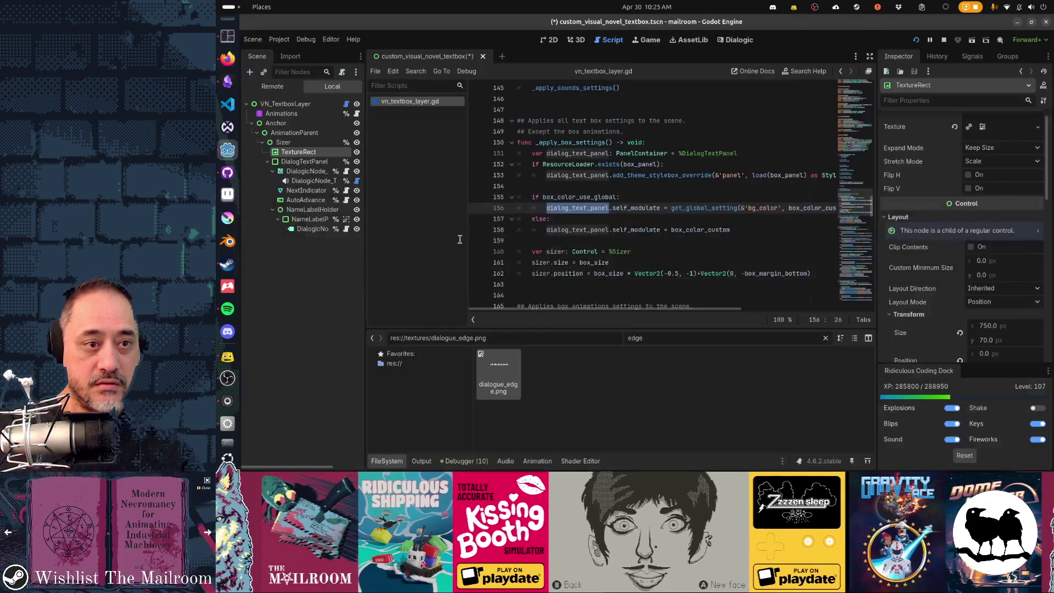
{"action": "scroll", "coordinate": [941, 251], "scroll_direction": "down", "scroll_amount": 3}
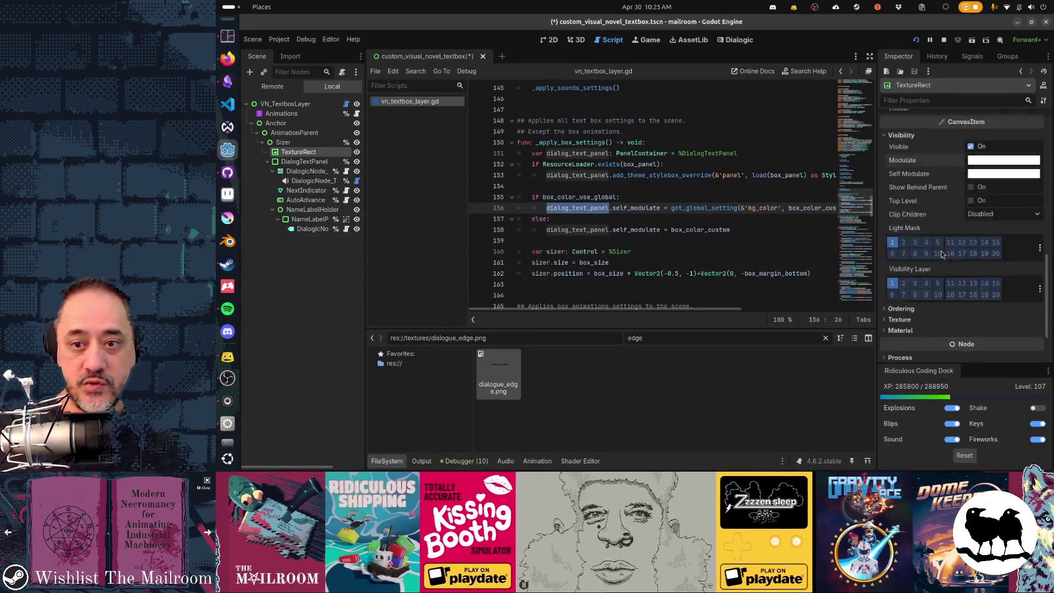
{"action": "scroll", "coordinate": [941, 251], "scroll_direction": "down", "scroll_amount": 4}
{"action": "scroll", "coordinate": [940, 252], "scroll_direction": "down", "scroll_amount": 3}
- Check the TextureRect and DialogTextPanel modulate colours without changing them
{"action": "left_click", "coordinate": [986, 246]}
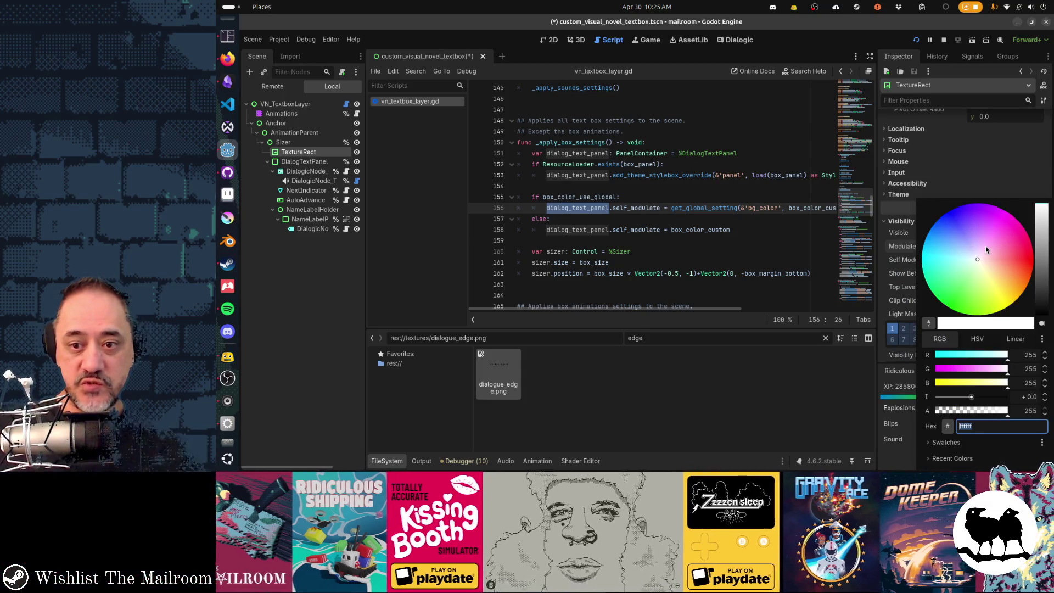
{"action": "key", "text": "Escape"}
{"action": "left_click", "coordinate": [987, 259]}
{"action": "key", "text": "Escape"}
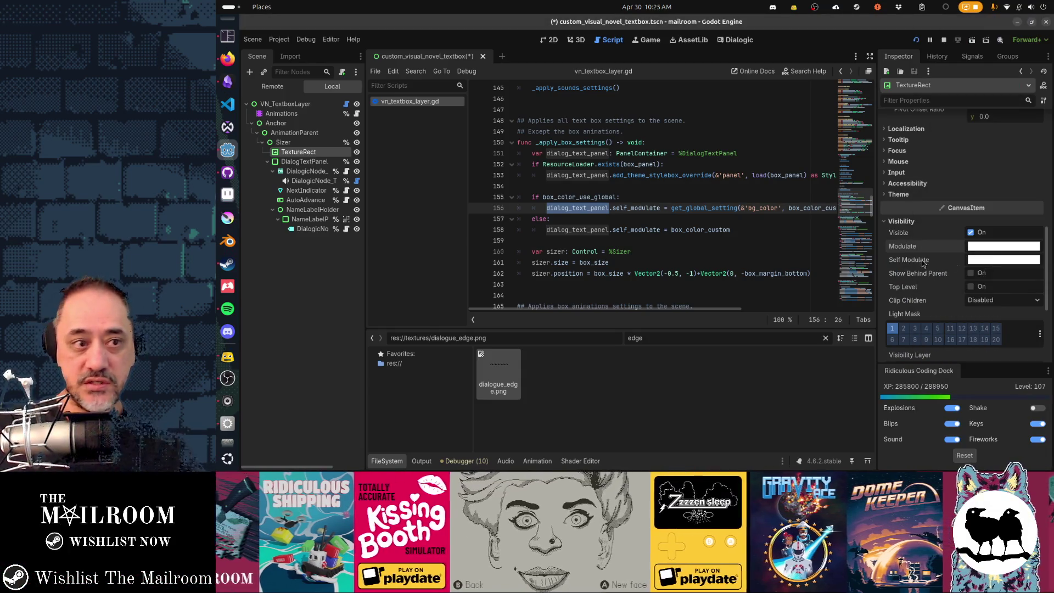
{"action": "left_click", "coordinate": [328, 162]}
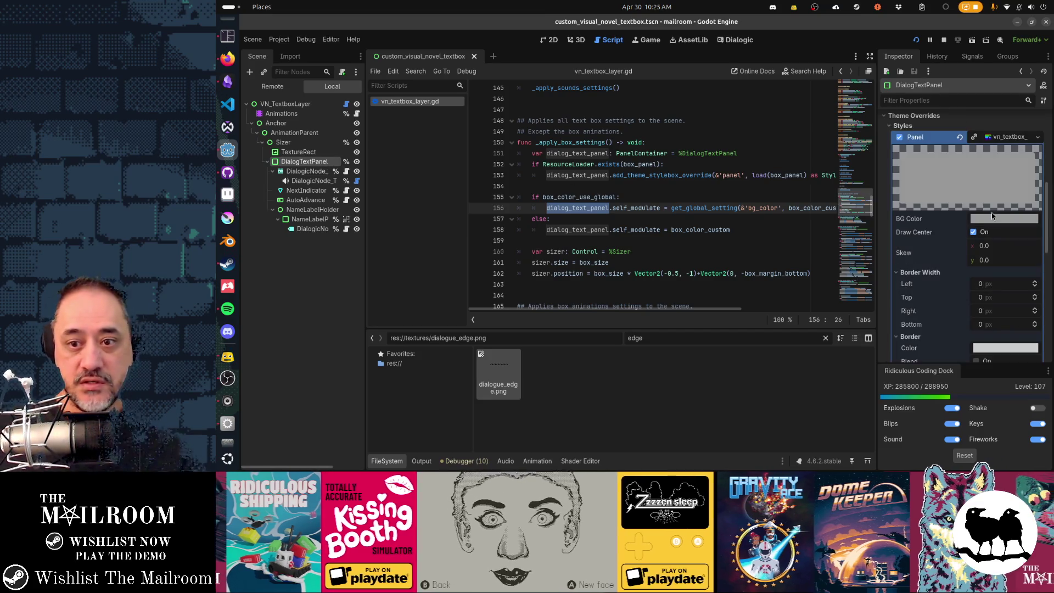
{"action": "scroll", "coordinate": [992, 213], "scroll_direction": "down", "scroll_amount": 3}
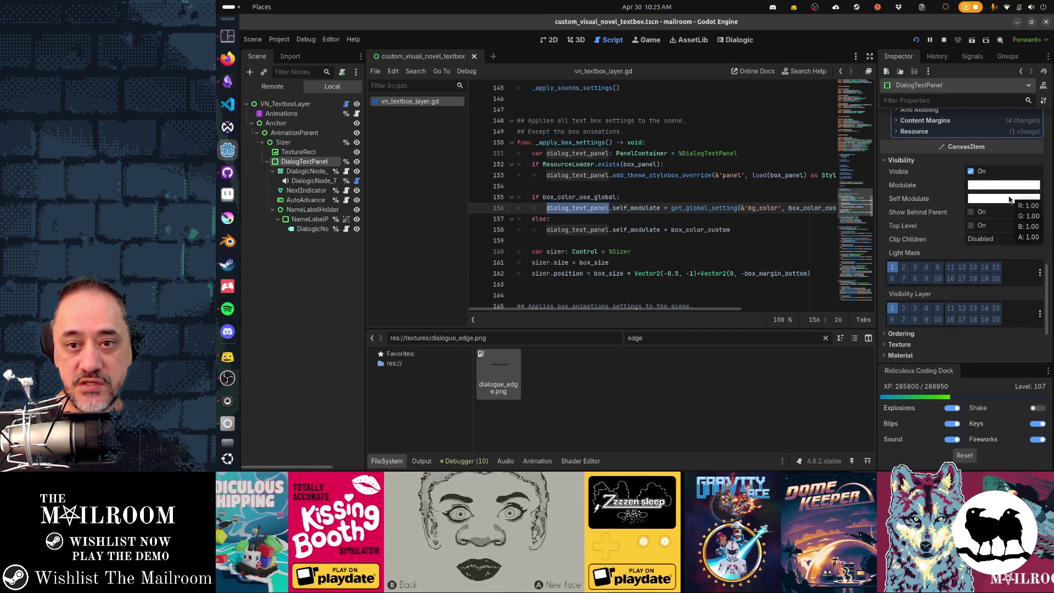
{"action": "scroll", "coordinate": [927, 227], "scroll_direction": "up", "scroll_amount": 3}
{"action": "scroll", "coordinate": [929, 230], "scroll_direction": "up", "scroll_amount": 3}
{"action": "scroll", "coordinate": [928, 230], "scroll_direction": "up", "scroll_amount": 2}
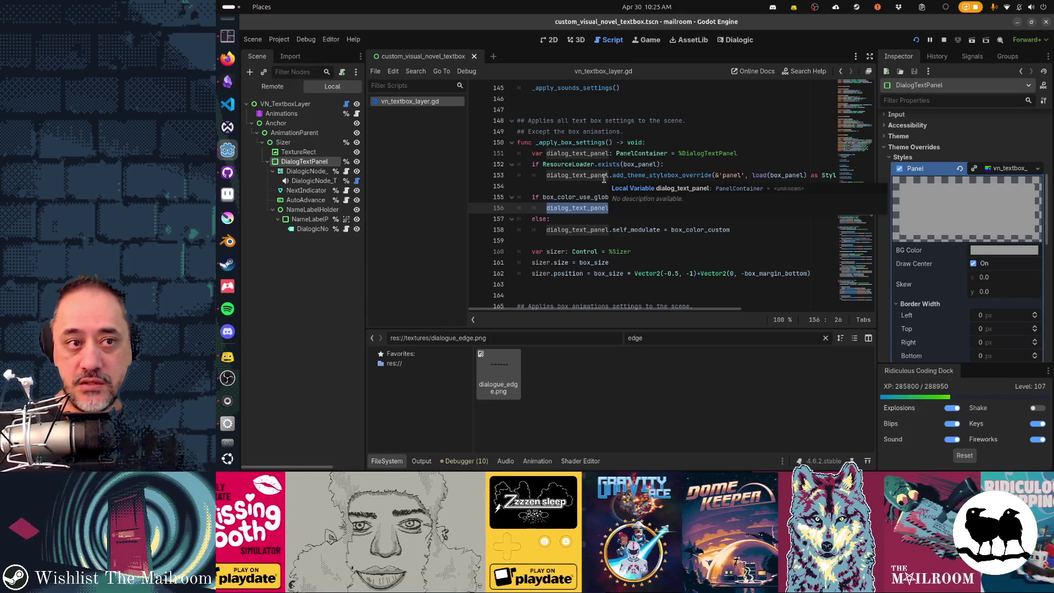
- Stop and relaunch The Mailroom, reaching its Testing menu
{"action": "key", "text": "F8"}
{"action": "key", "text": "F5"}
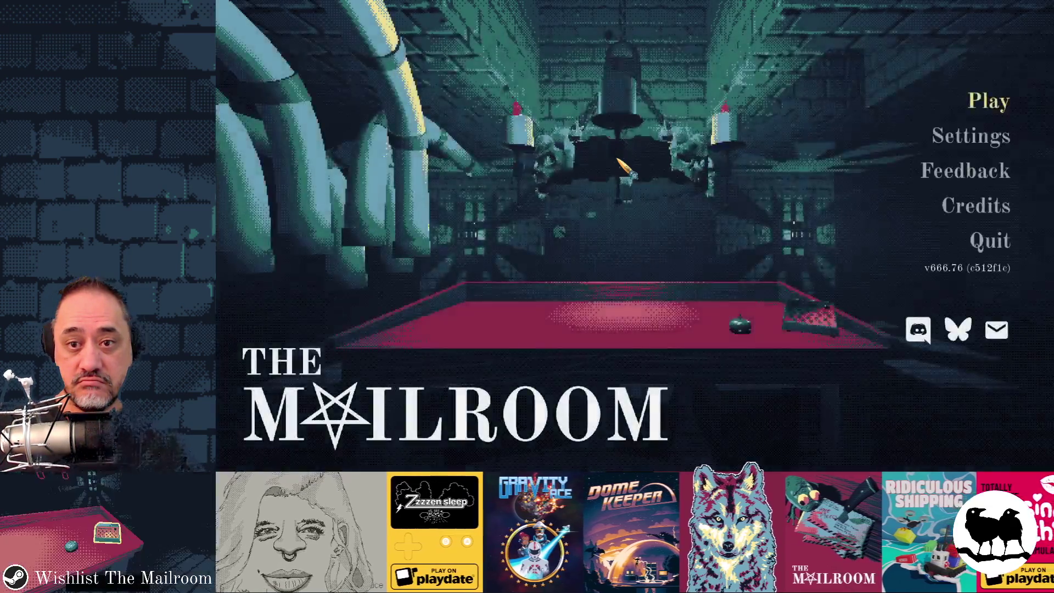
{"action": "key", "text": "t"}
- Play day 1 to read the opening line in the flame-edged textbox, then return to Godot
{"action": "left_click", "coordinate": [630, 175]}
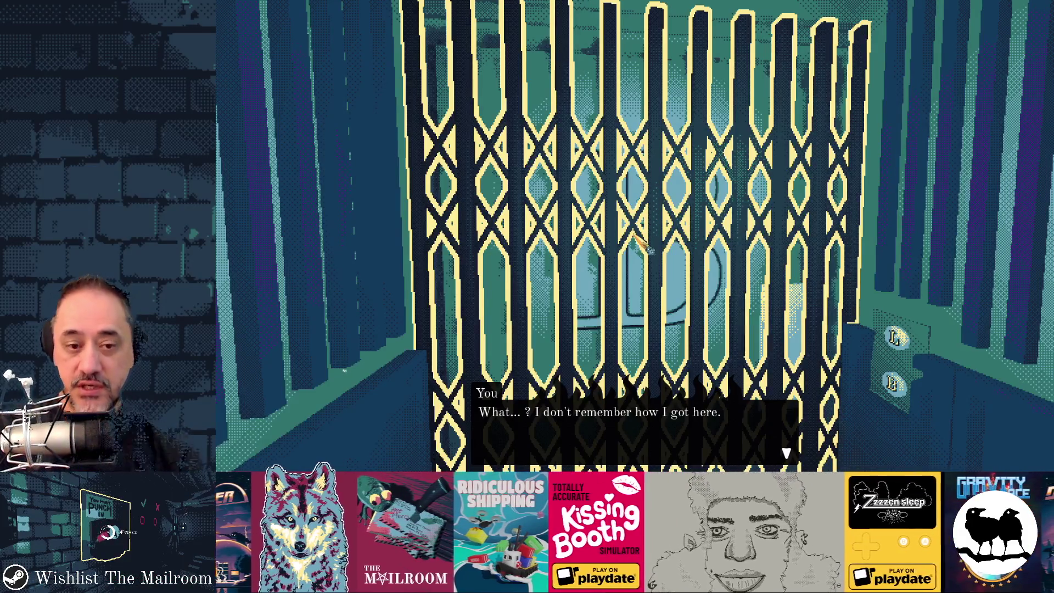
{"action": "key", "text": "alt+Tab"}
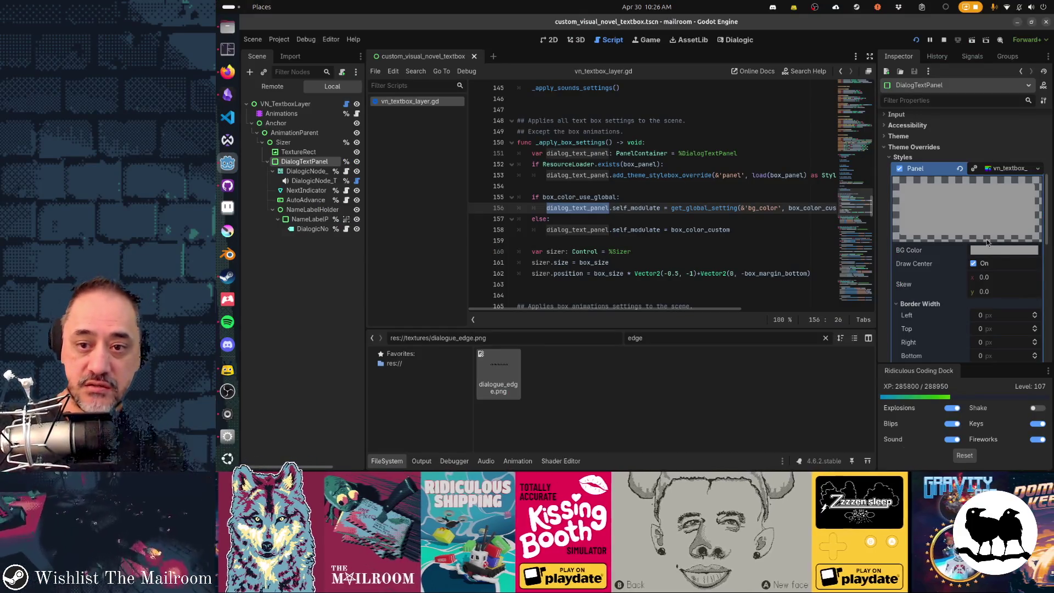
- Set the TextureRect's modulate colour to black 000000 and save the scene
{"action": "left_click", "coordinate": [300, 152]}
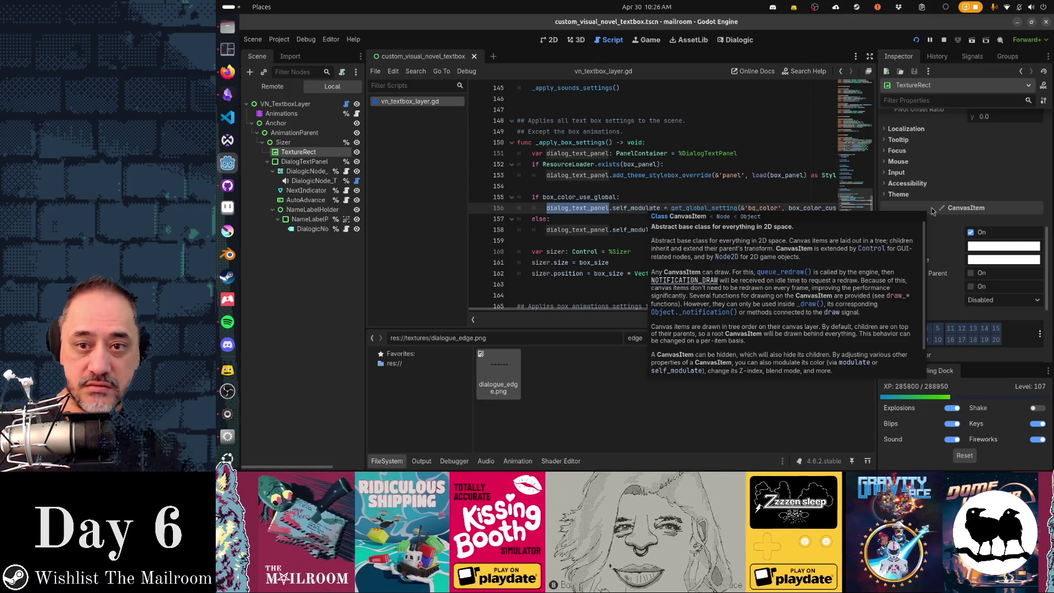
{"action": "key", "text": "alt+Tab"}
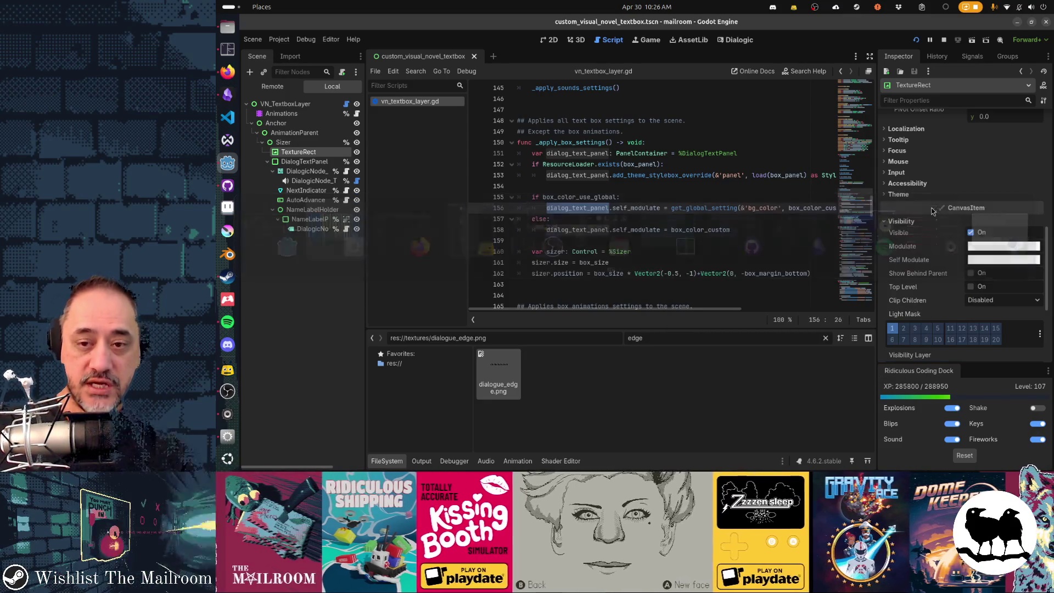
{"action": "left_click", "coordinate": [1005, 246]}
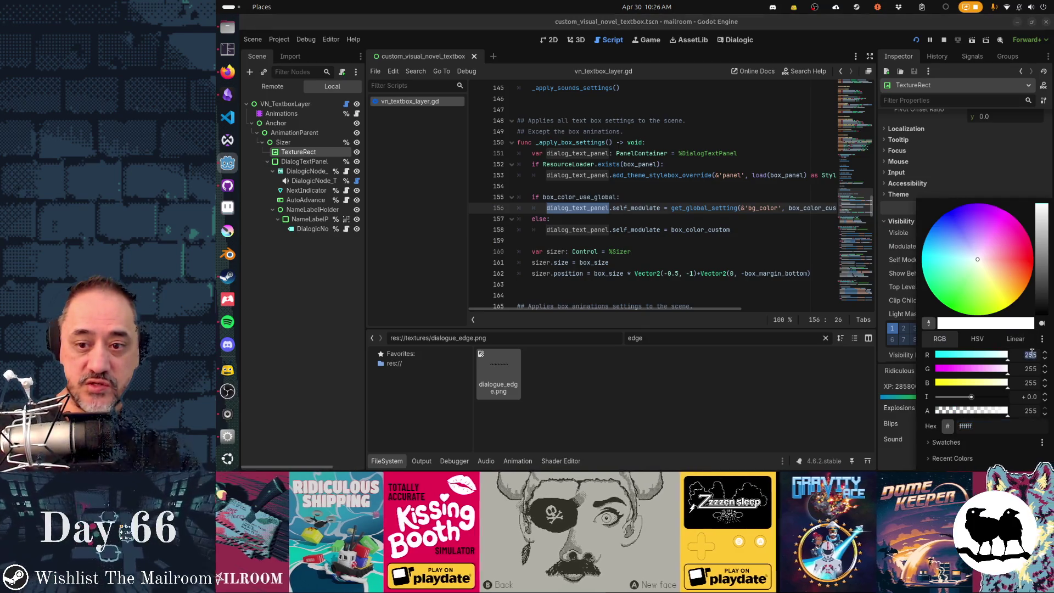
{"action": "type", "text": "0000ff"}
{"action": "key", "text": "Return"}
{"action": "key", "text": "Escape"}
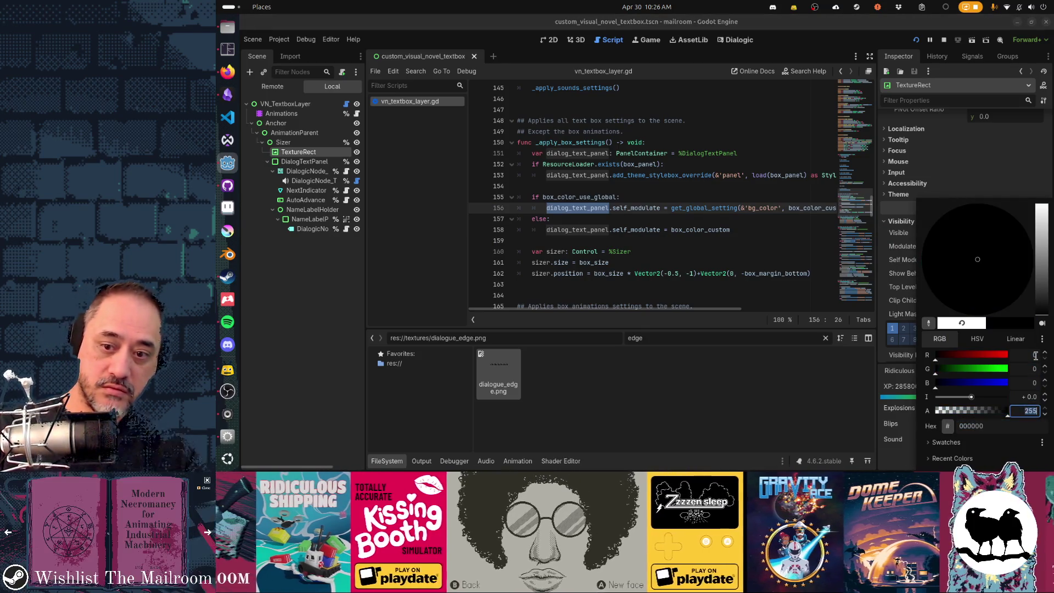
{"action": "key", "text": "ctrl+s"}
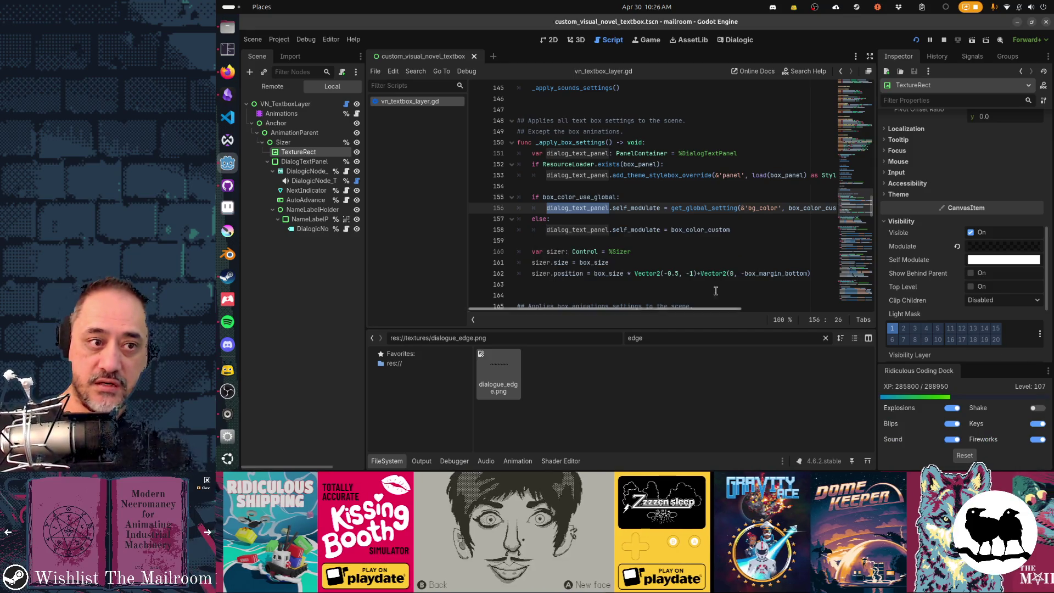
- Bring the Figma design back to the front
{"action": "key", "text": "alt+Tab"}
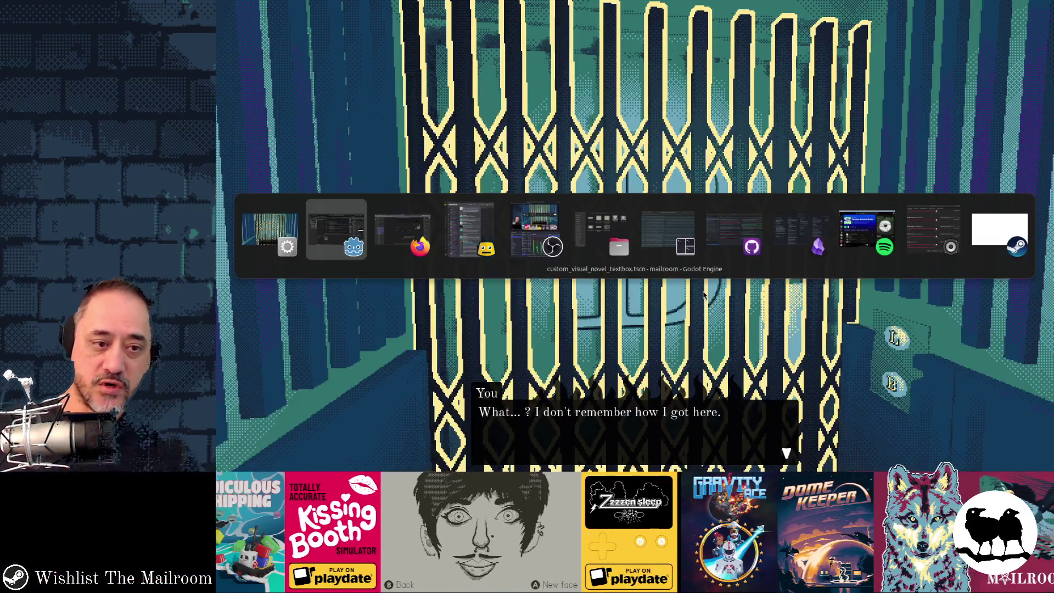
{"action": "key", "text": "alt+Tab"}
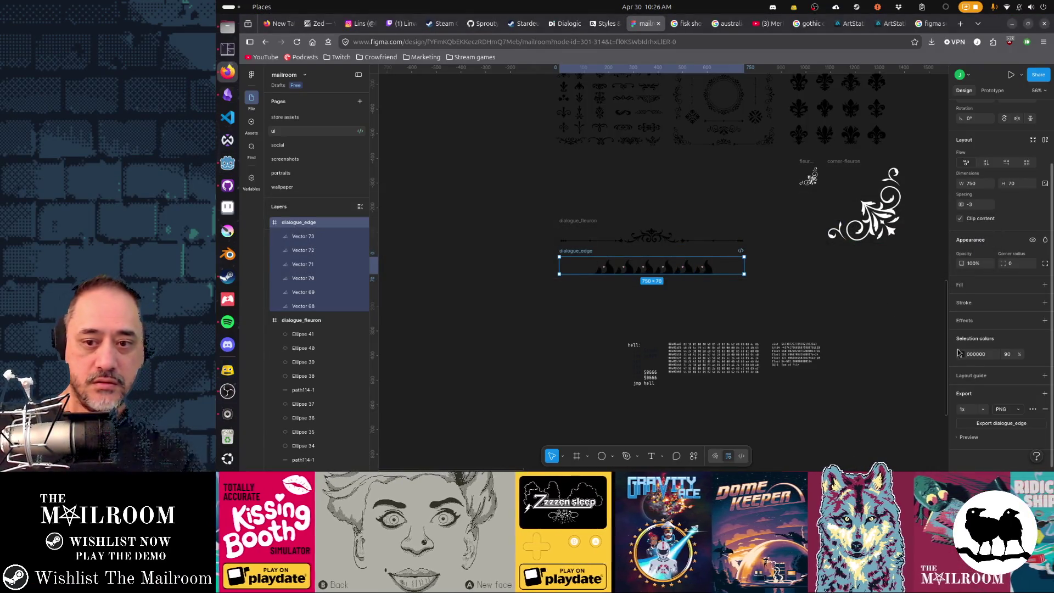
- Recolour the dialogue_edge flames white FFFFFF and export the frame as PNG
{"action": "left_click", "coordinate": [960, 354]}
{"action": "left_click", "coordinate": [887, 304]}
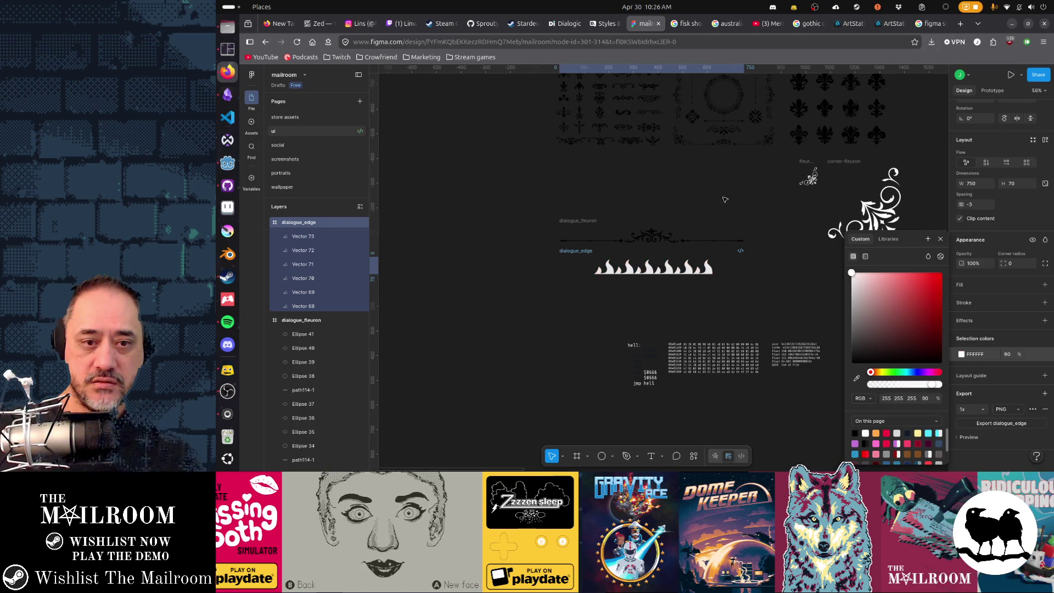
{"action": "left_click", "coordinate": [574, 317]}
{"action": "left_click", "coordinate": [579, 255]}
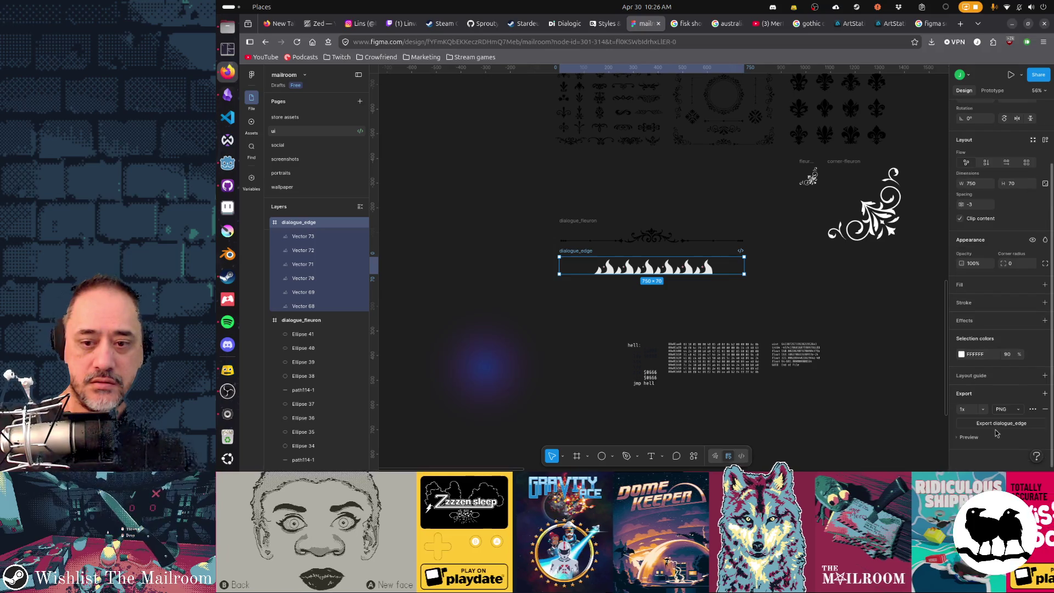
{"action": "left_click", "coordinate": [996, 423]}
- Relaunch the game in Godot and start playing the chosen day
{"action": "key", "text": "alt+Tab"}
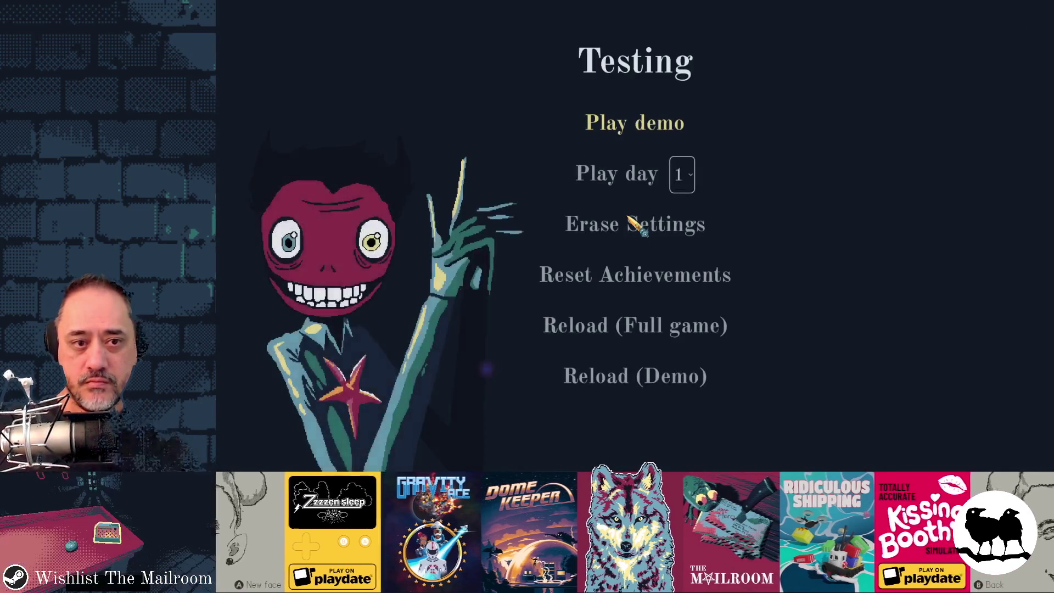
{"action": "left_click", "coordinate": [627, 177]}
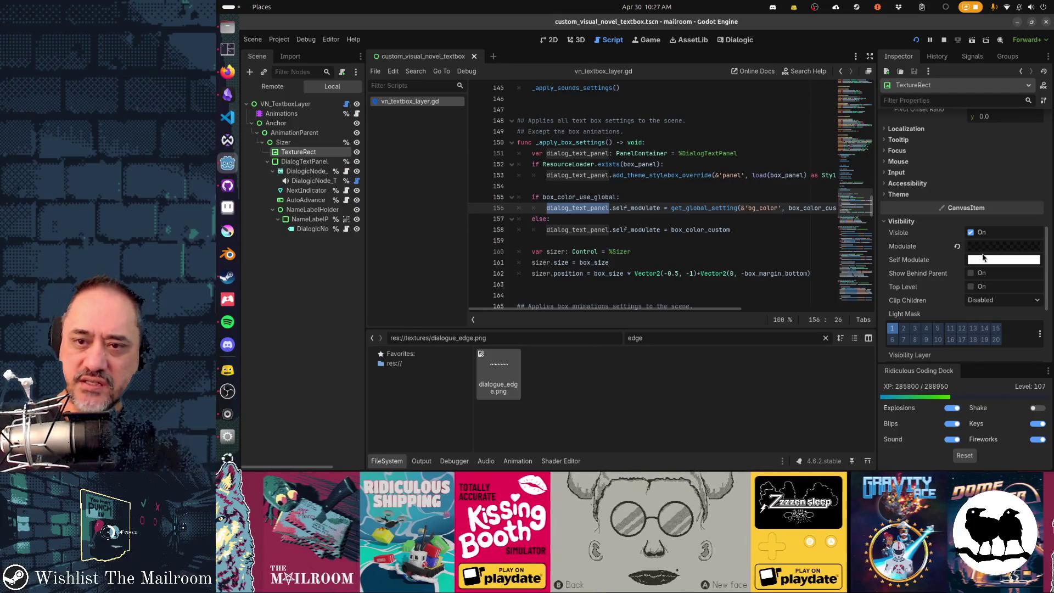
{"action": "scroll", "coordinate": [982, 257], "scroll_direction": "up", "scroll_amount": 2}
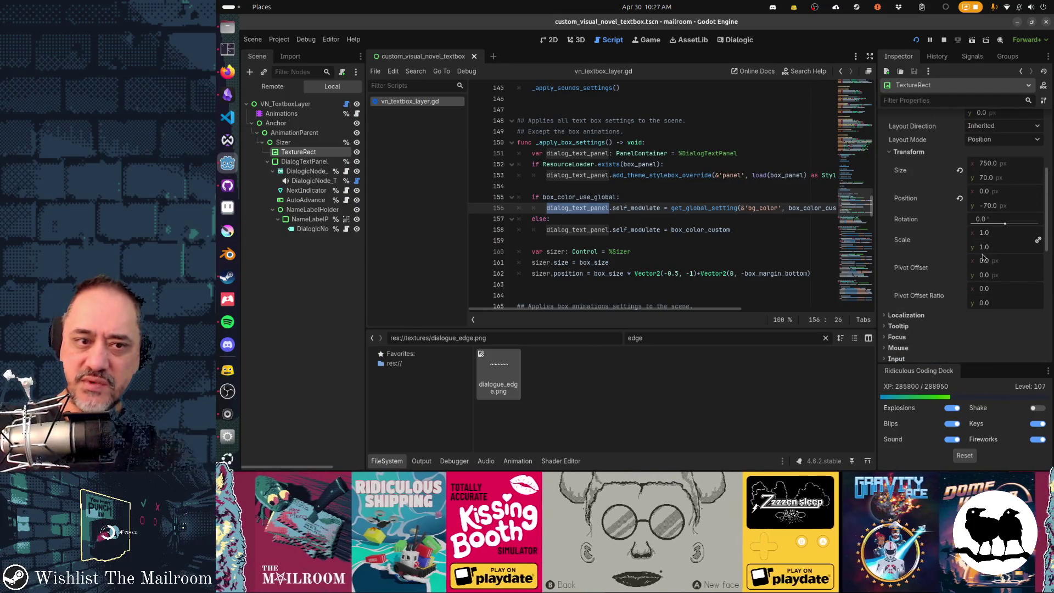
{"action": "key", "text": "alt+Tab"}
{"action": "key", "text": "alt+Tab"}
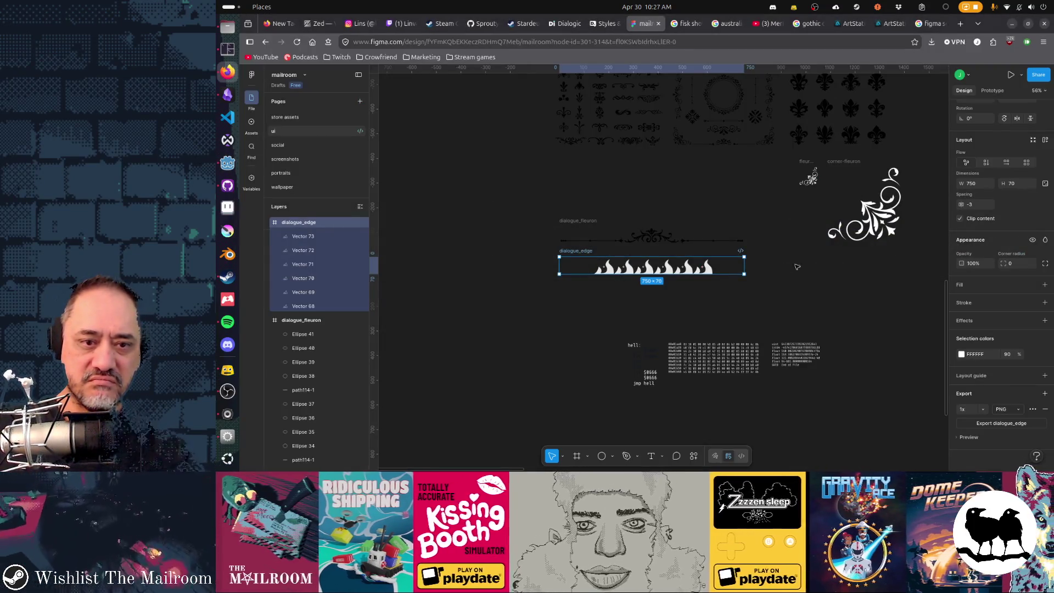
{"action": "left_click", "coordinate": [960, 354]}
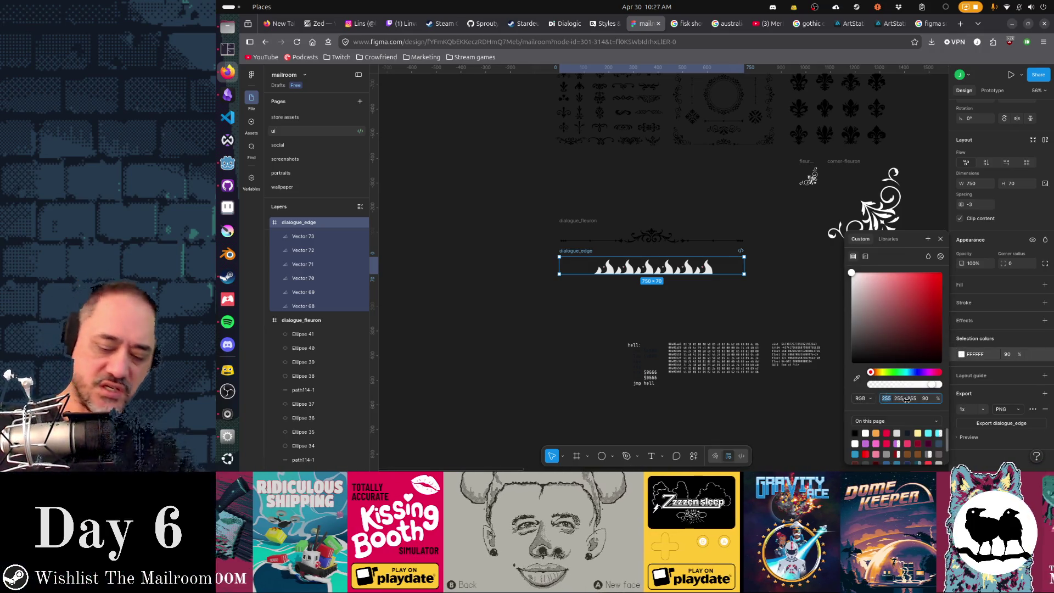
{"action": "key", "text": "super"}
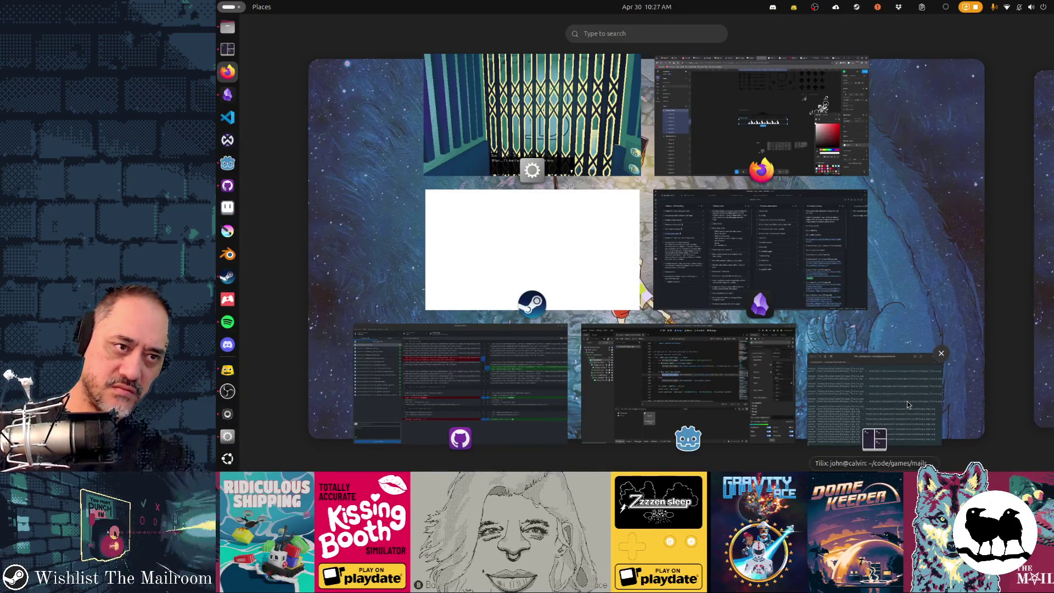
{"action": "type", "text": ".6*255"}
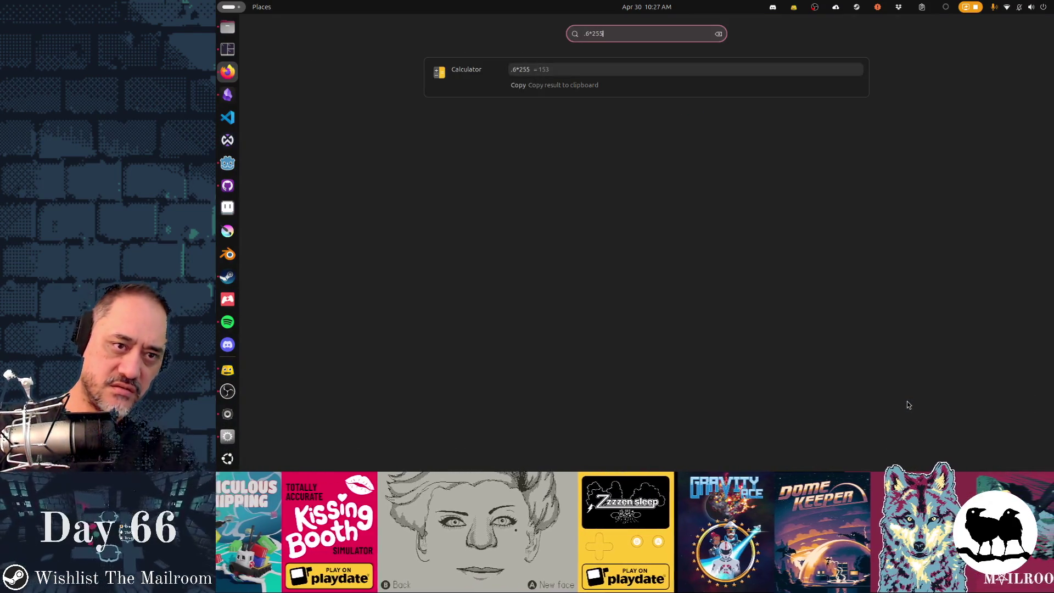
{"action": "key", "text": "Escape"}
{"action": "left_click", "coordinate": [886, 397]}
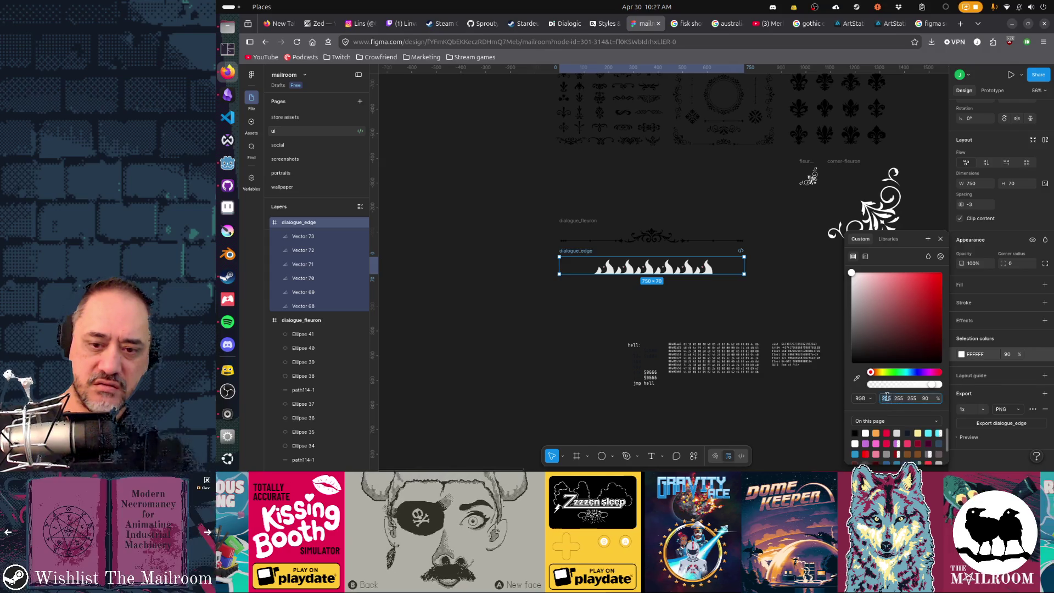
{"action": "key", "text": "Tab"}
{"action": "type", "text": "3"}
{"action": "key", "text": "Tab"}
{"action": "type", "text": "153"}
{"action": "key", "text": "Return"}
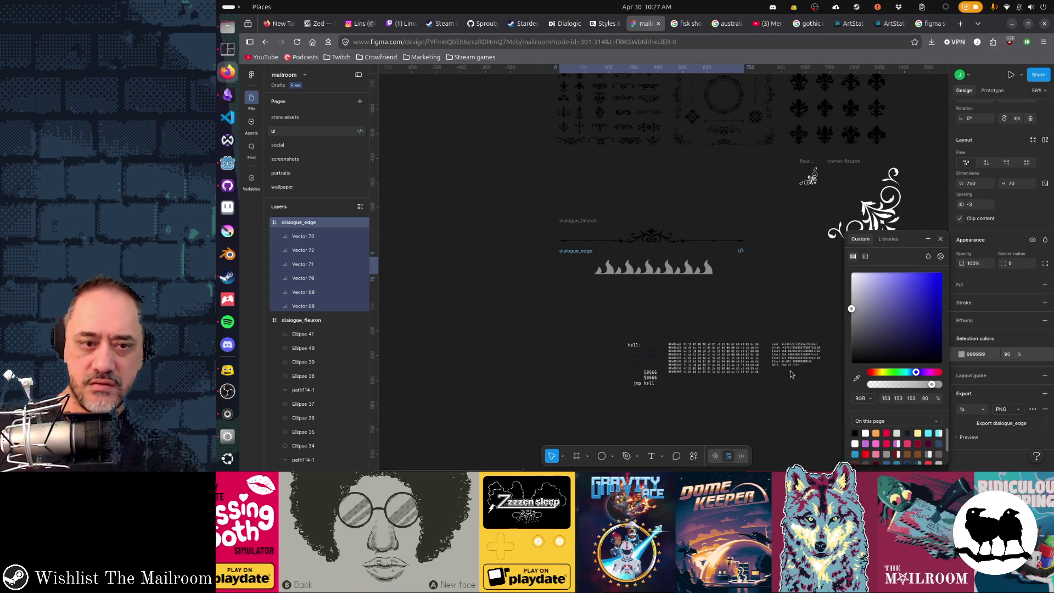
- Export the grey dialogue_edge frame and switch to the running game
{"action": "left_click", "coordinate": [1000, 423]}
{"action": "key", "text": "alt+Tab"}
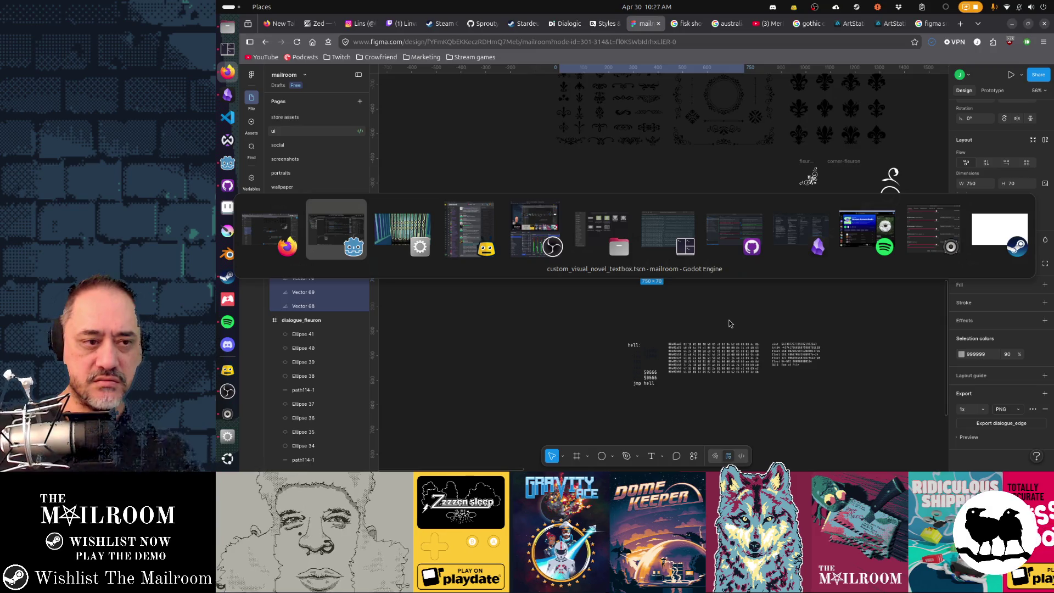
{"action": "key", "text": "alt+Tab"}
{"action": "key", "text": "alt+Tab"}
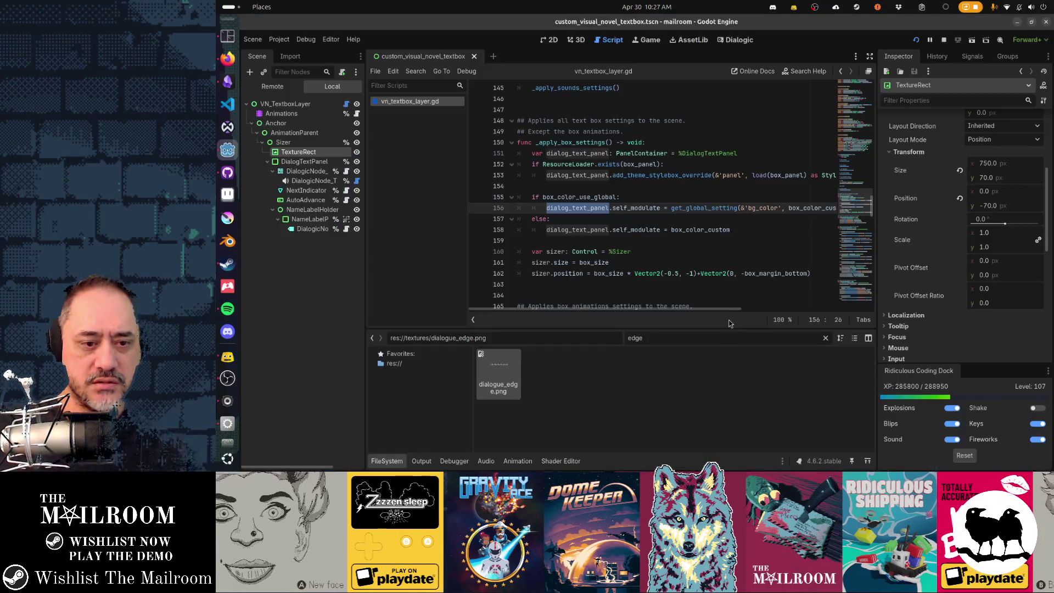
- Check the TextureRect's visibility settings in Godot, save the scene, and return to Figma
{"action": "key", "text": "alt+Tab"}
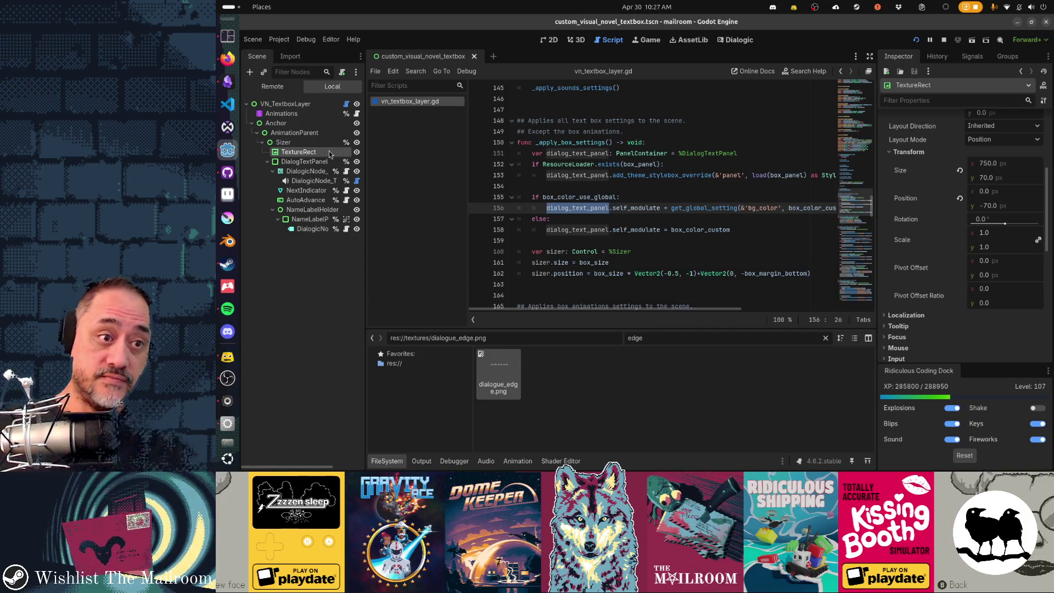
{"action": "scroll", "coordinate": [995, 300], "scroll_direction": "down", "scroll_amount": 10}
{"action": "scroll", "coordinate": [995, 300], "scroll_direction": "up", "scroll_amount": 5}
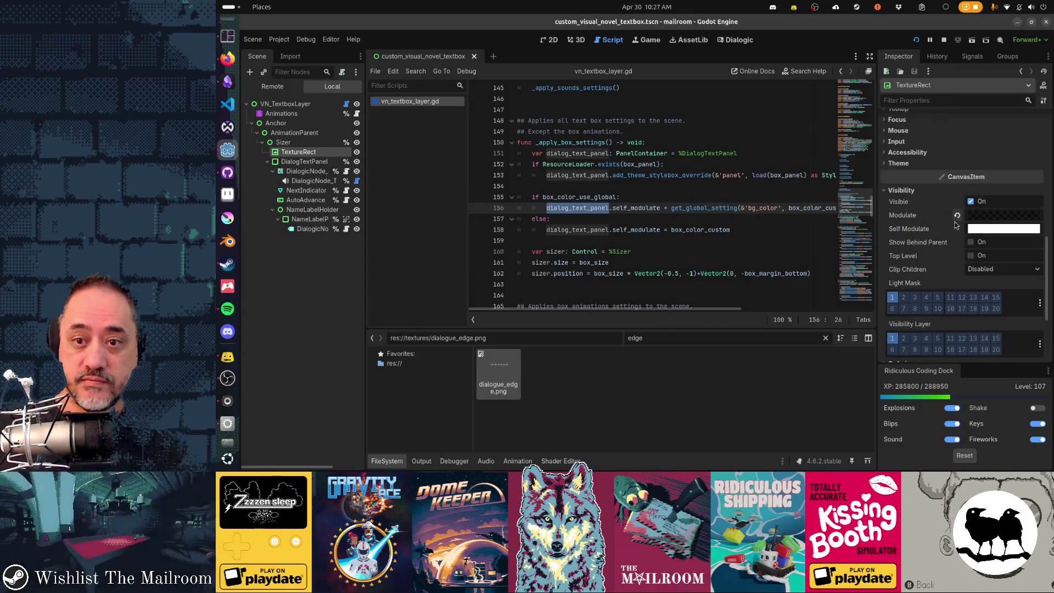
{"action": "key", "text": "ctrl+s"}
{"action": "key", "text": "alt+Tab"}
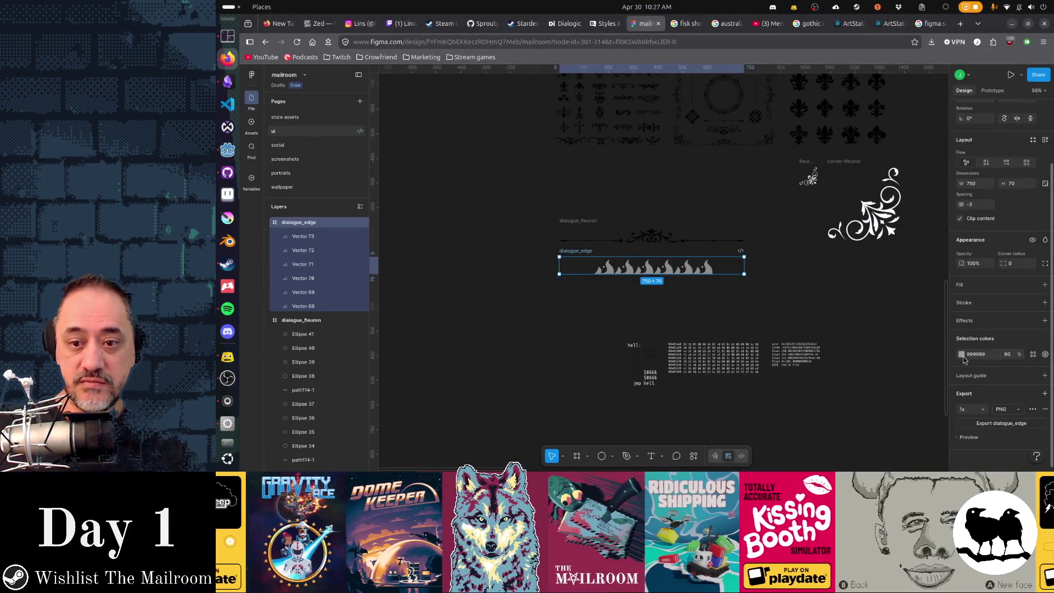
- Set the flames back to black 000000, export dialogue_edge.png, and let Godot reimport it
{"action": "left_click", "coordinate": [960, 353]}
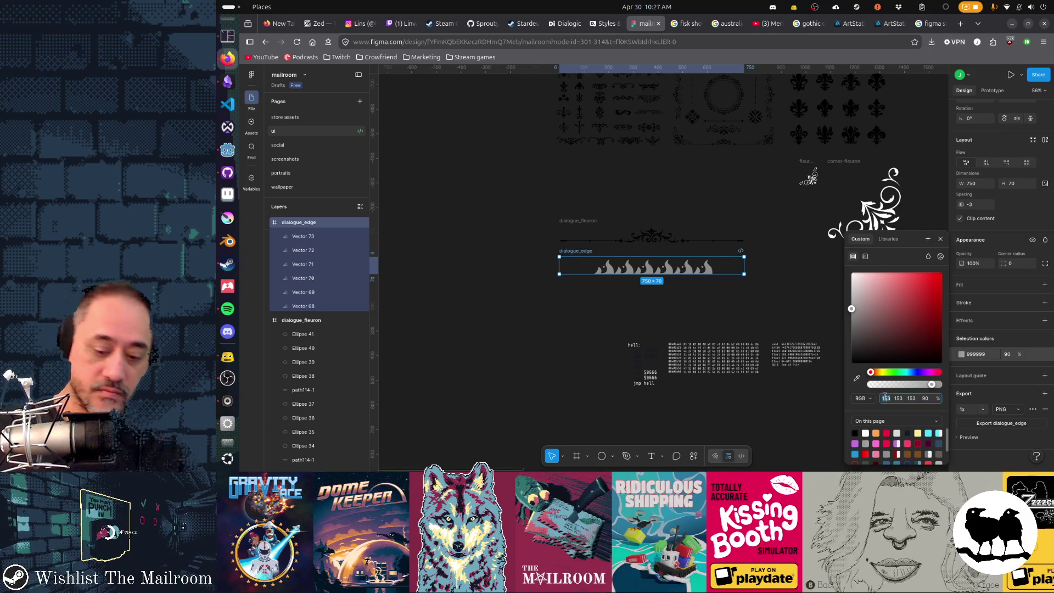
{"action": "key", "text": "Tab"}
{"action": "type", "text": "0"}
{"action": "key", "text": "Tab"}
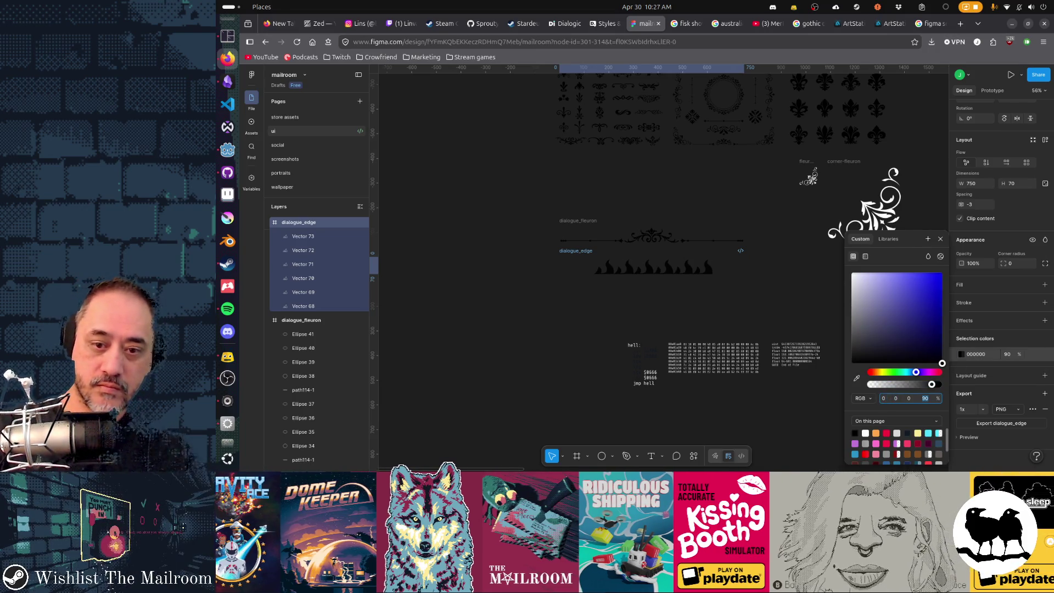
{"action": "key", "text": "Return"}
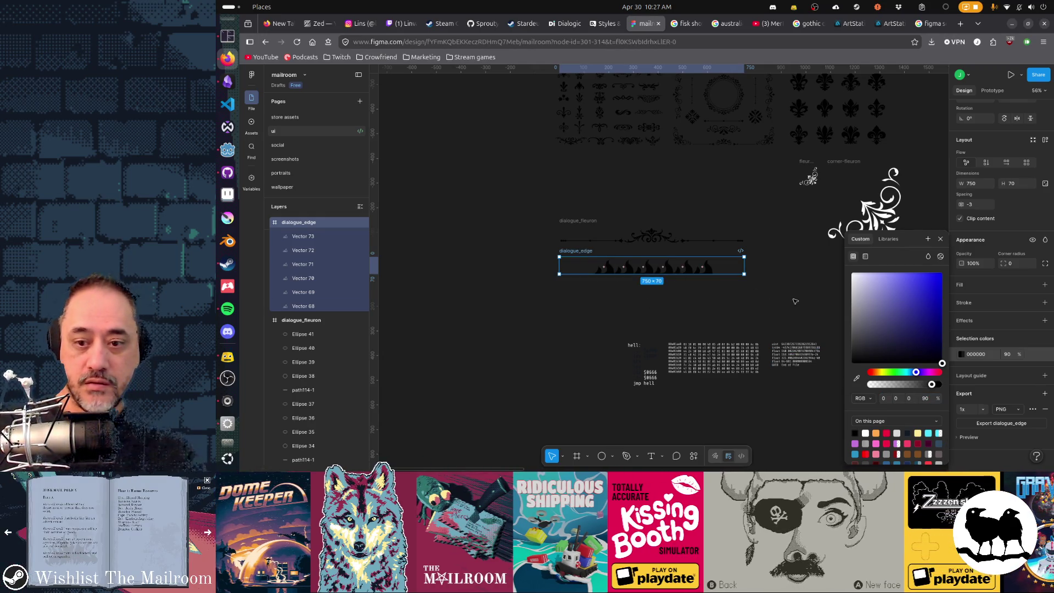
{"action": "left_click", "coordinate": [1001, 424]}
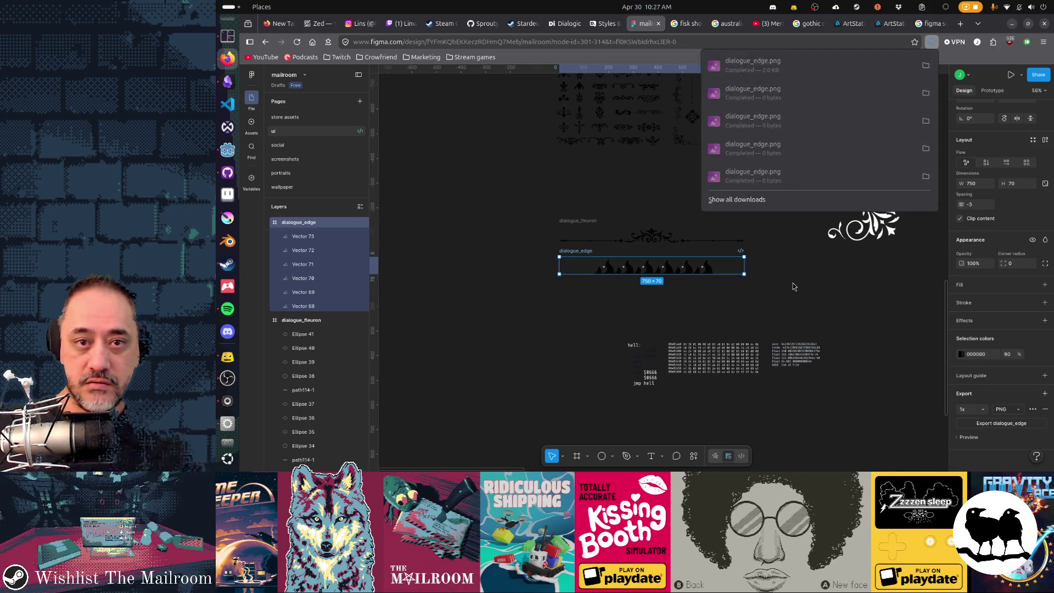
{"action": "key", "text": "alt+Tab"}
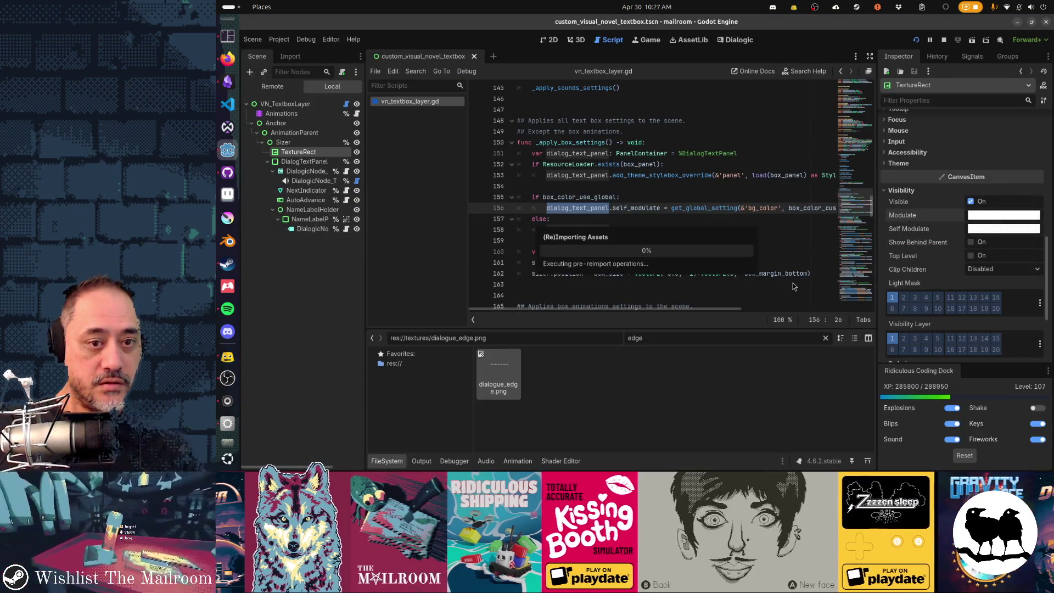
- View the dialogue box with its black flame edge in the running game window
{"action": "key", "text": "alt+Tab"}
{"action": "key", "text": "Tab"}
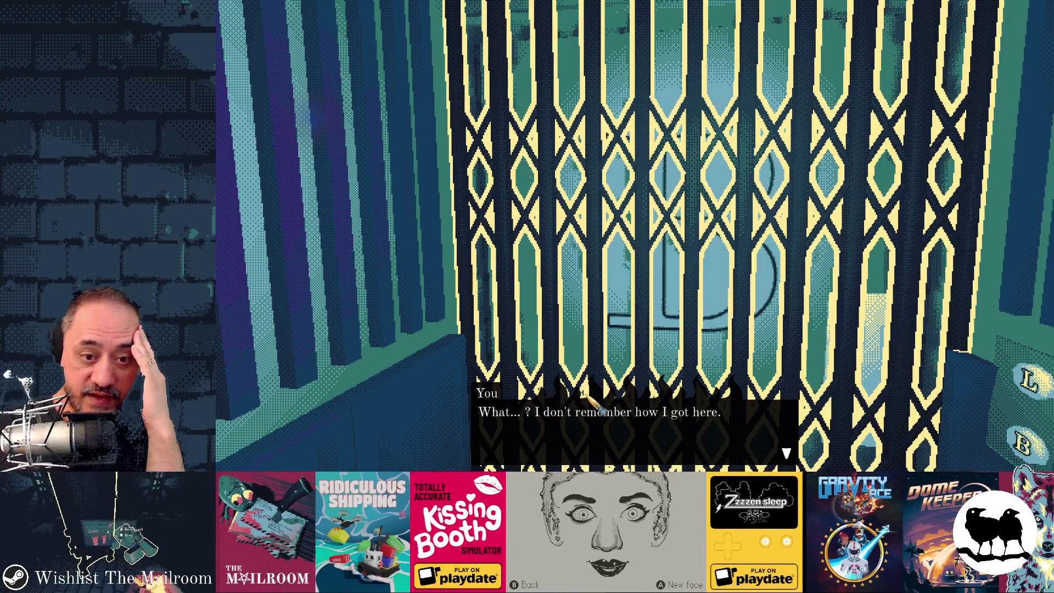
{"action": "key", "text": "alt+Tab"}
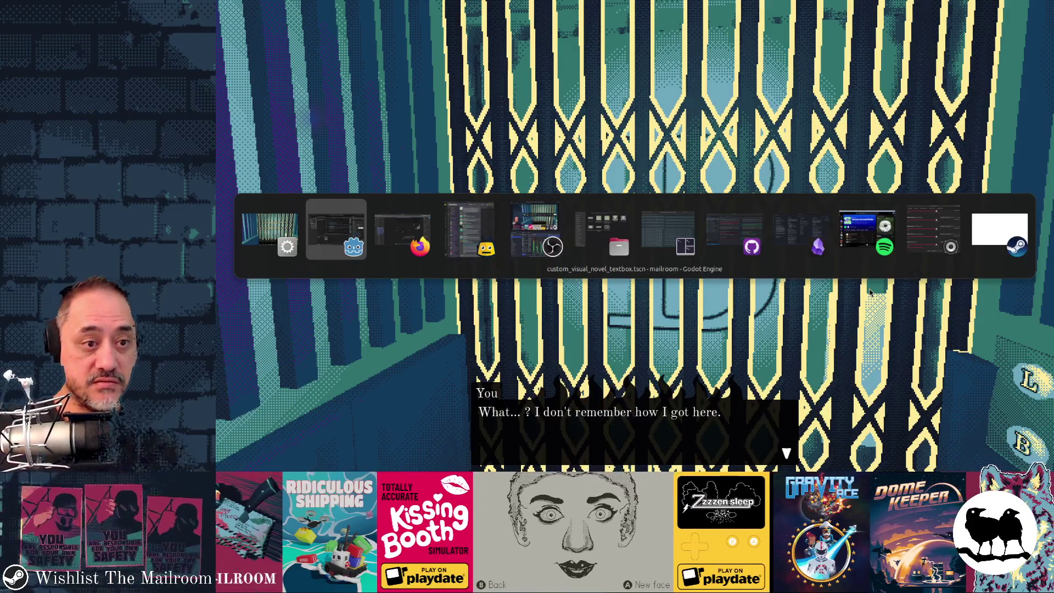
- Return to Figma and inspect the dialogue_edge frame by selecting and deselecting it
{"action": "key", "text": "Escape"}
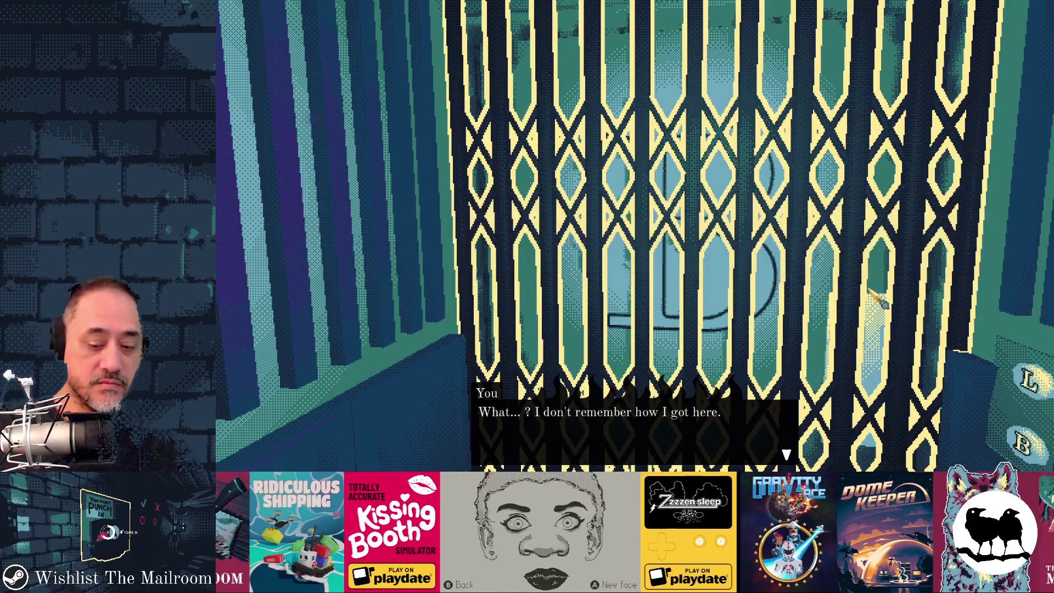
{"action": "key", "text": "alt+Tab"}
{"action": "key", "text": "alt+Tab"}
{"action": "key", "text": "Escape"}
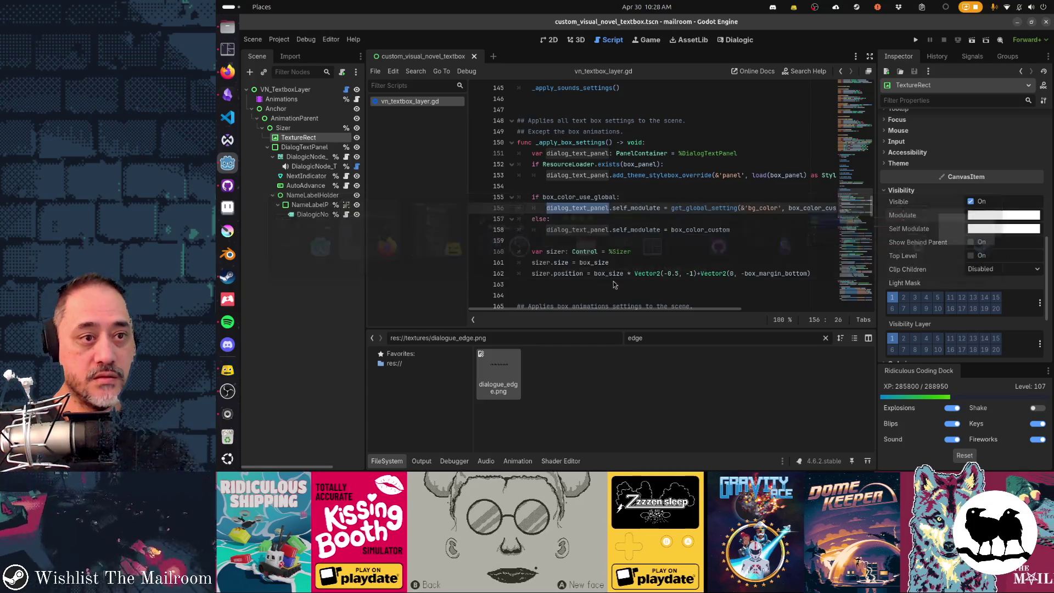
{"action": "key", "text": "alt+Tab"}
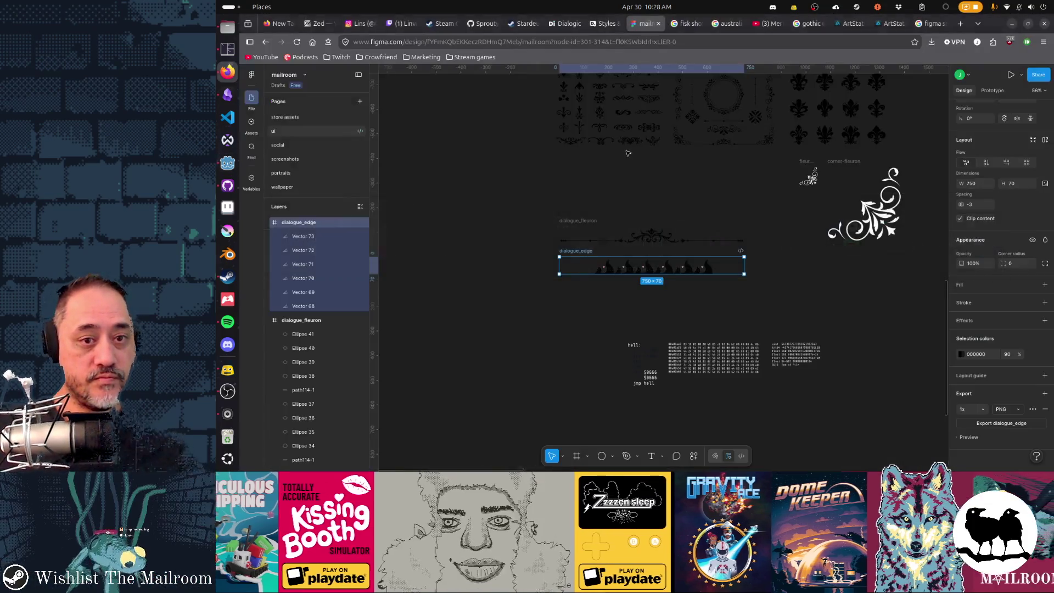
{"action": "scroll", "coordinate": [644, 266], "scroll_direction": "up", "scroll_amount": 3}
{"action": "scroll", "coordinate": [651, 257], "scroll_direction": "up", "scroll_amount": 2}
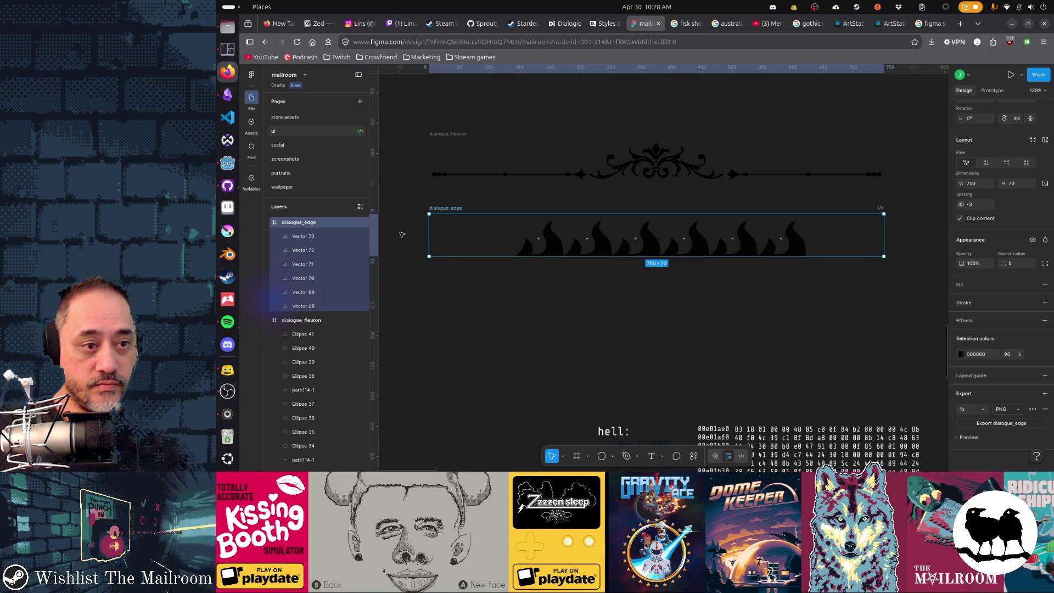
{"action": "left_click", "coordinate": [651, 257]}
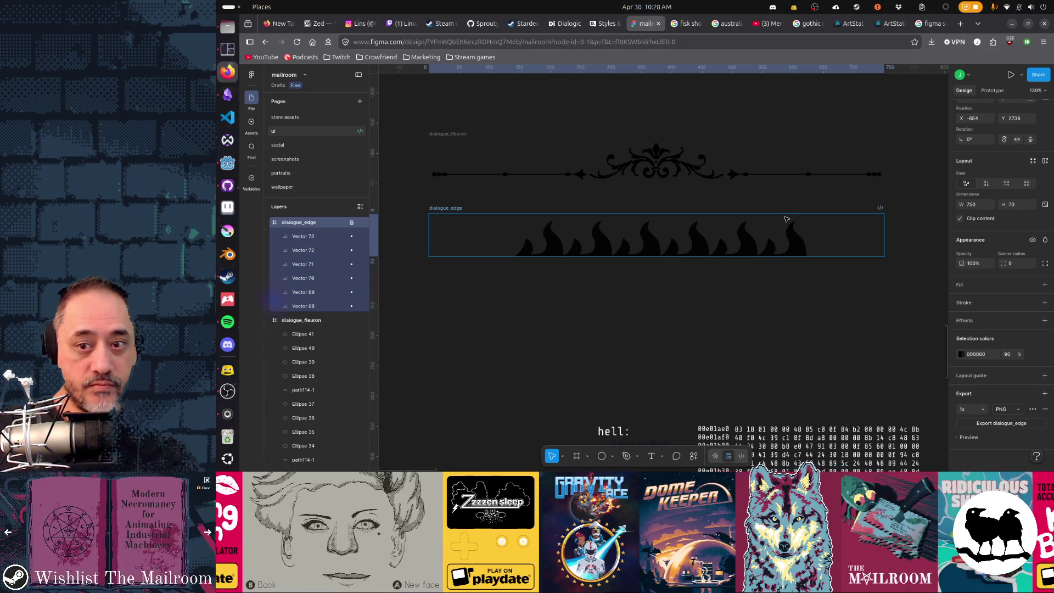
{"action": "left_click", "coordinate": [805, 256]}
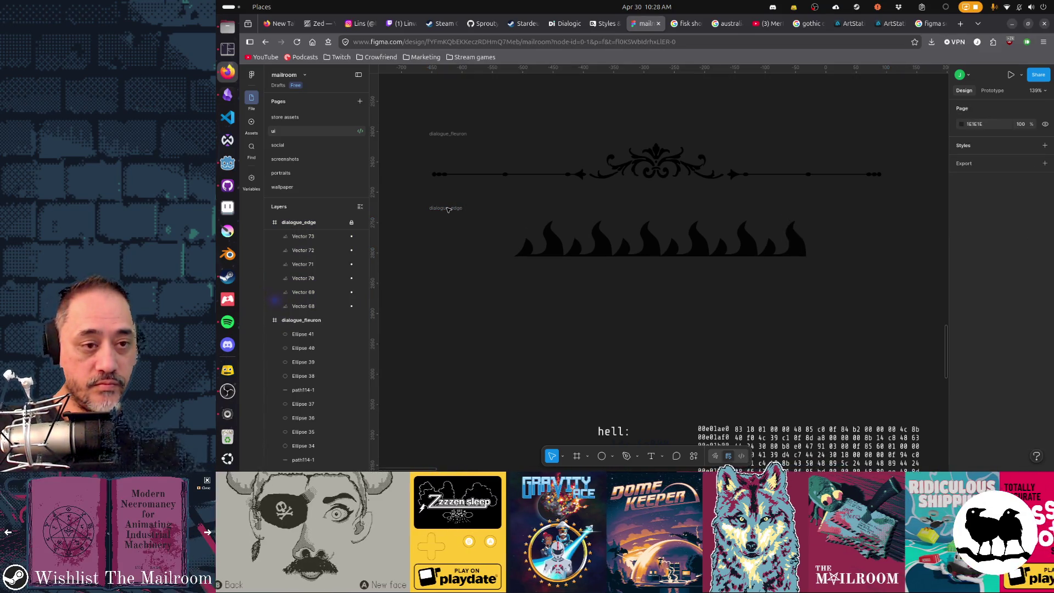
{"action": "left_click", "coordinate": [500, 220]}
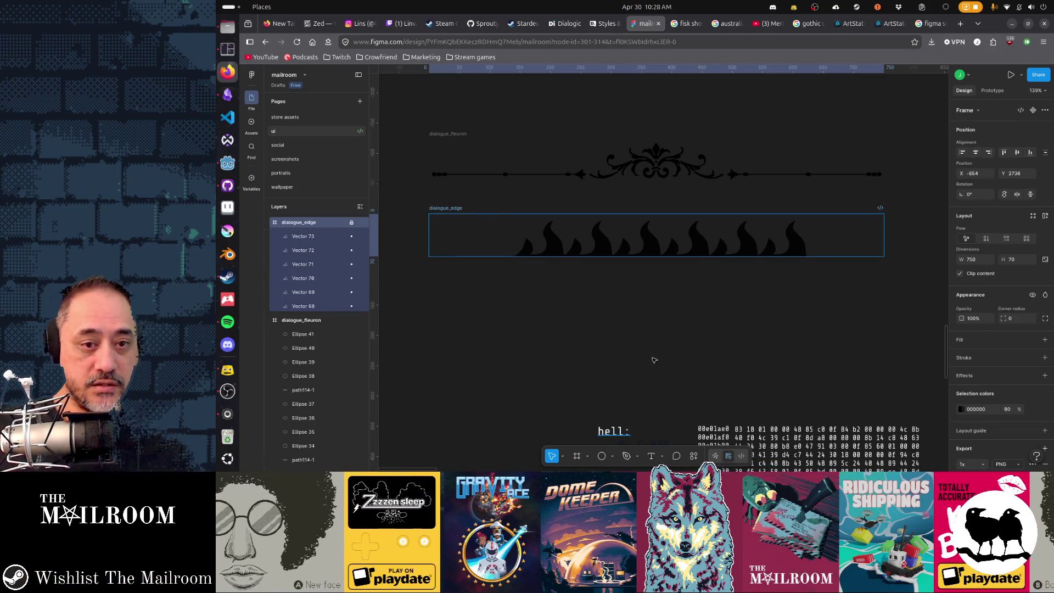
{"action": "left_click", "coordinate": [685, 228]}
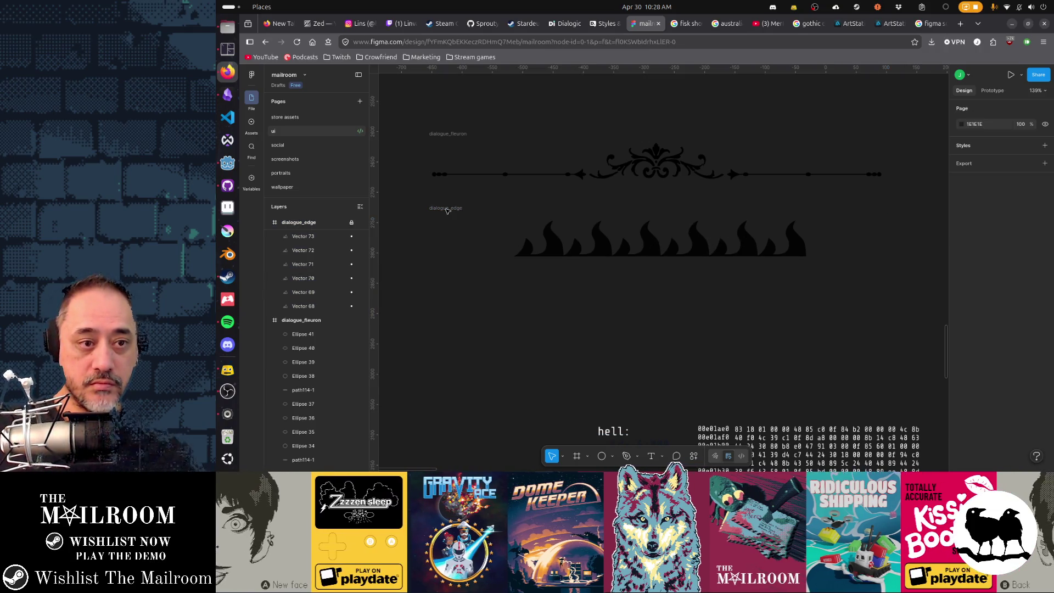
- Leave the Figma tab for the Google results about the Fisk show
{"action": "left_click", "coordinate": [684, 24]}
{"action": "left_click", "coordinate": [651, 25]}
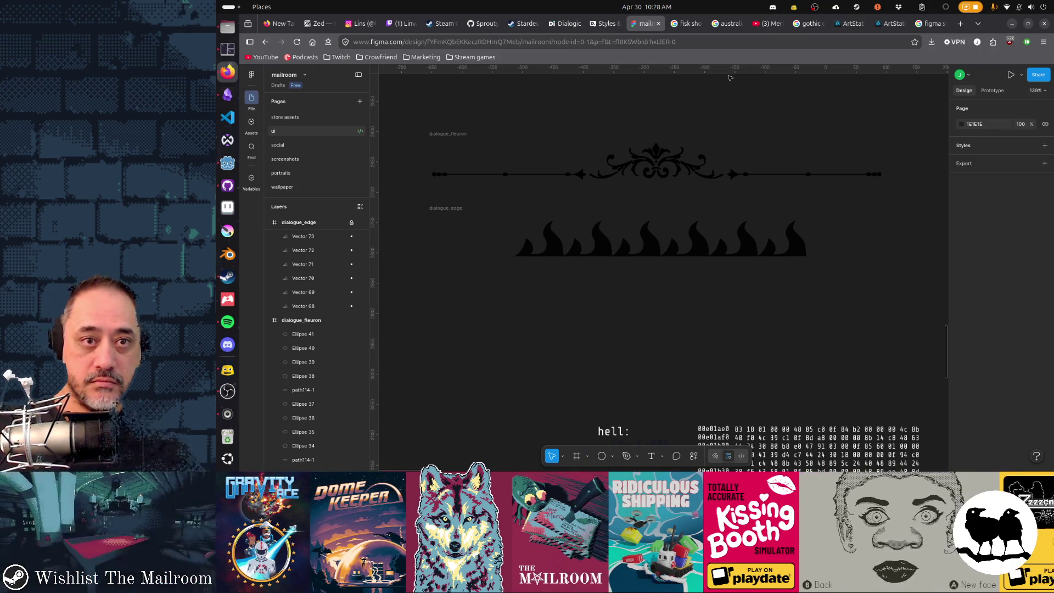
{"action": "middle_click", "coordinate": [645, 25]}
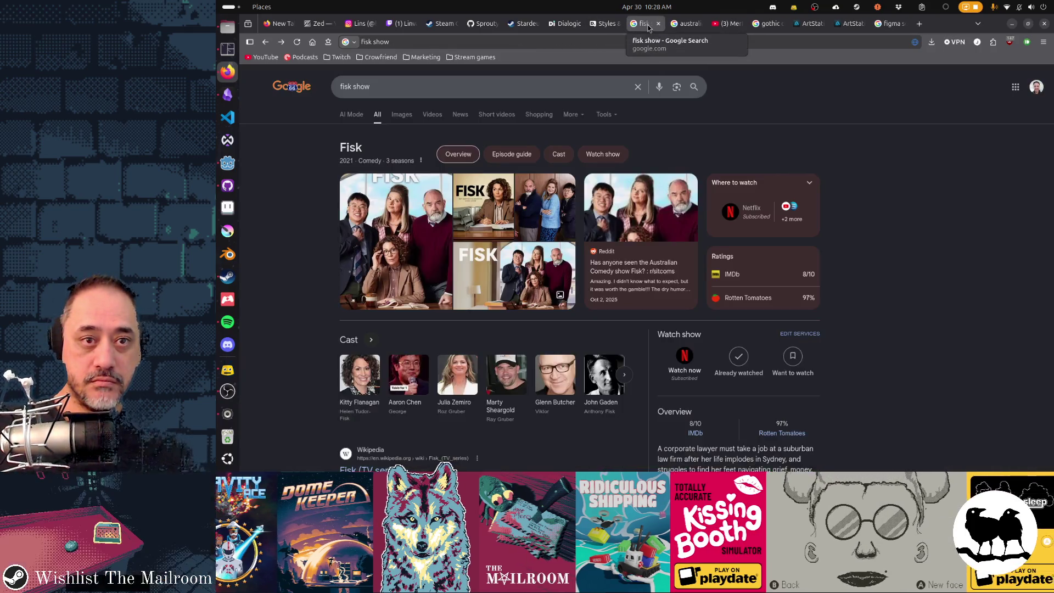
- Reopen the closed Figma mailroom tab so its canvas loads again
{"action": "key", "text": "ctrl+shift+t"}
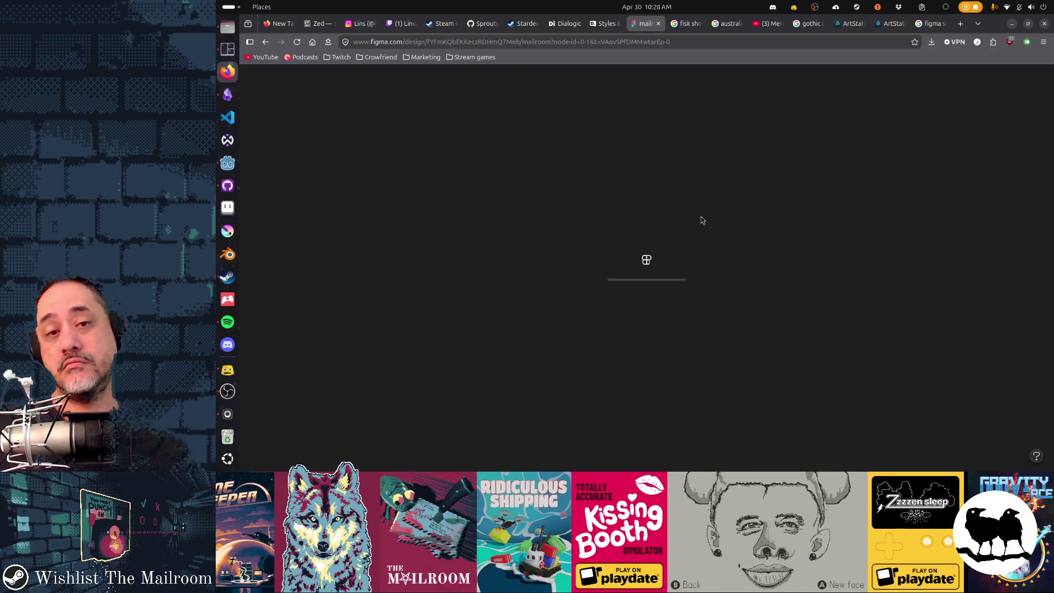
{"action": "scroll", "coordinate": [684, 247], "scroll_direction": "up", "scroll_amount": 3}
{"action": "scroll", "coordinate": [675, 272], "scroll_direction": "up", "scroll_amount": 3}
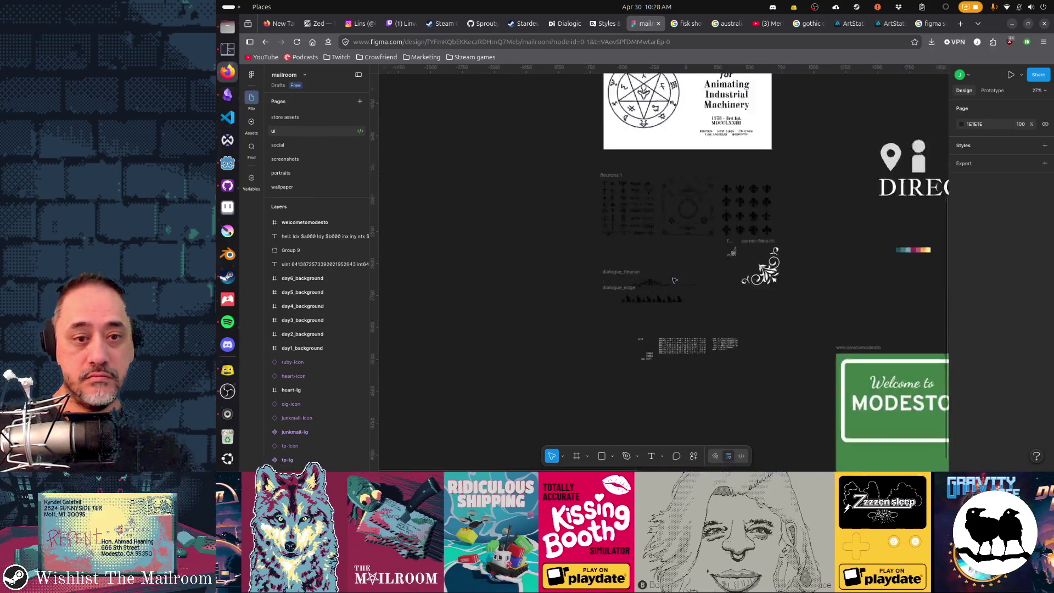
{"action": "scroll", "coordinate": [664, 286], "scroll_direction": "up", "scroll_amount": 3}
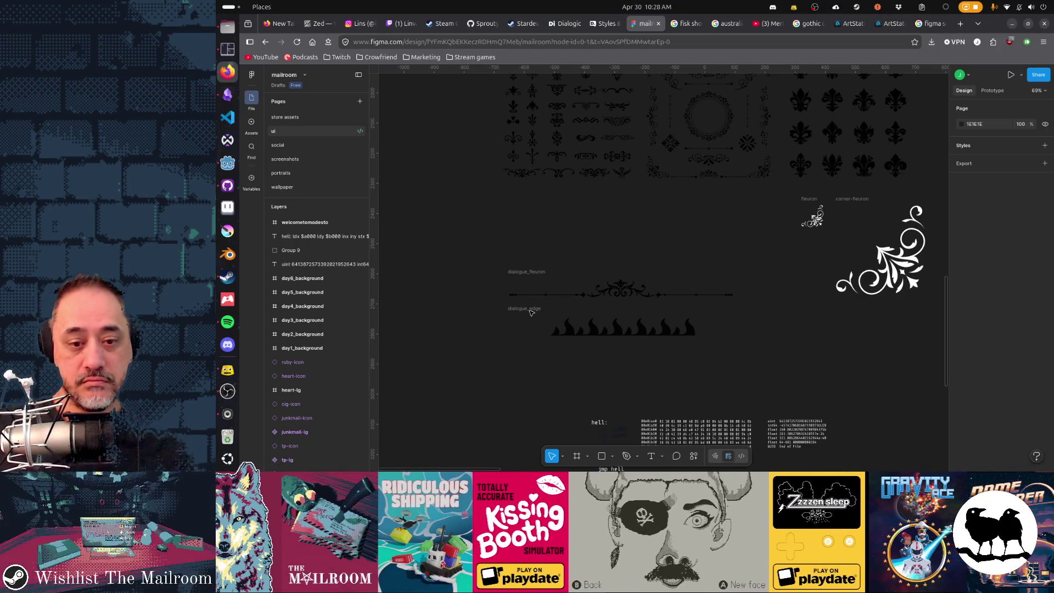
- Toggle between freehand and design mode and briefly select the dialogue_fleuron frame
{"action": "left_click", "coordinate": [714, 456]}
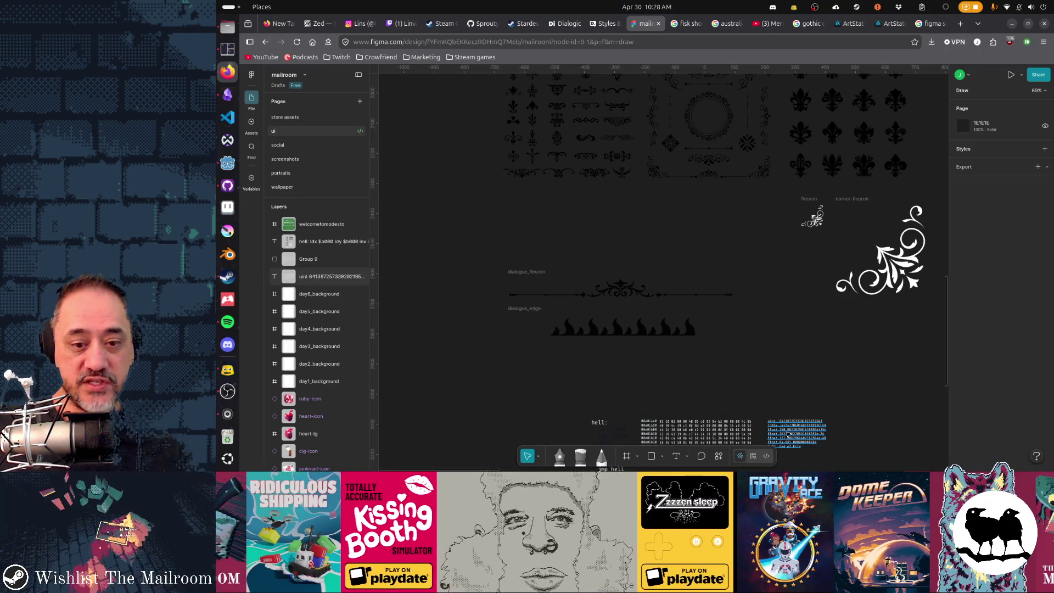
{"action": "left_click", "coordinate": [755, 458]}
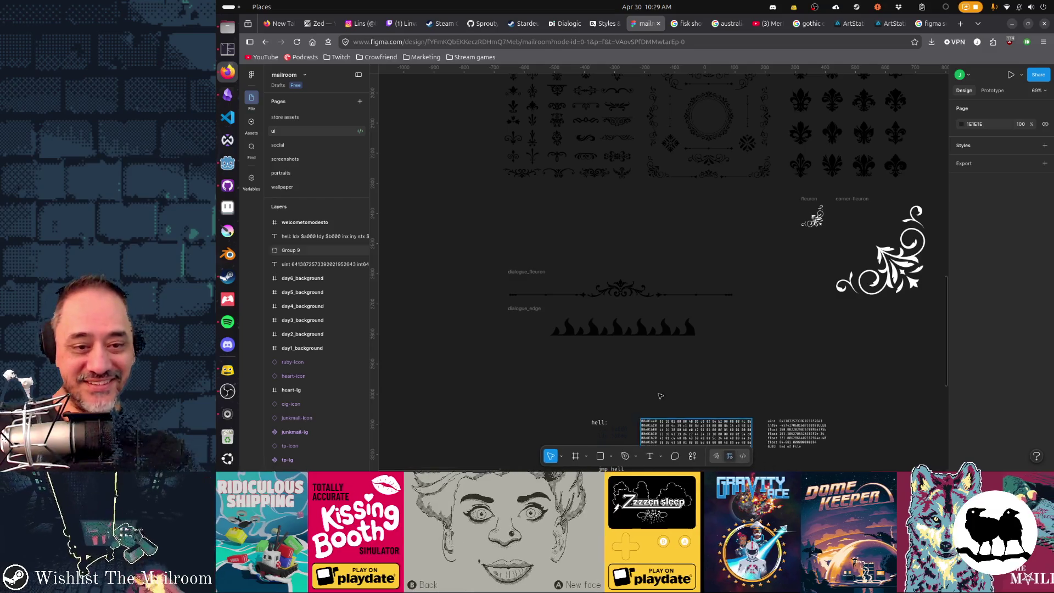
{"action": "left_click", "coordinate": [524, 276]}
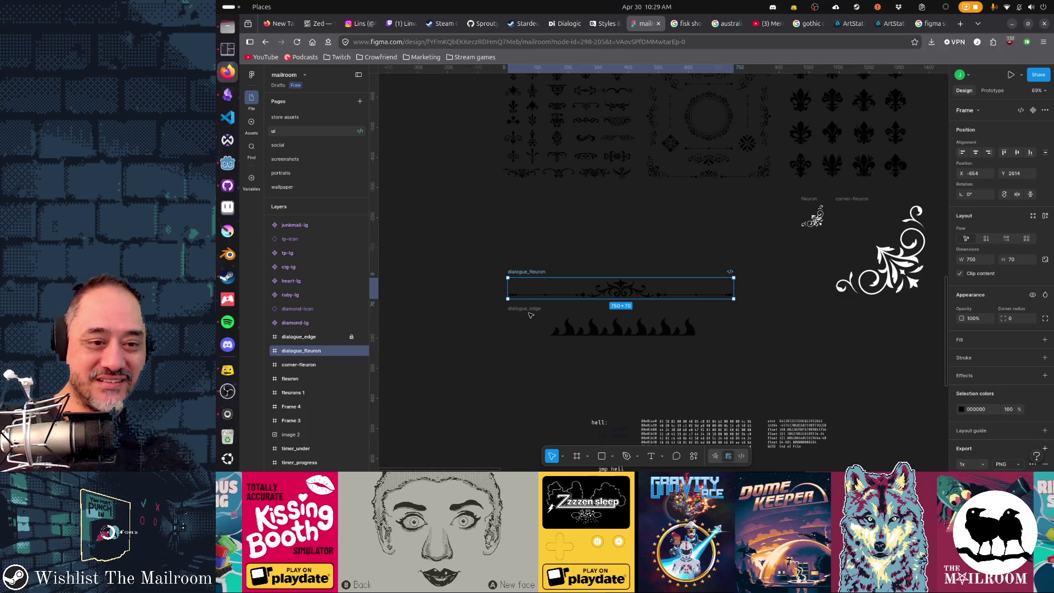
{"action": "left_click", "coordinate": [540, 318]}
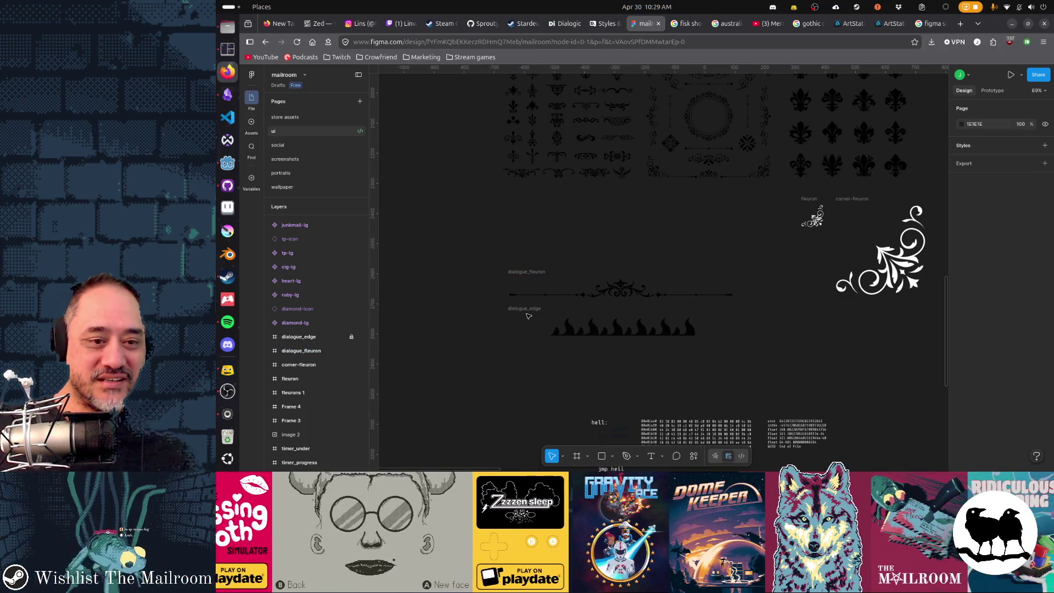
{"action": "scroll", "coordinate": [328, 308], "scroll_direction": "up", "scroll_amount": 2}
{"action": "scroll", "coordinate": [329, 308], "scroll_direction": "up", "scroll_amount": 3}
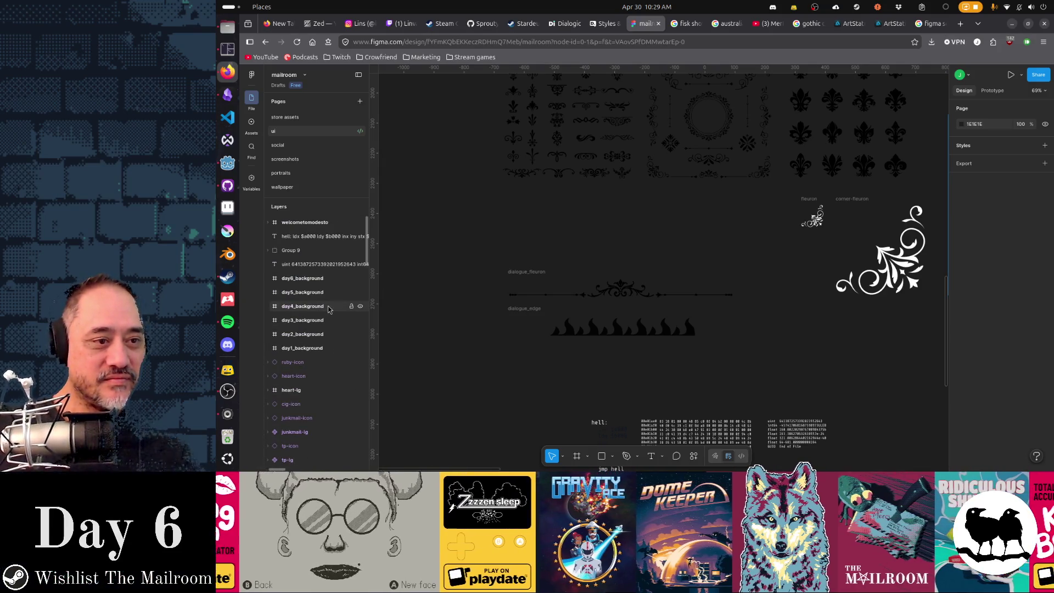
{"action": "scroll", "coordinate": [337, 338], "scroll_direction": "down", "scroll_amount": 10}
{"action": "scroll", "coordinate": [343, 341], "scroll_direction": "down", "scroll_amount": 3}
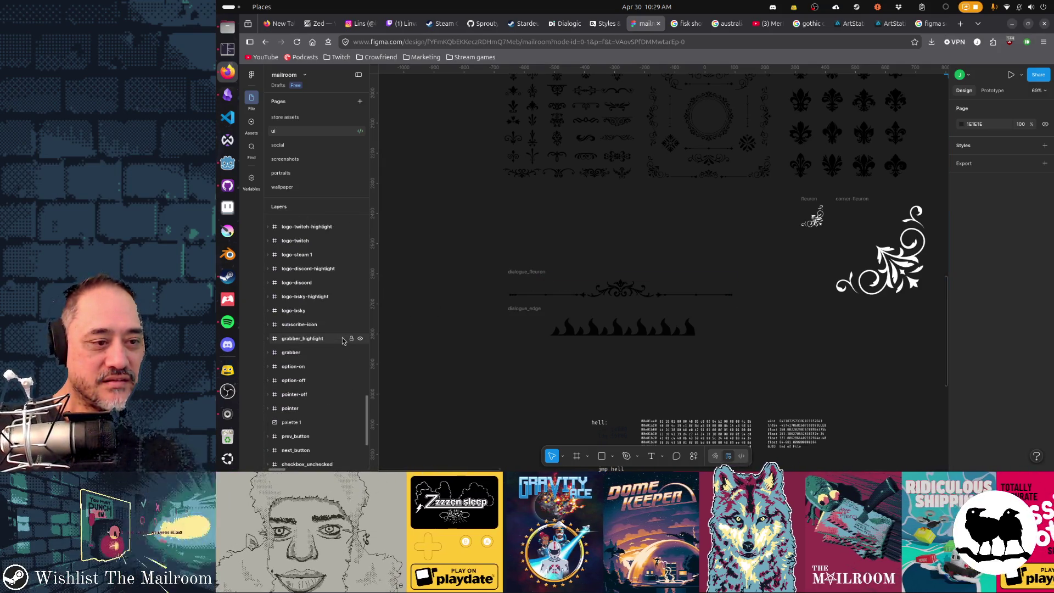
{"action": "scroll", "coordinate": [343, 341], "scroll_direction": "up", "scroll_amount": 5}
{"action": "scroll", "coordinate": [342, 341], "scroll_direction": "up", "scroll_amount": 5}
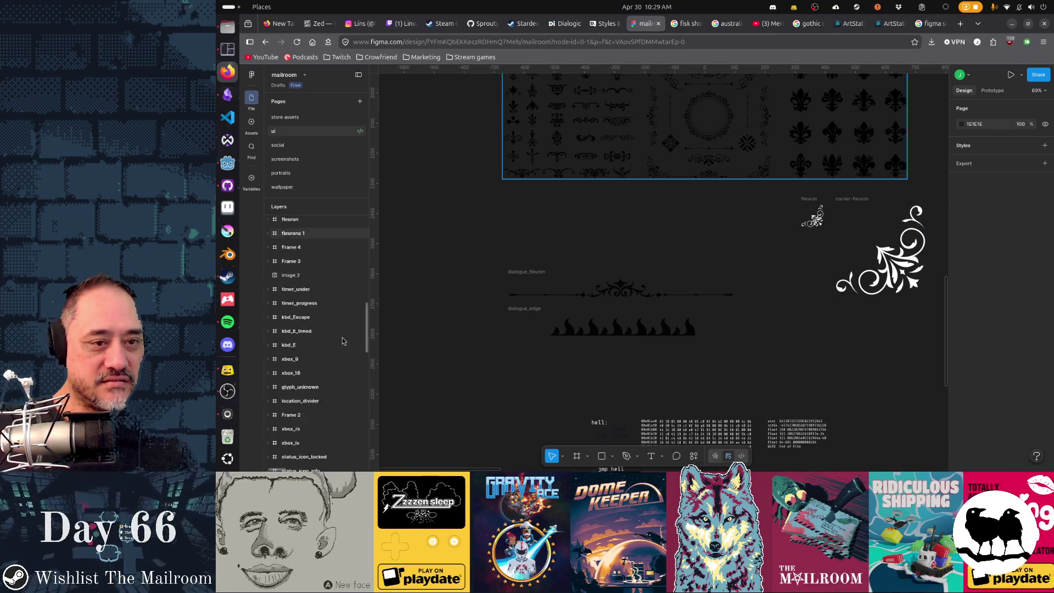
{"action": "scroll", "coordinate": [343, 341], "scroll_direction": "down", "scroll_amount": 4}
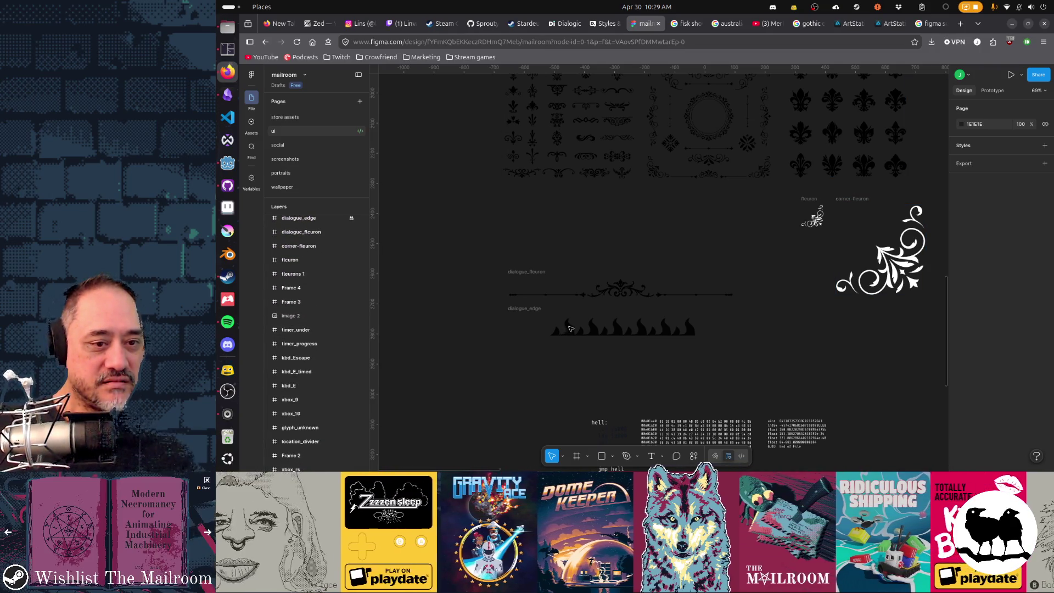
- Select the dialogue_edge flame frame, set its height to 110 and pick a flame shape
{"action": "left_click", "coordinate": [626, 290]}
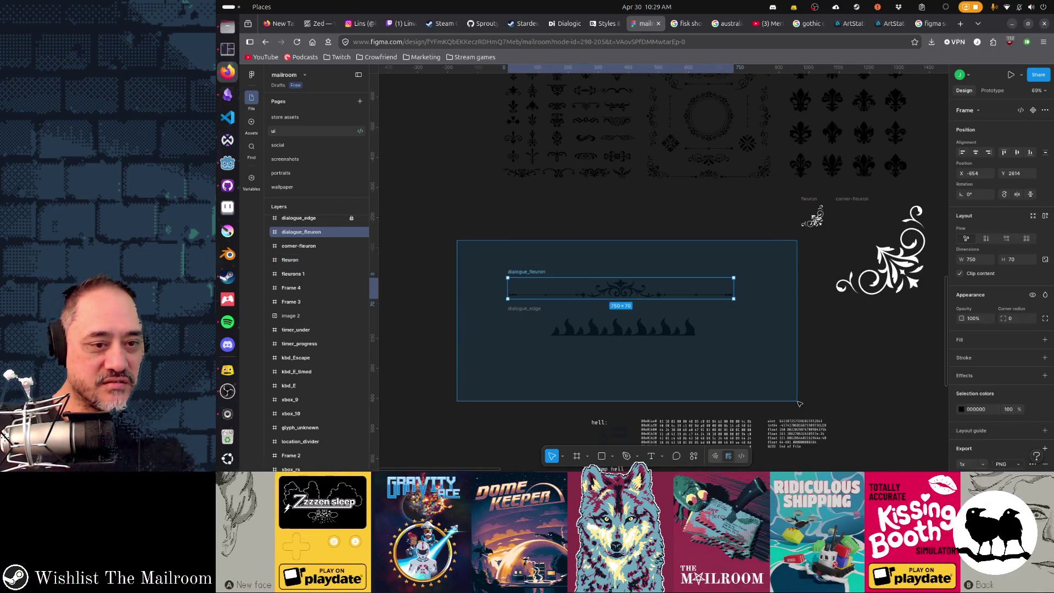
{"action": "left_click", "coordinate": [299, 219]}
{"action": "scroll", "coordinate": [316, 247], "scroll_direction": "up", "scroll_amount": 3}
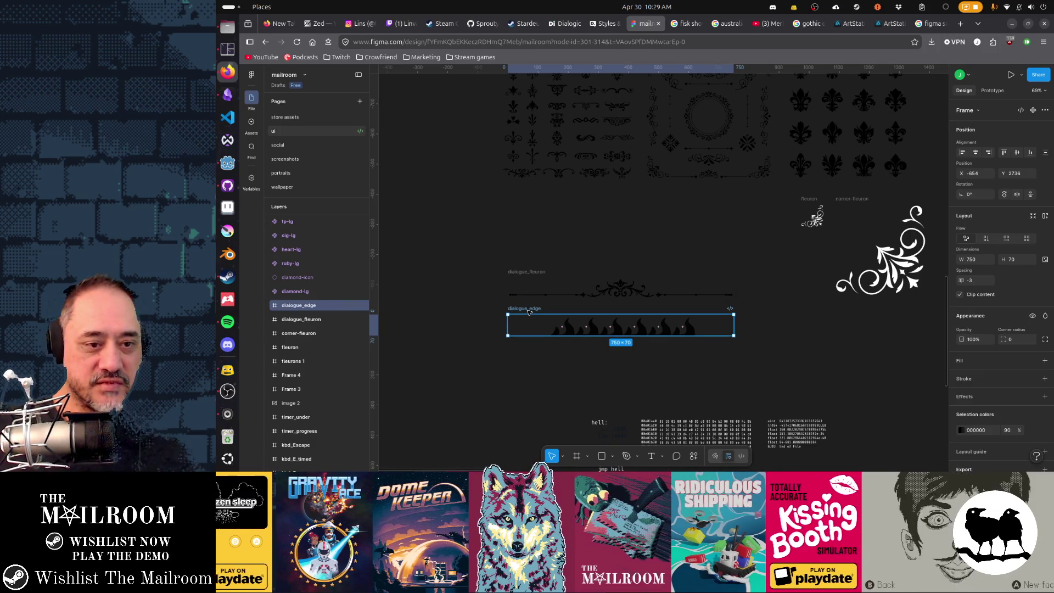
{"action": "scroll", "coordinate": [543, 356], "scroll_direction": "up", "scroll_amount": 5}
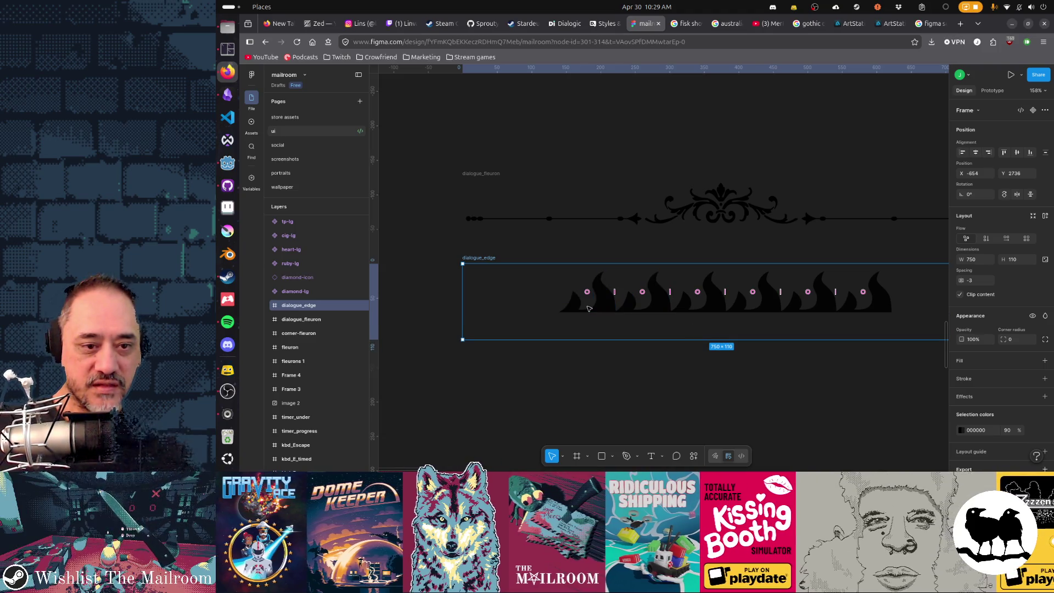
{"action": "left_click", "coordinate": [658, 306]}
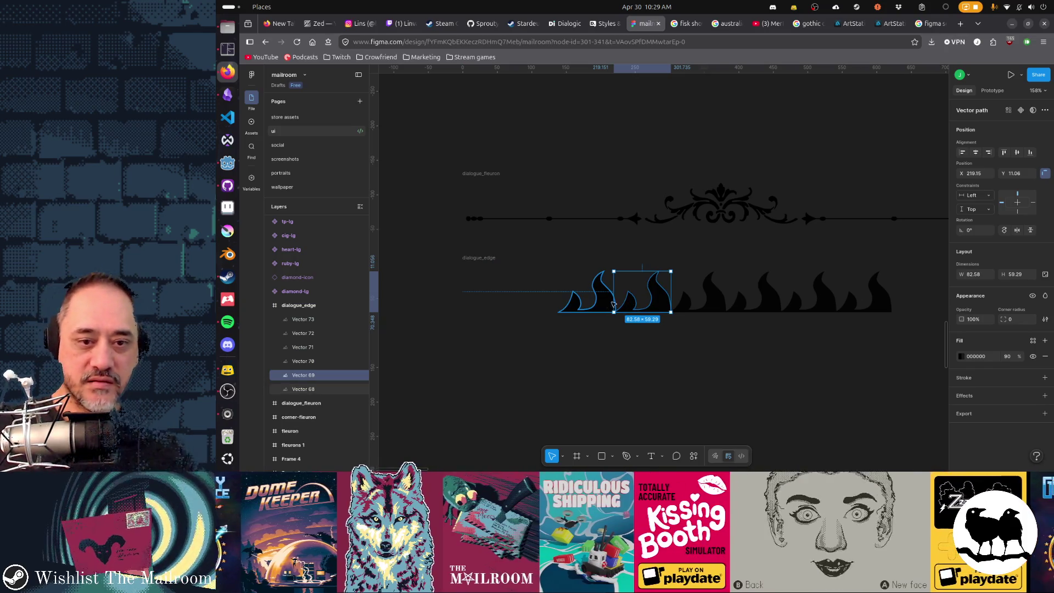
- Scale the six flame vectors proportionally (K) to fill the taller 750×110 frame
{"action": "left_click_drag", "start_coordinate": [517, 276], "coordinate": [895, 312]}
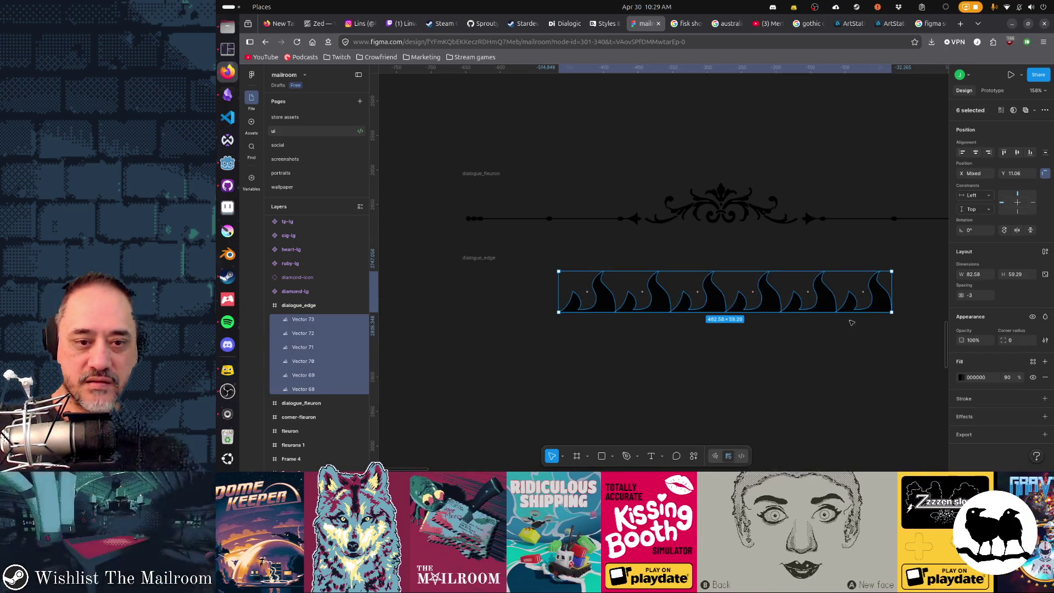
{"action": "mouse_move", "coordinate": [772, 313]}
{"action": "left_mouse_down"}
{"action": "mouse_move", "coordinate": [776, 344]}
{"action": "mouse_move", "coordinate": [773, 335]}
{"action": "left_mouse_up"}
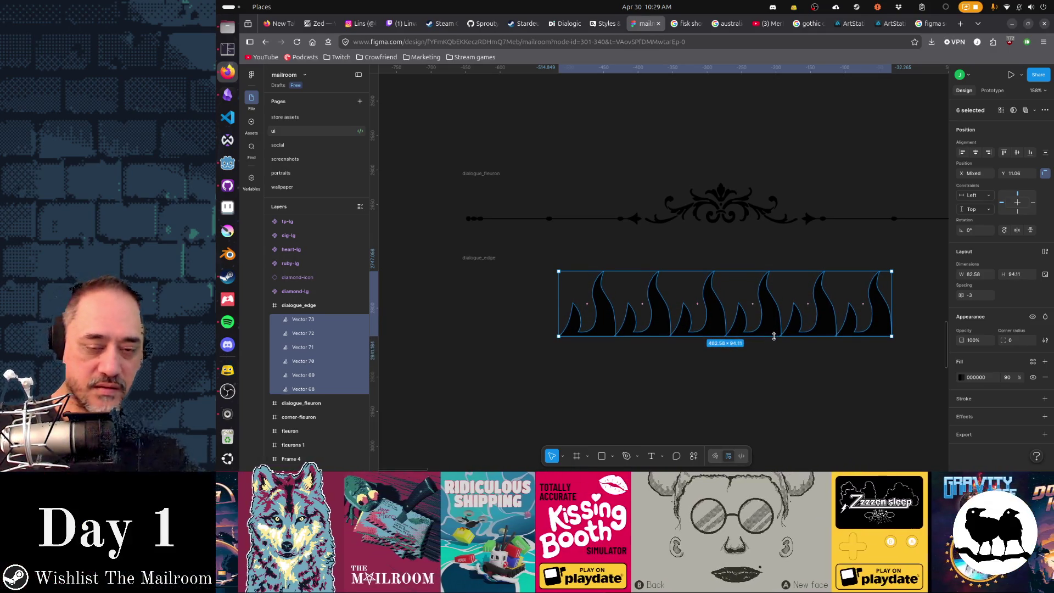
{"action": "key", "text": "ctrl+z"}
{"action": "key", "text": "k"}
{"action": "left_click_drag", "start_coordinate": [750, 311], "coordinate": [757, 341]}
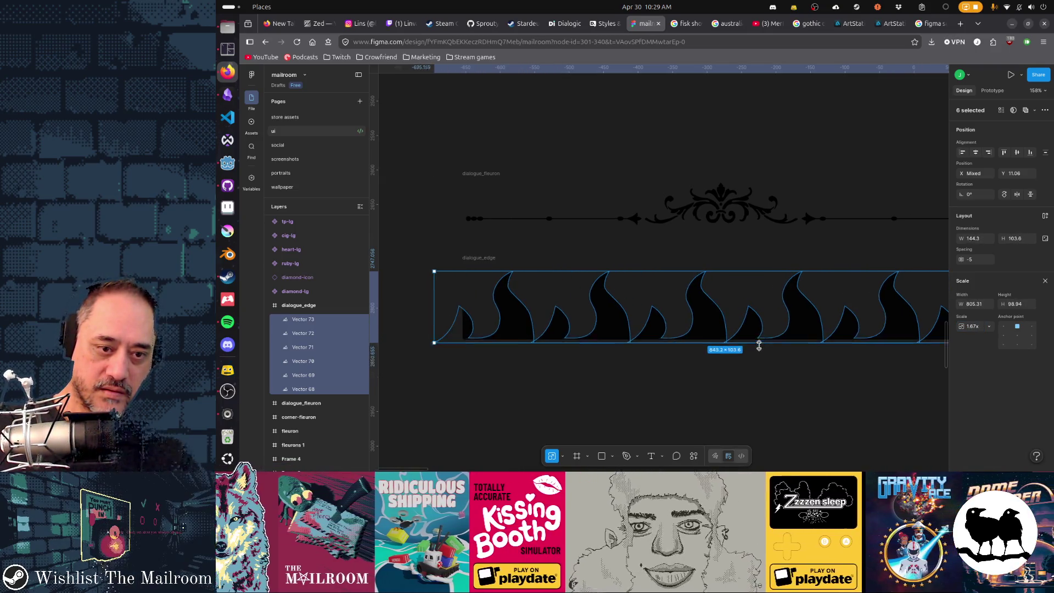
{"action": "mouse_move", "coordinate": [757, 341]}
{"action": "left_mouse_down"}
{"action": "mouse_move", "coordinate": [761, 332]}
{"action": "mouse_move", "coordinate": [746, 330]}
{"action": "left_mouse_up"}
{"action": "left_click", "coordinate": [786, 373]}
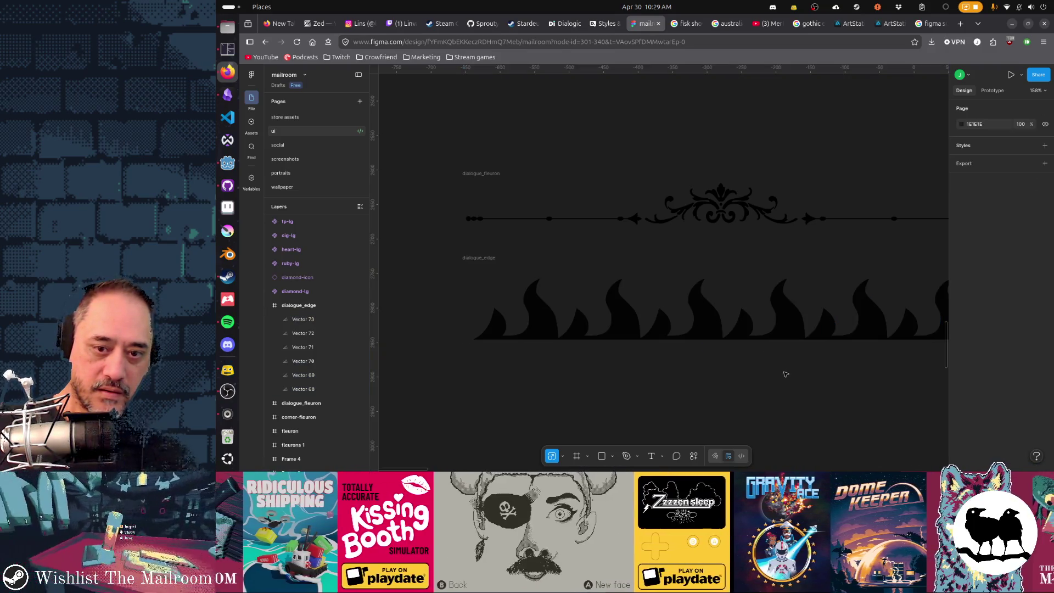
{"action": "scroll", "coordinate": [635, 364], "scroll_direction": "right", "scroll_amount": 3}
{"action": "scroll", "coordinate": [872, 348], "scroll_direction": "left", "scroll_amount": 3}
{"action": "scroll", "coordinate": [670, 341], "scroll_direction": "left", "scroll_amount": 3}
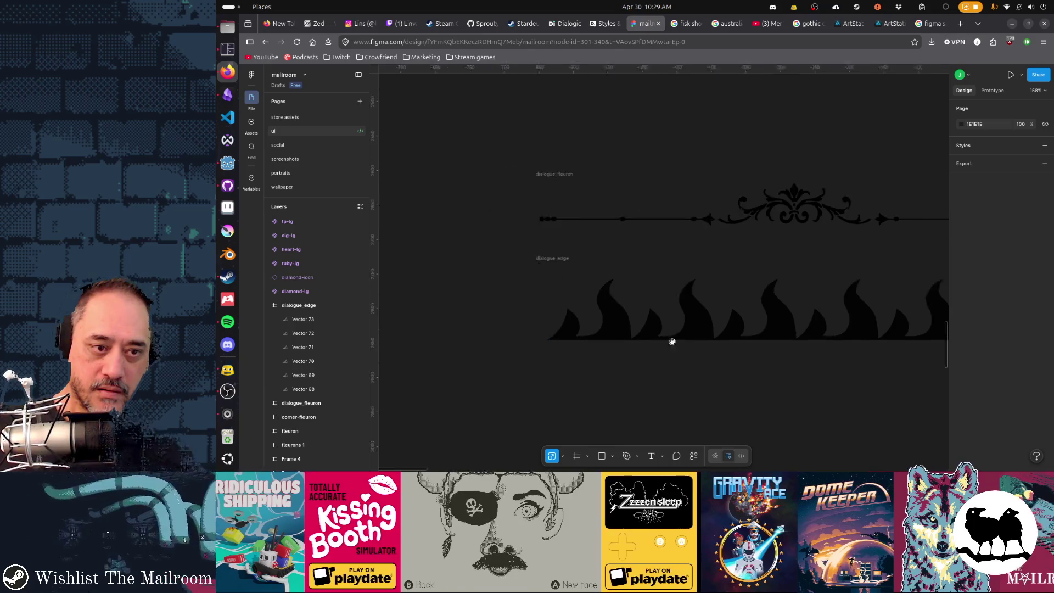
{"action": "scroll", "coordinate": [588, 287], "scroll_direction": "up", "scroll_amount": 1}
- Export the dialogue_edge frame as an image and switch to Godot
{"action": "left_click", "coordinate": [576, 289]}
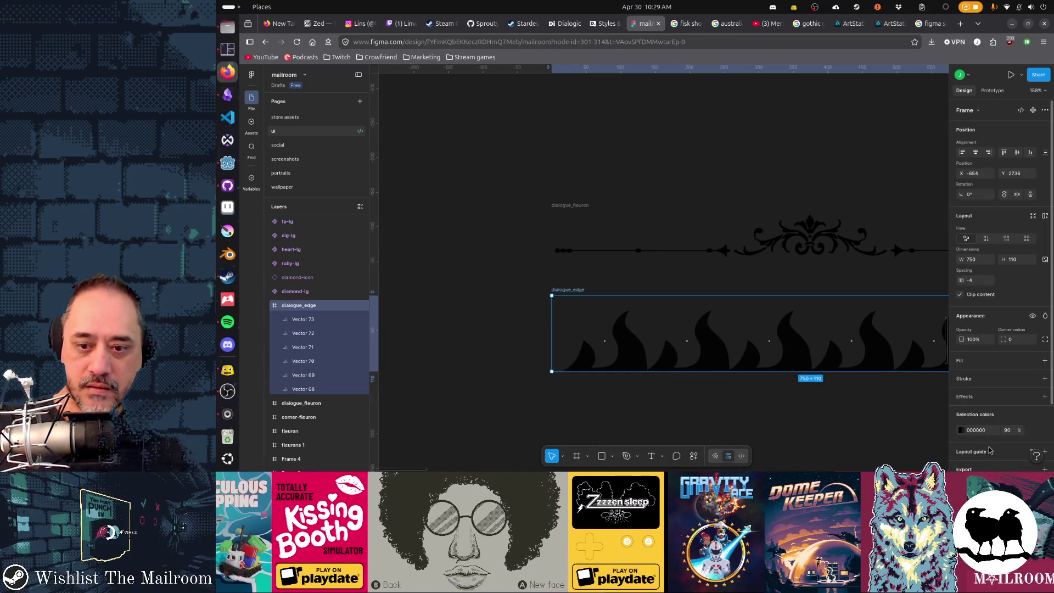
{"action": "scroll", "coordinate": [990, 451], "scroll_direction": "down", "scroll_amount": 2}
{"action": "left_click", "coordinate": [998, 423]}
{"action": "key", "text": "alt+Tab"}
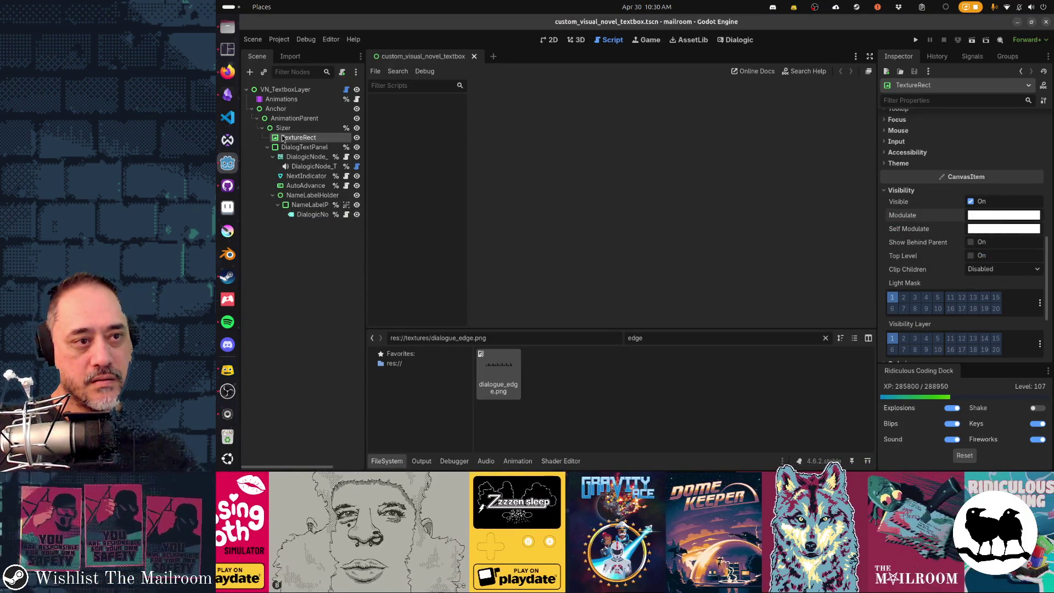
- Preview the taller flame border in Godot's 2D view, then return to Figma's leftmost flame
{"action": "left_click", "coordinate": [547, 41]}
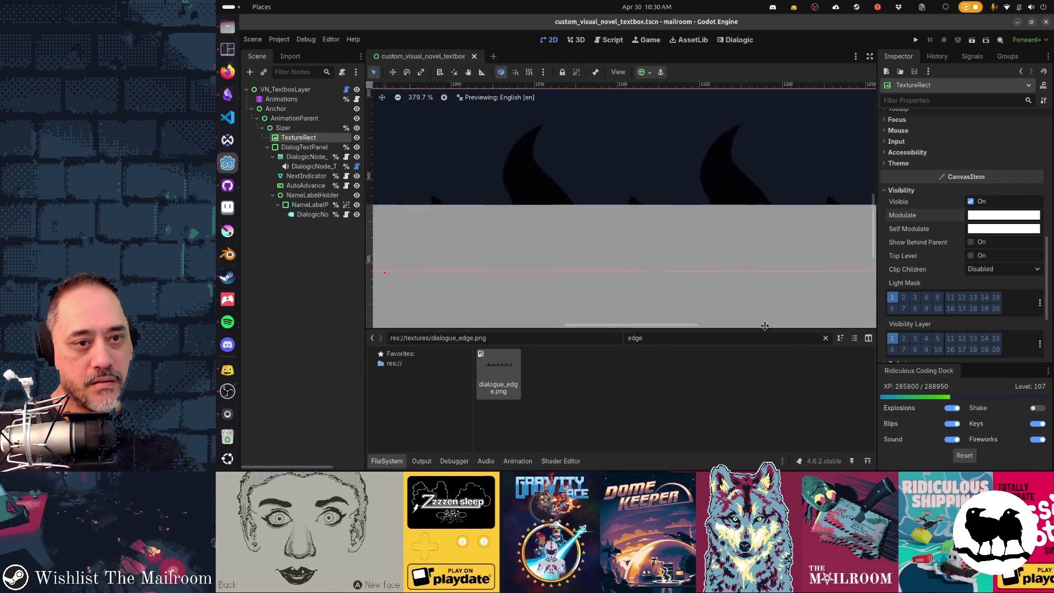
{"action": "scroll", "coordinate": [583, 276], "scroll_direction": "up", "scroll_amount": 5}
{"action": "scroll", "coordinate": [559, 277], "scroll_direction": "down", "scroll_amount": 3}
{"action": "scroll", "coordinate": [559, 278], "scroll_direction": "down", "scroll_amount": 2}
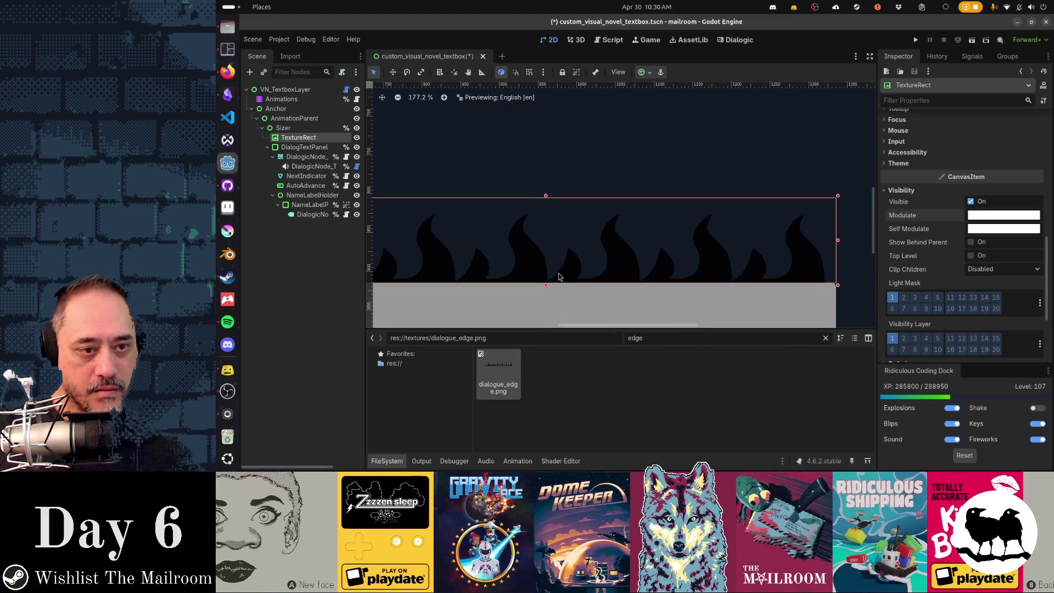
{"action": "key", "text": "Escape"}
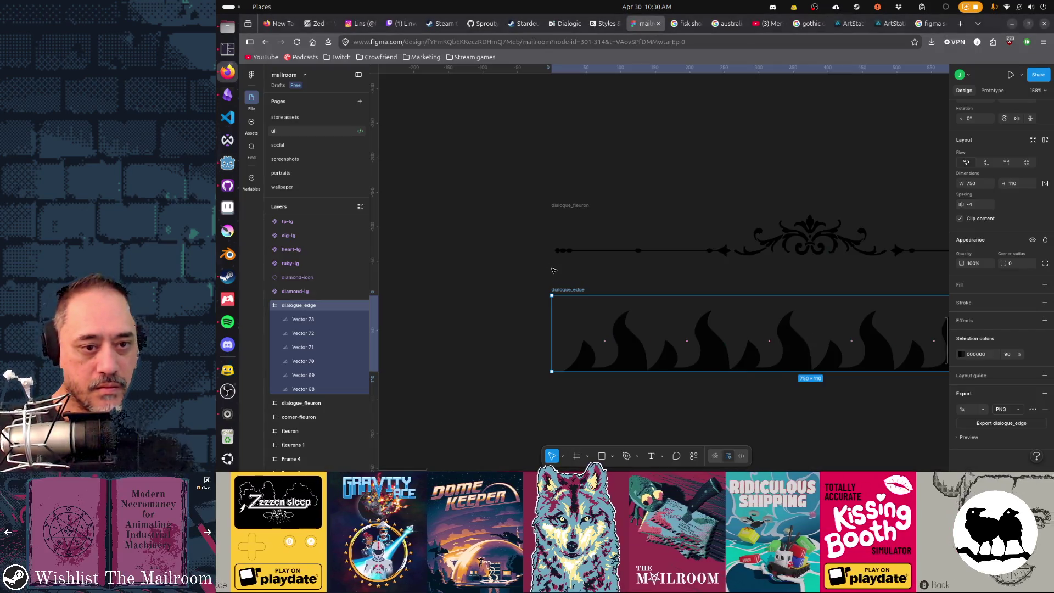
{"action": "key", "text": "alt+Tab"}
{"action": "left_click", "coordinate": [627, 358]}
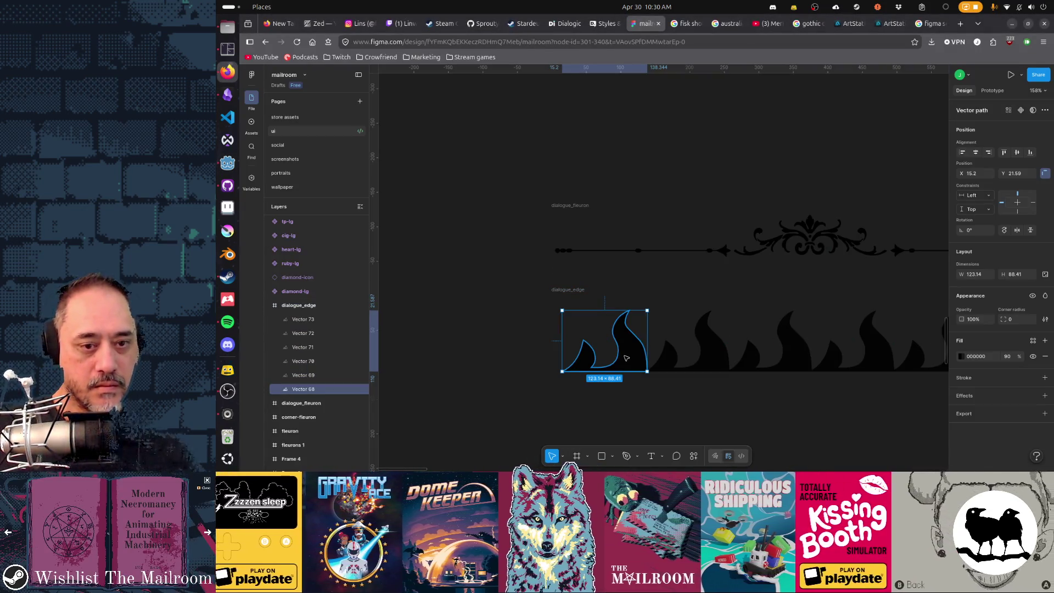
- Delete the leftmost flame, re-export dialogue_edge and switch to Godot
{"action": "key", "text": "Delete"}
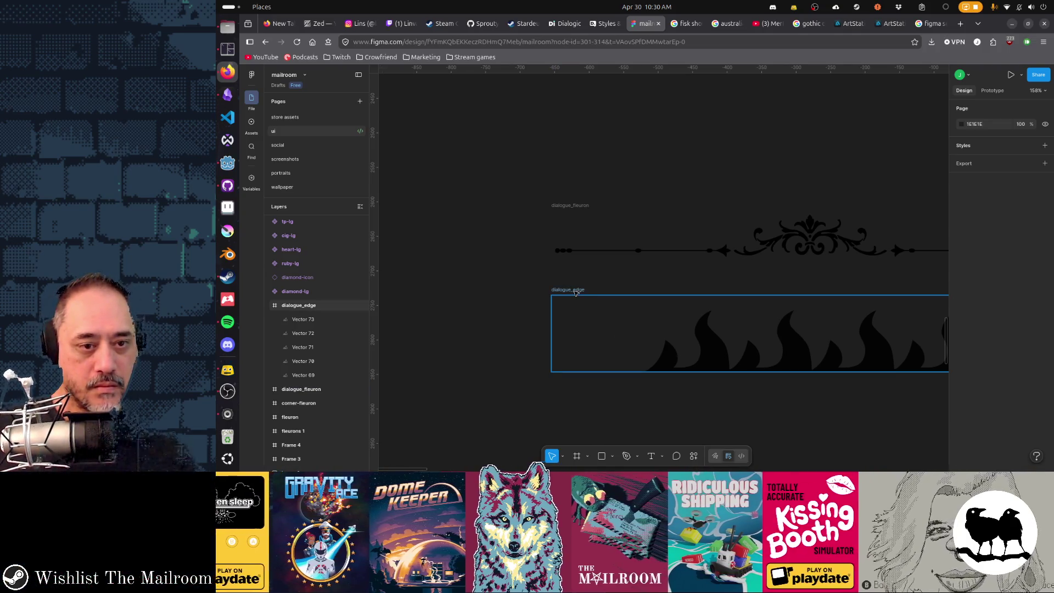
{"action": "left_click", "coordinate": [577, 289]}
{"action": "scroll", "coordinate": [983, 411], "scroll_direction": "down", "scroll_amount": 2}
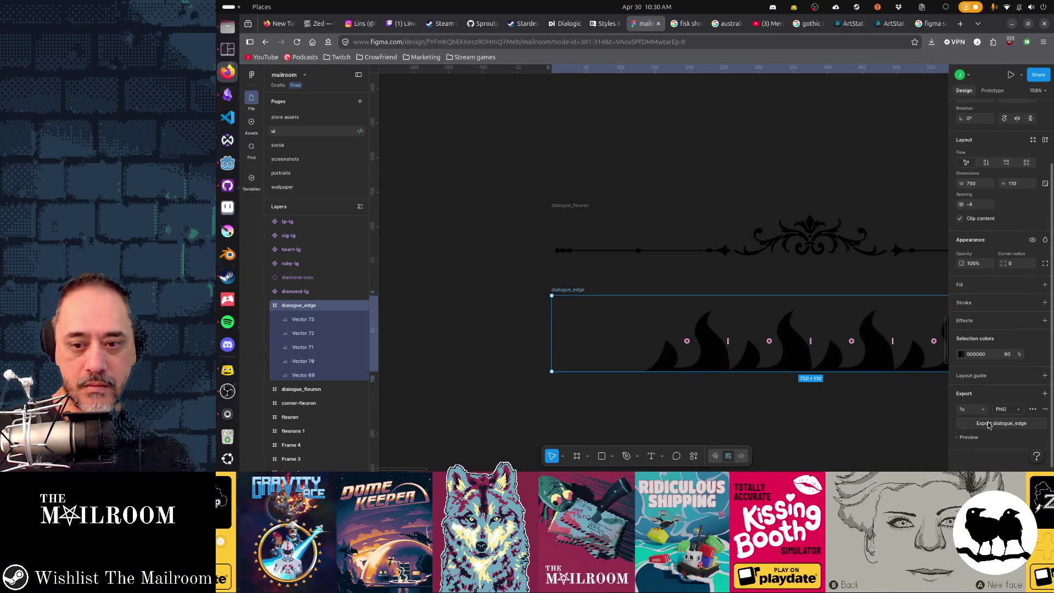
{"action": "key", "text": "alt+Tab"}
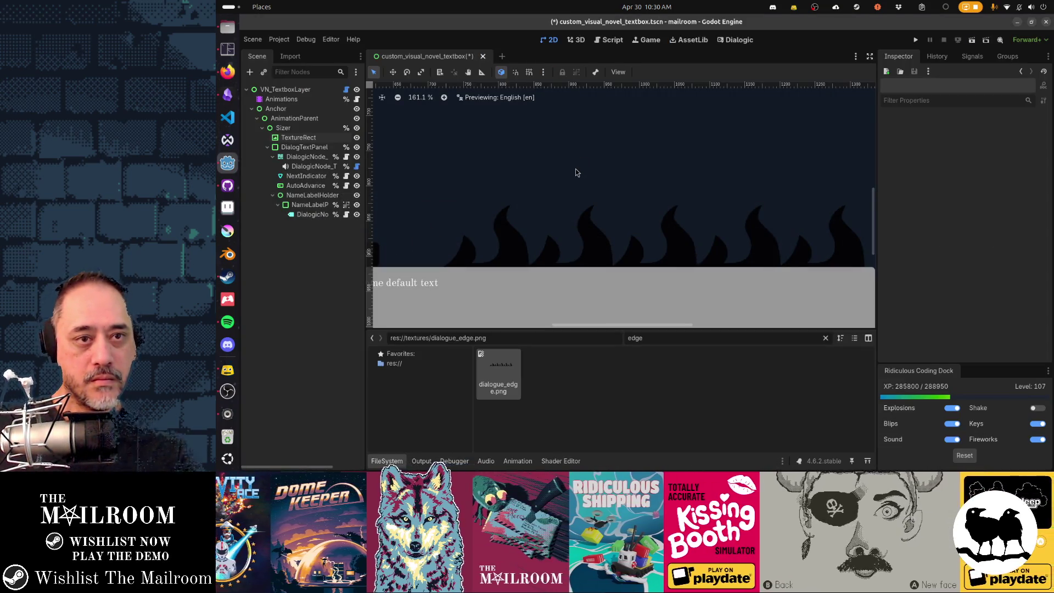
- Save and run the project with F5 and start Play day from the Testing menu
{"action": "key", "text": "F5"}
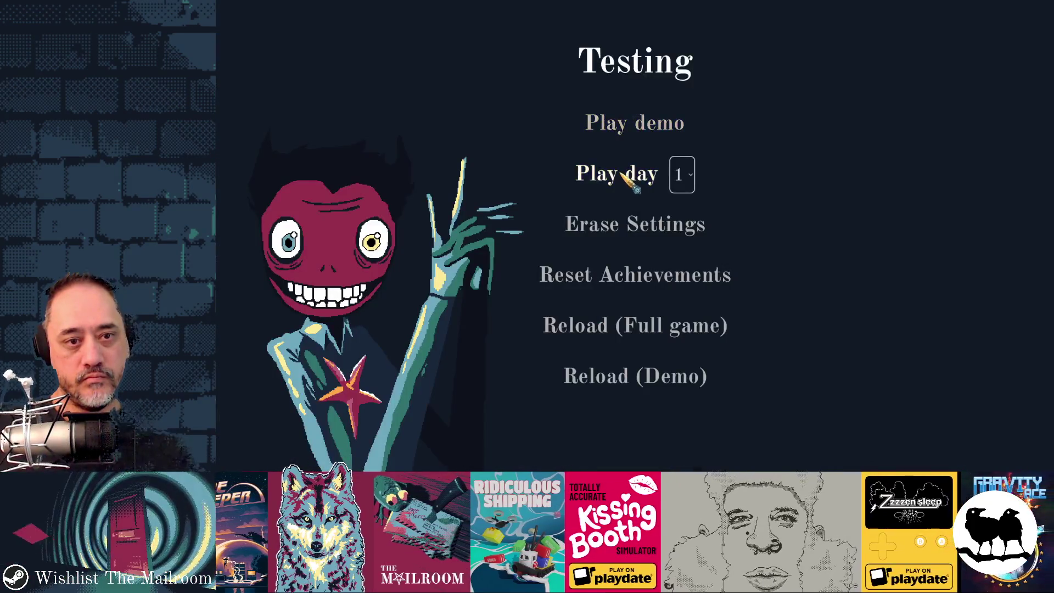
{"action": "left_click", "coordinate": [627, 174]}
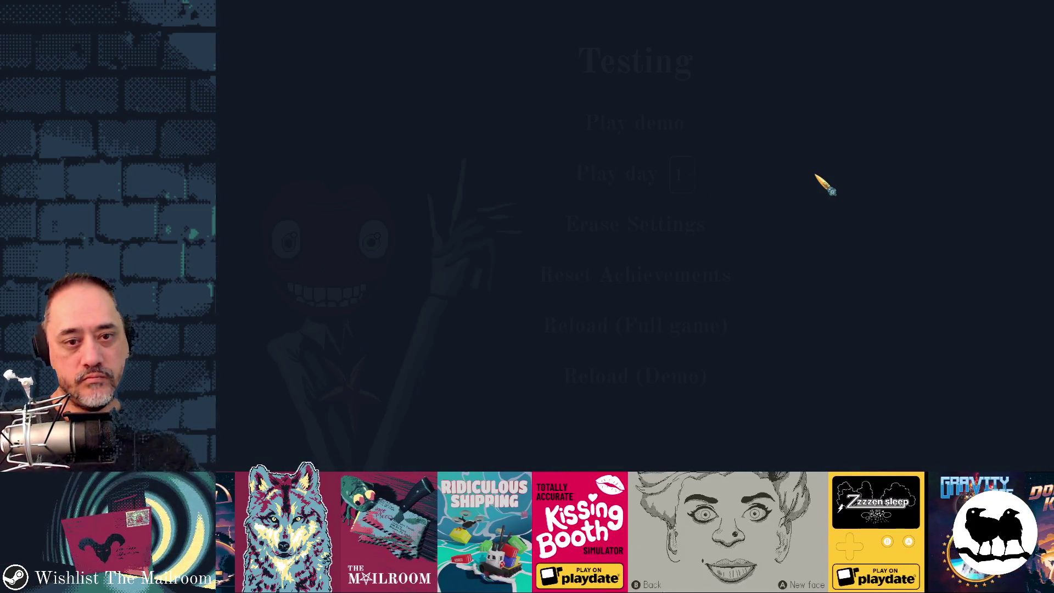
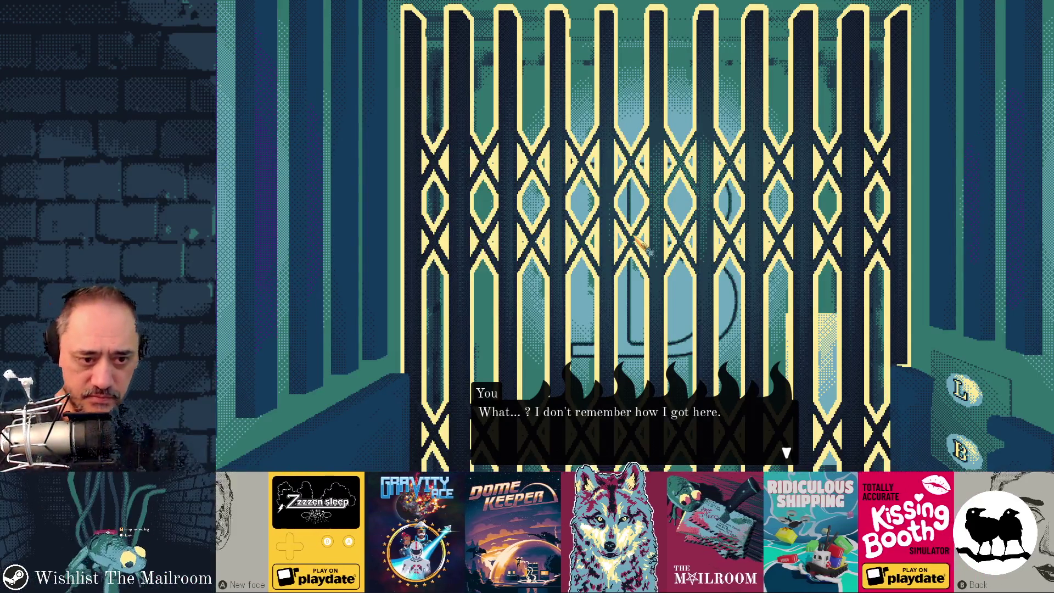
- Close the running game, switch back to the browser with the Figma file and select the rightmost flame
{"action": "key", "text": "F8"}
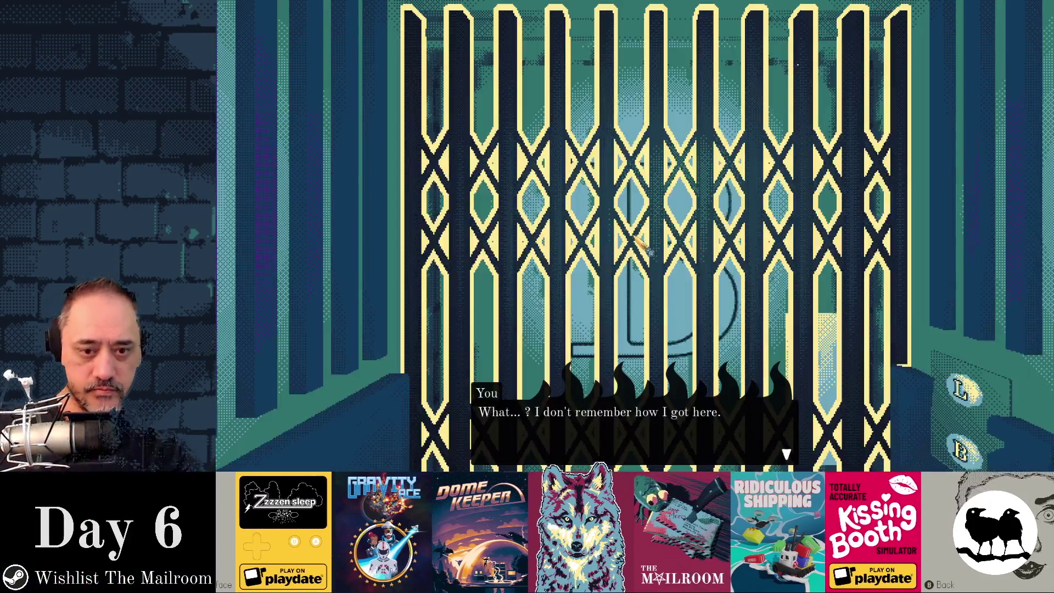
{"action": "key", "text": "F8"}
{"action": "key", "text": "alt+Tab"}
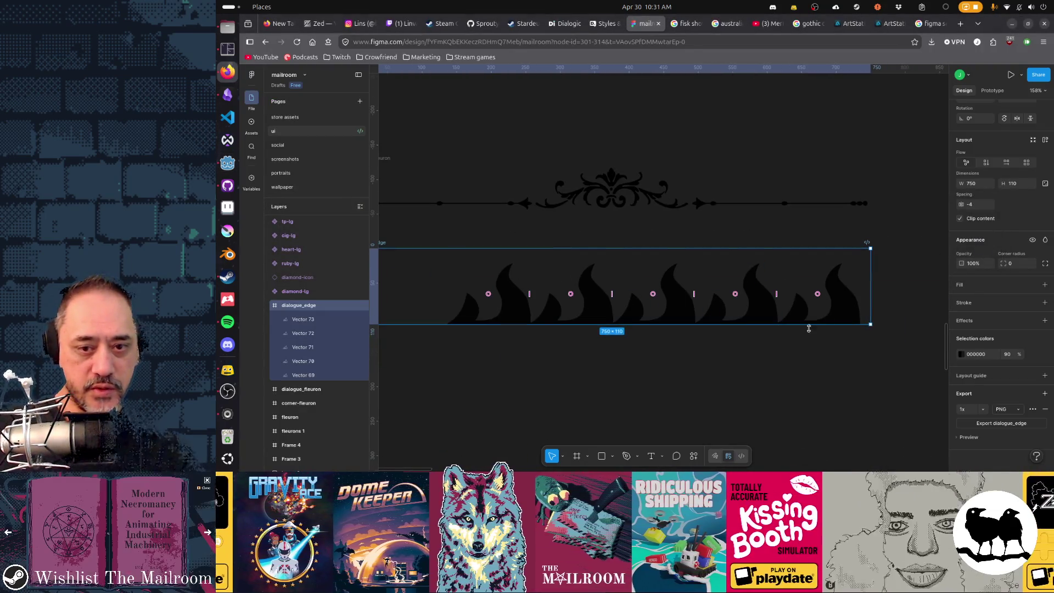
{"action": "left_click", "coordinate": [851, 316]}
- Delete the extra tip points of Vector 73 and pull the long bottom line back into a single spike
{"action": "double_click", "coordinate": [850, 316]}
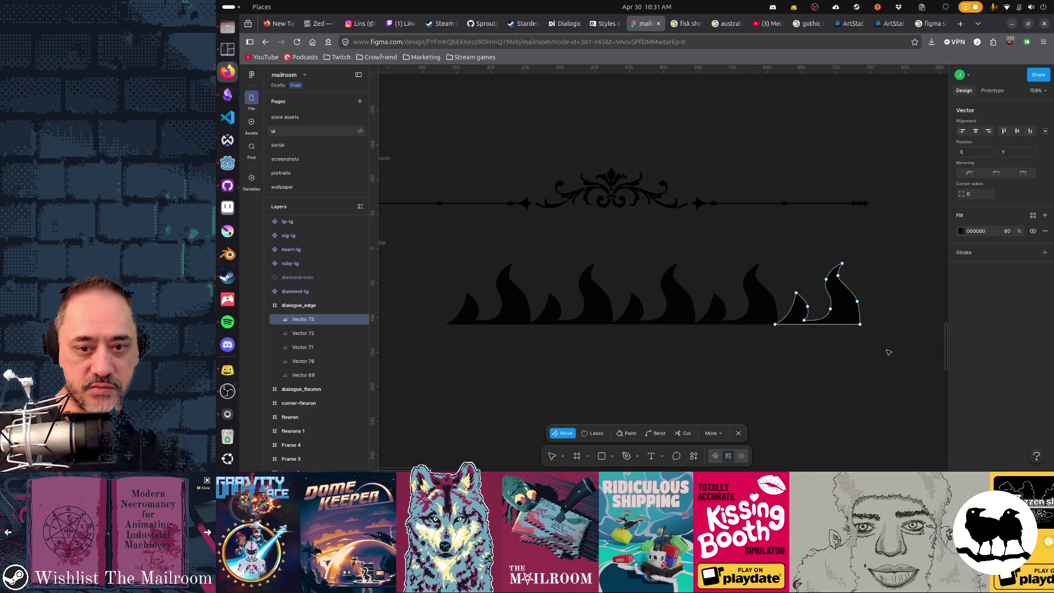
{"action": "left_click_drag", "start_coordinate": [887, 350], "coordinate": [823, 258]}
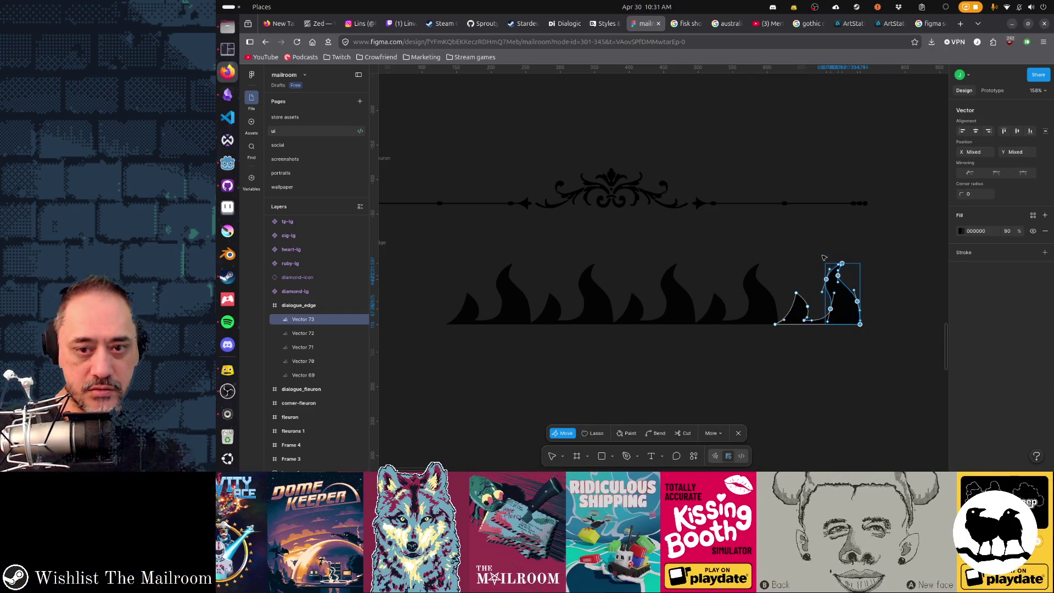
{"action": "key", "text": "Delete"}
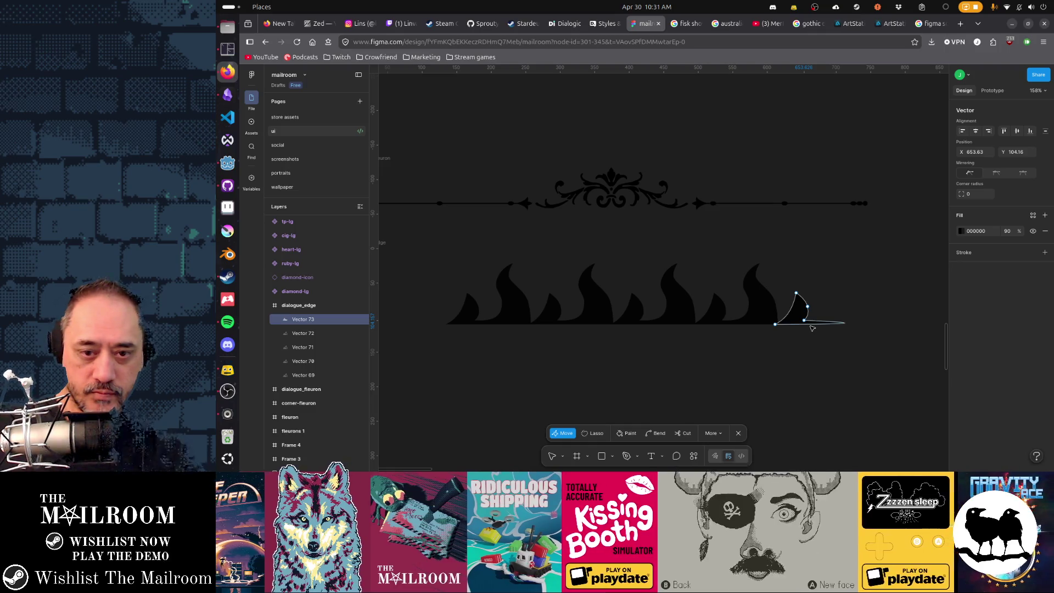
{"action": "key", "text": "shift+Right"}
{"action": "key", "text": "shift+Right"}
{"action": "key", "text": "shift+Right"}
{"action": "scroll", "coordinate": [829, 331], "scroll_direction": "up", "scroll_amount": 2}
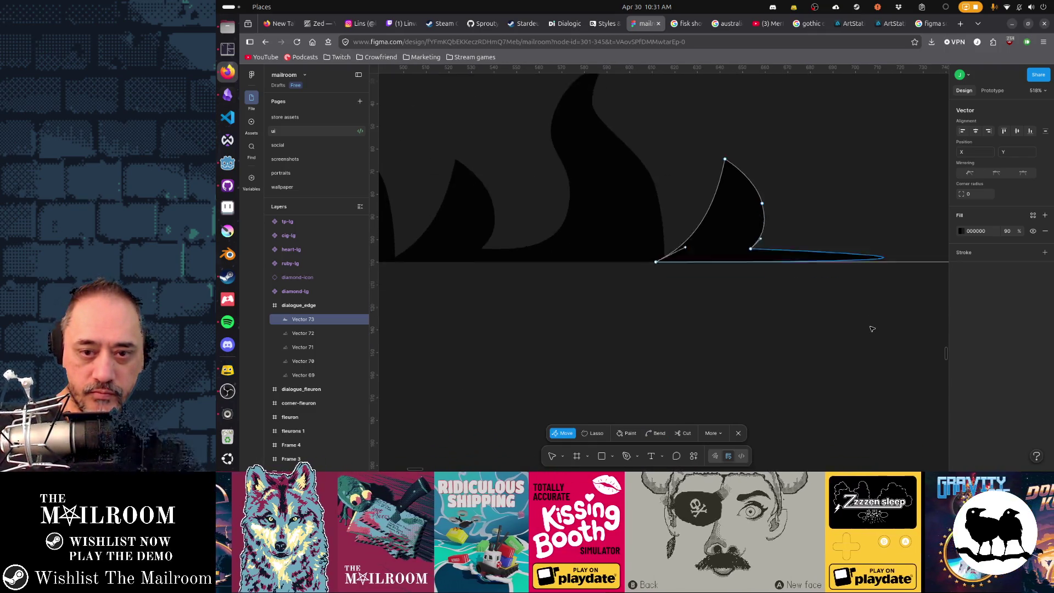
{"action": "scroll", "coordinate": [871, 325], "scroll_direction": "up", "scroll_amount": 2}
{"action": "scroll", "coordinate": [870, 325], "scroll_direction": "up", "scroll_amount": 2}
{"action": "scroll", "coordinate": [882, 306], "scroll_direction": "down", "scroll_amount": 3}
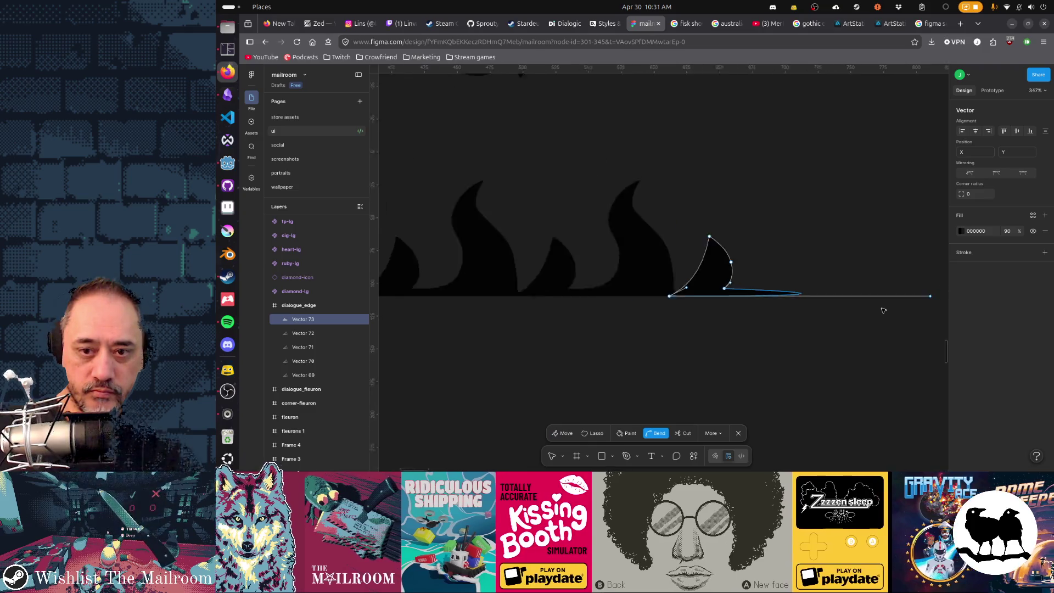
{"action": "scroll", "coordinate": [882, 306], "scroll_direction": "up", "scroll_amount": 3}
{"action": "scroll", "coordinate": [914, 306], "scroll_direction": "down", "scroll_amount": 1}
{"action": "scroll", "coordinate": [913, 305], "scroll_direction": "up", "scroll_amount": 1}
{"action": "scroll", "coordinate": [872, 307], "scroll_direction": "up", "scroll_amount": 1}
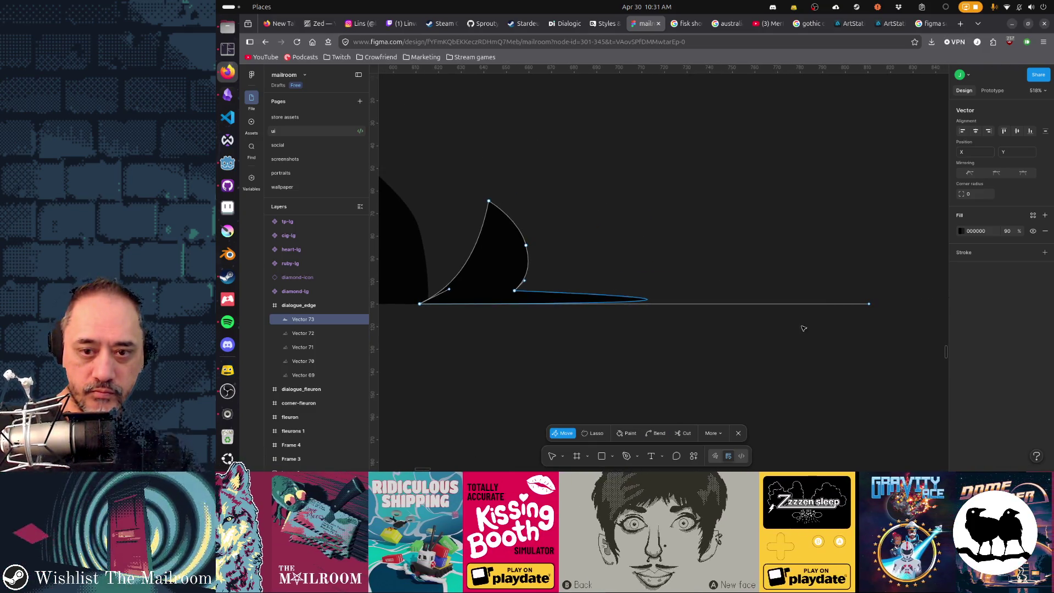
{"action": "mouse_move", "coordinate": [873, 306]}
{"action": "left_mouse_down"}
{"action": "mouse_move", "coordinate": [520, 306]}
{"action": "mouse_move", "coordinate": [578, 304]}
{"action": "left_mouse_up"}
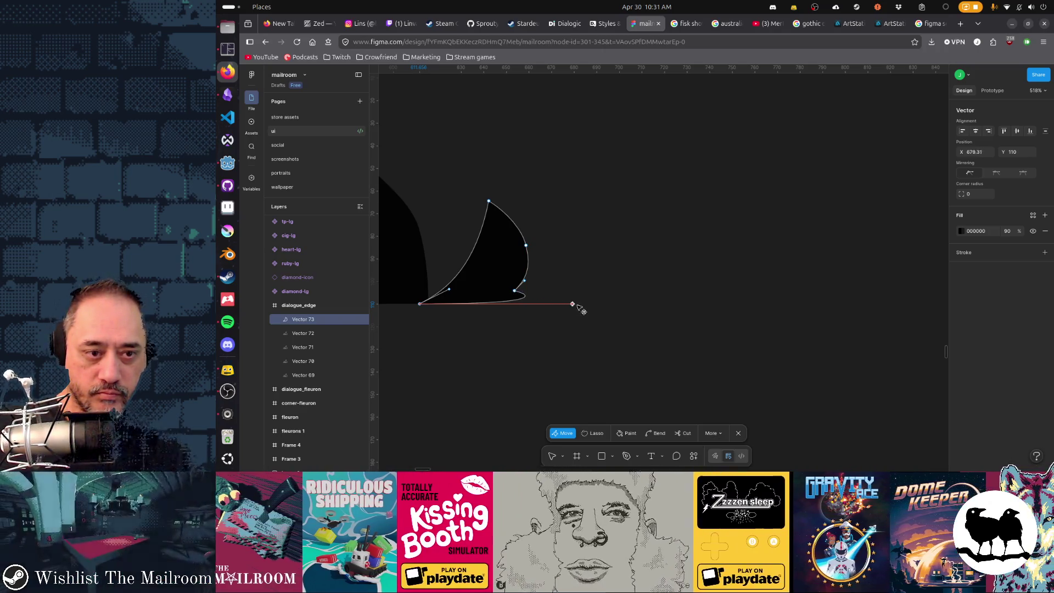
{"action": "left_click_drag", "start_coordinate": [518, 292], "coordinate": [538, 297]}
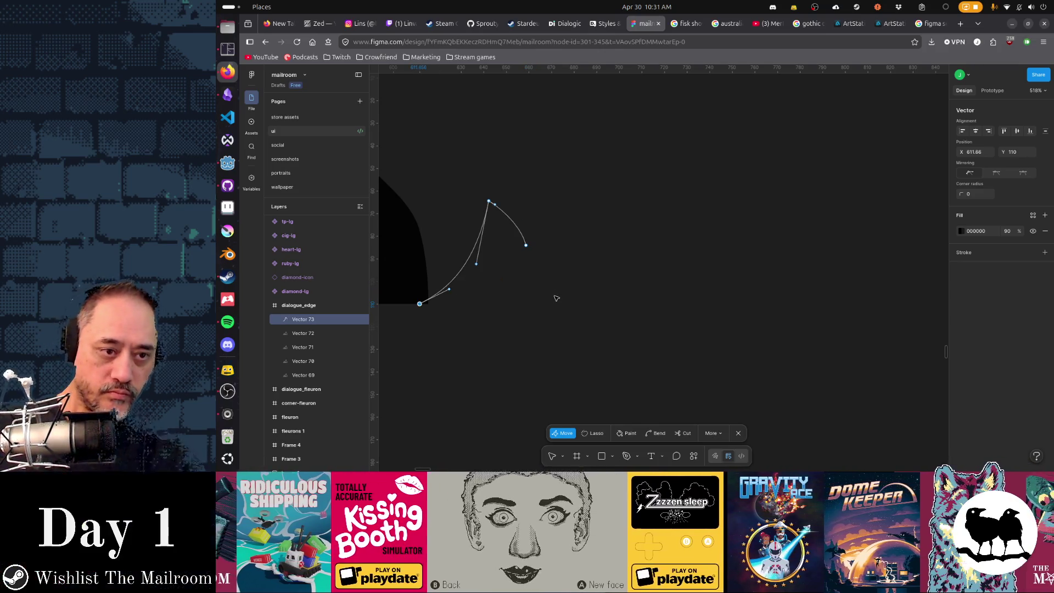
{"action": "key", "text": "ctrl+z"}
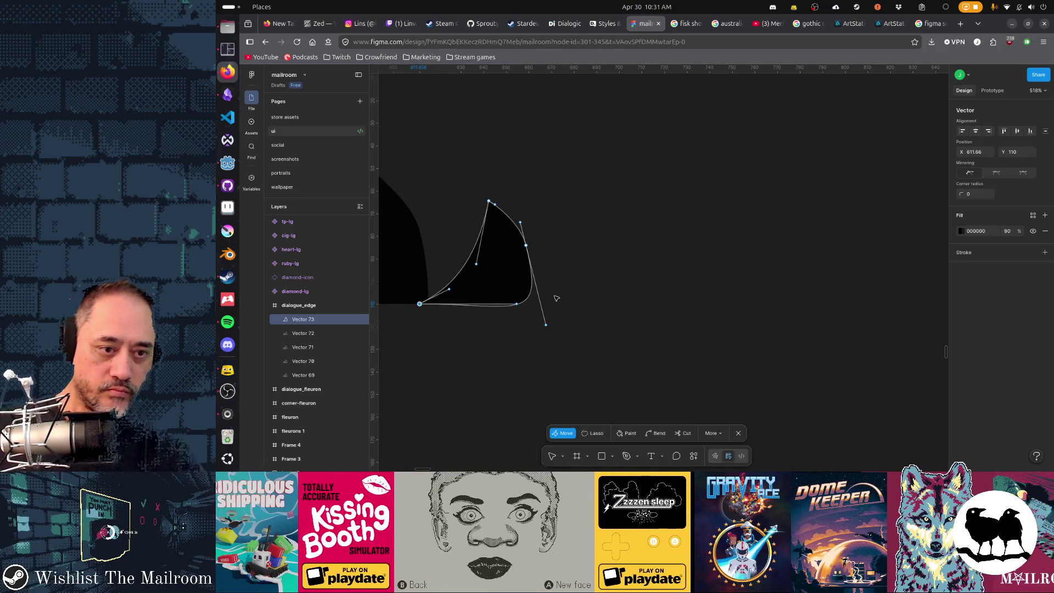
{"action": "left_click_drag", "start_coordinate": [547, 326], "coordinate": [544, 299]}
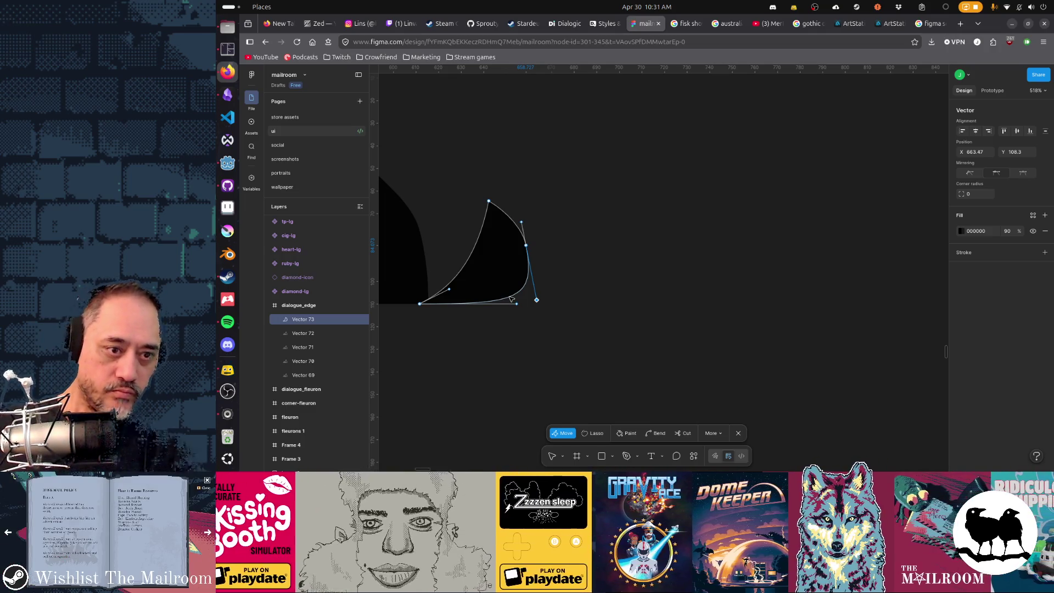
{"action": "key", "text": "Escape"}
- Flatten the spike's base, refine its right curve, raise the tip, then deselect and pan to the neighbours
{"action": "double_click", "coordinate": [511, 299]}
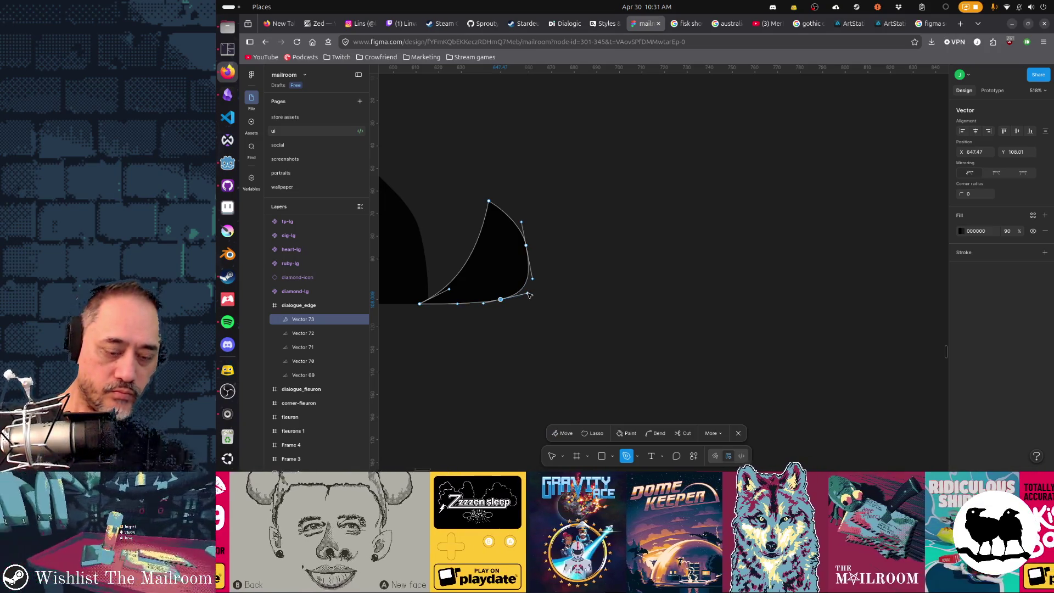
{"action": "key", "text": "Escape"}
{"action": "left_click_drag", "start_coordinate": [528, 294], "coordinate": [529, 298]}
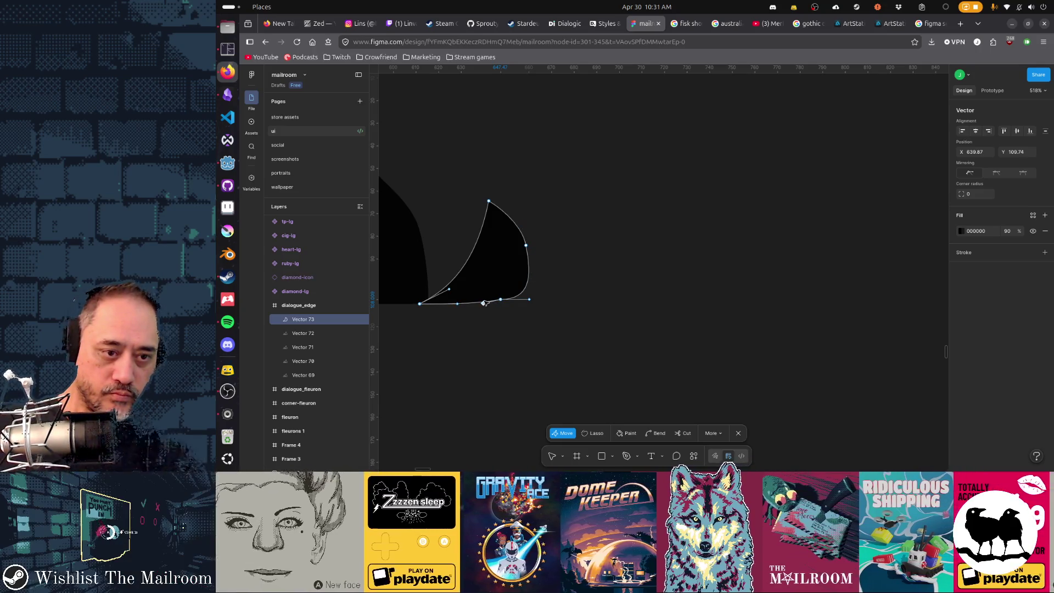
{"action": "left_click_drag", "start_coordinate": [504, 303], "coordinate": [534, 308]}
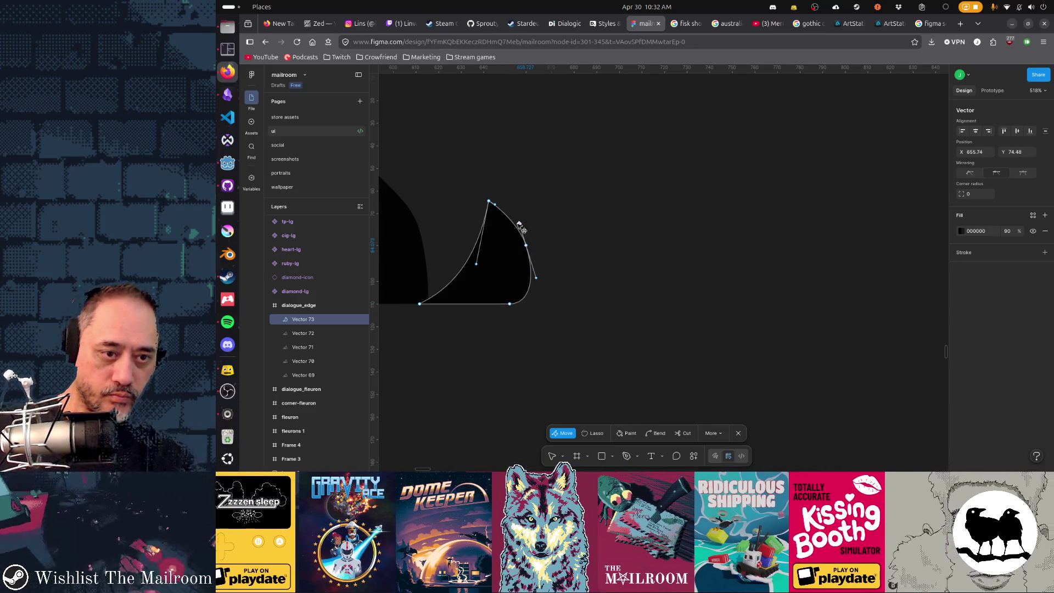
{"action": "left_click_drag", "start_coordinate": [523, 226], "coordinate": [541, 245]}
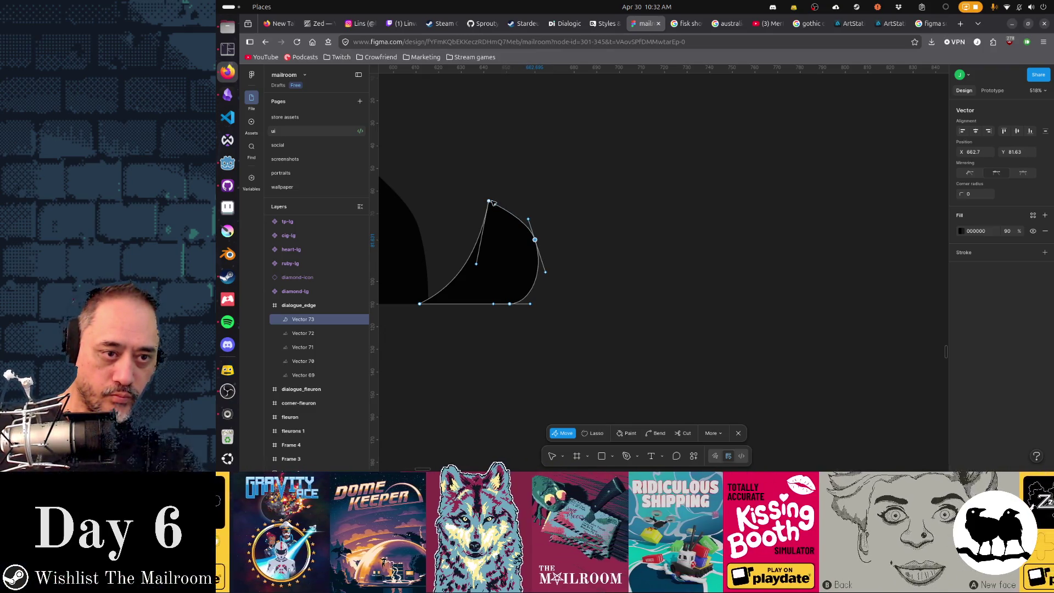
{"action": "left_click_drag", "start_coordinate": [489, 199], "coordinate": [492, 188]}
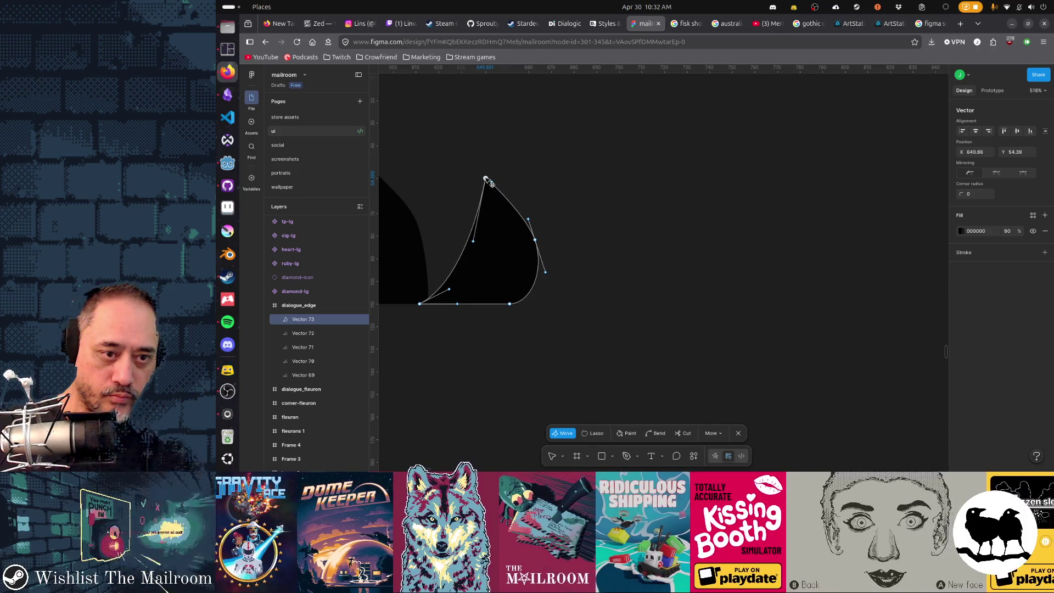
{"action": "left_click_drag", "start_coordinate": [474, 243], "coordinate": [482, 242]}
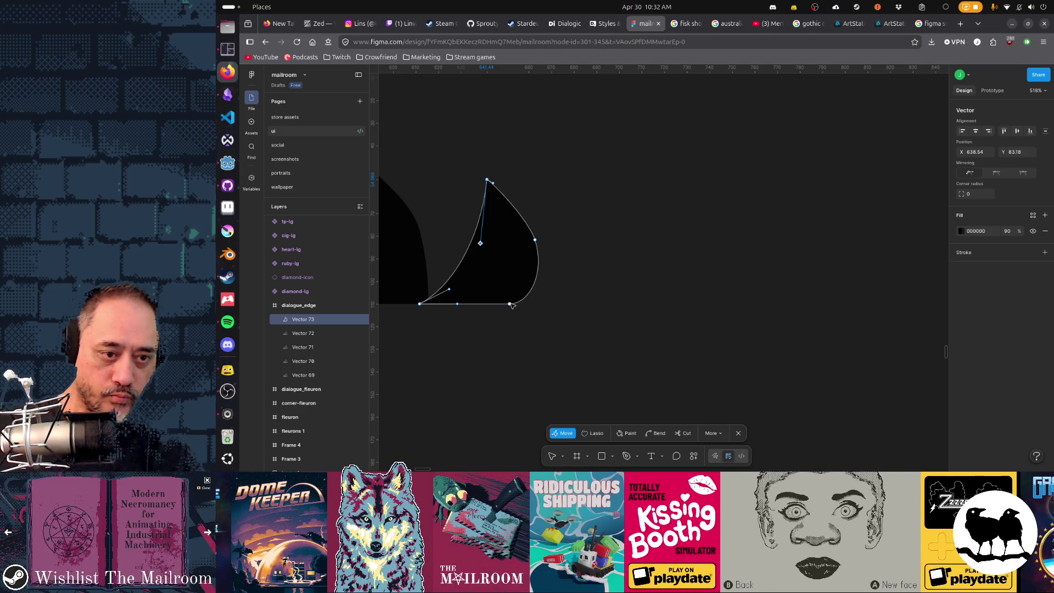
{"action": "key", "text": "Escape"}
{"action": "left_click", "coordinate": [475, 349]}
{"action": "left_click_drag", "start_coordinate": [434, 348], "coordinate": [689, 350]}
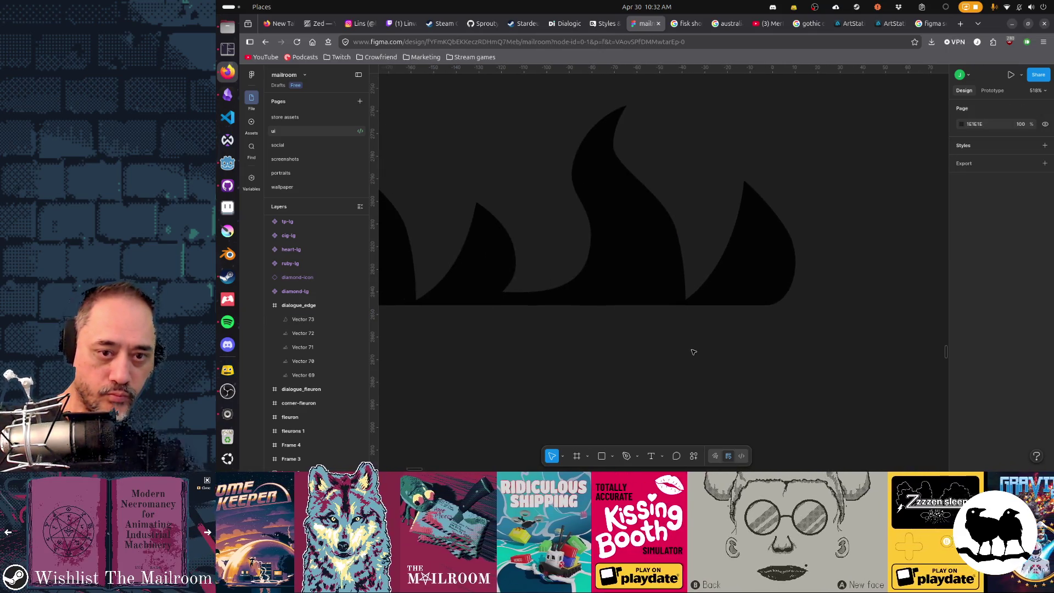
- Add a point on the rightmost flame's lower-left edge and bend it into a smoother hooked curve
{"action": "double_click", "coordinate": [720, 293]}
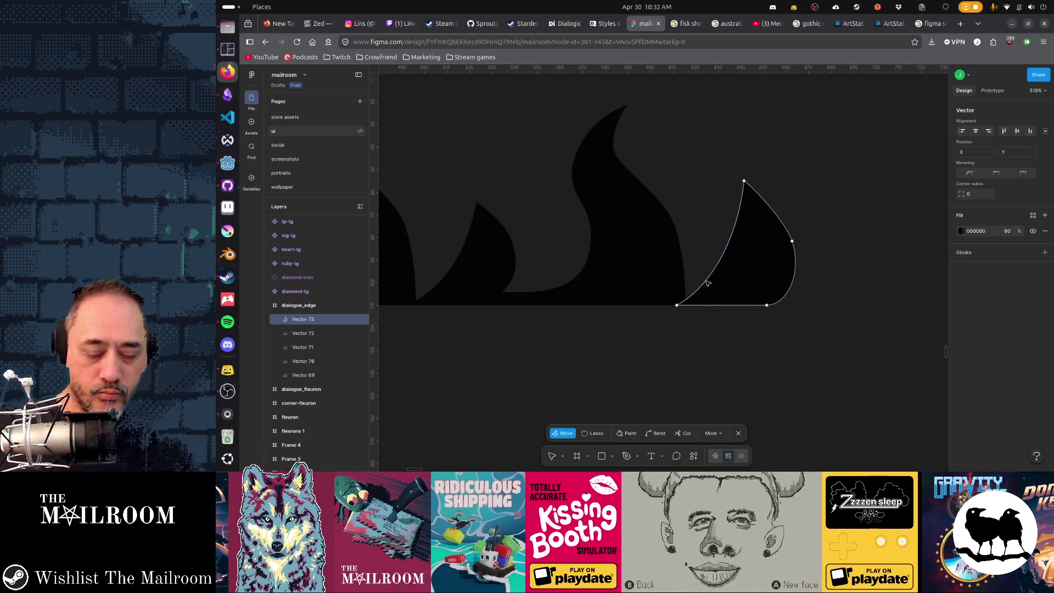
{"action": "key", "text": "p"}
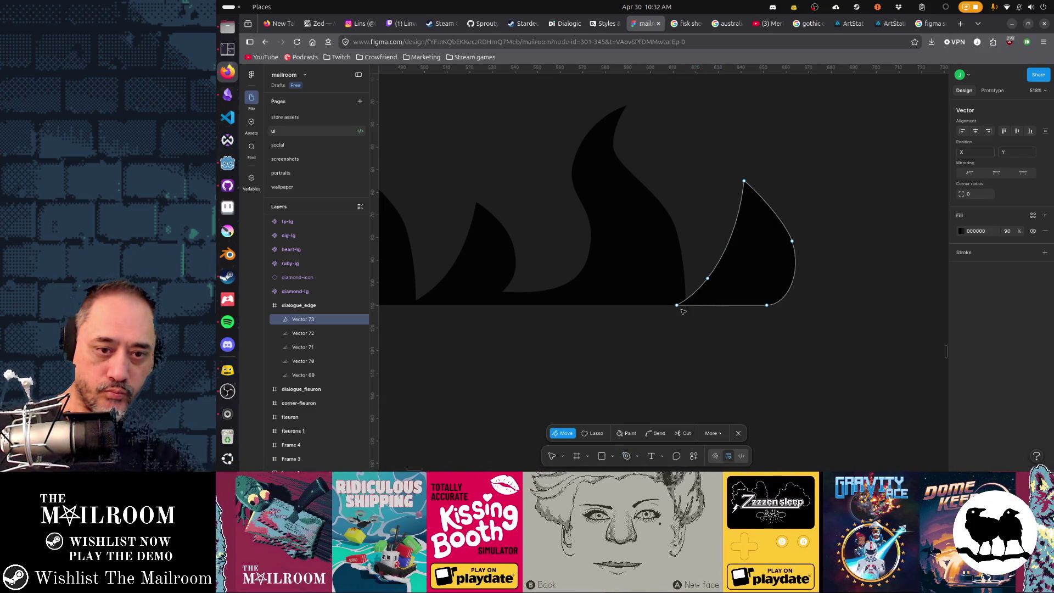
{"action": "key", "text": "p"}
{"action": "left_click", "coordinate": [696, 300]}
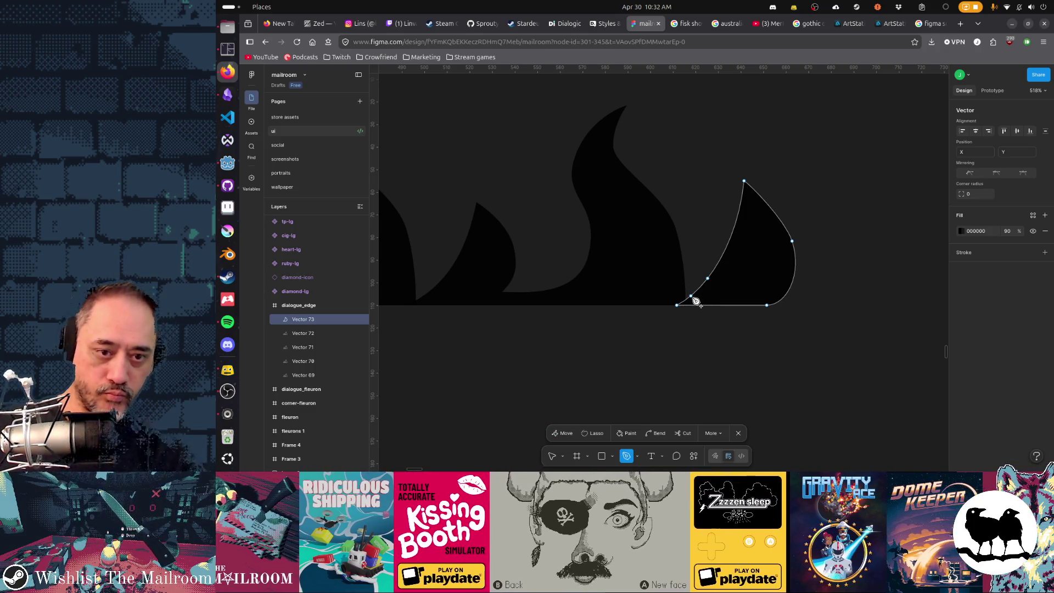
{"action": "key", "text": "v"}
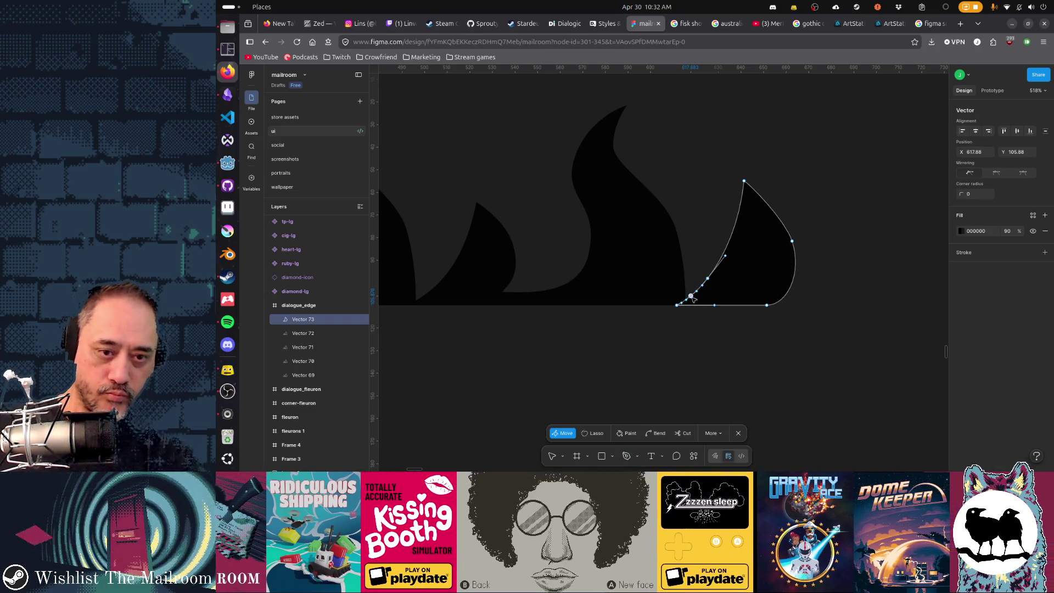
{"action": "mouse_move", "coordinate": [691, 298]}
{"action": "left_mouse_down"}
{"action": "mouse_move", "coordinate": [678, 298]}
{"action": "mouse_move", "coordinate": [682, 284]}
{"action": "left_mouse_up"}
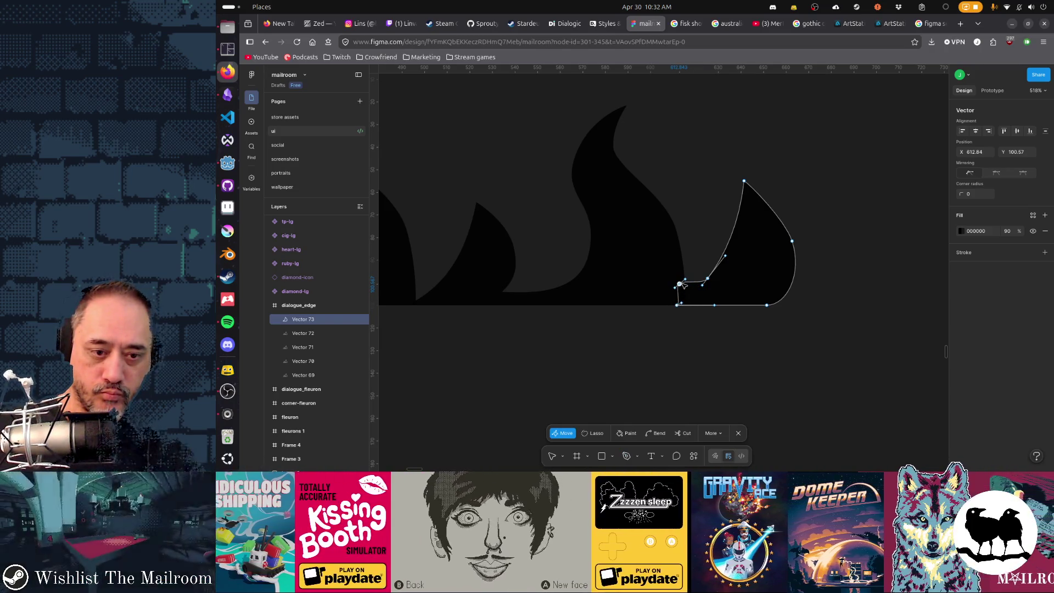
{"action": "key", "text": "ctrl"}
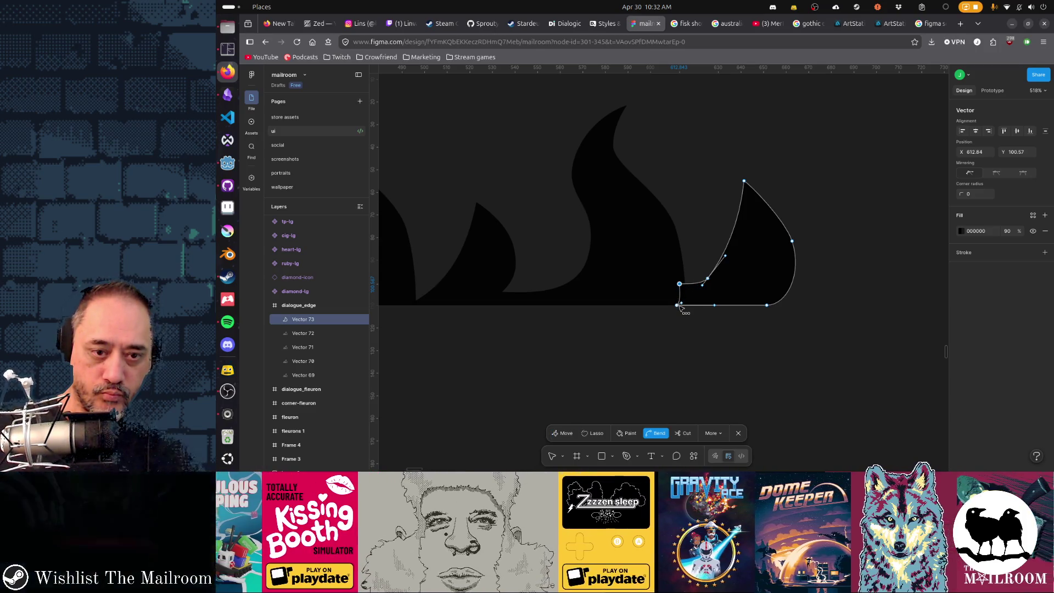
{"action": "left_click_drag", "start_coordinate": [685, 298], "coordinate": [682, 310]}
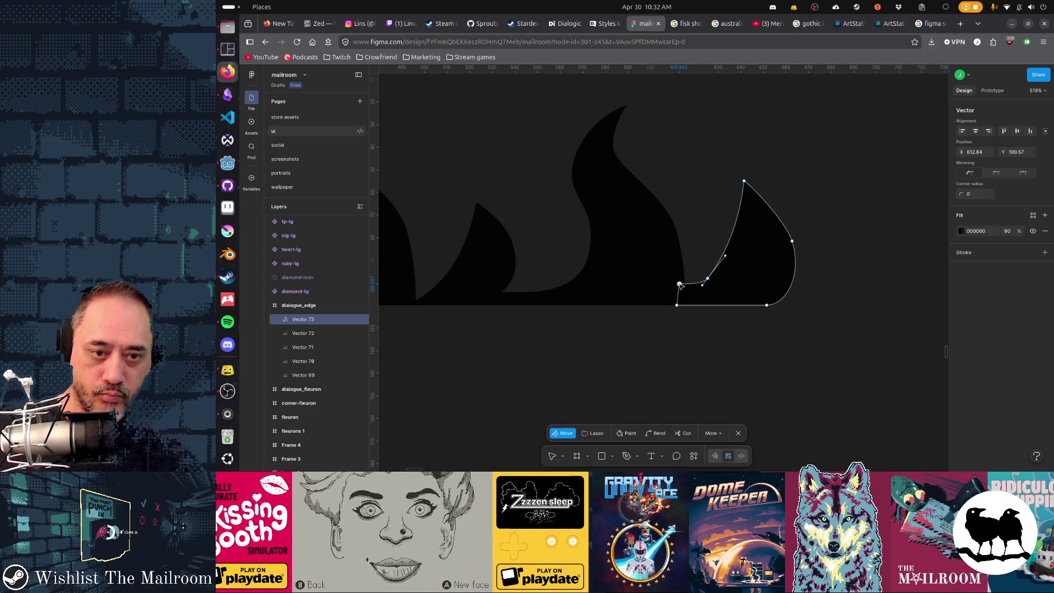
{"action": "key", "text": "ctrl"}
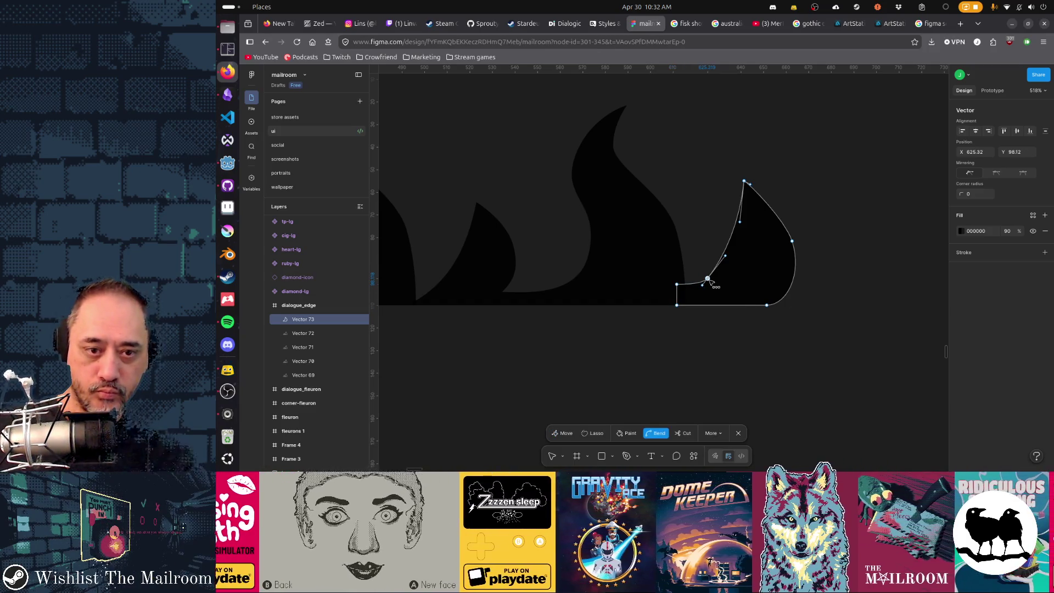
{"action": "mouse_move", "coordinate": [706, 280]}
{"action": "left_mouse_down"}
{"action": "mouse_move", "coordinate": [742, 263]}
{"action": "mouse_move", "coordinate": [718, 277]}
{"action": "mouse_move", "coordinate": [725, 254]}
{"action": "left_mouse_up"}
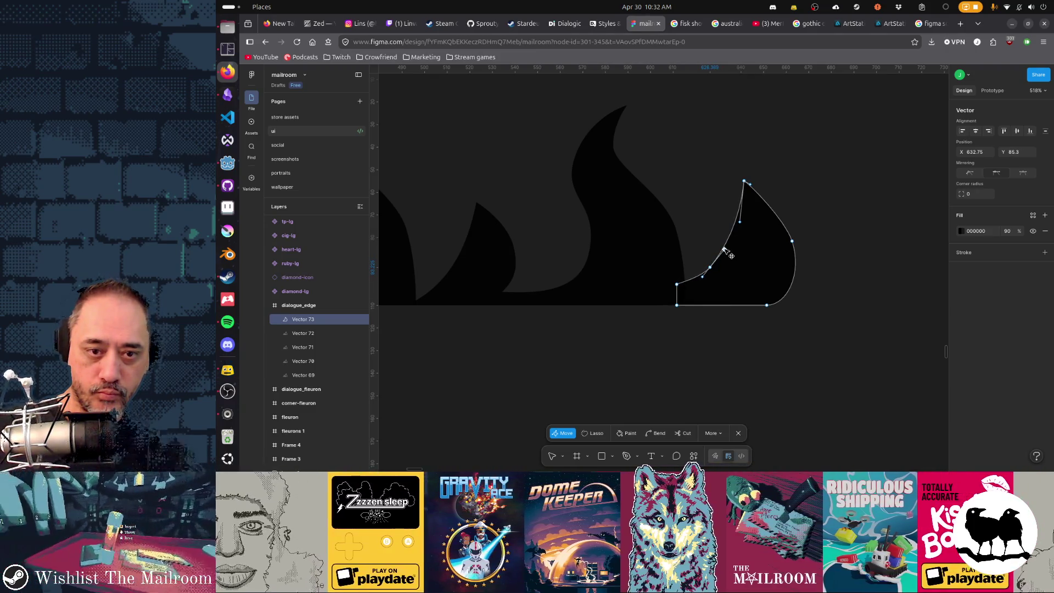
{"action": "left_click_drag", "start_coordinate": [690, 284], "coordinate": [704, 289]}
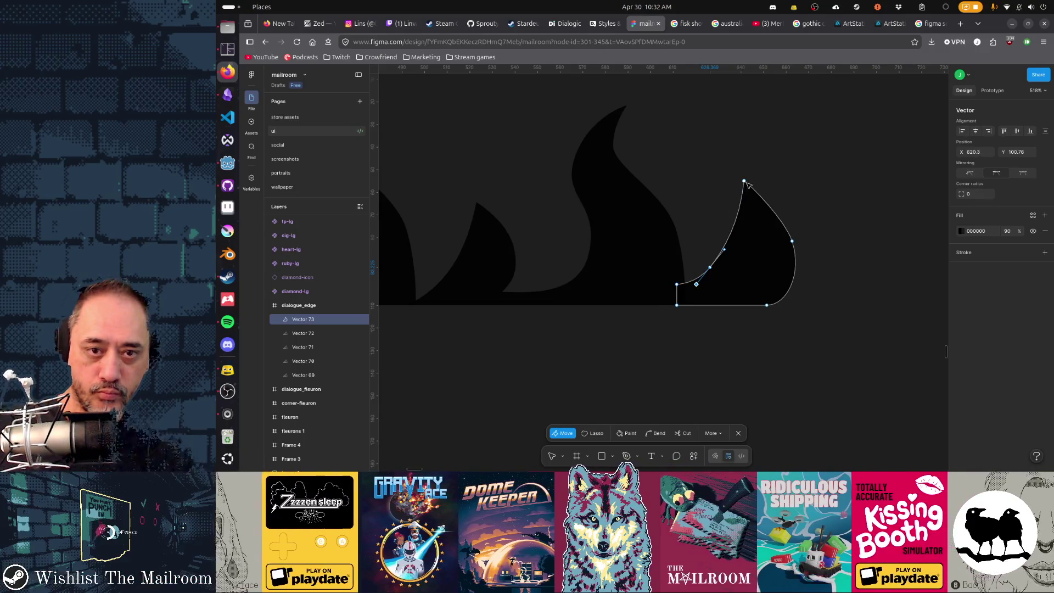
- Pull the flame's tip up and to the left into a sharper point and finish editing
{"action": "left_click_drag", "start_coordinate": [744, 180], "coordinate": [731, 181]}
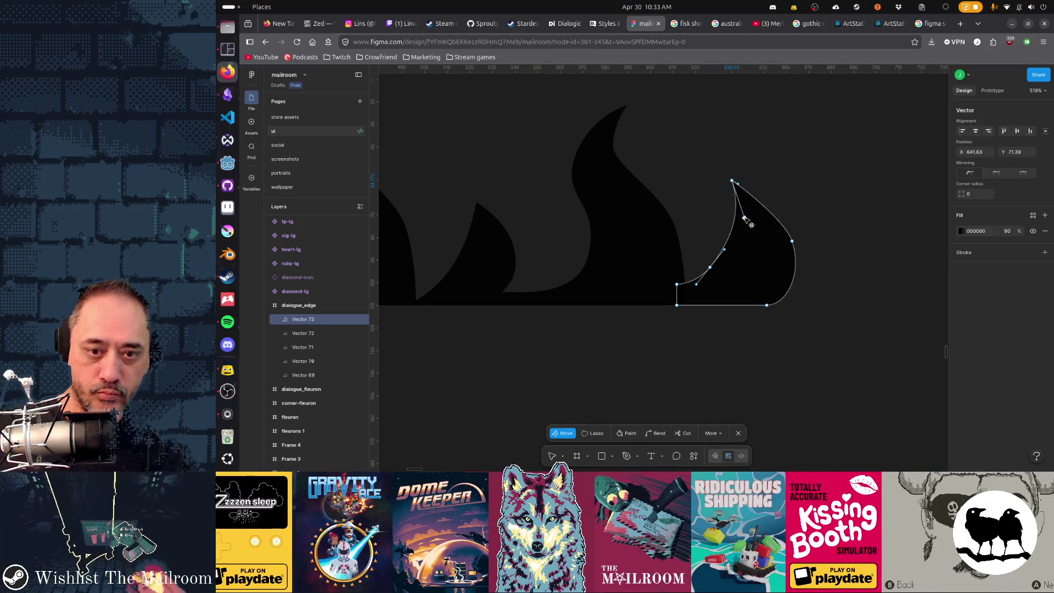
{"action": "left_click", "coordinate": [722, 376]}
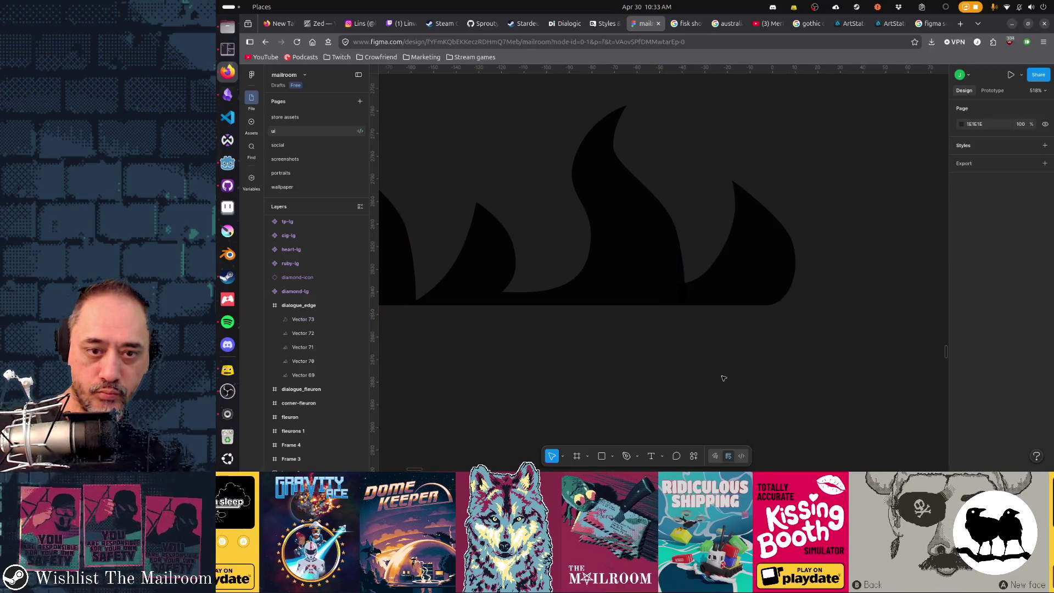
{"action": "scroll", "coordinate": [622, 356], "scroll_direction": "up", "scroll_amount": 3}
{"action": "double_click", "coordinate": [766, 221]}
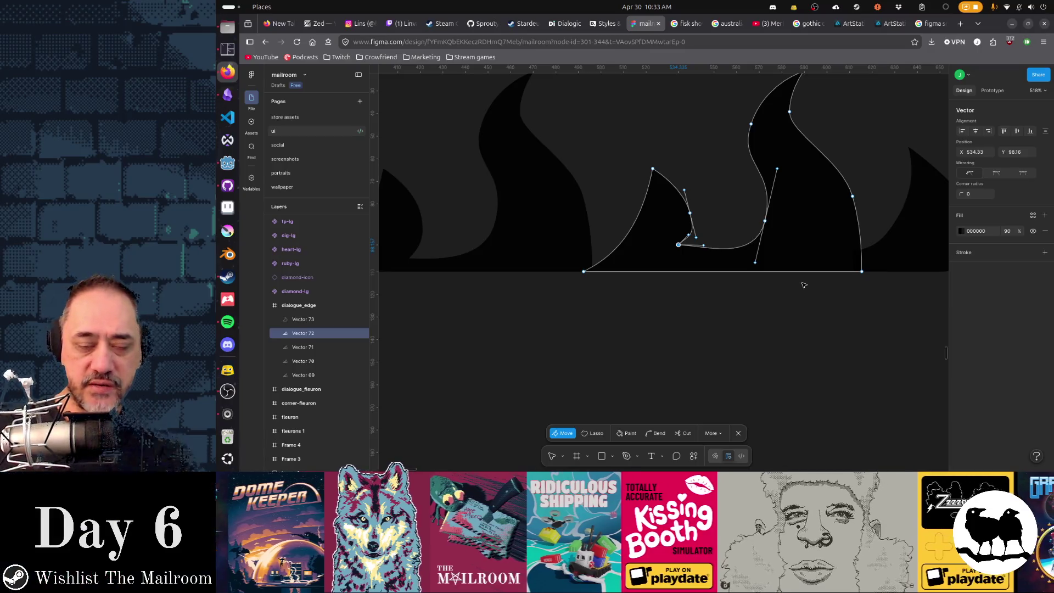
- Reshape Vector 72's inner curve by moving its upper point, then leave point editing
{"action": "left_click", "coordinate": [766, 220]}
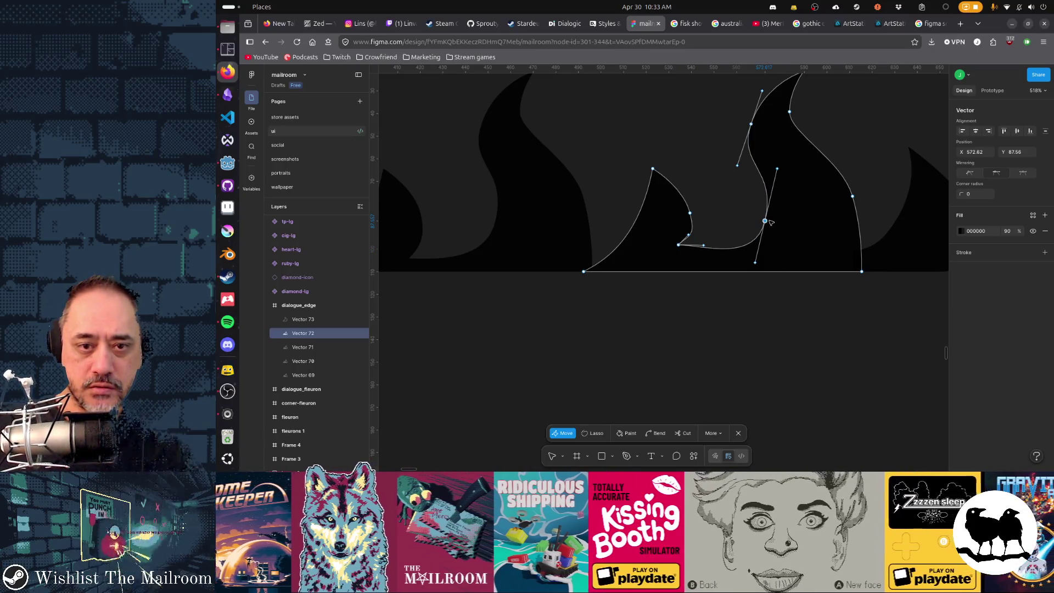
{"action": "left_click_drag", "start_coordinate": [766, 220], "coordinate": [760, 210]}
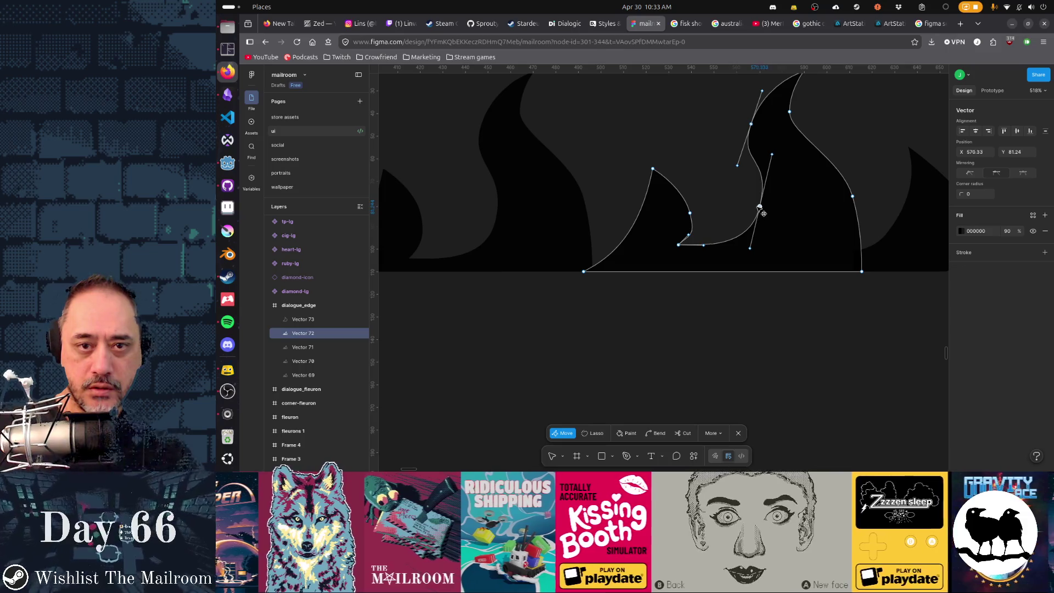
{"action": "left_click", "coordinate": [687, 246]}
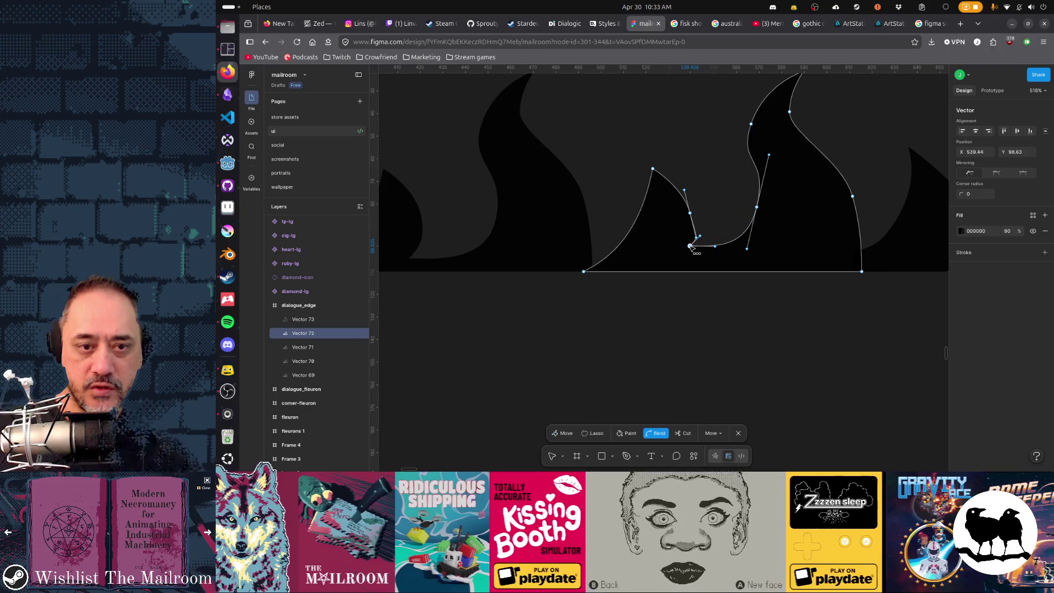
{"action": "left_click", "coordinate": [678, 307]}
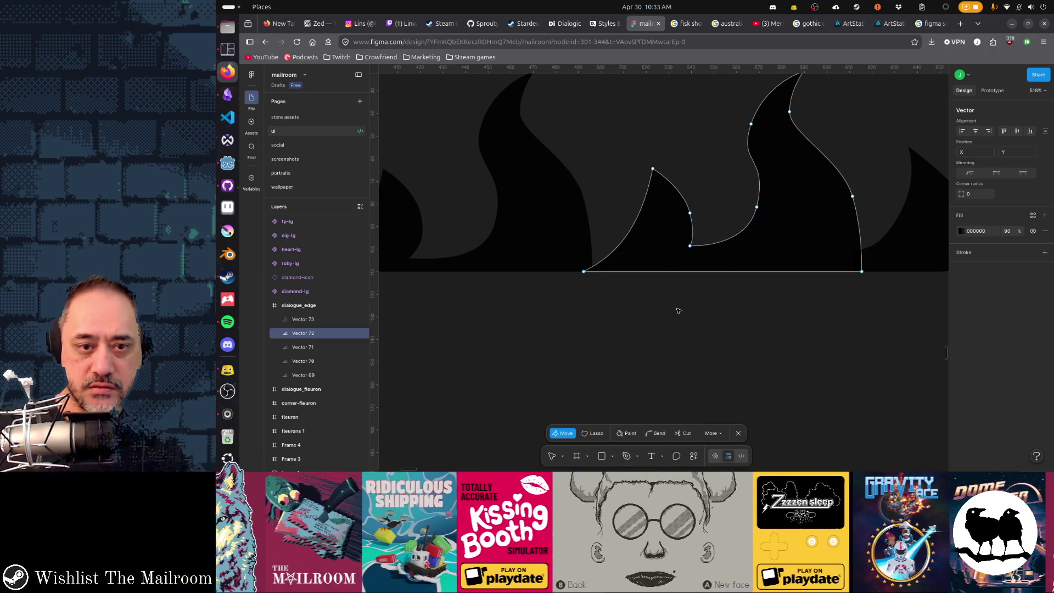
{"action": "left_click", "coordinate": [690, 245]}
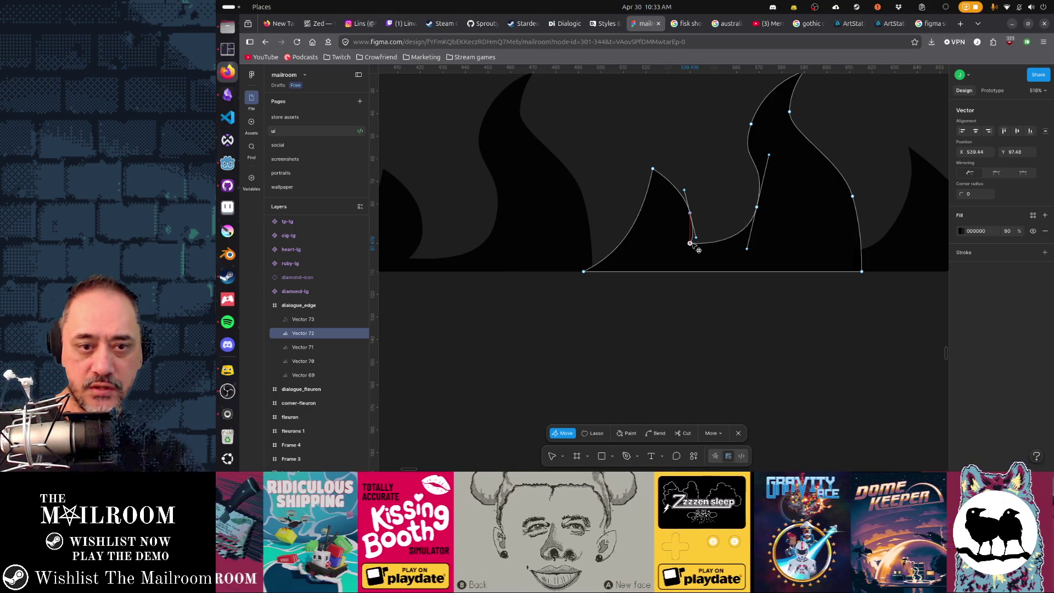
{"action": "key", "text": "Escape"}
{"action": "key", "text": "Escape"}
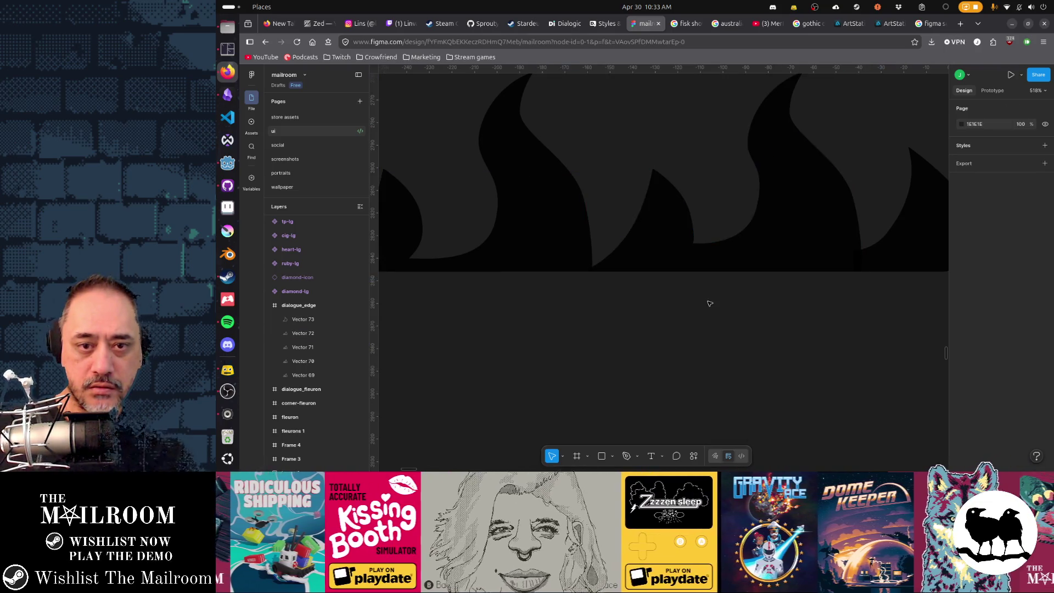
{"action": "scroll", "coordinate": [706, 307], "scroll_direction": "up", "scroll_amount": 2}
- Delete the Vector 71 flame from the row and reopen Vector 72 for point editing
{"action": "left_click", "coordinate": [714, 285]}
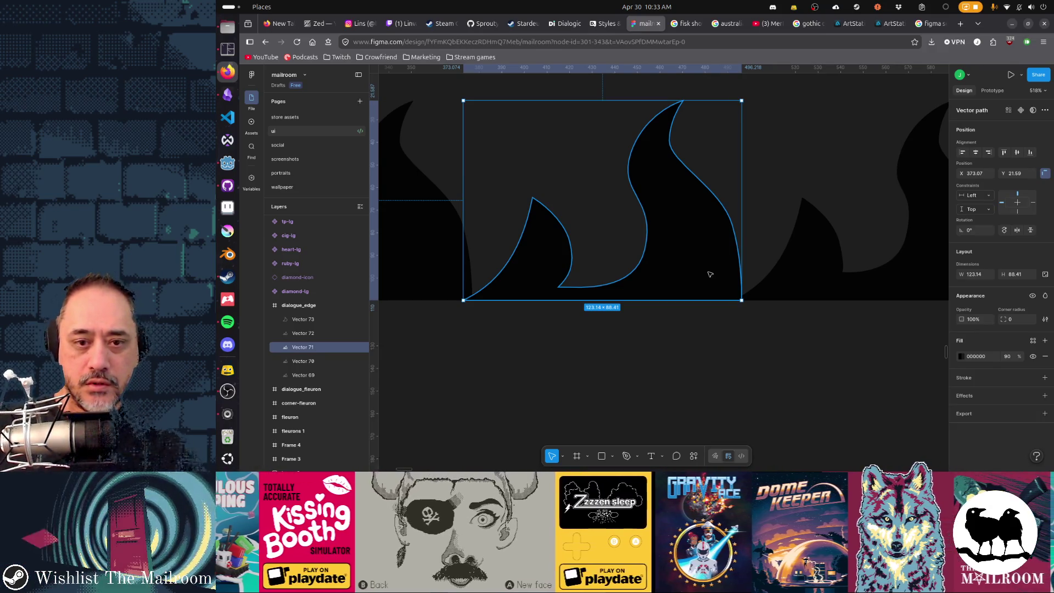
{"action": "key", "text": "Delete"}
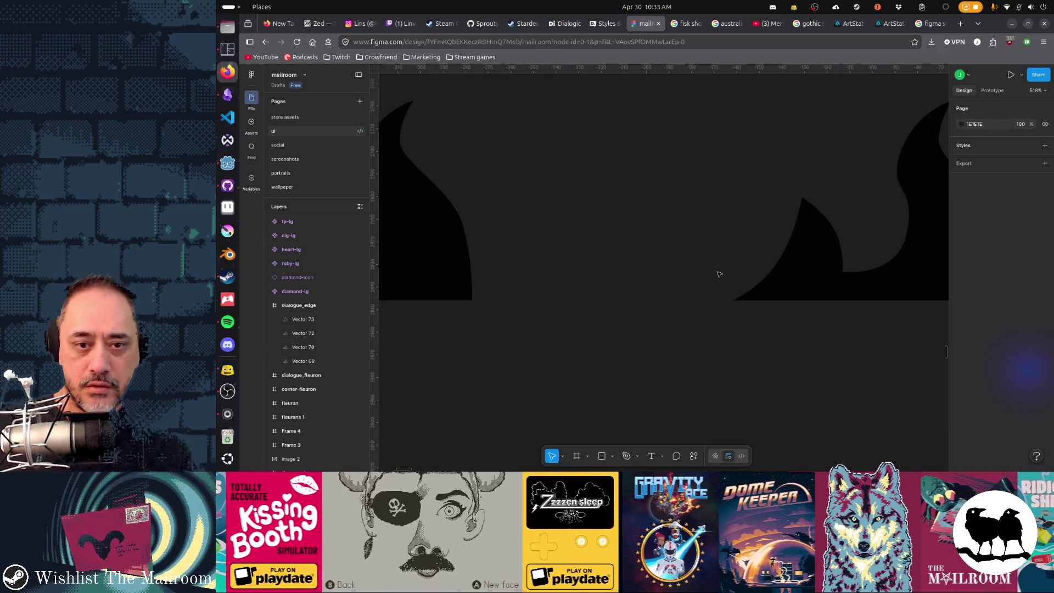
{"action": "double_click", "coordinate": [793, 287]}
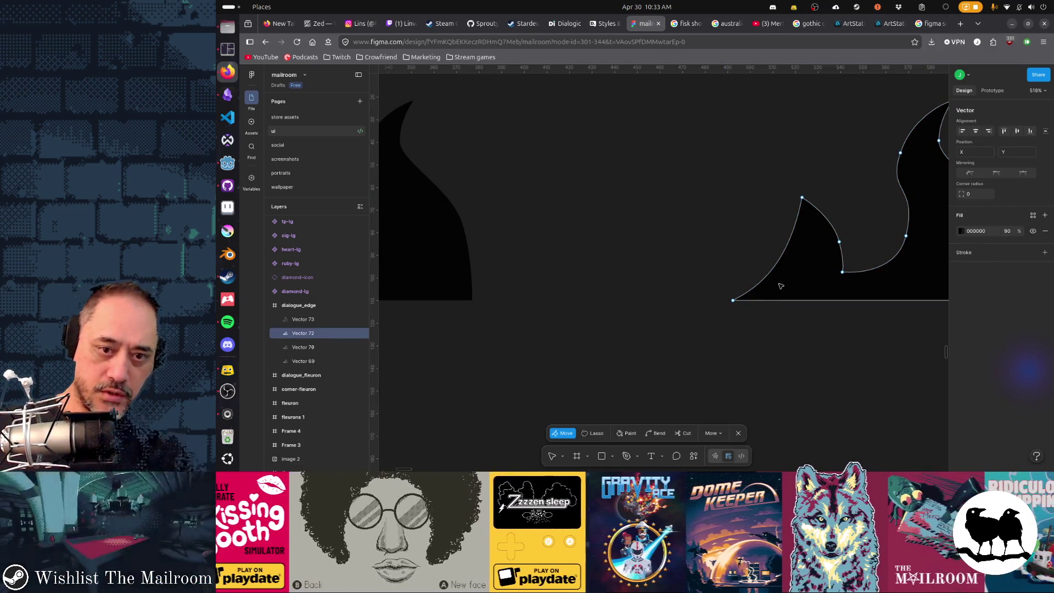
- Move the flame's lower-left point down, sharpen the bottom-left corner and add a smoothing point on the left edge
{"action": "key", "text": "p"}
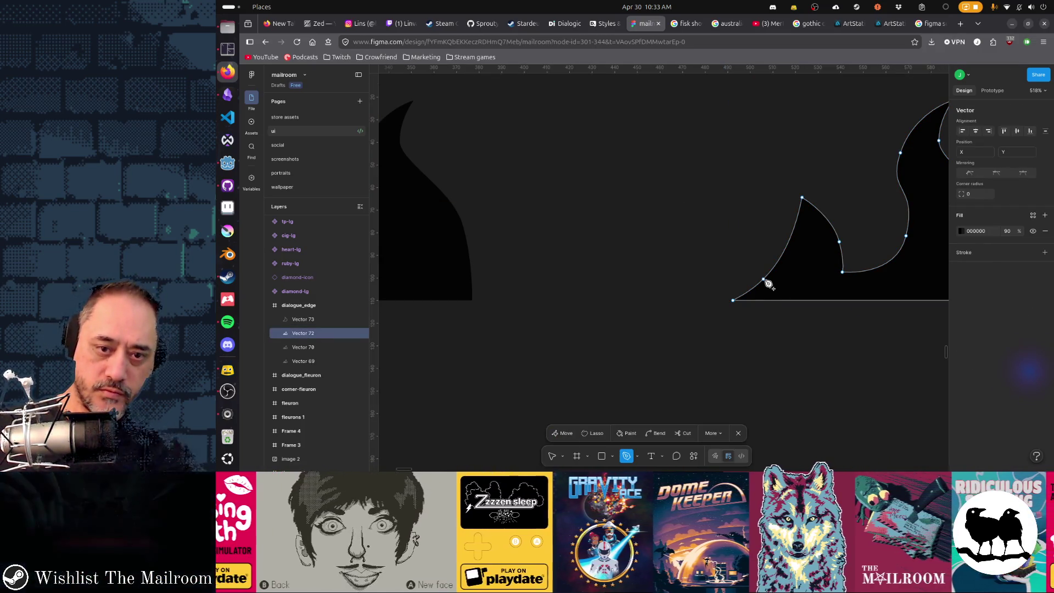
{"action": "left_click", "coordinate": [767, 284]}
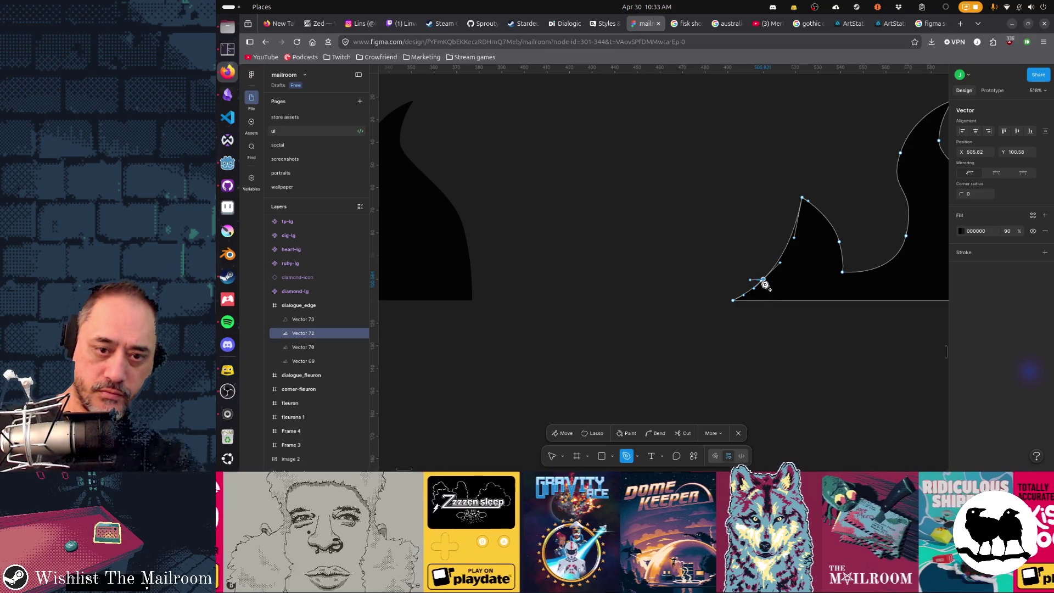
{"action": "key", "text": "Delete"}
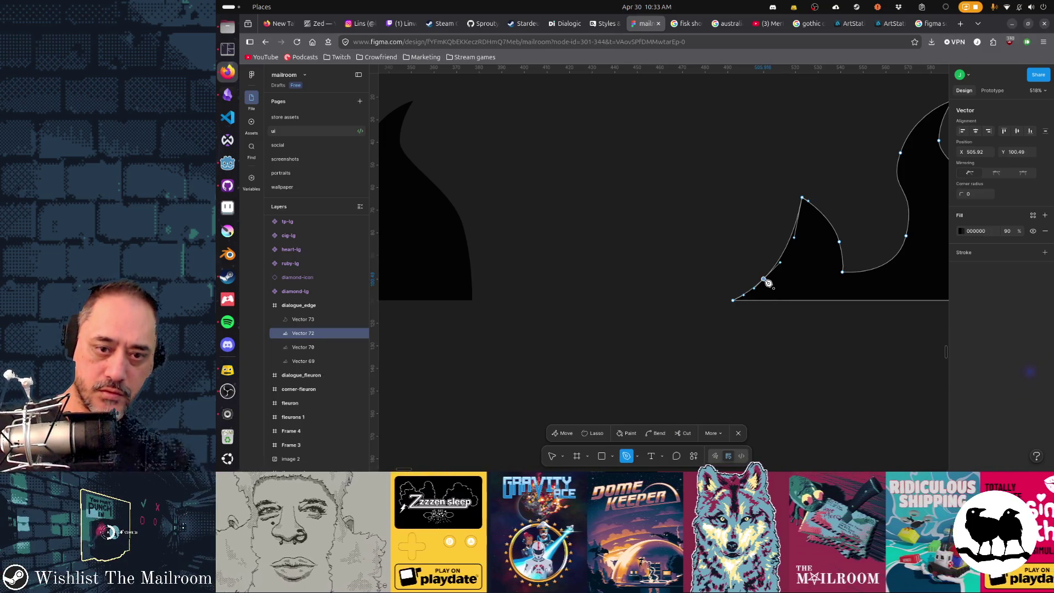
{"action": "left_click_drag", "start_coordinate": [765, 281], "coordinate": [746, 285]}
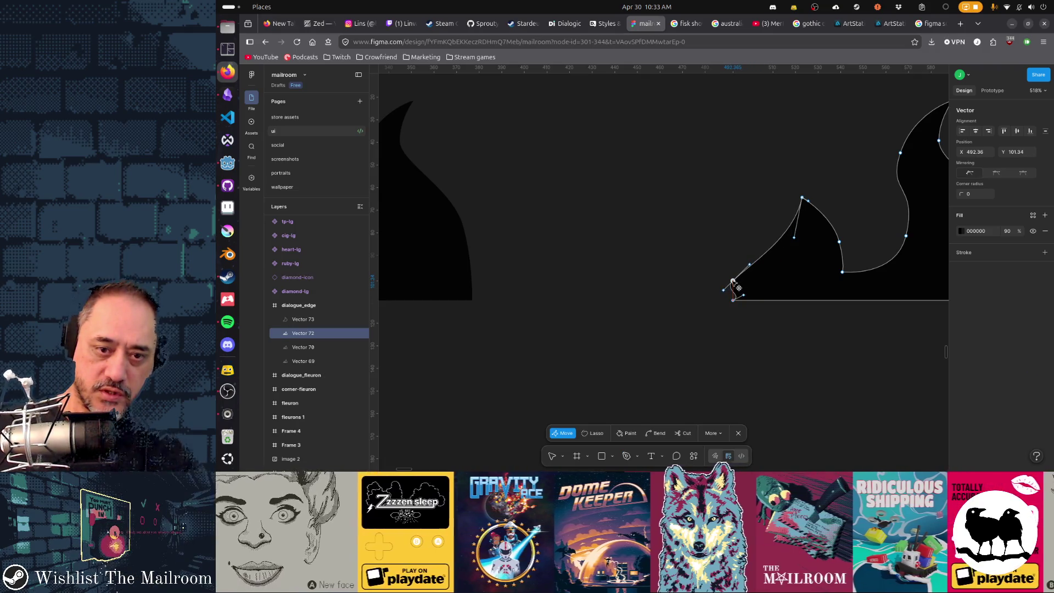
{"action": "key", "text": "ctrl"}
{"action": "left_click_drag", "start_coordinate": [733, 301], "coordinate": [734, 304]}
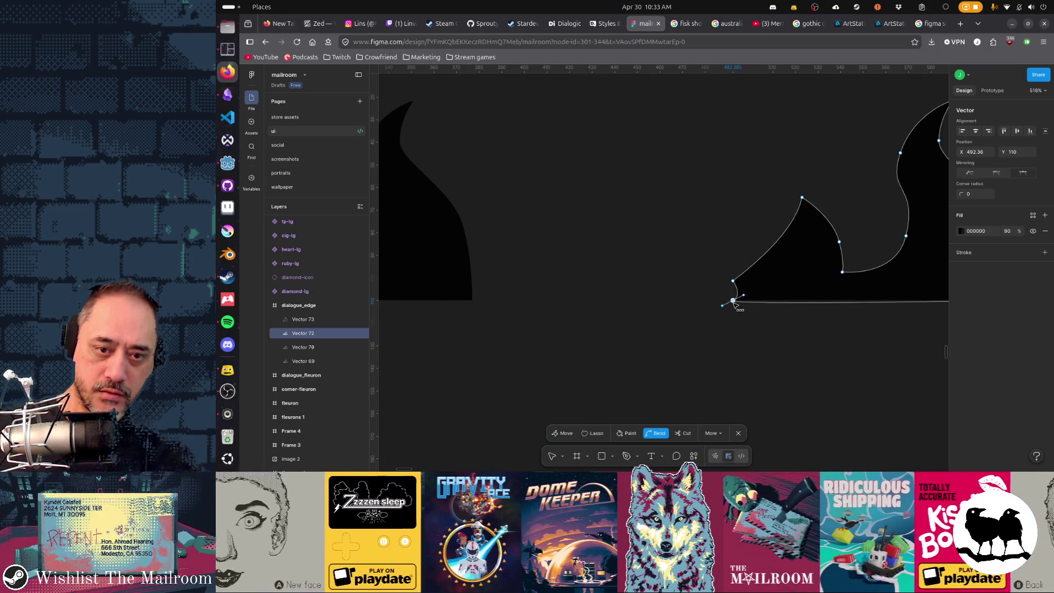
{"action": "left_click", "coordinate": [734, 302]}
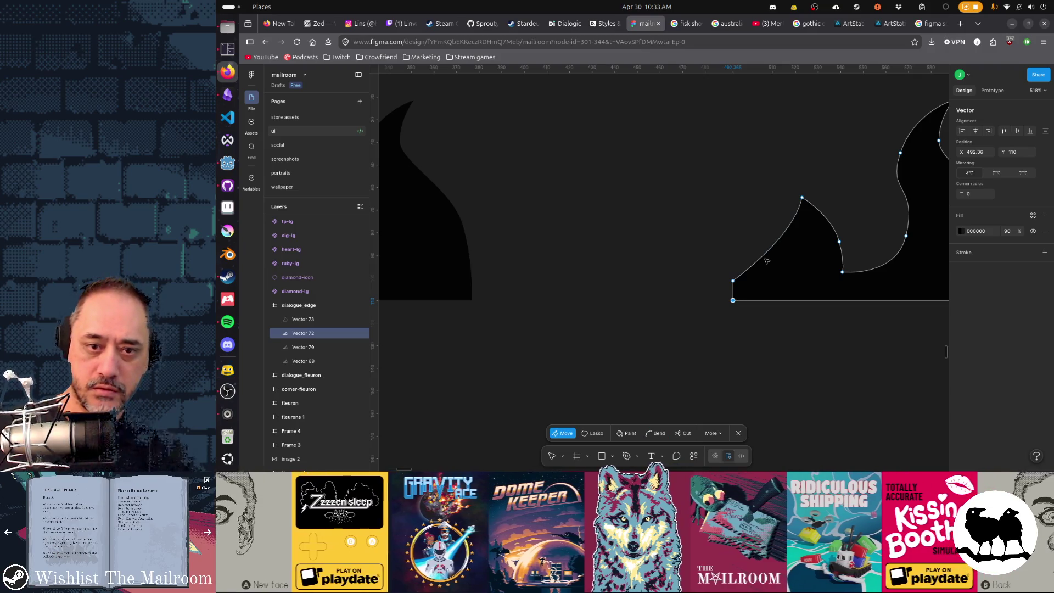
{"action": "key", "text": "p"}
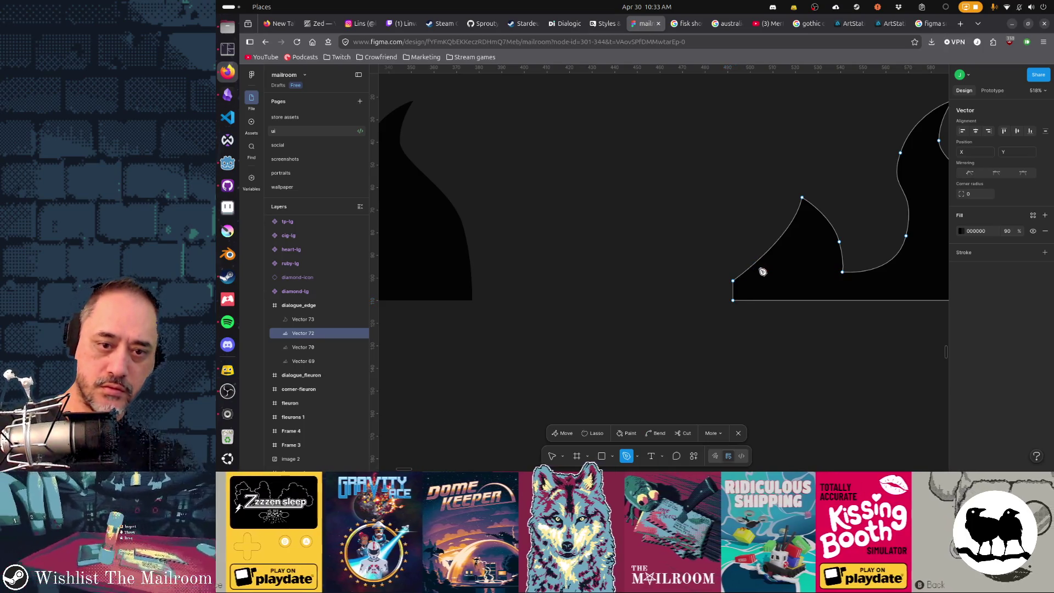
{"action": "left_click", "coordinate": [757, 266]}
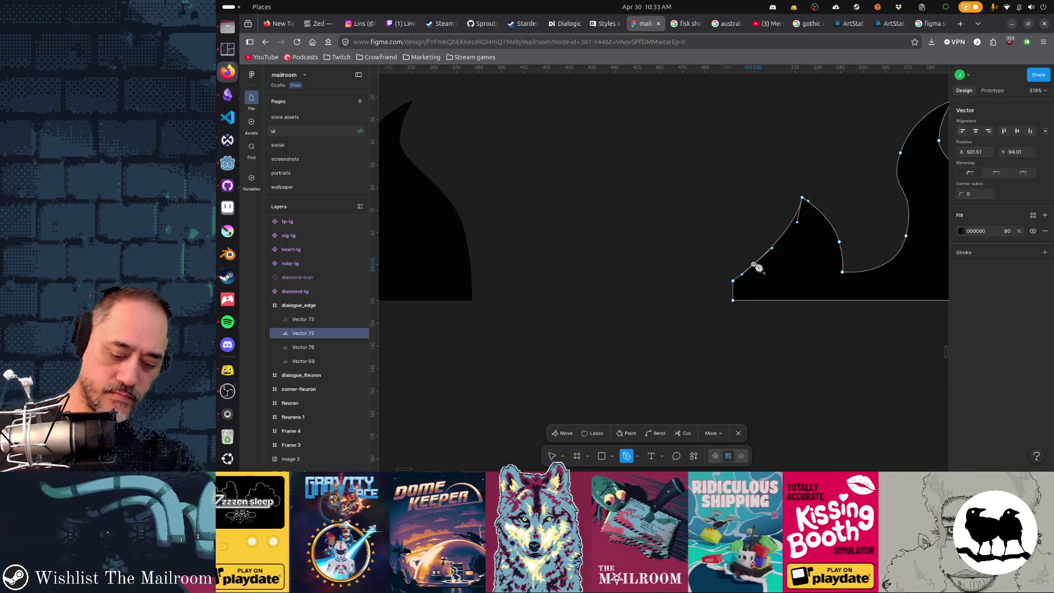
{"action": "key", "text": "Escape"}
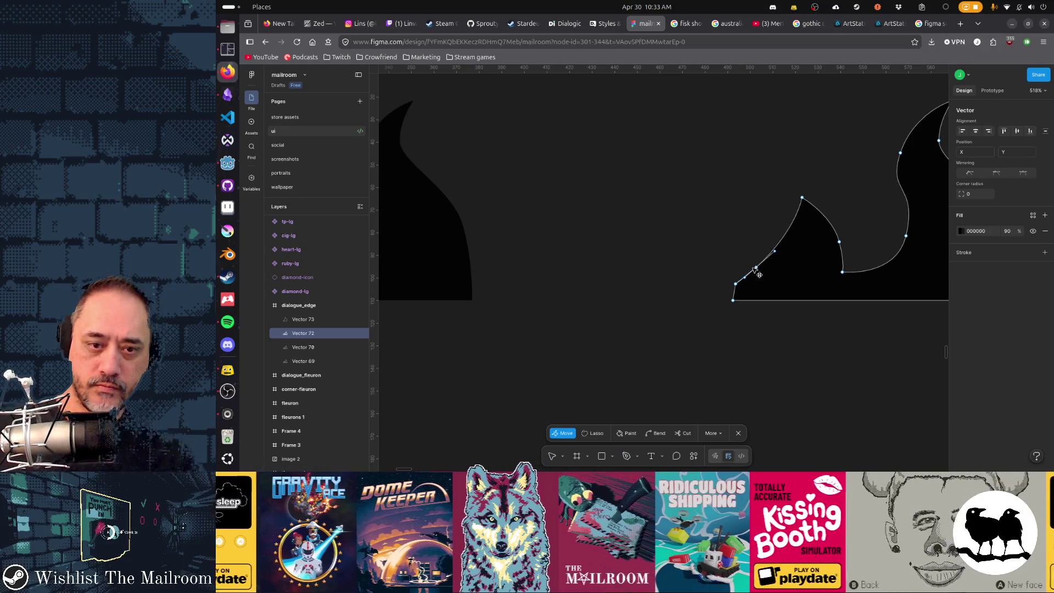
{"action": "left_click", "coordinate": [754, 268]}
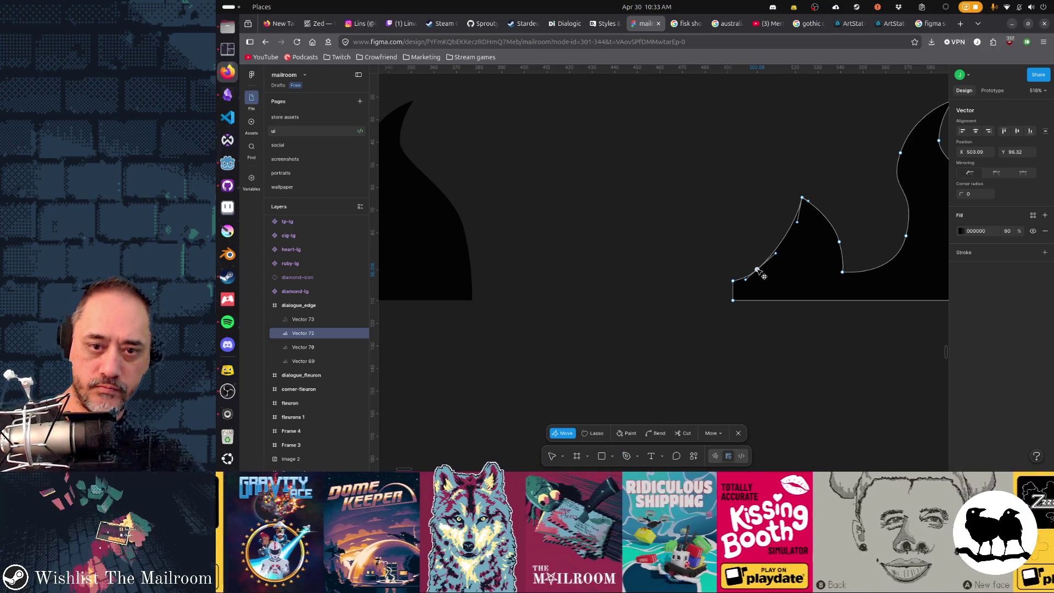
{"action": "left_click_drag", "start_coordinate": [764, 276], "coordinate": [765, 274]}
- Raise the flame's tip up-left, extend its curve to the right and remove the curve at the lower dip
{"action": "left_click_drag", "start_coordinate": [803, 200], "coordinate": [786, 177]}
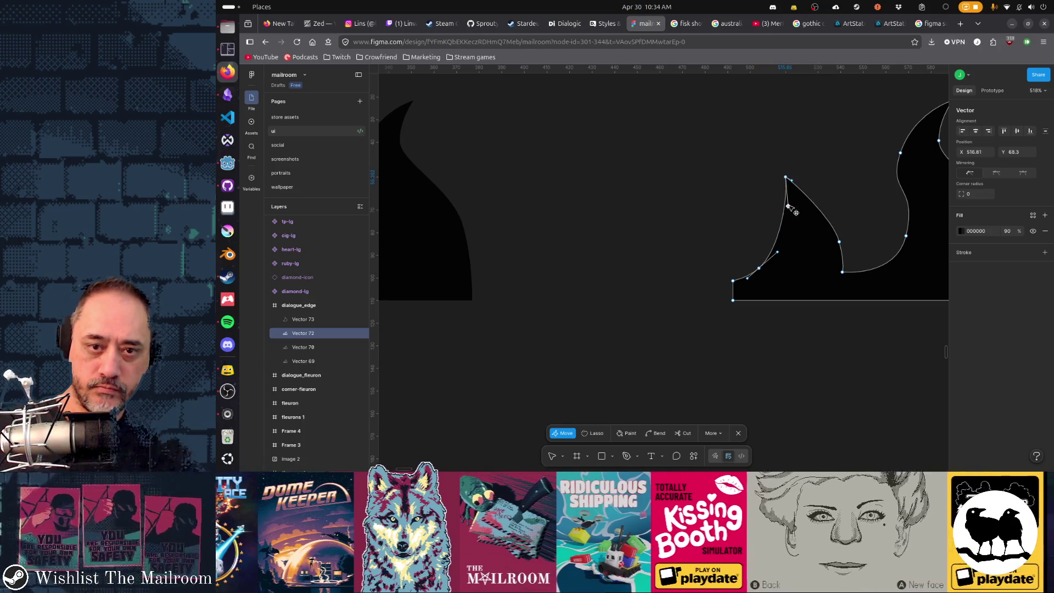
{"action": "left_click_drag", "start_coordinate": [783, 204], "coordinate": [790, 205]}
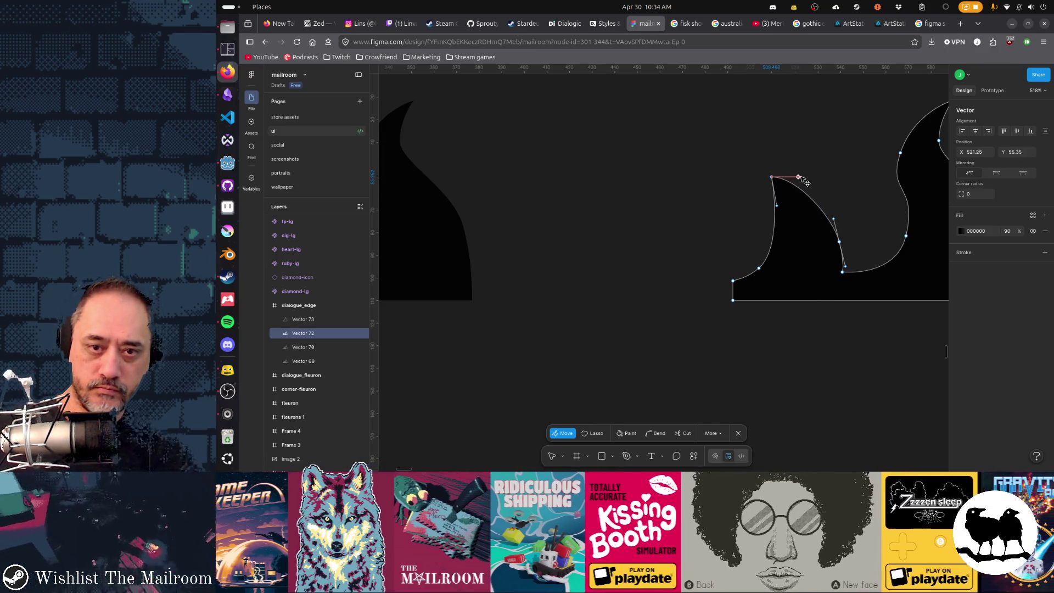
{"action": "left_click_drag", "start_coordinate": [790, 178], "coordinate": [807, 177]}
{"action": "left_click", "coordinate": [777, 206]}
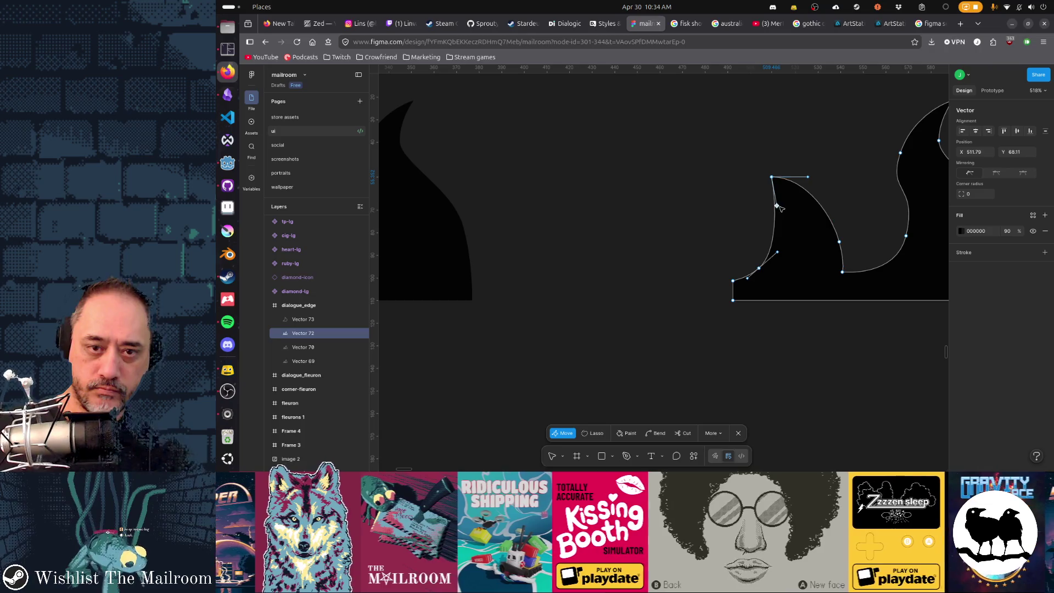
{"action": "left_click", "coordinate": [839, 243]}
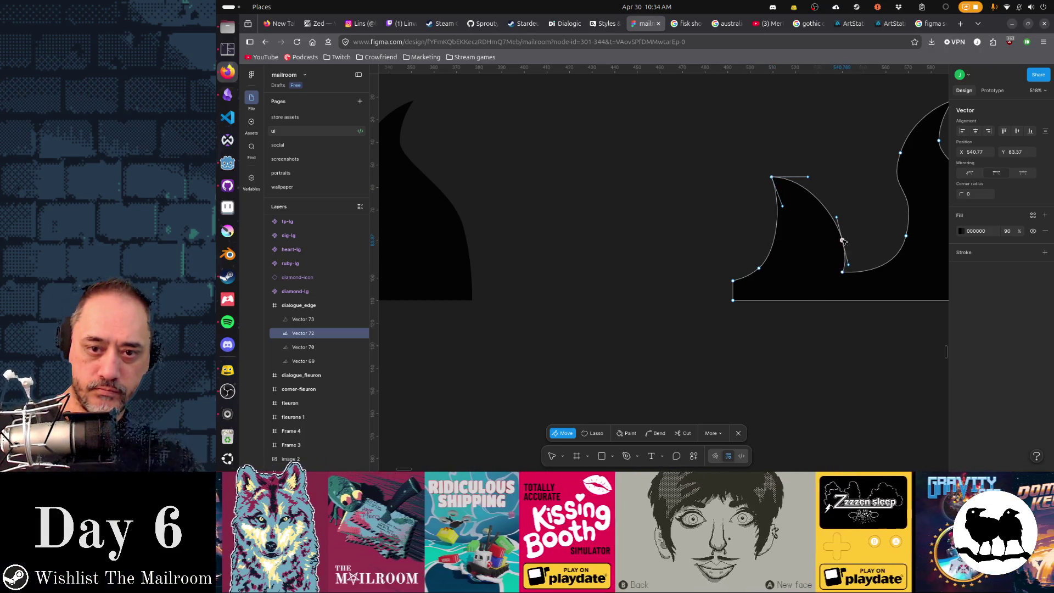
{"action": "left_click", "coordinate": [842, 273], "text": "ctrl"}
{"action": "left_click", "coordinate": [843, 271], "text": "ctrl"}
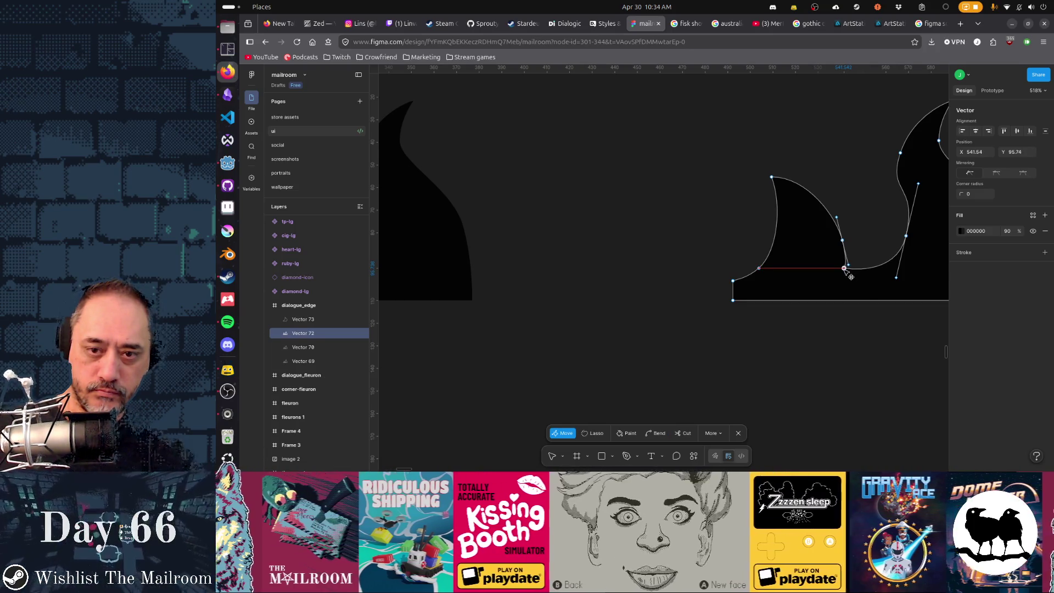
- Move the right-curve point up-left and deepen the bend between the spikes, then finish editing
{"action": "left_click", "coordinate": [841, 228]}
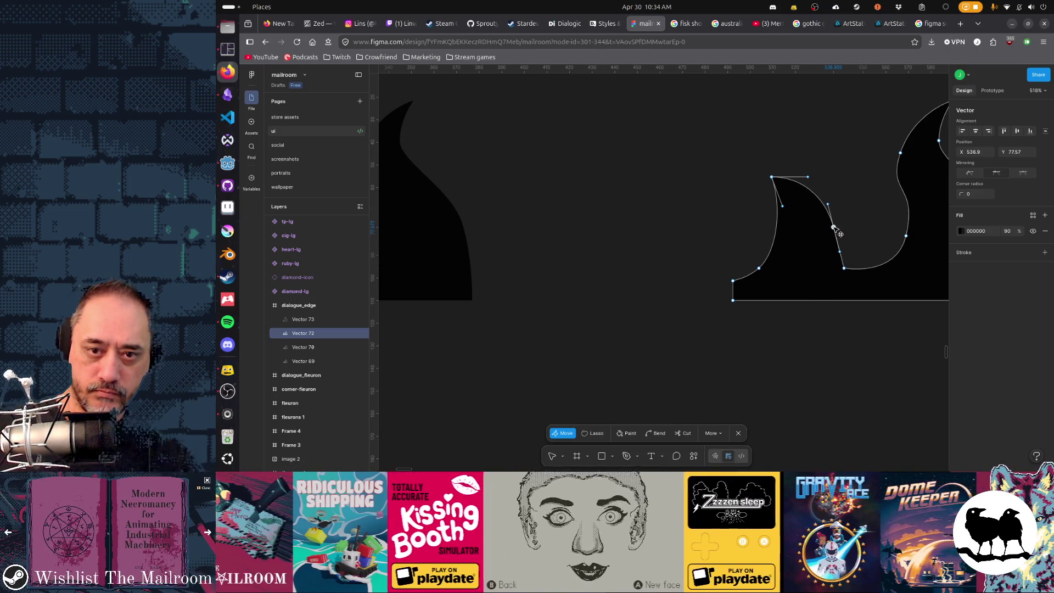
{"action": "left_click_drag", "start_coordinate": [840, 233], "coordinate": [830, 216]}
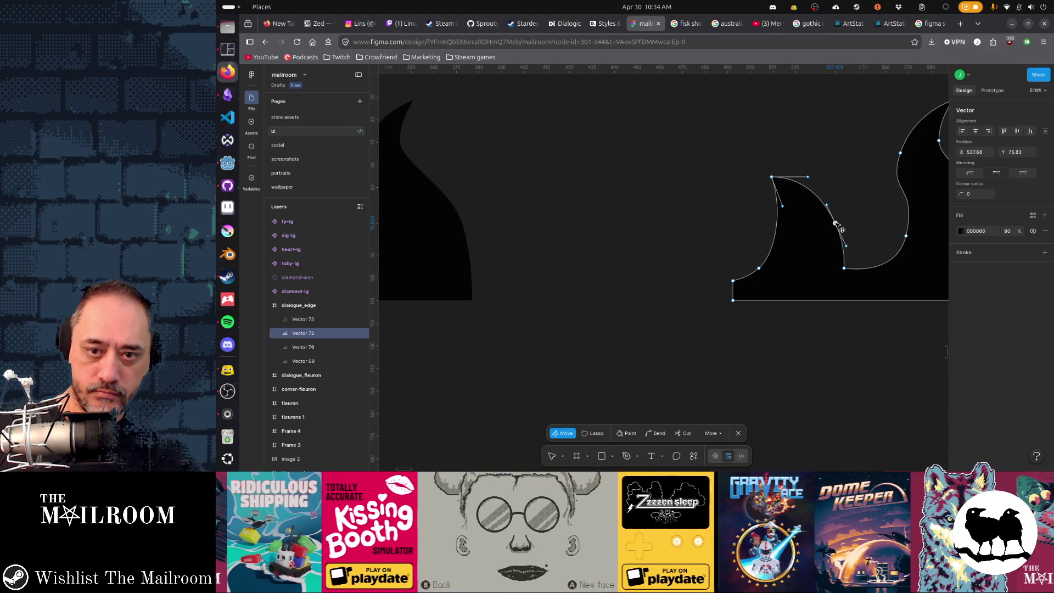
{"action": "left_click", "coordinate": [906, 238]}
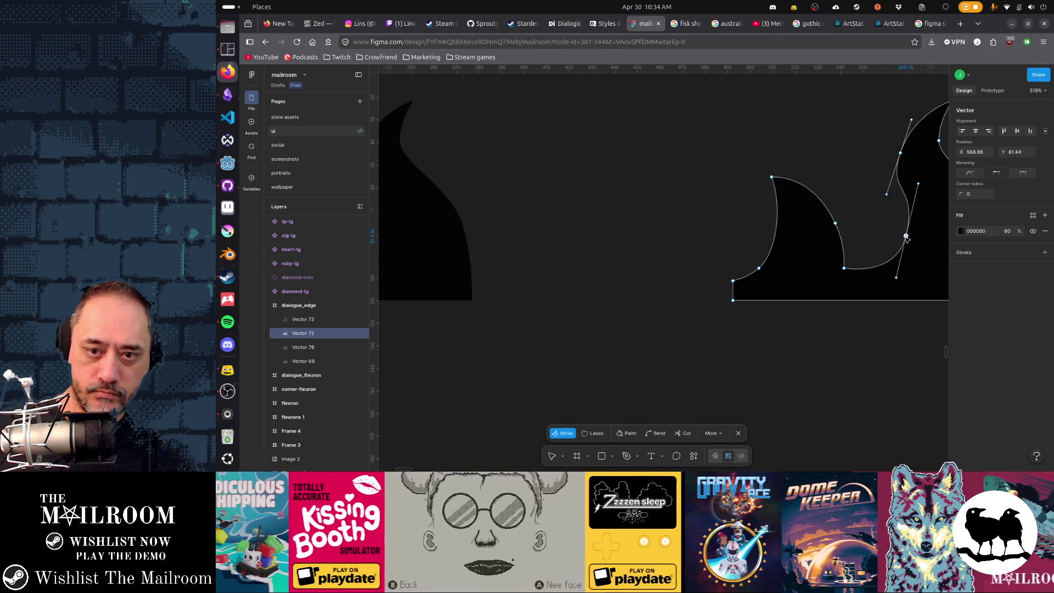
{"action": "left_click_drag", "start_coordinate": [906, 238], "coordinate": [910, 244]}
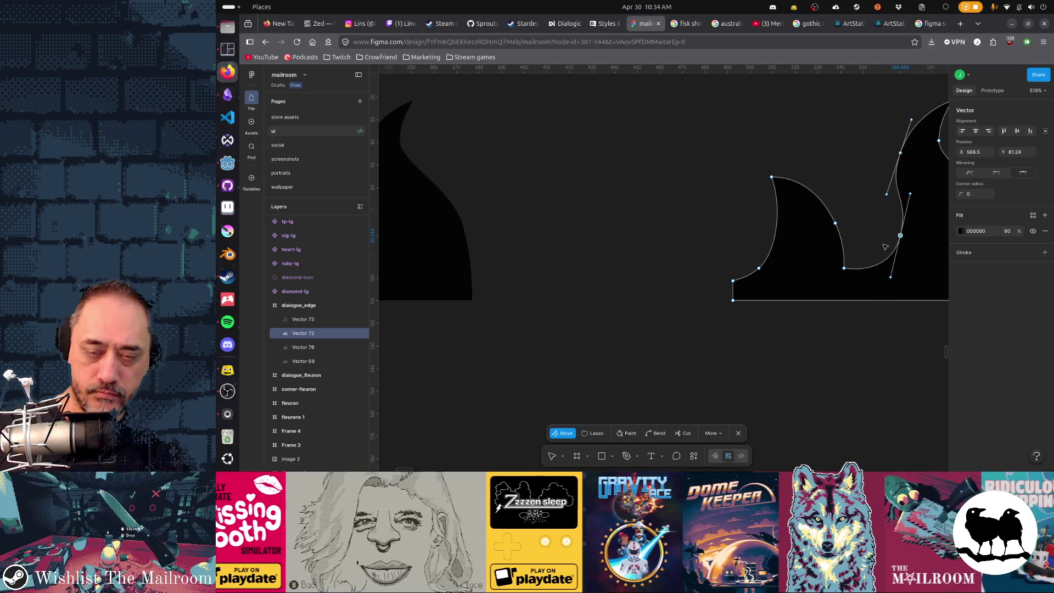
{"action": "left_click_drag", "start_coordinate": [824, 251], "coordinate": [637, 267]}
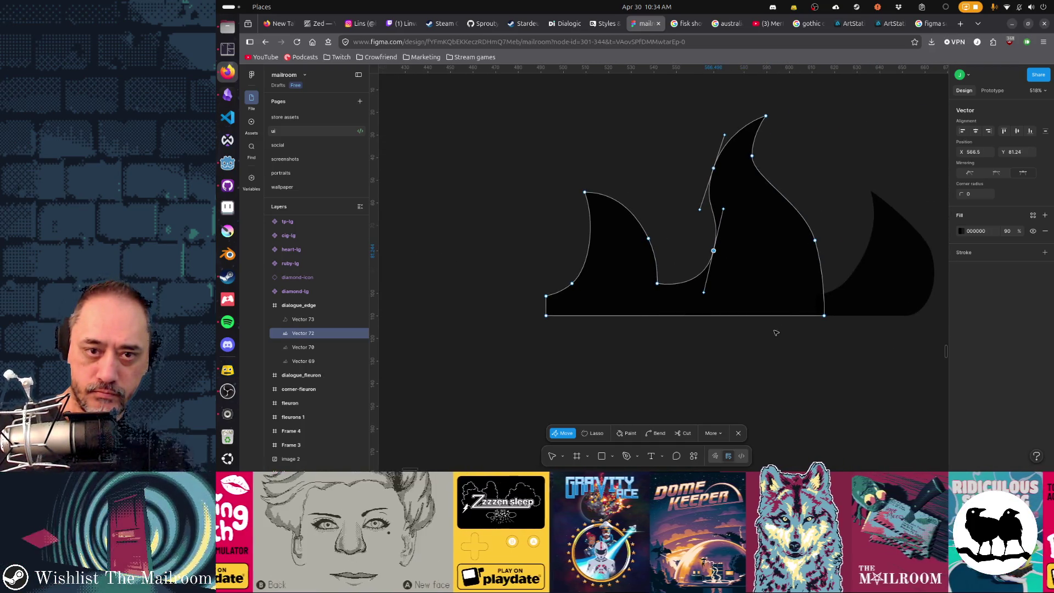
{"action": "key", "text": "Escape"}
{"action": "key", "text": "Escape"}
{"action": "scroll", "coordinate": [703, 325], "scroll_direction": "down", "scroll_amount": 2}
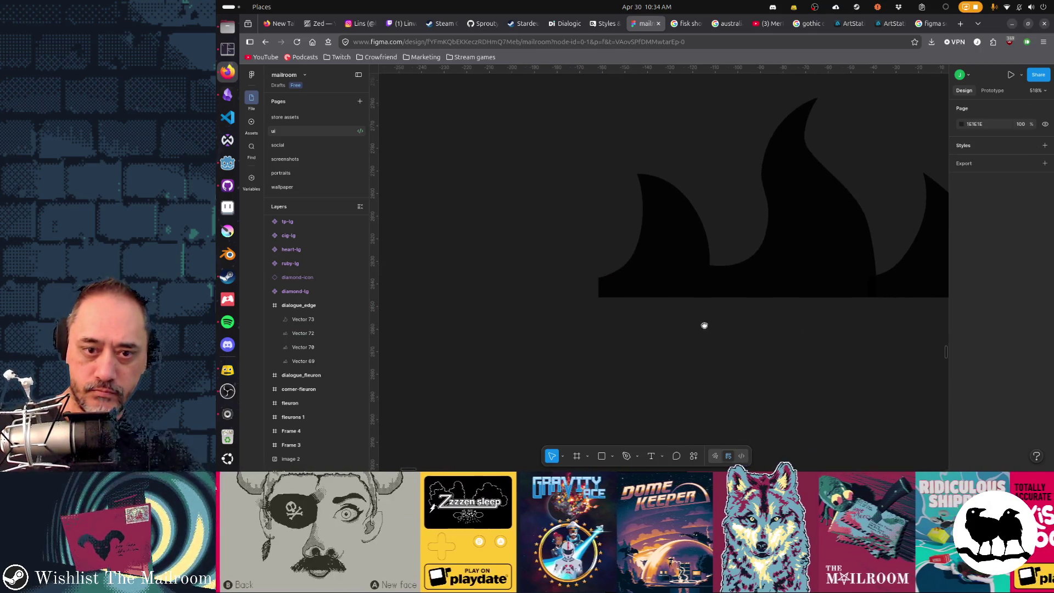
{"action": "scroll", "coordinate": [698, 329], "scroll_direction": "down", "scroll_amount": 2}
{"action": "scroll", "coordinate": [699, 328], "scroll_direction": "down", "scroll_amount": 2}
{"action": "scroll", "coordinate": [664, 327], "scroll_direction": "down", "scroll_amount": 2}
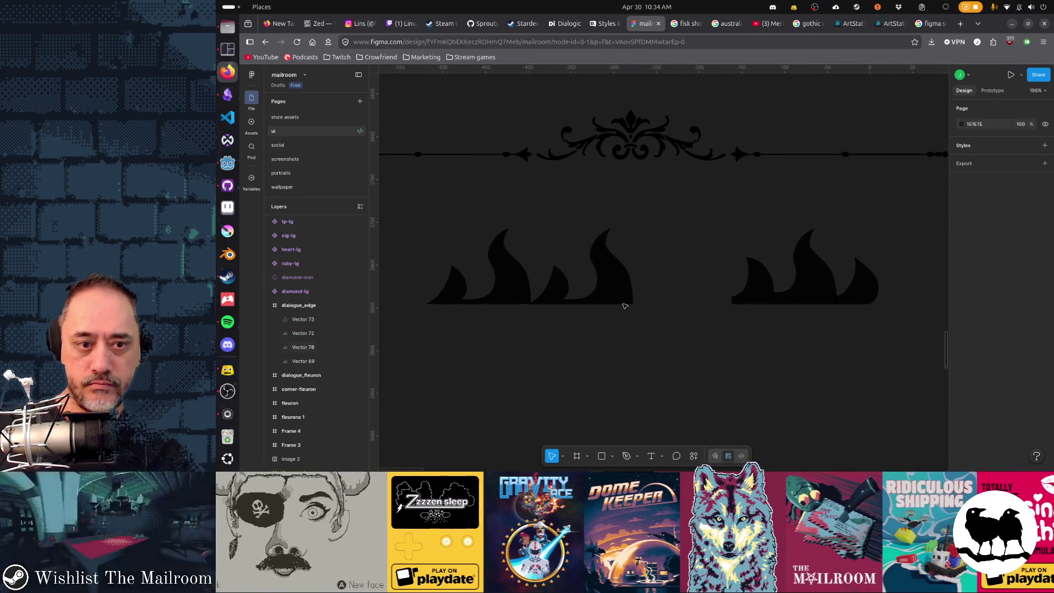
- Delete the unwanted flame pieces and move the small rightmost spike over to the left group
{"action": "left_click", "coordinate": [618, 302]}
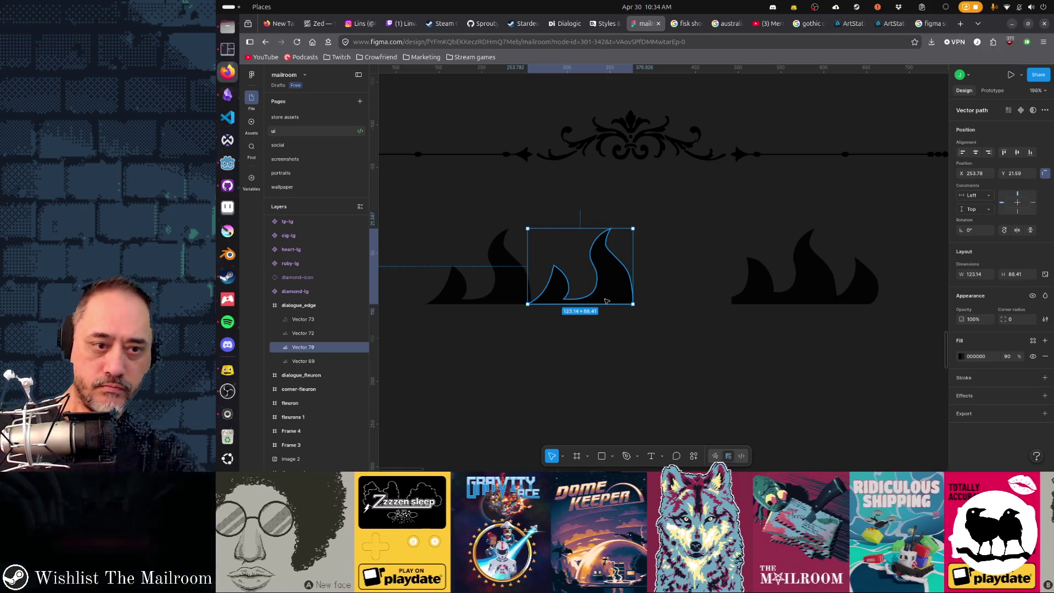
{"action": "key", "text": "Delete"}
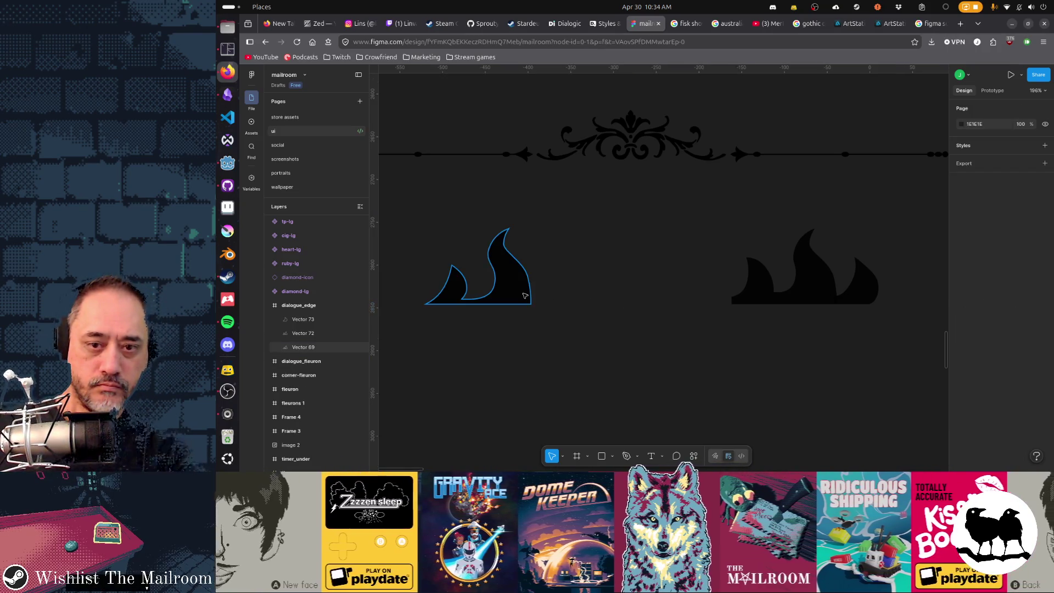
{"action": "left_click", "coordinate": [857, 299]}
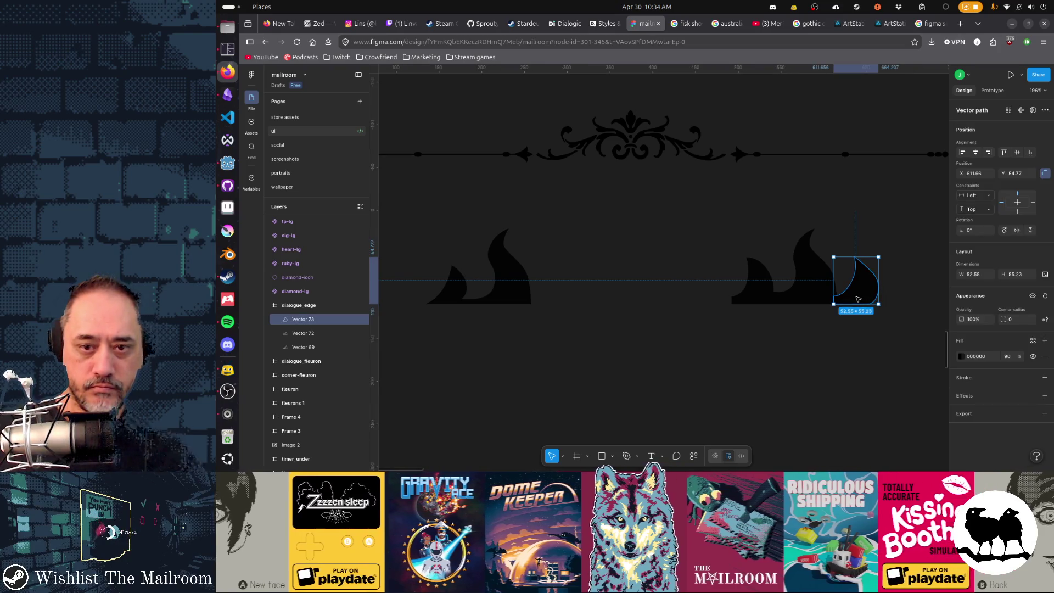
{"action": "left_click_drag", "start_coordinate": [865, 299], "coordinate": [452, 298]}
{"action": "left_click", "coordinate": [464, 297]}
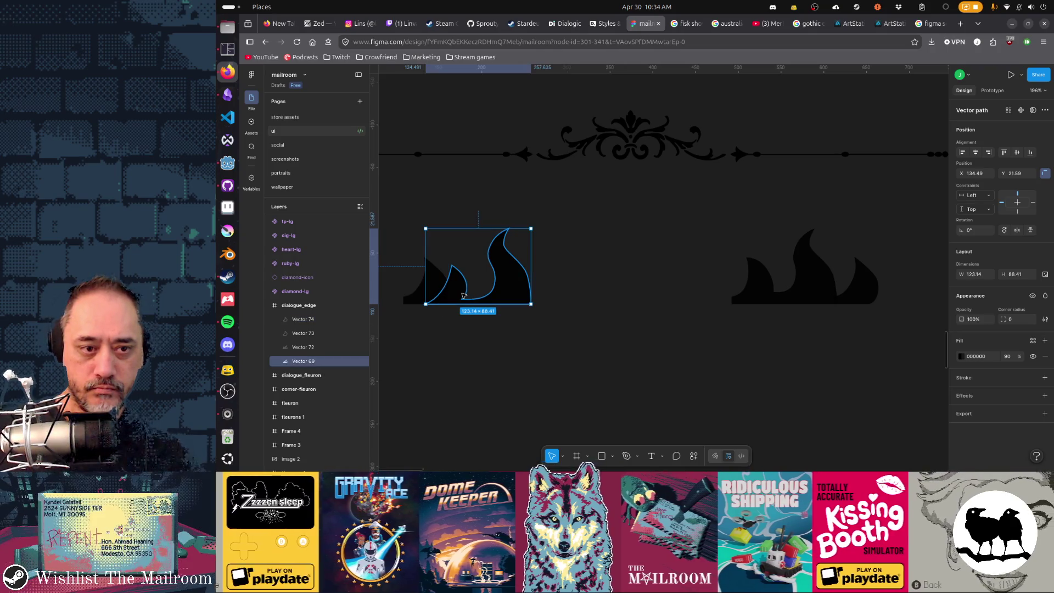
{"action": "key", "text": "Delete"}
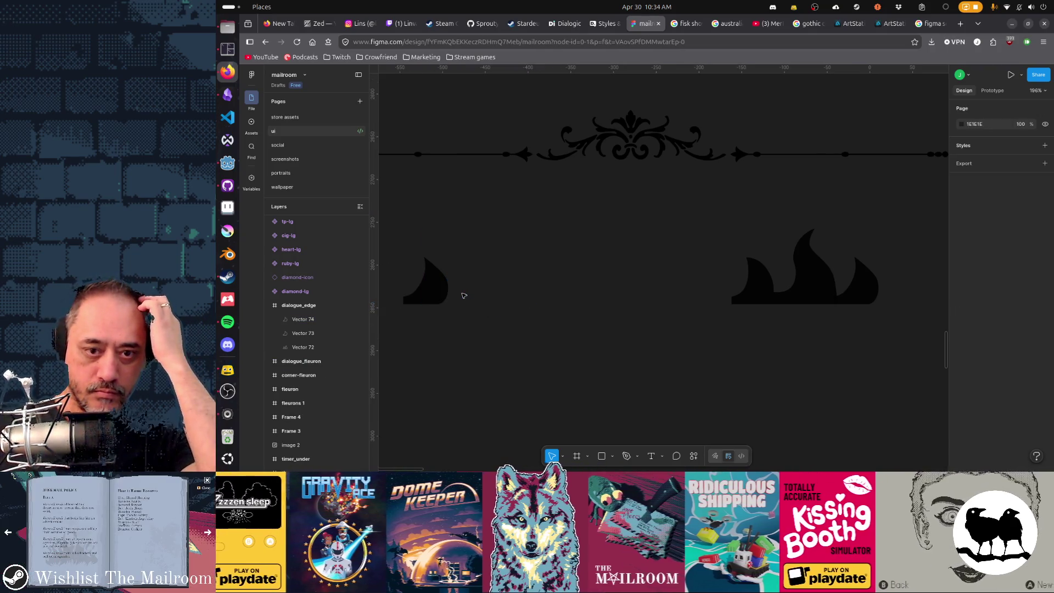
{"action": "left_click_drag", "start_coordinate": [478, 294], "coordinate": [607, 302]}
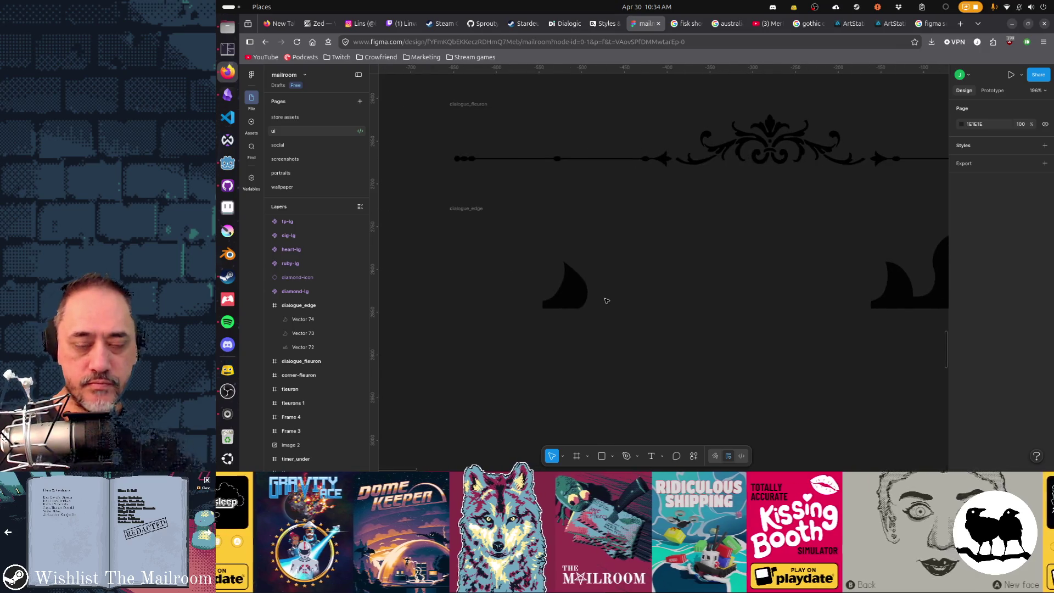
{"action": "scroll", "coordinate": [673, 299], "scroll_direction": "right", "scroll_amount": 3}
- Duplicate the middle right flame, mirror it horizontally and place the copy beside the left spike
{"action": "left_click", "coordinate": [820, 291]}
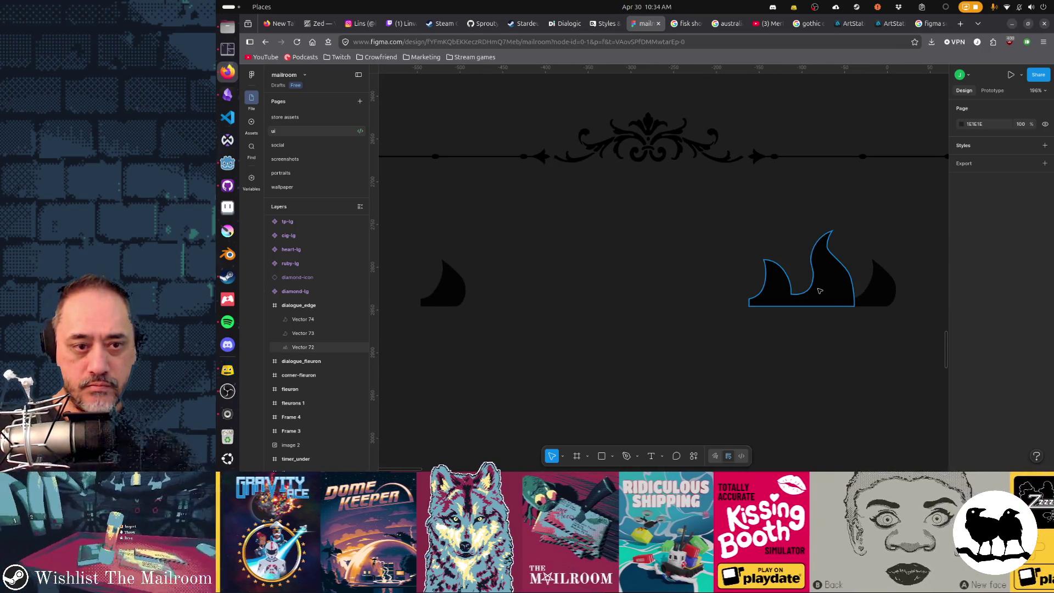
{"action": "left_click", "coordinate": [819, 290]}
{"action": "key", "text": "ctrl+d"}
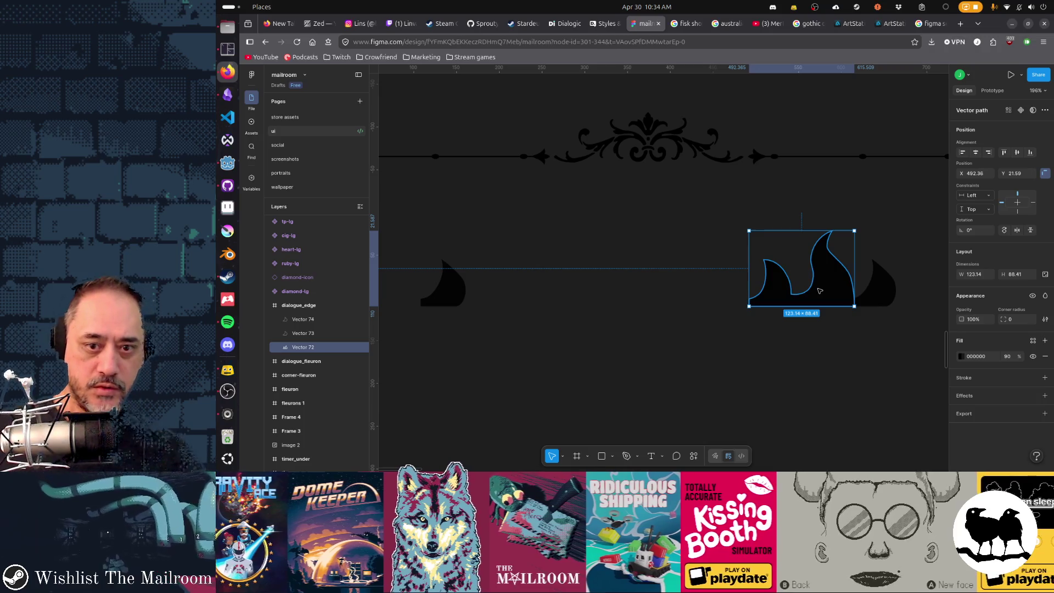
{"action": "key", "text": "shift+h"}
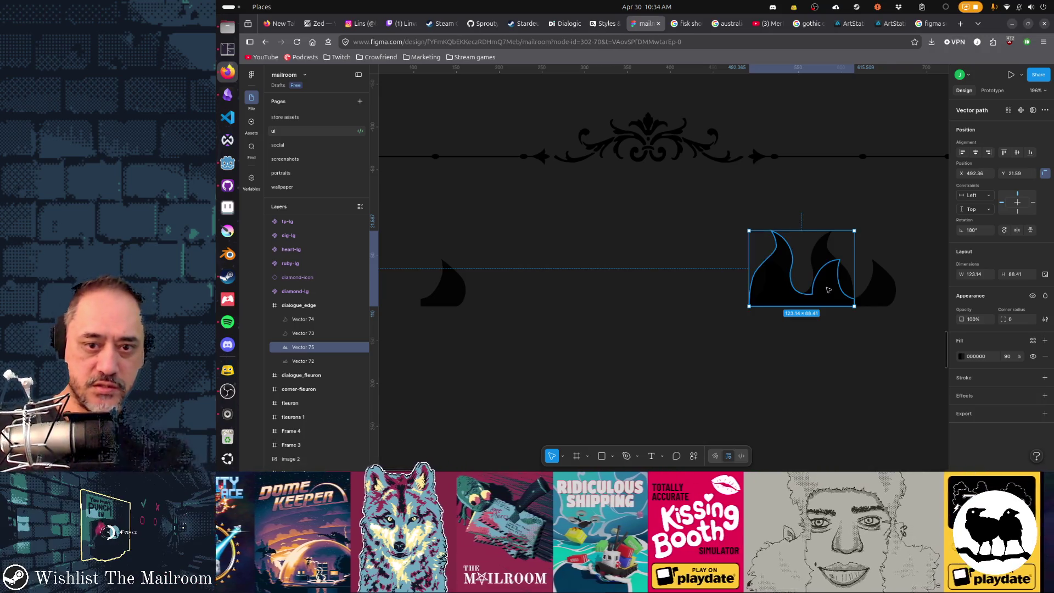
{"action": "mouse_move", "coordinate": [819, 290]}
{"action": "left_mouse_down"}
{"action": "mouse_move", "coordinate": [534, 289]}
{"action": "mouse_move", "coordinate": [729, 303]}
{"action": "left_mouse_up"}
{"action": "key", "text": "shift+h"}
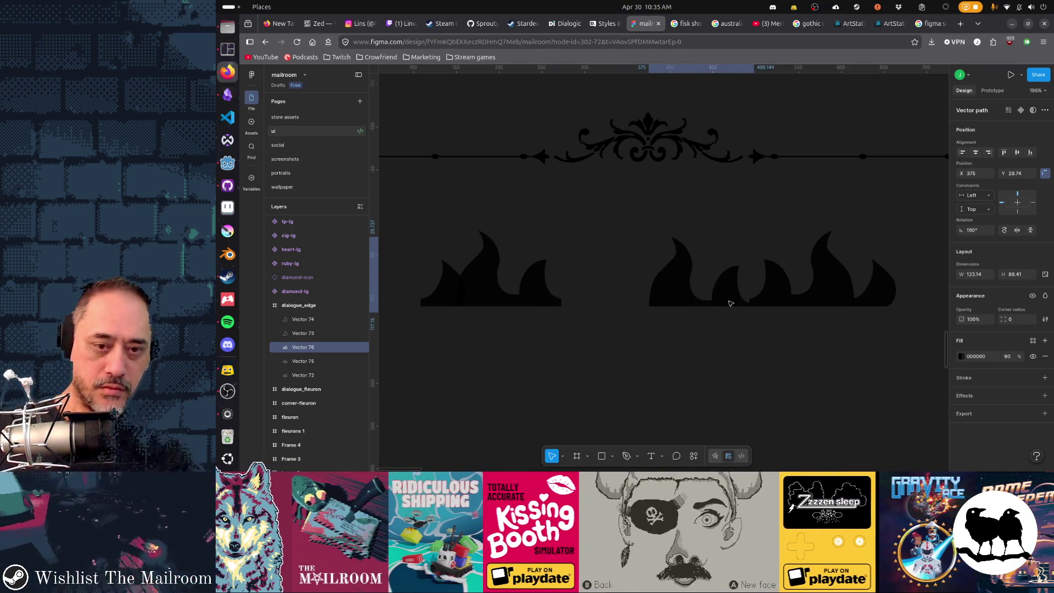
{"action": "key", "text": "shift+h"}
{"action": "mouse_move", "coordinate": [730, 298]}
{"action": "left_mouse_down"}
{"action": "mouse_move", "coordinate": [715, 298]}
{"action": "mouse_move", "coordinate": [780, 294]}
{"action": "mouse_move", "coordinate": [719, 296]}
{"action": "left_mouse_up"}
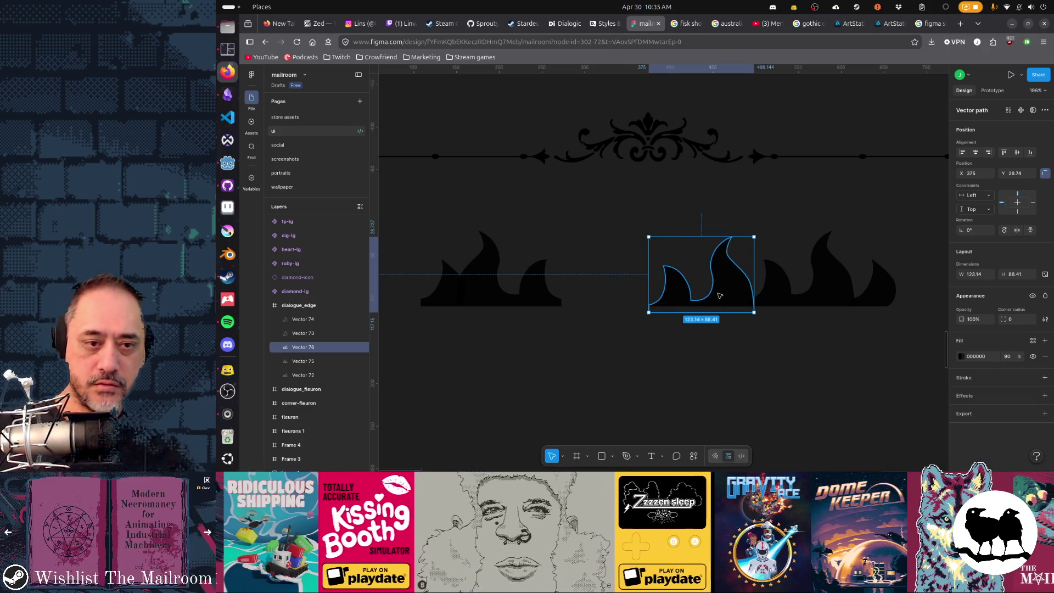
- Try the mirrored copy against the left flame, then delete it, leaving an open gap
{"action": "key", "text": "Delete"}
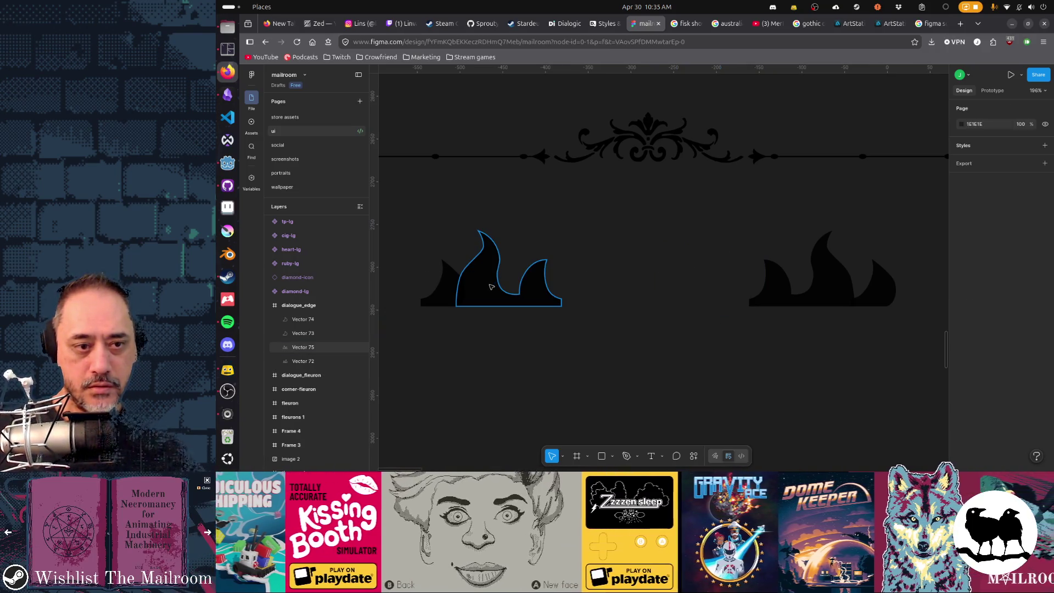
{"action": "key", "text": "ctrl+z"}
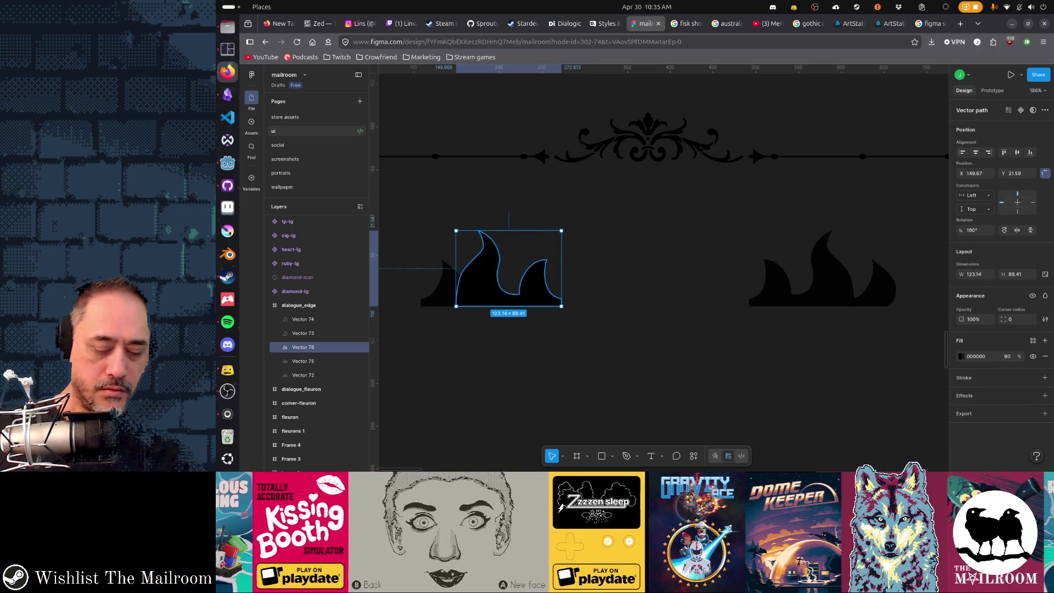
{"action": "left_click_drag", "start_coordinate": [544, 294], "coordinate": [687, 296]}
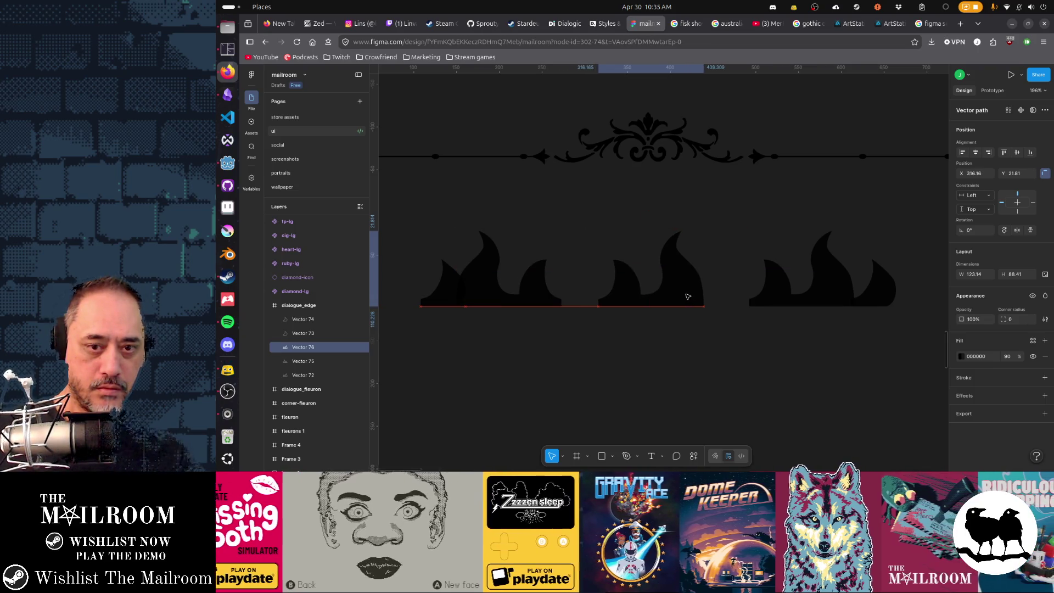
{"action": "key", "text": "Delete"}
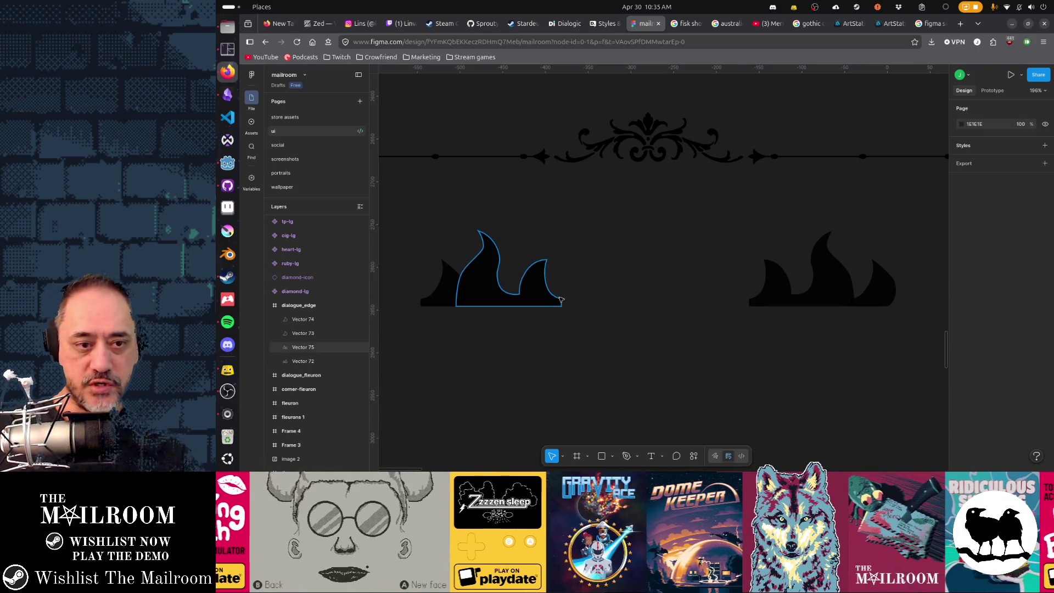
{"action": "scroll", "coordinate": [560, 301], "scroll_direction": "up", "scroll_amount": 5}
- Extend Vector 75's path with the Pen tool into a new tall spike on its right and close it so it fills black
{"action": "left_click", "coordinate": [563, 304]}
{"action": "key", "text": "Return"}
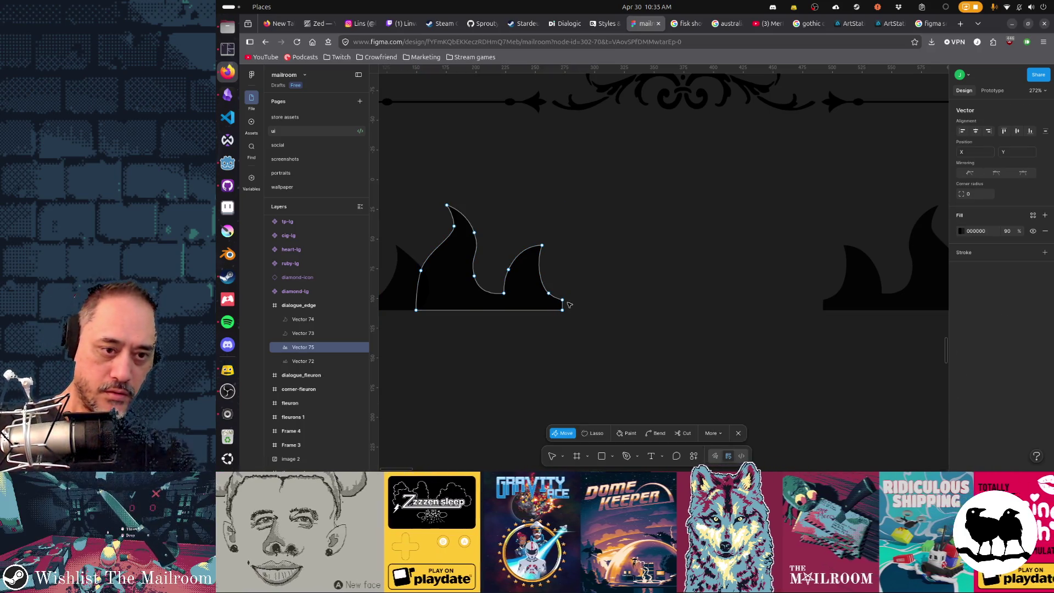
{"action": "key", "text": "p"}
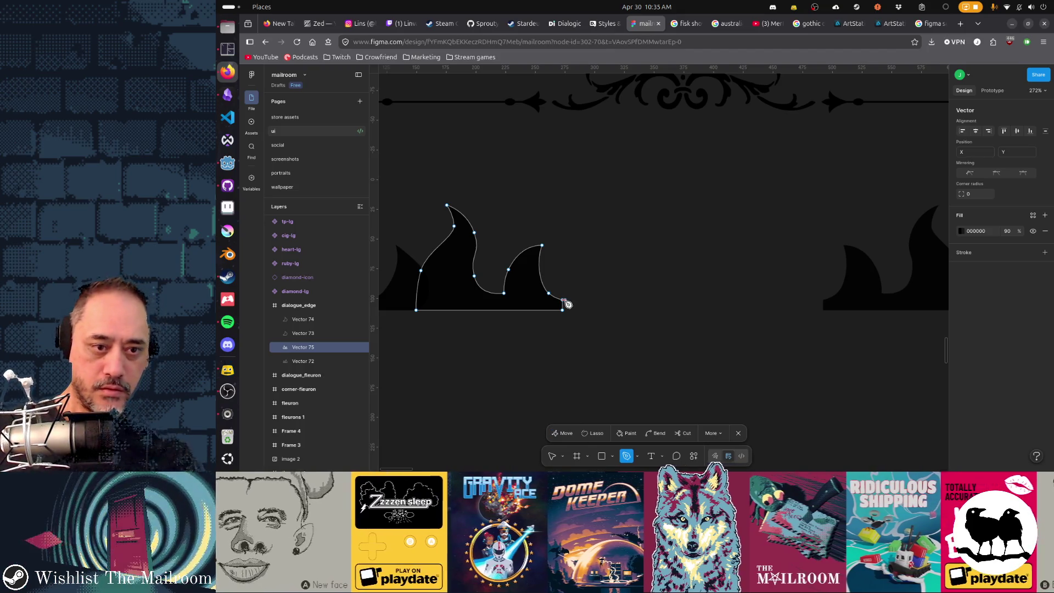
{"action": "left_click", "coordinate": [562, 299]}
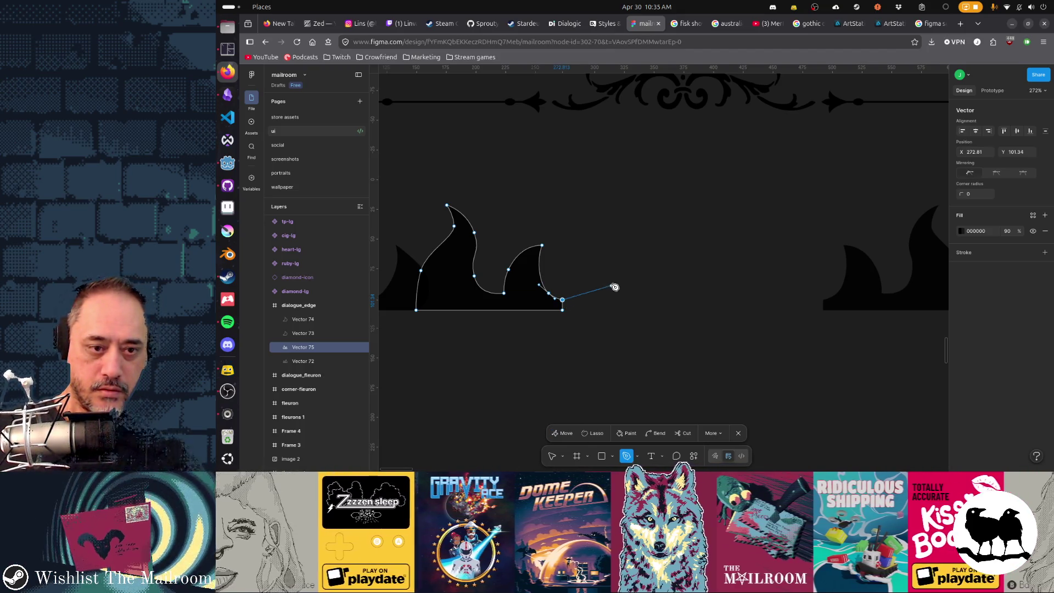
{"action": "left_click_drag", "start_coordinate": [606, 277], "coordinate": [612, 262]}
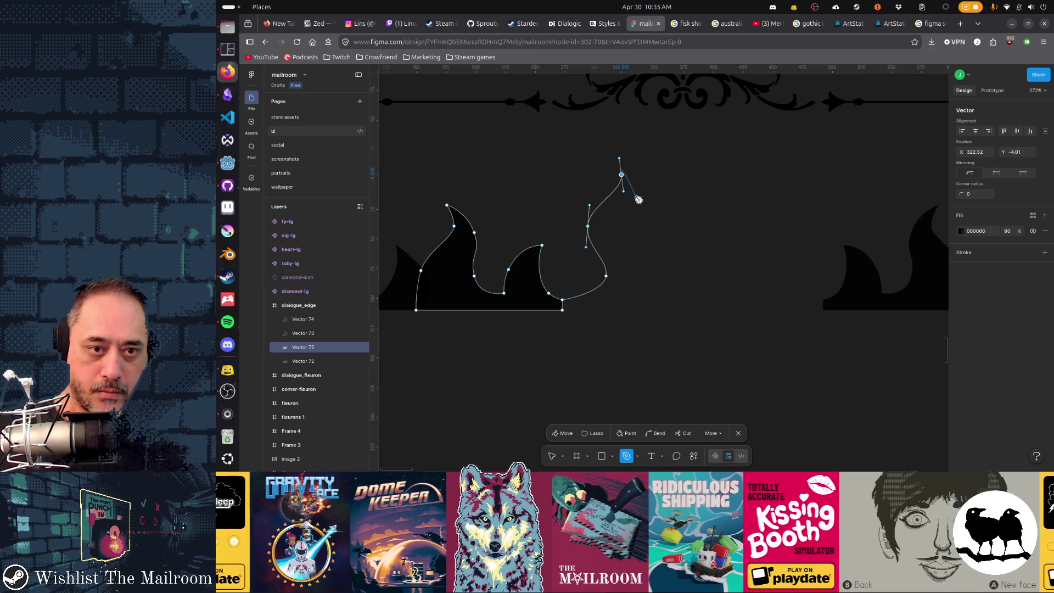
{"action": "left_click_drag", "start_coordinate": [635, 223], "coordinate": [632, 226]}
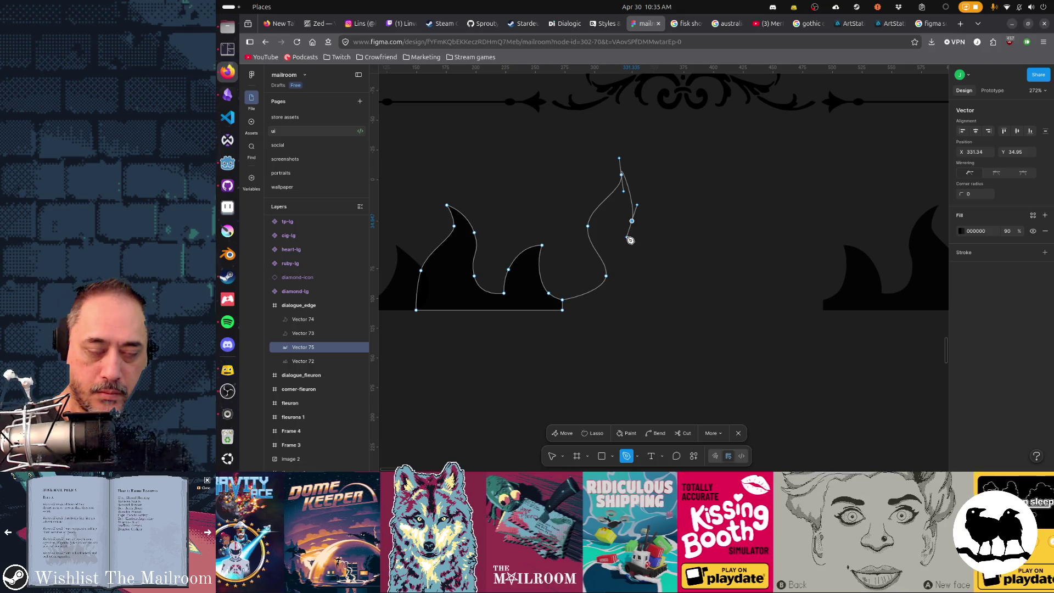
{"action": "left_click_drag", "start_coordinate": [637, 246], "coordinate": [674, 285]}
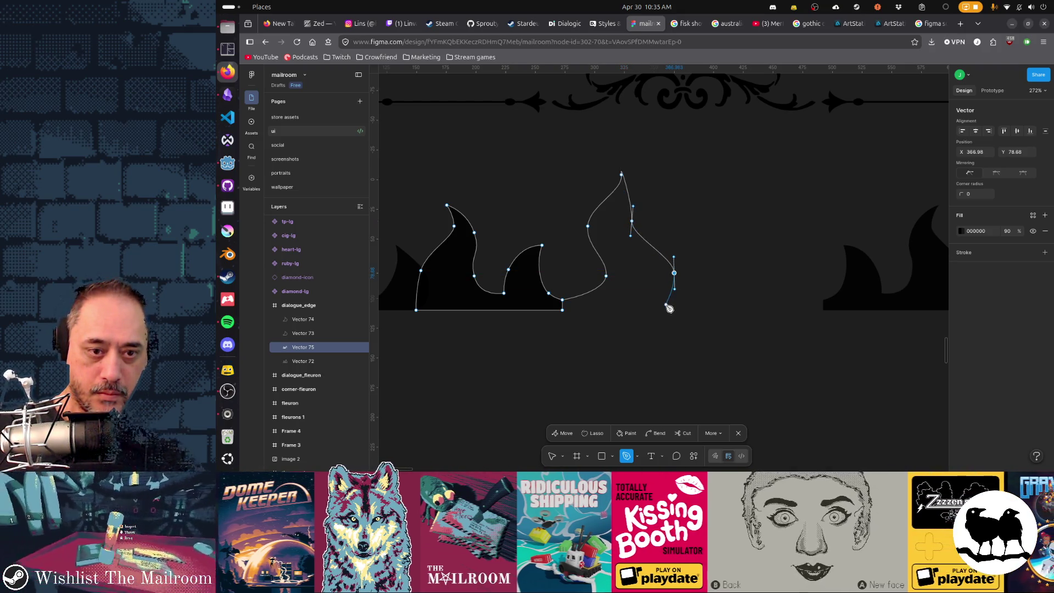
{"action": "left_click", "coordinate": [666, 310]}
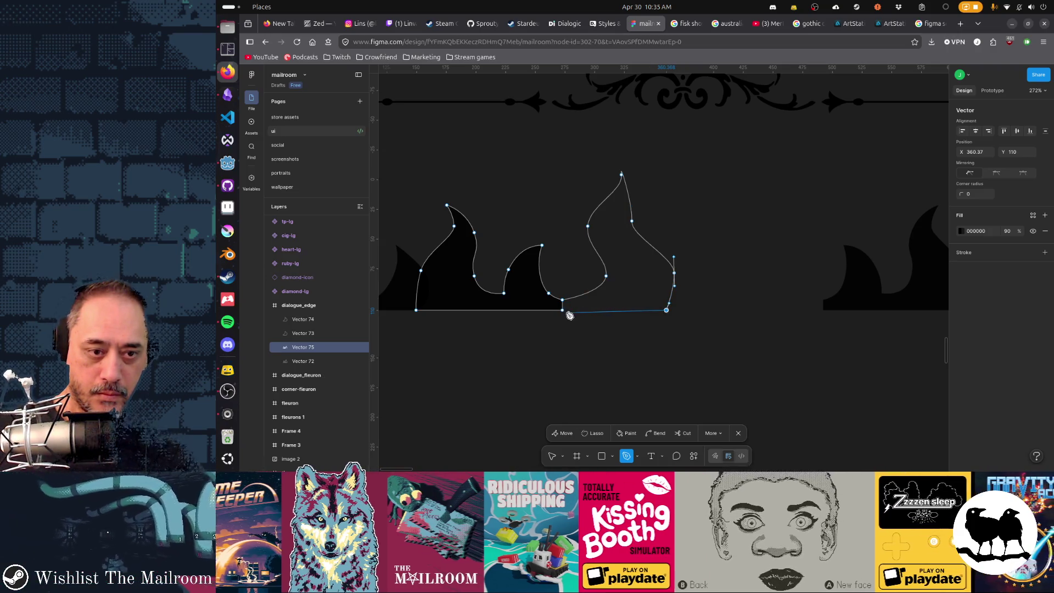
{"action": "left_click", "coordinate": [563, 310]}
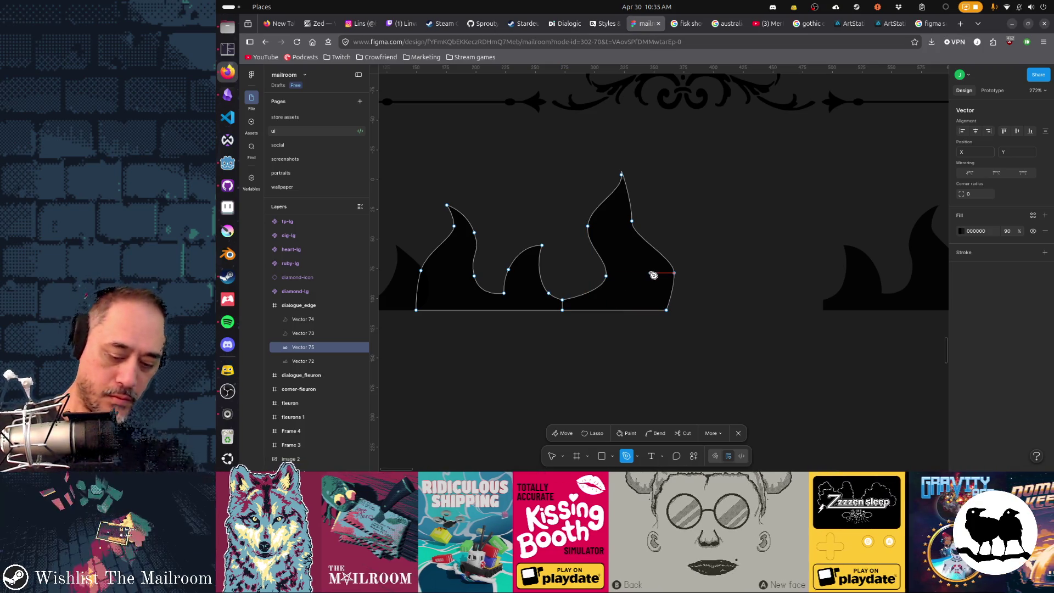
{"action": "key", "text": "v"}
{"action": "left_click", "coordinate": [622, 175]}
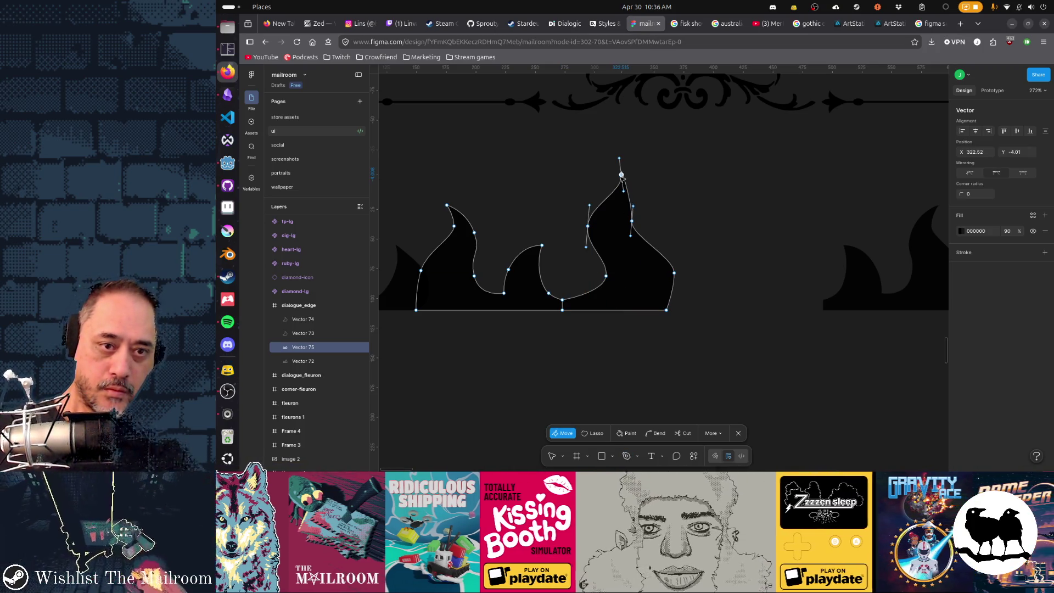
- Bend the tallest flame's tip into a rounded, curling point and reshape its right curve
{"action": "key", "text": "ctrl"}
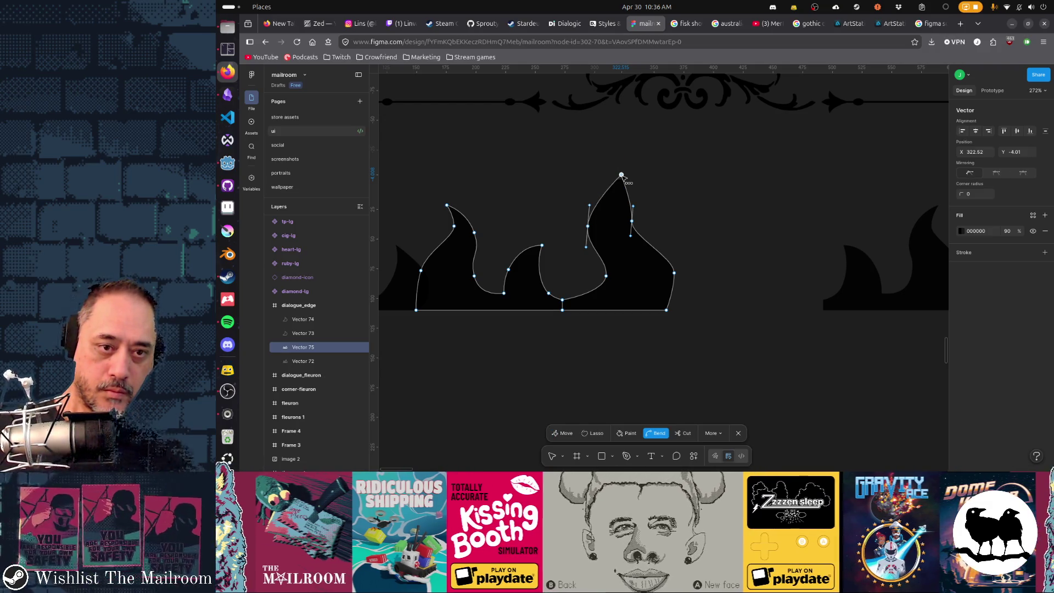
{"action": "left_click_drag", "start_coordinate": [622, 176], "coordinate": [637, 182]}
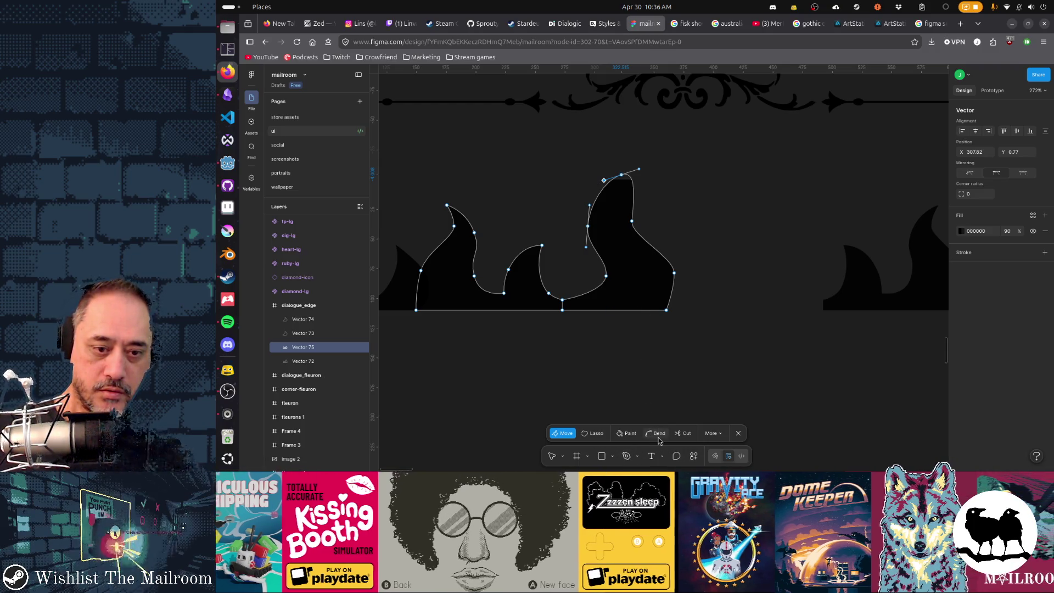
{"action": "left_click", "coordinate": [621, 175], "text": "ctrl"}
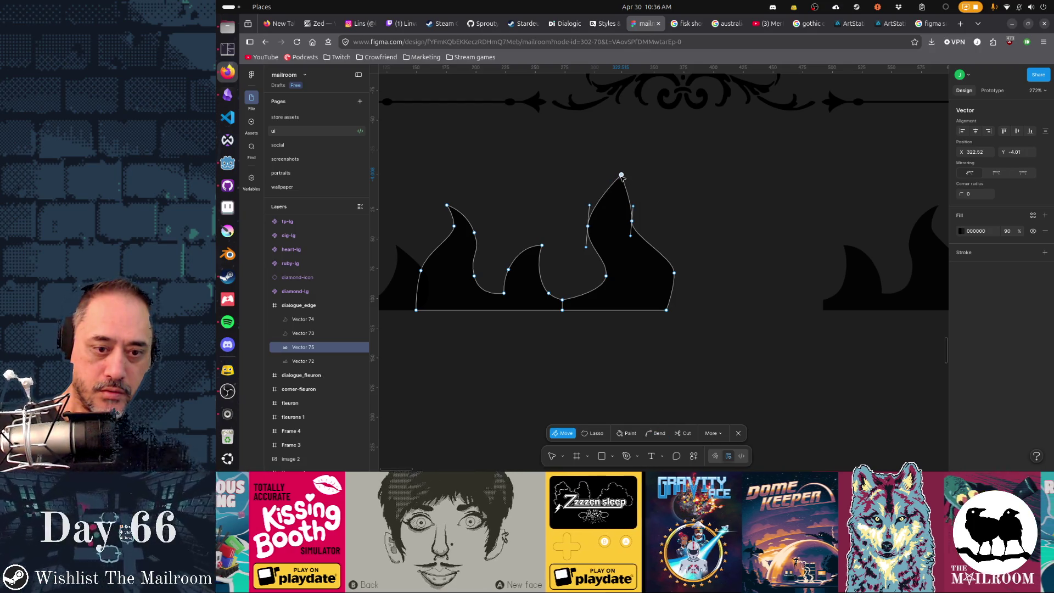
{"action": "left_click", "coordinate": [713, 434]}
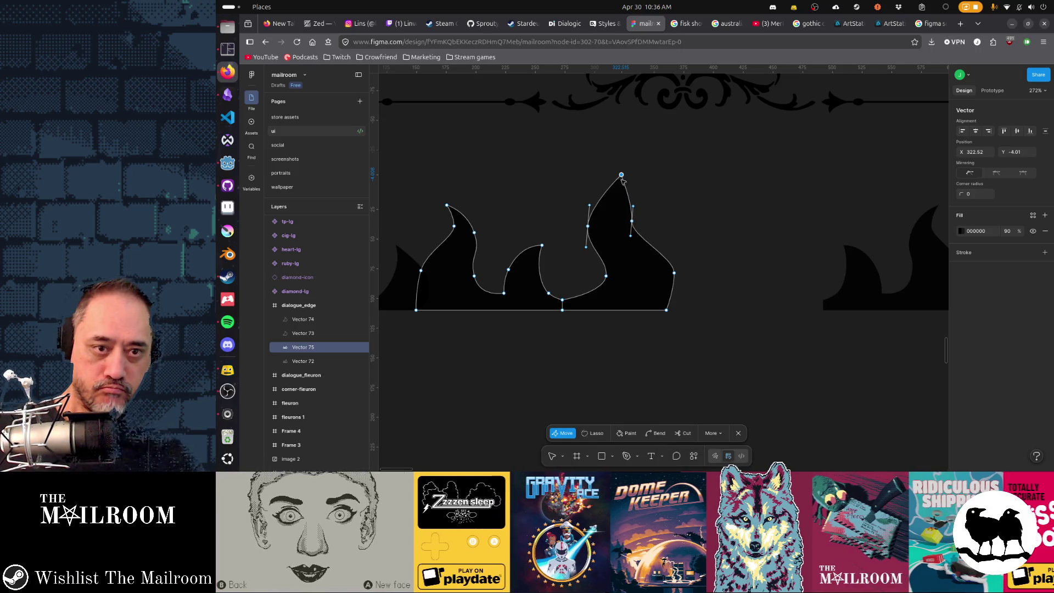
{"action": "left_click_drag", "start_coordinate": [622, 175], "coordinate": [635, 182]}
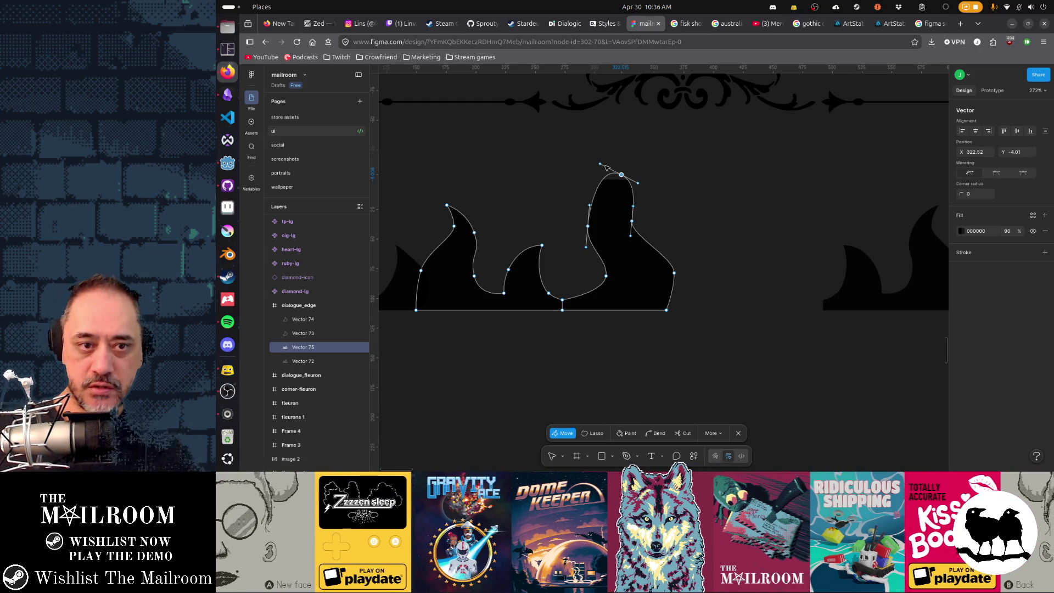
{"action": "mouse_move", "coordinate": [618, 192]}
{"action": "left_mouse_down"}
{"action": "mouse_move", "coordinate": [627, 178]}
{"action": "mouse_move", "coordinate": [606, 173]}
{"action": "left_mouse_up"}
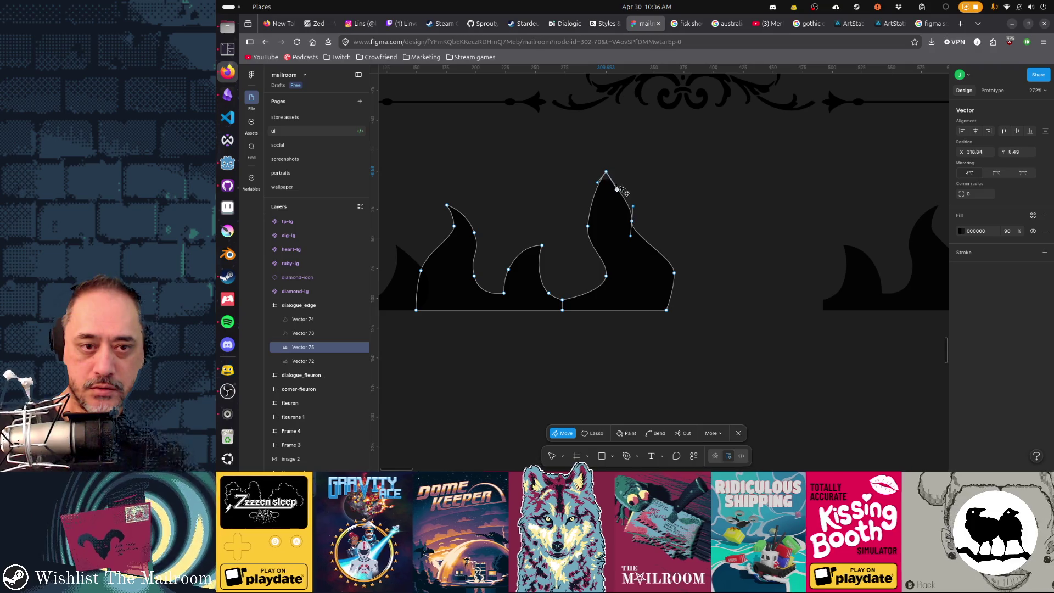
{"action": "mouse_move", "coordinate": [625, 183]}
{"action": "left_mouse_down"}
{"action": "mouse_move", "coordinate": [630, 189]}
{"action": "mouse_move", "coordinate": [616, 193]}
{"action": "mouse_move", "coordinate": [606, 173]}
{"action": "left_mouse_up"}
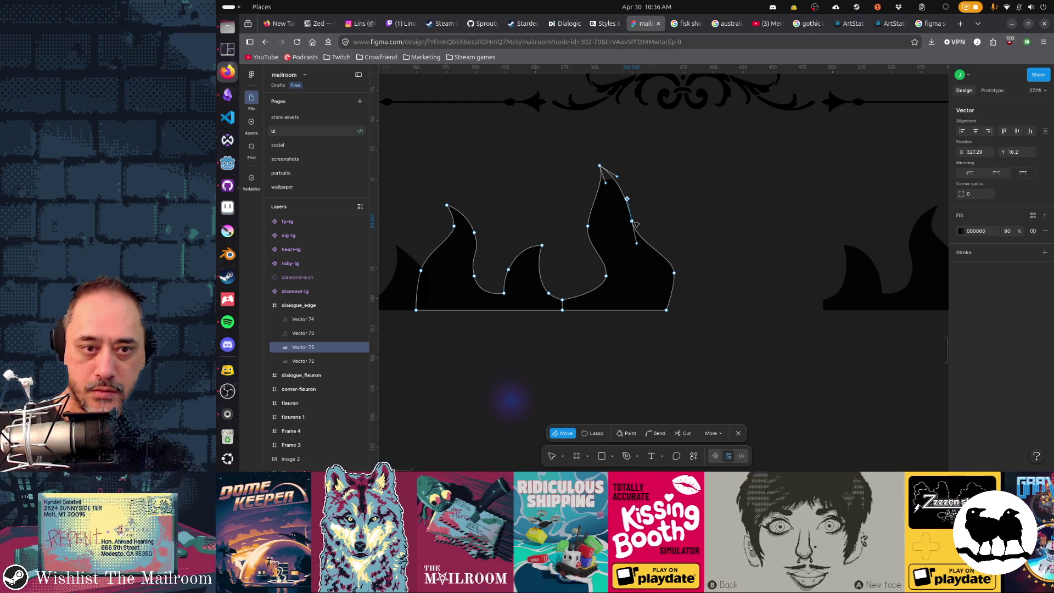
- Undo a stray move, adjust the inner valley points and raise the flame's right-side point
{"action": "left_click_drag", "start_coordinate": [633, 222], "coordinate": [648, 237]}
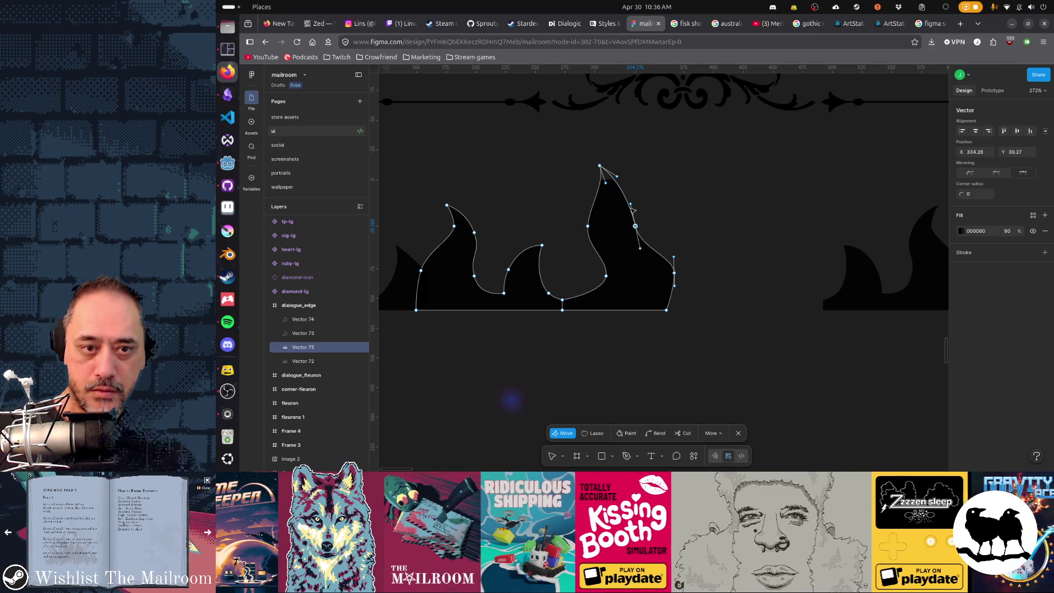
{"action": "key", "text": "ctrl+z"}
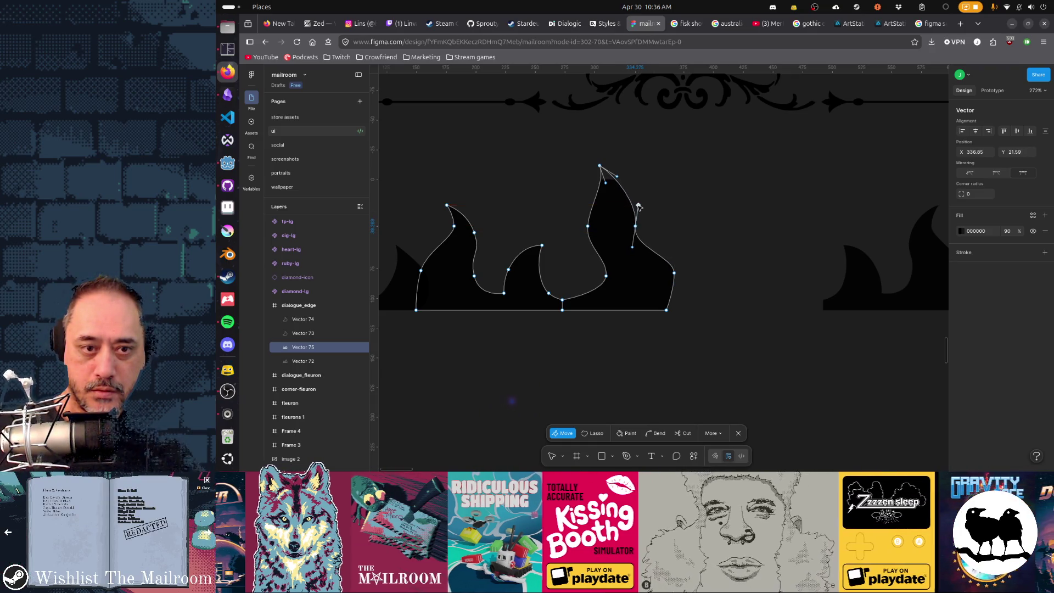
{"action": "key", "text": "ctrl+z"}
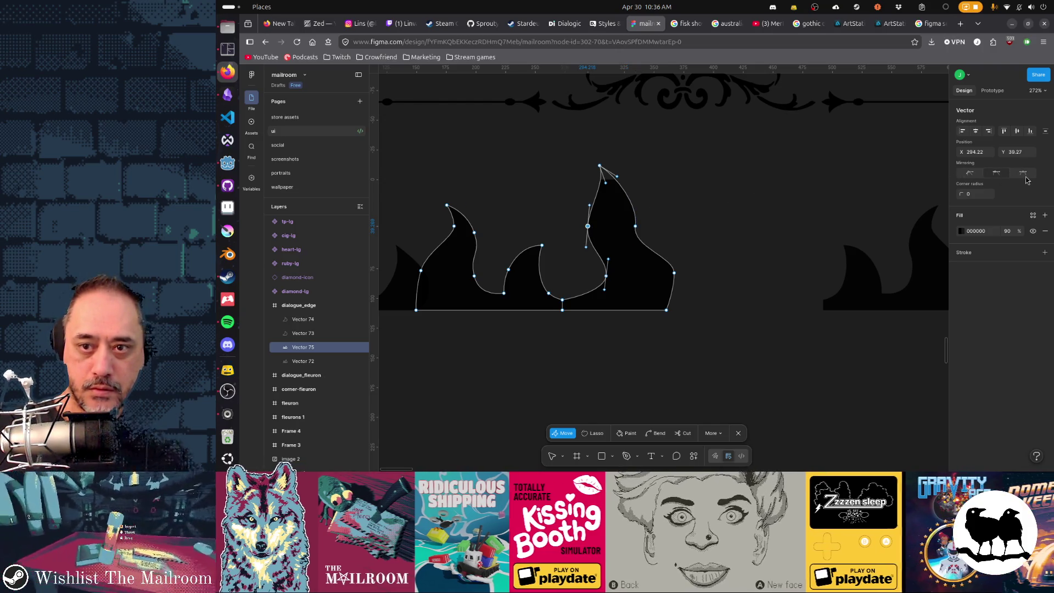
{"action": "mouse_move", "coordinate": [587, 225]}
{"action": "left_mouse_down"}
{"action": "mouse_move", "coordinate": [589, 202]}
{"action": "mouse_move", "coordinate": [594, 236]}
{"action": "left_mouse_up"}
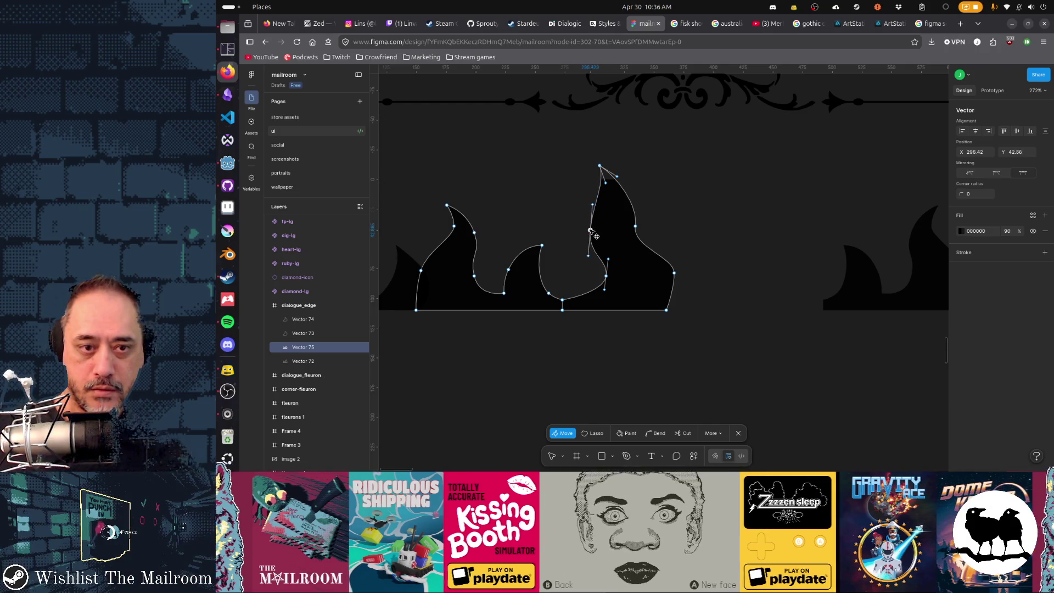
{"action": "left_click_drag", "start_coordinate": [613, 287], "coordinate": [608, 283]}
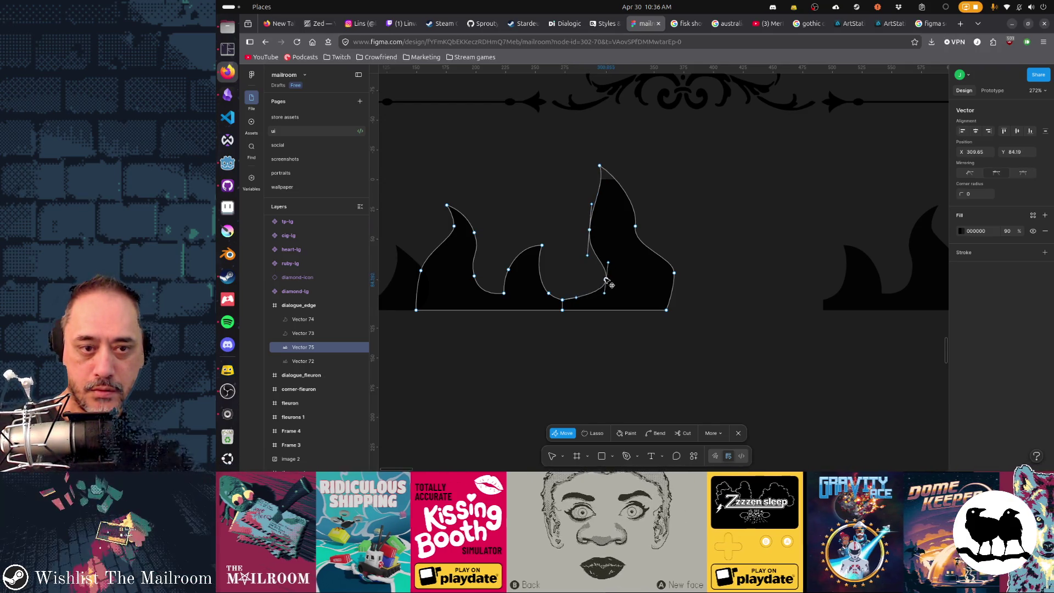
{"action": "left_click", "coordinate": [675, 274]}
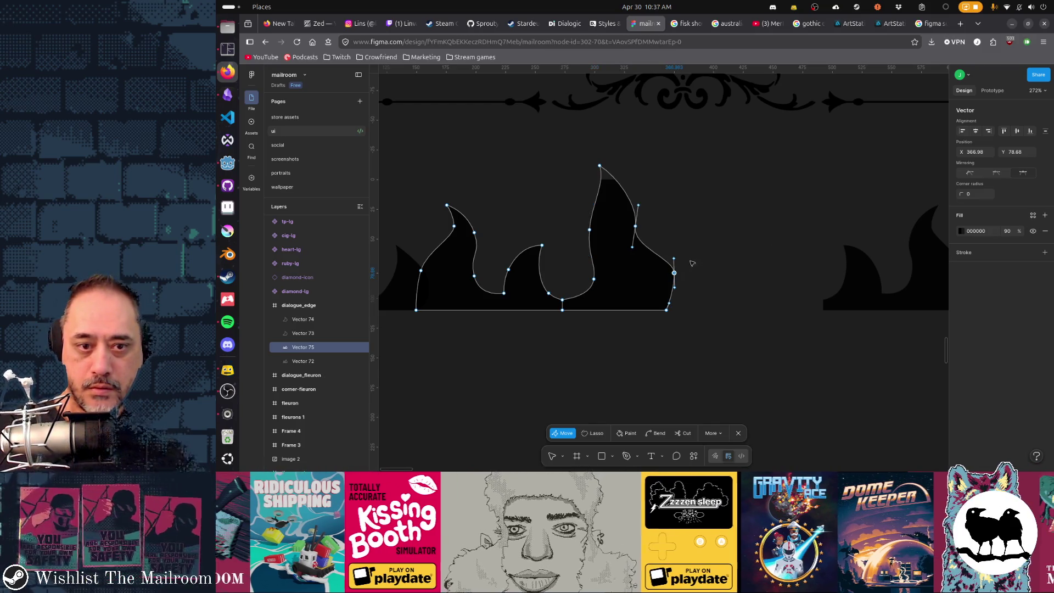
{"action": "left_click_drag", "start_coordinate": [674, 261], "coordinate": [674, 251]}
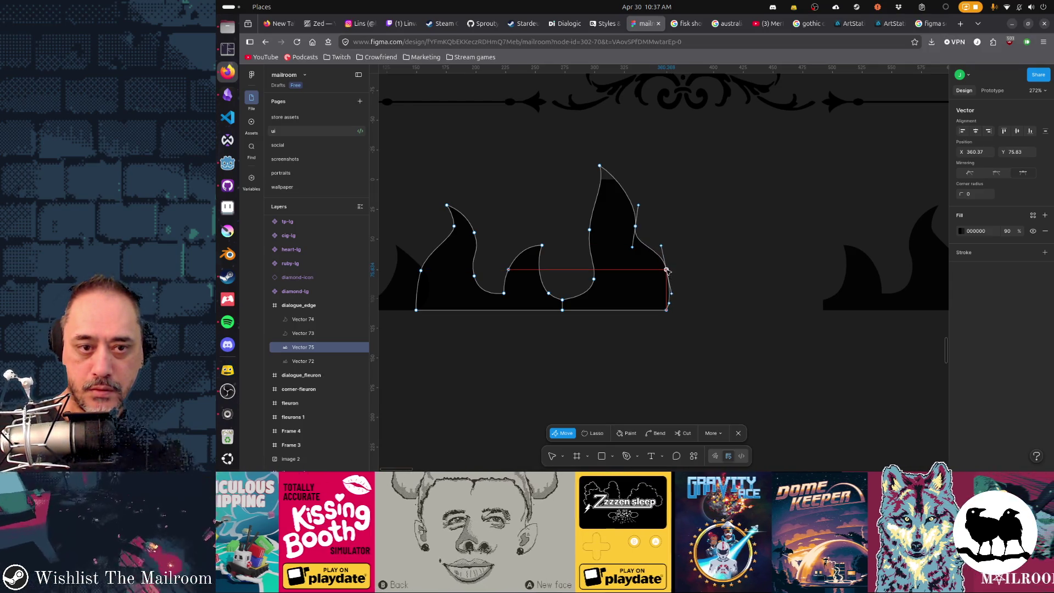
- Nudge the upper-right and top points and refine the curve below the tip, then finish editing
{"action": "left_click", "coordinate": [638, 205]}
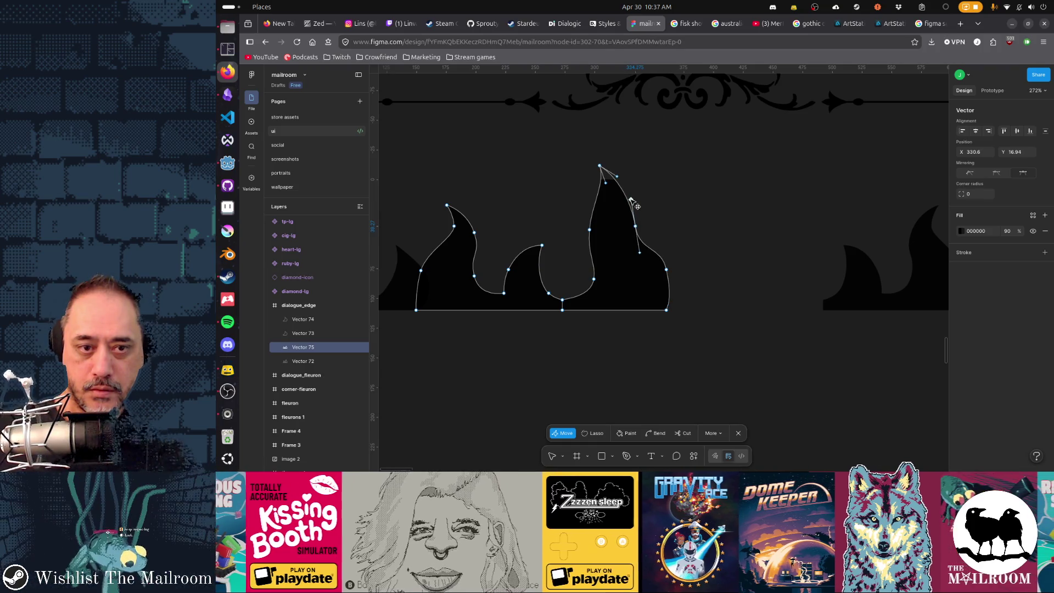
{"action": "left_click_drag", "start_coordinate": [630, 234], "coordinate": [637, 216]}
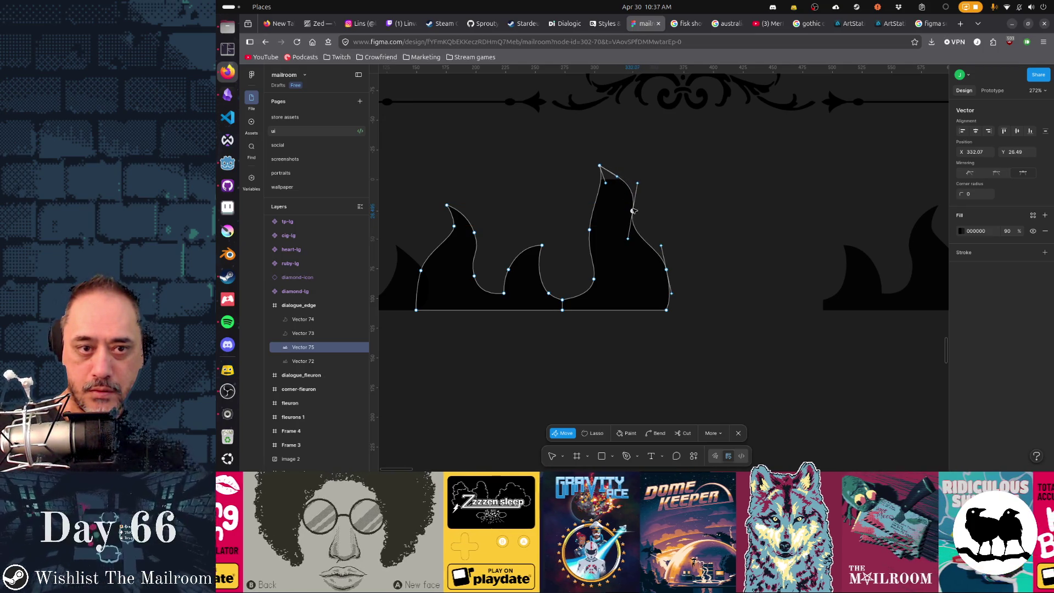
{"action": "left_click_drag", "start_coordinate": [599, 166], "coordinate": [594, 168]}
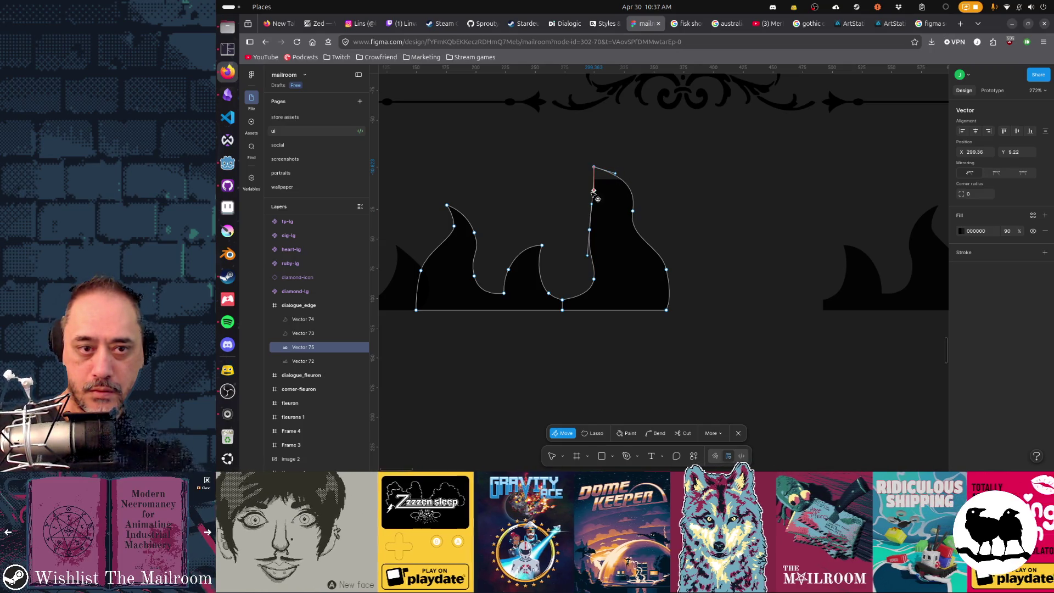
{"action": "left_click_drag", "start_coordinate": [596, 198], "coordinate": [611, 193]}
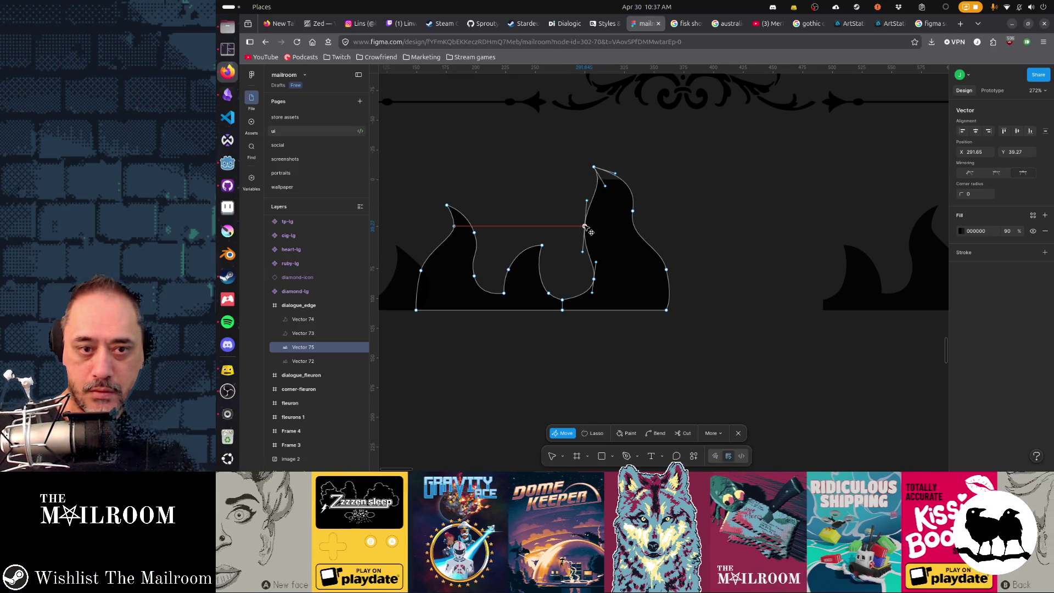
{"action": "key", "text": "Escape"}
{"action": "key", "text": "Escape"}
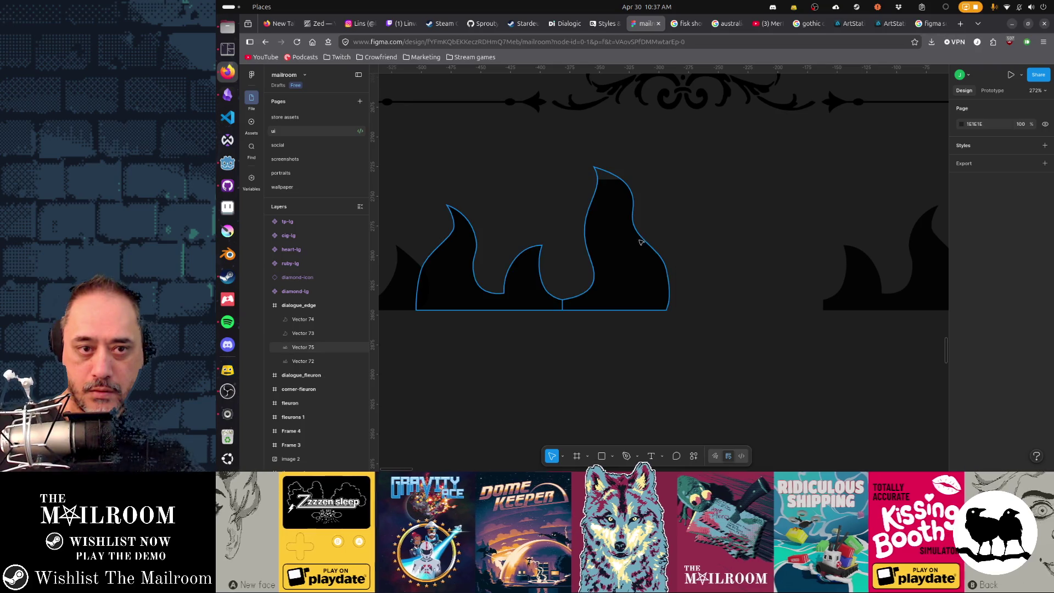
- Lower the tallest flame's tip slightly and check the lower valley point of the three-spike path
{"action": "left_click", "coordinate": [614, 206]}
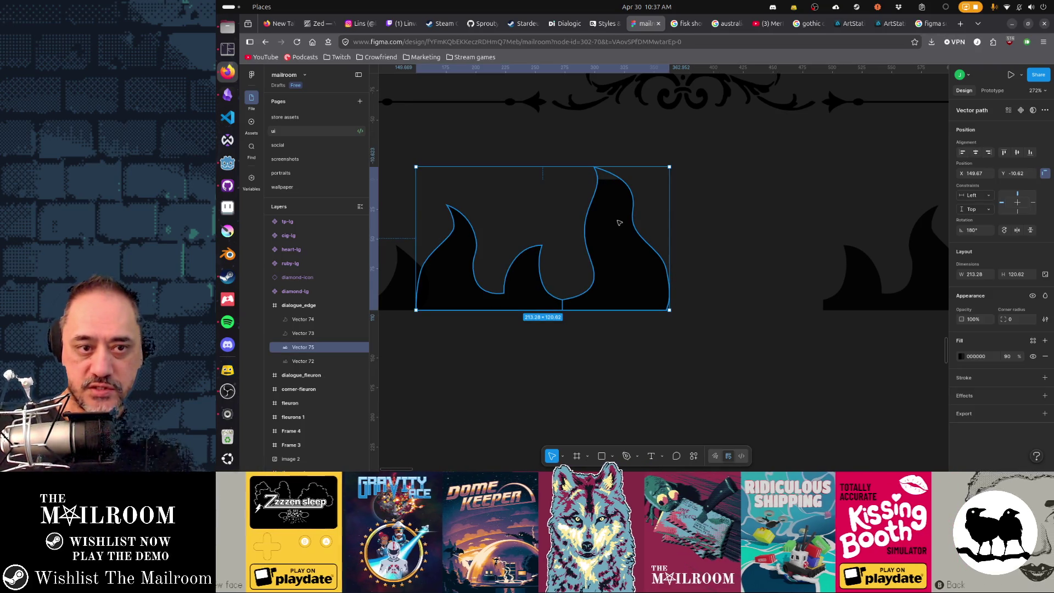
{"action": "scroll", "coordinate": [619, 222], "scroll_direction": "left", "scroll_amount": 5}
{"action": "scroll", "coordinate": [828, 254], "scroll_direction": "up", "scroll_amount": 1}
{"action": "double_click", "coordinate": [828, 254]}
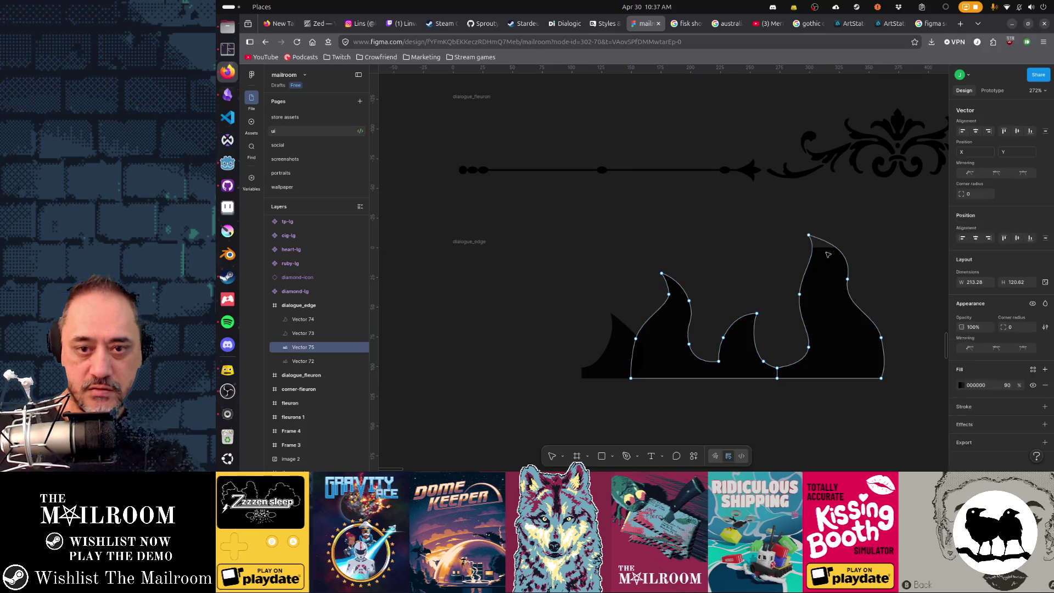
{"action": "mouse_move", "coordinate": [785, 214]}
{"action": "left_mouse_down"}
{"action": "mouse_move", "coordinate": [865, 278]}
{"action": "mouse_move", "coordinate": [863, 305]}
{"action": "left_mouse_up"}
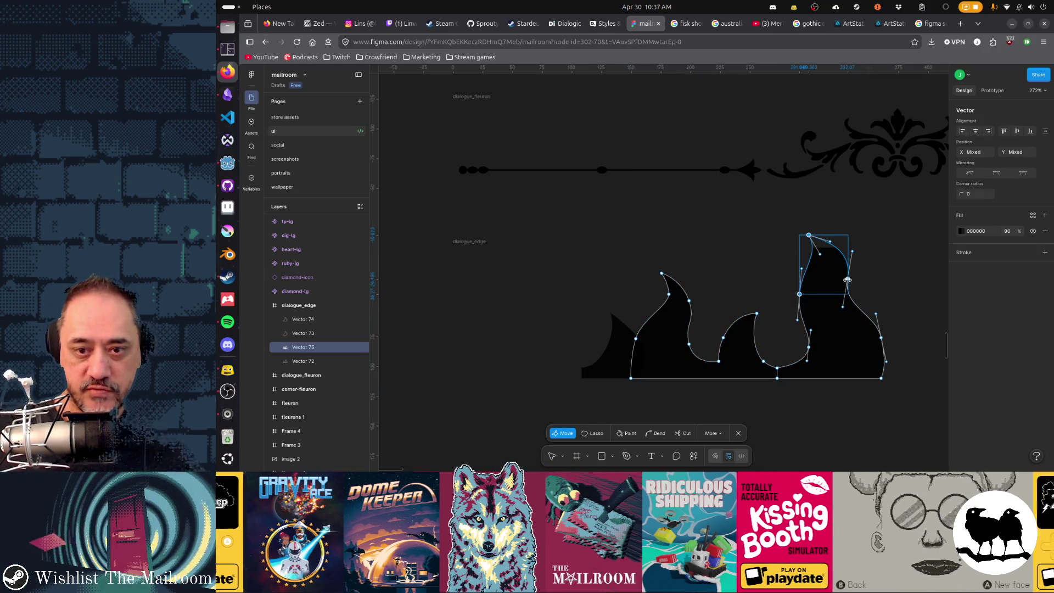
{"action": "left_click_drag", "start_coordinate": [849, 280], "coordinate": [846, 295]}
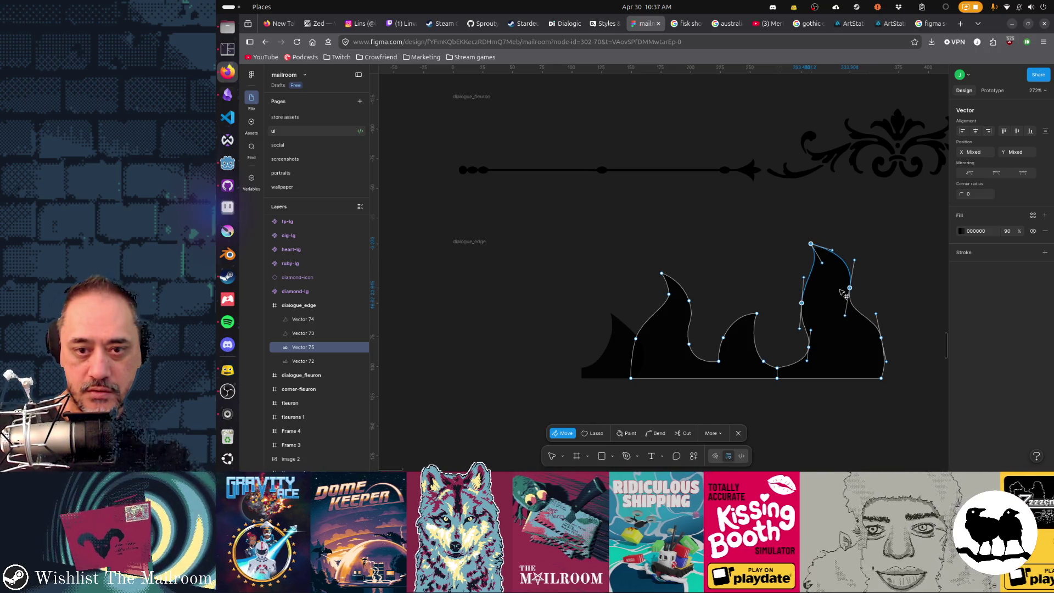
{"action": "left_click", "coordinate": [741, 261]}
{"action": "scroll", "coordinate": [733, 308], "scroll_direction": "right", "scroll_amount": 5}
{"action": "scroll", "coordinate": [664, 286], "scroll_direction": "down", "scroll_amount": 2}
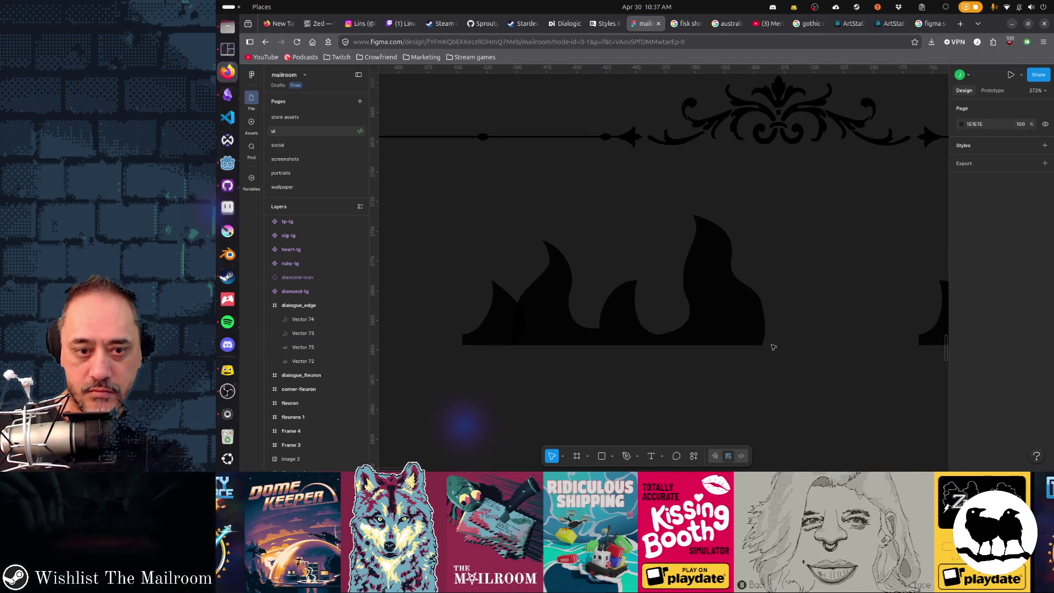
{"action": "scroll", "coordinate": [729, 323], "scroll_direction": "down", "scroll_amount": 1}
{"action": "left_click", "coordinate": [706, 281]}
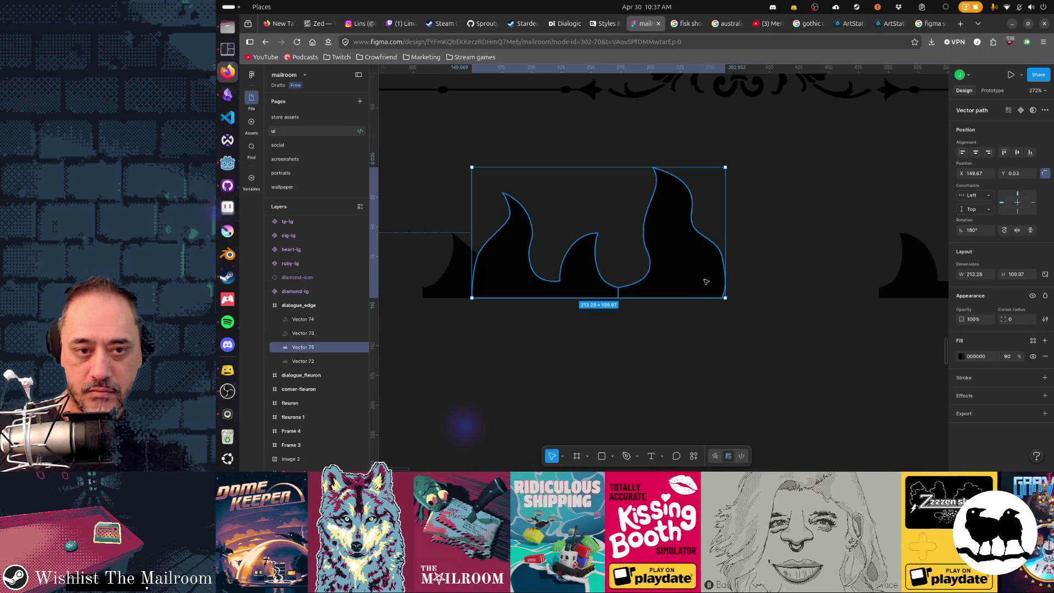
{"action": "double_click", "coordinate": [620, 298]}
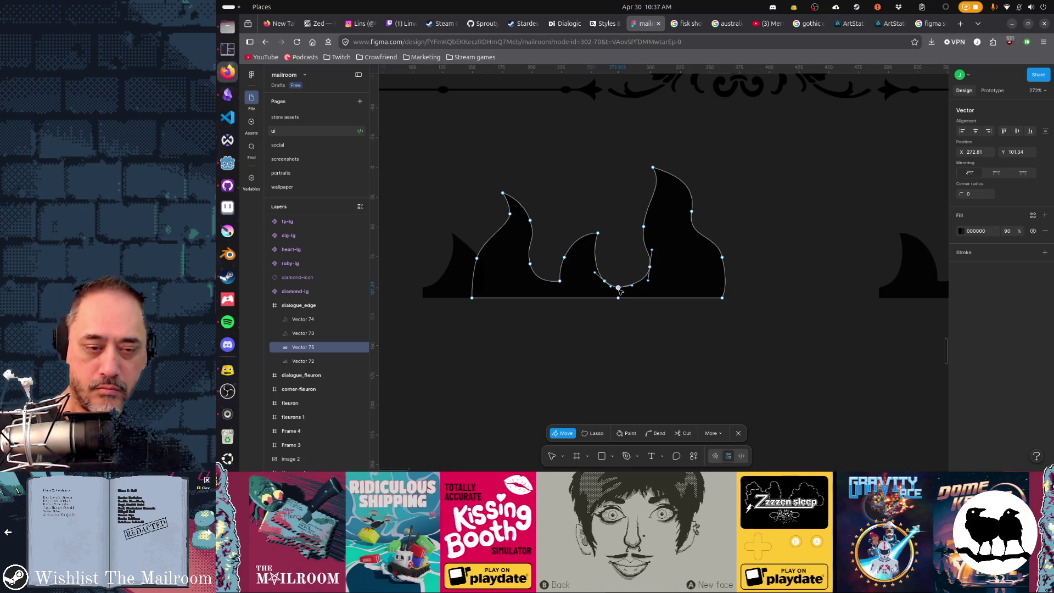
{"action": "left_click", "coordinate": [619, 292]}
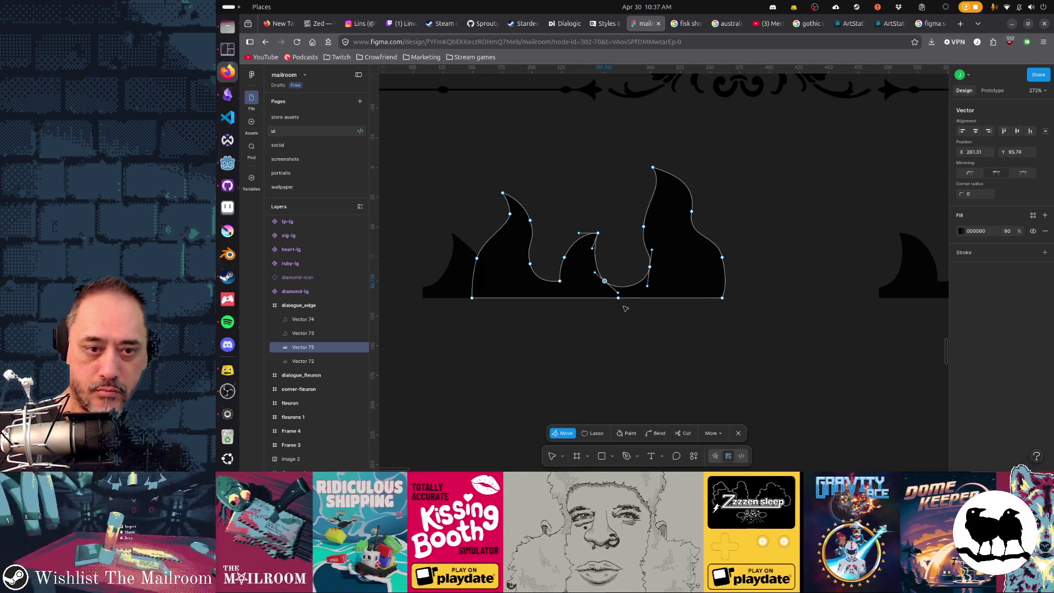
{"action": "key", "text": "Escape"}
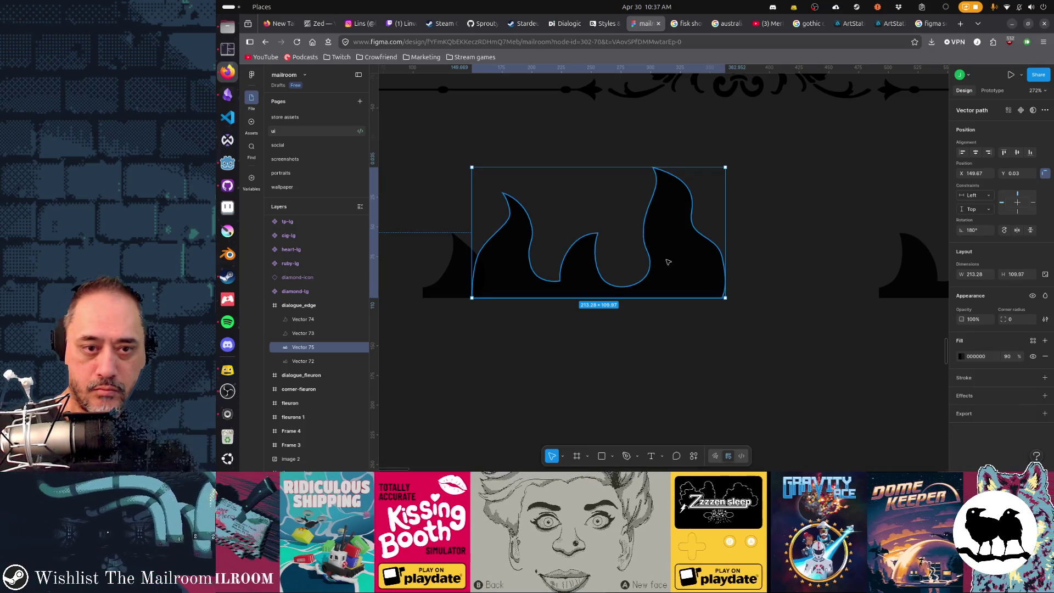
- Fill the entire three-spike flame path solid black and exit point editing
{"action": "double_click", "coordinate": [665, 258]}
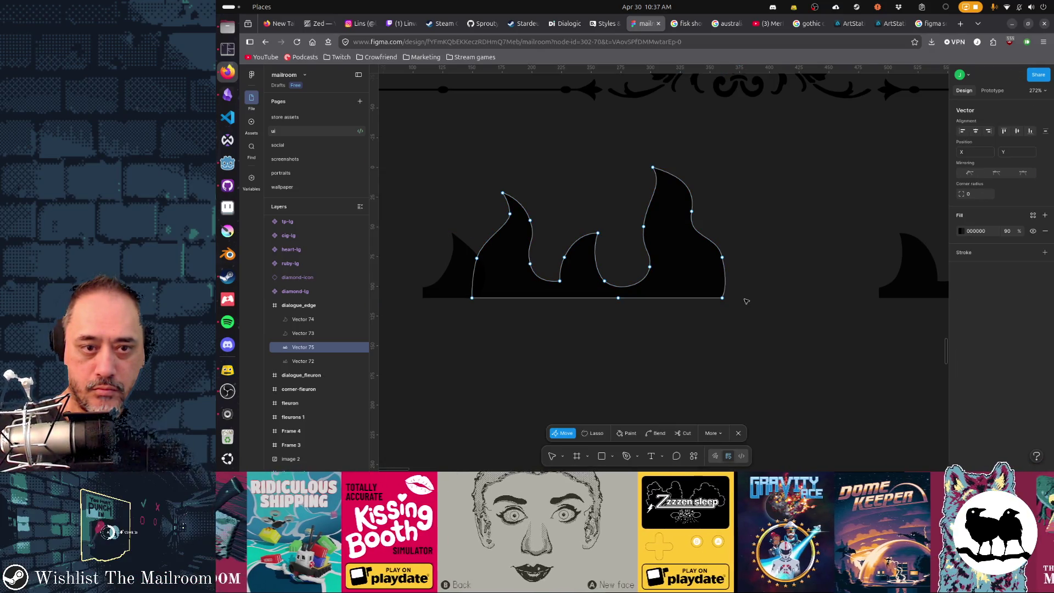
{"action": "scroll", "coordinate": [755, 323], "scroll_direction": "up", "scroll_amount": 1}
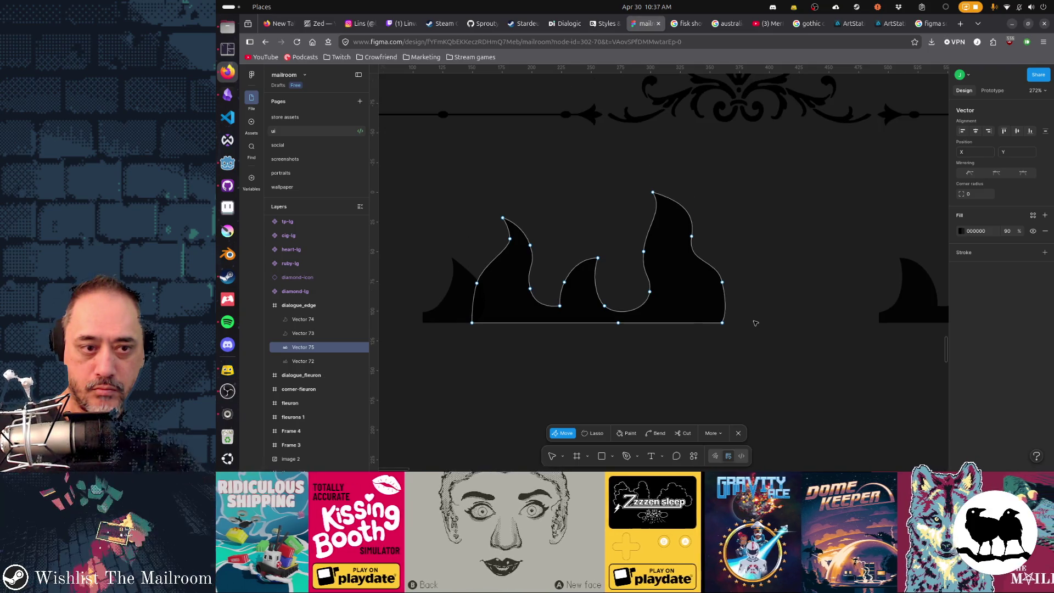
{"action": "left_click_drag", "start_coordinate": [755, 323], "coordinate": [591, 317]}
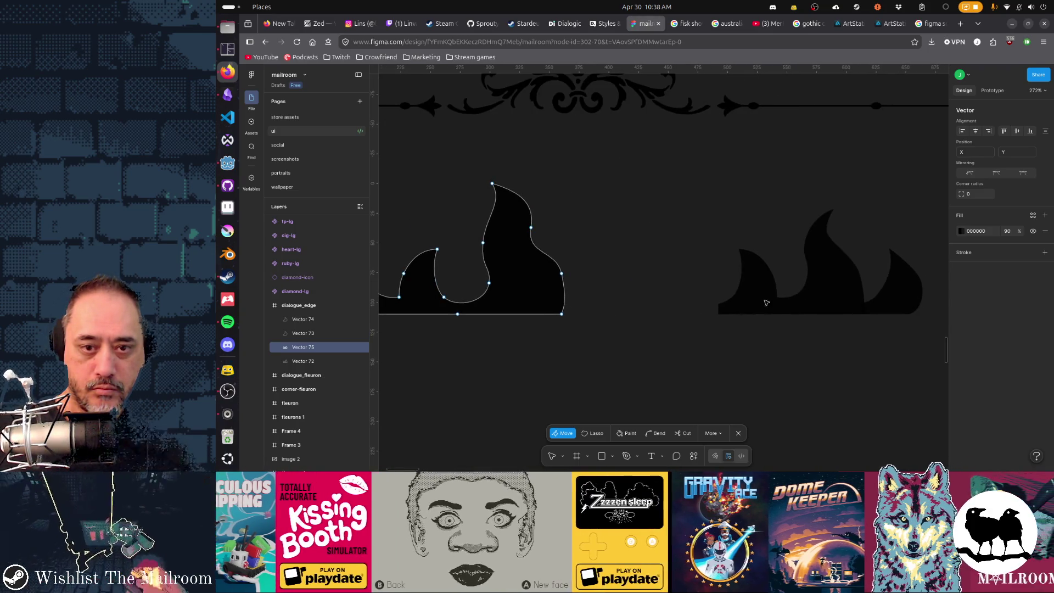
{"action": "scroll", "coordinate": [713, 313], "scroll_direction": "left", "scroll_amount": 3}
{"action": "scroll", "coordinate": [724, 314], "scroll_direction": "left", "scroll_amount": 2}
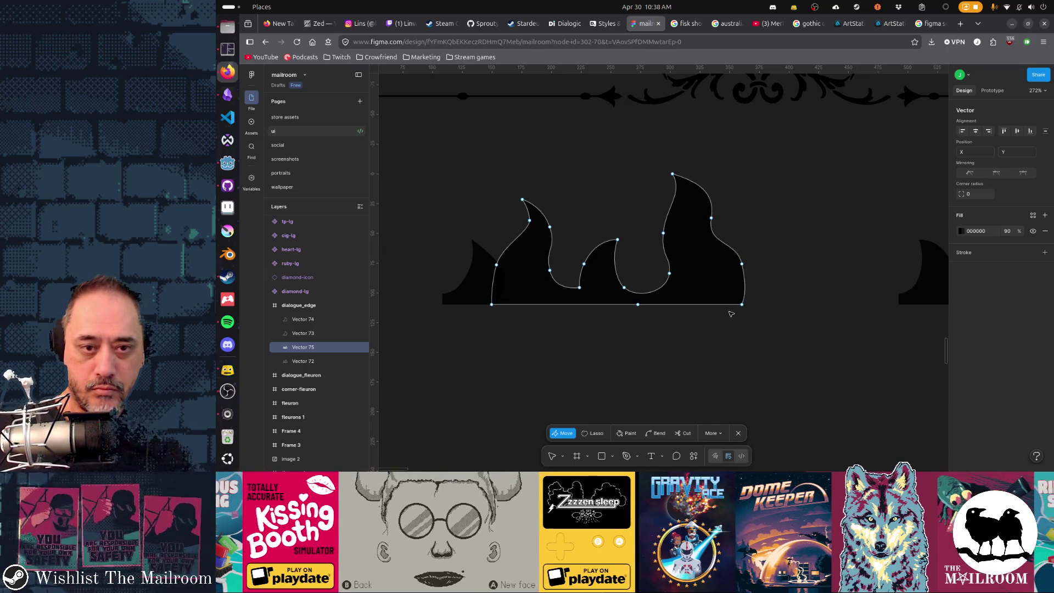
{"action": "key", "text": "v"}
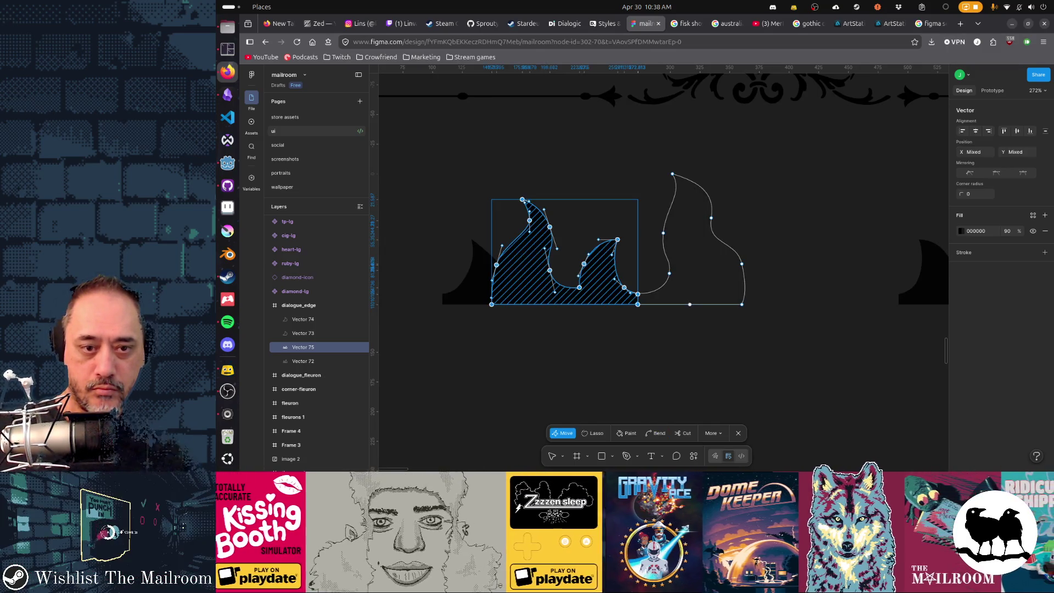
{"action": "left_click", "coordinate": [688, 303], "text": "ctrl"}
{"action": "key", "text": "Escape"}
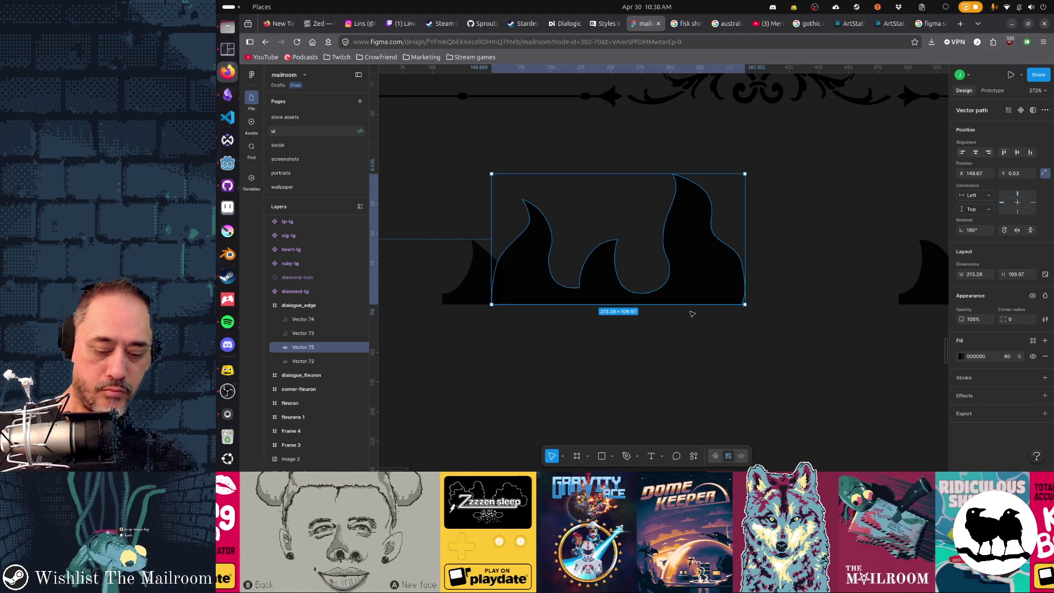
{"action": "key", "text": "ctrl+d"}
{"action": "key", "text": "shift+h"}
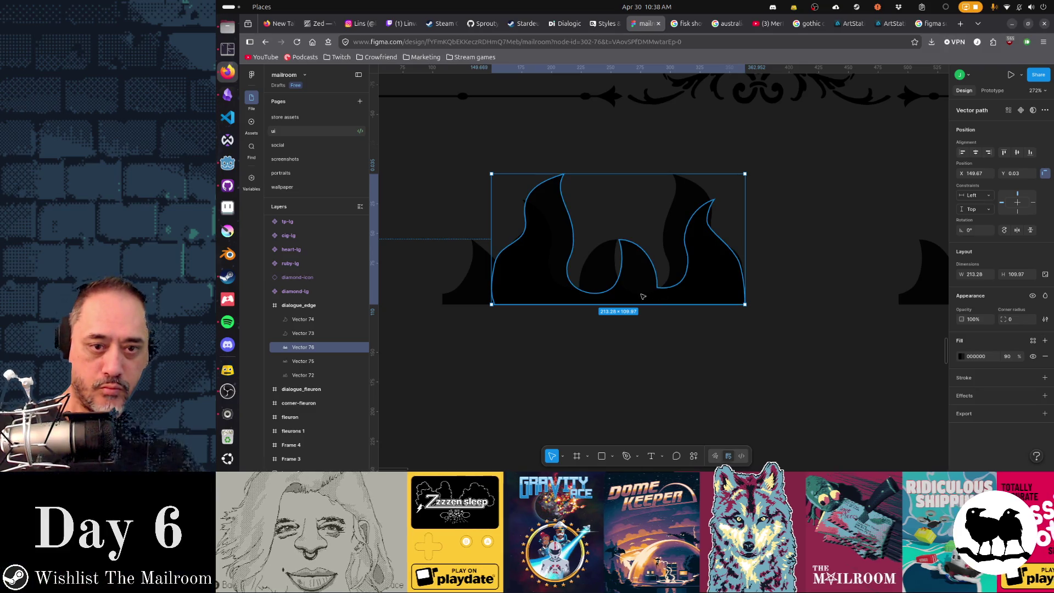
{"action": "left_click_drag", "start_coordinate": [636, 300], "coordinate": [854, 300]}
{"action": "scroll", "coordinate": [855, 300], "scroll_direction": "right", "scroll_amount": 5}
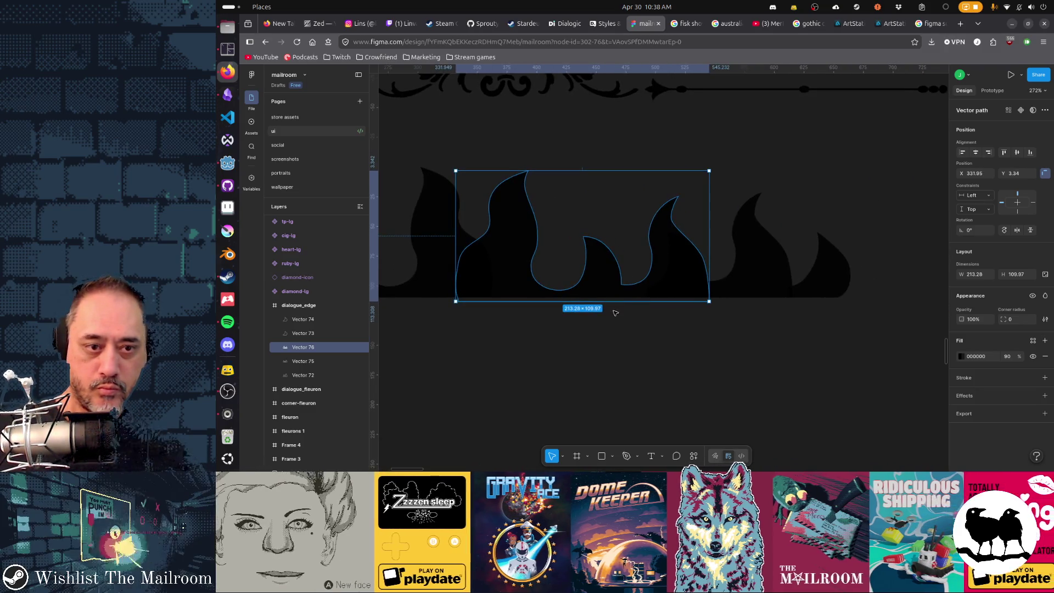
{"action": "left_click_drag", "start_coordinate": [618, 289], "coordinate": [597, 286]}
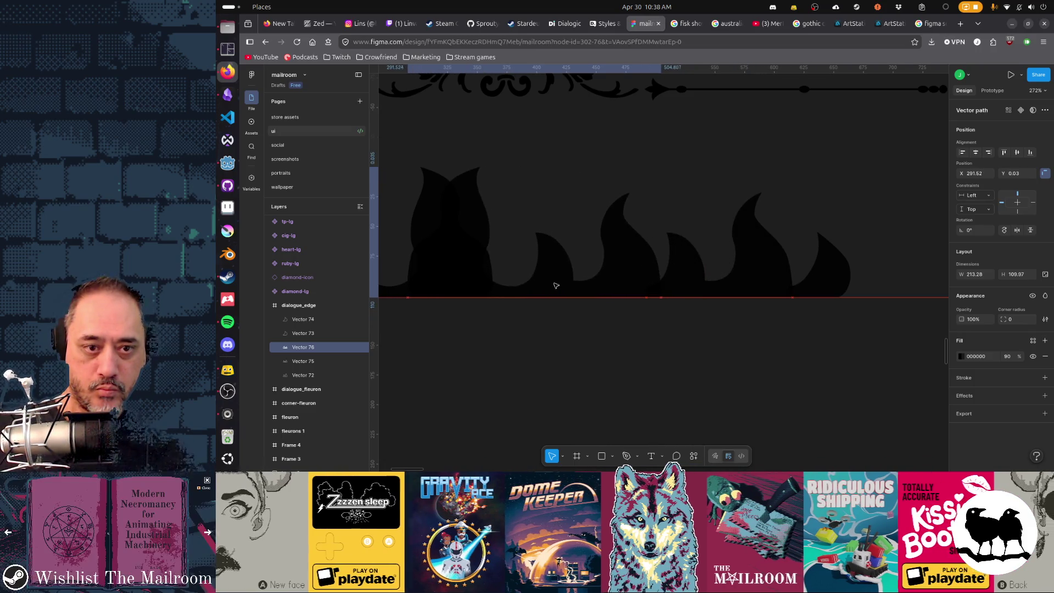
{"action": "left_click_drag", "start_coordinate": [596, 286], "coordinate": [462, 284]}
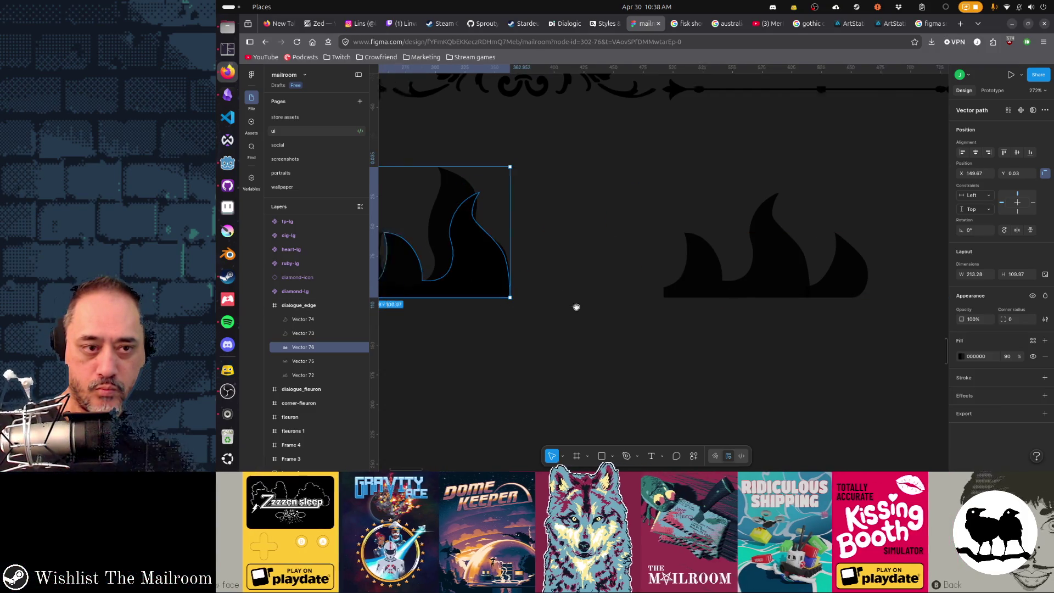
{"action": "scroll", "coordinate": [576, 307], "scroll_direction": "up", "scroll_amount": 3}
{"action": "left_click_drag", "start_coordinate": [576, 306], "coordinate": [723, 310]}
{"action": "key", "text": "Delete"}
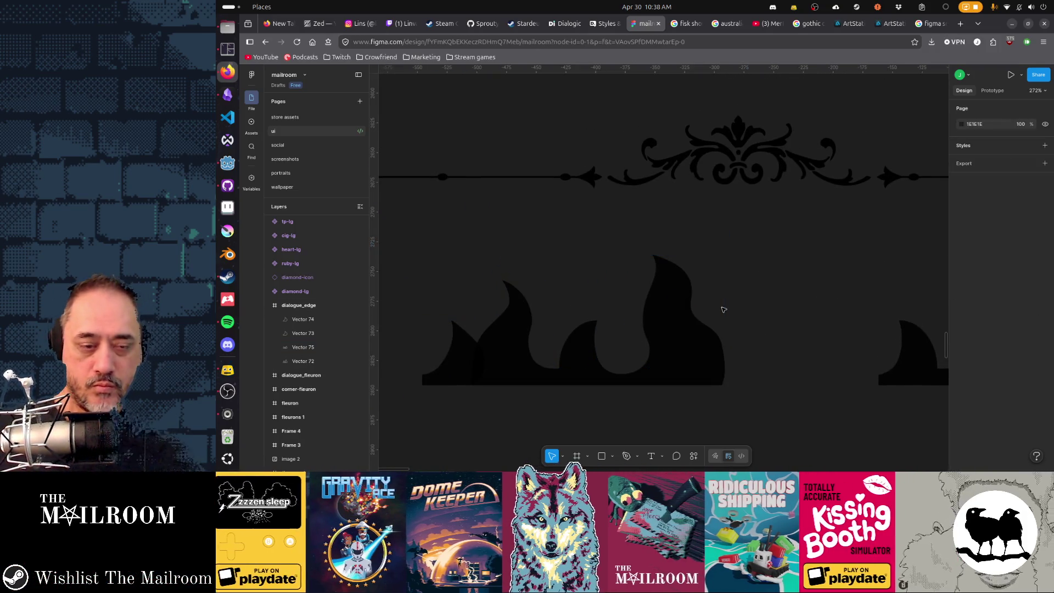
{"action": "scroll", "coordinate": [749, 363], "scroll_direction": "down", "scroll_amount": 2}
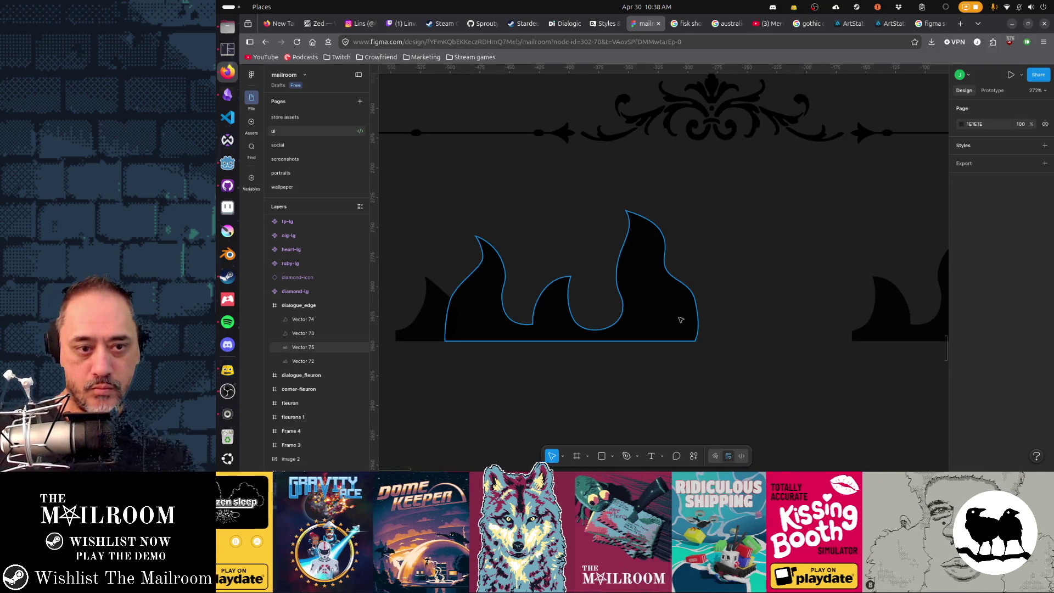
{"action": "left_click", "coordinate": [683, 313]}
{"action": "left_click_drag", "start_coordinate": [717, 350], "coordinate": [674, 336]}
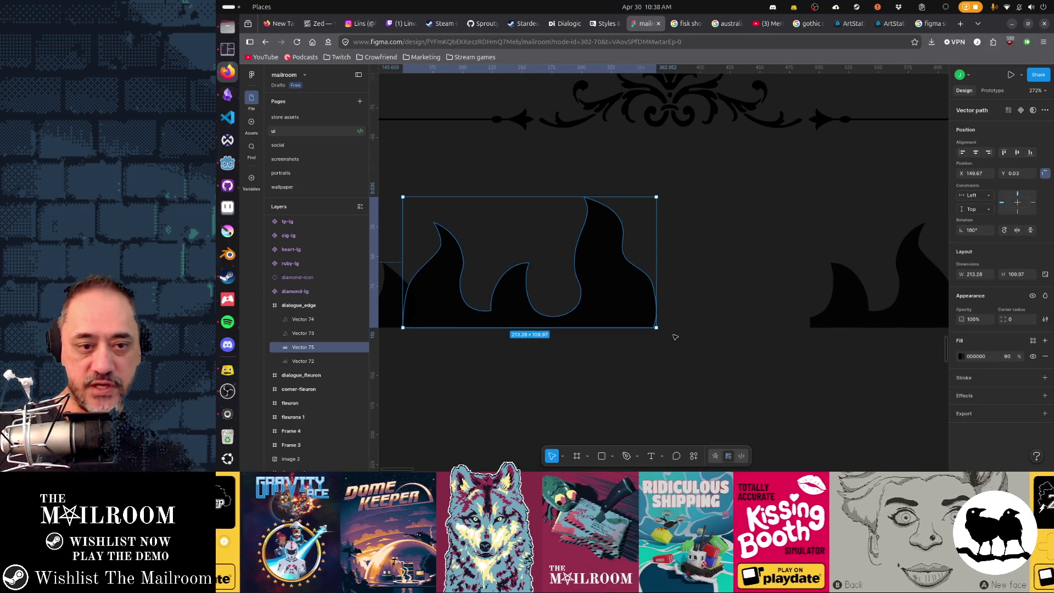
- Select the anchors in the middle dip of the flame and nudge the dip point up-left
{"action": "double_click", "coordinate": [566, 325]}
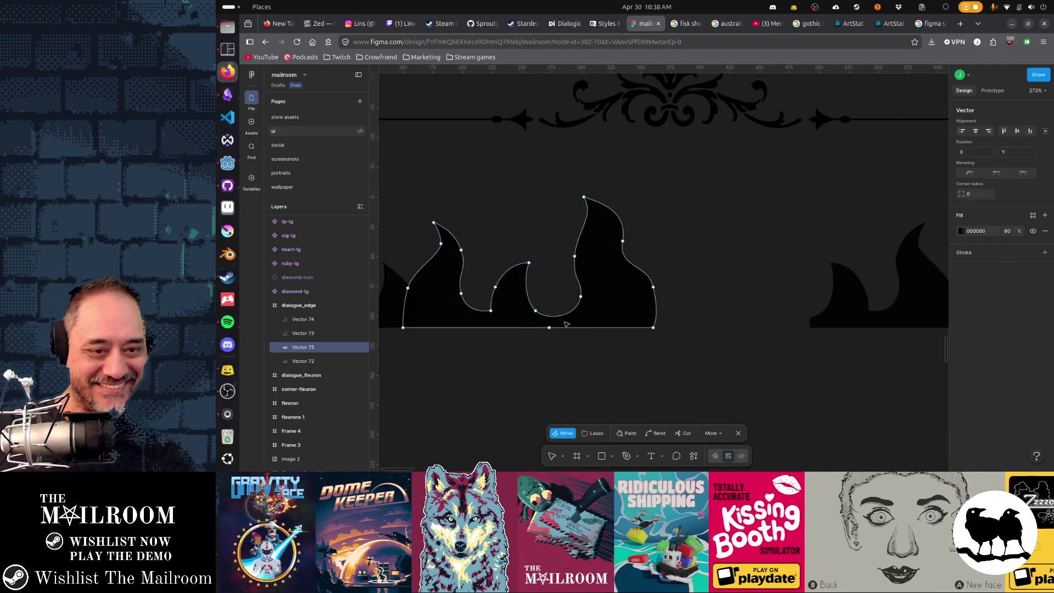
{"action": "left_click", "coordinate": [536, 311]}
{"action": "left_click", "coordinate": [581, 295], "text": "shift"}
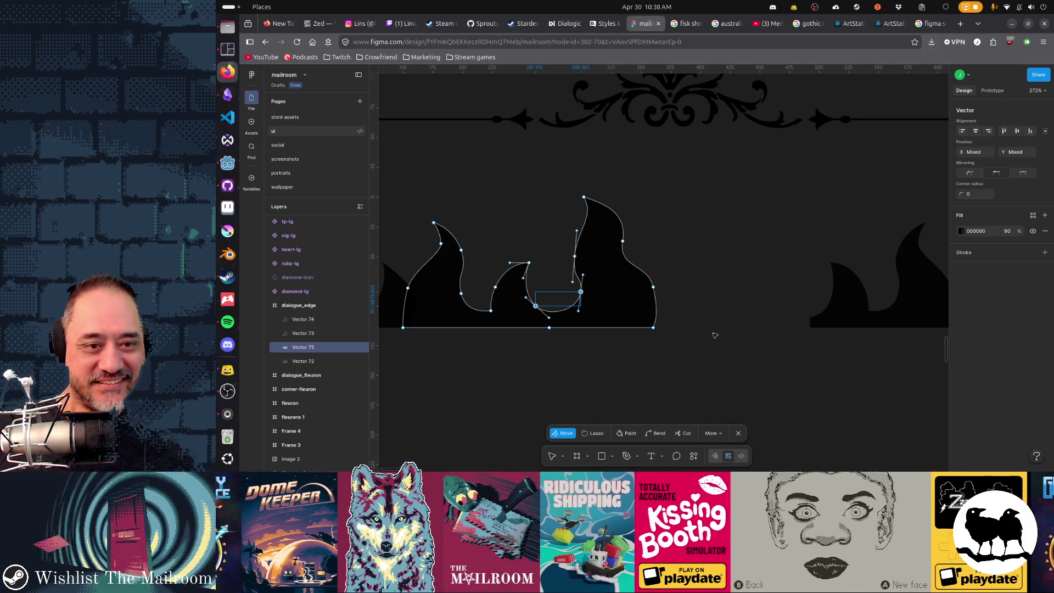
{"action": "left_click", "coordinate": [583, 281]}
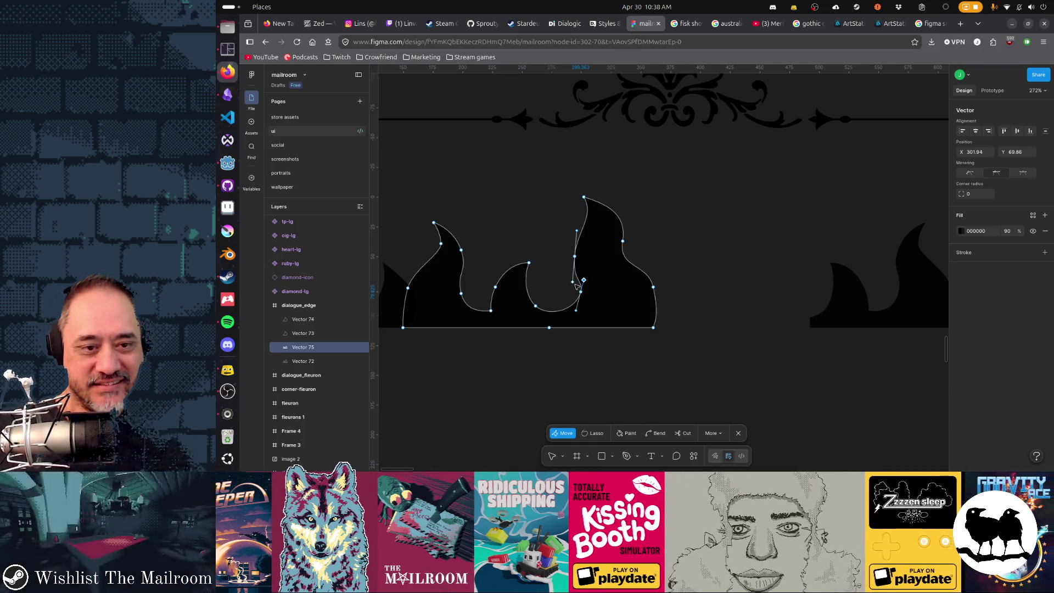
{"action": "left_click_drag", "start_coordinate": [582, 281], "coordinate": [578, 280]}
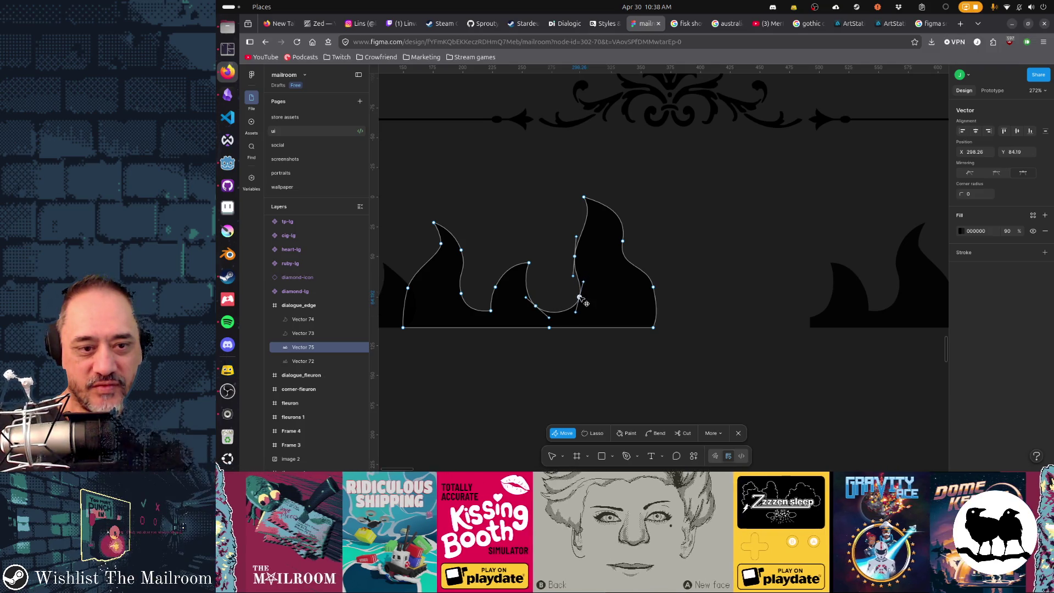
- Fine-tune the dip curve into a rounder valley before the tallest spike
{"action": "left_click_drag", "start_coordinate": [584, 302], "coordinate": [582, 304]}
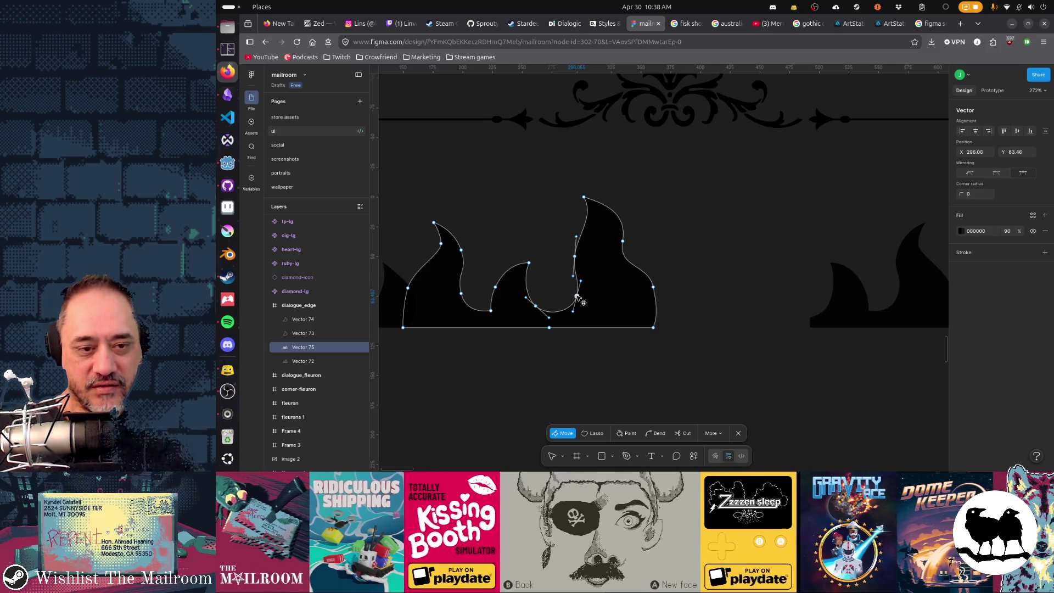
{"action": "left_click", "coordinate": [533, 307]}
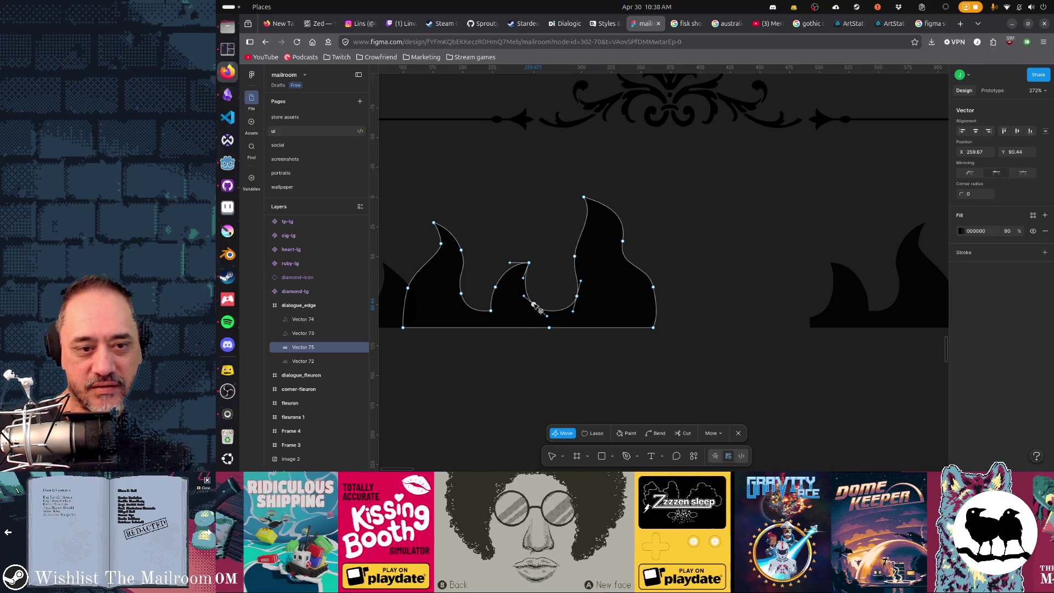
{"action": "left_click", "coordinate": [650, 337]}
{"action": "scroll", "coordinate": [640, 350], "scroll_direction": "right", "scroll_amount": 1}
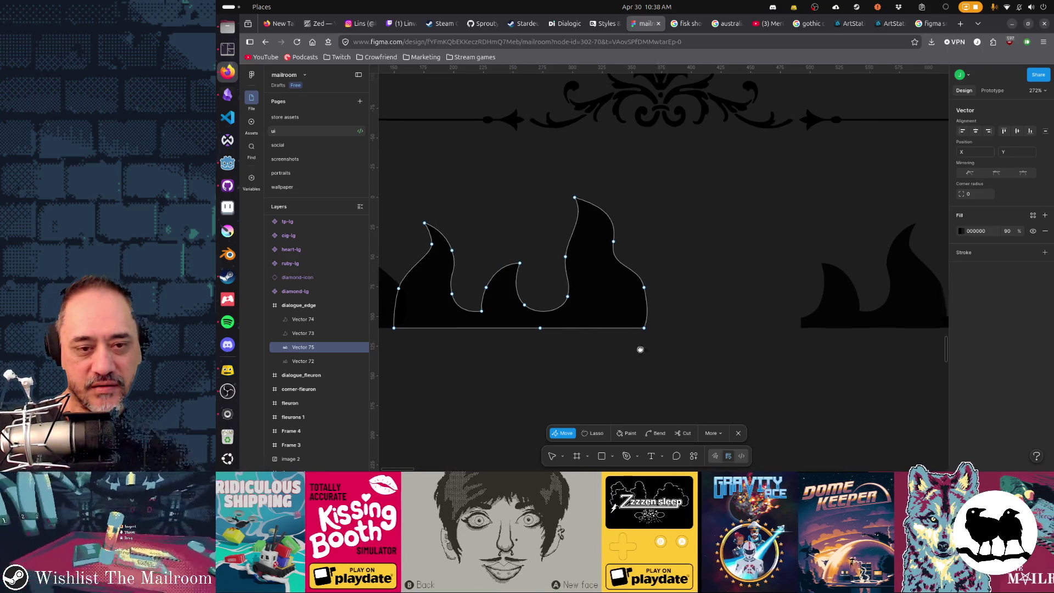
{"action": "scroll", "coordinate": [639, 349], "scroll_direction": "right", "scroll_amount": 5}
{"action": "scroll", "coordinate": [640, 349], "scroll_direction": "up", "scroll_amount": 2}
{"action": "key", "text": "p"}
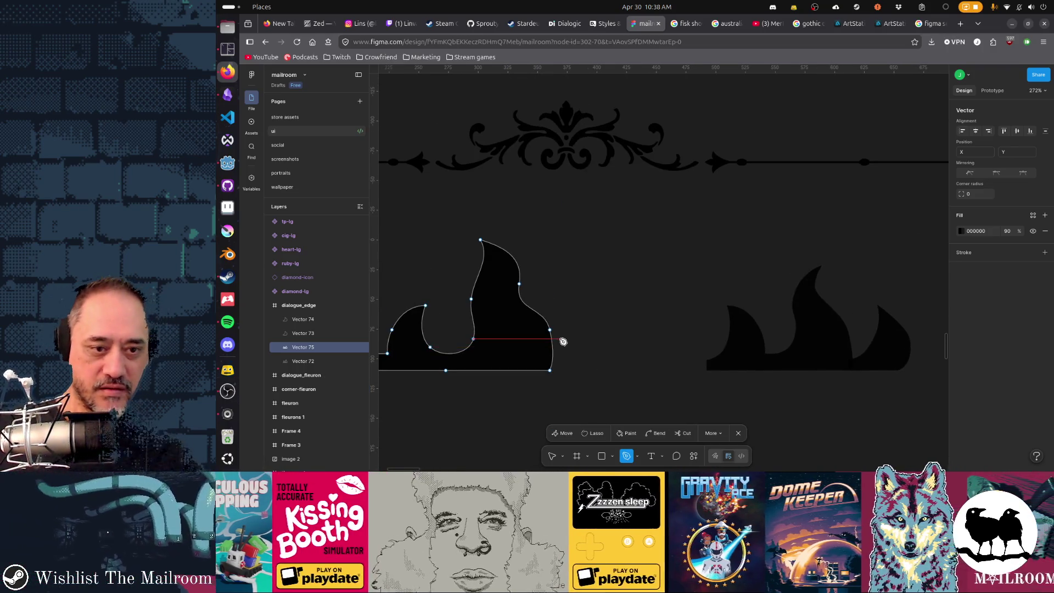
- Continue the path past the tall flame with curved points up to a new flame tip and down into a dip
{"action": "left_click", "coordinate": [550, 332]}
{"action": "left_click_drag", "start_coordinate": [582, 348], "coordinate": [607, 353]}
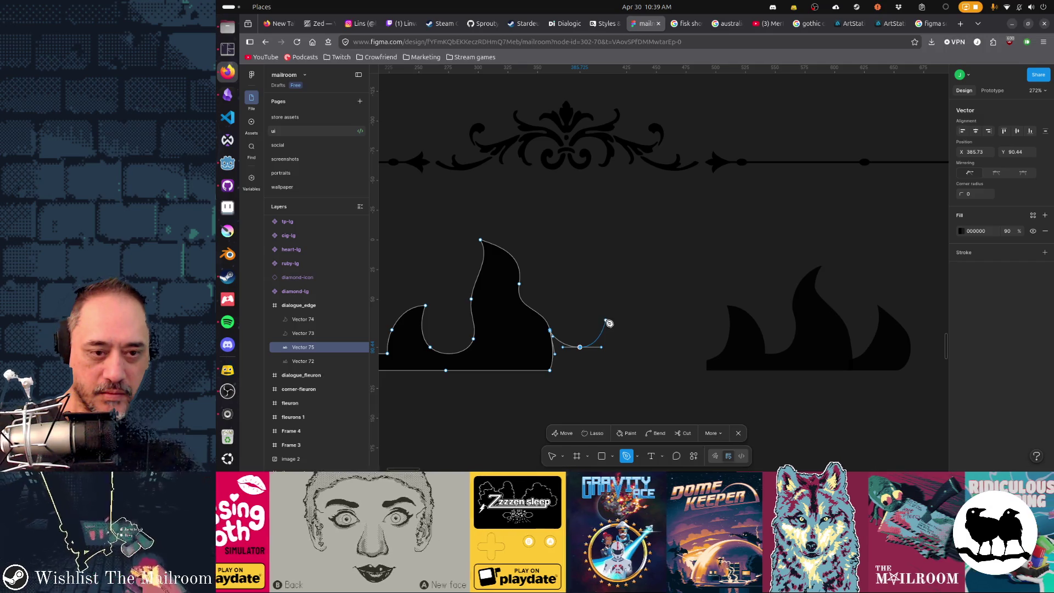
{"action": "left_click_drag", "start_coordinate": [598, 307], "coordinate": [608, 296]}
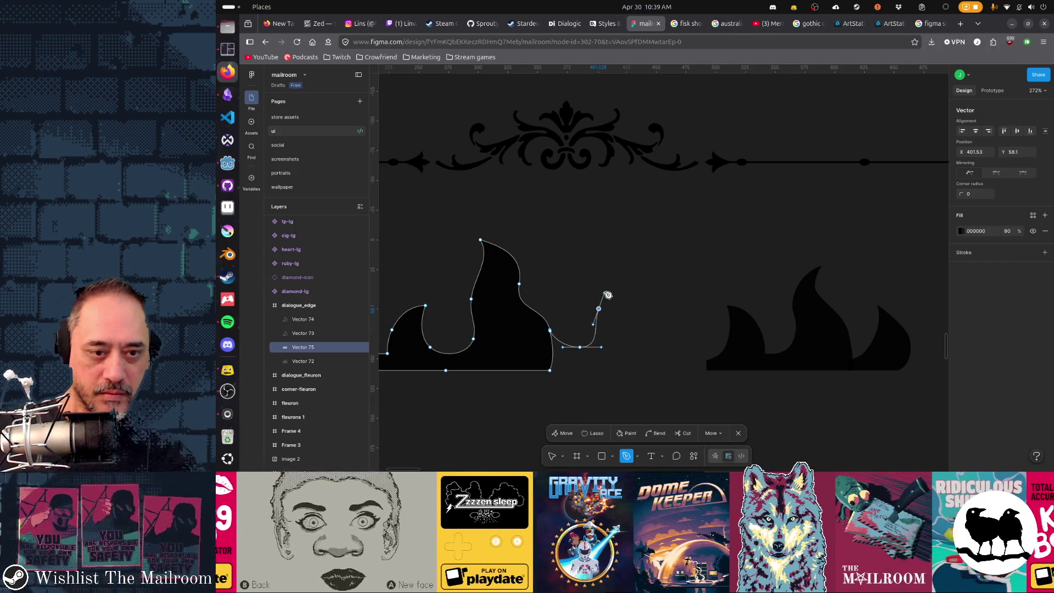
{"action": "left_click", "coordinate": [643, 279]}
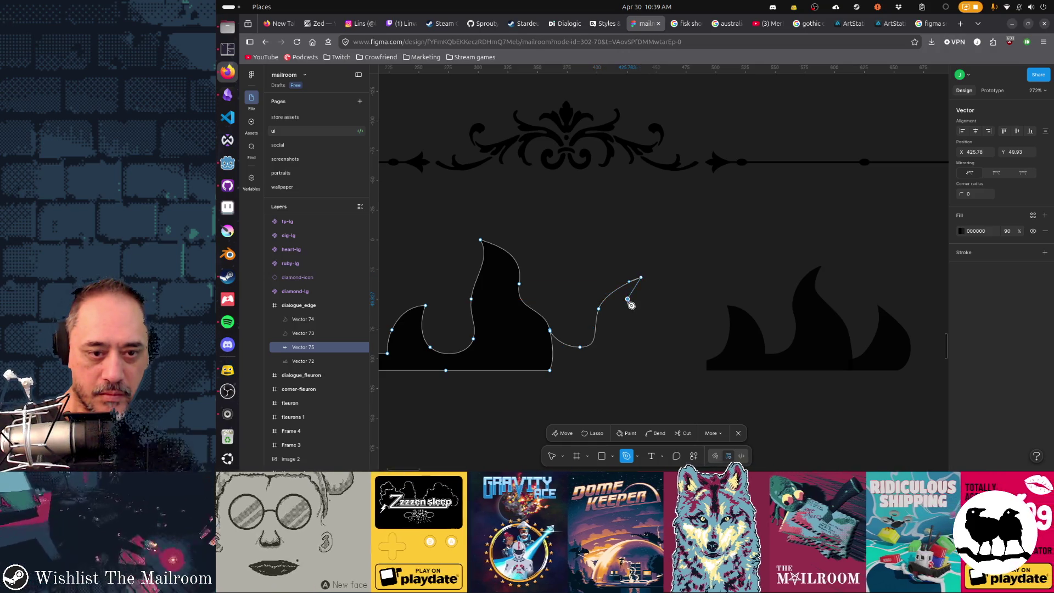
{"action": "left_click", "coordinate": [648, 324]}
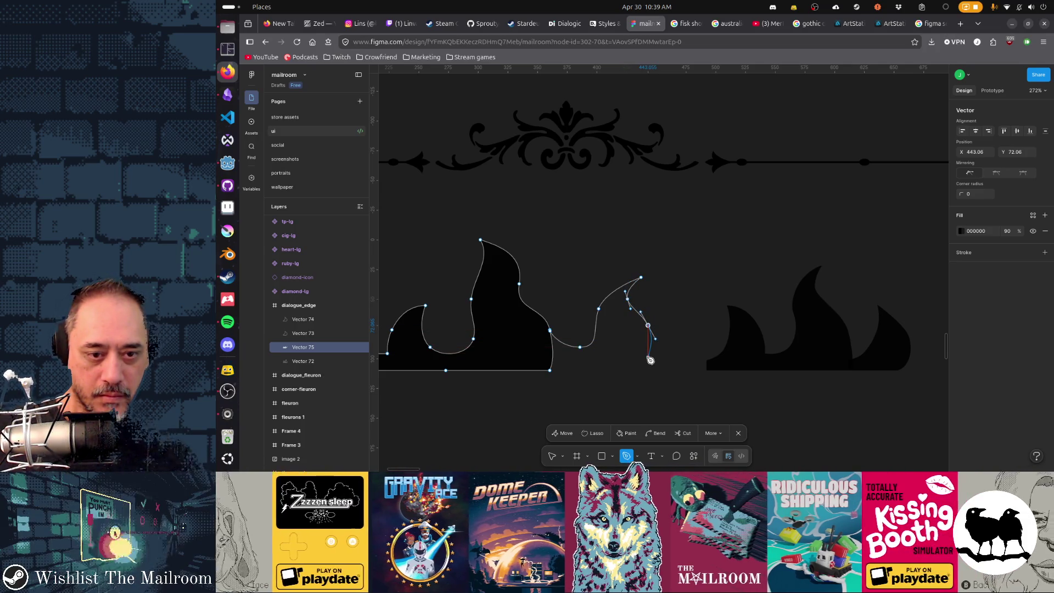
{"action": "left_click", "coordinate": [647, 357]}
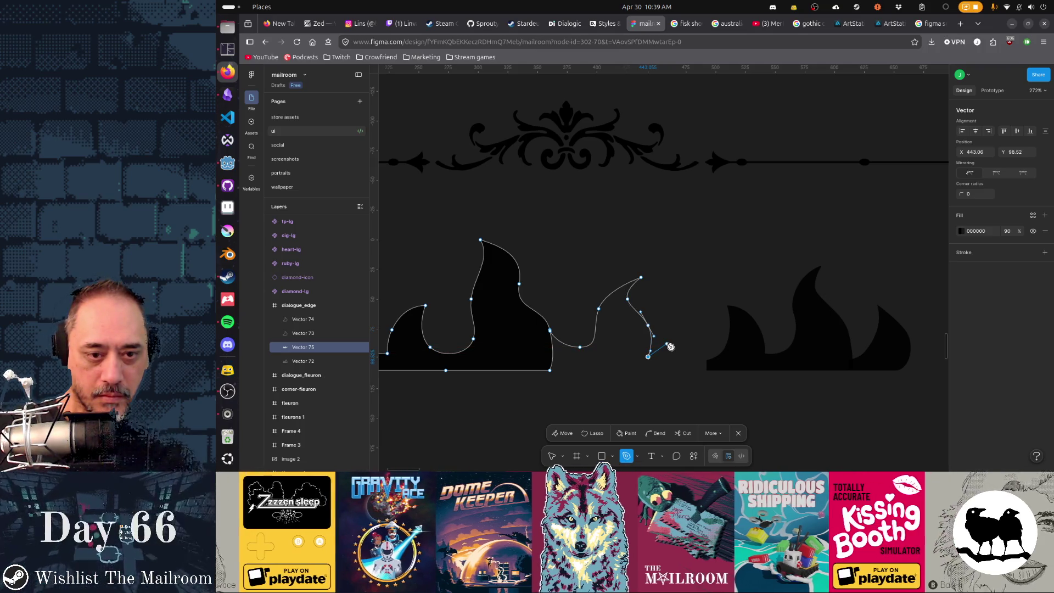
- Draw the next smaller tongue down to the bottom edge and close the outline so it fills black
{"action": "left_click", "coordinate": [667, 343]}
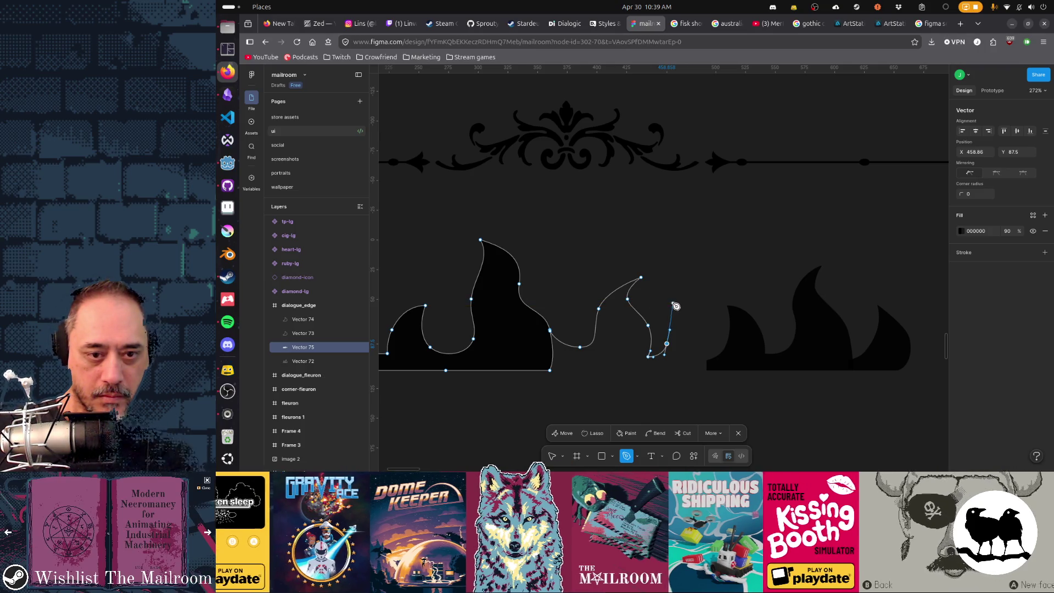
{"action": "left_click", "coordinate": [666, 300]}
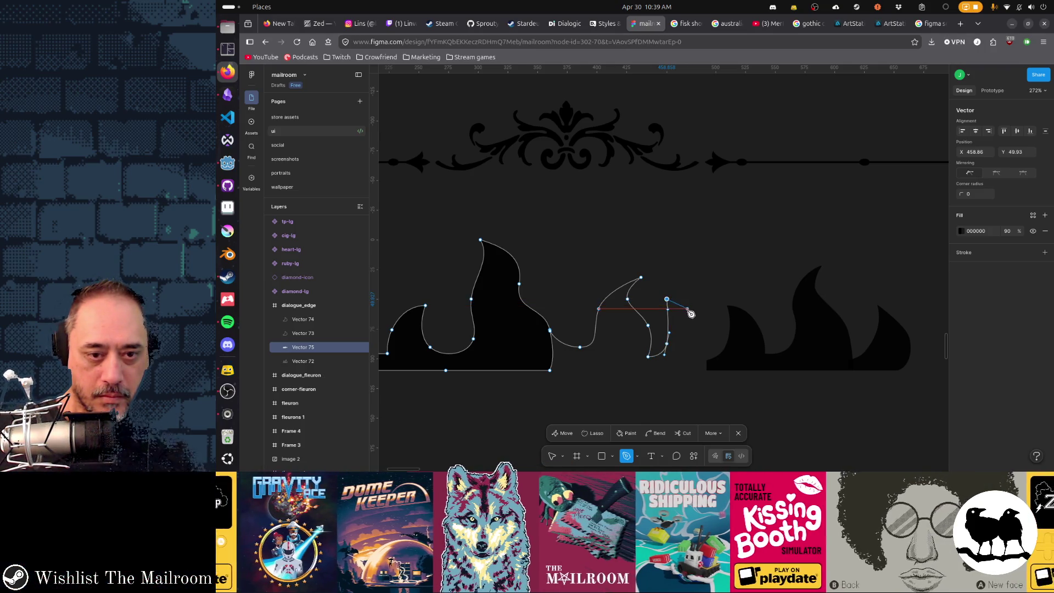
{"action": "left_click", "coordinate": [689, 314]}
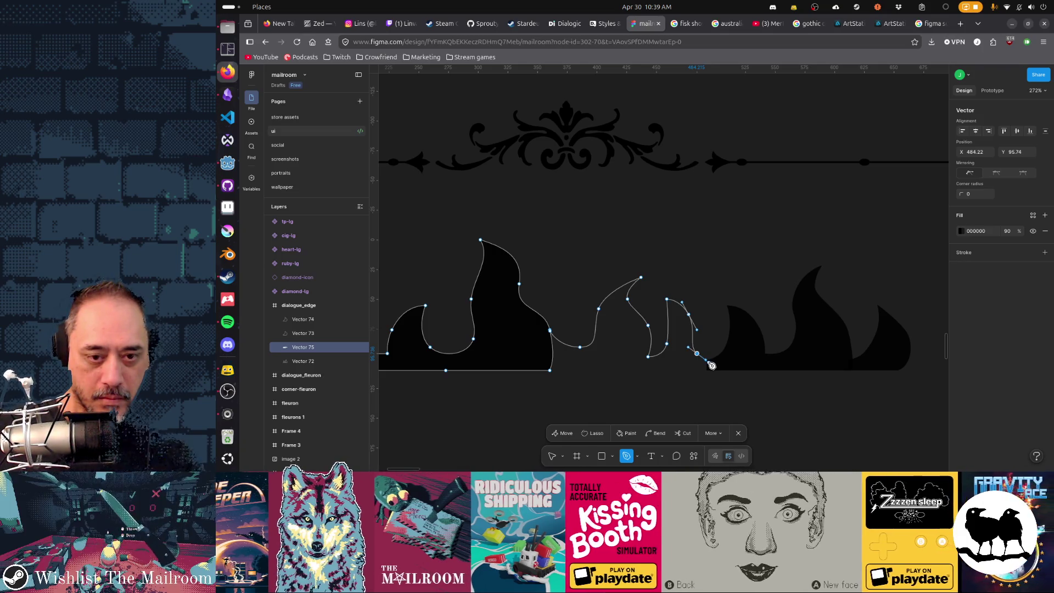
{"action": "left_click", "coordinate": [709, 369]}
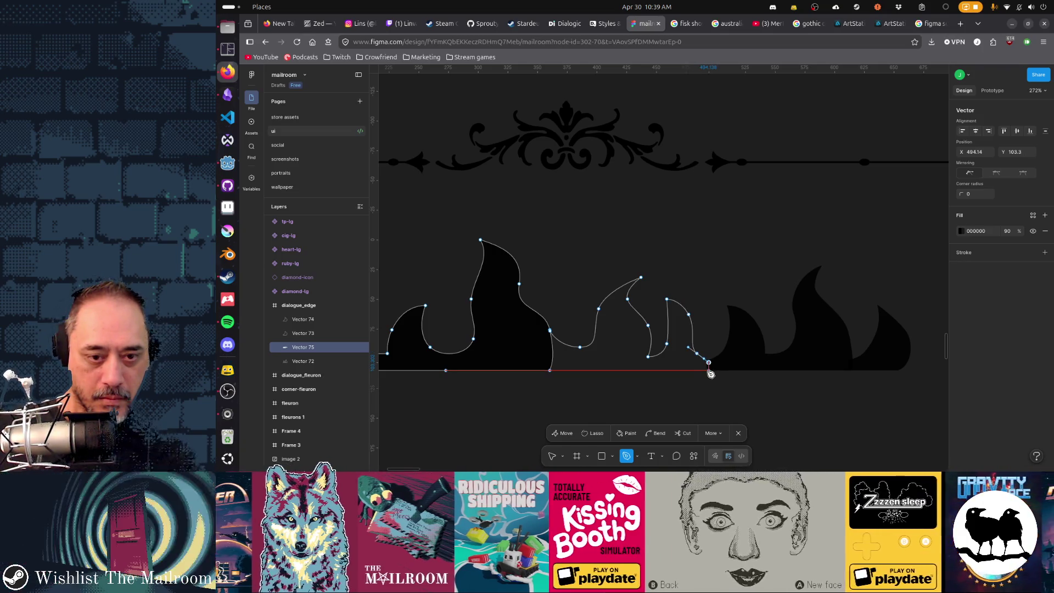
{"action": "left_click", "coordinate": [552, 370]}
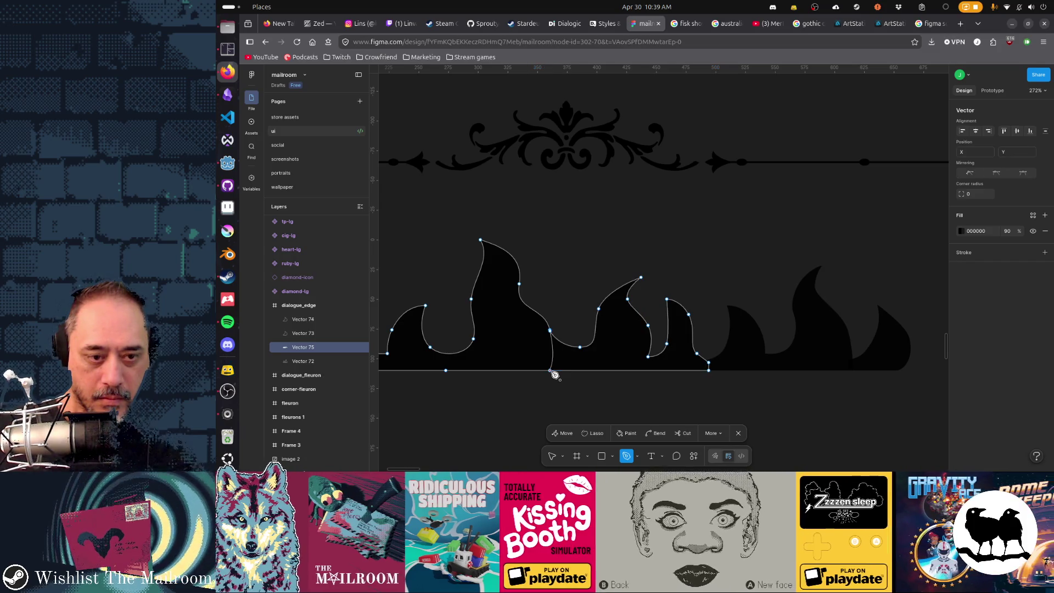
{"action": "key", "text": "Escape"}
{"action": "scroll", "coordinate": [603, 369], "scroll_direction": "up", "scroll_amount": 3}
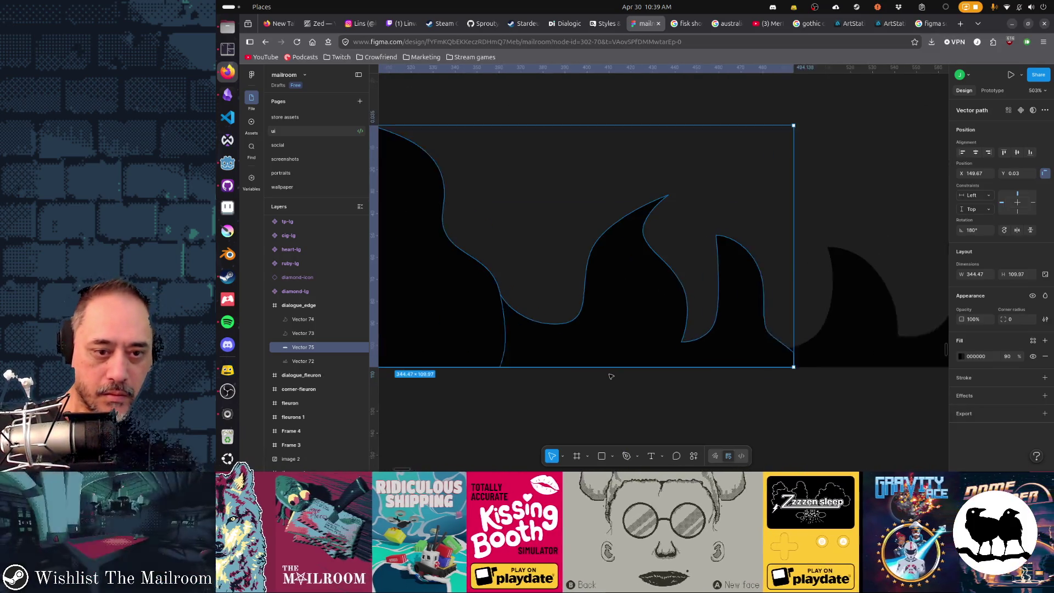
- Make the valley point's handles symmetrical and smooth the curve through the valley
{"action": "double_click", "coordinate": [499, 340]}
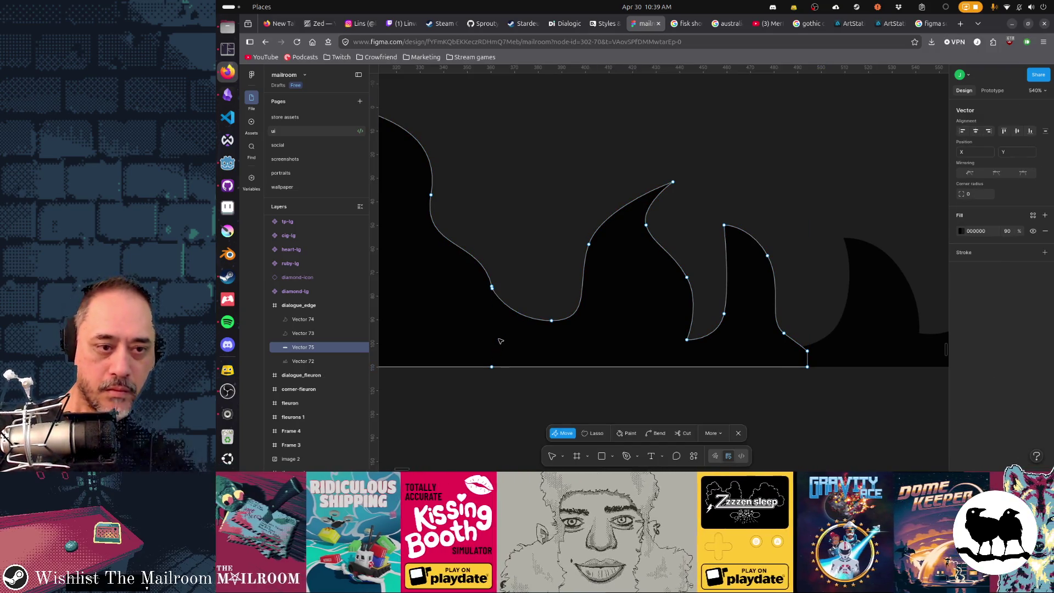
{"action": "left_click", "coordinate": [553, 324]}
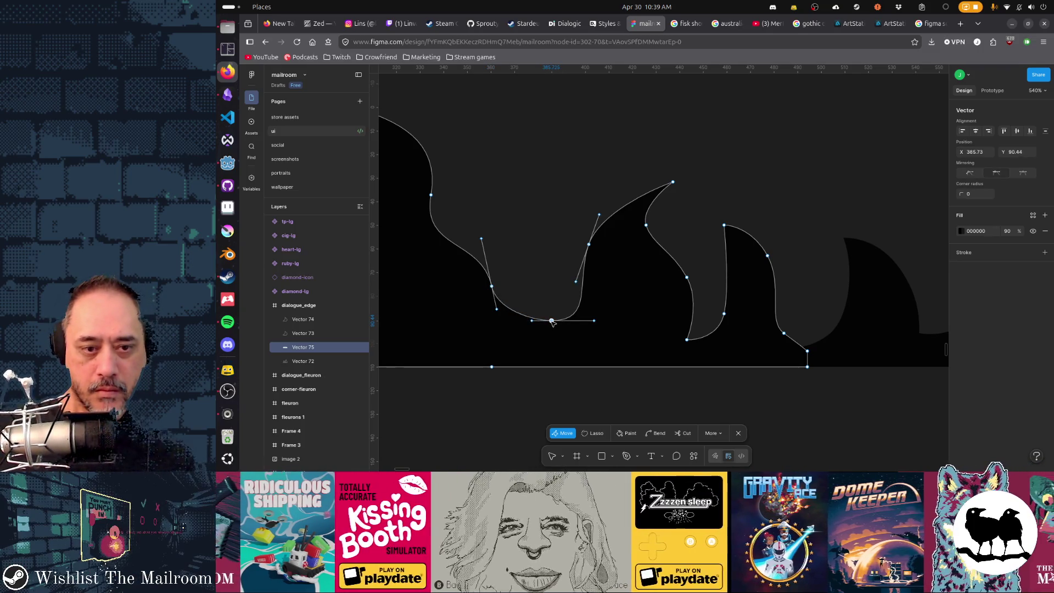
{"action": "left_click", "coordinate": [1023, 174]}
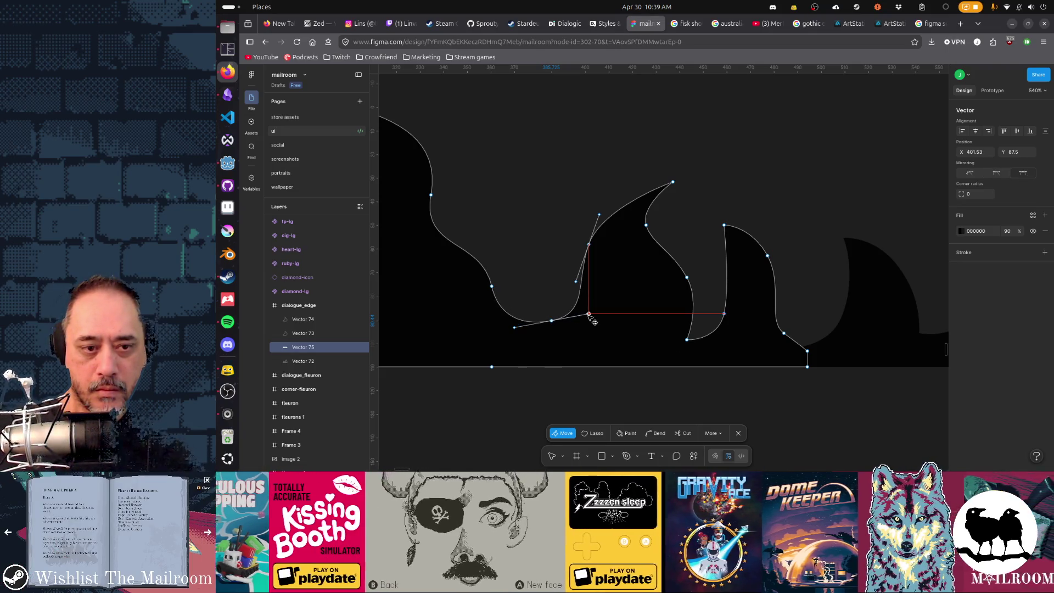
{"action": "left_click_drag", "start_coordinate": [585, 316], "coordinate": [552, 317]}
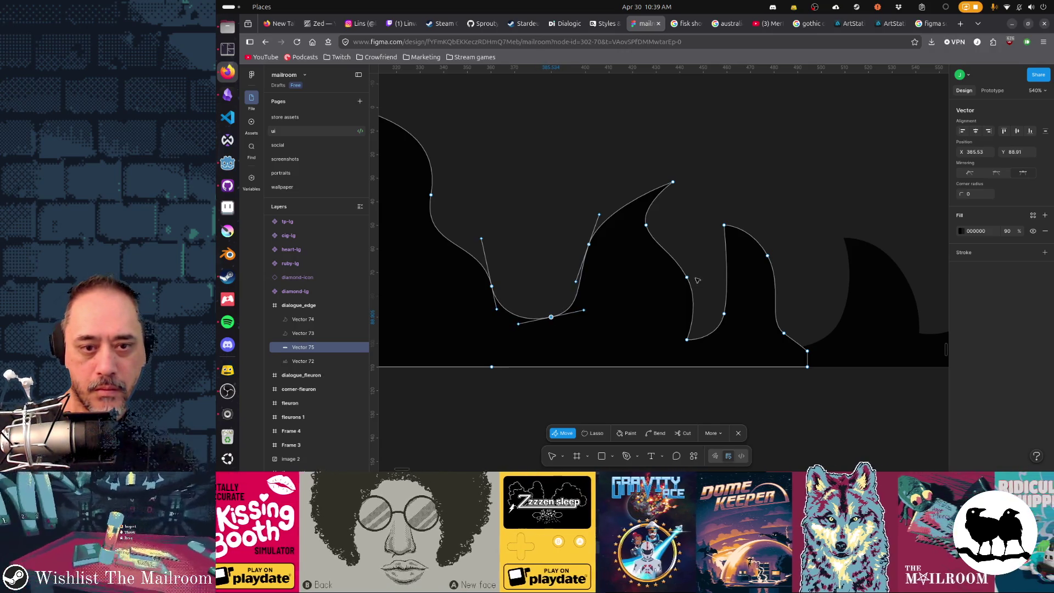
- Bend the small right tongue's base and tip into curved shapes
{"action": "left_click", "coordinate": [686, 338]}
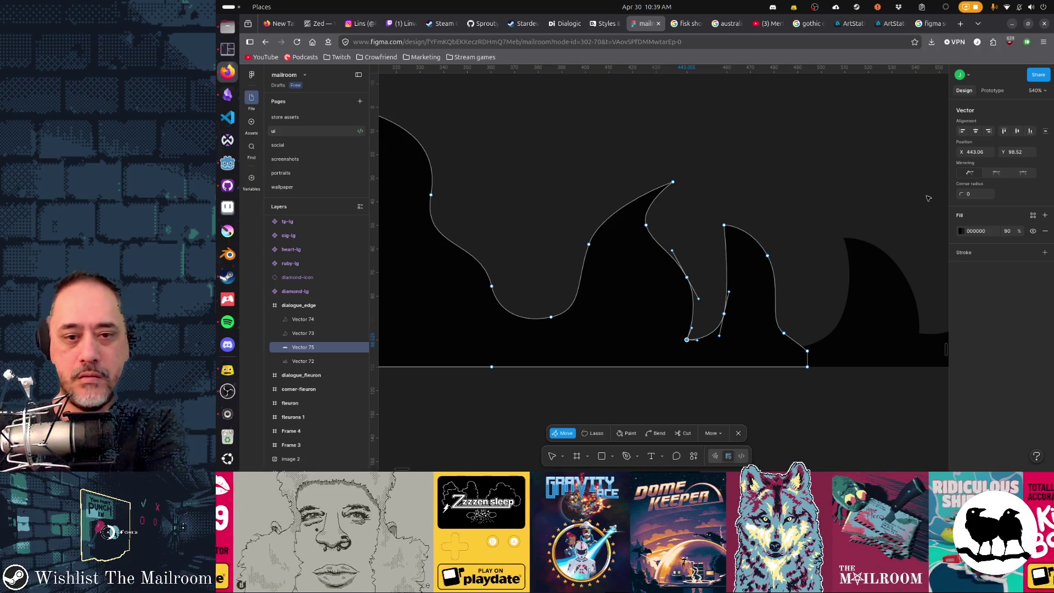
{"action": "key", "text": "ctrl"}
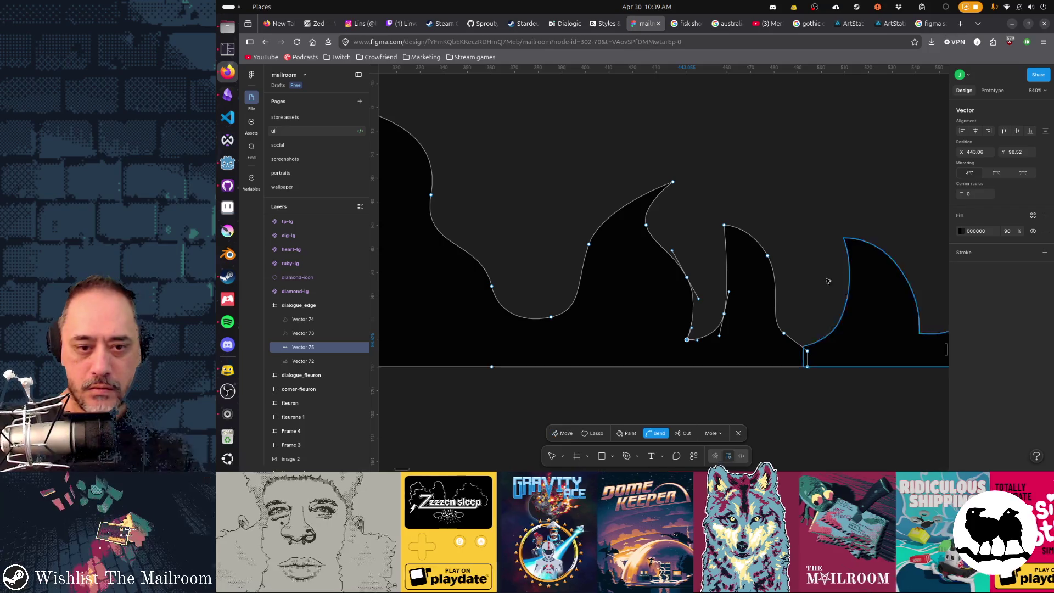
{"action": "left_click_drag", "start_coordinate": [687, 340], "coordinate": [729, 302]}
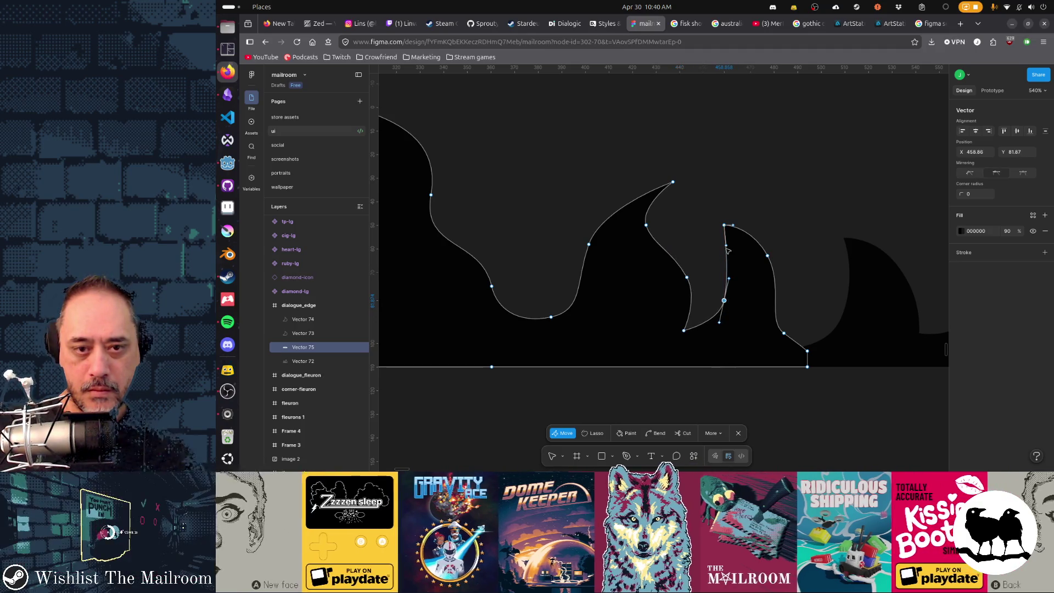
{"action": "left_click", "coordinate": [494, 330]}
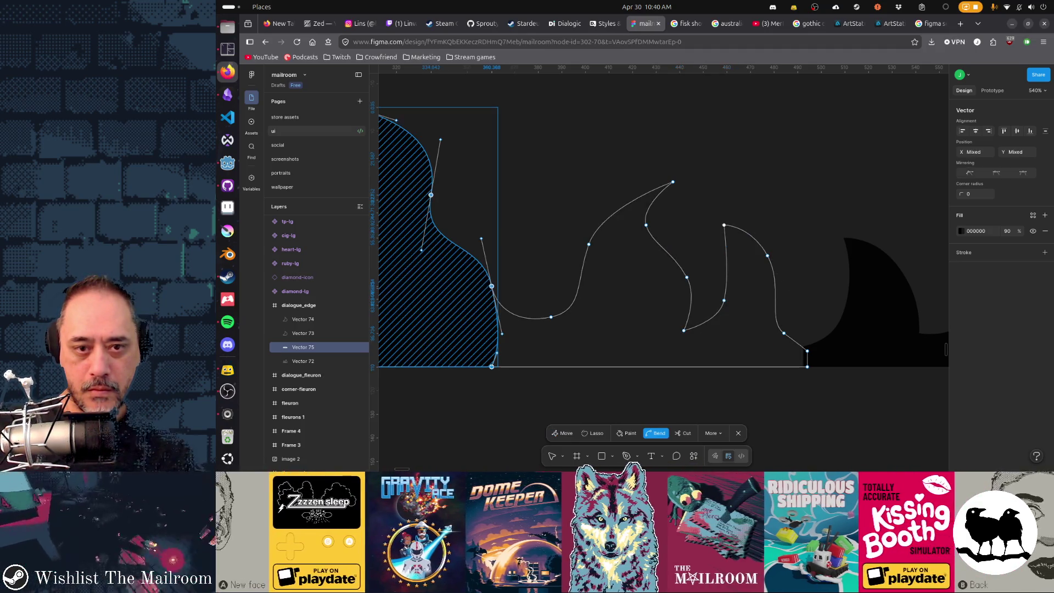
{"action": "left_click", "coordinate": [725, 226]}
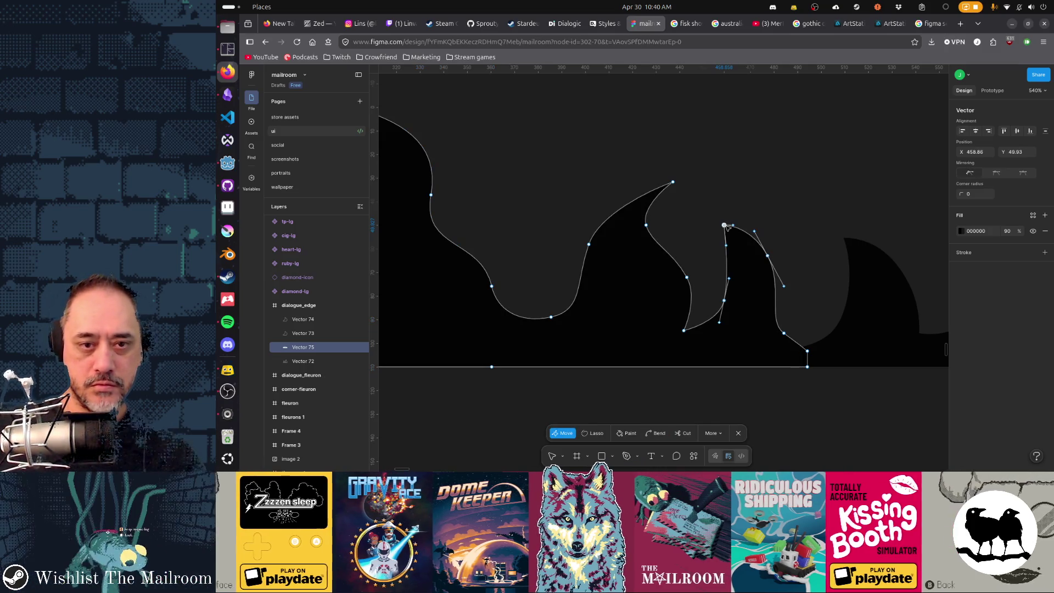
{"action": "left_click_drag", "start_coordinate": [727, 228], "coordinate": [732, 230]}
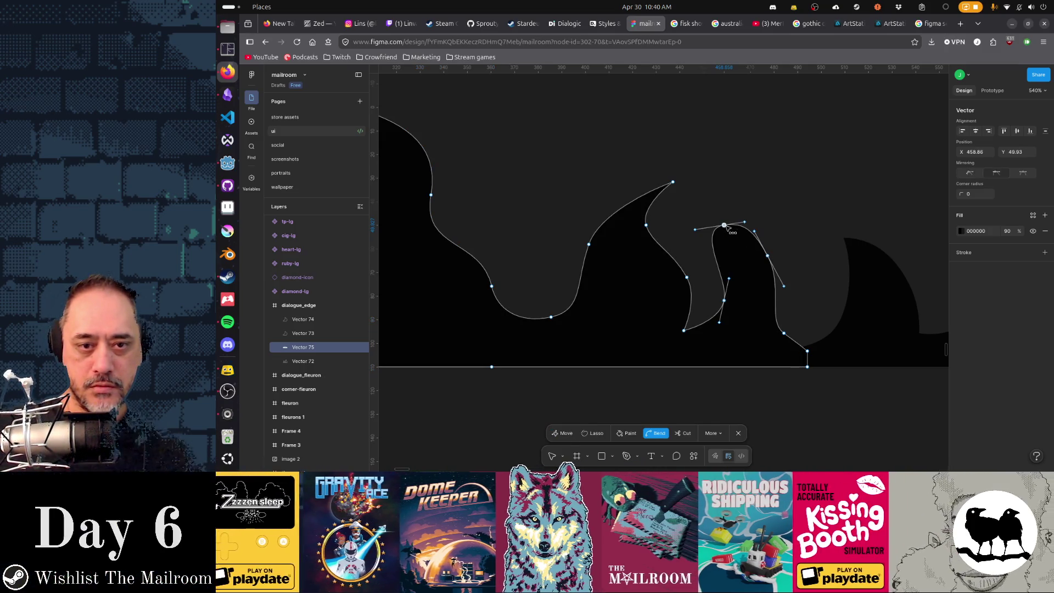
- Reshape the small tongue's left edge and push its right side outward into a fuller, rounder tongue, then select Vector 72 too
{"action": "key", "text": "v"}
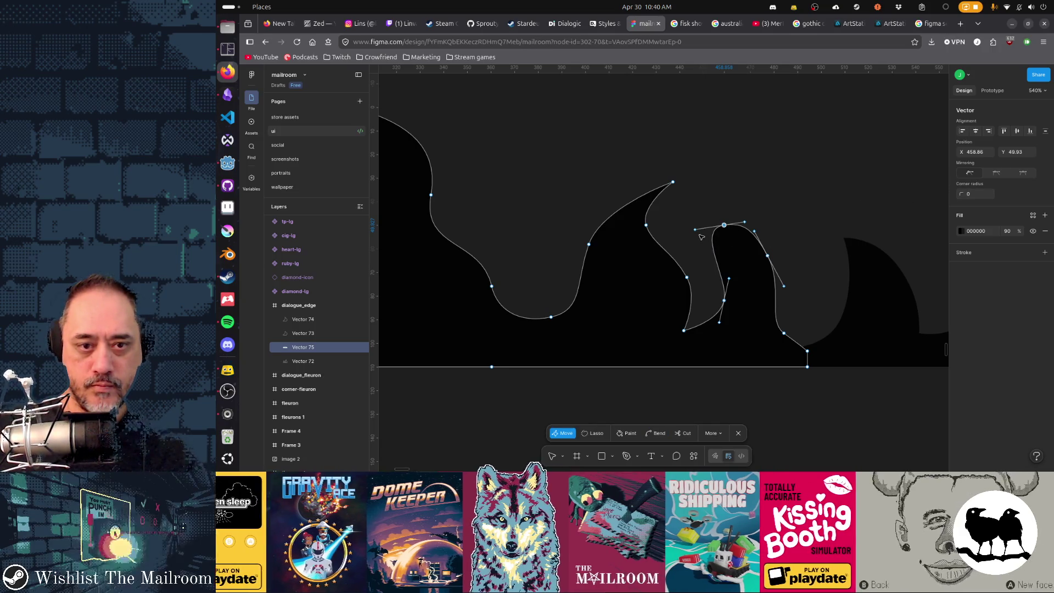
{"action": "left_click", "coordinate": [713, 241]}
{"action": "left_click_drag", "start_coordinate": [700, 234], "coordinate": [754, 230]}
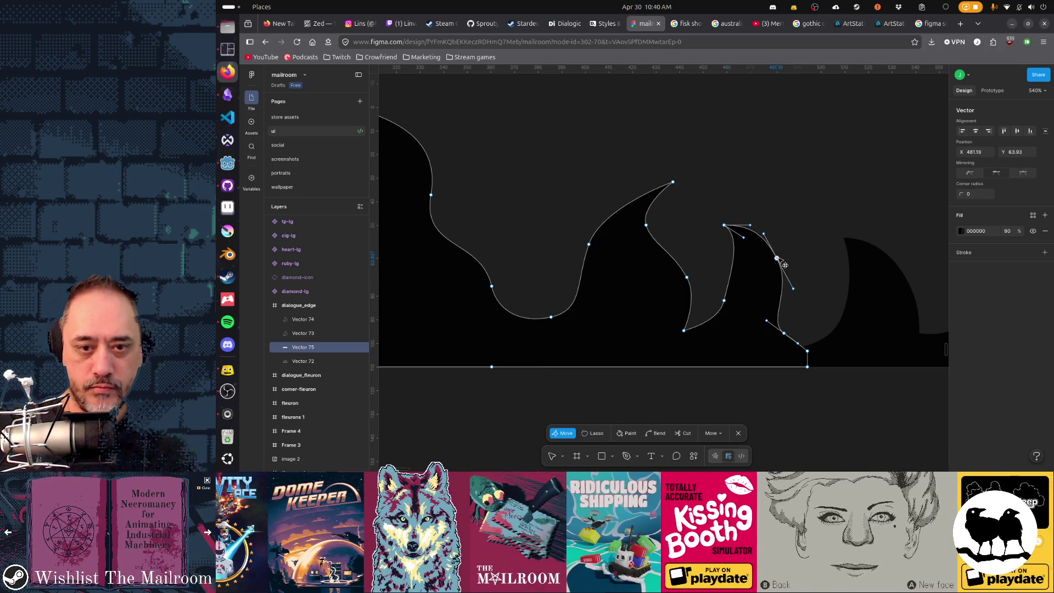
{"action": "left_click_drag", "start_coordinate": [782, 263], "coordinate": [791, 264]}
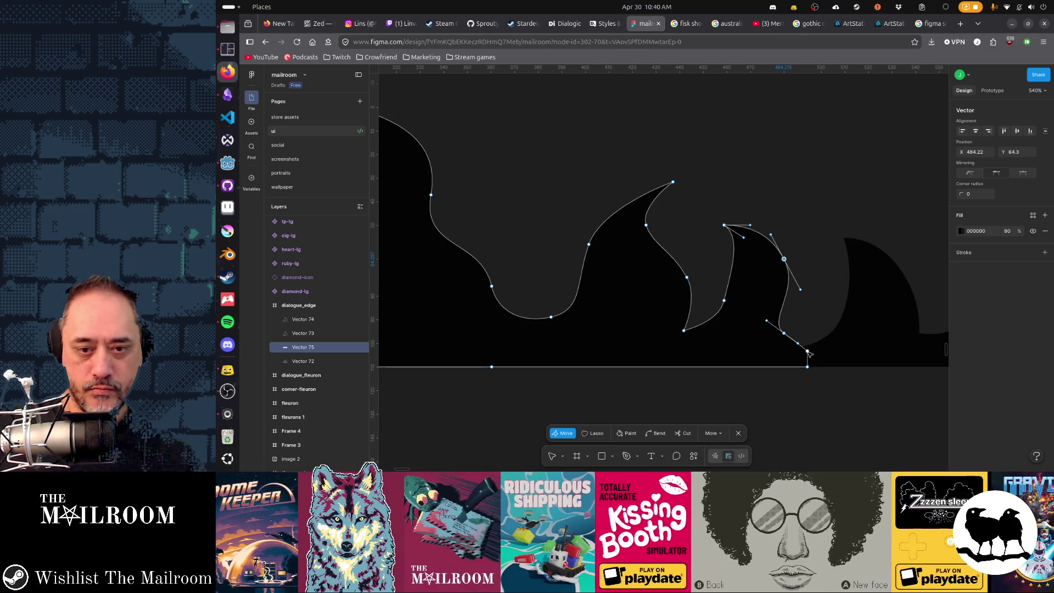
{"action": "left_click", "coordinate": [845, 352]}
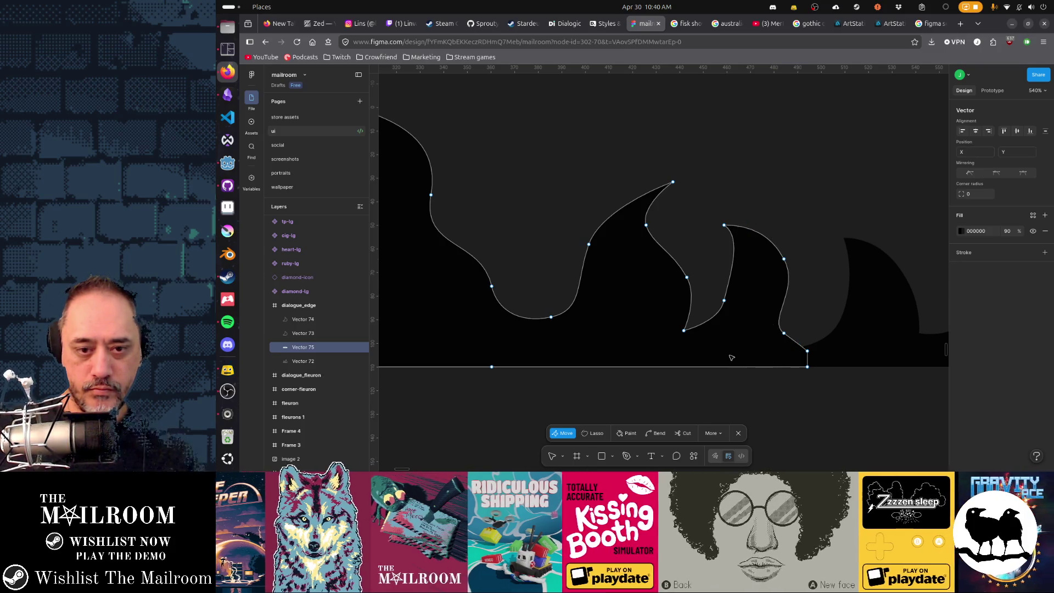
{"action": "key", "text": "Escape"}
{"action": "left_click", "coordinate": [795, 358], "text": "shift"}
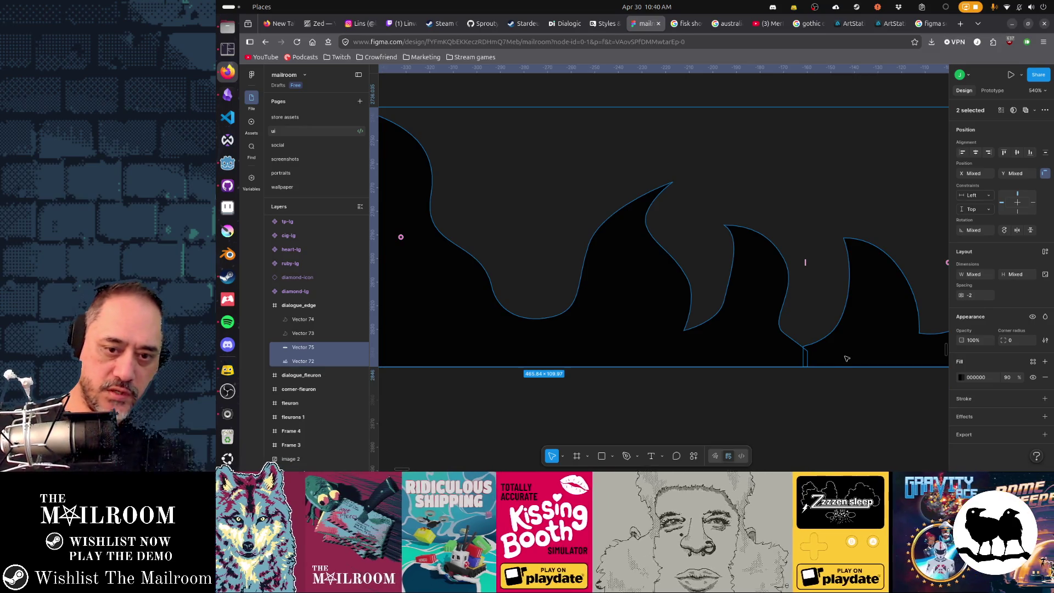
- Merge Vector 75 and Vector 72 into one shape and move the seam points onto the corner
{"action": "key", "text": "ctrl+e"}
{"action": "double_click", "coordinate": [807, 354]}
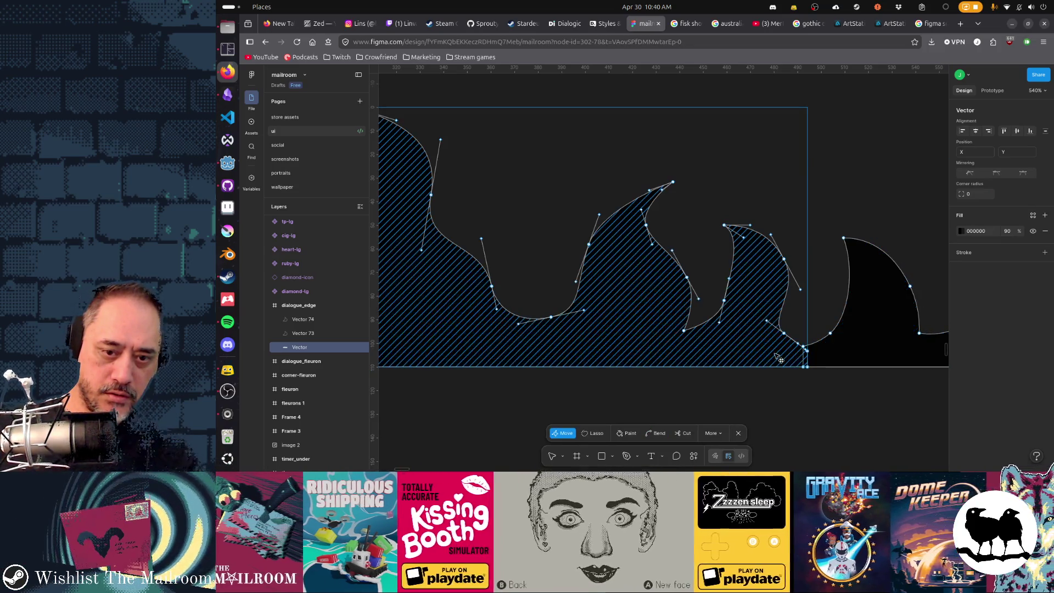
{"action": "scroll", "coordinate": [807, 354], "scroll_direction": "up", "scroll_amount": 5}
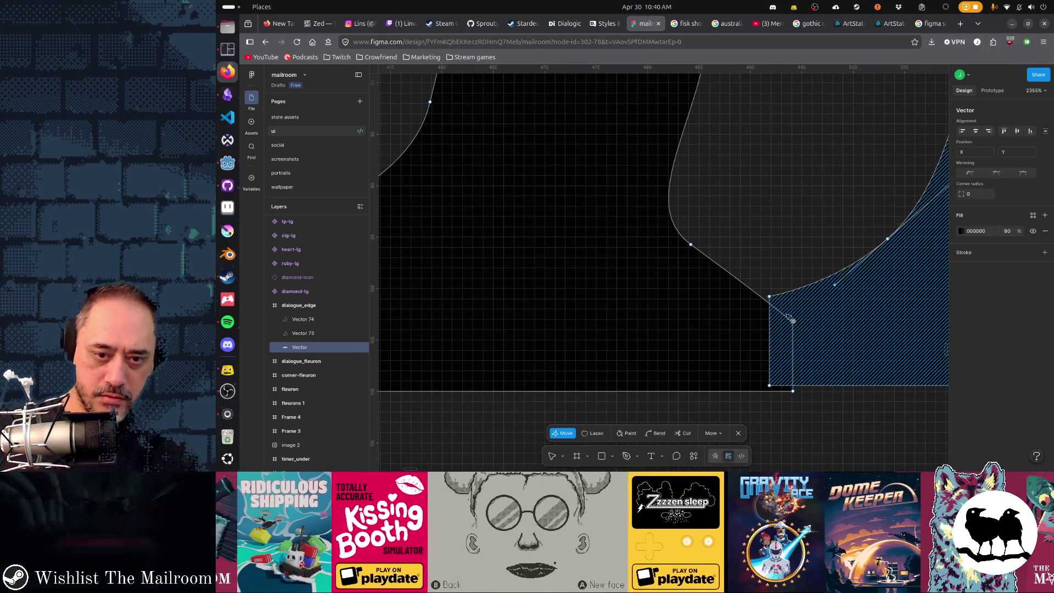
{"action": "left_click_drag", "start_coordinate": [794, 323], "coordinate": [776, 304]}
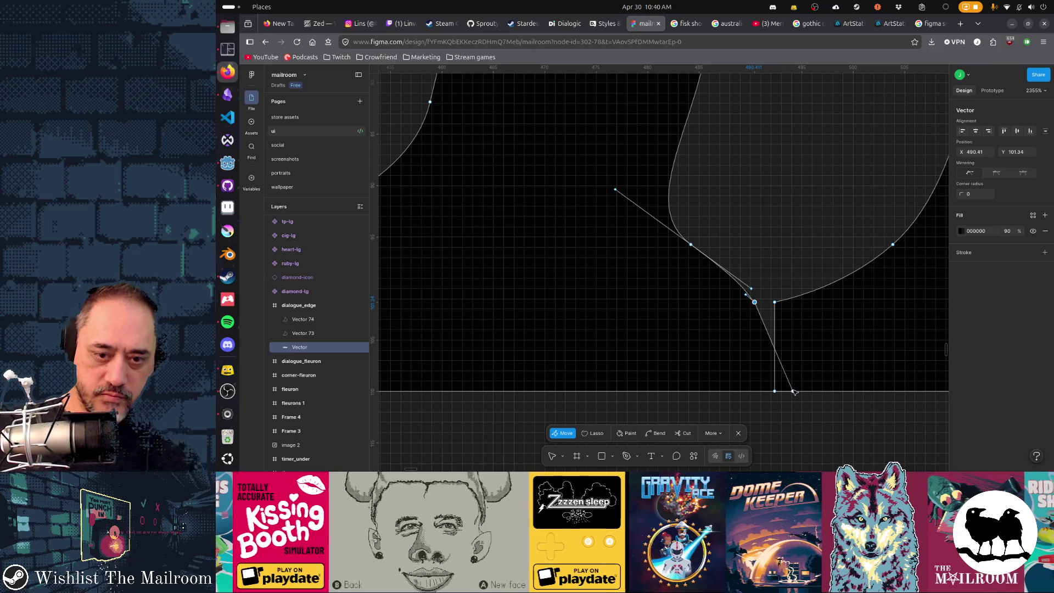
{"action": "left_click_drag", "start_coordinate": [793, 391], "coordinate": [769, 393]}
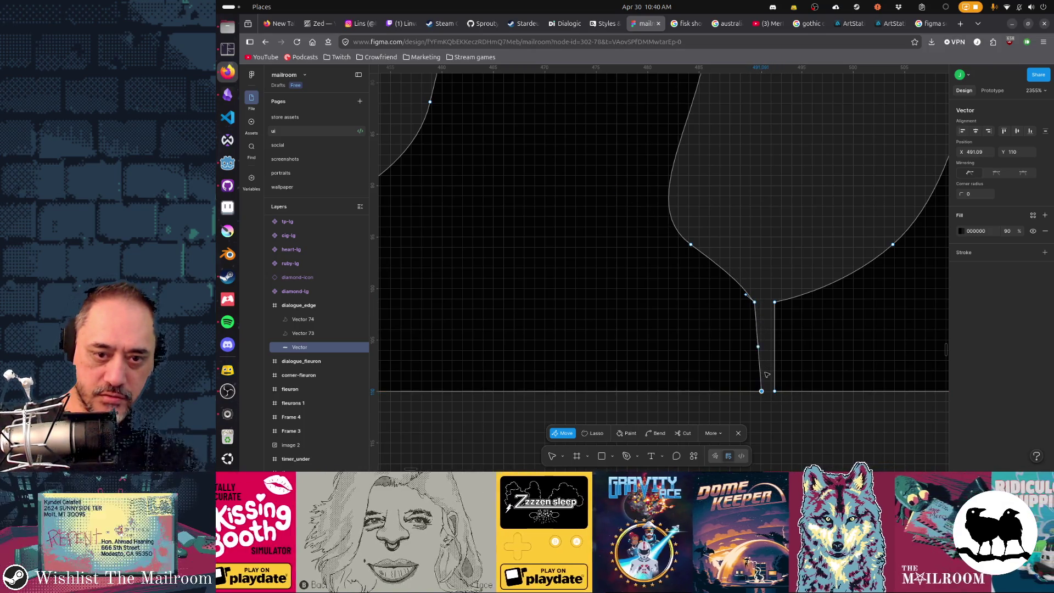
{"action": "left_click", "coordinate": [755, 303]}
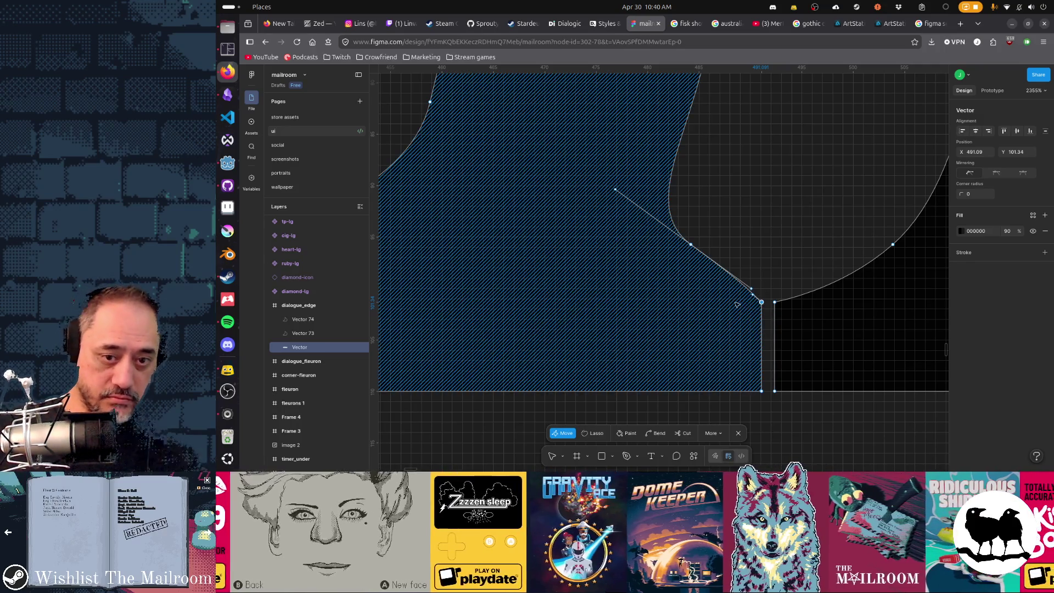
- Clear the fill from the two regions around the seam with the bend tool
{"action": "mouse_move", "coordinate": [748, 256]}
{"action": "left_mouse_down"}
{"action": "mouse_move", "coordinate": [785, 314]}
{"action": "mouse_move", "coordinate": [761, 311]}
{"action": "left_mouse_up"}
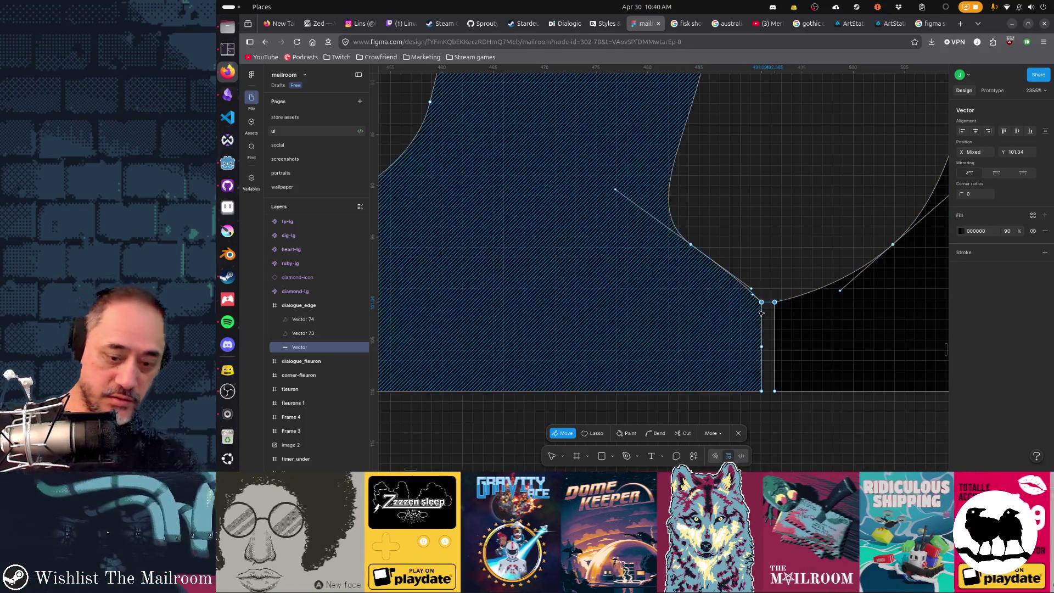
{"action": "left_click", "coordinate": [762, 311]}
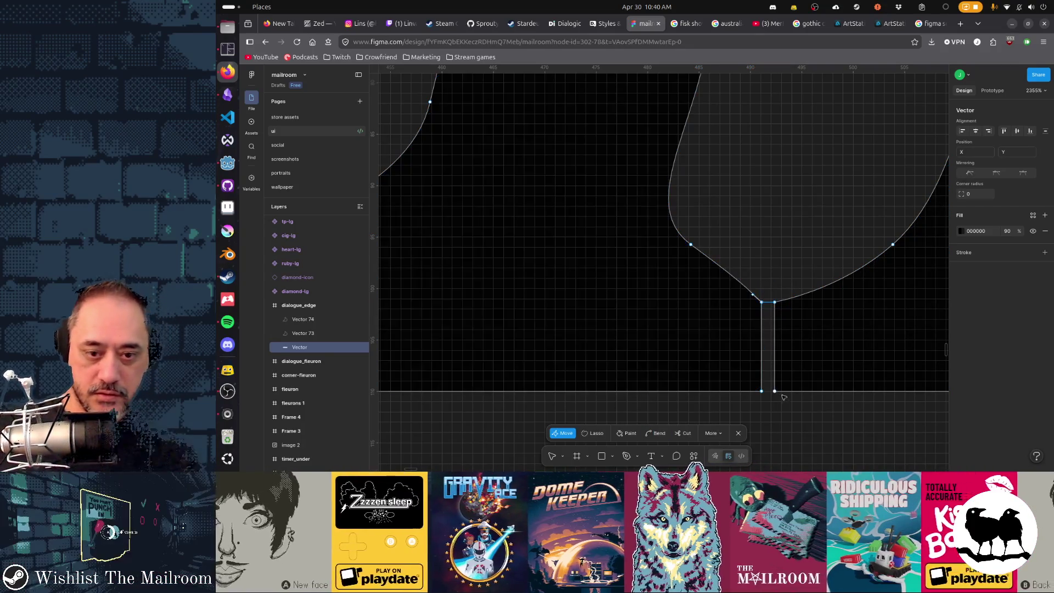
{"action": "key", "text": "ctrl"}
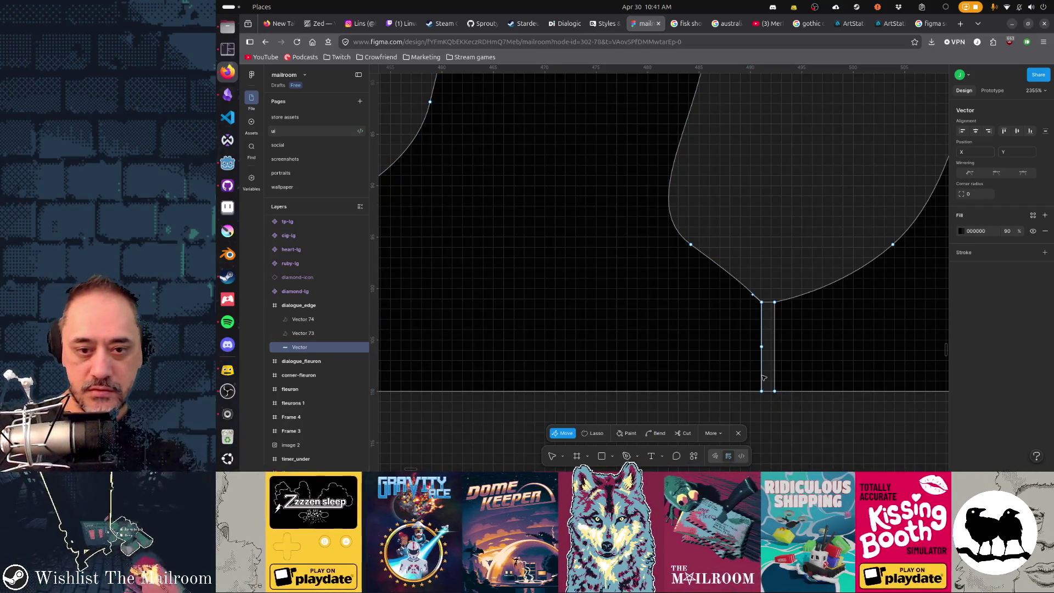
{"action": "left_click", "coordinate": [760, 377]}
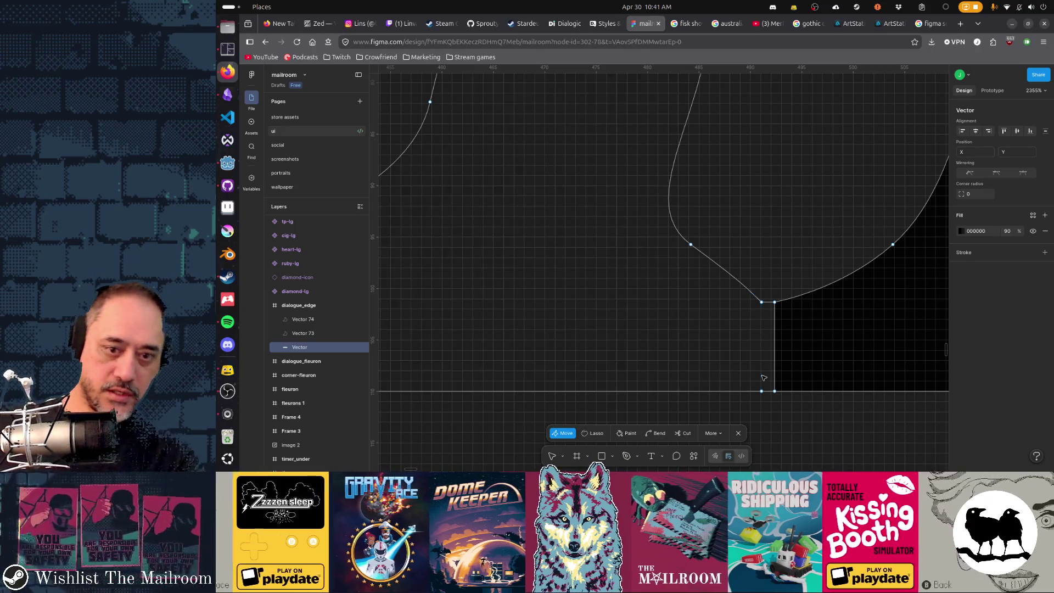
{"action": "left_click", "coordinate": [776, 373]}
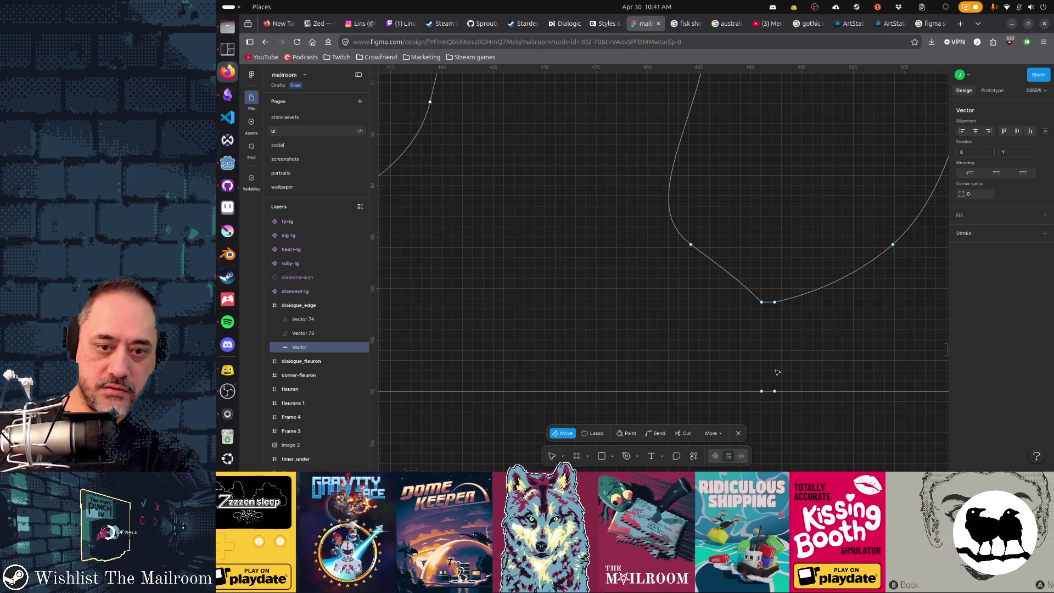
- Select the seam points in the valley and baseline and the dip's bottom point to reshape its curve
{"action": "left_click_drag", "start_coordinate": [747, 283], "coordinate": [779, 312]}
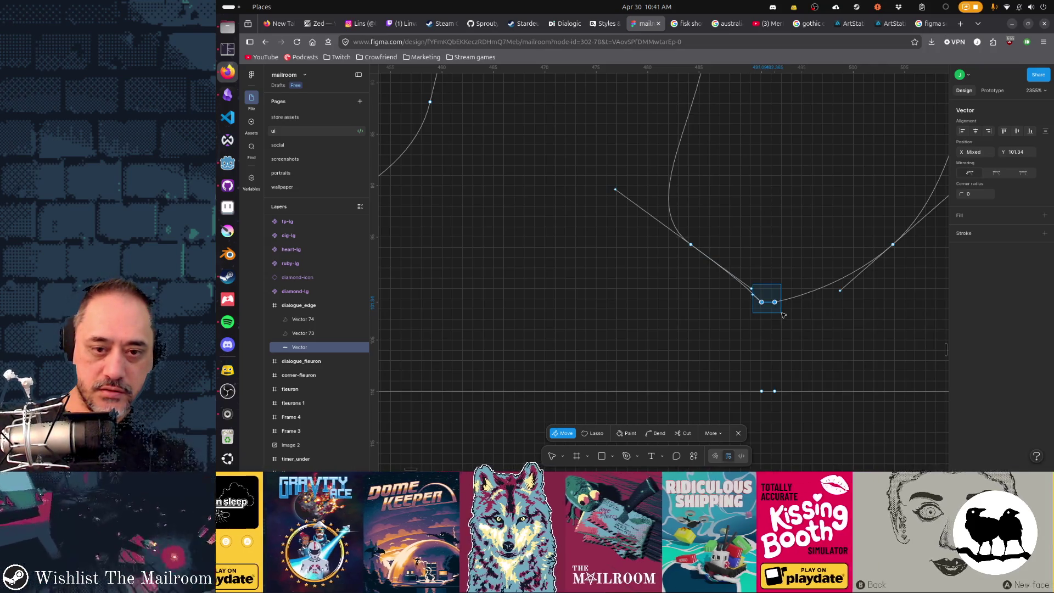
{"action": "left_click", "coordinate": [760, 390]}
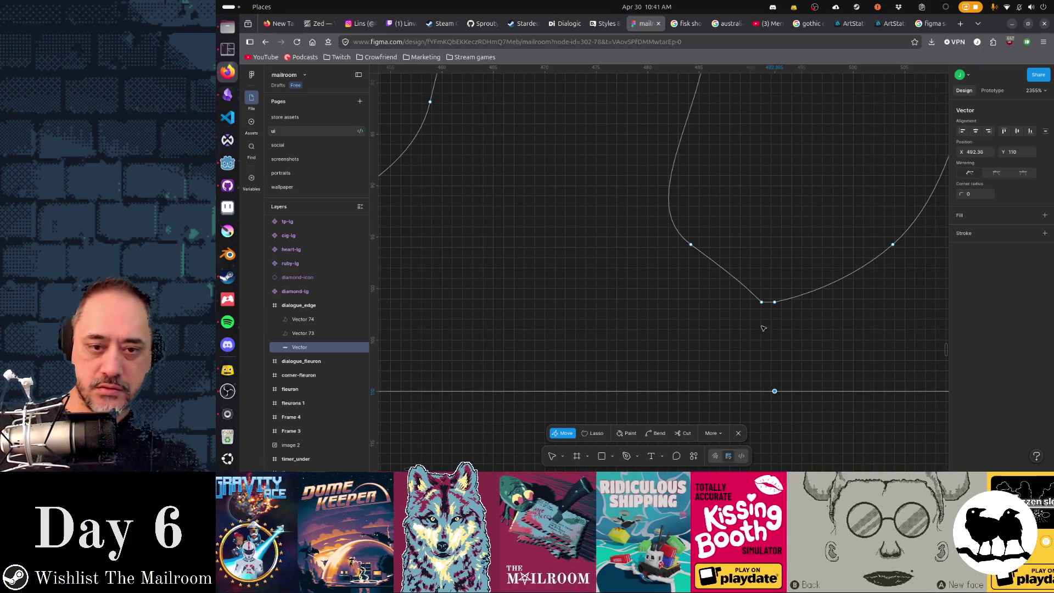
{"action": "left_click", "coordinate": [762, 303]}
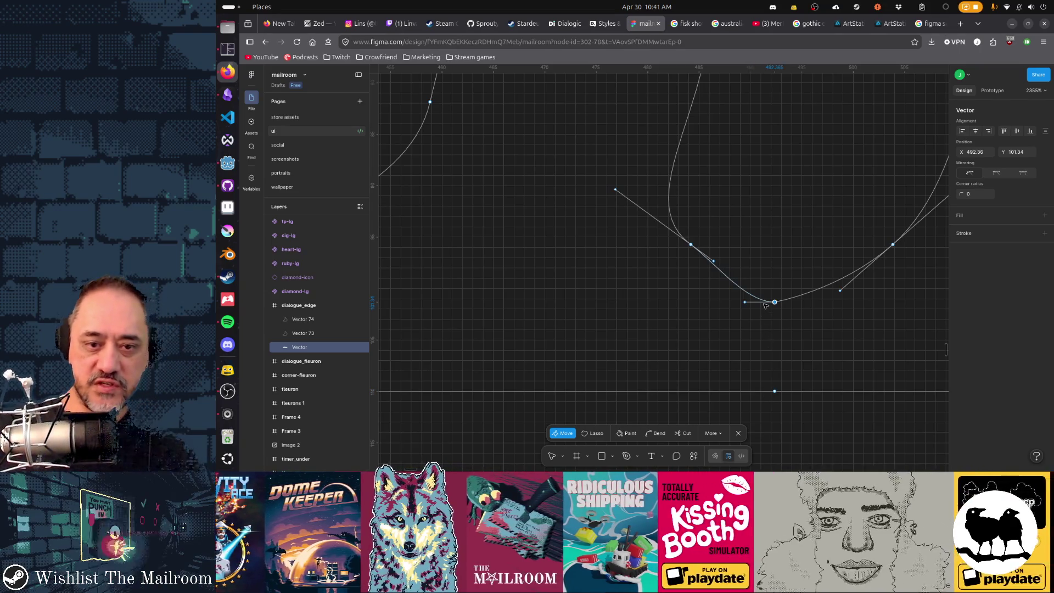
{"action": "scroll", "coordinate": [758, 362], "scroll_direction": "down", "scroll_amount": 2}
{"action": "scroll", "coordinate": [754, 387], "scroll_direction": "down", "scroll_amount": 3}
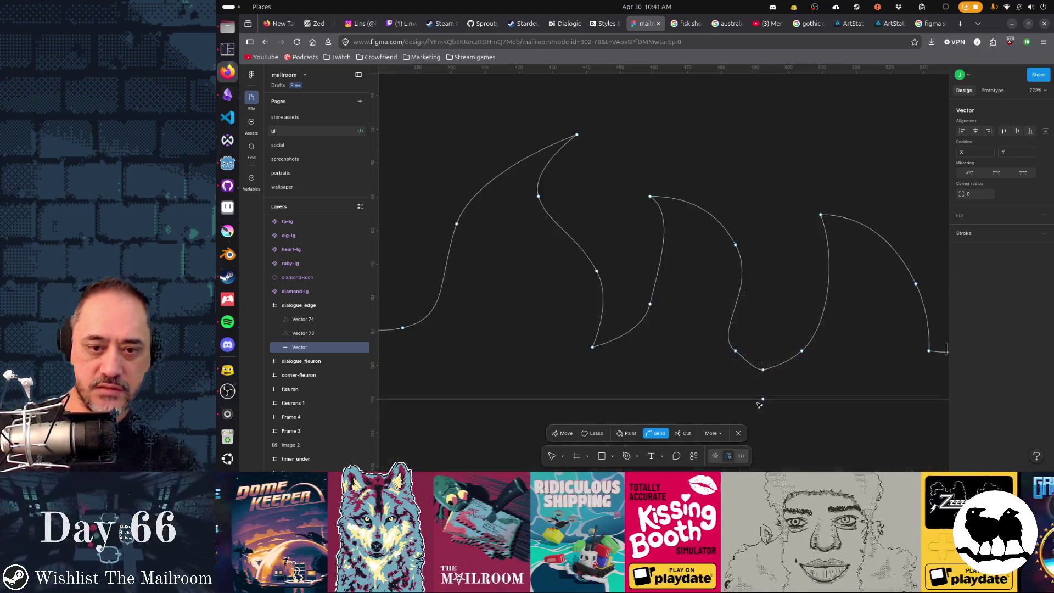
{"action": "scroll", "coordinate": [741, 391], "scroll_direction": "down", "scroll_amount": 2}
{"action": "scroll", "coordinate": [758, 371], "scroll_direction": "left", "scroll_amount": 2}
{"action": "scroll", "coordinate": [774, 350], "scroll_direction": "down", "scroll_amount": 1}
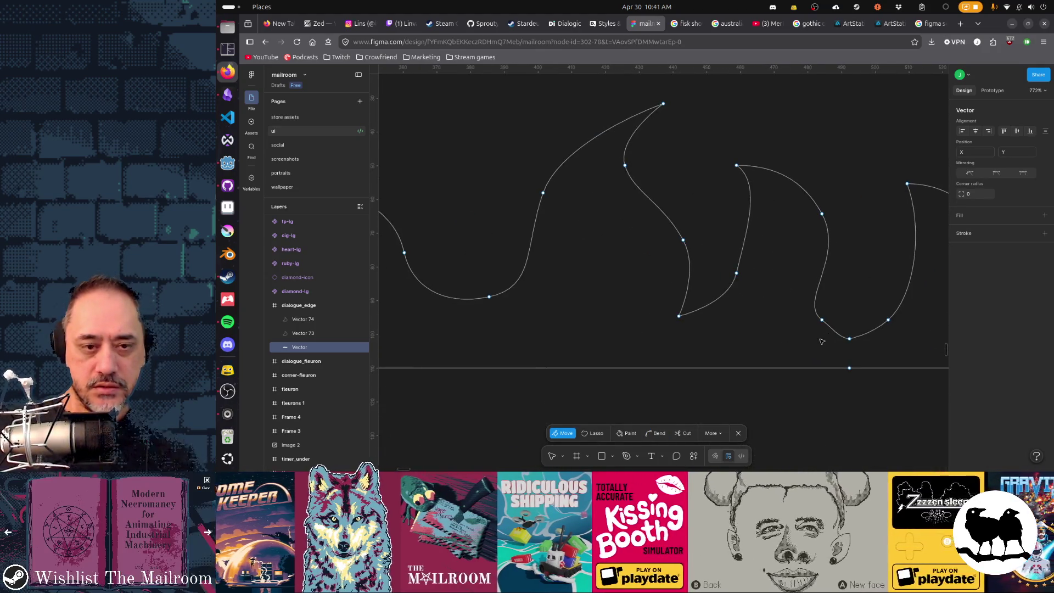
{"action": "scroll", "coordinate": [873, 284], "scroll_direction": "down", "scroll_amount": 3}
{"action": "scroll", "coordinate": [840, 313], "scroll_direction": "down", "scroll_amount": 2}
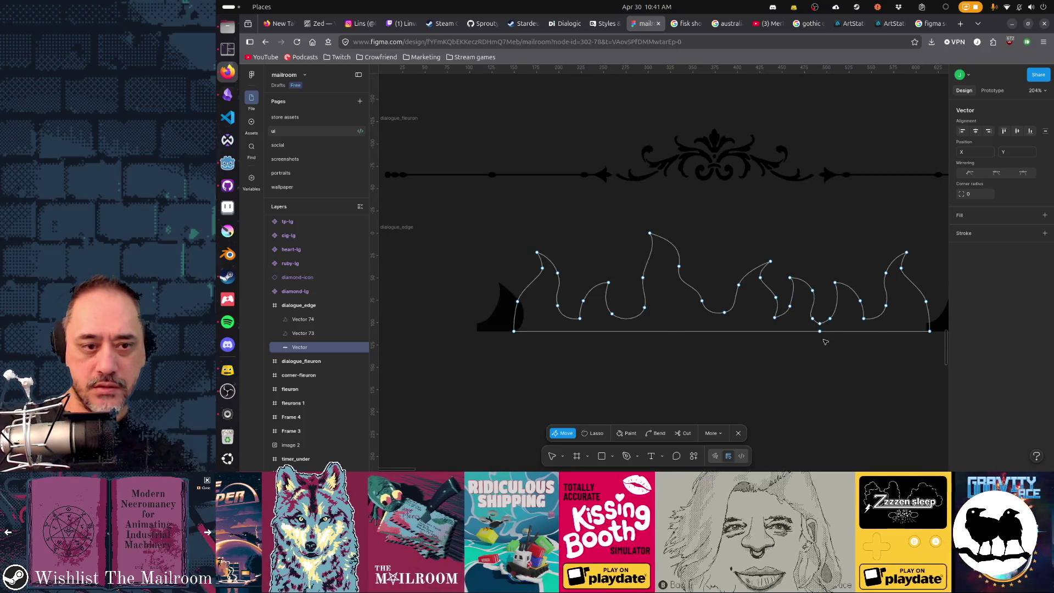
{"action": "scroll", "coordinate": [786, 354], "scroll_direction": "down", "scroll_amount": 1}
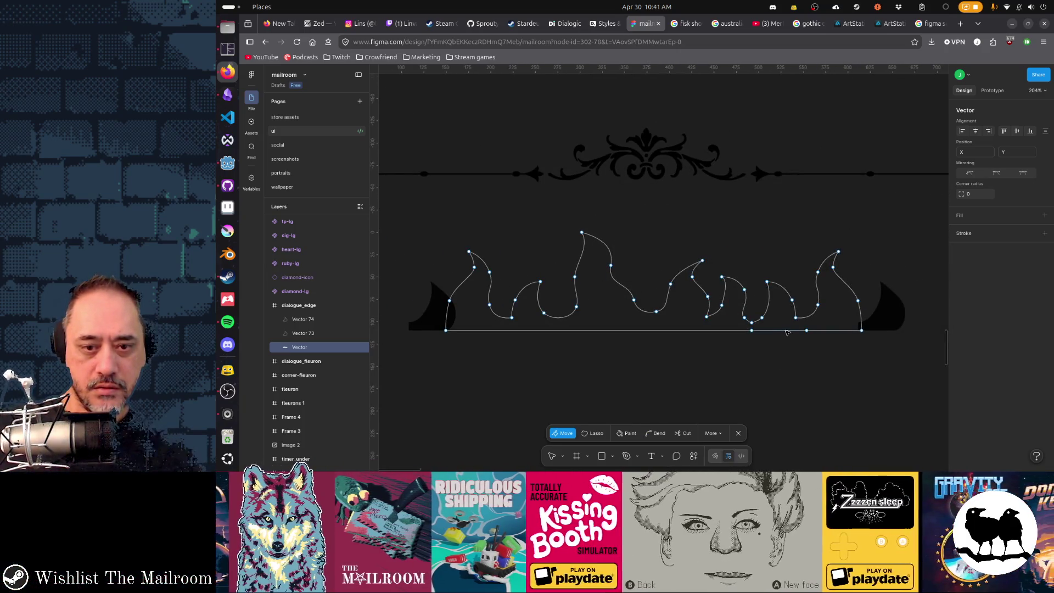
- Add a solid black fill (RGB 0 0 0) to the merged flame shape
{"action": "left_click", "coordinate": [961, 223]}
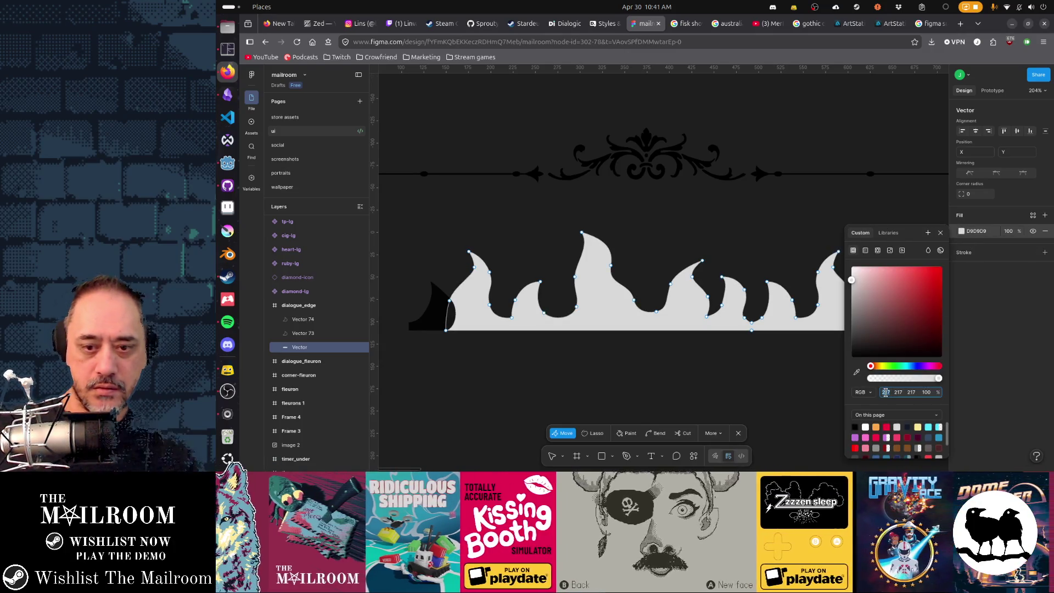
{"action": "type", "text": "0"}
{"action": "key", "text": "Tab"}
{"action": "type", "text": "0"}
{"action": "key", "text": "Tab"}
{"action": "type", "text": "0"}
{"action": "key", "text": "Tab"}
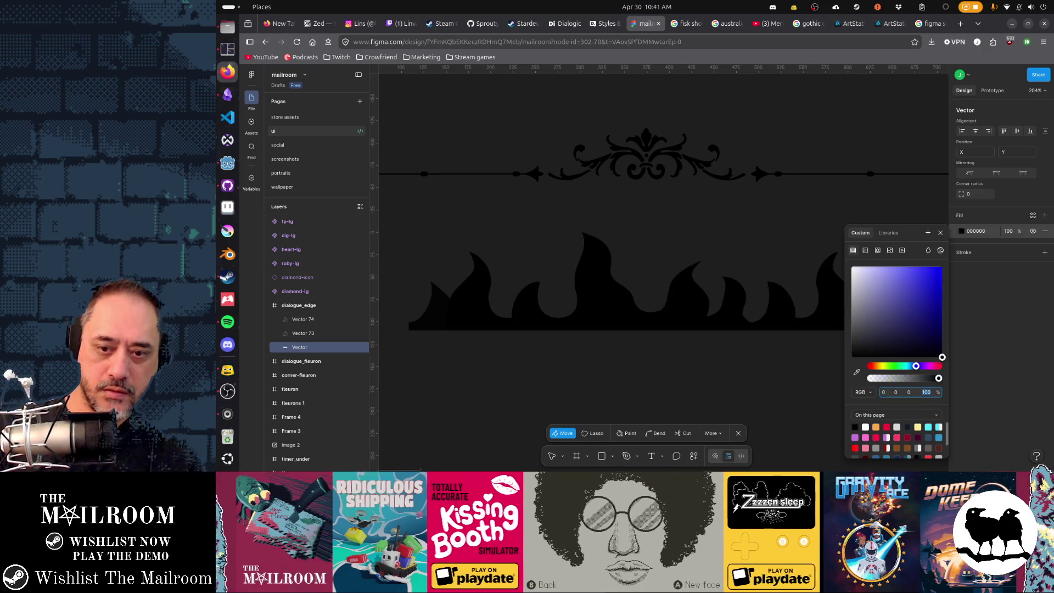
{"action": "type", "text": "90"}
- Deselect the flame, then reselect it and reopen its points for editing
{"action": "key", "text": "Escape"}
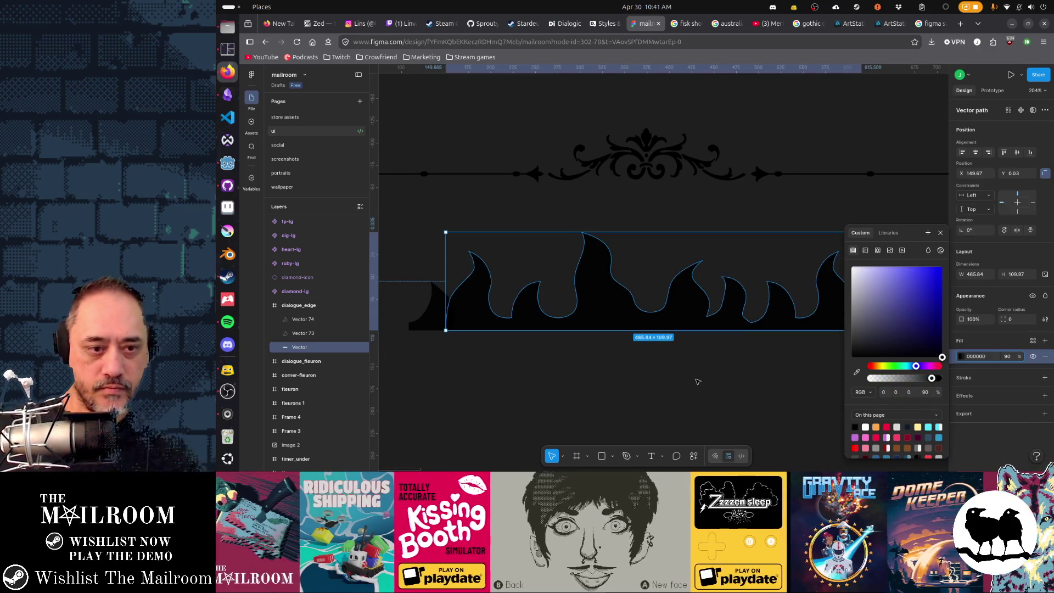
{"action": "left_click", "coordinate": [712, 381]}
{"action": "scroll", "coordinate": [712, 381], "scroll_direction": "up", "scroll_amount": 5}
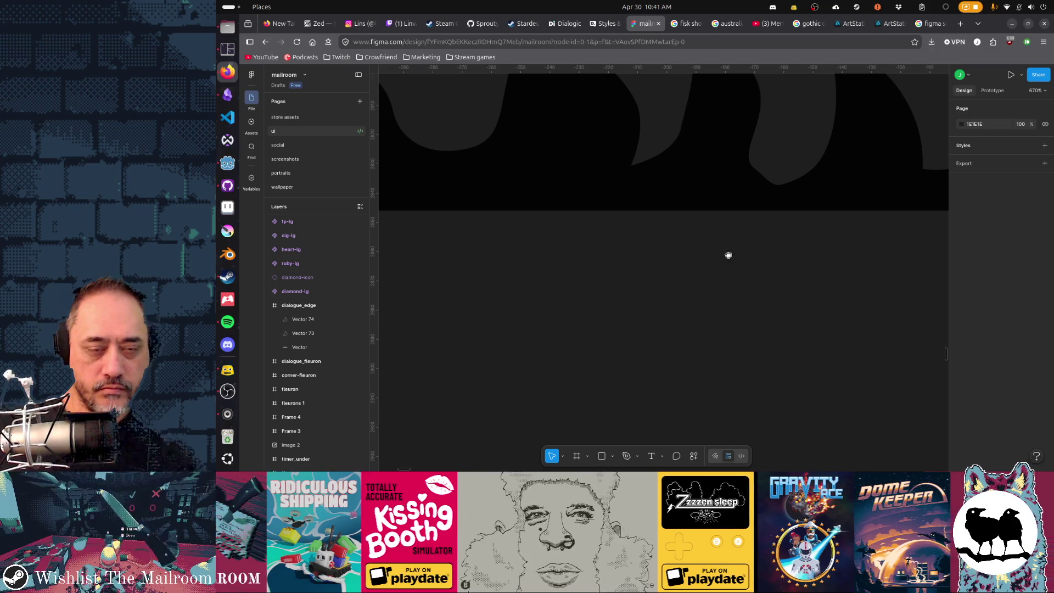
{"action": "scroll", "coordinate": [730, 248], "scroll_direction": "up", "scroll_amount": 2}
{"action": "left_click", "coordinate": [717, 247]}
{"action": "double_click", "coordinate": [697, 224]}
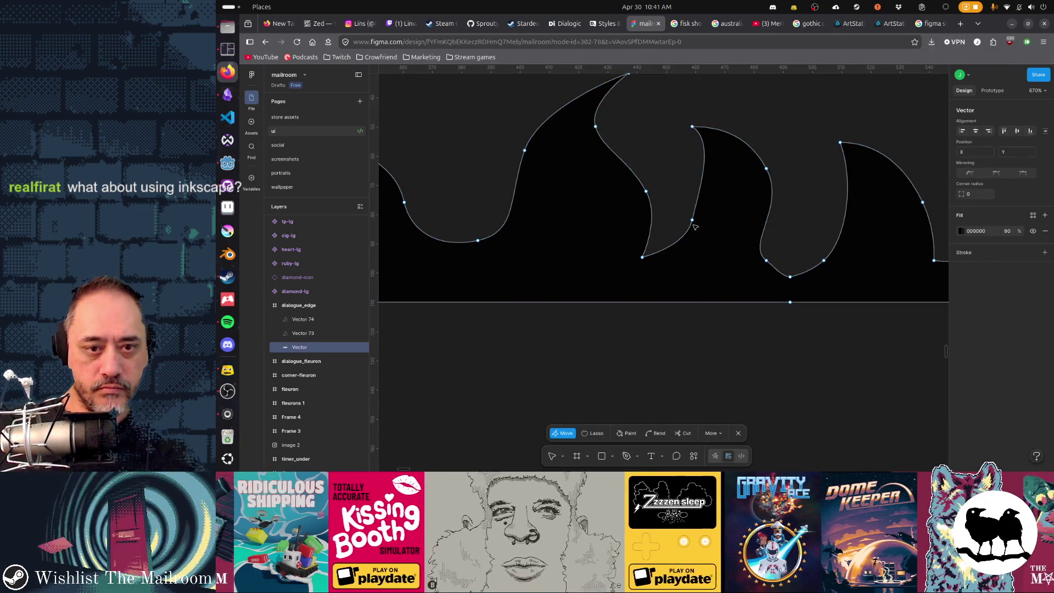
- Reshape the middle flame's inner curve and briefly check the filled shape
{"action": "left_click", "coordinate": [692, 220]}
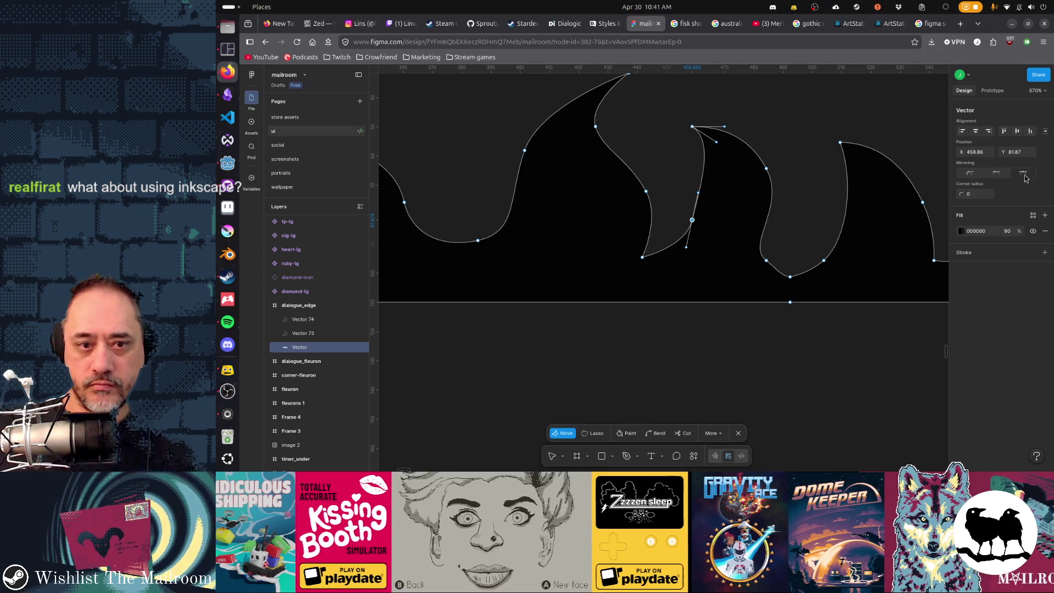
{"action": "left_click_drag", "start_coordinate": [698, 195], "coordinate": [701, 227]}
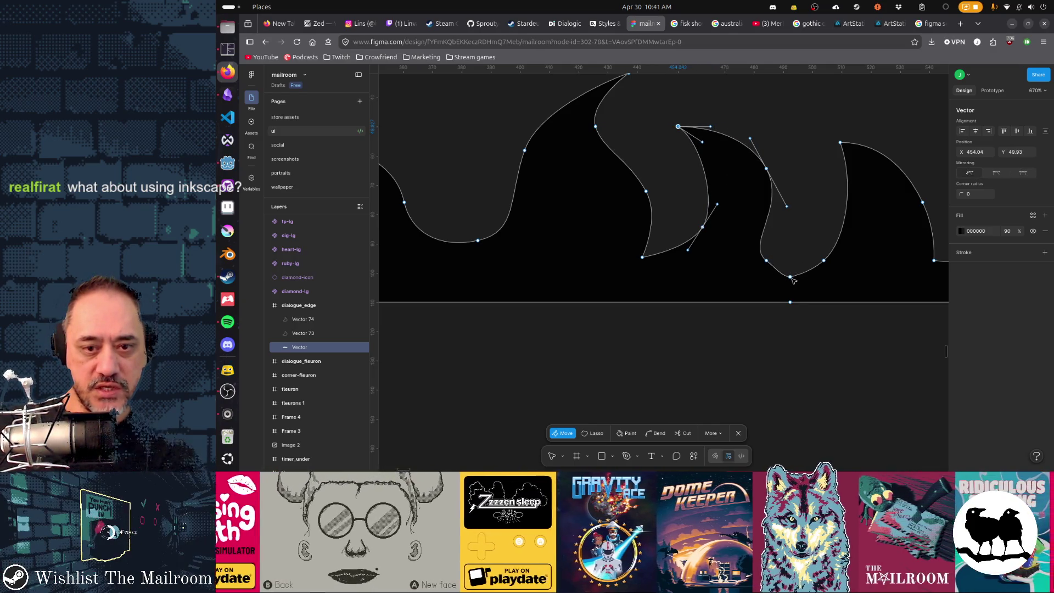
{"action": "key", "text": "ctrl+z"}
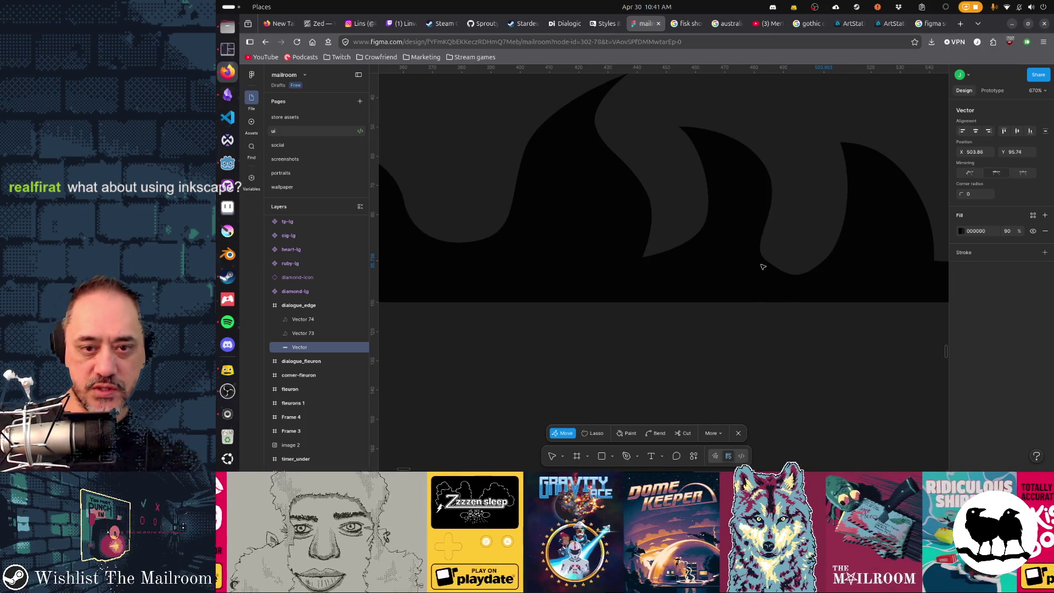
{"action": "key", "text": "Escape"}
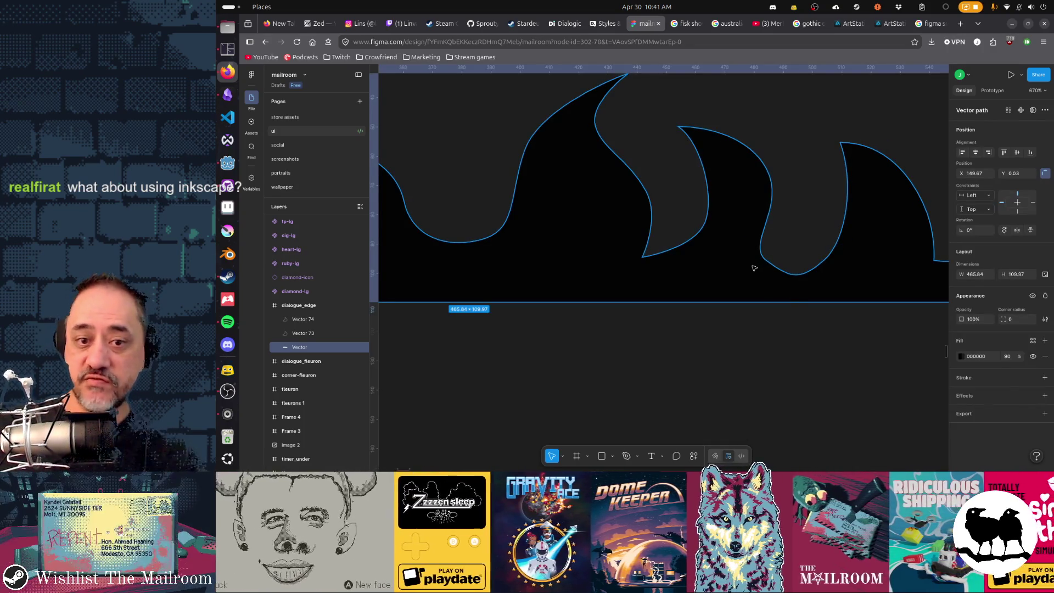
{"action": "double_click", "coordinate": [767, 262]}
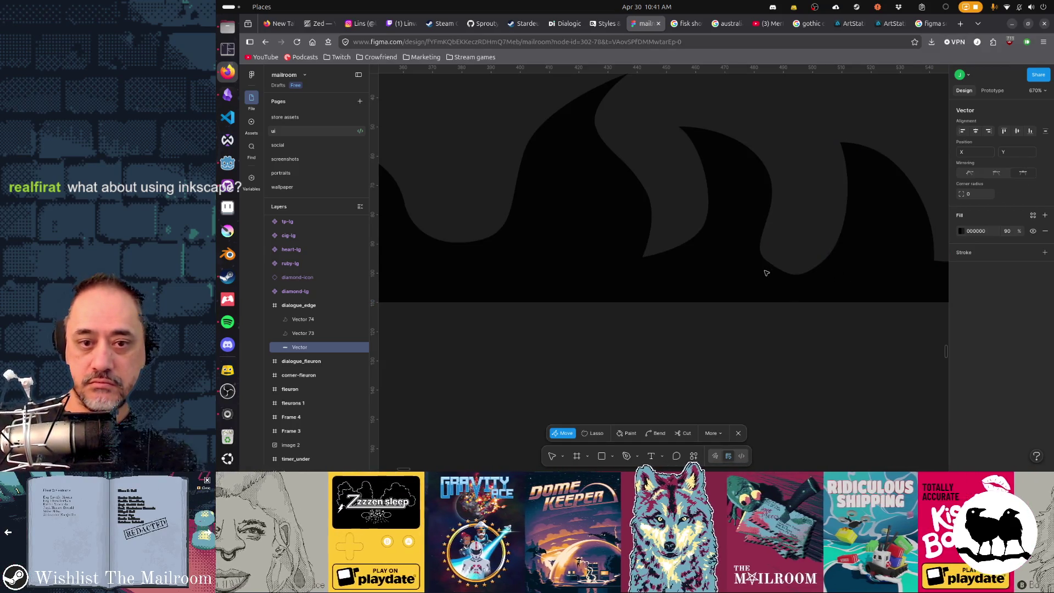
- Raise the right dip's bottom point and pull its curve handle up to reshape the tongue
{"action": "left_click", "coordinate": [790, 277]}
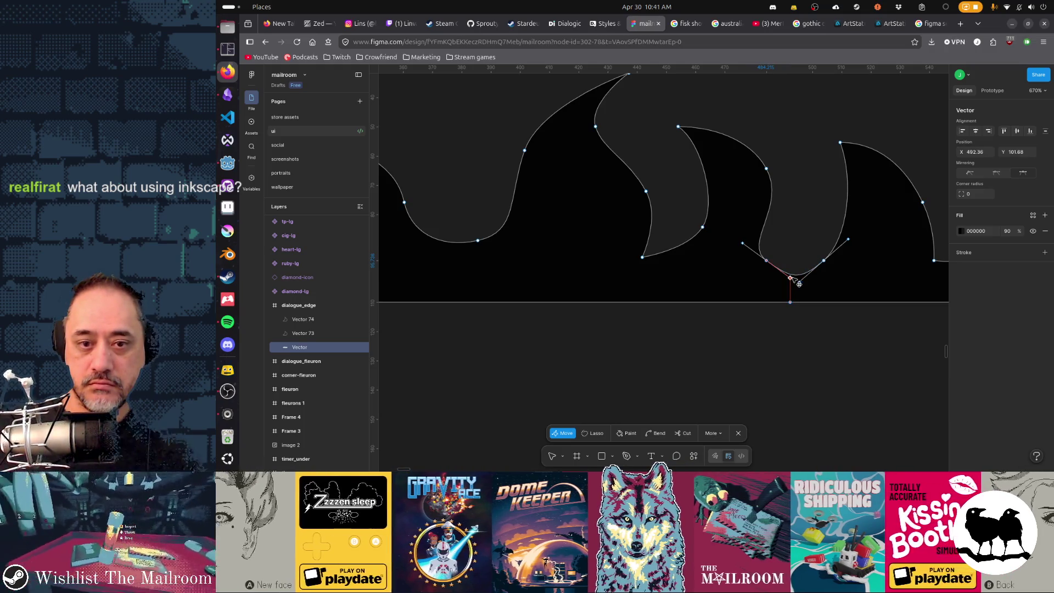
{"action": "mouse_move", "coordinate": [798, 284]}
{"action": "left_mouse_down"}
{"action": "mouse_move", "coordinate": [847, 261]}
{"action": "mouse_move", "coordinate": [862, 229]}
{"action": "left_mouse_up"}
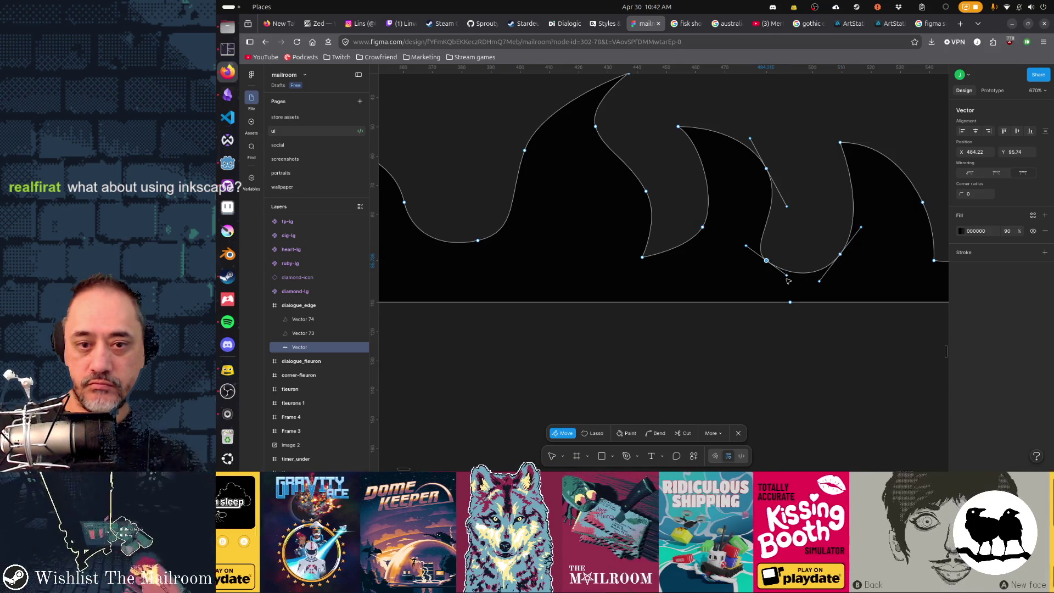
{"action": "mouse_move", "coordinate": [787, 281]}
{"action": "left_mouse_down"}
{"action": "mouse_move", "coordinate": [782, 292]}
{"action": "mouse_move", "coordinate": [772, 244]}
{"action": "mouse_move", "coordinate": [771, 253]}
{"action": "left_mouse_up"}
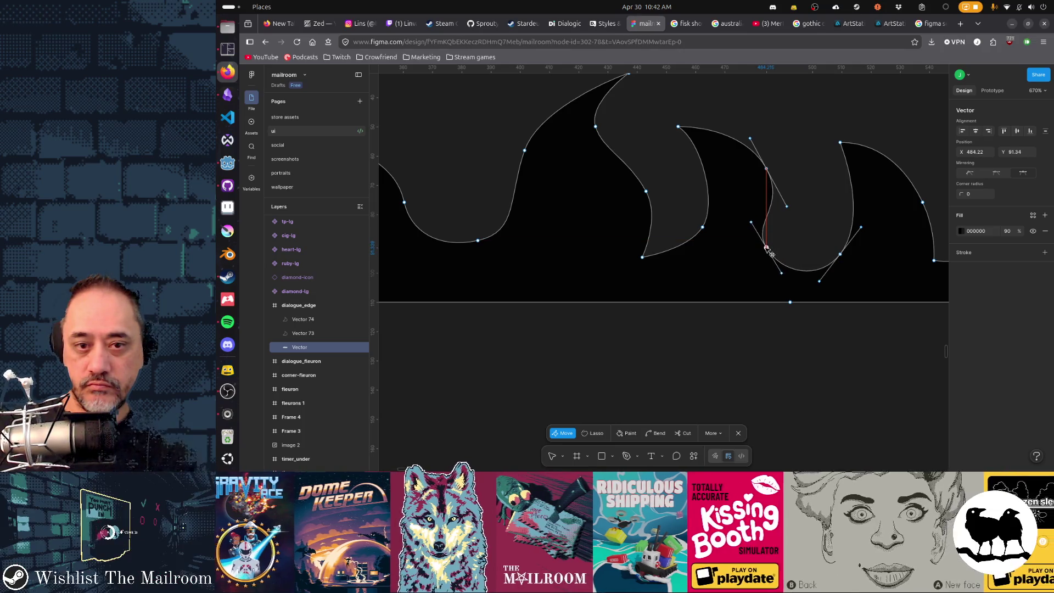
{"action": "left_click", "coordinate": [784, 195]}
{"action": "mouse_move", "coordinate": [789, 209]}
{"action": "left_mouse_down"}
{"action": "mouse_move", "coordinate": [765, 156]}
{"action": "mouse_move", "coordinate": [778, 164]}
{"action": "left_mouse_up"}
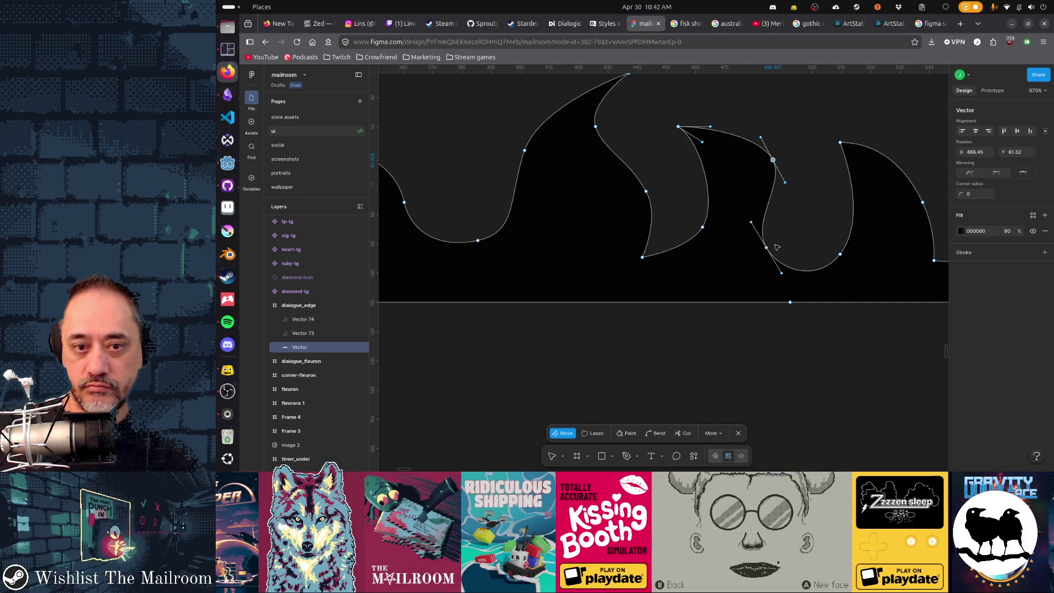
- Nudge the dip's lower point, the right flame's inner curve and its tip into smoother positions
{"action": "left_click_drag", "start_coordinate": [767, 247], "coordinate": [764, 241]}
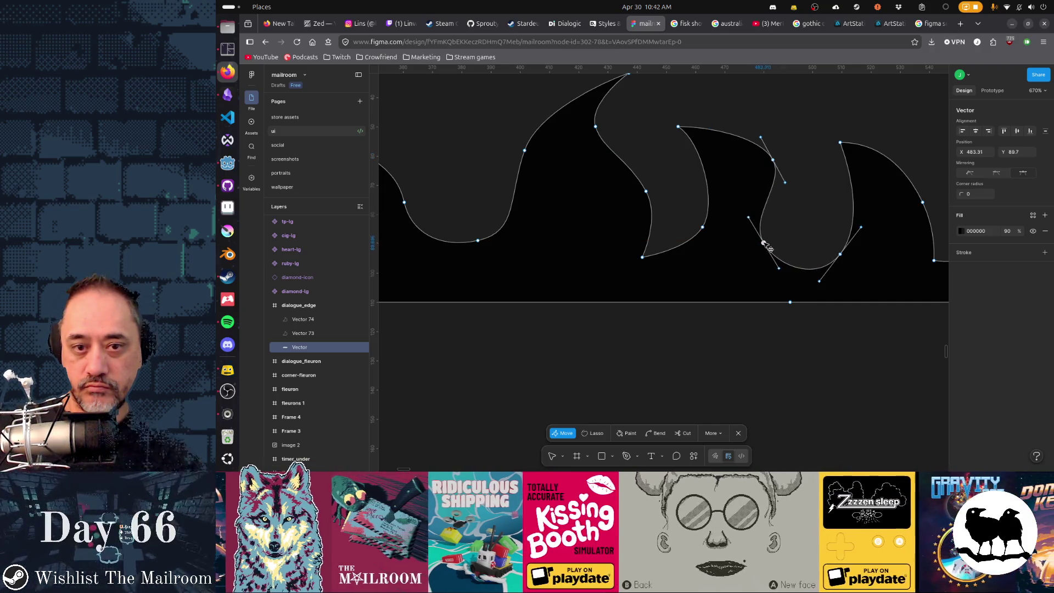
{"action": "left_click_drag", "start_coordinate": [840, 255], "coordinate": [840, 246]}
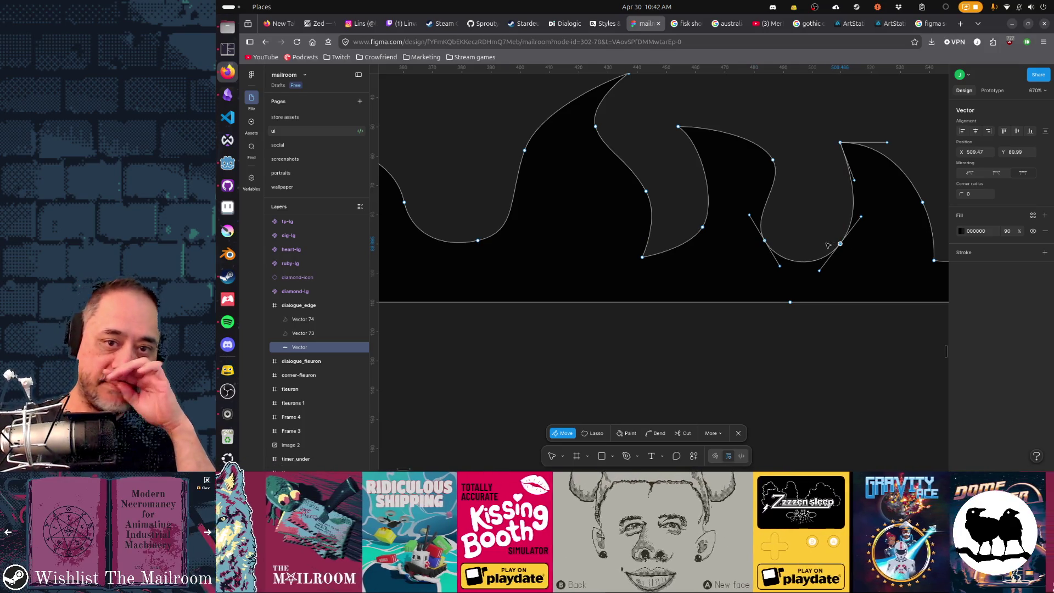
{"action": "left_click_drag", "start_coordinate": [677, 126], "coordinate": [685, 128]}
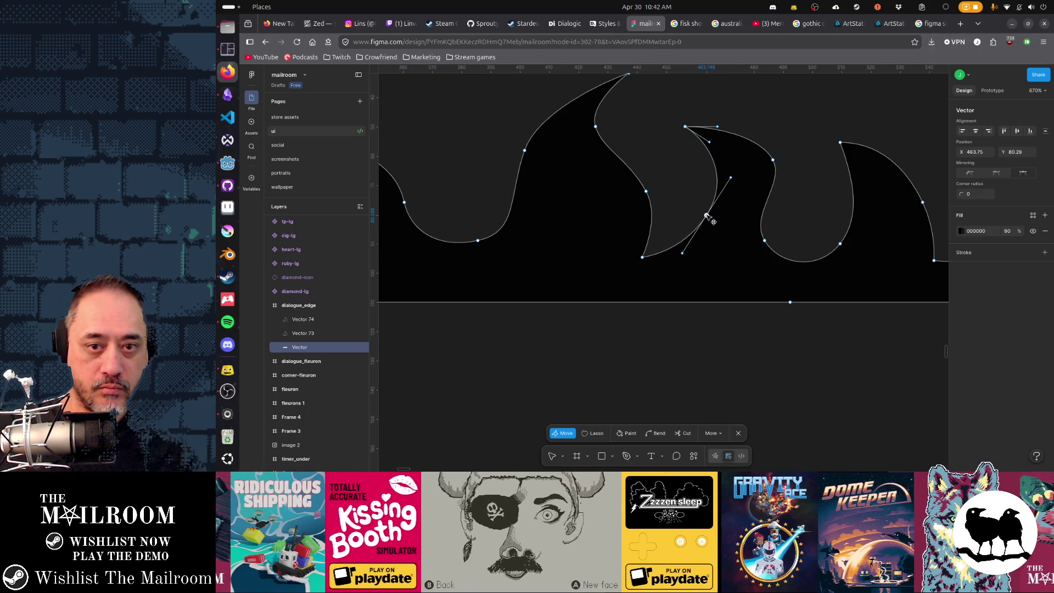
{"action": "key", "text": "Escape"}
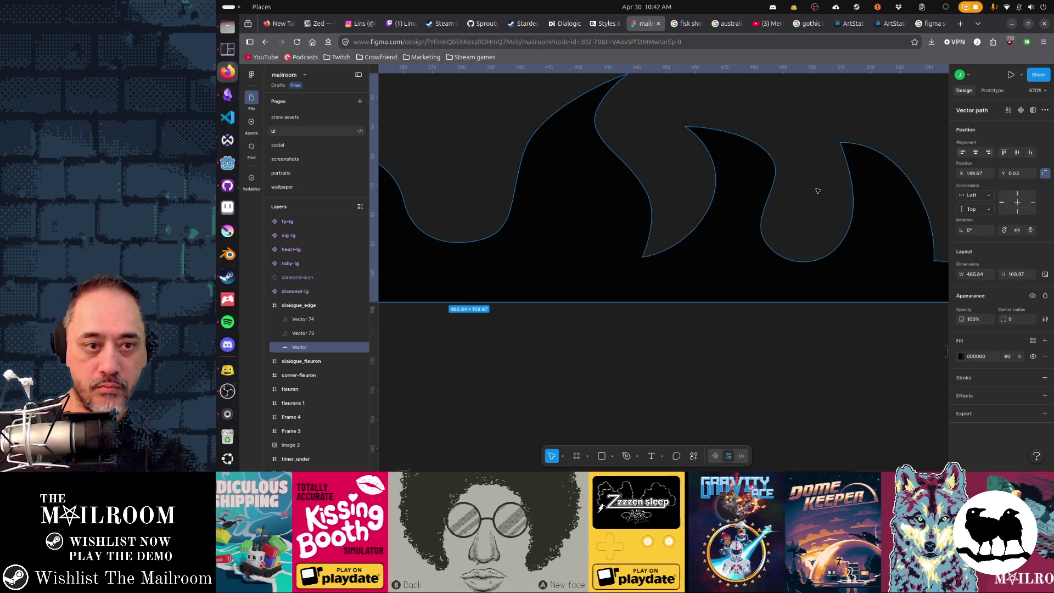
{"action": "scroll", "coordinate": [619, 228], "scroll_direction": "right", "scroll_amount": 5}
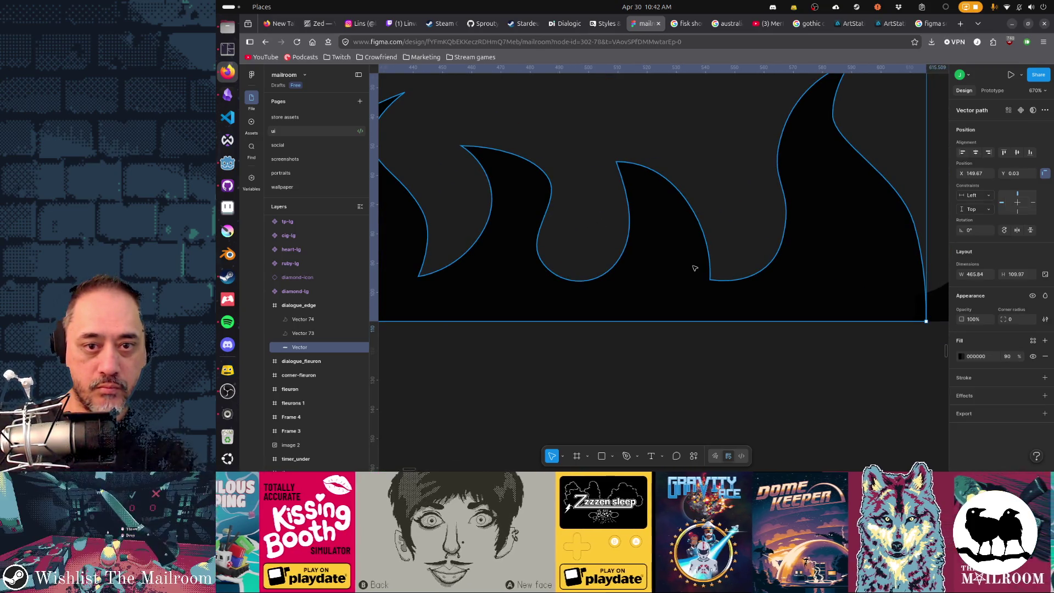
{"action": "scroll", "coordinate": [715, 247], "scroll_direction": "down", "scroll_amount": 3, "text": "ctrl"}
{"action": "scroll", "coordinate": [725, 230], "scroll_direction": "down", "scroll_amount": 2, "text": "ctrl"}
{"action": "left_click", "coordinate": [766, 305]}
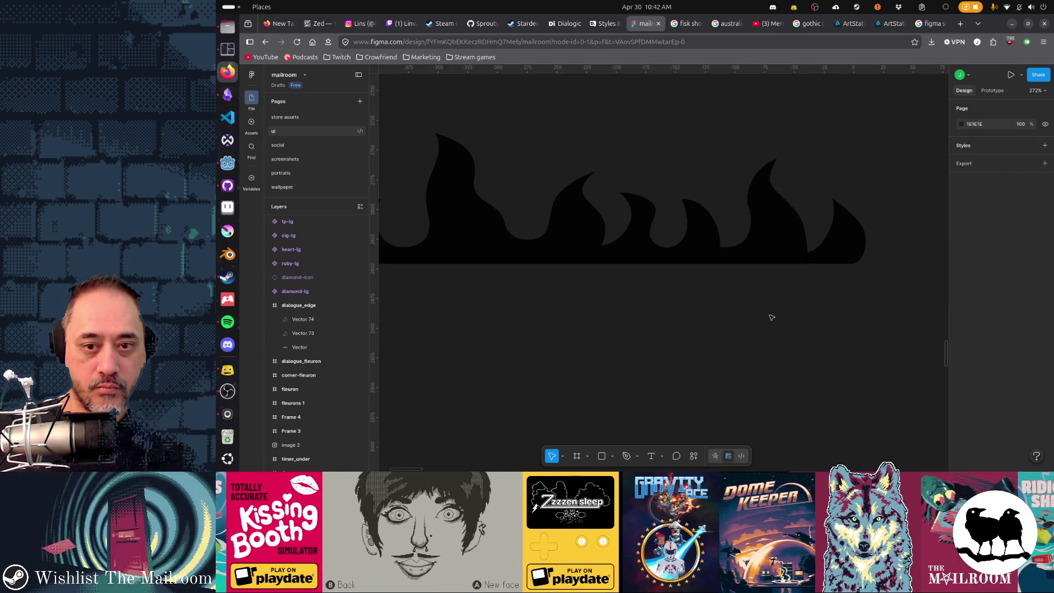
{"action": "scroll", "coordinate": [661, 287], "scroll_direction": "left", "scroll_amount": 2}
{"action": "scroll", "coordinate": [680, 290], "scroll_direction": "left", "scroll_amount": 2}
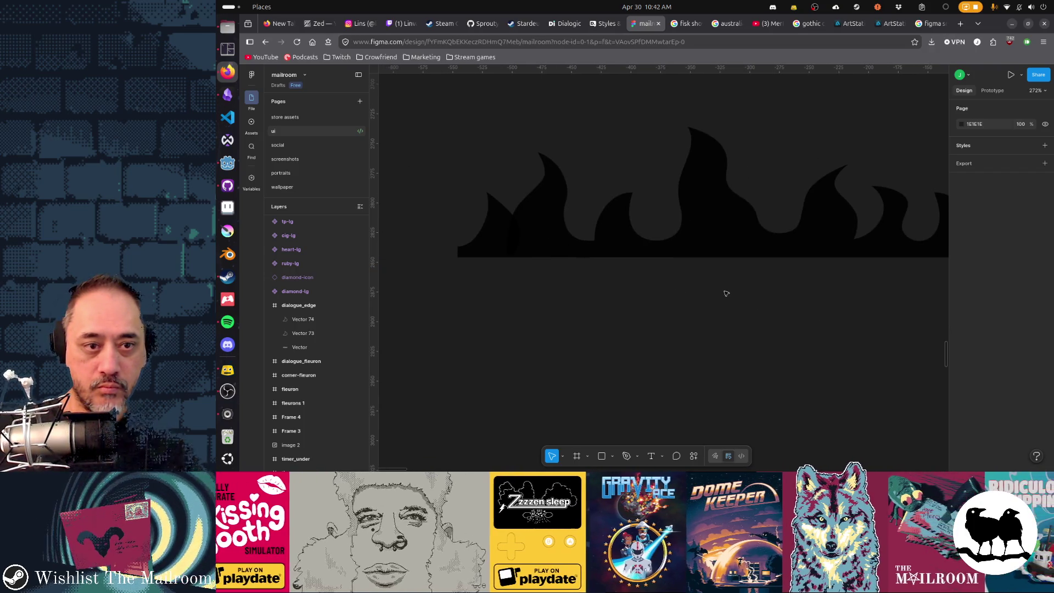
{"action": "scroll", "coordinate": [664, 304], "scroll_direction": "right", "scroll_amount": 2}
{"action": "scroll", "coordinate": [664, 304], "scroll_direction": "right", "scroll_amount": 2}
{"action": "left_click", "coordinate": [905, 235]}
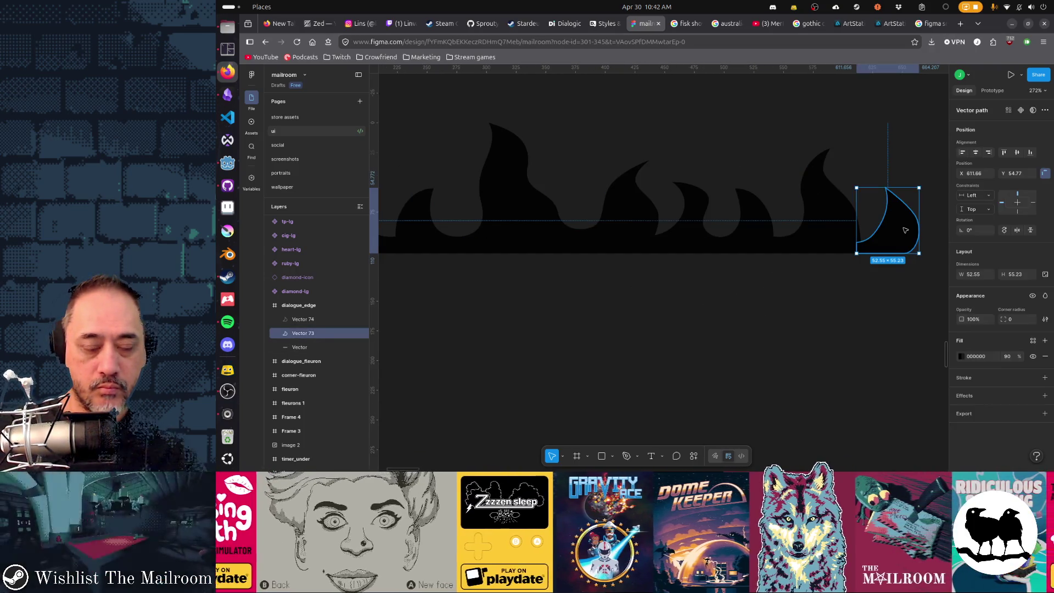
{"action": "mouse_move", "coordinate": [905, 235]}
{"action": "left_mouse_down", "text": "alt"}
{"action": "mouse_move", "coordinate": [726, 229]}
{"action": "mouse_move", "coordinate": [863, 195]}
{"action": "mouse_move", "coordinate": [575, 223]}
{"action": "mouse_move", "coordinate": [600, 225]}
{"action": "left_mouse_up", "text": "alt"}
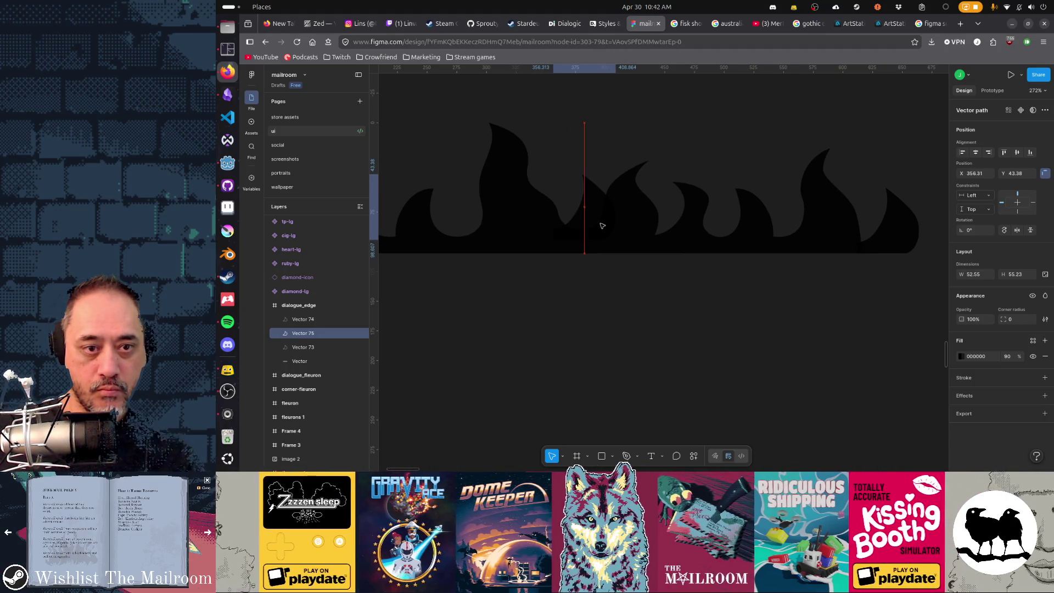
{"action": "scroll", "coordinate": [717, 284], "scroll_direction": "left", "scroll_amount": 10}
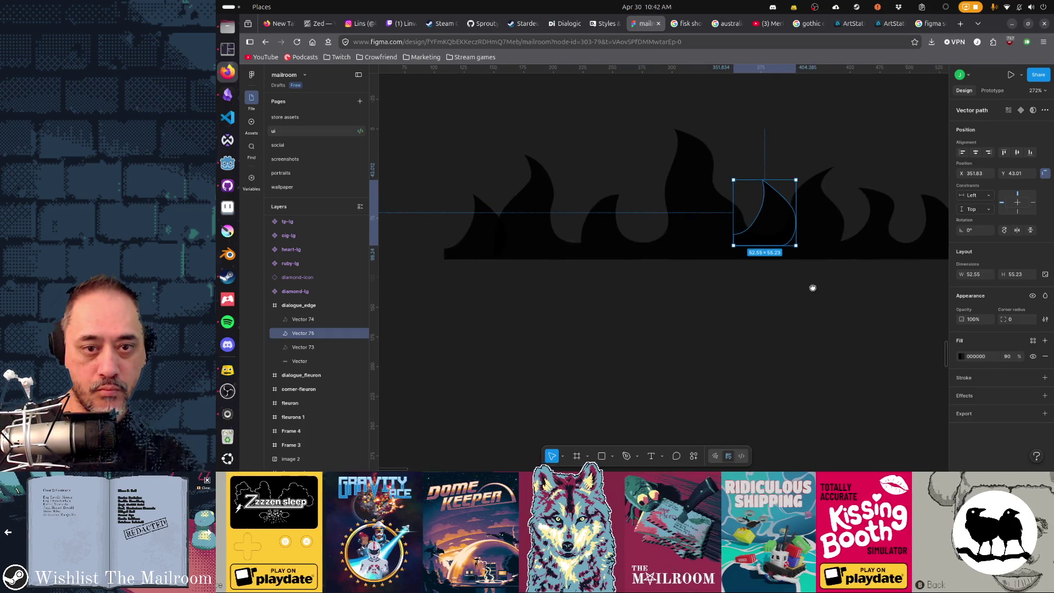
{"action": "left_click", "coordinate": [739, 309]}
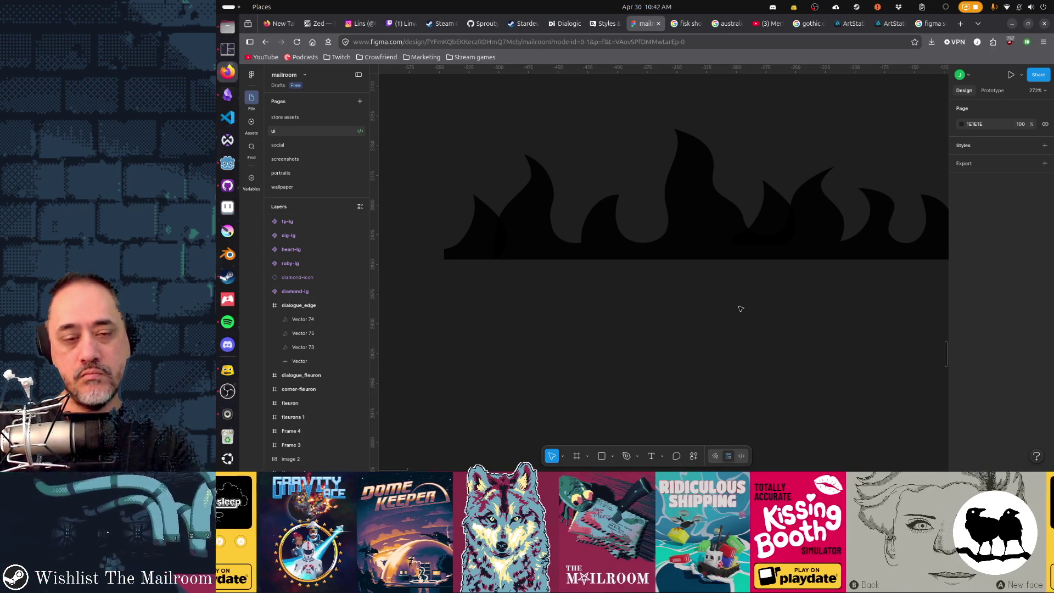
{"action": "scroll", "coordinate": [740, 309], "scroll_direction": "down", "scroll_amount": 3, "text": "ctrl"}
{"action": "scroll", "coordinate": [740, 309], "scroll_direction": "down", "scroll_amount": 2}
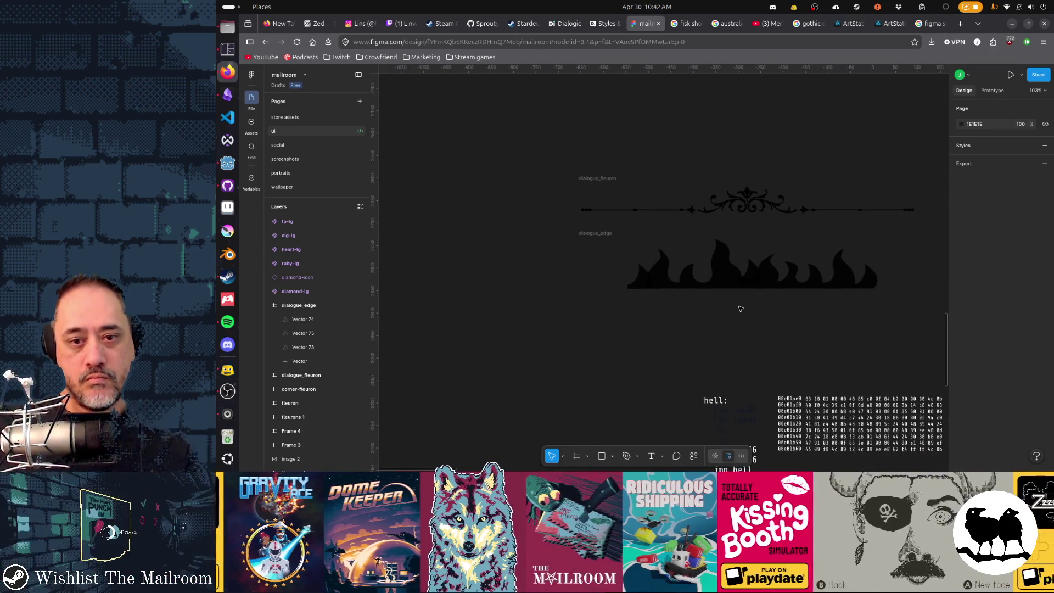
{"action": "scroll", "coordinate": [740, 309], "scroll_direction": "up", "scroll_amount": 2, "text": "ctrl"}
{"action": "scroll", "coordinate": [740, 309], "scroll_direction": "up", "scroll_amount": 2, "text": "ctrl"}
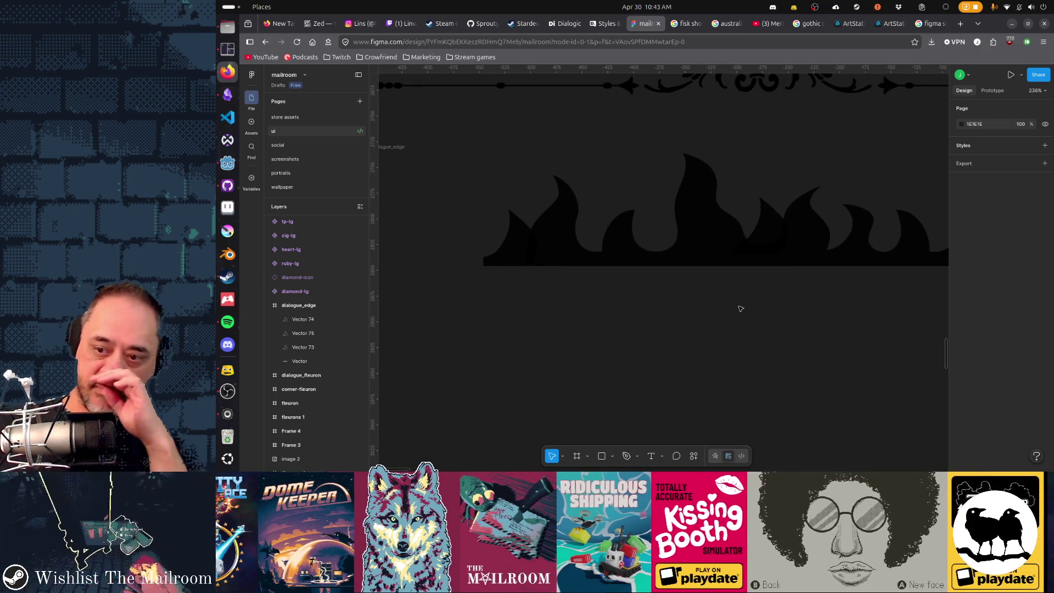
{"action": "left_click_drag", "start_coordinate": [849, 324], "coordinate": [771, 354]}
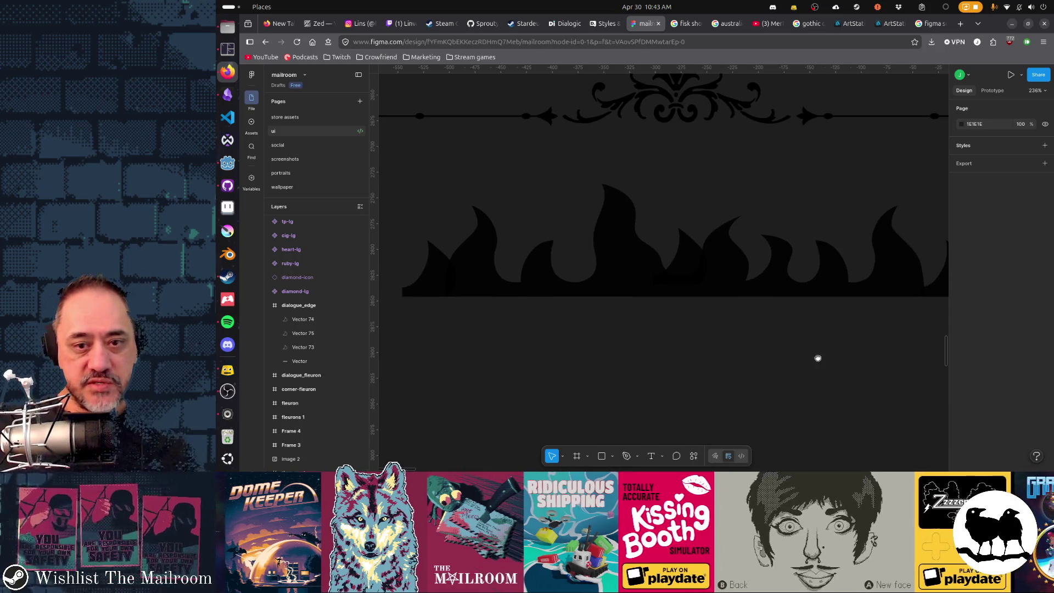
{"action": "scroll", "coordinate": [818, 358], "scroll_direction": "down", "scroll_amount": 1, "text": "ctrl"}
{"action": "scroll", "coordinate": [758, 354], "scroll_direction": "down", "scroll_amount": 1, "text": "ctrl"}
{"action": "scroll", "coordinate": [695, 348], "scroll_direction": "down", "scroll_amount": 1, "text": "ctrl"}
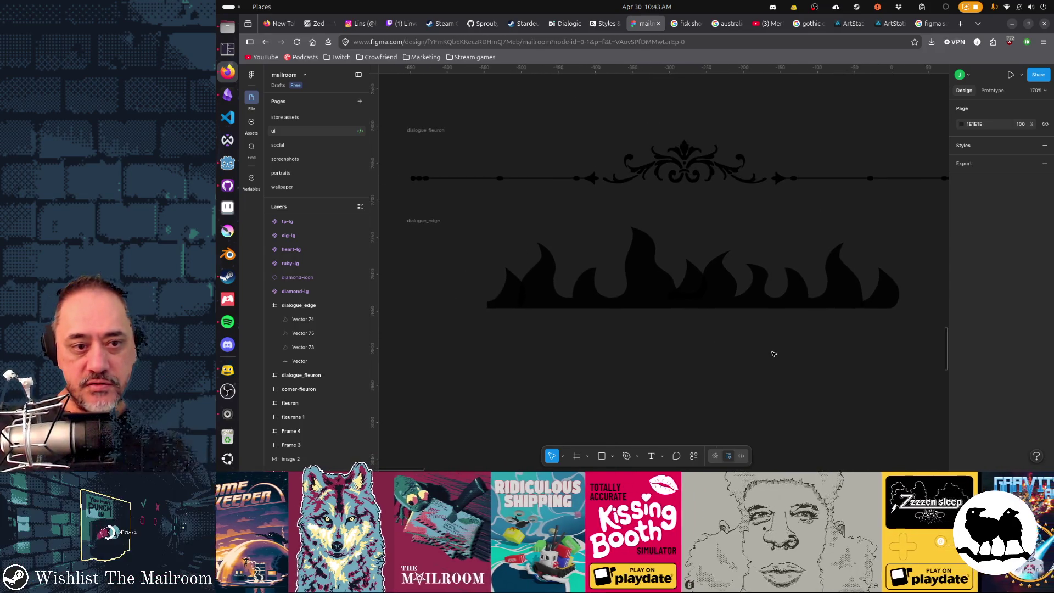
{"action": "scroll", "coordinate": [632, 341], "scroll_direction": "up", "scroll_amount": 2, "text": "ctrl"}
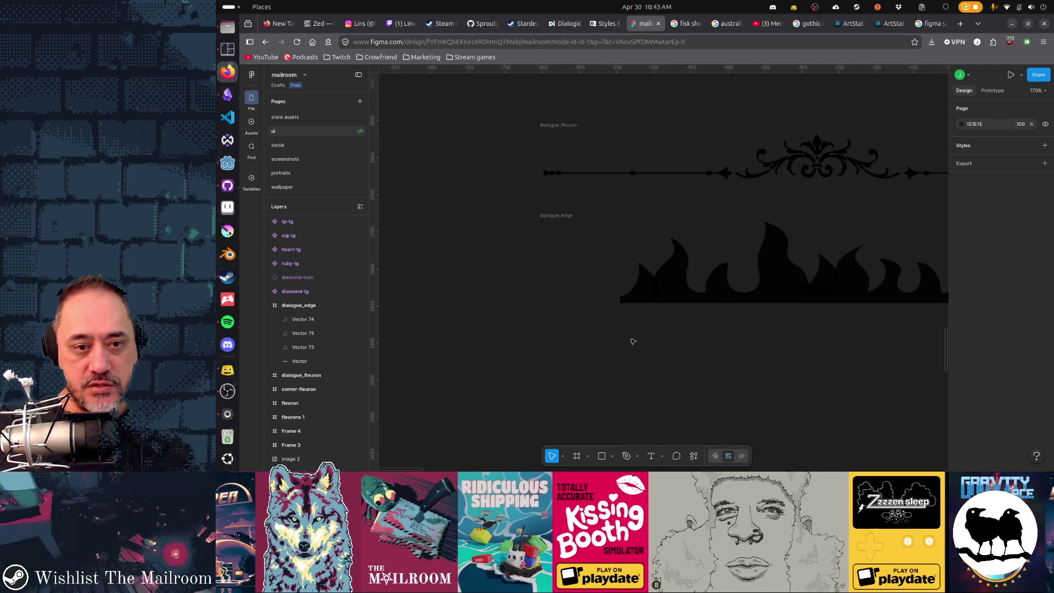
{"action": "scroll", "coordinate": [626, 341], "scroll_direction": "up", "scroll_amount": 5, "text": "ctrl"}
{"action": "left_click", "coordinate": [618, 170]}
{"action": "double_click", "coordinate": [636, 179]}
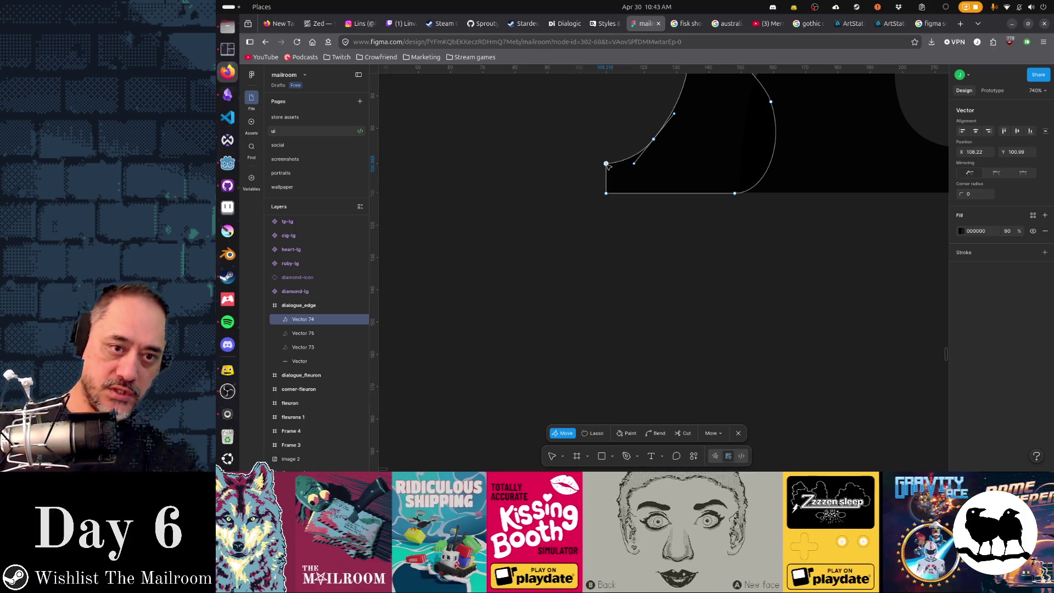
- Straighten Vector 74's bottom-left corner and move the upper left-edge point up-right for a smooth sweep to the tip
{"action": "left_click", "coordinate": [607, 194], "text": "ctrl"}
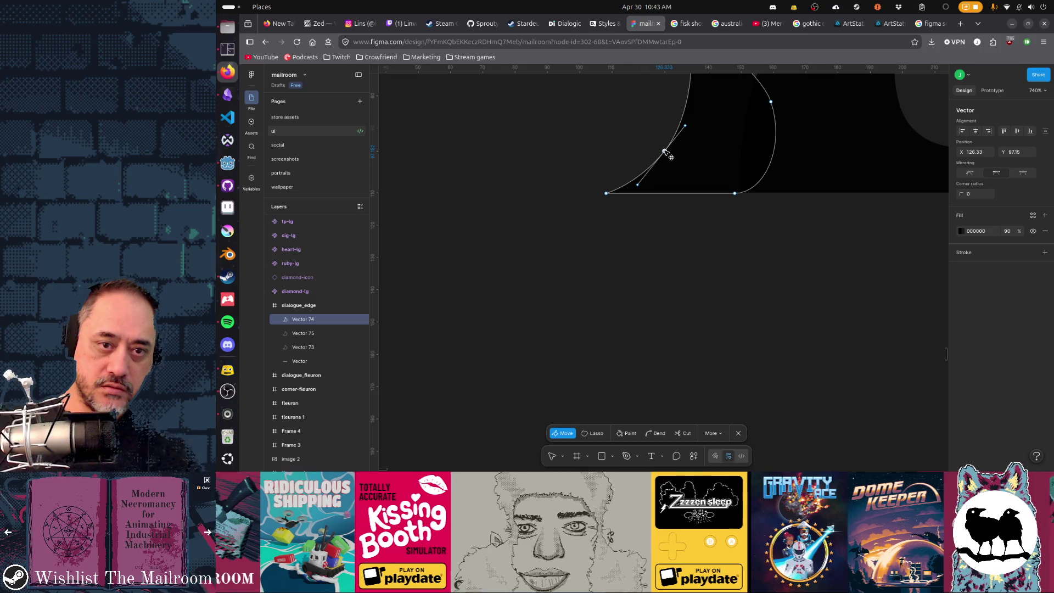
{"action": "left_click", "coordinate": [685, 126]}
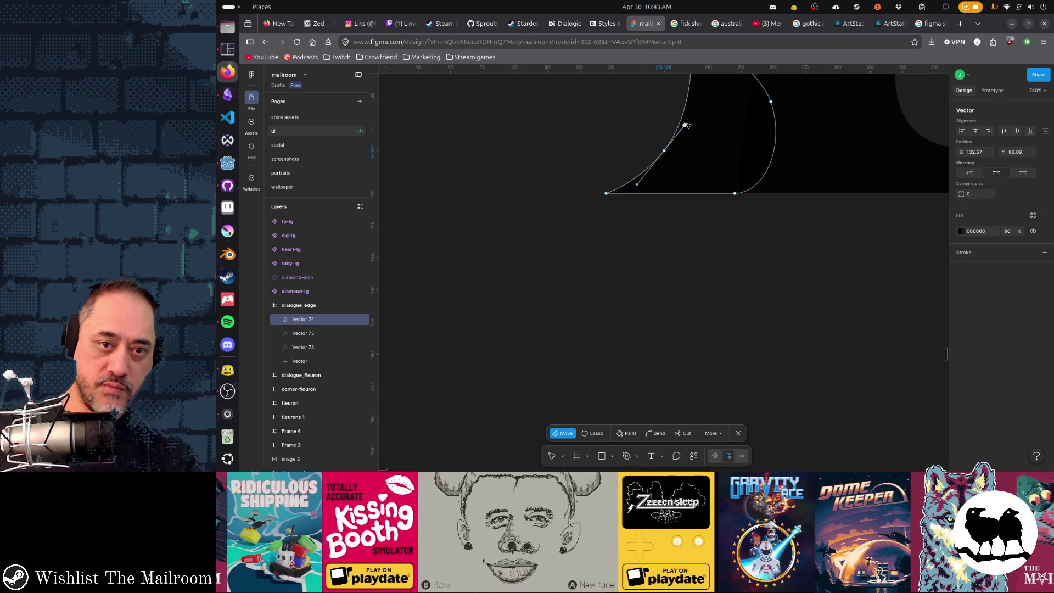
{"action": "left_click_drag", "start_coordinate": [687, 125], "coordinate": [698, 123]}
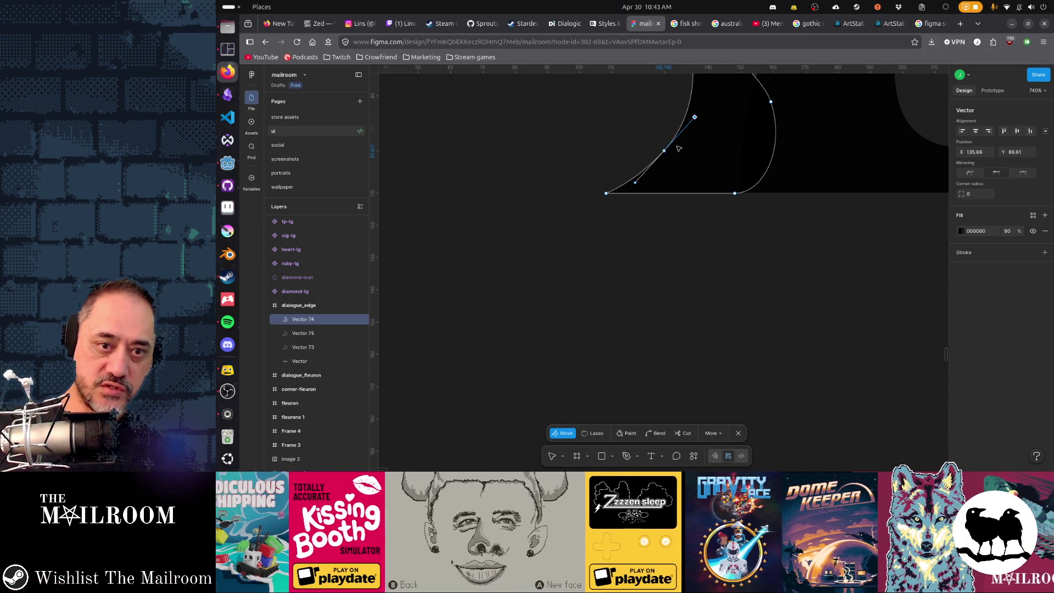
{"action": "key", "text": "Escape"}
{"action": "scroll", "coordinate": [700, 288], "scroll_direction": "up", "scroll_amount": 3}
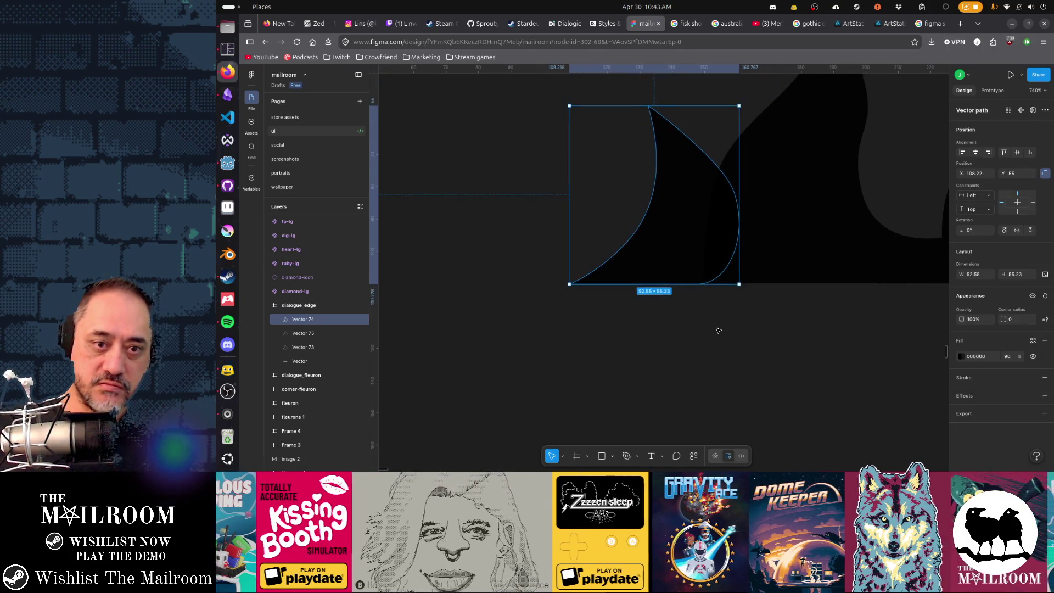
{"action": "key", "text": "Escape"}
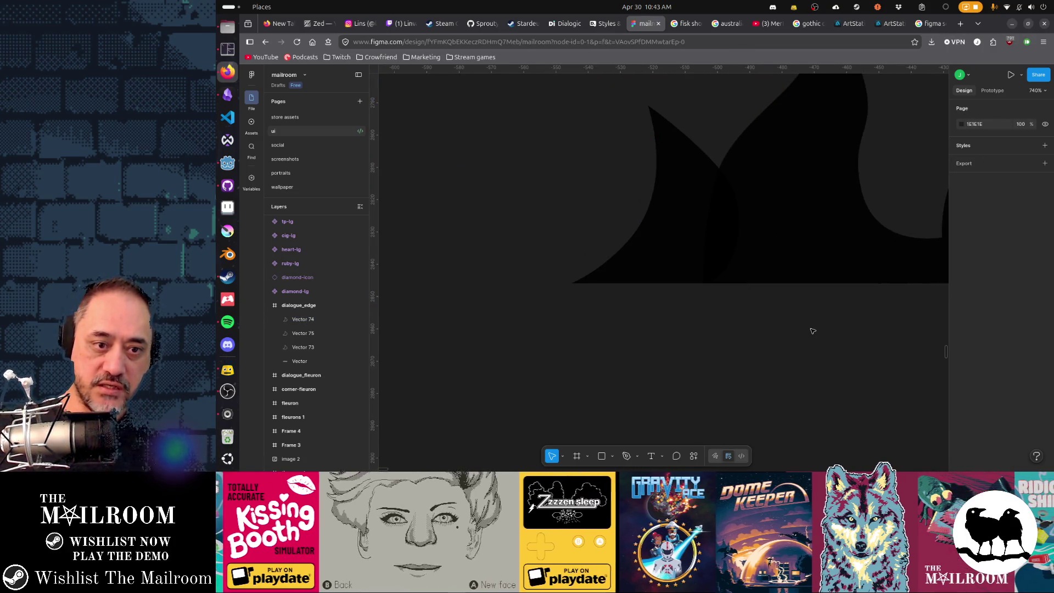
{"action": "scroll", "coordinate": [811, 331], "scroll_direction": "right", "scroll_amount": 5}
{"action": "scroll", "coordinate": [717, 318], "scroll_direction": "right", "scroll_amount": 5}
{"action": "scroll", "coordinate": [816, 311], "scroll_direction": "right", "scroll_amount": 5}
{"action": "scroll", "coordinate": [652, 313], "scroll_direction": "right", "scroll_amount": 5}
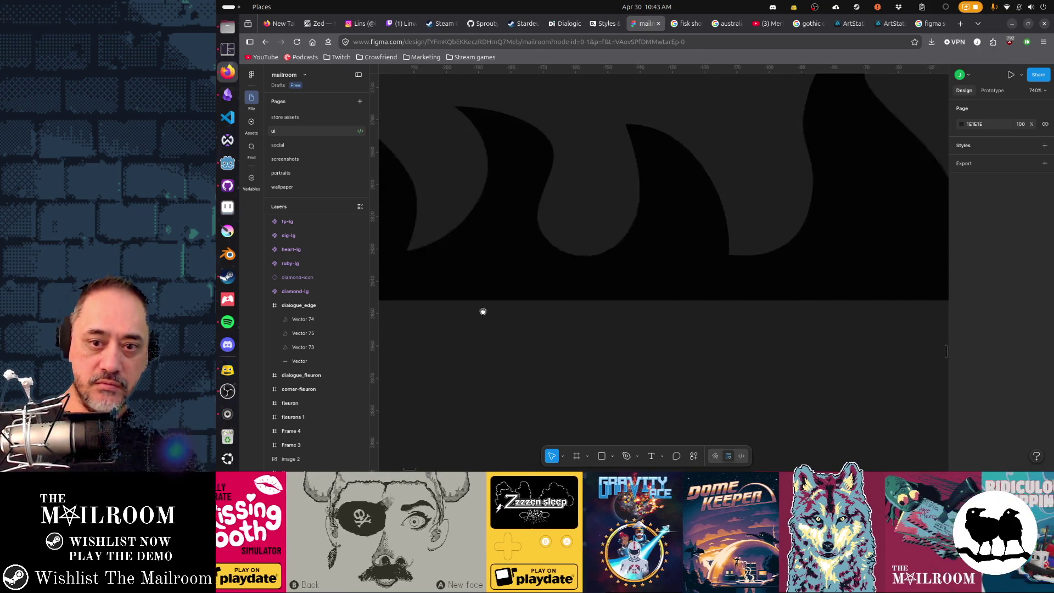
{"action": "scroll", "coordinate": [482, 312], "scroll_direction": "right", "scroll_amount": 5}
{"action": "scroll", "coordinate": [563, 308], "scroll_direction": "right", "scroll_amount": 2}
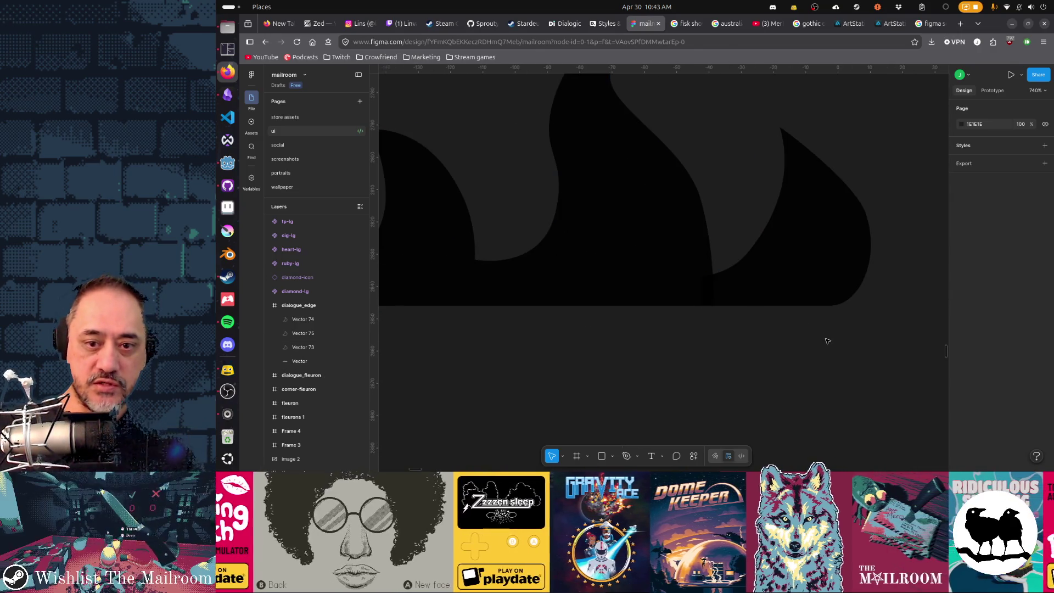
- Pull Vector 73's bottom-right point left and extend its handle right to round the base curve
{"action": "double_click", "coordinate": [827, 284]}
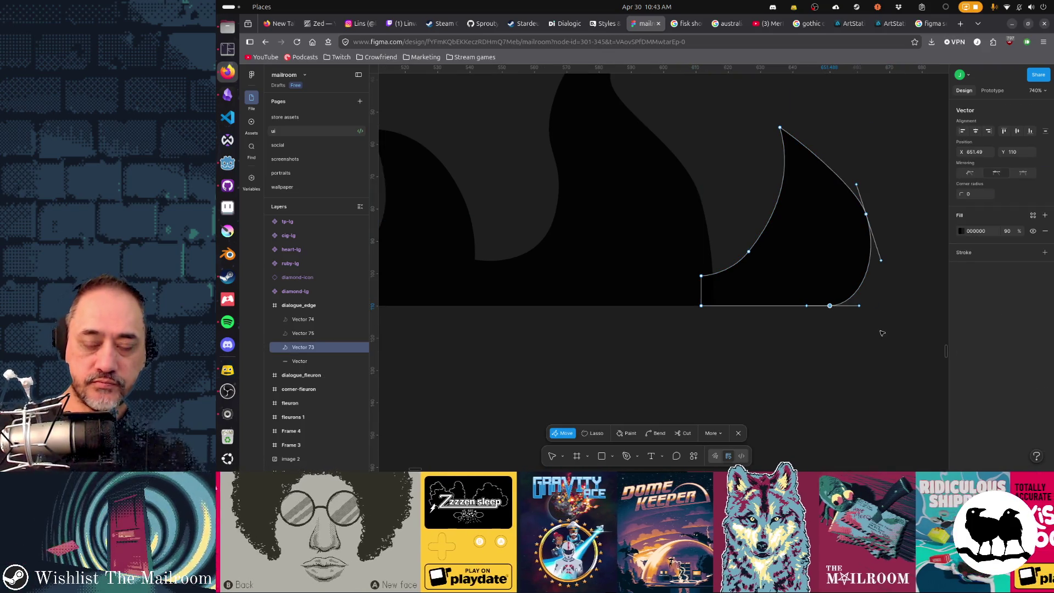
{"action": "left_click_drag", "start_coordinate": [830, 305], "coordinate": [797, 305]}
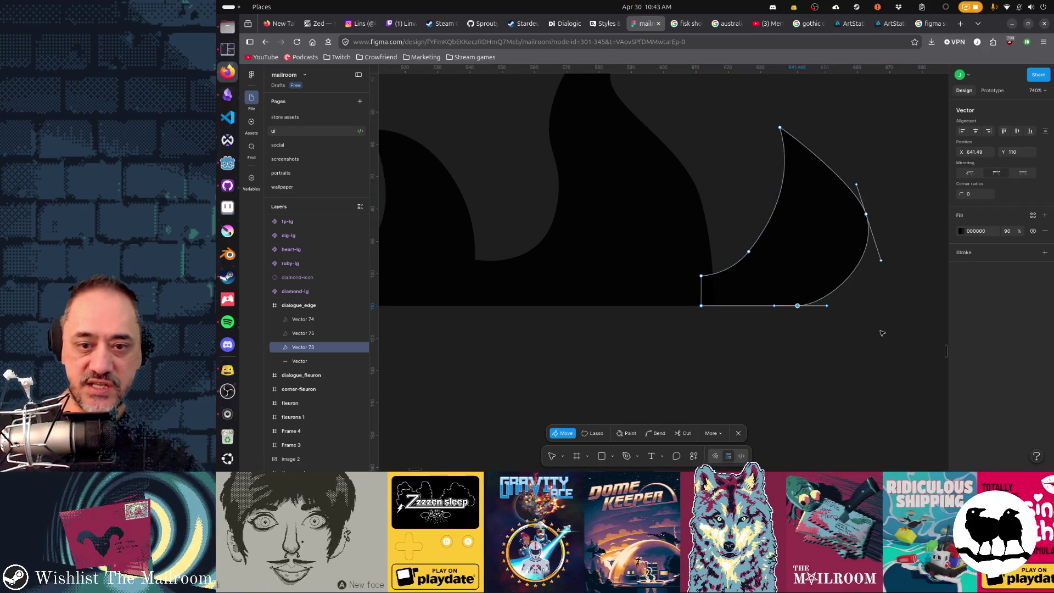
{"action": "left_click_drag", "start_coordinate": [827, 306], "coordinate": [862, 309]}
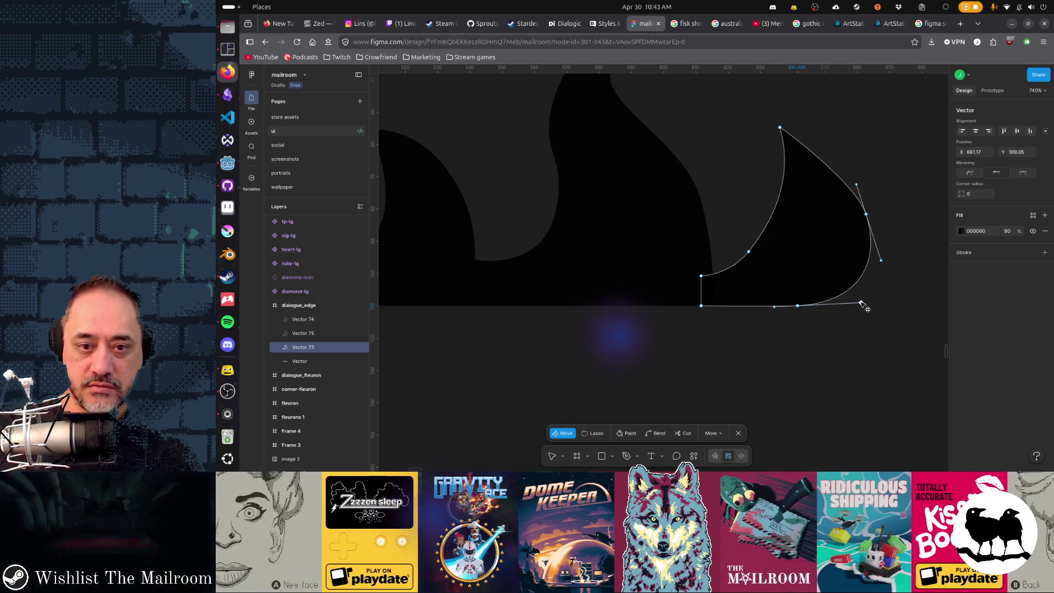
{"action": "left_click", "coordinate": [844, 351]}
{"action": "scroll", "coordinate": [576, 332], "scroll_direction": "left", "scroll_amount": 3}
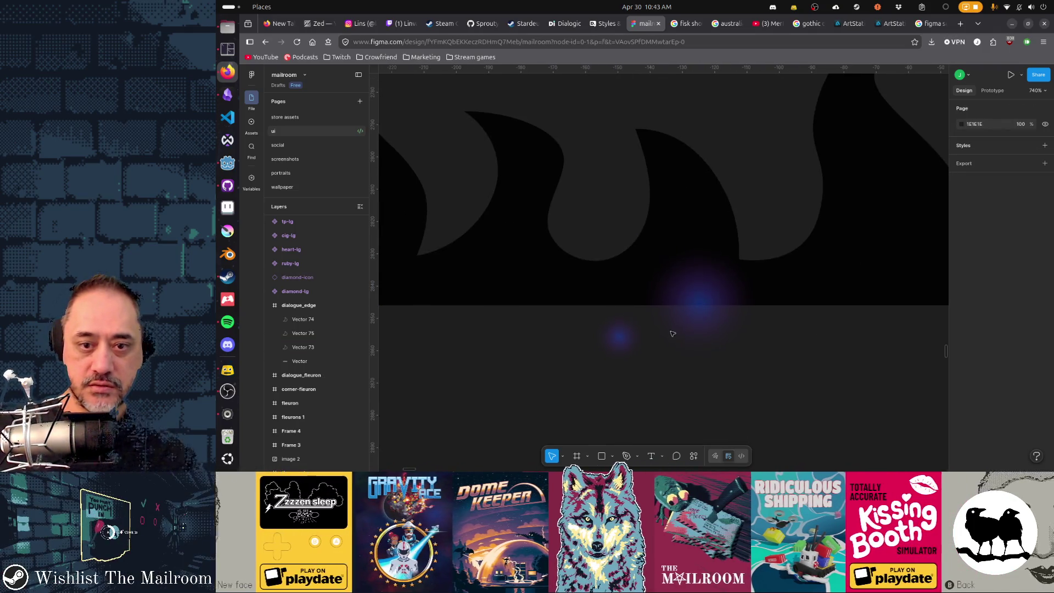
{"action": "scroll", "coordinate": [741, 321], "scroll_direction": "down", "scroll_amount": 1}
- Merge Vector 73 and the main flame strip into one path with Ctrl+E
{"action": "left_click", "coordinate": [856, 268]}
{"action": "left_click", "coordinate": [690, 282], "text": "shift"}
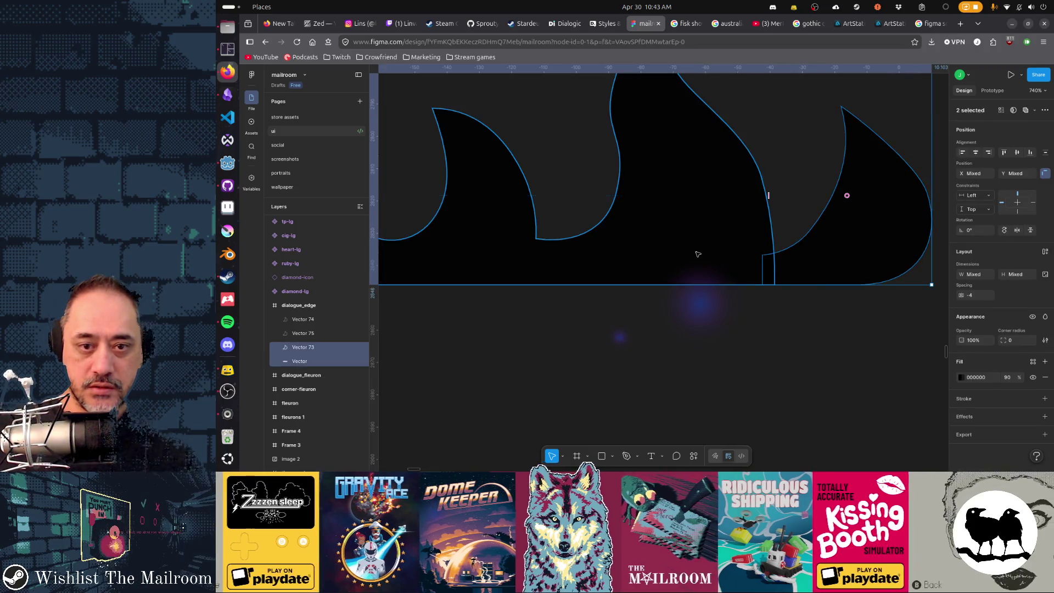
{"action": "key", "text": "ctrl+e"}
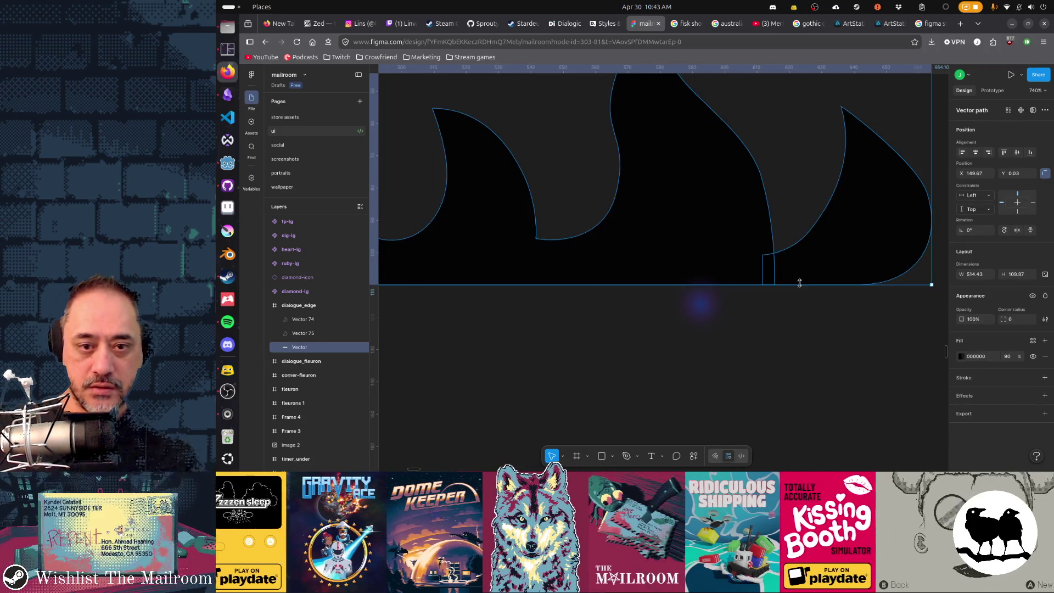
{"action": "double_click", "coordinate": [806, 279]}
{"action": "scroll", "coordinate": [783, 296], "scroll_direction": "up", "scroll_amount": 3}
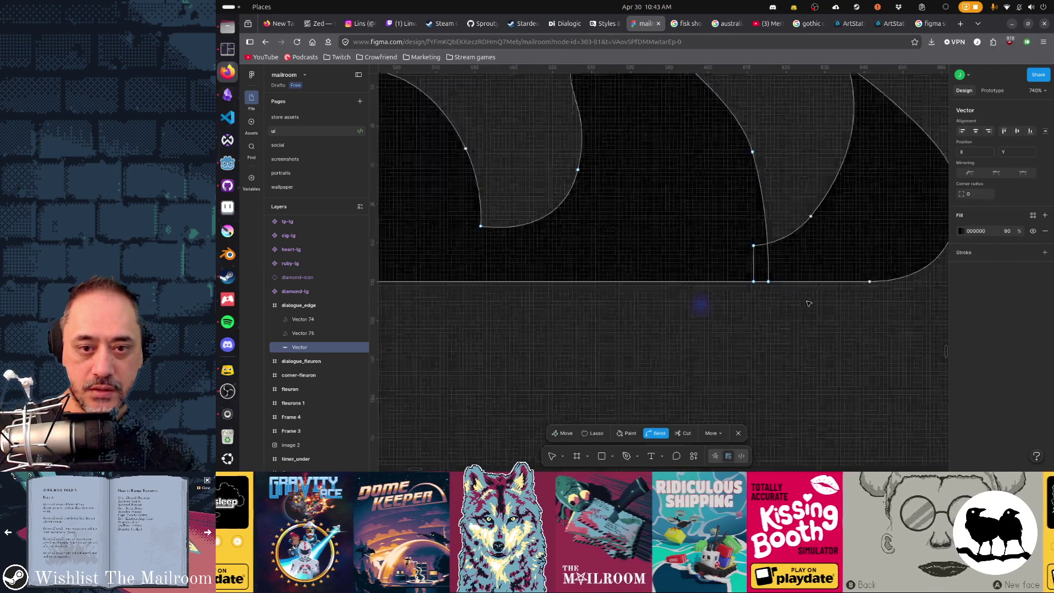
{"action": "scroll", "coordinate": [778, 309], "scroll_direction": "up", "scroll_amount": 3}
{"action": "scroll", "coordinate": [775, 321], "scroll_direction": "up", "scroll_amount": 2}
{"action": "scroll", "coordinate": [717, 252], "scroll_direction": "up", "scroll_amount": 1}
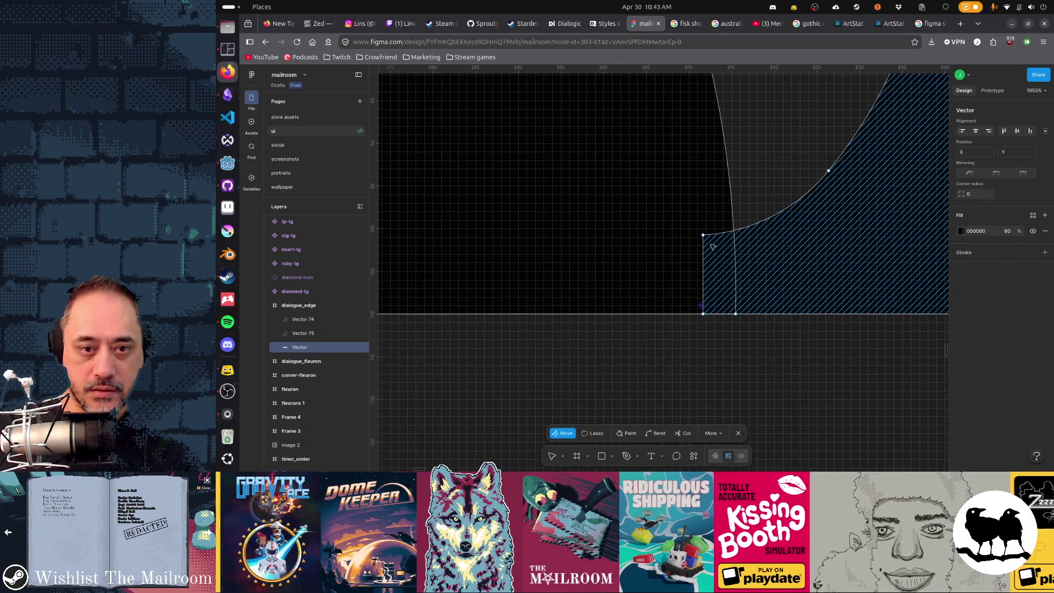
- Move the seam notch's bottom-left and upper points right onto the corner to close the gap
{"action": "left_click_drag", "start_coordinate": [702, 314], "coordinate": [747, 314]}
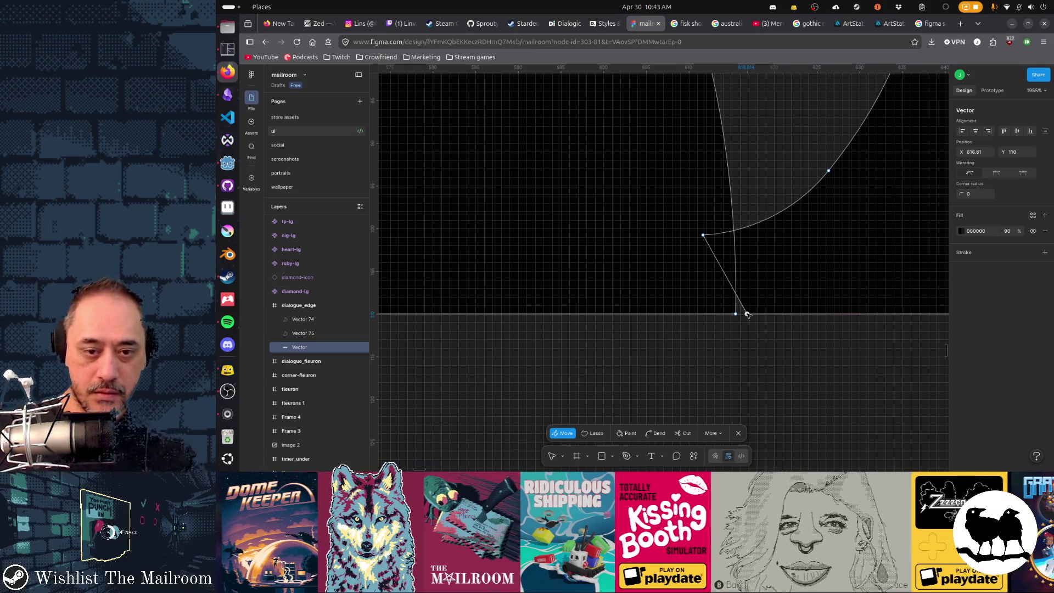
{"action": "left_click", "coordinate": [722, 311]}
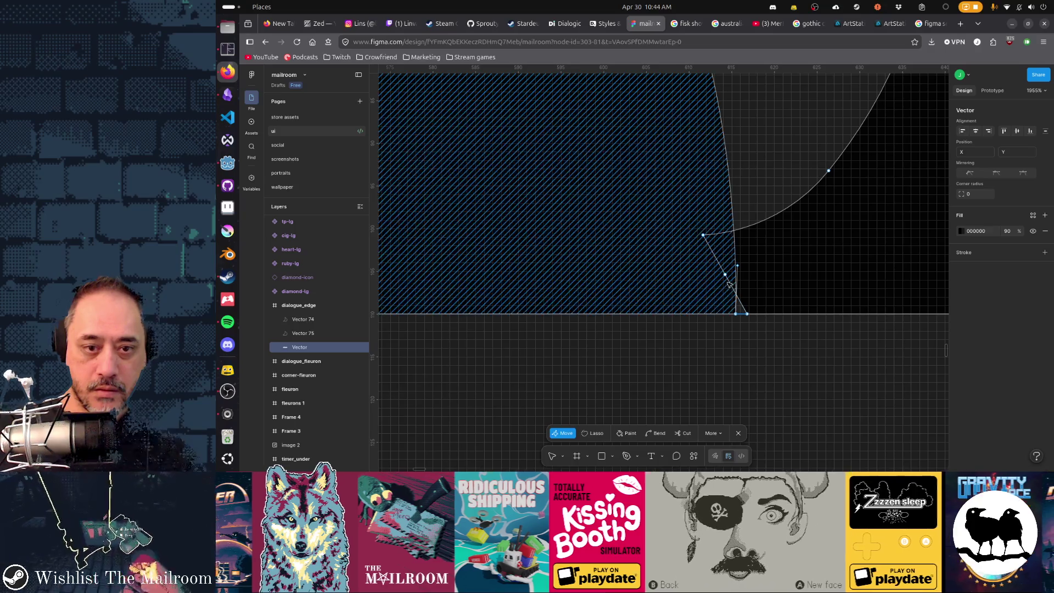
{"action": "left_click_drag", "start_coordinate": [703, 235], "coordinate": [747, 235]}
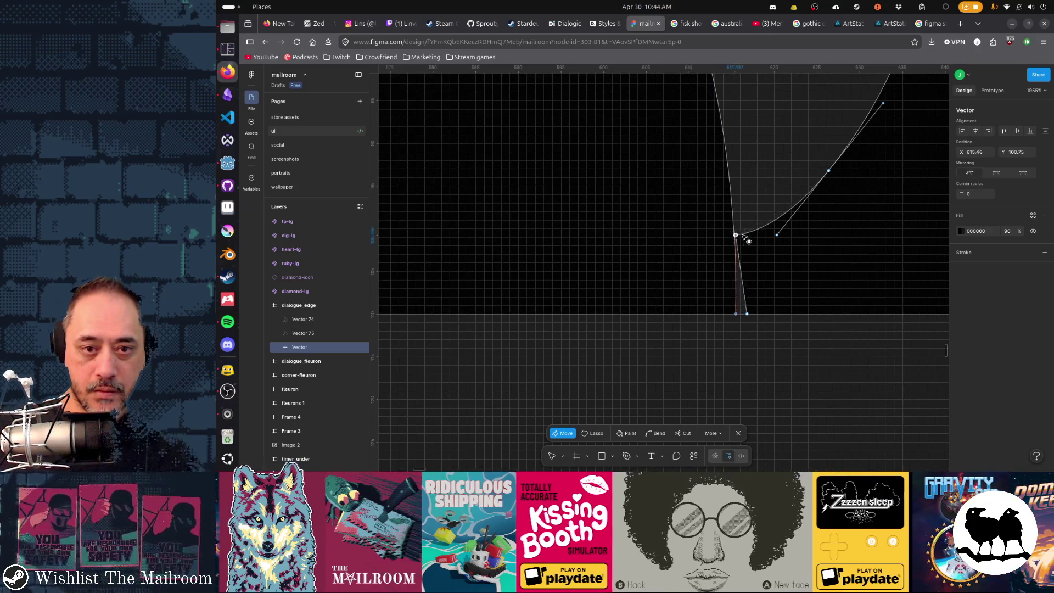
{"action": "key", "text": "p"}
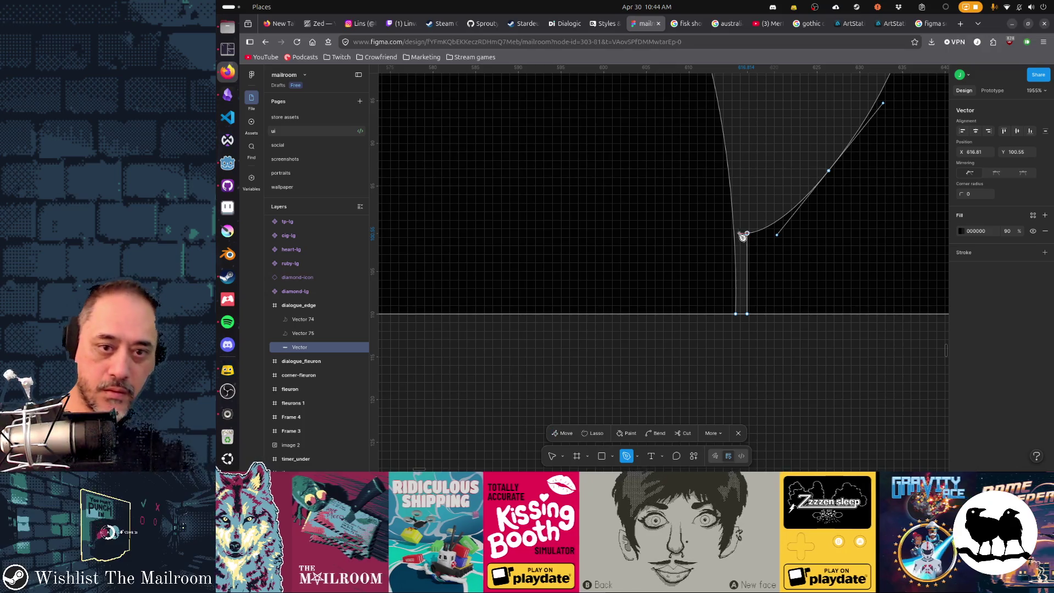
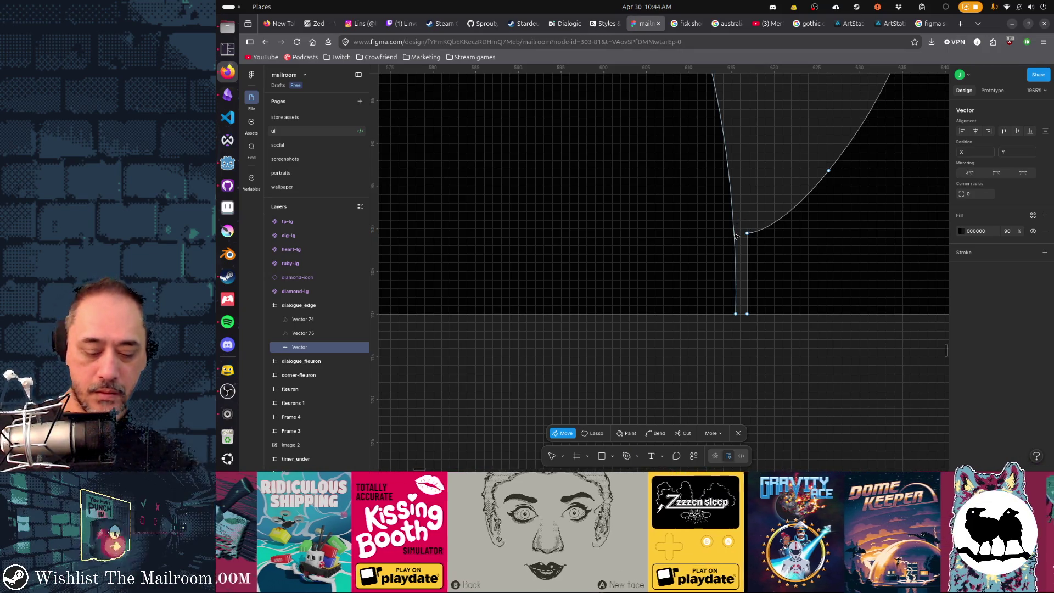
- Delete the vertical notch segments at the base of the flame gap
{"action": "left_click", "coordinate": [734, 234]}
{"action": "key", "text": "p"}
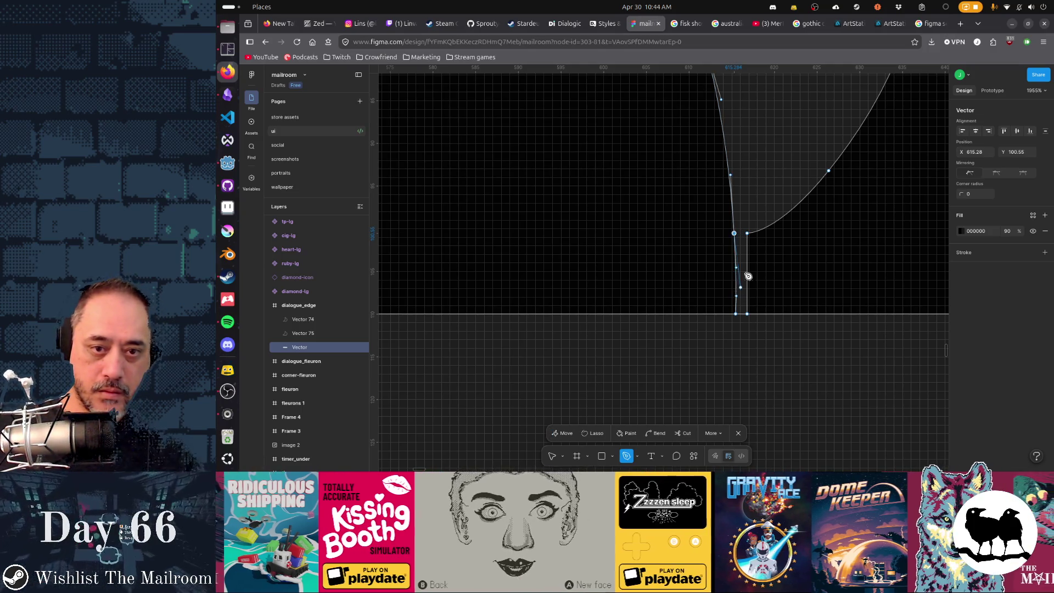
{"action": "left_click", "coordinate": [749, 238]}
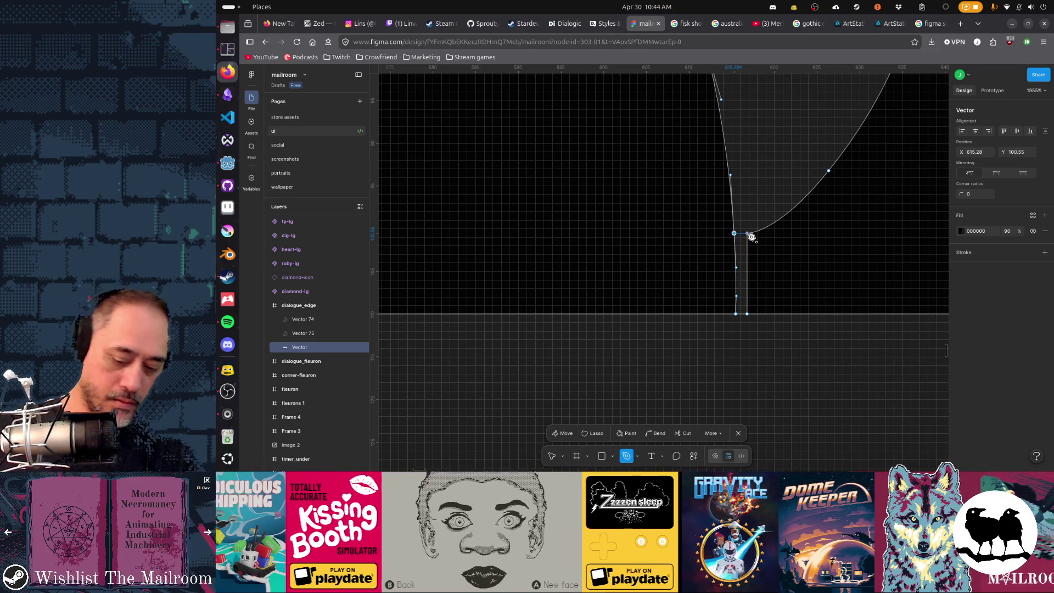
{"action": "left_click", "coordinate": [734, 234]}
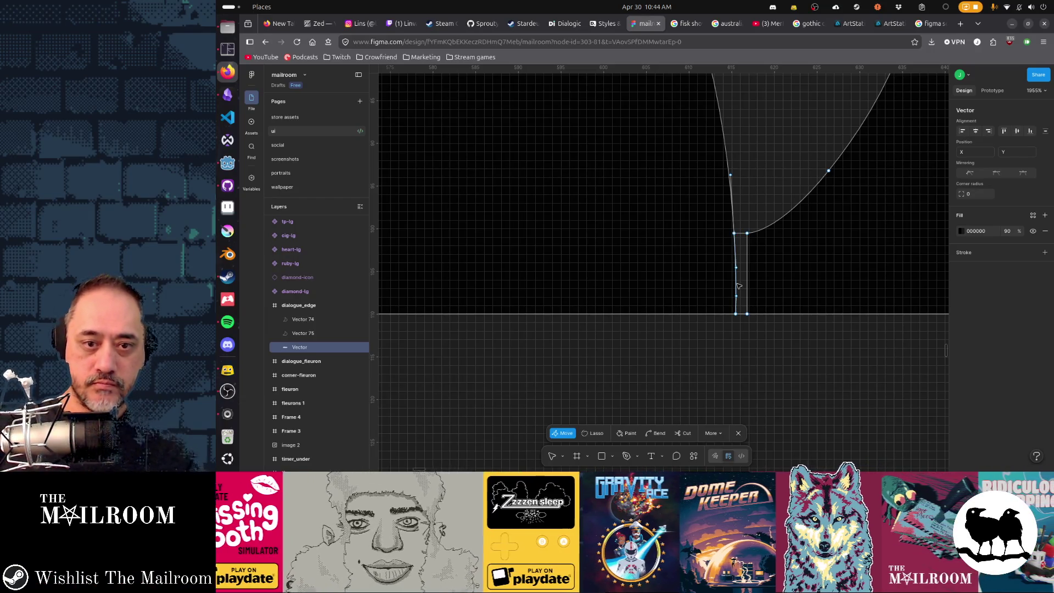
{"action": "key", "text": "Delete"}
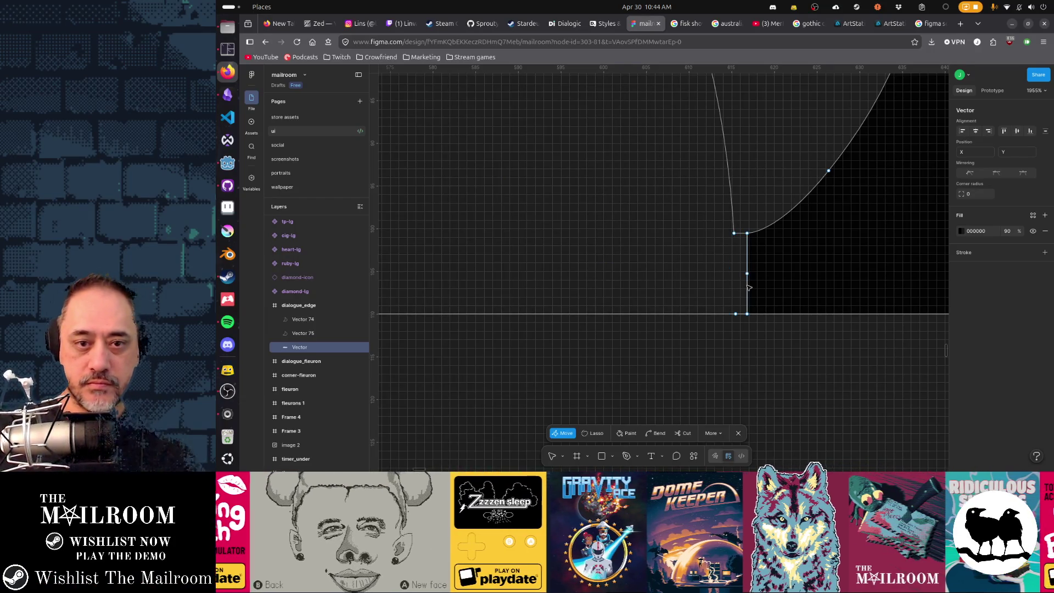
{"action": "key", "text": "Delete"}
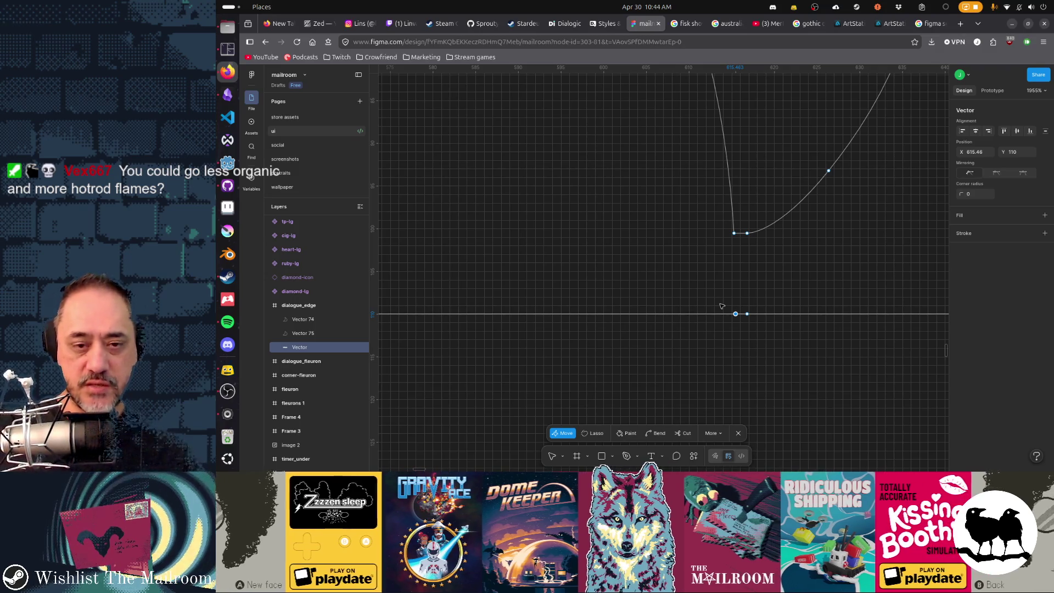
- Rework the base corner, removing the two baseline points so the edge curves into the bottom line
{"action": "left_click_drag", "start_coordinate": [724, 223], "coordinate": [738, 325]}
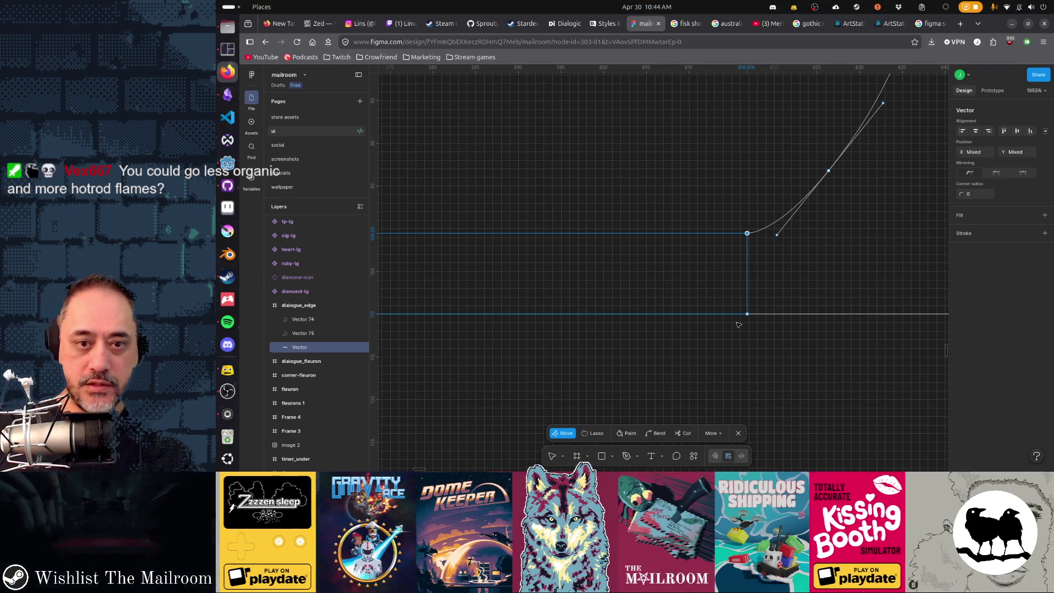
{"action": "key", "text": "ctrl"}
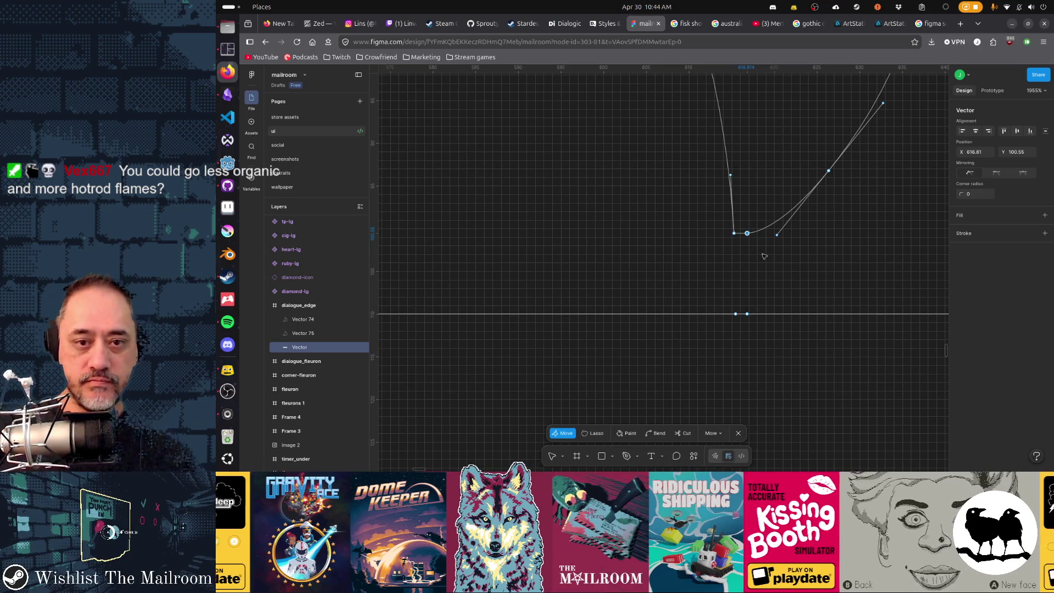
{"action": "key", "text": "ctrl+z"}
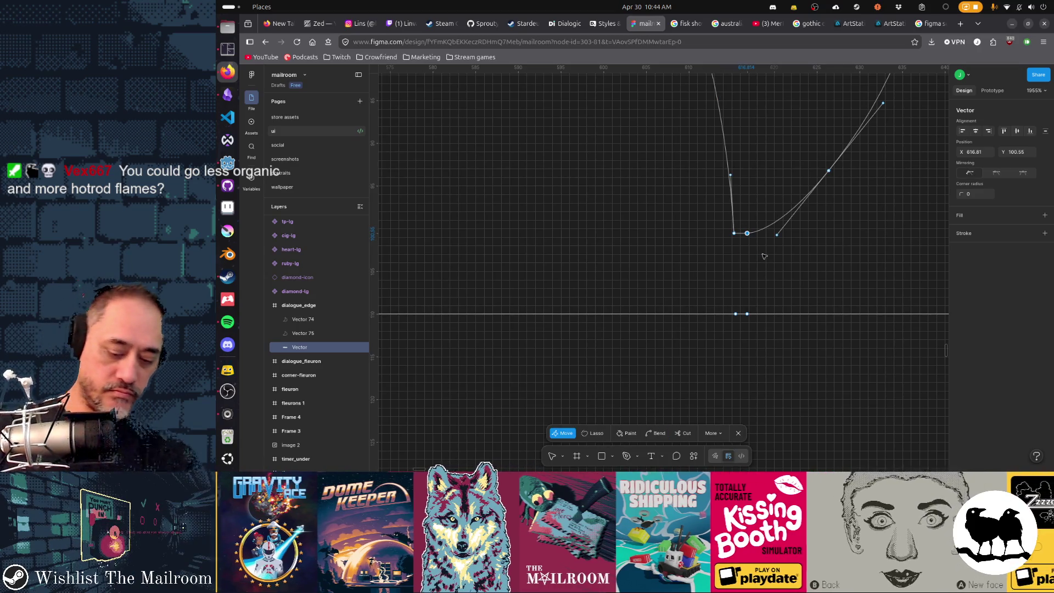
{"action": "key", "text": "ctrl+z"}
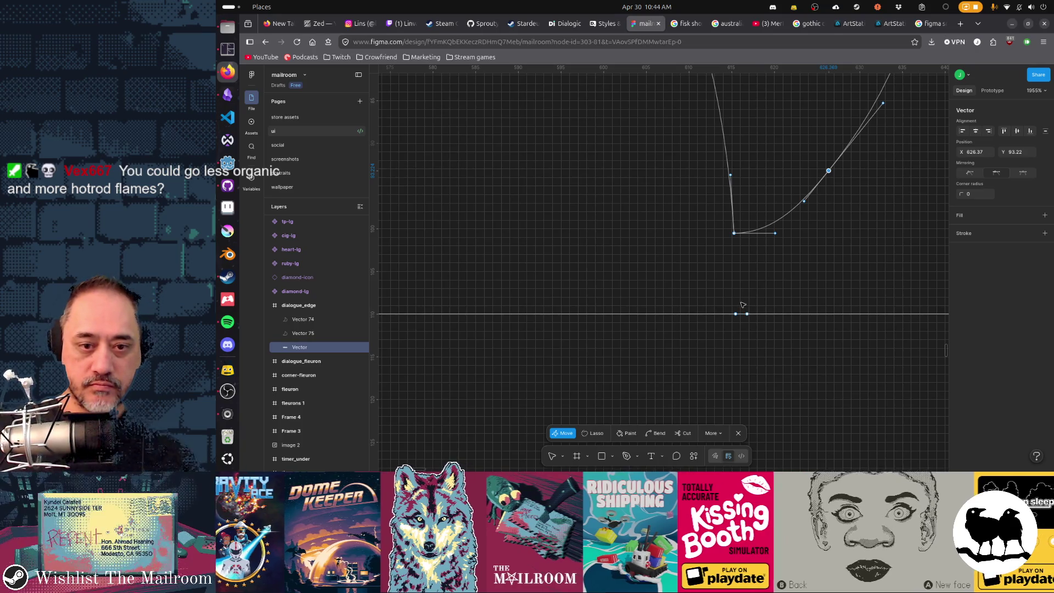
{"action": "left_click_drag", "start_coordinate": [729, 305], "coordinate": [758, 331]}
{"action": "key", "text": "Delete"}
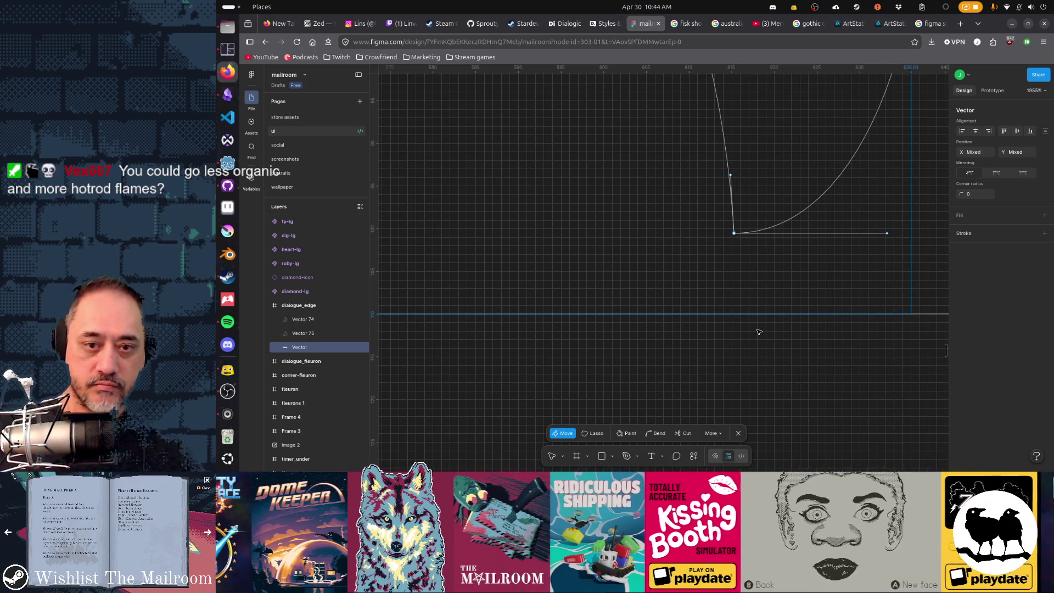
{"action": "key", "text": "Escape"}
{"action": "scroll", "coordinate": [751, 290], "scroll_direction": "down", "scroll_amount": 3}
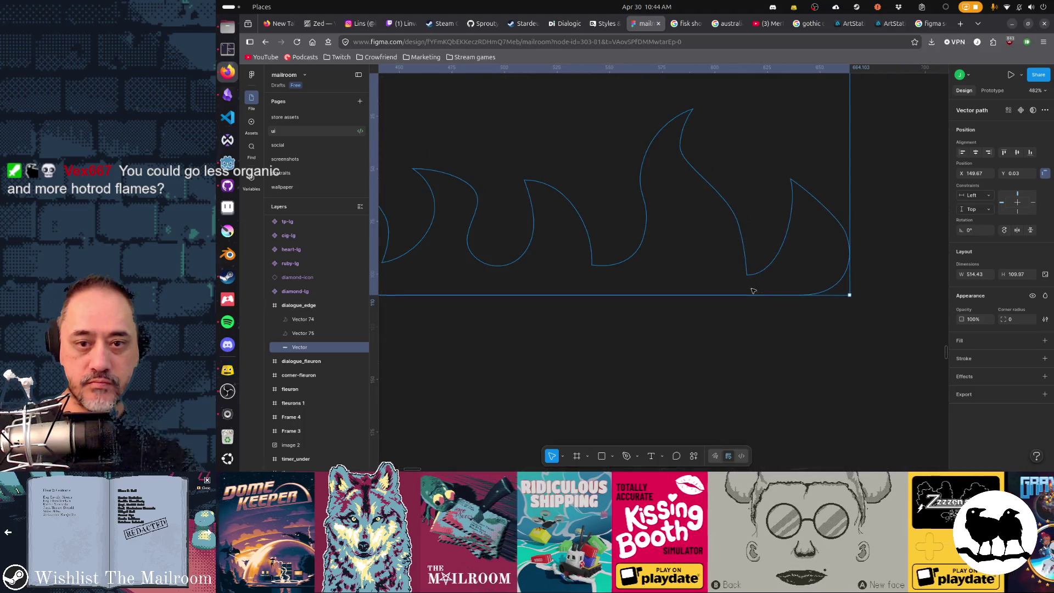
{"action": "scroll", "coordinate": [811, 310], "scroll_direction": "up", "scroll_amount": 2}
{"action": "scroll", "coordinate": [811, 311], "scroll_direction": "up", "scroll_amount": 1}
{"action": "scroll", "coordinate": [850, 308], "scroll_direction": "left", "scroll_amount": 3}
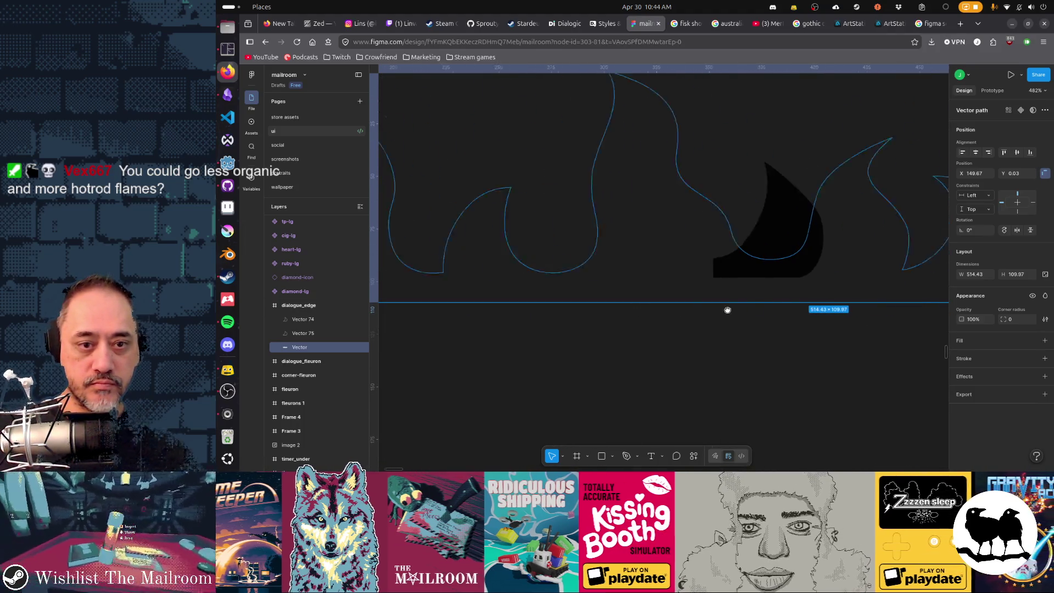
{"action": "scroll", "coordinate": [727, 308], "scroll_direction": "left", "scroll_amount": 2}
- Add a fill to the whole flame outline shape
{"action": "left_click", "coordinate": [804, 272]}
{"action": "scroll", "coordinate": [790, 334], "scroll_direction": "right", "scroll_amount": 3}
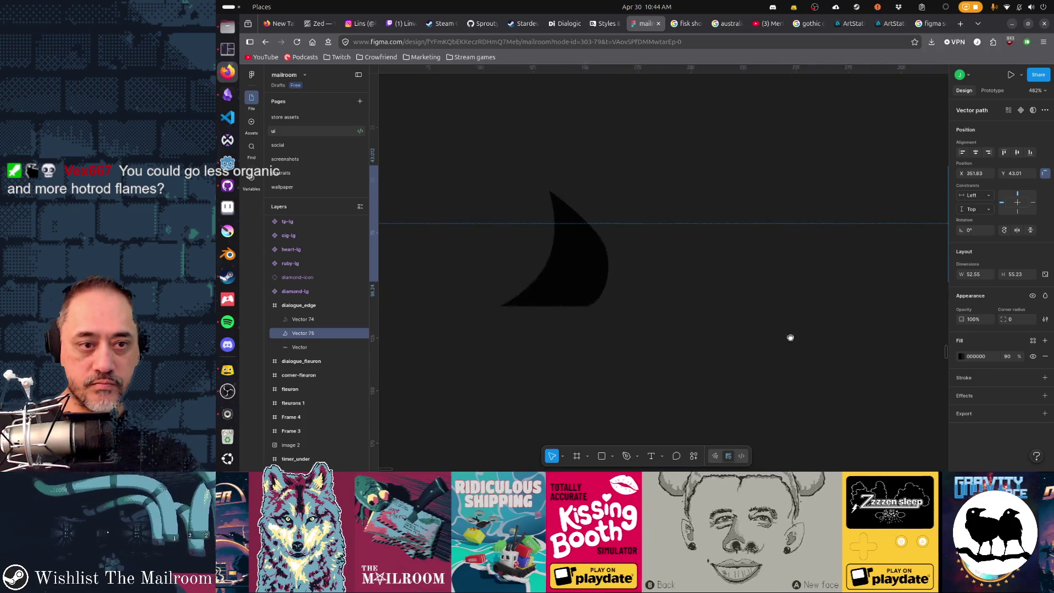
{"action": "scroll", "coordinate": [696, 300], "scroll_direction": "left", "scroll_amount": 1}
{"action": "scroll", "coordinate": [659, 321], "scroll_direction": "left", "scroll_amount": 3}
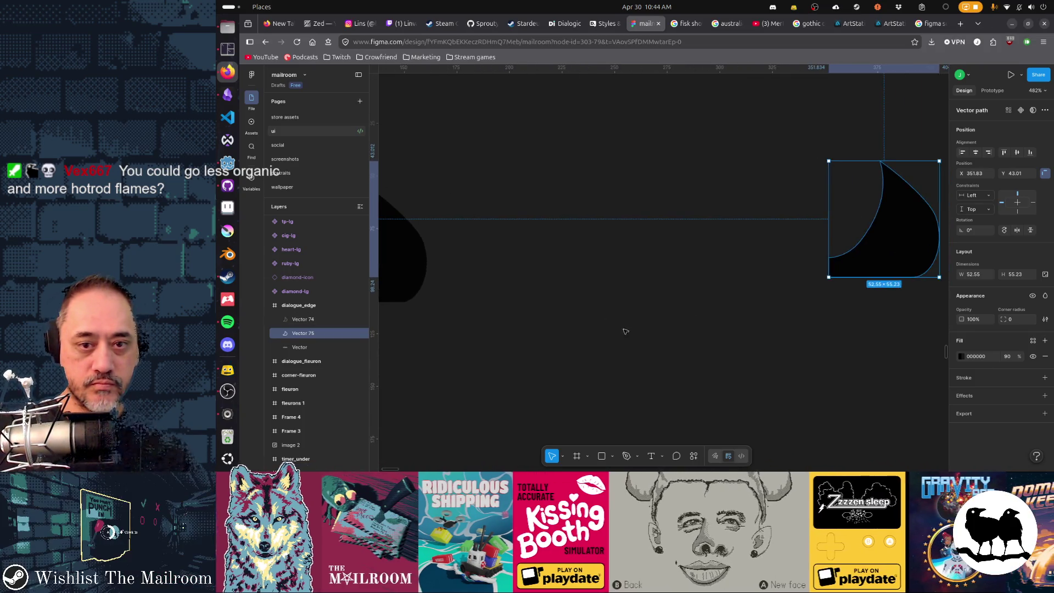
{"action": "scroll", "coordinate": [725, 336], "scroll_direction": "down", "scroll_amount": 3}
{"action": "scroll", "coordinate": [725, 337], "scroll_direction": "right", "scroll_amount": 3}
{"action": "scroll", "coordinate": [725, 337], "scroll_direction": "down", "scroll_amount": 1}
{"action": "key", "text": "Tab"}
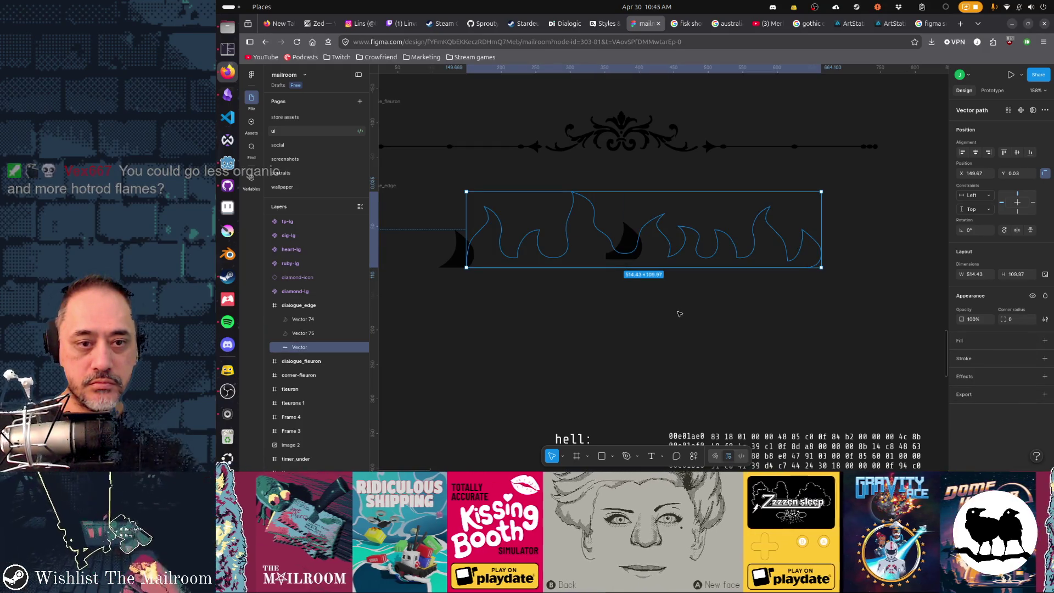
{"action": "left_click", "coordinate": [960, 343]}
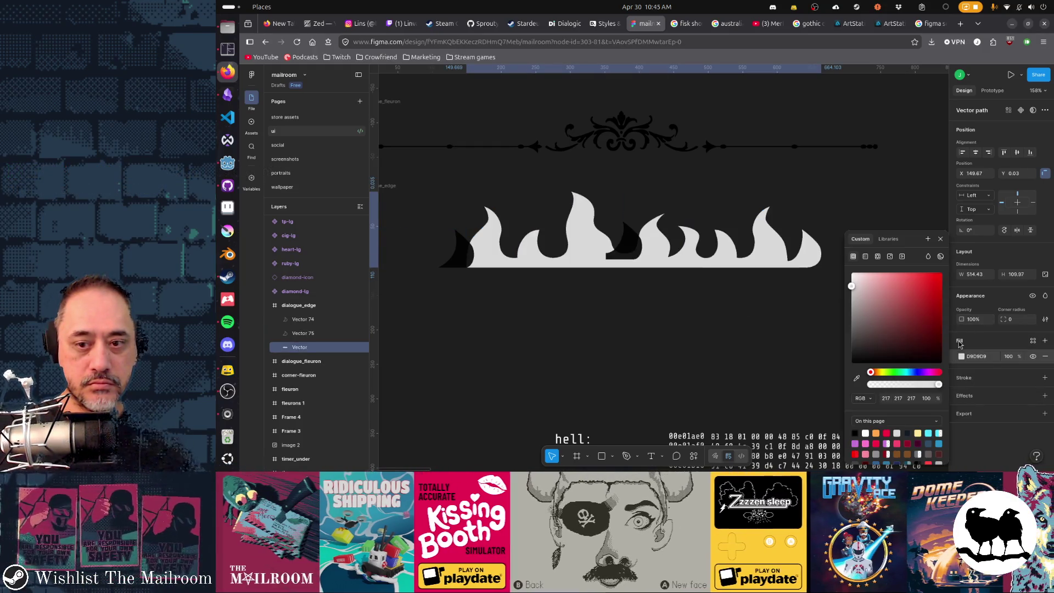
{"action": "left_click", "coordinate": [595, 318]}
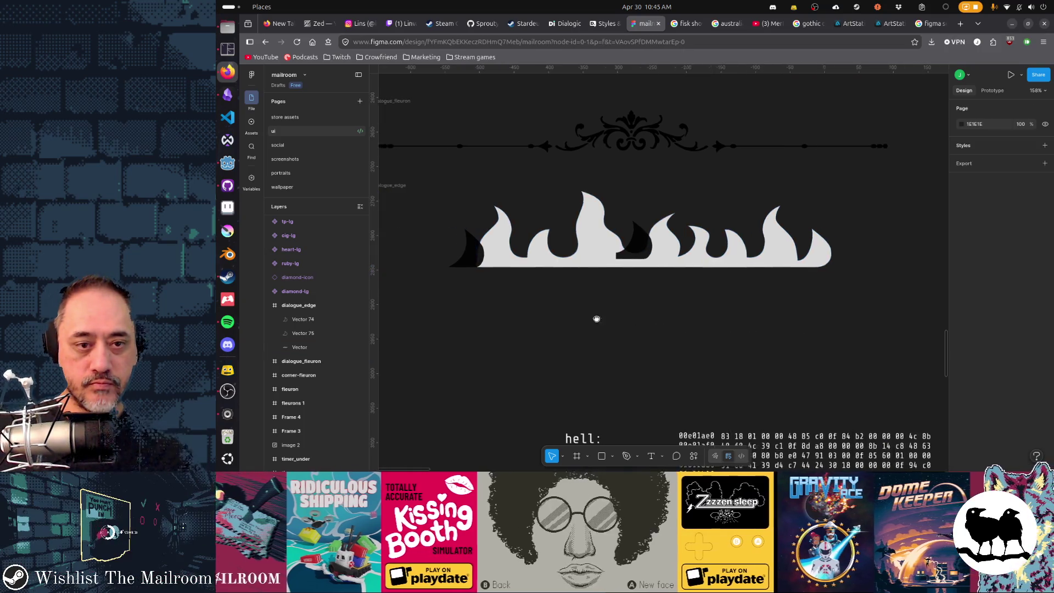
{"action": "scroll", "coordinate": [764, 323], "scroll_direction": "left", "scroll_amount": 3}
{"action": "left_click_drag", "start_coordinate": [763, 323], "coordinate": [582, 316]}
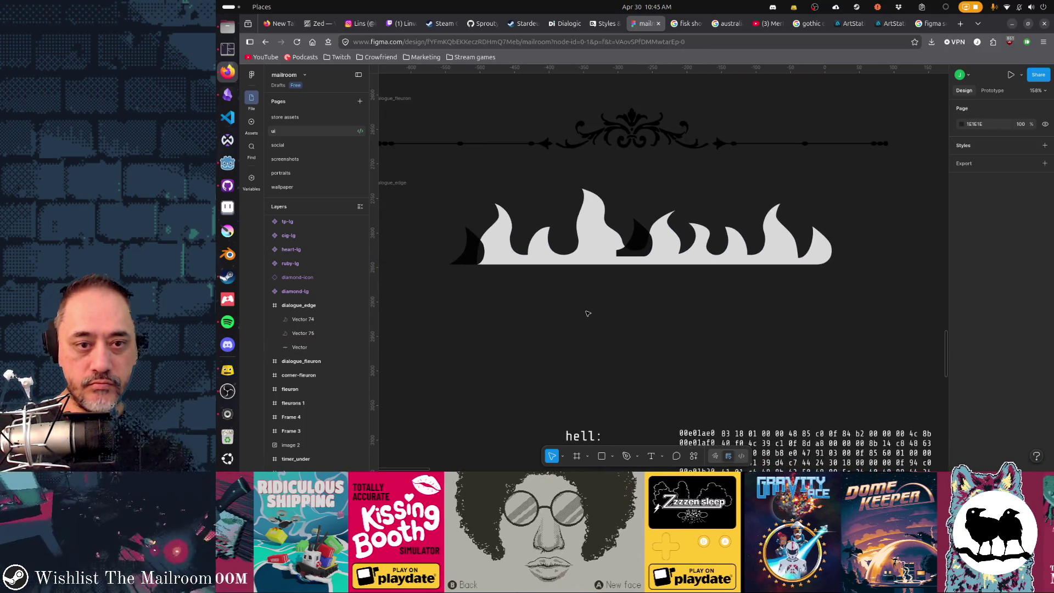
- Set the flame border's fill colour to RGB 0 0 0 black
{"action": "left_click", "coordinate": [635, 250]}
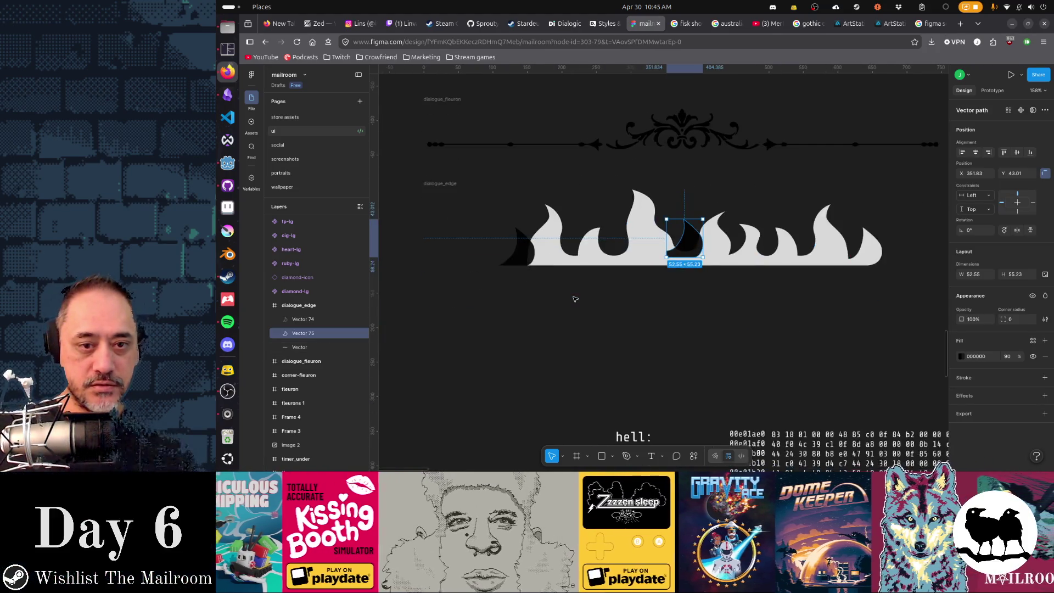
{"action": "scroll", "coordinate": [575, 299], "scroll_direction": "up", "scroll_amount": 5, "text": "ctrl"}
{"action": "left_click", "coordinate": [730, 207]}
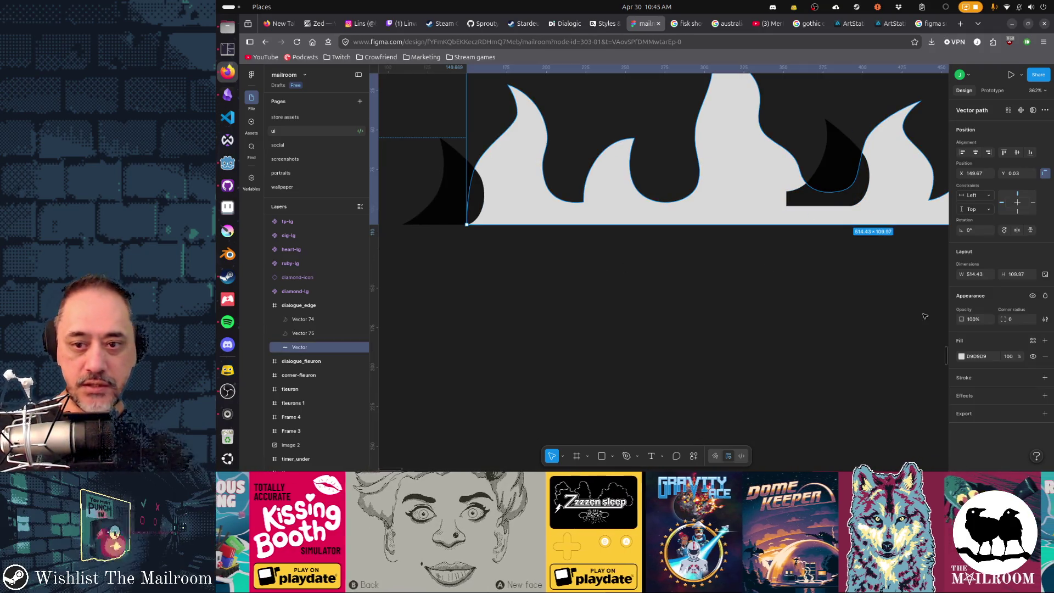
{"action": "left_click", "coordinate": [960, 357]}
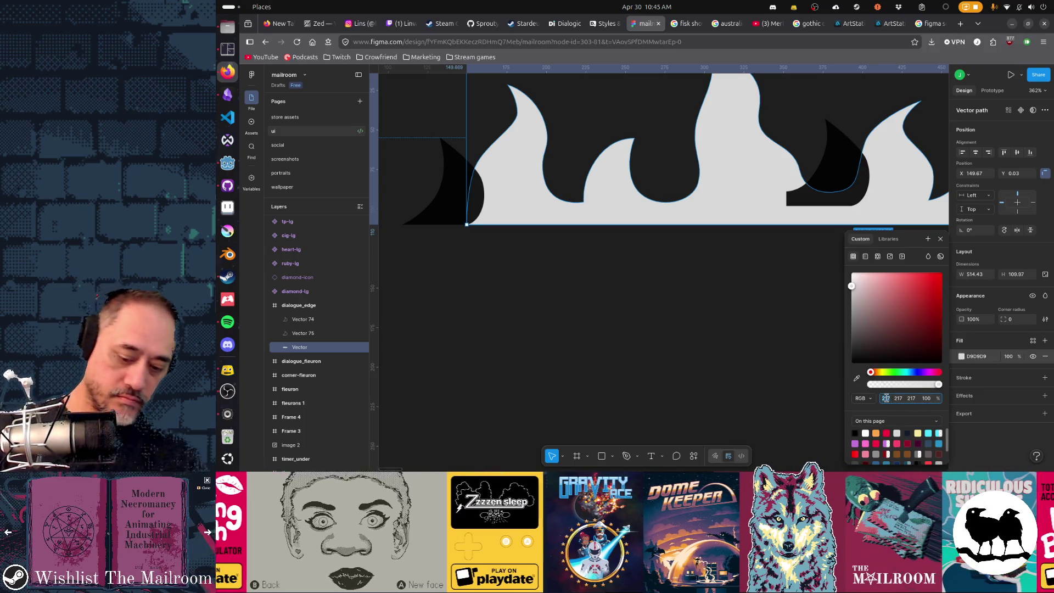
{"action": "type", "text": "0"}
{"action": "key", "text": "Tab"}
{"action": "type", "text": "0"}
{"action": "key", "text": "Tab"}
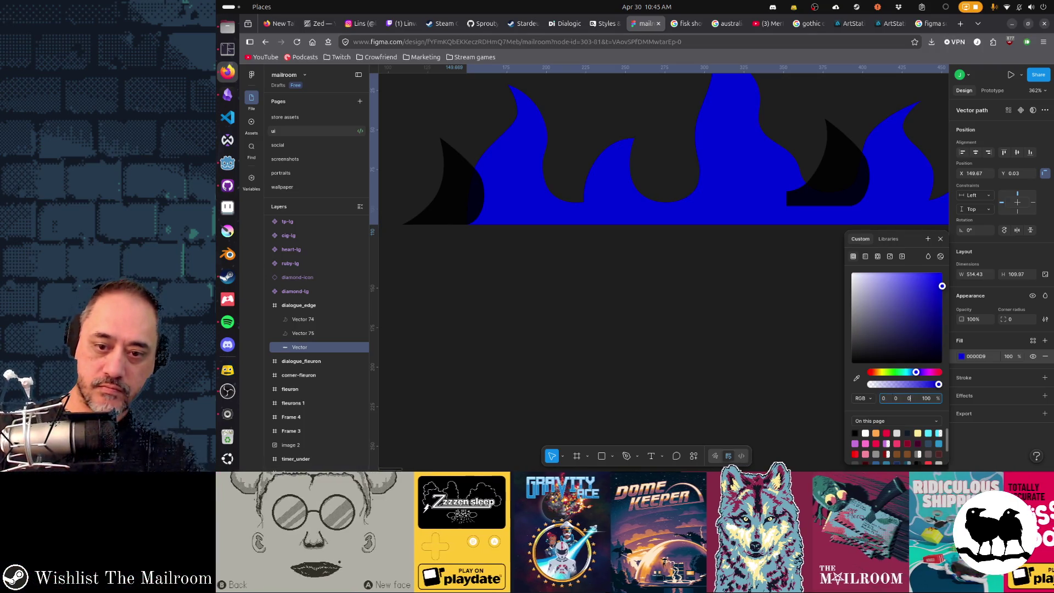
{"action": "type", "text": "0"}
{"action": "key", "text": "Tab"}
{"action": "left_click", "coordinate": [749, 314]}
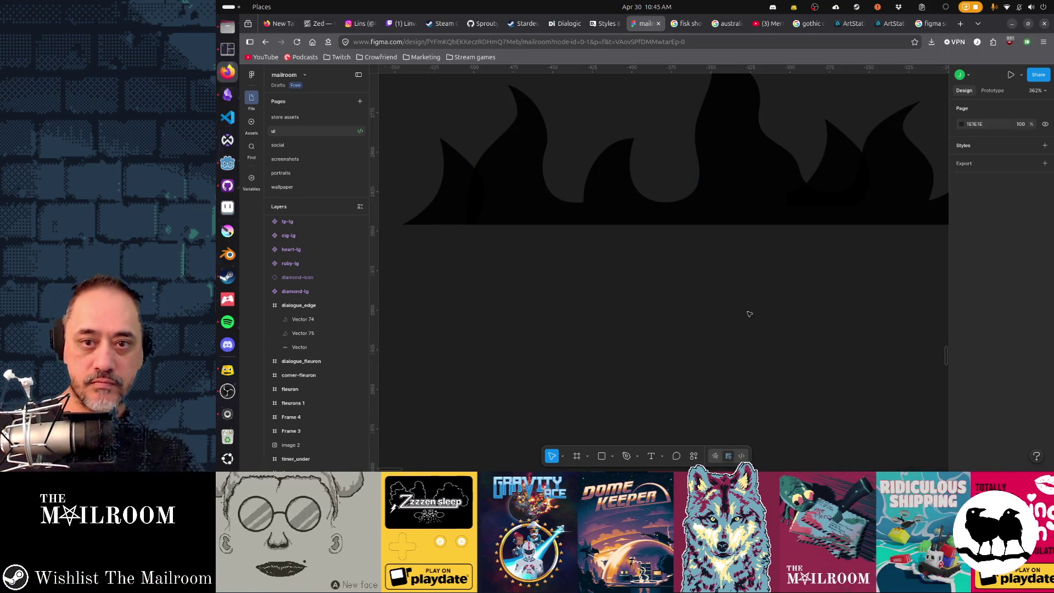
{"action": "scroll", "coordinate": [746, 302], "scroll_direction": "up", "scroll_amount": 5}
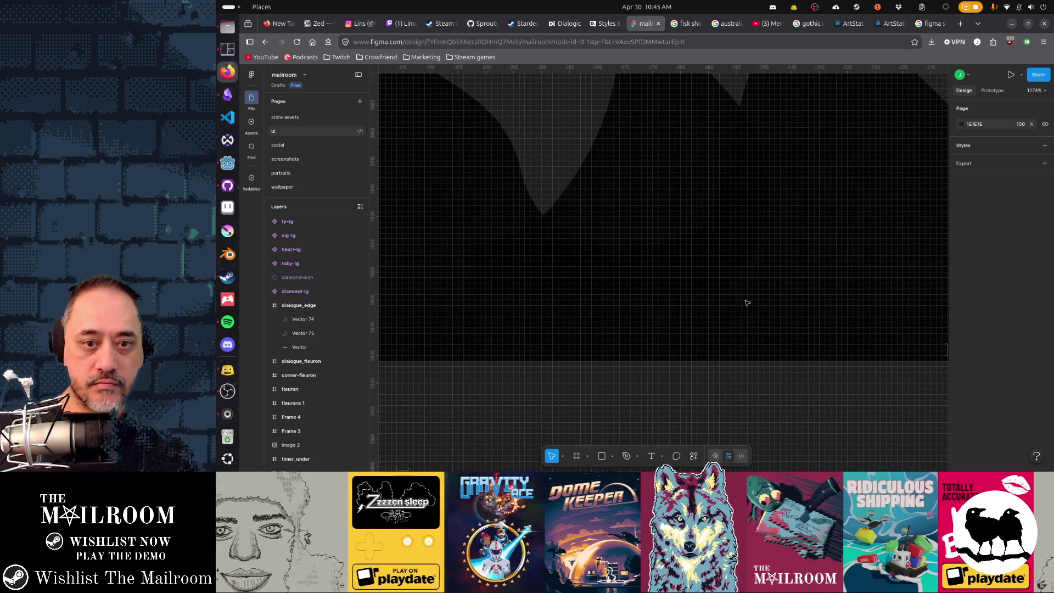
{"action": "scroll", "coordinate": [774, 363], "scroll_direction": "right", "scroll_amount": 5}
{"action": "scroll", "coordinate": [701, 236], "scroll_direction": "right", "scroll_amount": 3}
- Delete the teardrop flame piece and enter point editing on the curved flame vector
{"action": "left_click", "coordinate": [722, 245]}
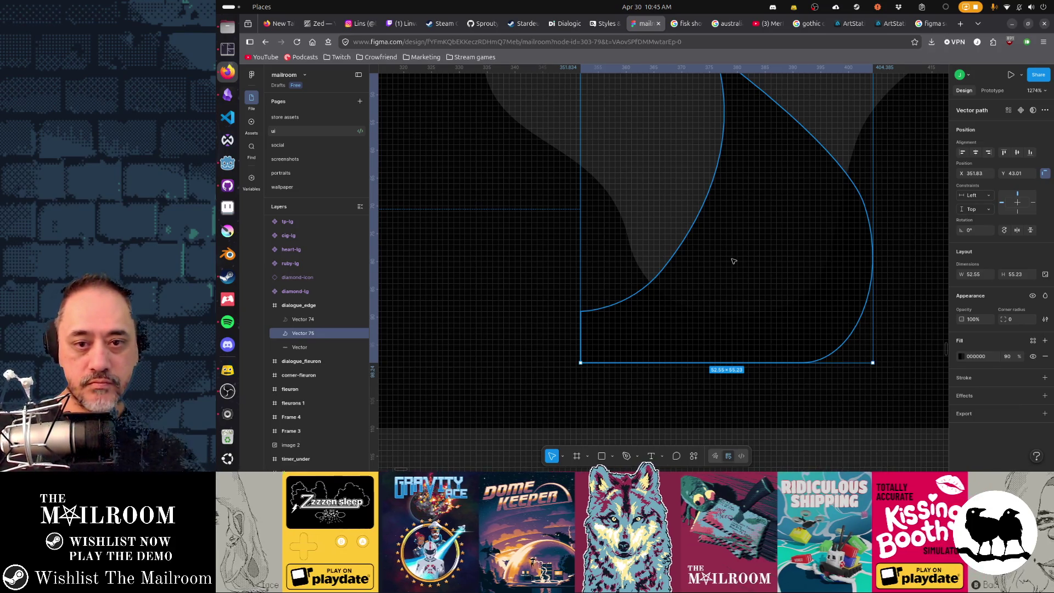
{"action": "key", "text": "Delete"}
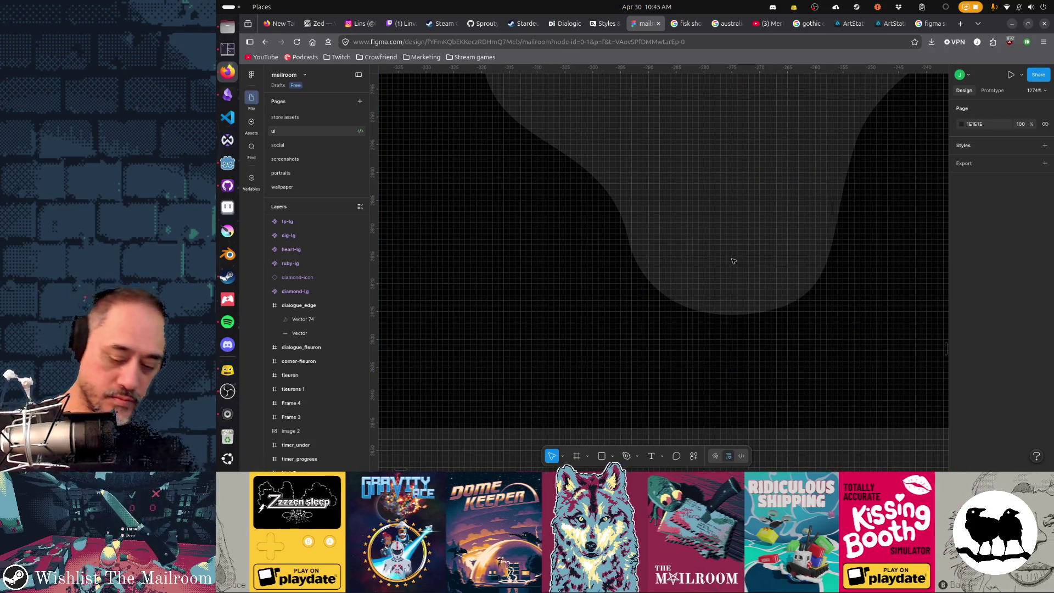
{"action": "key", "text": "v"}
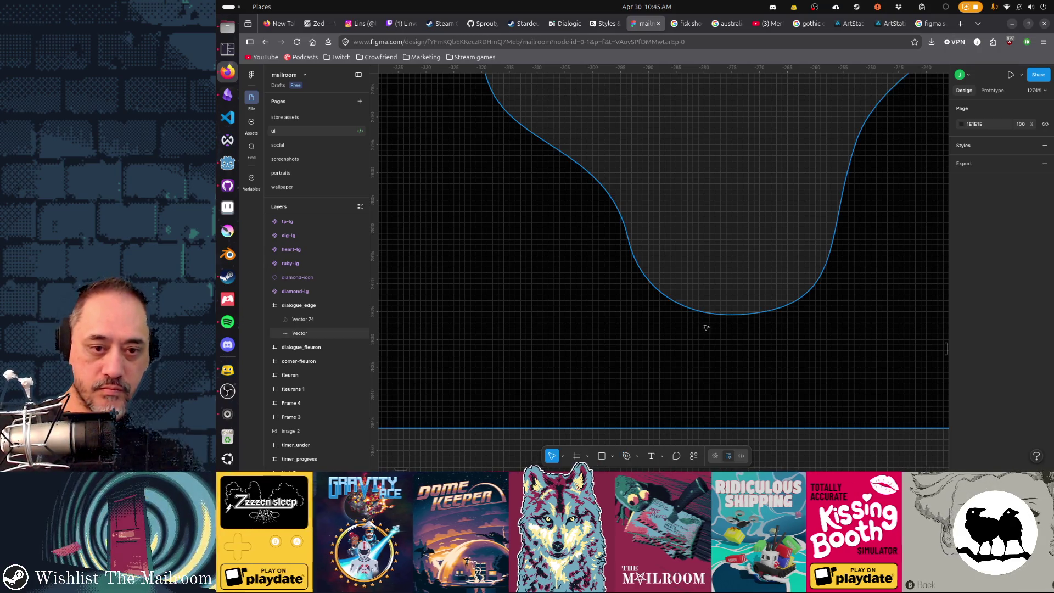
{"action": "left_click", "coordinate": [692, 313]}
{"action": "double_click", "coordinate": [696, 310]}
- Draw a new sharp, curving flame tongue on the right with pen points and finish editing
{"action": "key", "text": "p"}
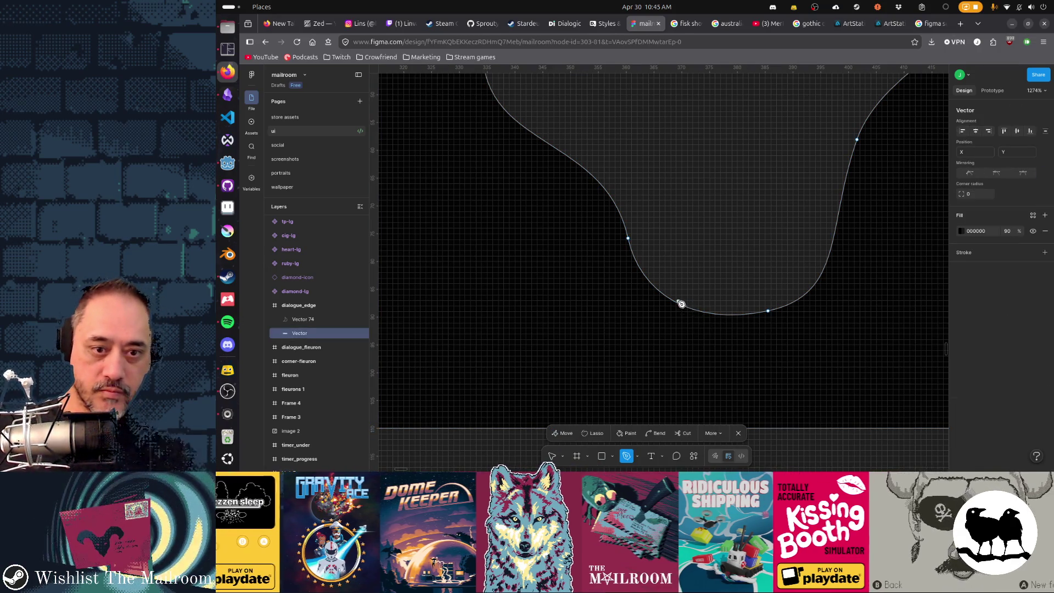
{"action": "left_click", "coordinate": [672, 303]}
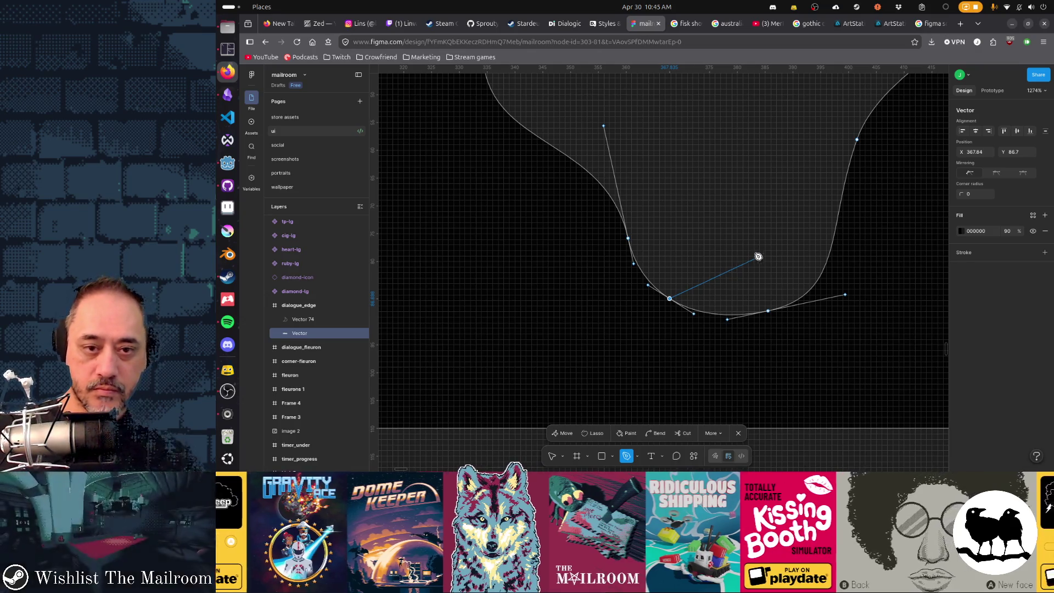
{"action": "left_click_drag", "start_coordinate": [750, 245], "coordinate": [777, 192]}
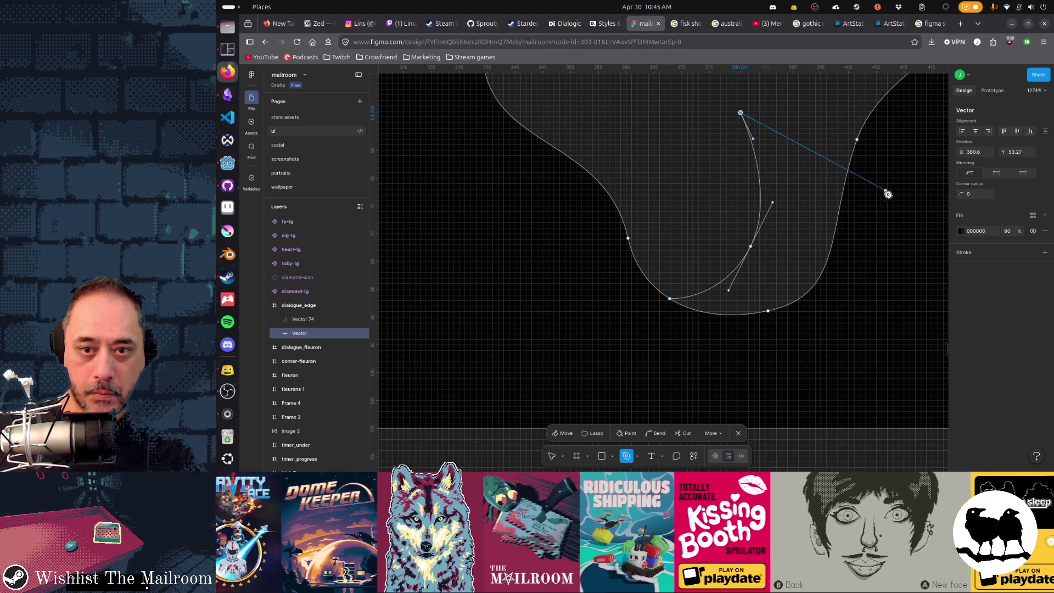
{"action": "left_click_drag", "start_coordinate": [884, 245], "coordinate": [890, 260]}
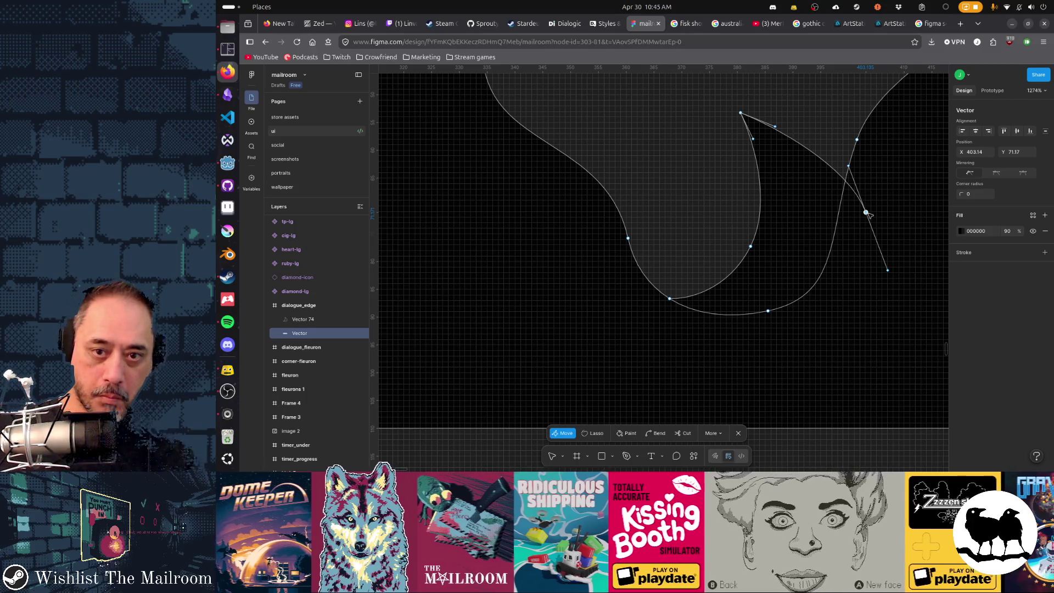
{"action": "mouse_move", "coordinate": [866, 213]}
{"action": "left_mouse_down"}
{"action": "mouse_move", "coordinate": [836, 188]}
{"action": "mouse_move", "coordinate": [849, 201]}
{"action": "left_mouse_up"}
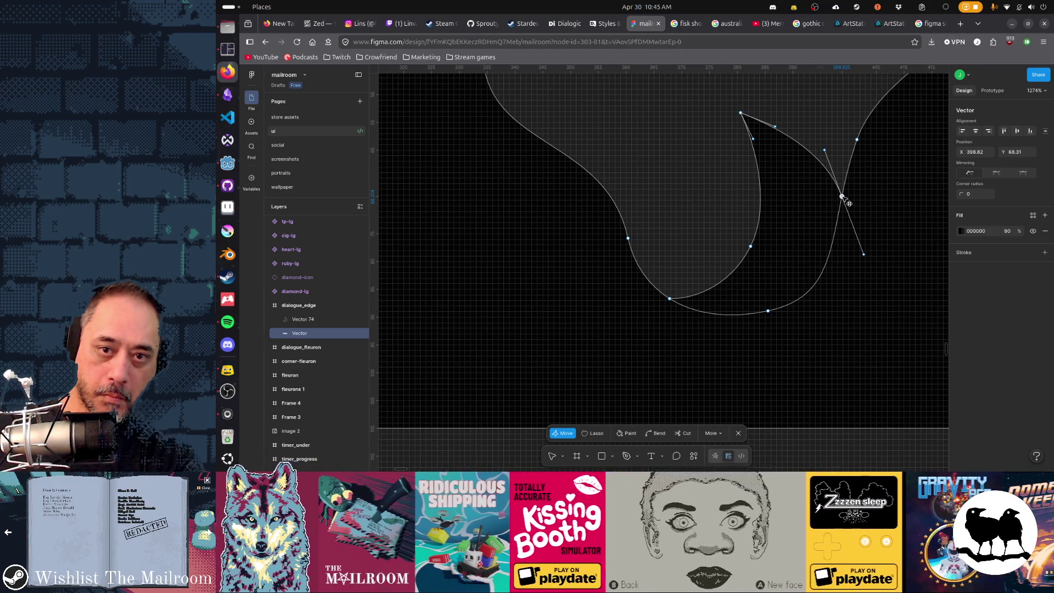
{"action": "key", "text": "Escape"}
{"action": "key", "text": "Escape"}
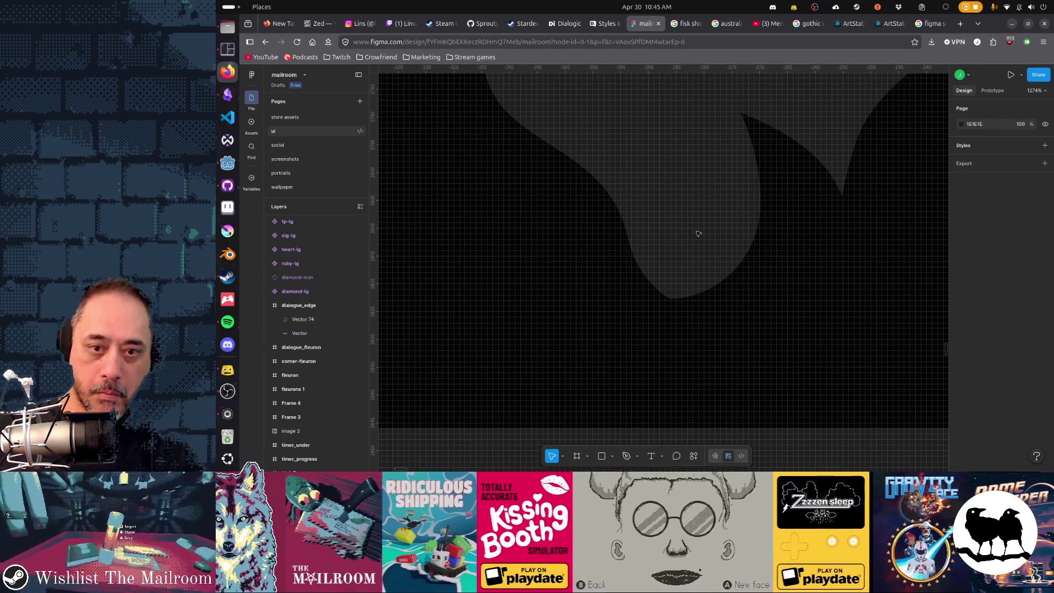
{"action": "scroll", "coordinate": [697, 234], "scroll_direction": "left", "scroll_amount": 2}
{"action": "scroll", "coordinate": [691, 238], "scroll_direction": "left", "scroll_amount": 3}
{"action": "scroll", "coordinate": [683, 240], "scroll_direction": "left", "scroll_amount": 3}
{"action": "scroll", "coordinate": [669, 247], "scroll_direction": "left", "scroll_amount": 3}
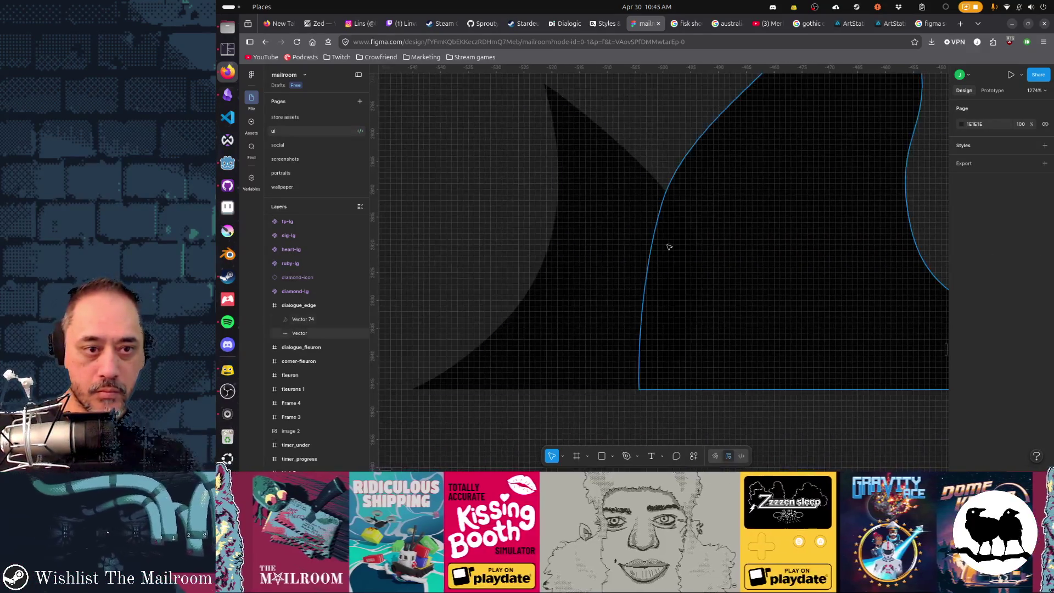
- Delete Vector 74 and enter pen editing on the black flame shape
{"action": "left_click", "coordinate": [816, 273]}
{"action": "scroll", "coordinate": [741, 274], "scroll_direction": "right", "scroll_amount": 3}
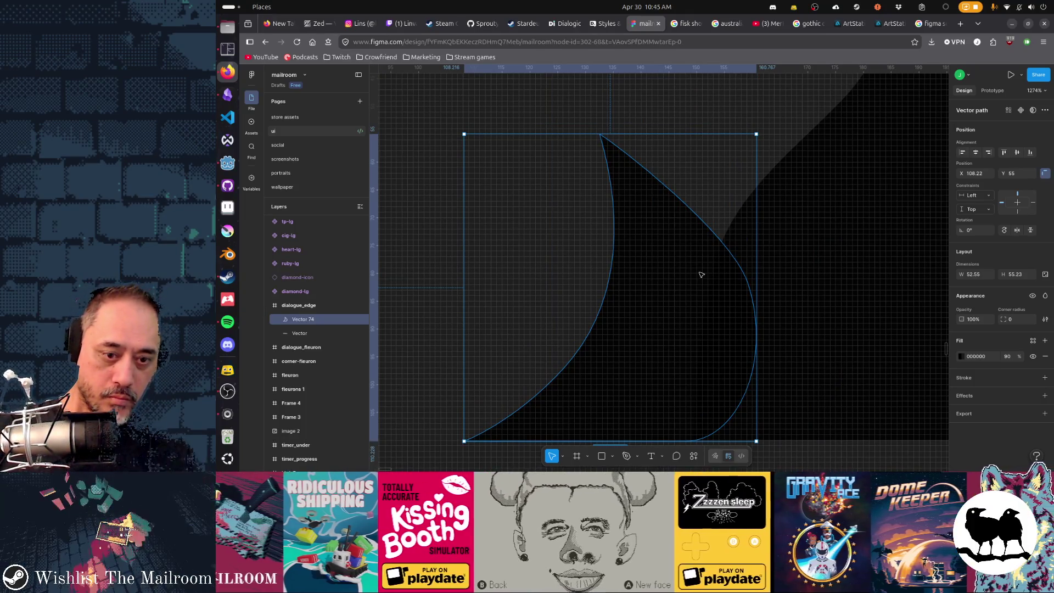
{"action": "key", "text": "Delete"}
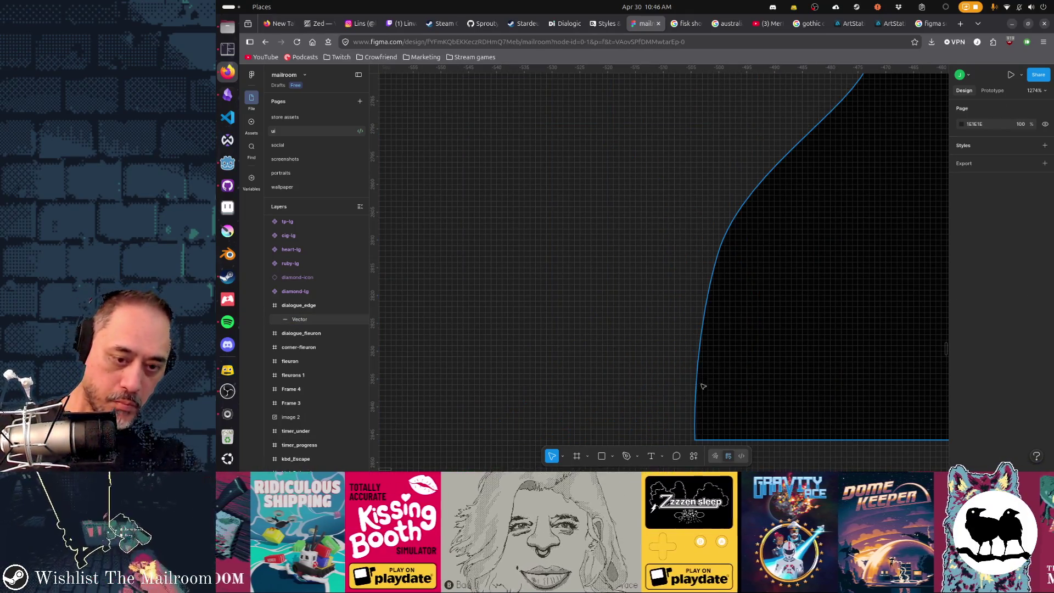
{"action": "key", "text": "p"}
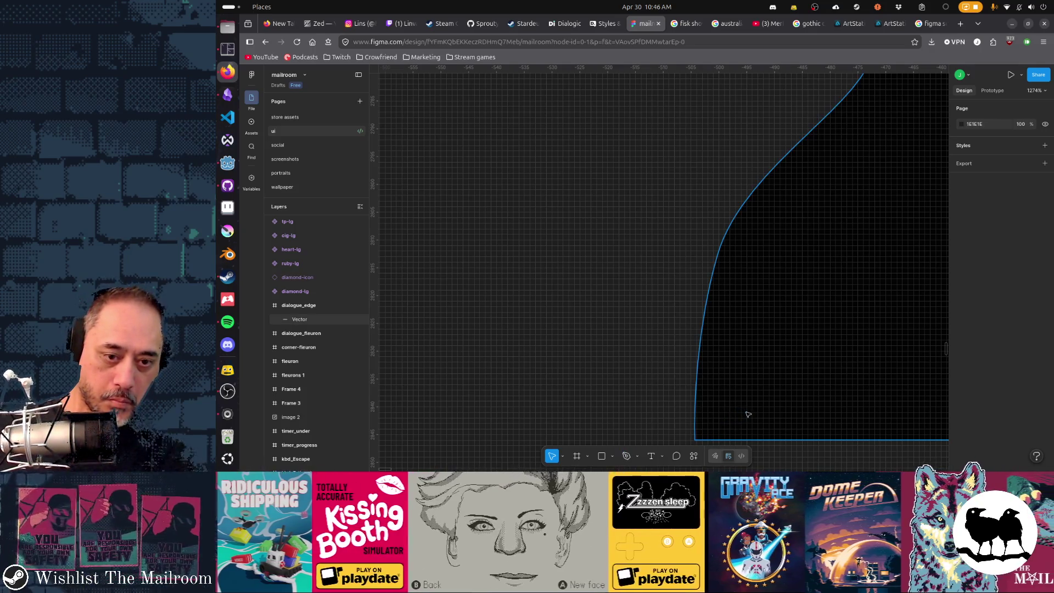
{"action": "double_click", "coordinate": [747, 415]}
{"action": "key", "text": "p"}
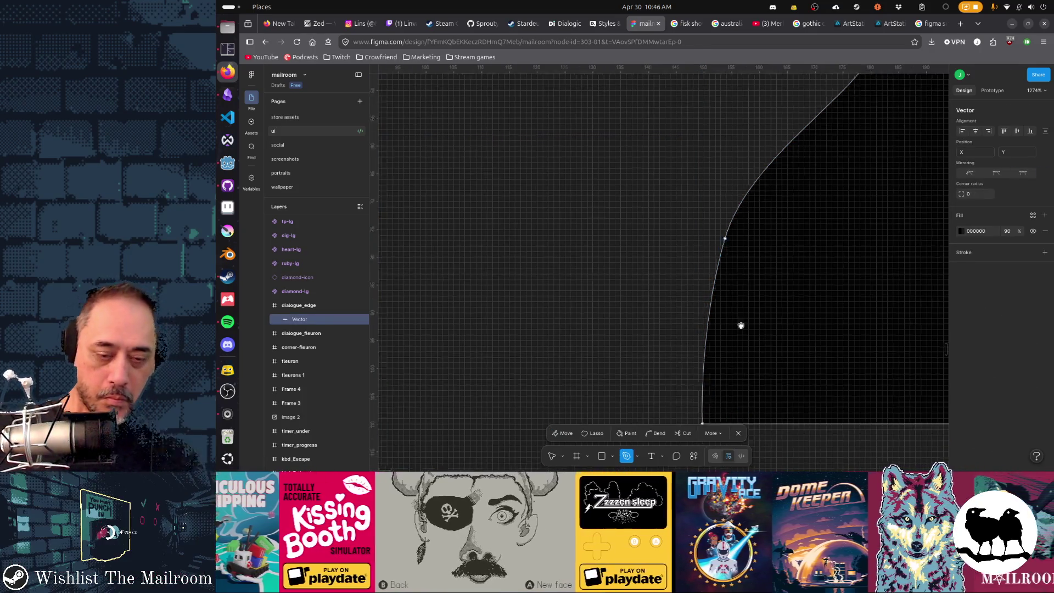
{"action": "scroll", "coordinate": [742, 330], "scroll_direction": "down", "scroll_amount": 3}
- Extend the path from its bottom endpoint into a new pointed tongue closed onto the flame
{"action": "left_click", "coordinate": [741, 320]}
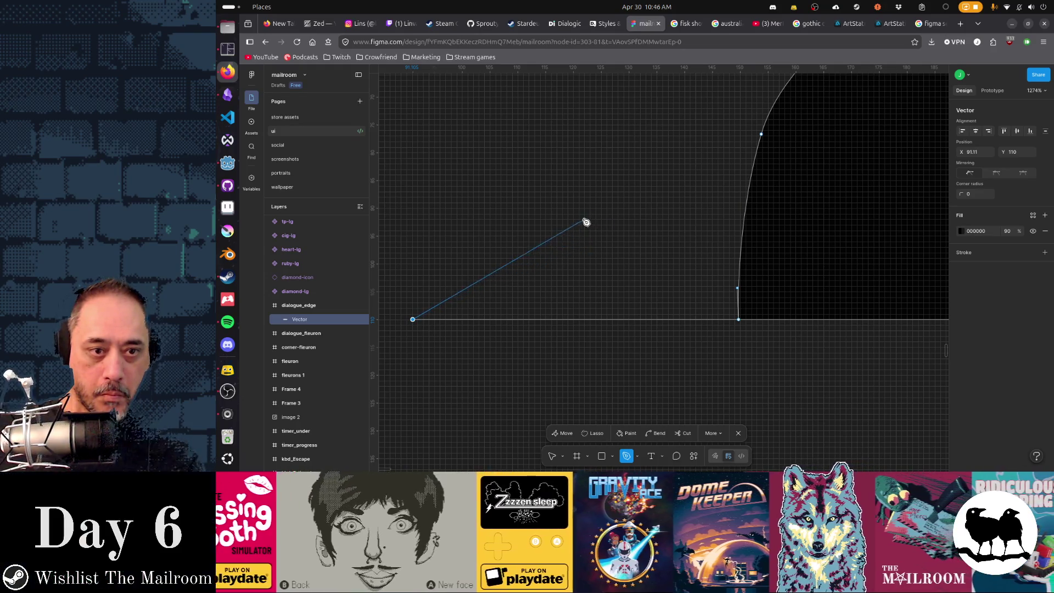
{"action": "left_click_drag", "start_coordinate": [598, 200], "coordinate": [647, 116]}
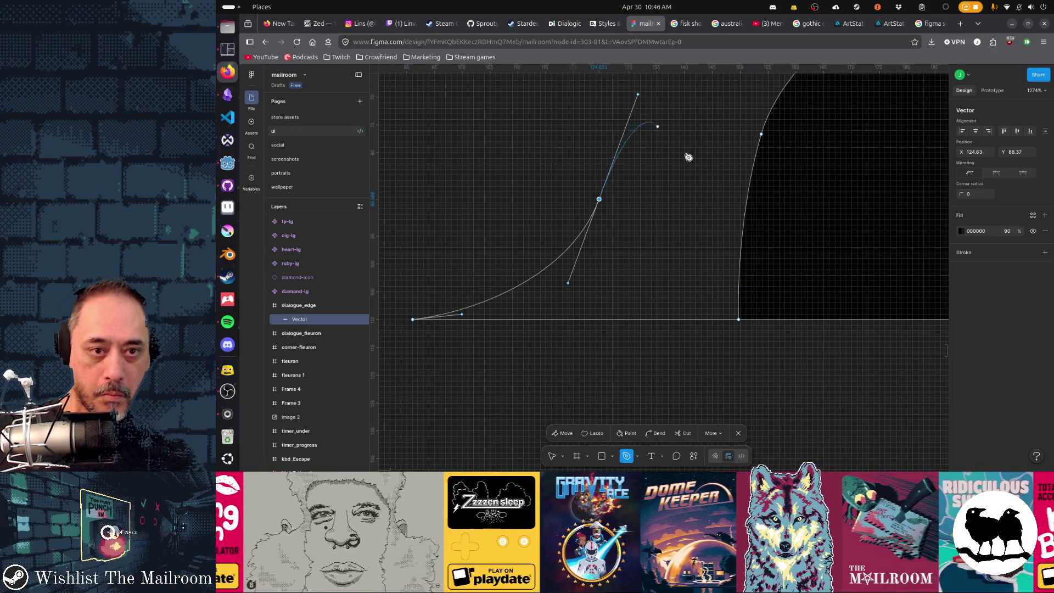
{"action": "scroll", "coordinate": [675, 233], "scroll_direction": "up", "scroll_amount": 3}
{"action": "scroll", "coordinate": [655, 228], "scroll_direction": "up", "scroll_amount": 2}
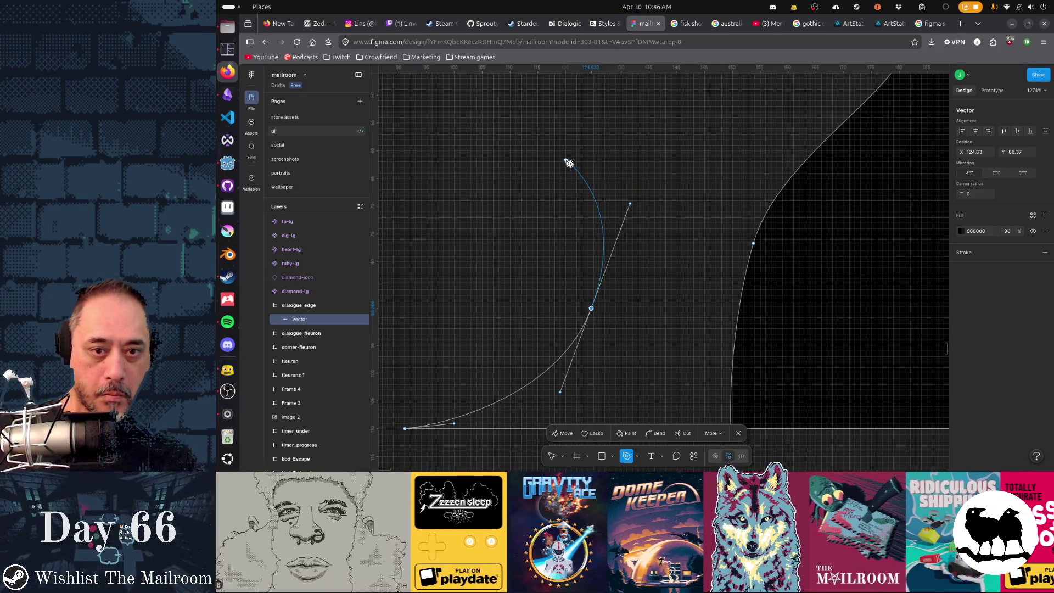
{"action": "left_click", "coordinate": [572, 123]}
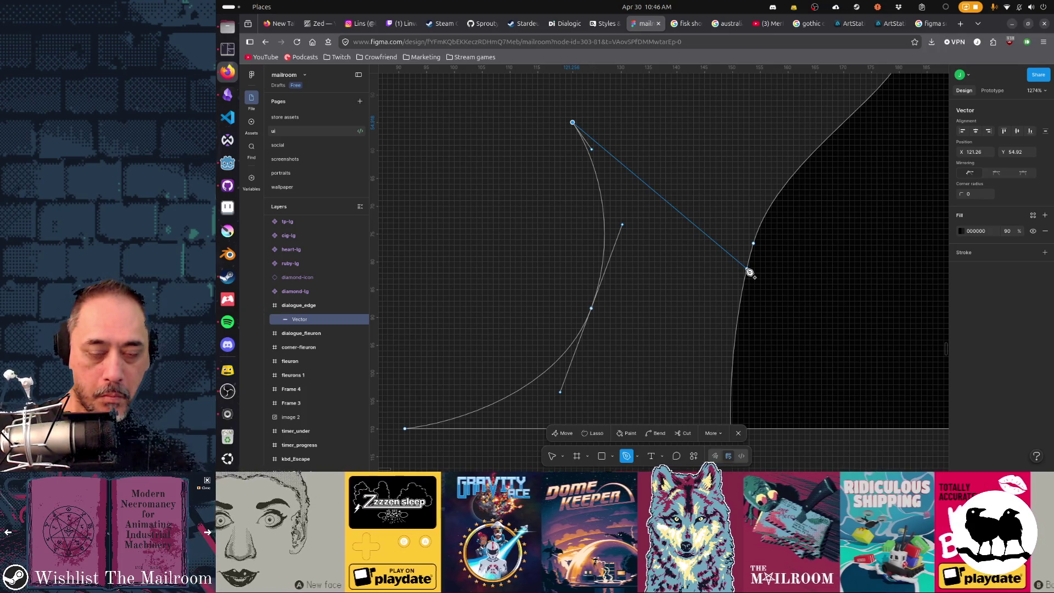
{"action": "left_click_drag", "start_coordinate": [765, 281], "coordinate": [815, 392]}
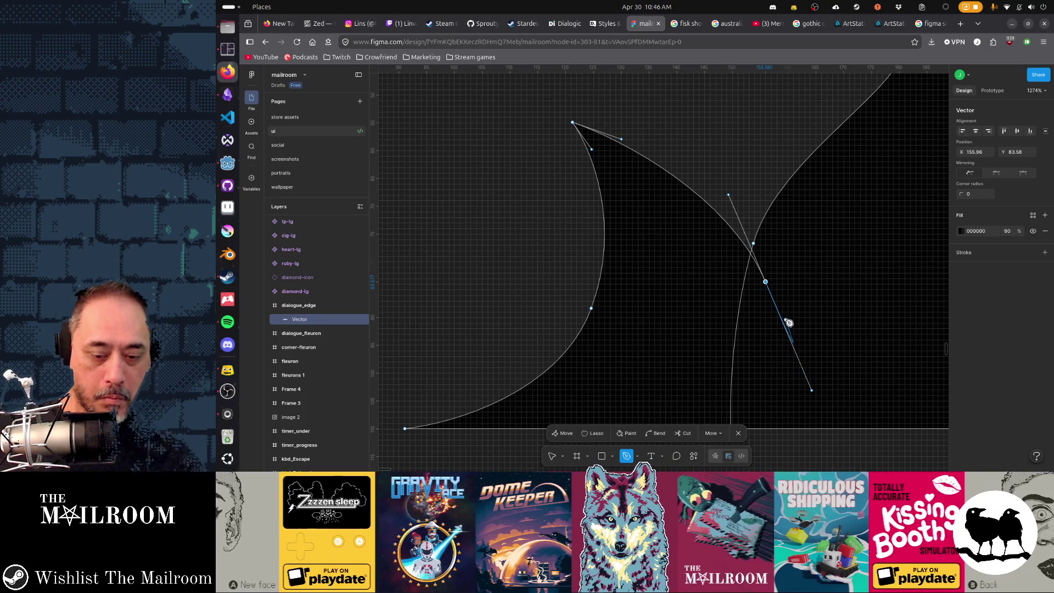
{"action": "key", "text": "Escape"}
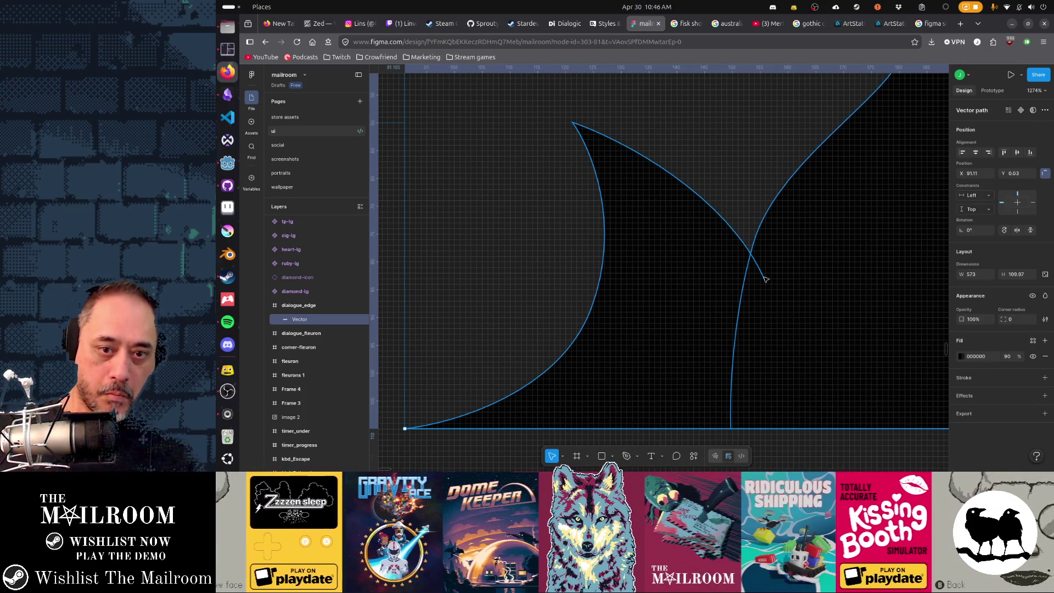
- Nudge the joining point and inspect the new tongue's upper curve segments
{"action": "double_click", "coordinate": [765, 280]}
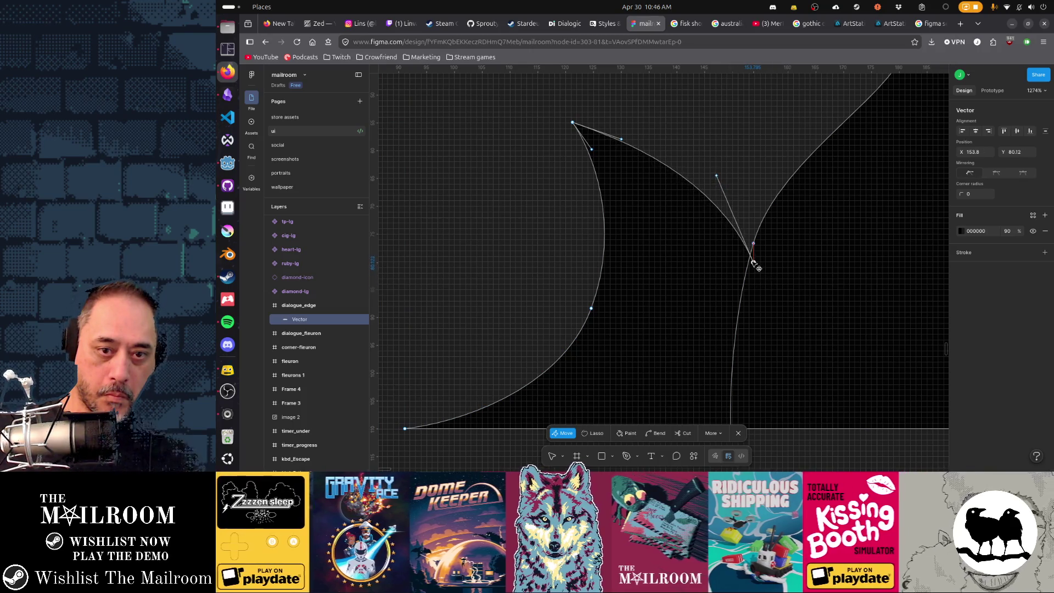
{"action": "left_click_drag", "start_coordinate": [753, 261], "coordinate": [755, 257]}
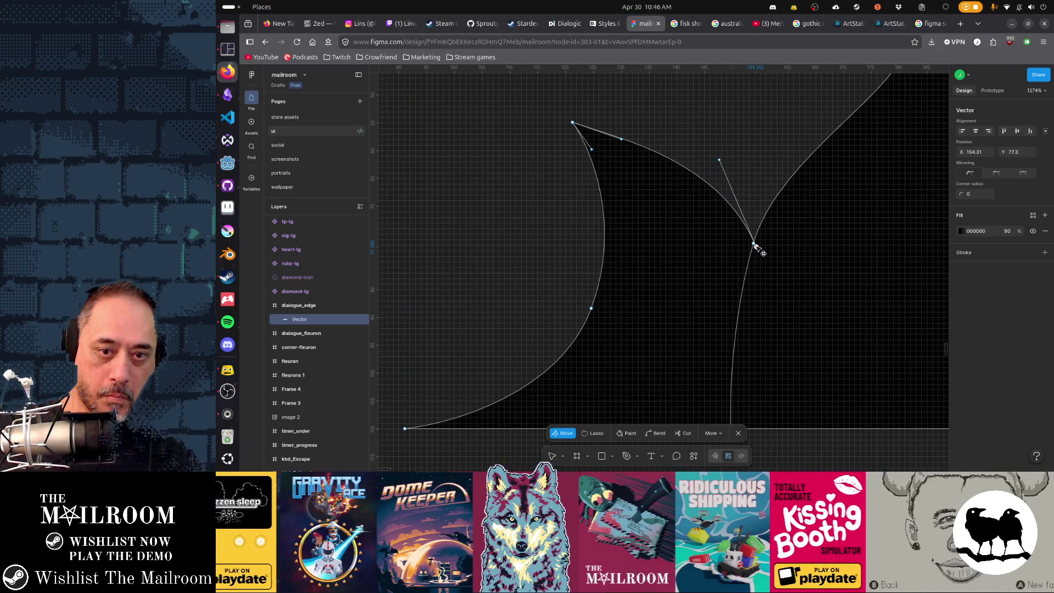
{"action": "left_click", "coordinate": [754, 243]}
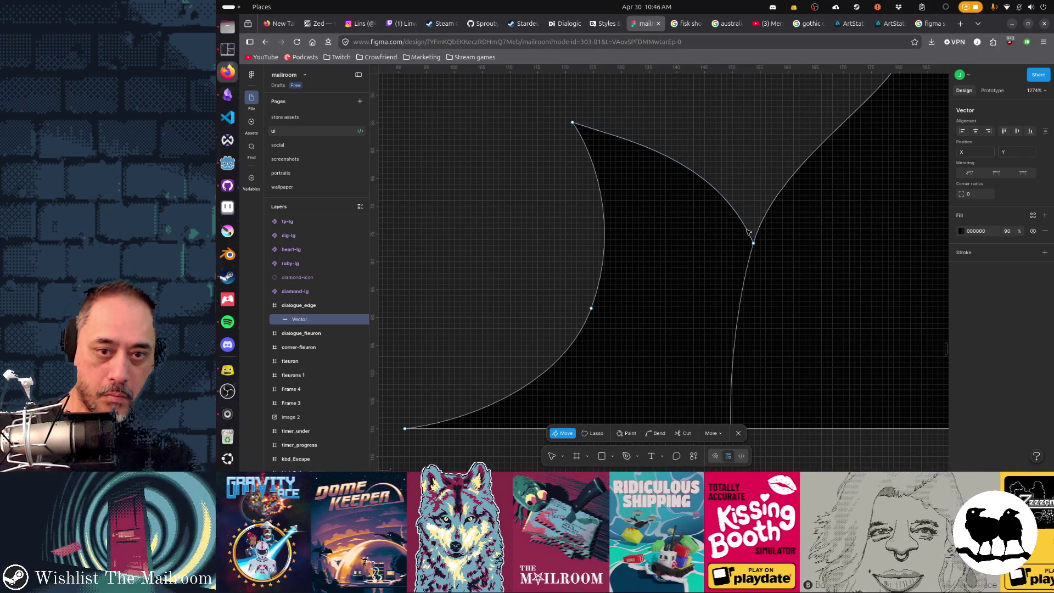
{"action": "left_click", "coordinate": [754, 244]}
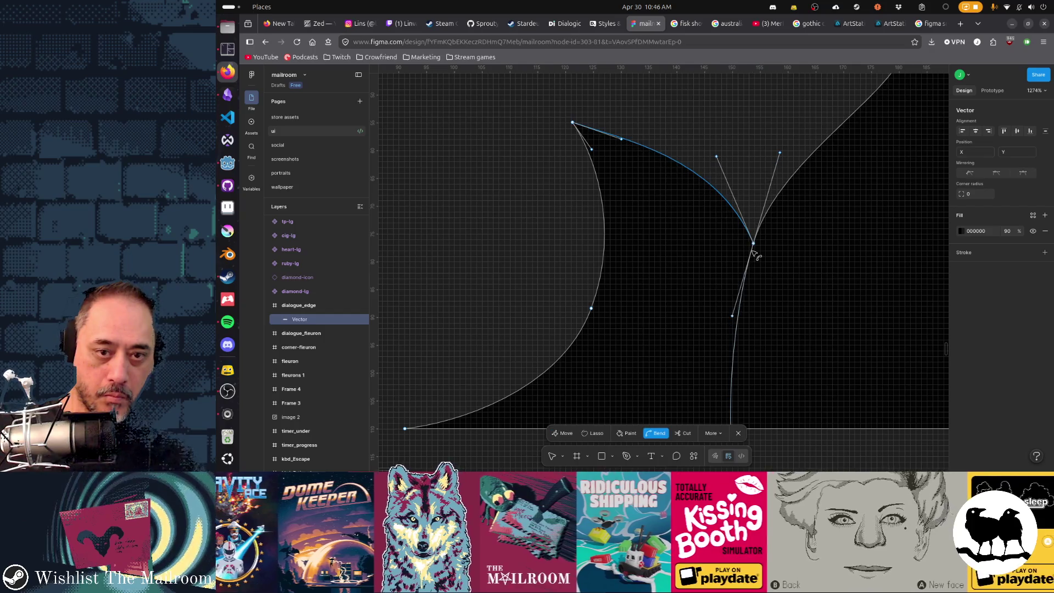
{"action": "left_click", "coordinate": [737, 232]}
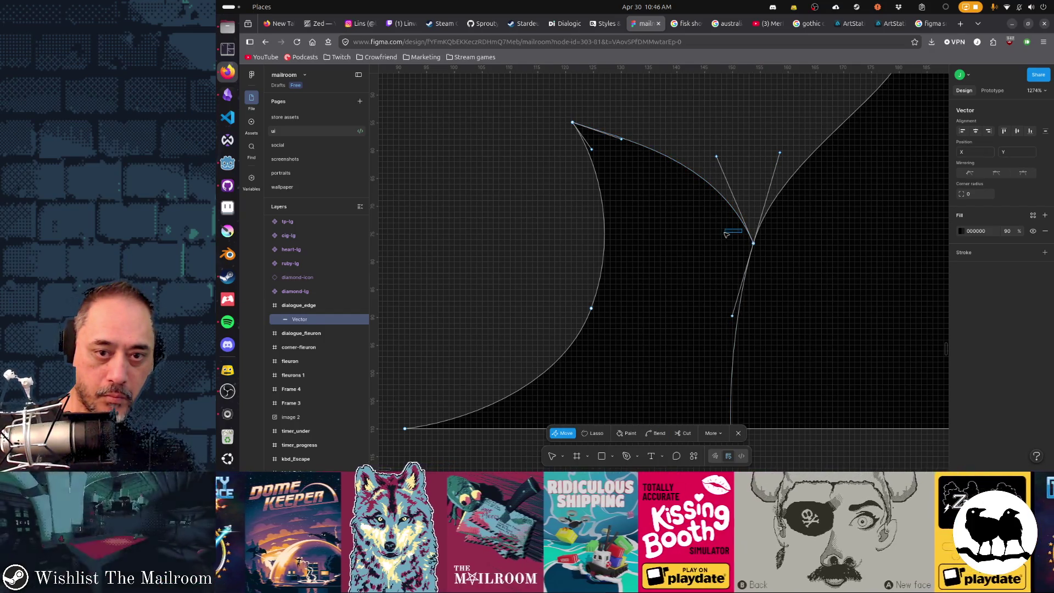
{"action": "left_click", "coordinate": [738, 214]}
{"action": "left_click", "coordinate": [738, 213]}
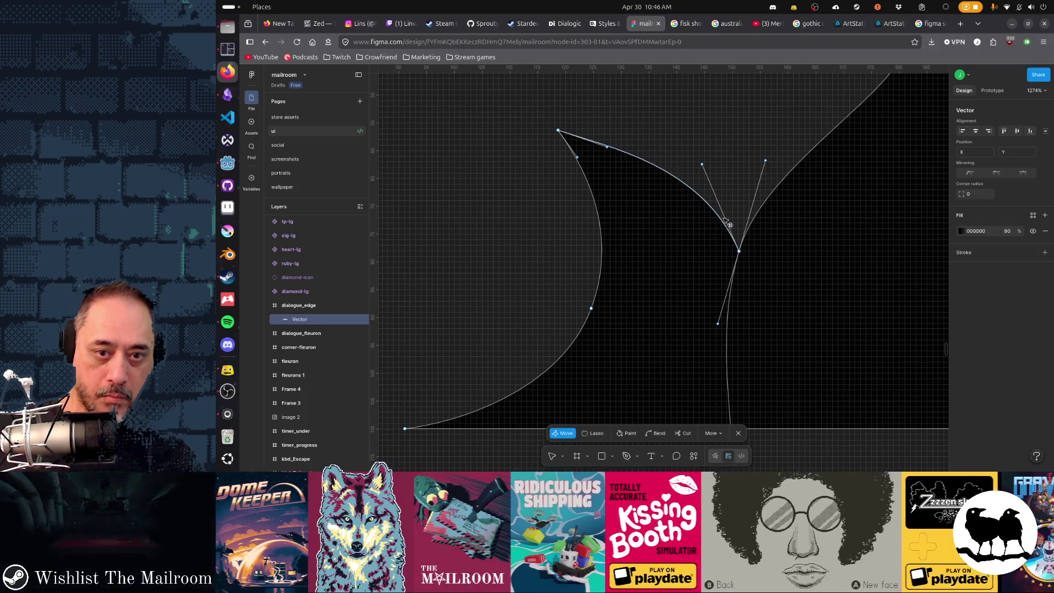
{"action": "key", "text": "Escape"}
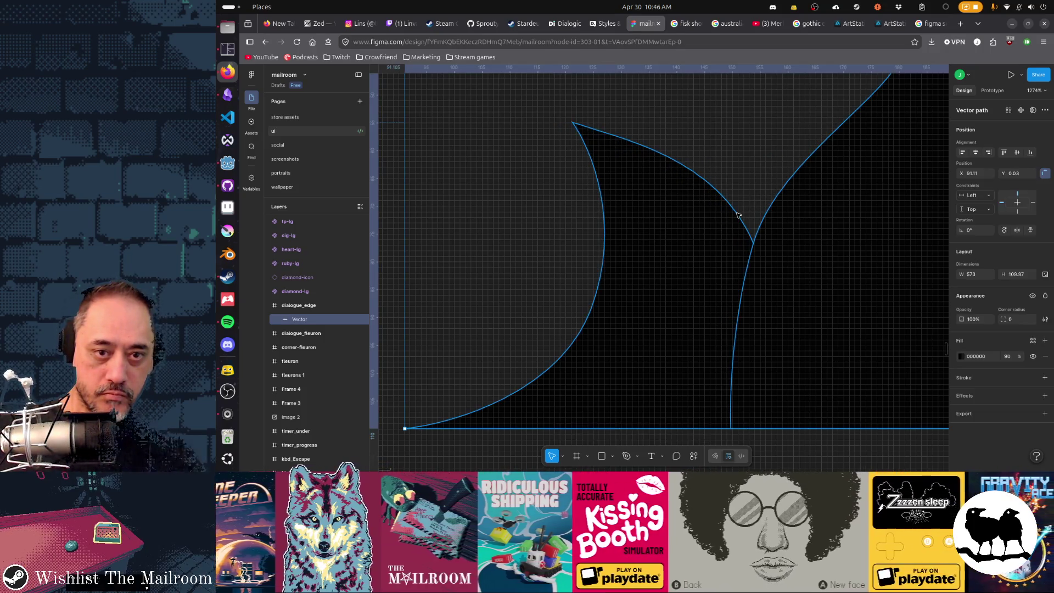
{"action": "key", "text": "Escape"}
- Lower the point where the tongue meets the neighbouring flame curve
{"action": "double_click", "coordinate": [750, 238]}
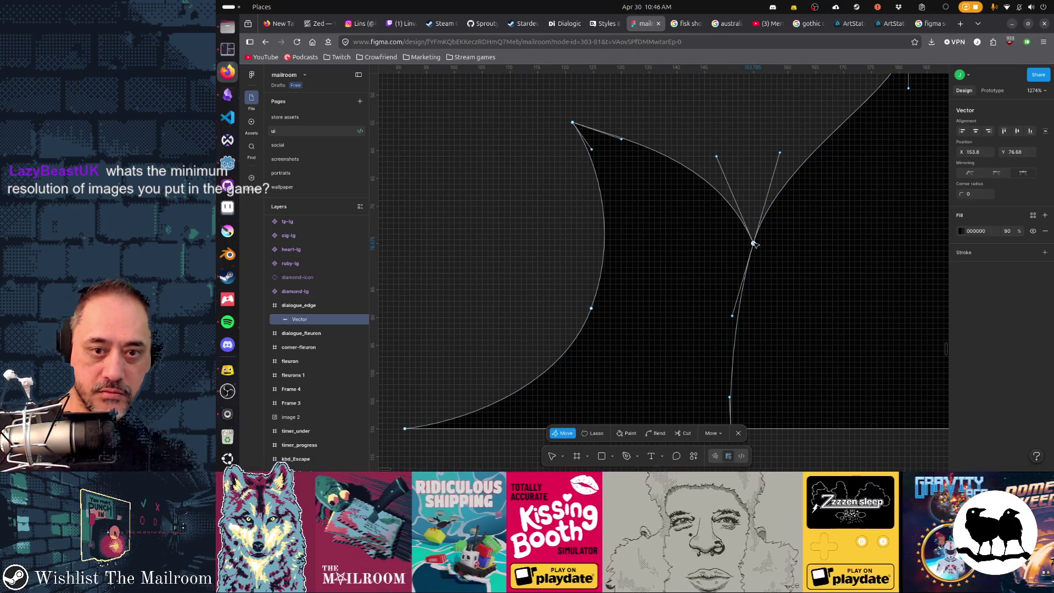
{"action": "key", "text": "Escape"}
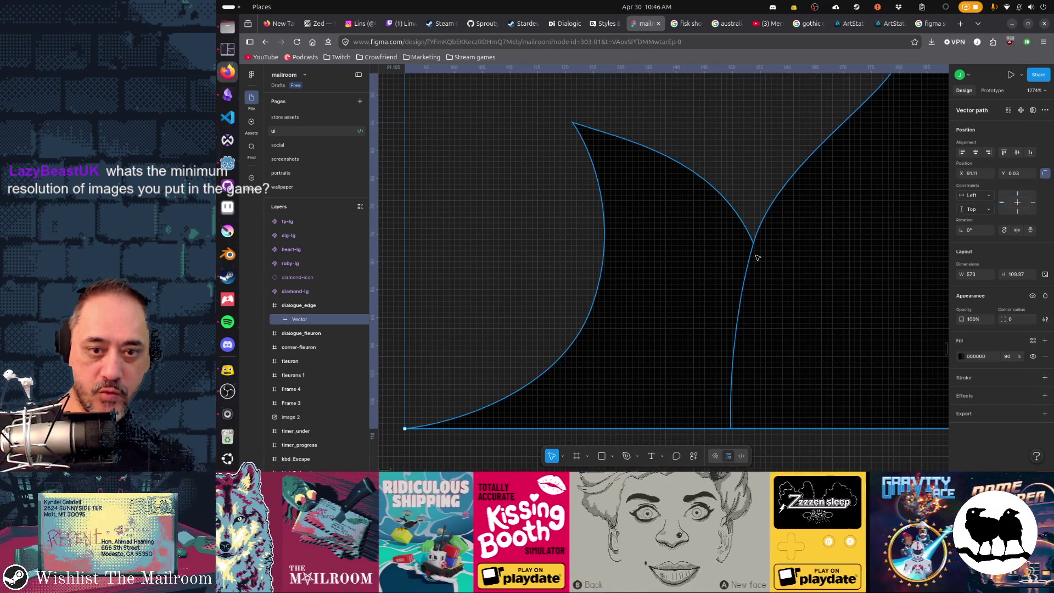
{"action": "double_click", "coordinate": [758, 258]}
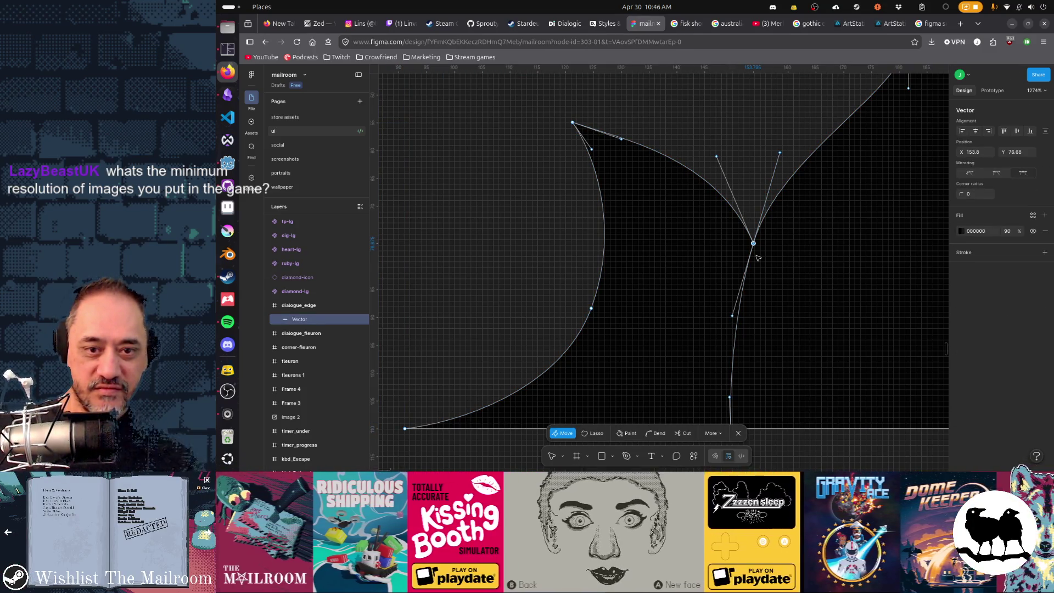
{"action": "left_click_drag", "start_coordinate": [758, 257], "coordinate": [750, 267]}
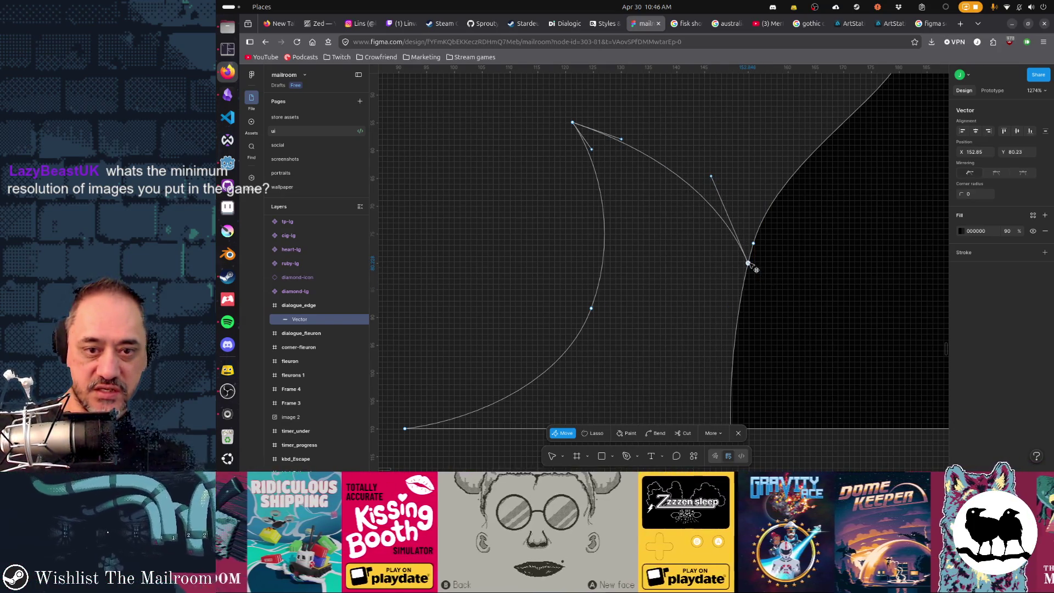
{"action": "key", "text": "Escape"}
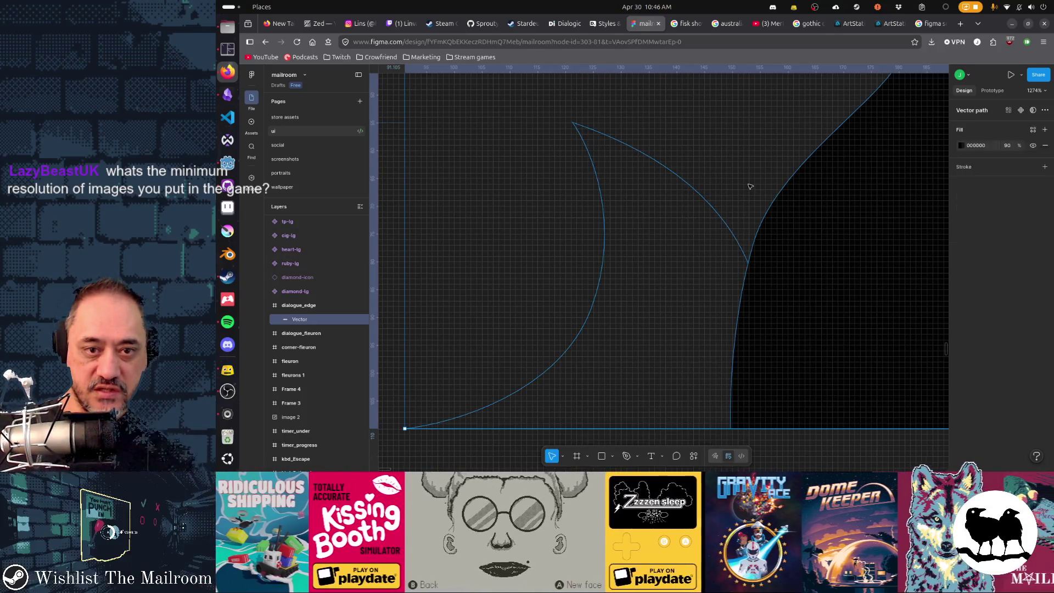
{"action": "key", "text": "Escape"}
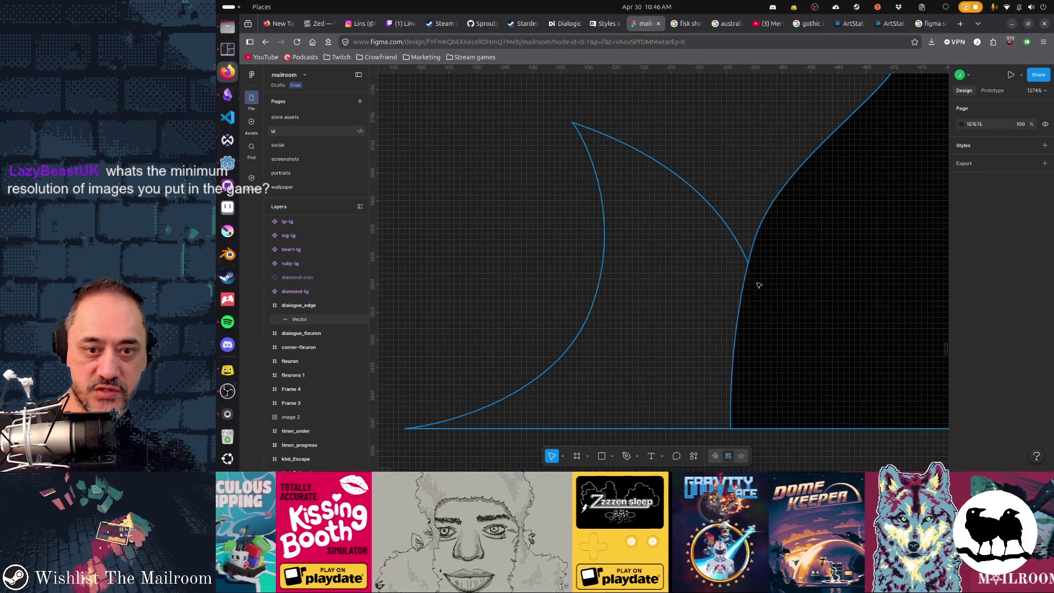
- Move the left flame's base anchor to meet the neighbouring curve
{"action": "left_click", "coordinate": [751, 266]}
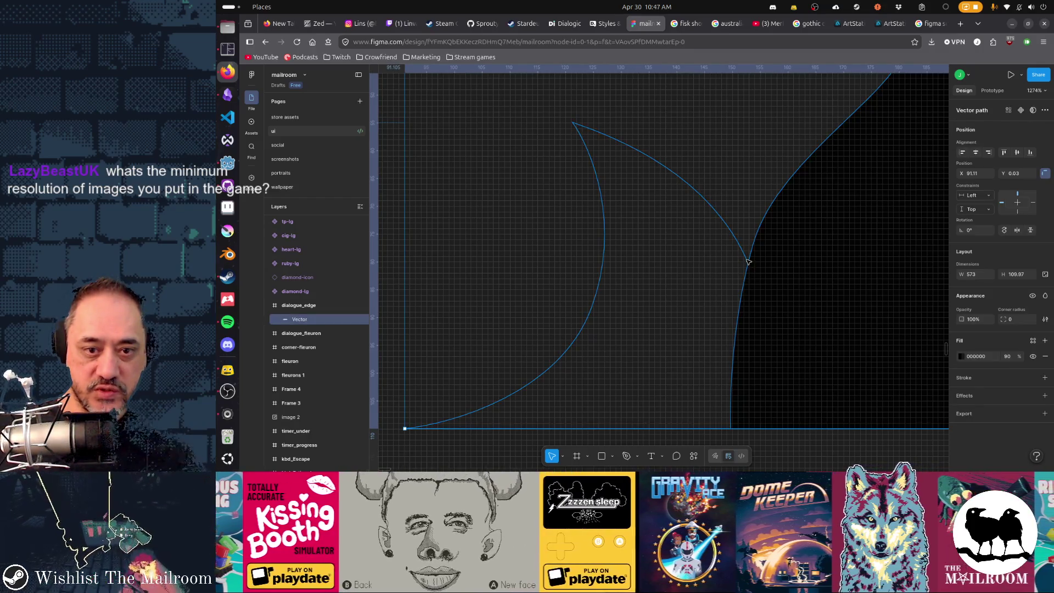
{"action": "left_click", "coordinate": [748, 260]}
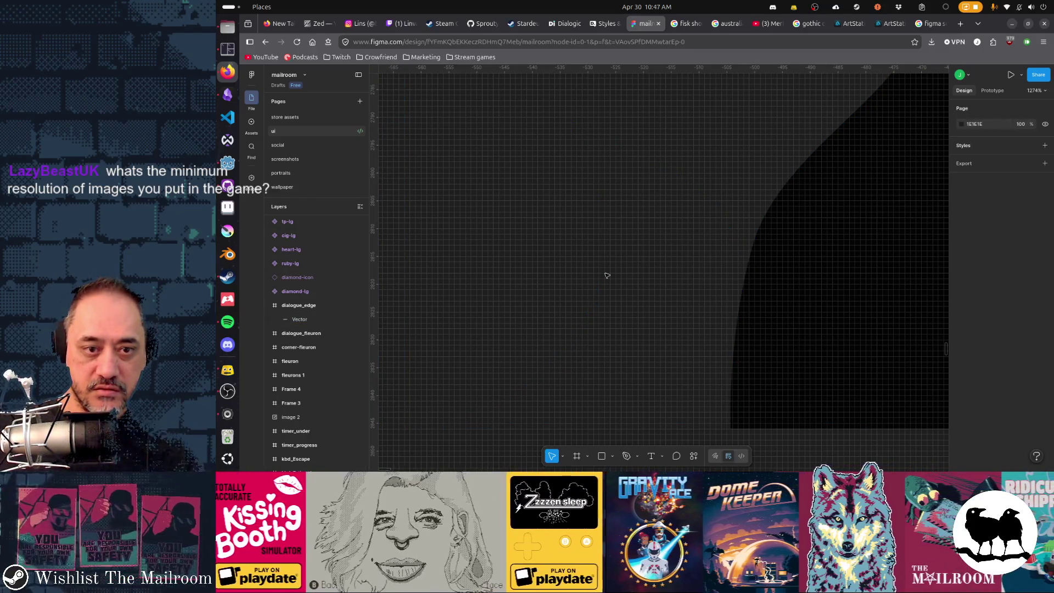
{"action": "left_click", "coordinate": [783, 313]}
{"action": "double_click", "coordinate": [760, 277]}
{"action": "left_click_drag", "start_coordinate": [749, 264], "coordinate": [756, 272]}
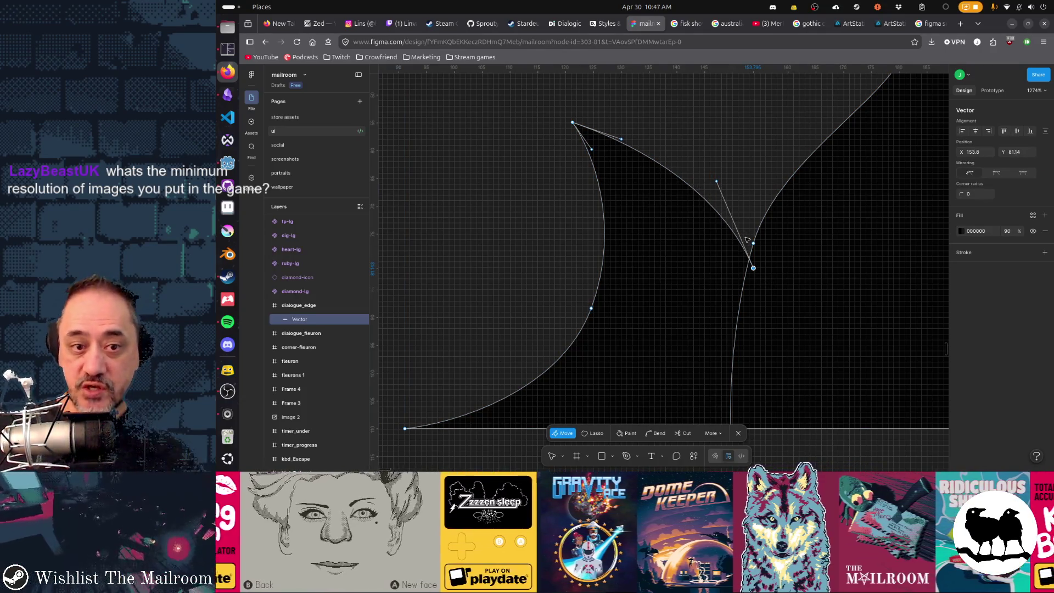
{"action": "scroll", "coordinate": [746, 170], "scroll_direction": "up", "scroll_amount": 1}
{"action": "scroll", "coordinate": [648, 209], "scroll_direction": "up", "scroll_amount": 2}
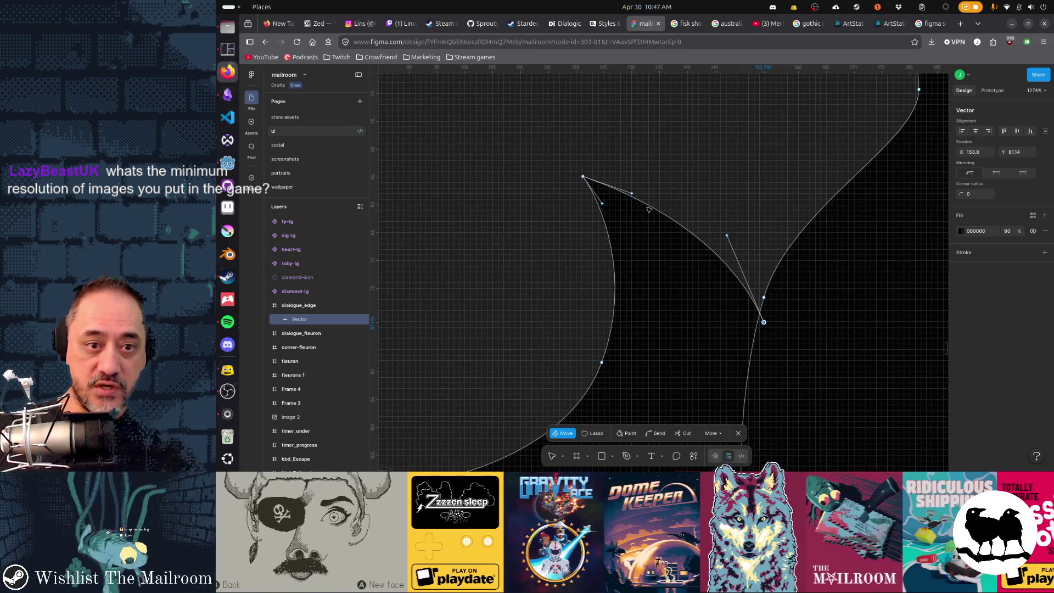
{"action": "scroll", "coordinate": [660, 165], "scroll_direction": "up", "scroll_amount": 1}
{"action": "key", "text": "p"}
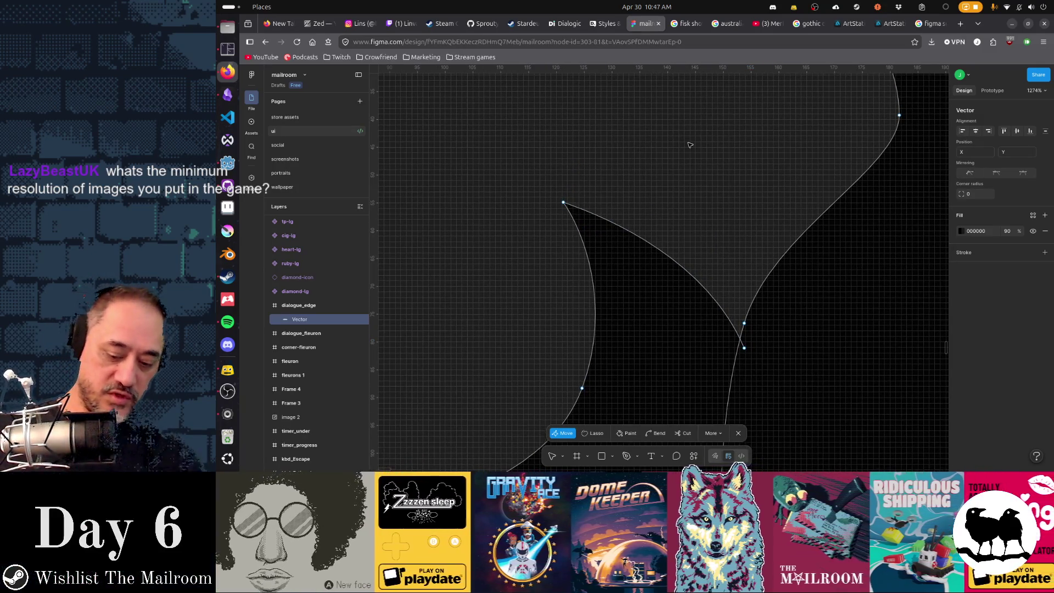
{"action": "left_click", "coordinate": [665, 122]}
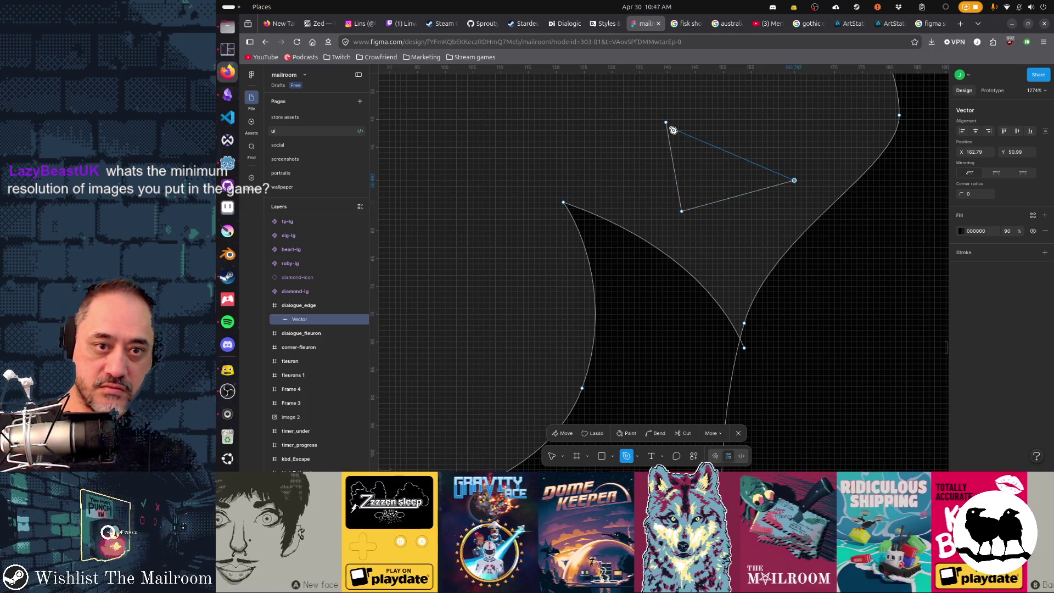
{"action": "left_click", "coordinate": [667, 122]}
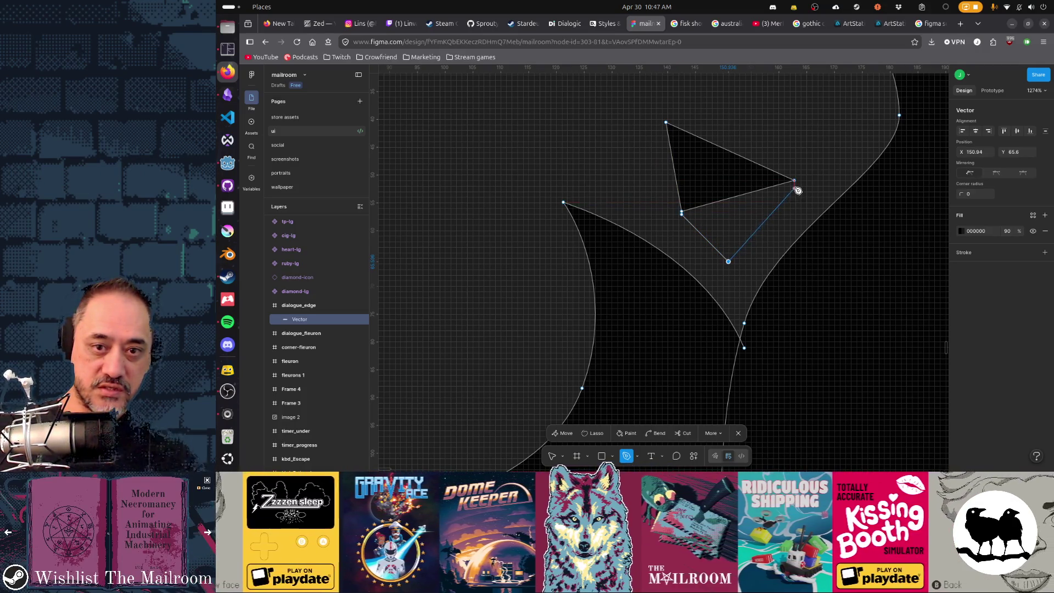
{"action": "left_click", "coordinate": [795, 182]}
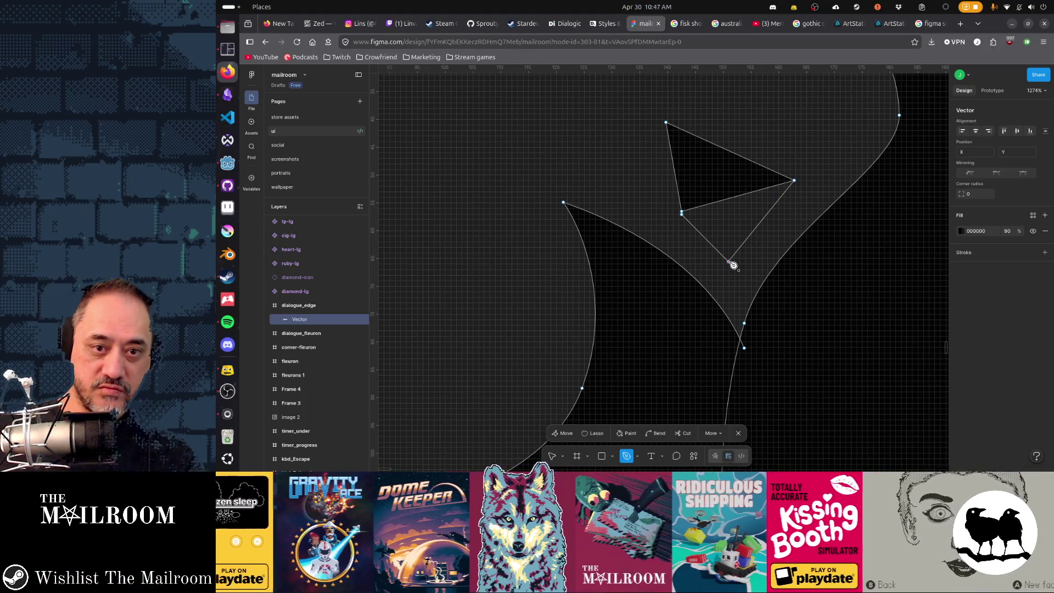
{"action": "left_click", "coordinate": [732, 202]}
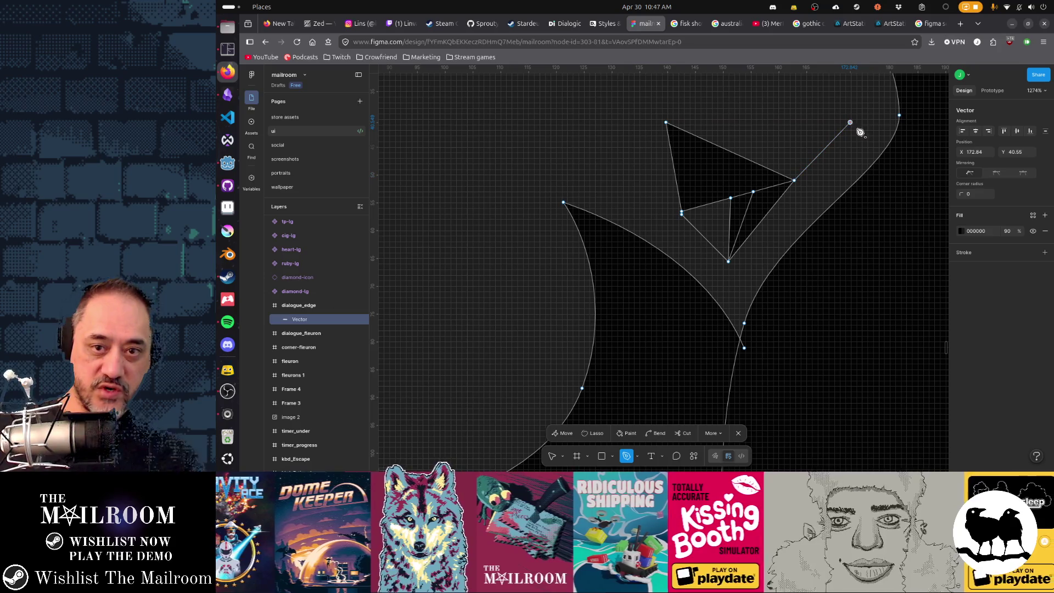
{"action": "left_click", "coordinate": [802, 206]}
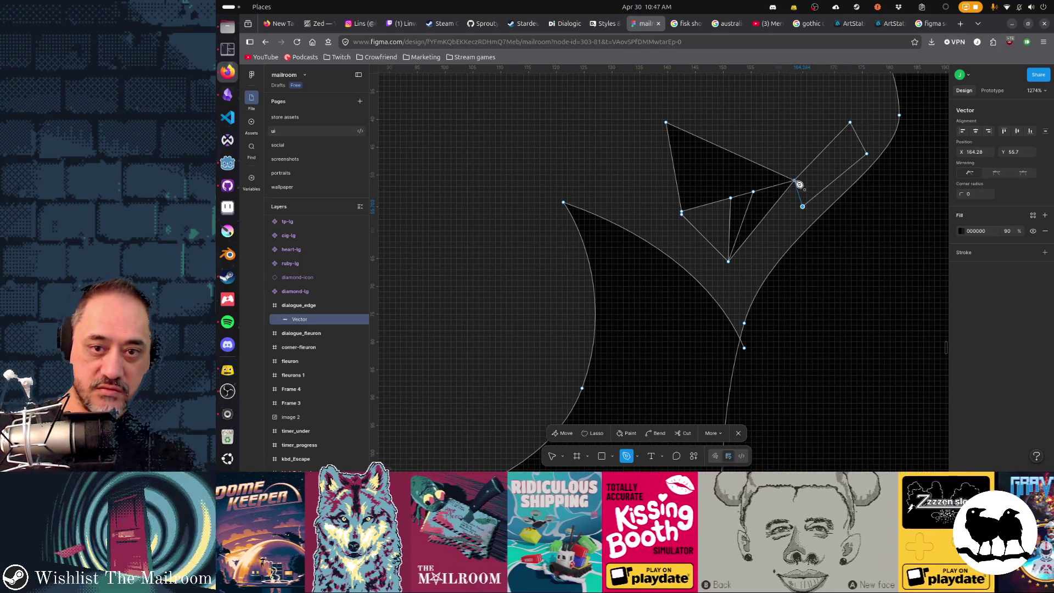
{"action": "left_click", "coordinate": [796, 181]}
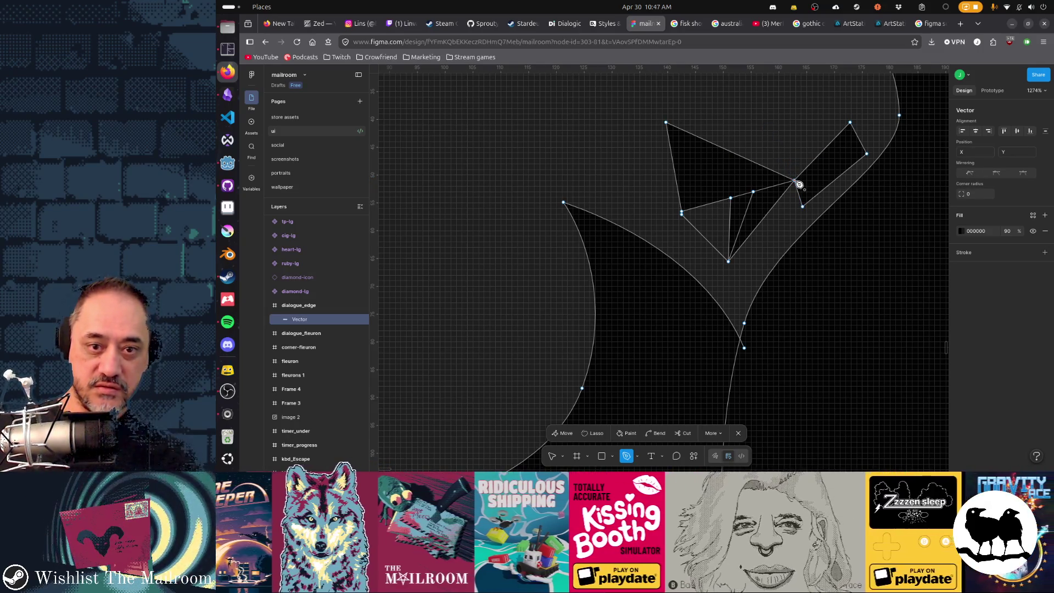
{"action": "key", "text": "Escape"}
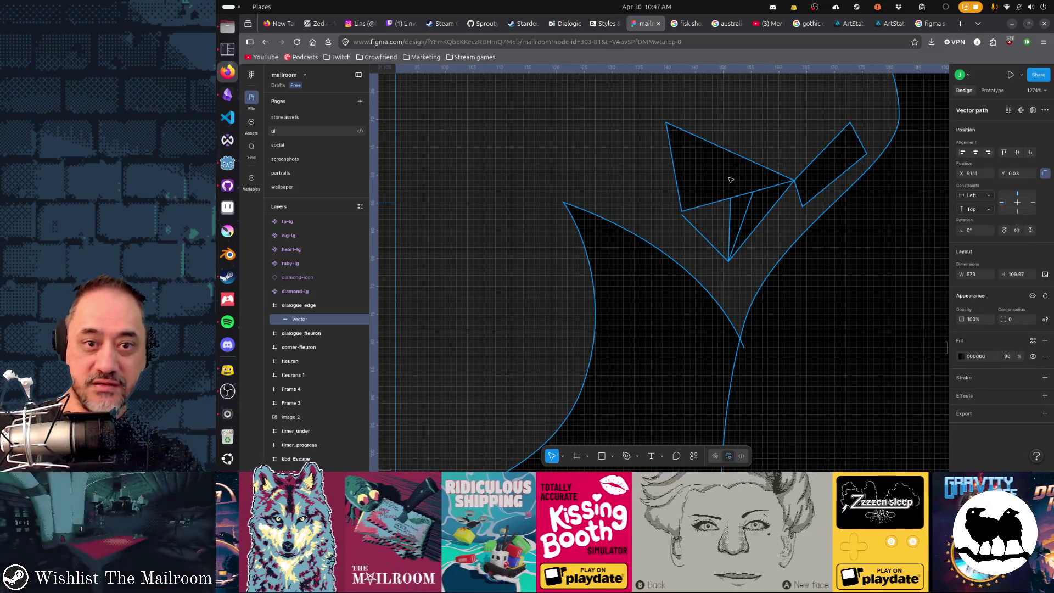
{"action": "double_click", "coordinate": [730, 177]}
{"action": "left_click_drag", "start_coordinate": [642, 95], "coordinate": [880, 283]}
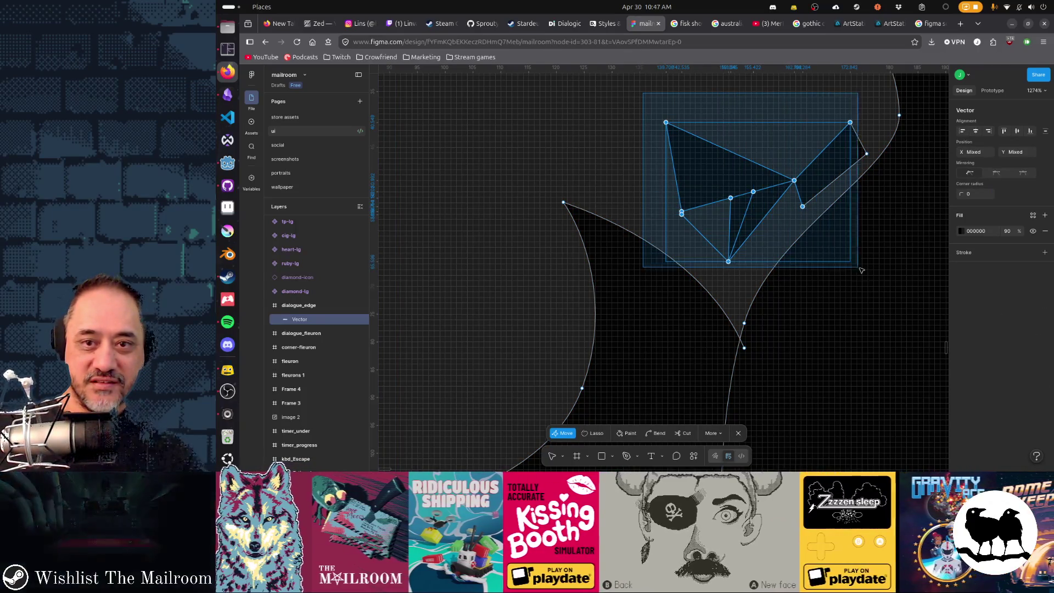
{"action": "key", "text": "Delete"}
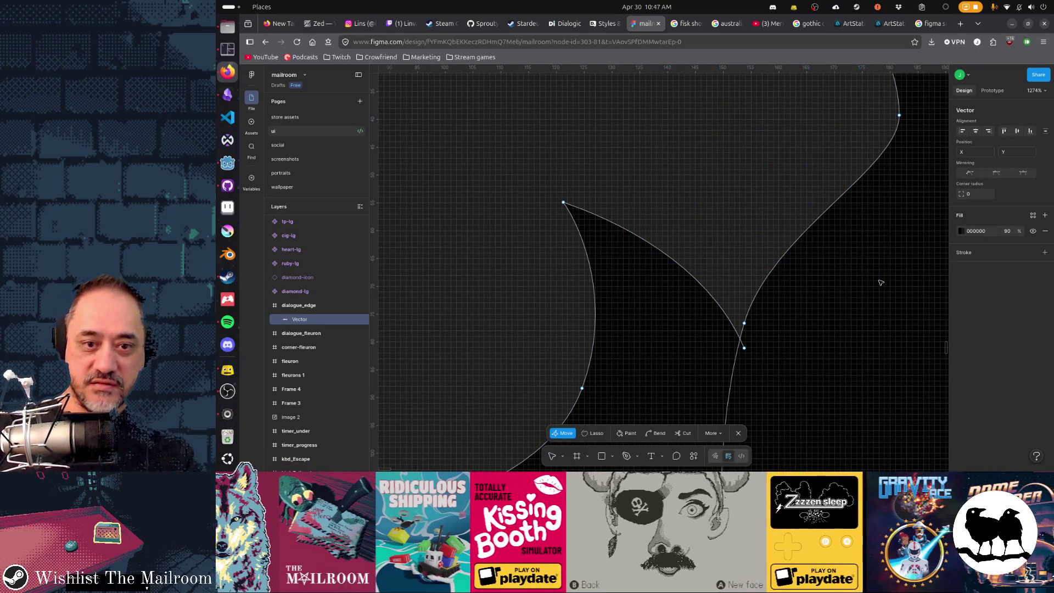
{"action": "scroll", "coordinate": [644, 278], "scroll_direction": "left", "scroll_amount": 1}
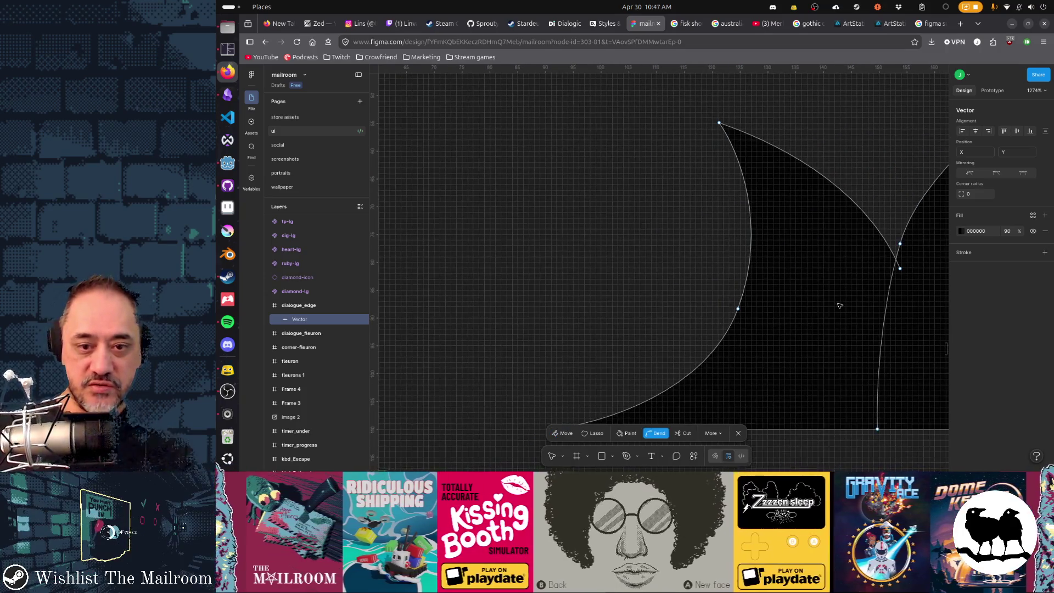
{"action": "scroll", "coordinate": [644, 277], "scroll_direction": "down", "scroll_amount": 5}
{"action": "scroll", "coordinate": [851, 206], "scroll_direction": "up", "scroll_amount": 2}
- Leave the current edit and reopen the flame path's points near the small middle flame
{"action": "key", "text": "Escape"}
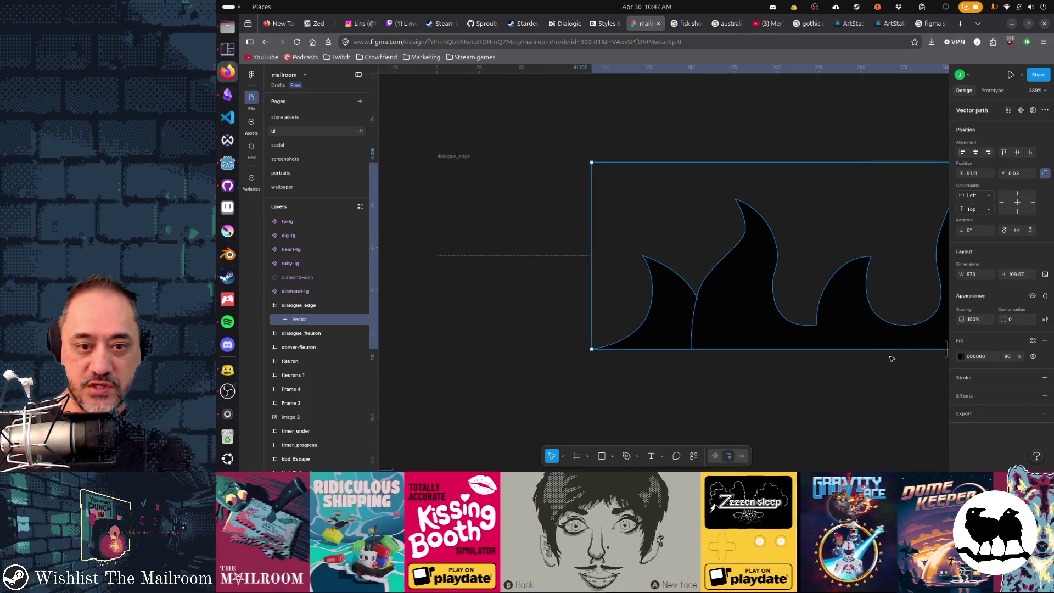
{"action": "left_click", "coordinate": [907, 415]}
{"action": "scroll", "coordinate": [864, 404], "scroll_direction": "right", "scroll_amount": 3}
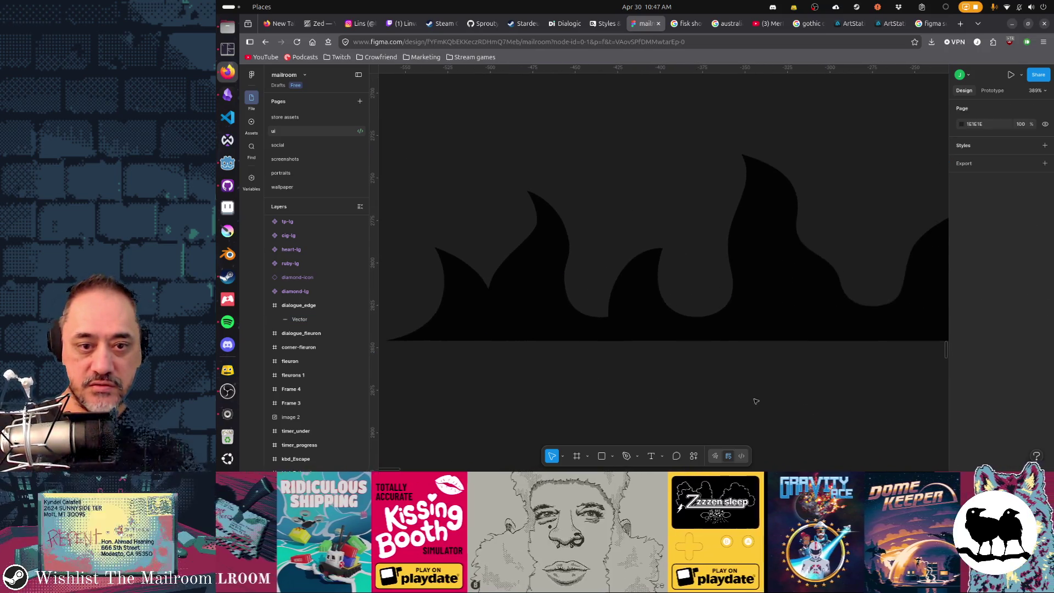
{"action": "scroll", "coordinate": [823, 387], "scroll_direction": "right", "scroll_amount": 2}
{"action": "scroll", "coordinate": [799, 375], "scroll_direction": "right", "scroll_amount": 2}
{"action": "scroll", "coordinate": [785, 362], "scroll_direction": "right", "scroll_amount": 2}
{"action": "scroll", "coordinate": [708, 361], "scroll_direction": "left", "scroll_amount": 3}
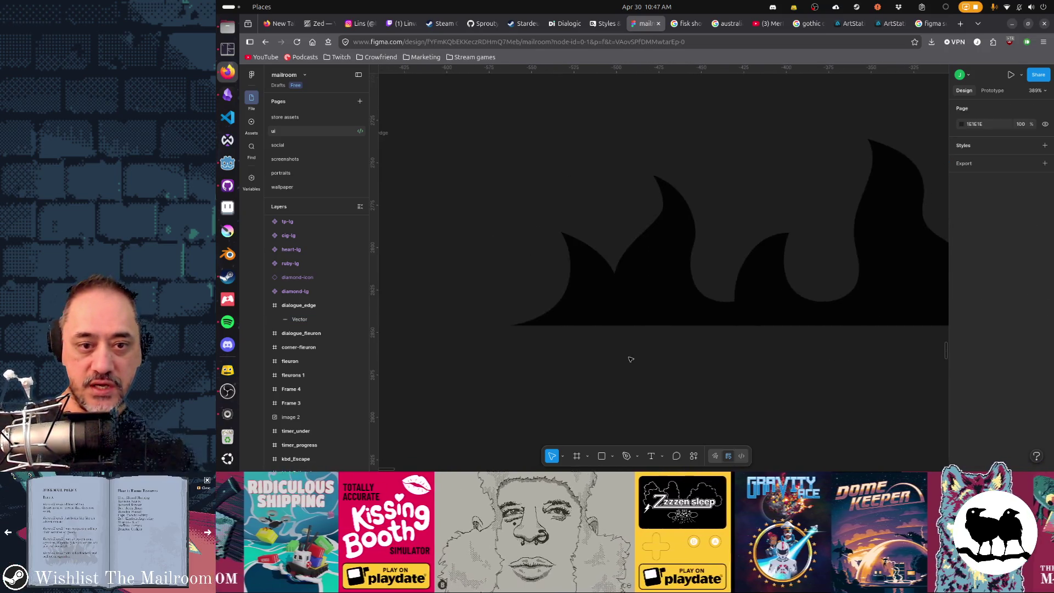
{"action": "scroll", "coordinate": [882, 365], "scroll_direction": "left", "scroll_amount": 3}
{"action": "scroll", "coordinate": [834, 346], "scroll_direction": "right", "scroll_amount": 4}
{"action": "scroll", "coordinate": [599, 350], "scroll_direction": "right", "scroll_amount": 2}
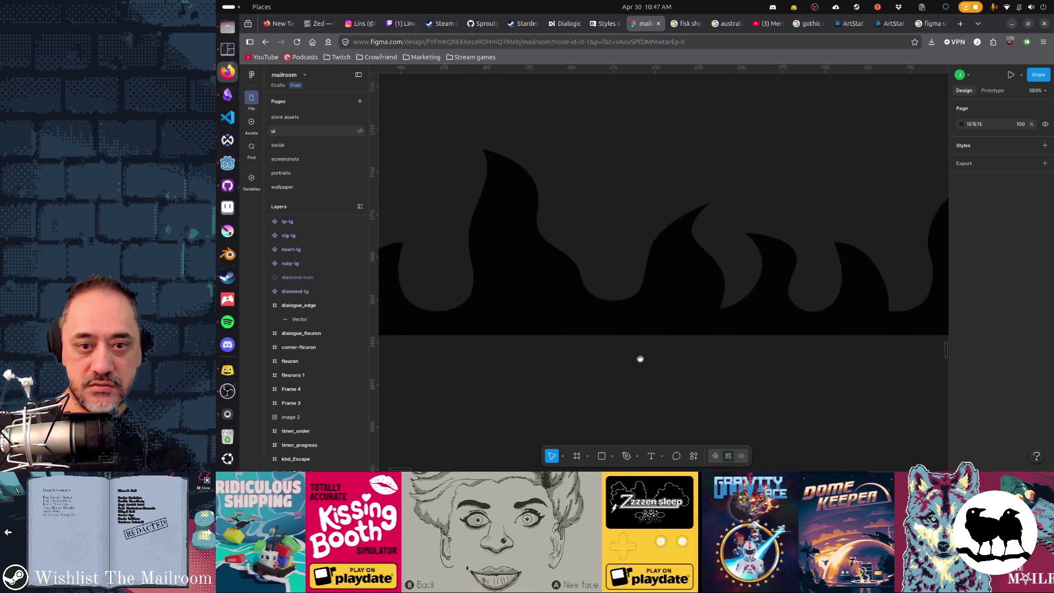
{"action": "scroll", "coordinate": [637, 358], "scroll_direction": "right", "scroll_amount": 2}
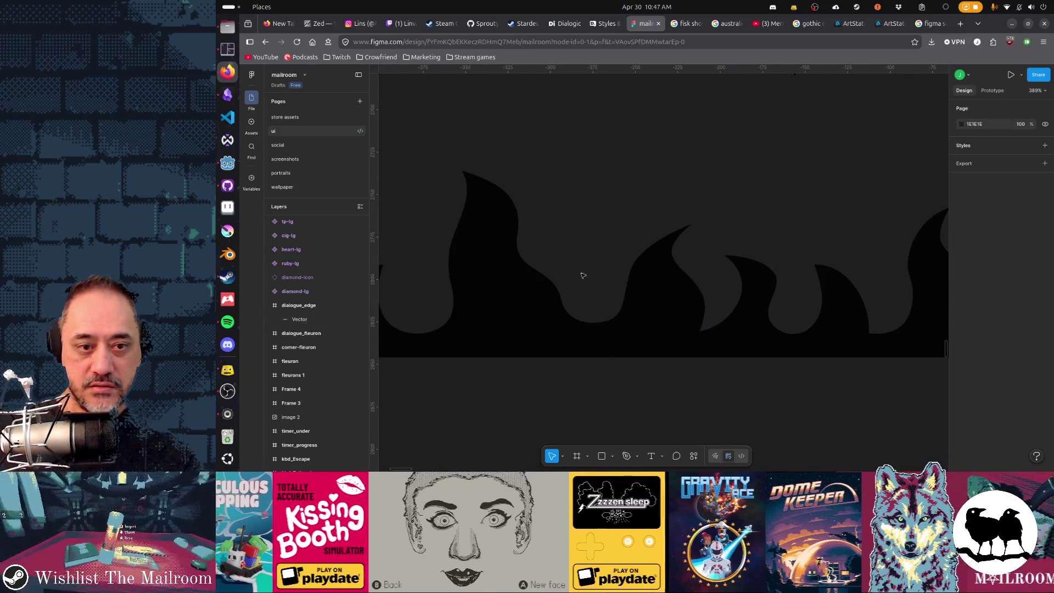
{"action": "double_click", "coordinate": [607, 305]}
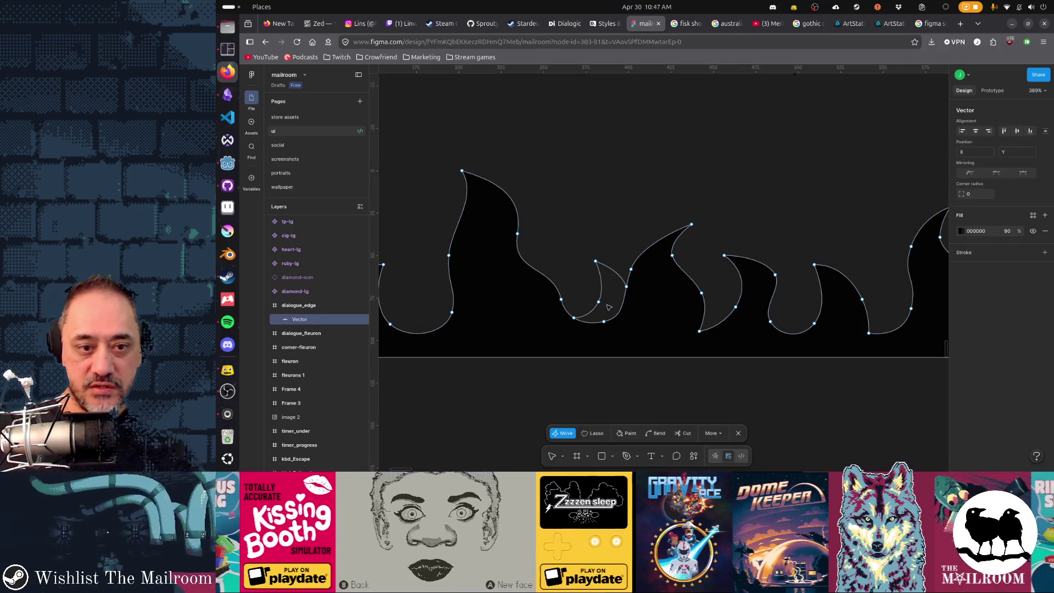
{"action": "left_click", "coordinate": [627, 436]}
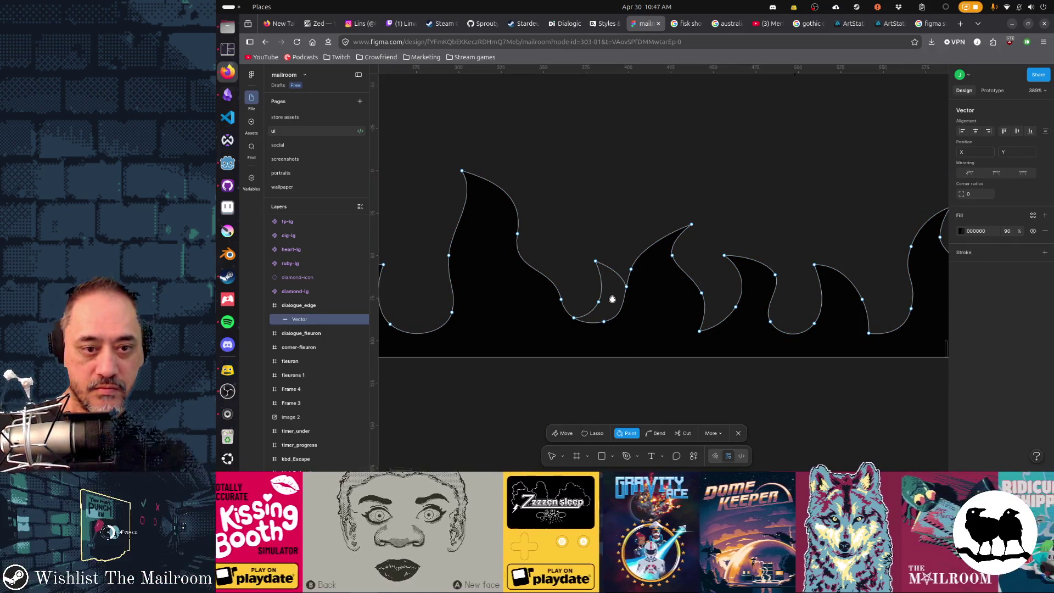
{"action": "key", "text": "Escape"}
{"action": "key", "text": "Return"}
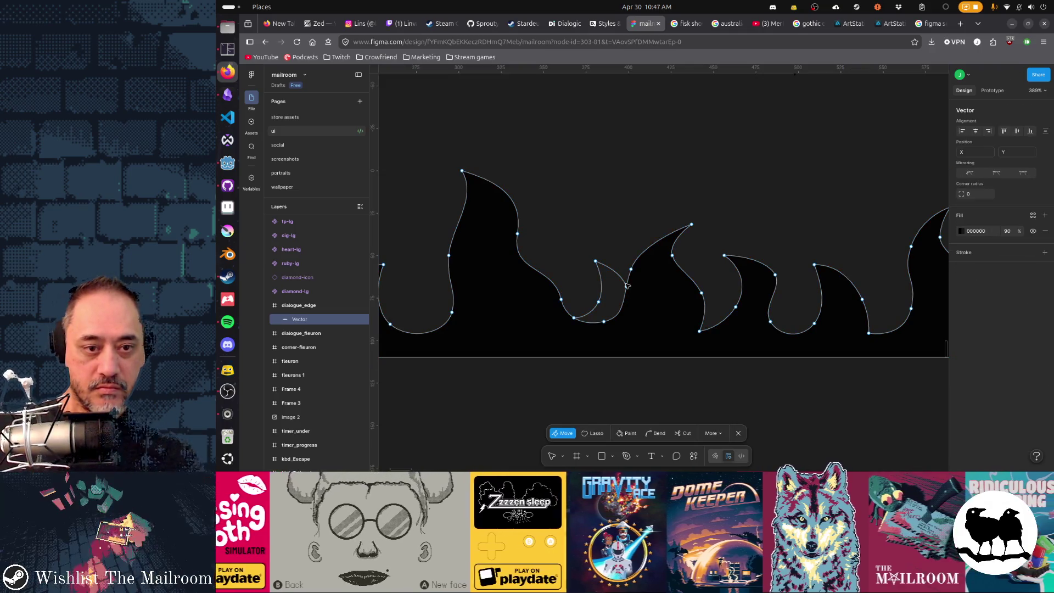
- Remove the point beside the small middle flame, reshaping its outline
{"action": "left_click", "coordinate": [627, 289]}
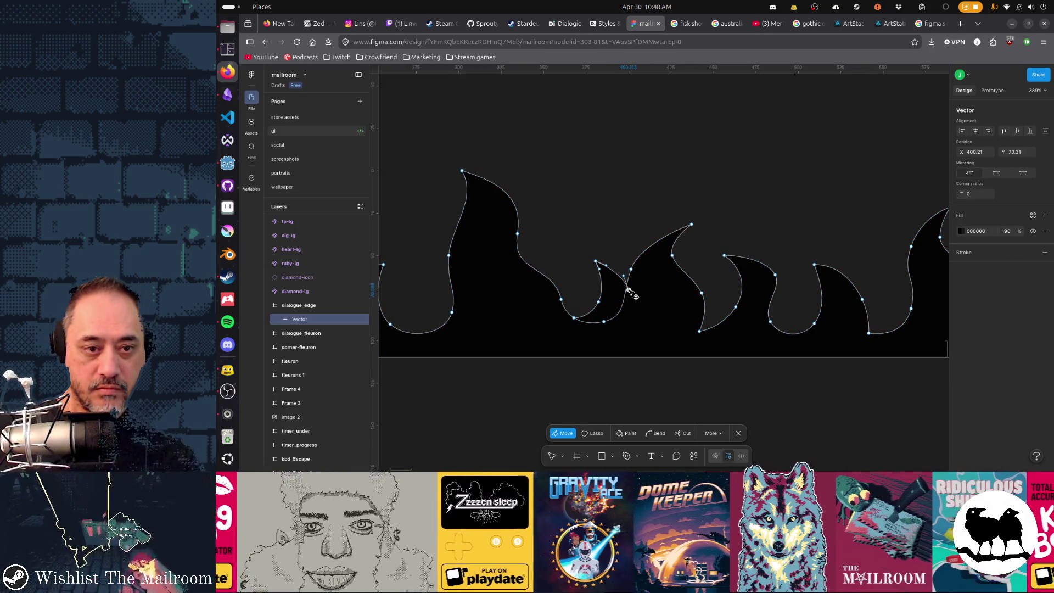
{"action": "key", "text": "Escape"}
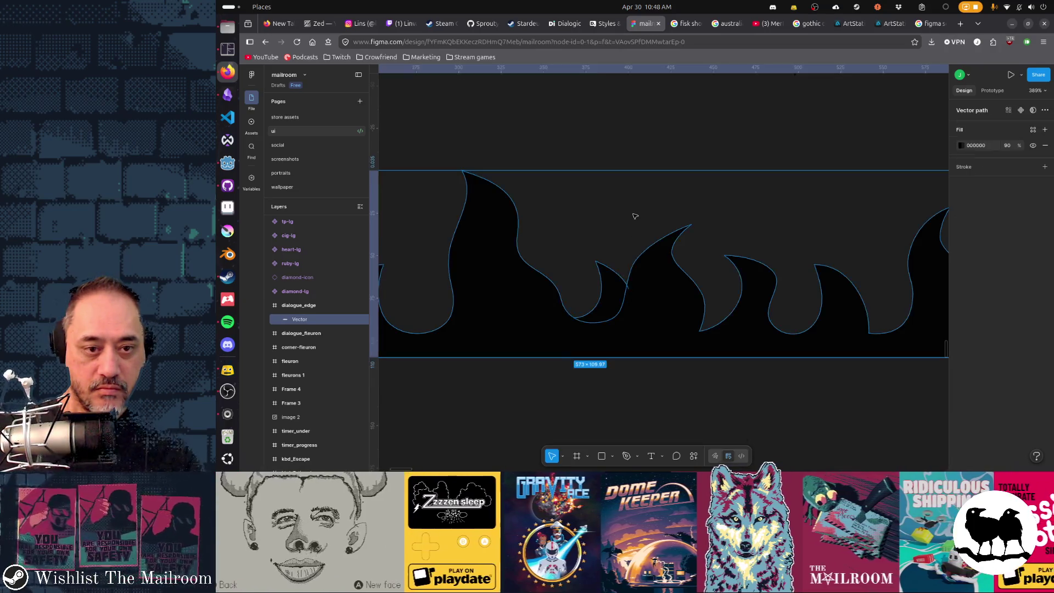
{"action": "key", "text": "Escape"}
{"action": "key", "text": "ctrl+z"}
{"action": "key", "text": "ctrl+z"}
{"action": "scroll", "coordinate": [672, 298], "scroll_direction": "up", "scroll_amount": 2}
{"action": "scroll", "coordinate": [672, 298], "scroll_direction": "left", "scroll_amount": 3}
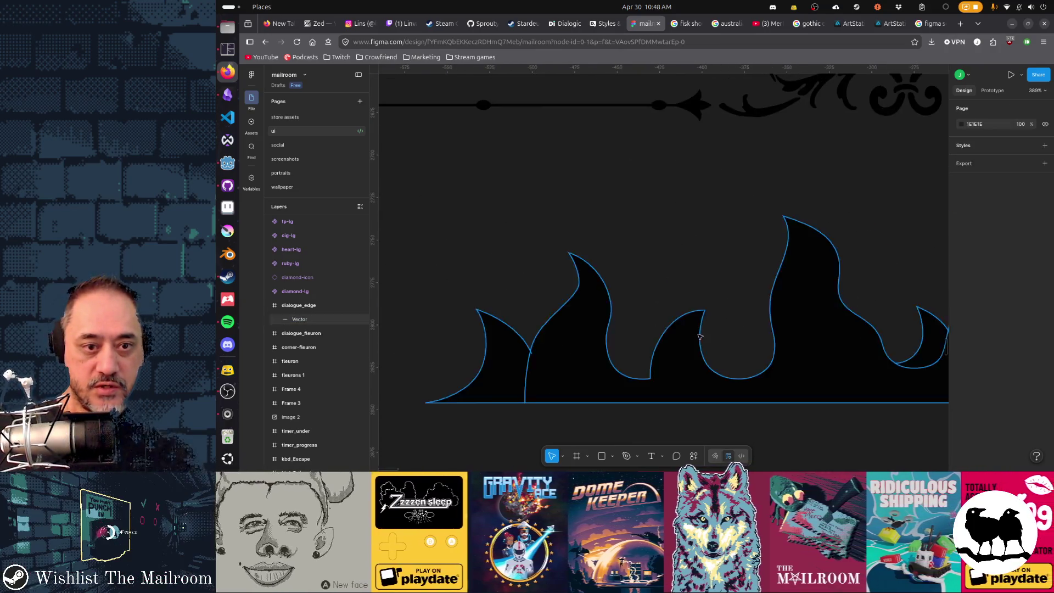
- Draw a closed small teardrop flame beside the tall flame with the pen
{"action": "double_click", "coordinate": [816, 314]}
{"action": "scroll", "coordinate": [741, 313], "scroll_direction": "up", "scroll_amount": 3}
{"action": "scroll", "coordinate": [722, 329], "scroll_direction": "up", "scroll_amount": 2}
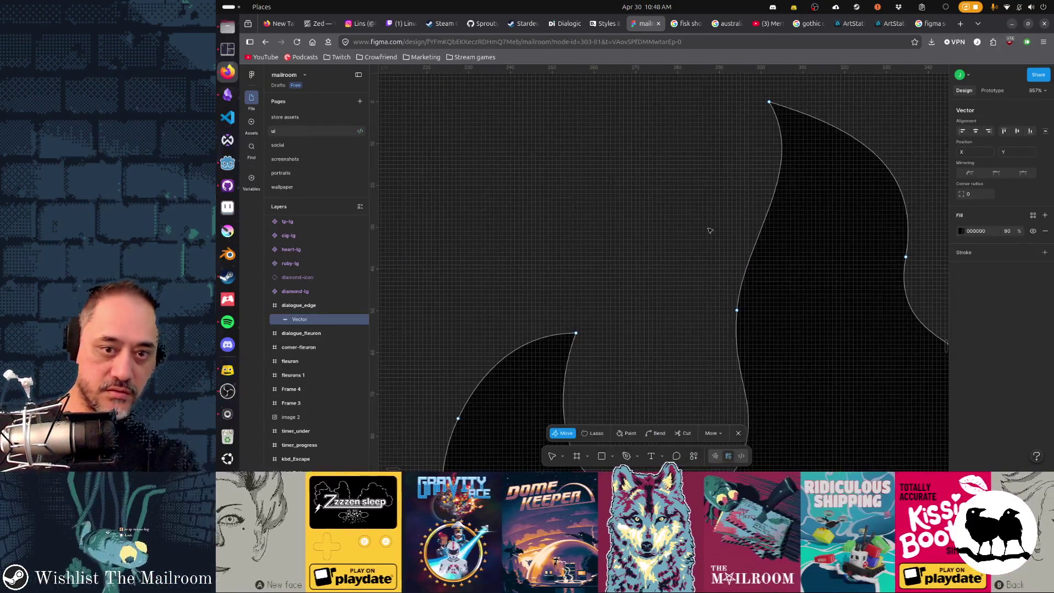
{"action": "key", "text": "p"}
{"action": "left_click", "coordinate": [711, 141]}
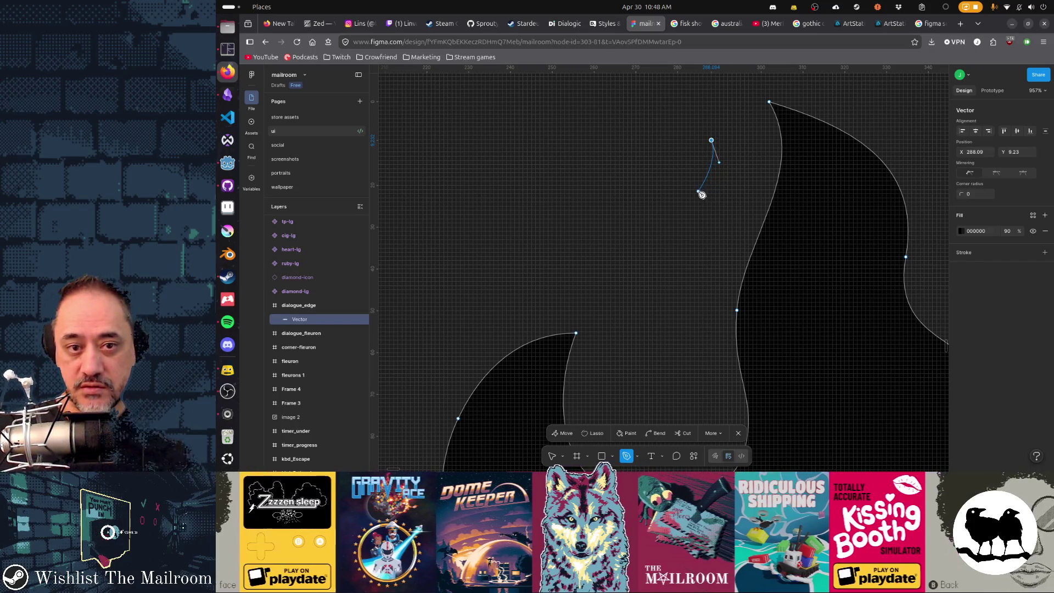
{"action": "left_click_drag", "start_coordinate": [689, 221], "coordinate": [699, 206]}
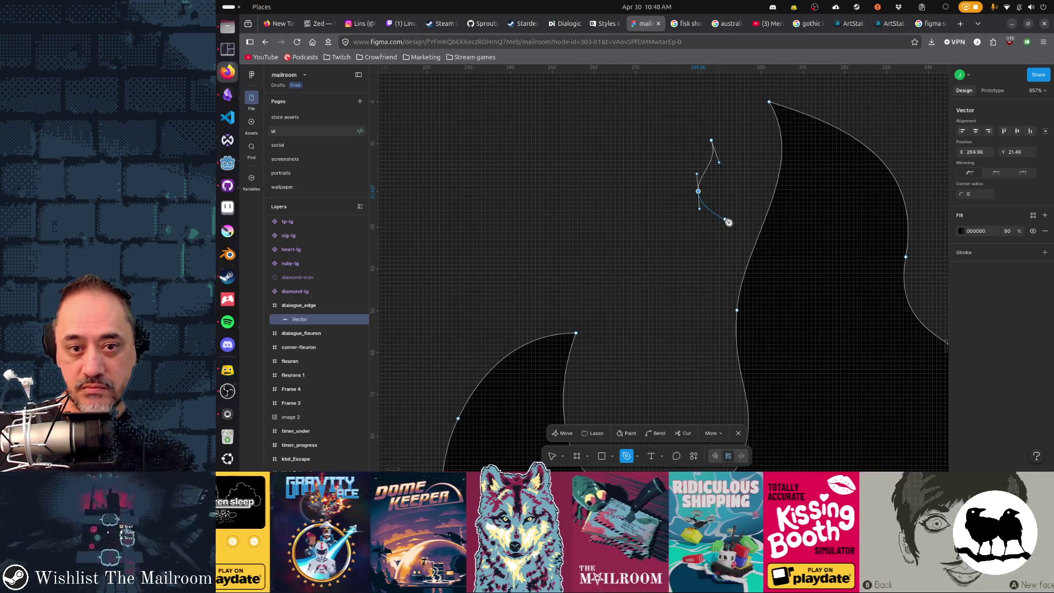
{"action": "left_click", "coordinate": [725, 219]}
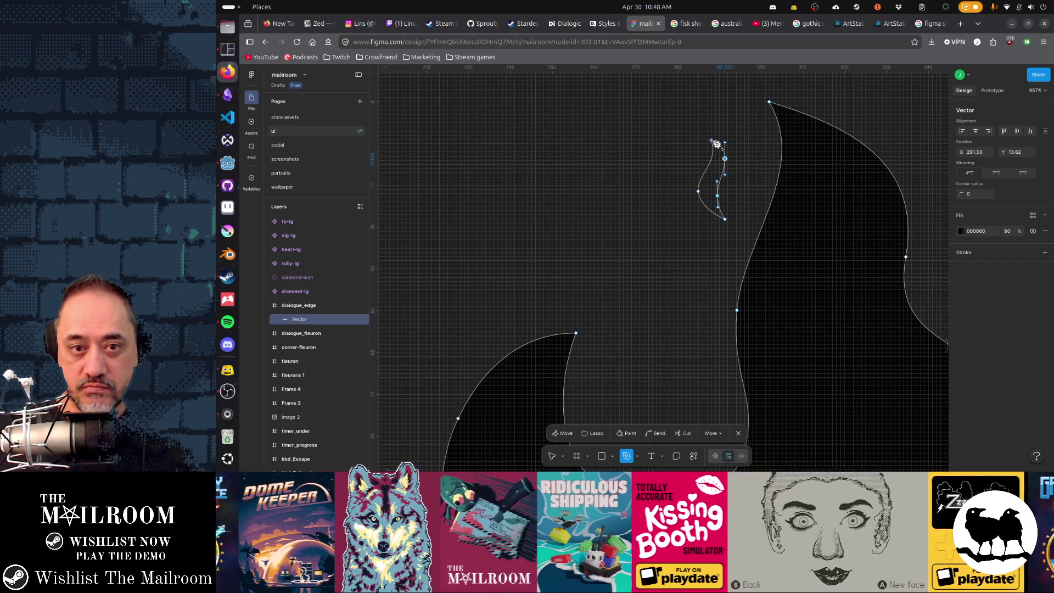
{"action": "left_click", "coordinate": [714, 141]}
{"action": "key", "text": "Escape"}
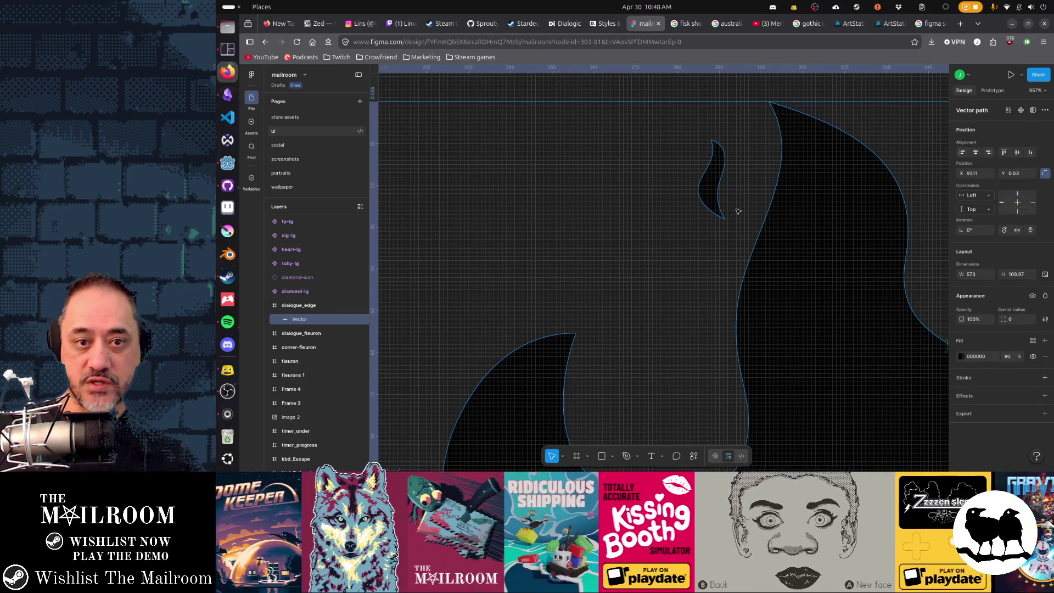
- Select the teardrop's points and scale it wider and taller
{"action": "key", "text": "Return"}
{"action": "scroll", "coordinate": [705, 228], "scroll_direction": "up", "scroll_amount": 1}
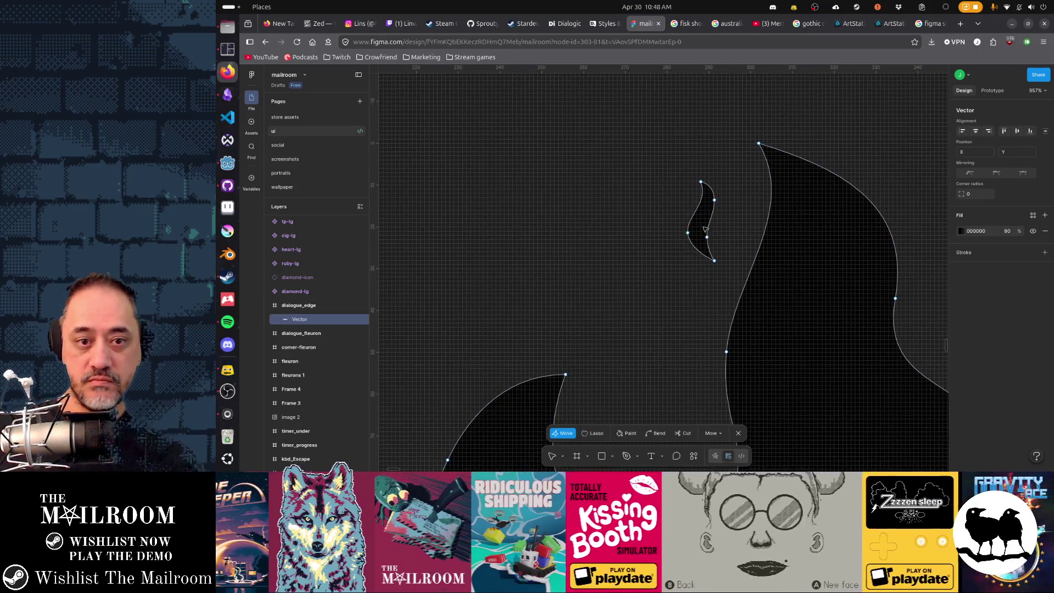
{"action": "mouse_move", "coordinate": [659, 143]}
{"action": "left_mouse_down"}
{"action": "mouse_move", "coordinate": [740, 268]}
{"action": "mouse_move", "coordinate": [725, 188]}
{"action": "left_mouse_up"}
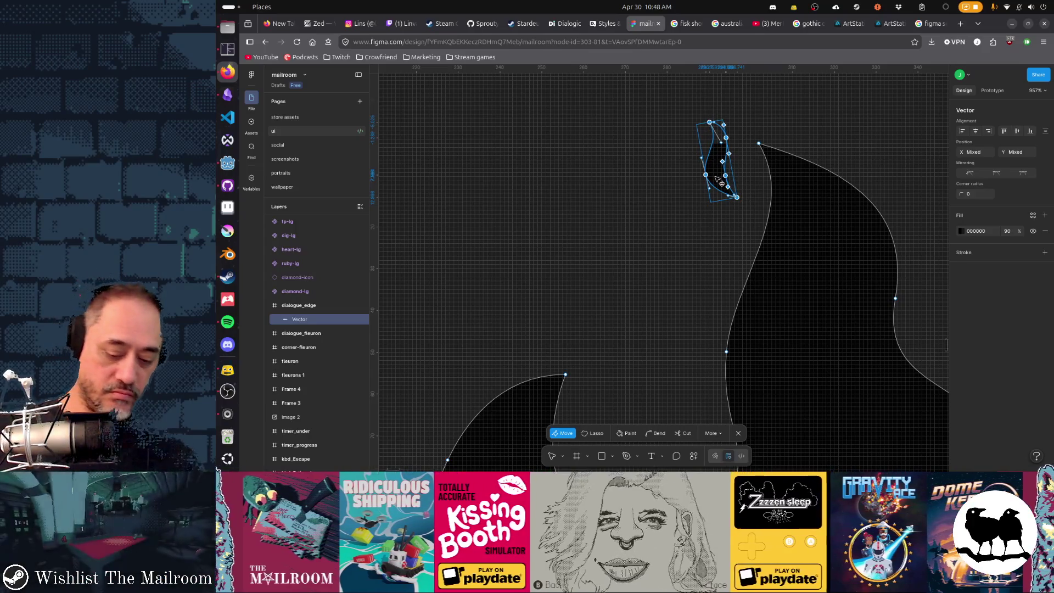
{"action": "left_click_drag", "start_coordinate": [705, 175], "coordinate": [686, 177]}
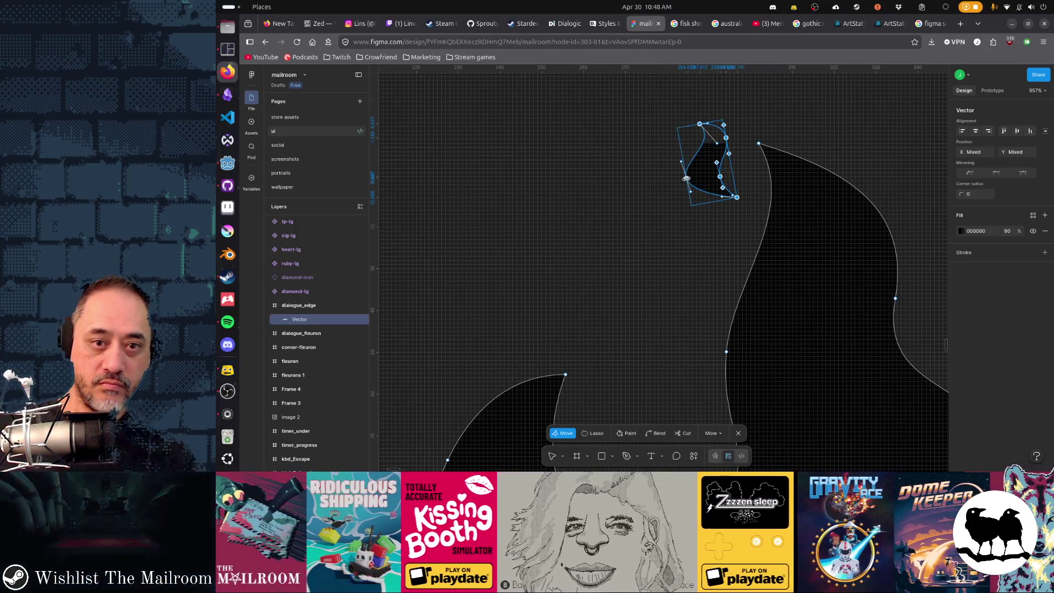
{"action": "left_click_drag", "start_coordinate": [696, 126], "coordinate": [695, 97]}
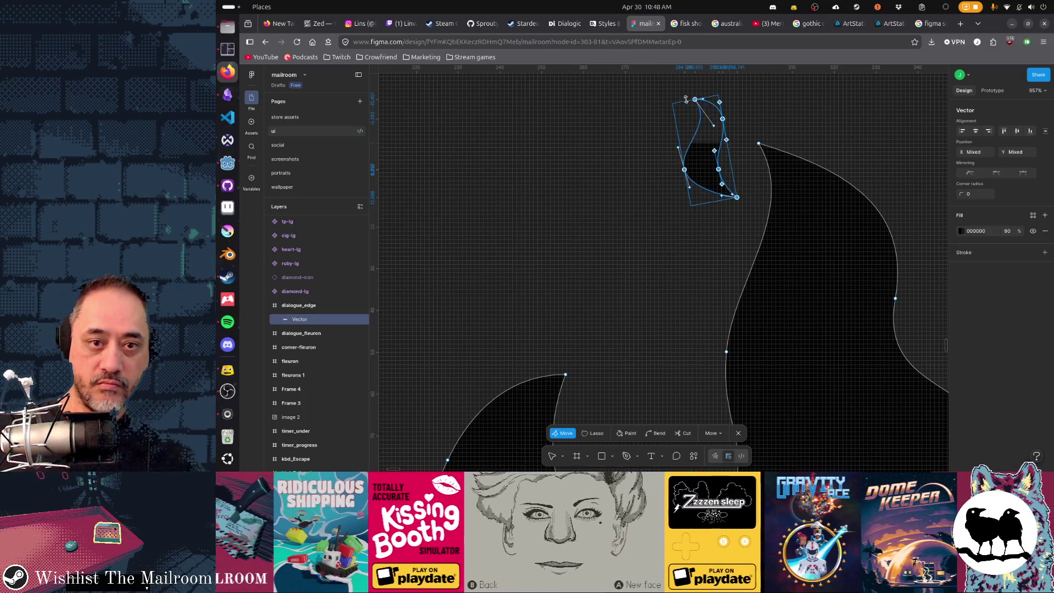
- Move the teardrop left of the tall flame, tilt it and refine its curve
{"action": "left_click_drag", "start_coordinate": [710, 167], "coordinate": [666, 347]}
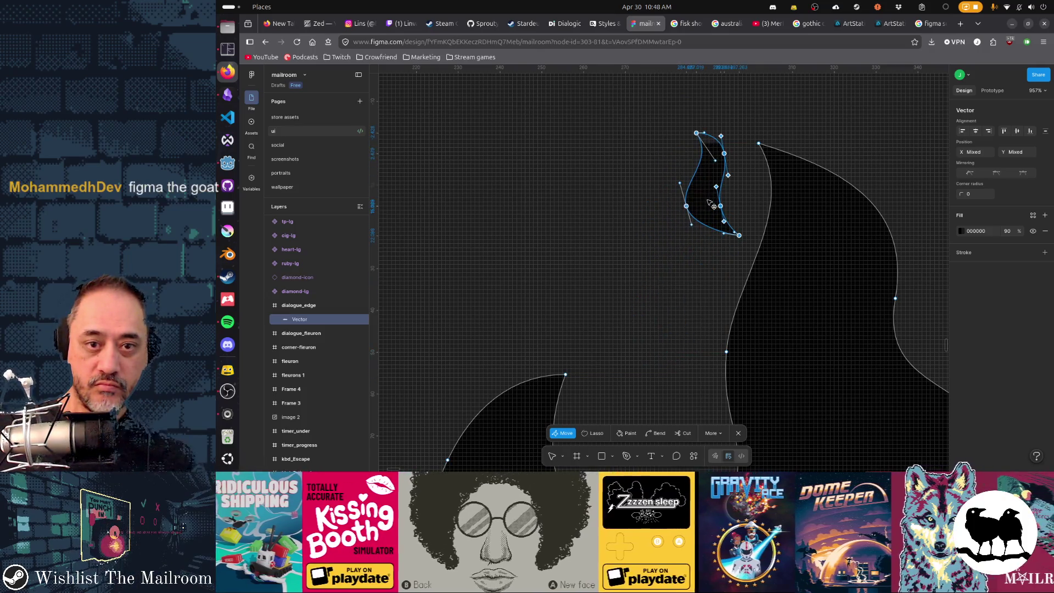
{"action": "left_click_drag", "start_coordinate": [665, 346], "coordinate": [613, 296]}
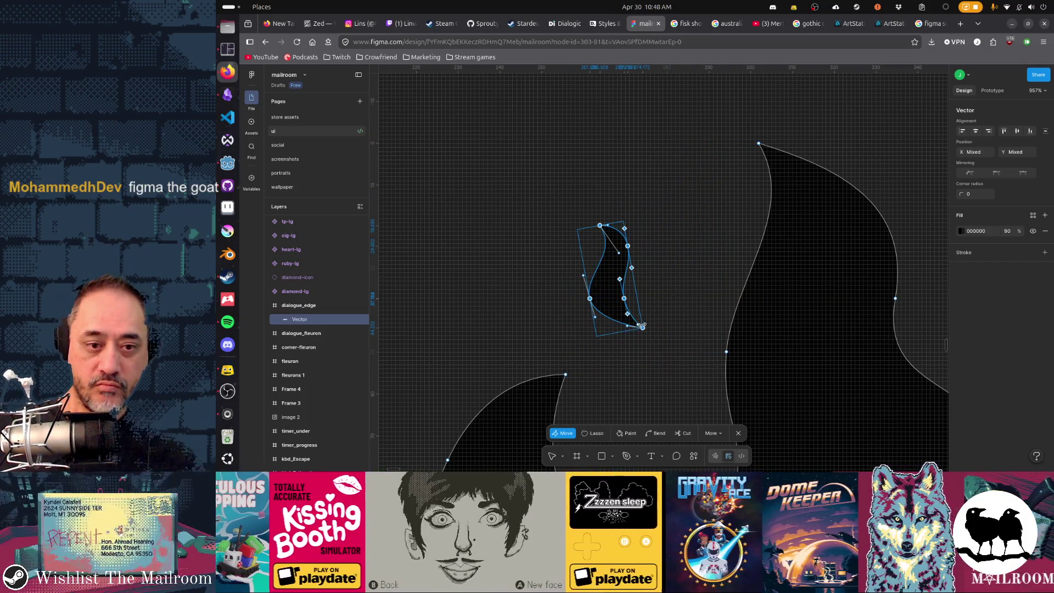
{"action": "left_click_drag", "start_coordinate": [652, 334], "coordinate": [624, 367]}
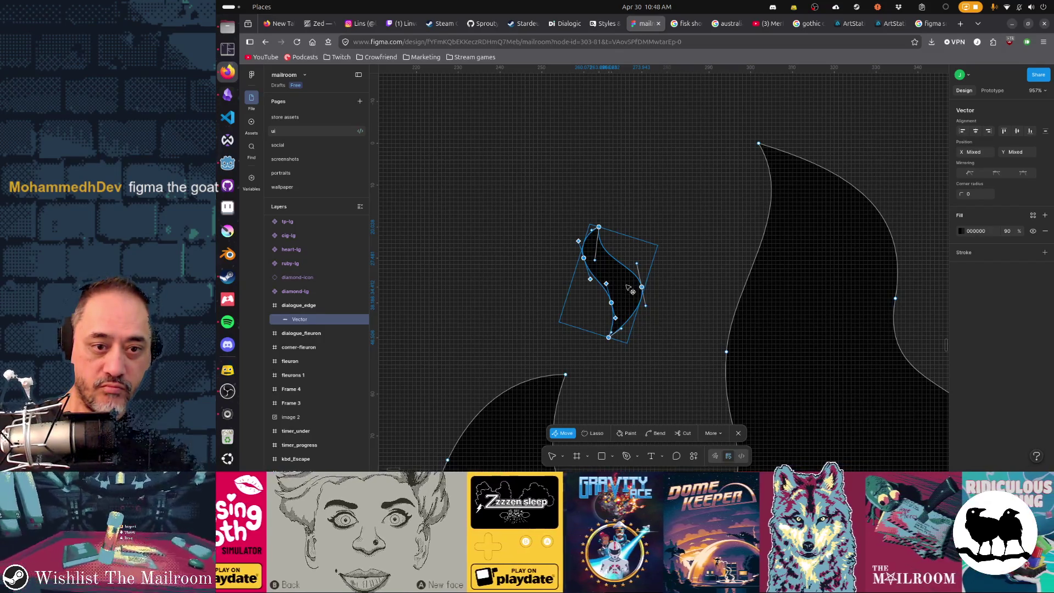
{"action": "left_click_drag", "start_coordinate": [631, 290], "coordinate": [624, 290]}
{"action": "left_click", "coordinate": [671, 306]}
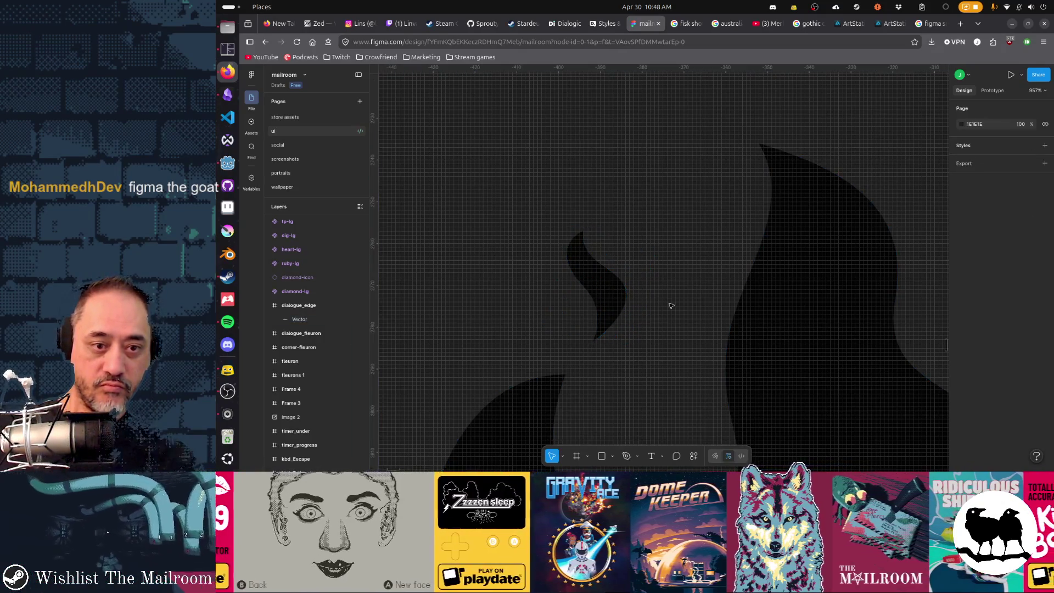
{"action": "scroll", "coordinate": [672, 306], "scroll_direction": "down", "scroll_amount": 5}
{"action": "scroll", "coordinate": [671, 305], "scroll_direction": "down", "scroll_amount": 2}
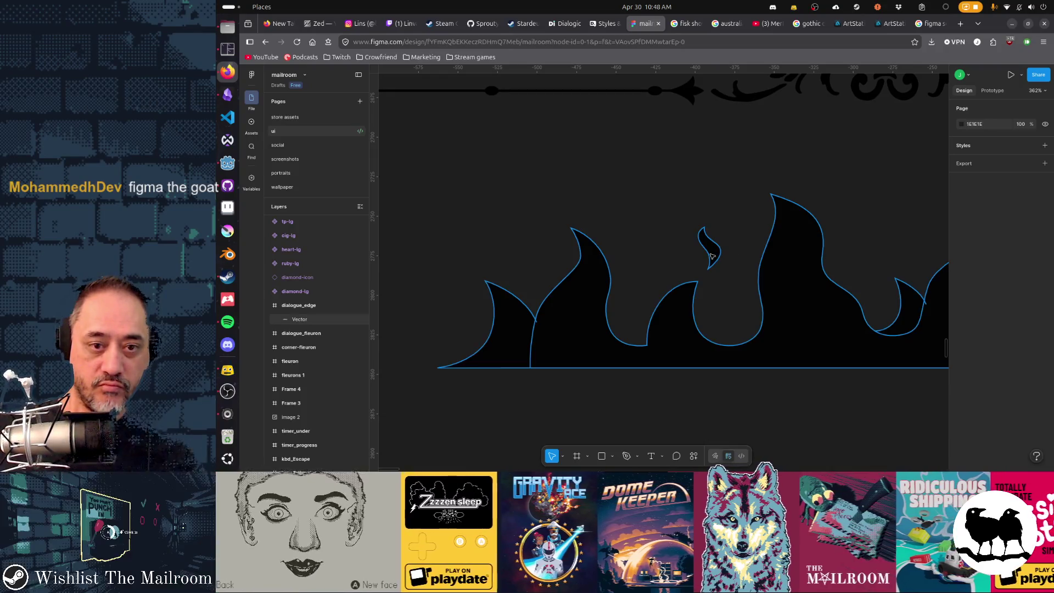
- Duplicate the small teardrop above the left flames and mirror it horizontally
{"action": "double_click", "coordinate": [712, 257]}
{"action": "mouse_move", "coordinate": [685, 212]}
{"action": "left_mouse_down"}
{"action": "mouse_move", "coordinate": [732, 273]}
{"action": "mouse_move", "coordinate": [562, 246]}
{"action": "left_mouse_up"}
{"action": "key", "text": "ctrl"}
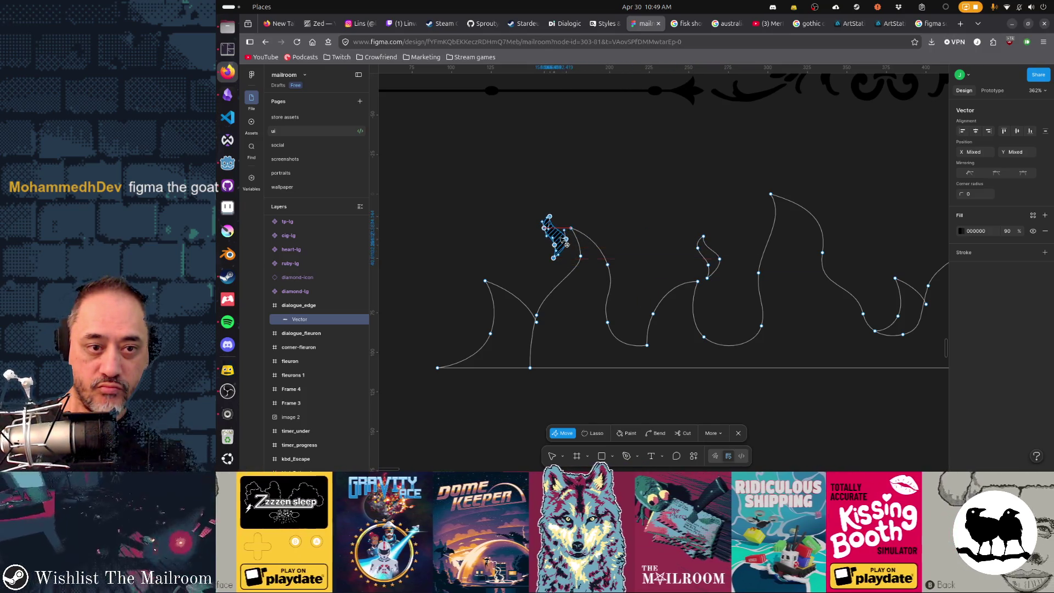
{"action": "left_click_drag", "start_coordinate": [569, 248], "coordinate": [558, 248]}
{"action": "key", "text": "shift+h"}
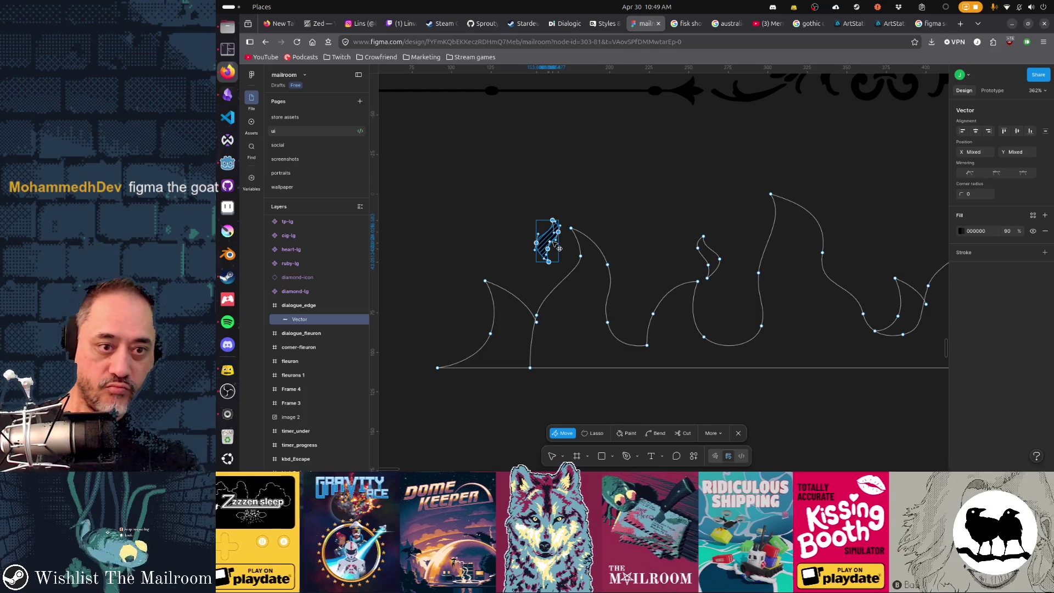
{"action": "key", "text": "Escape"}
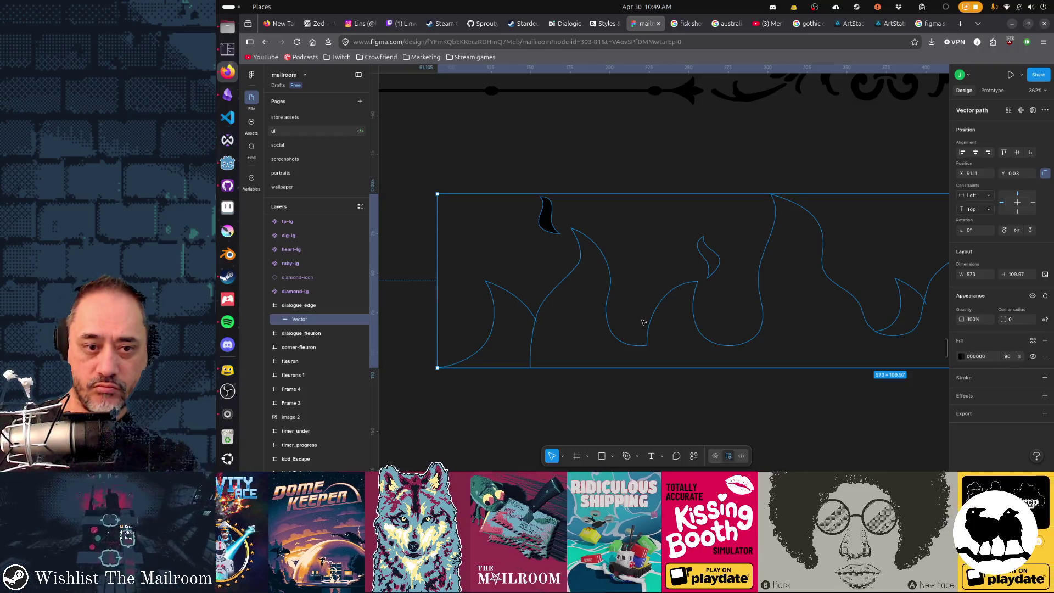
{"action": "key", "text": "Escape"}
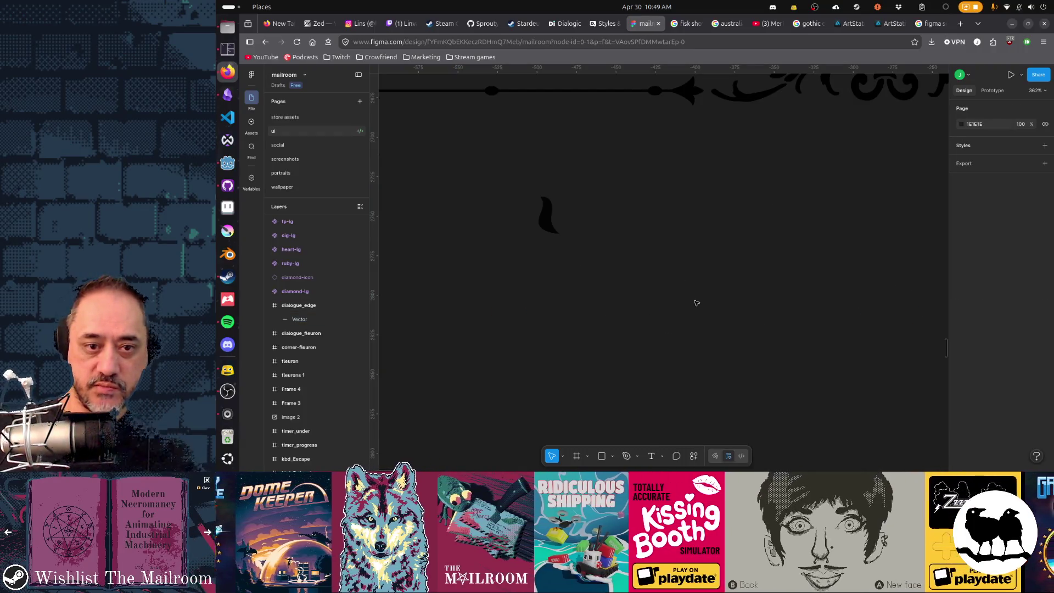
- Paint the main and remaining hatched flame regions solid black
{"action": "double_click", "coordinate": [550, 219]}
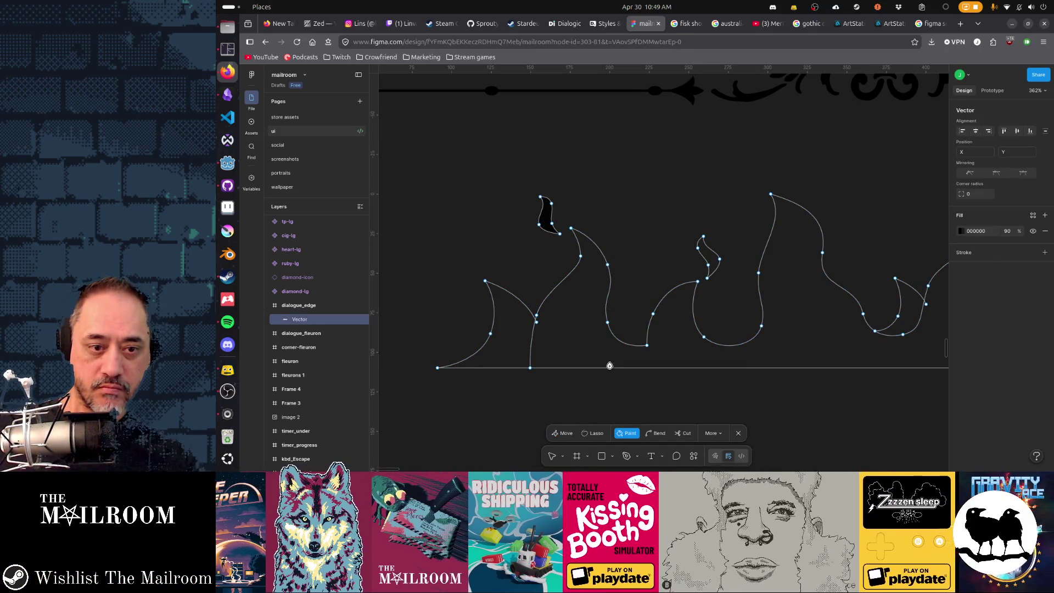
{"action": "left_click", "coordinate": [605, 354]}
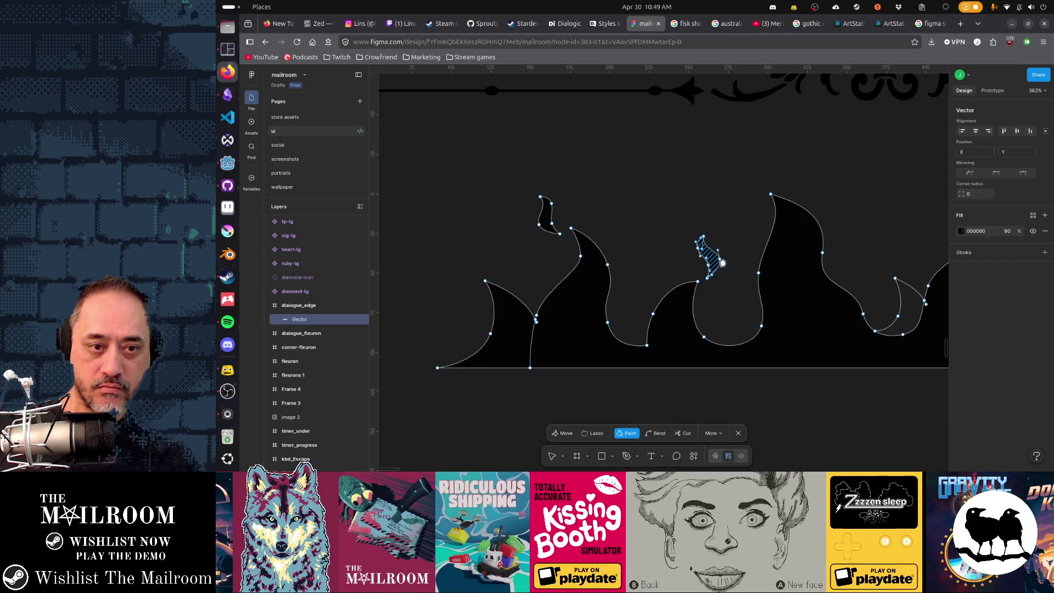
{"action": "scroll", "coordinate": [506, 290], "scroll_direction": "right", "scroll_amount": 3}
{"action": "scroll", "coordinate": [574, 289], "scroll_direction": "right", "scroll_amount": 3}
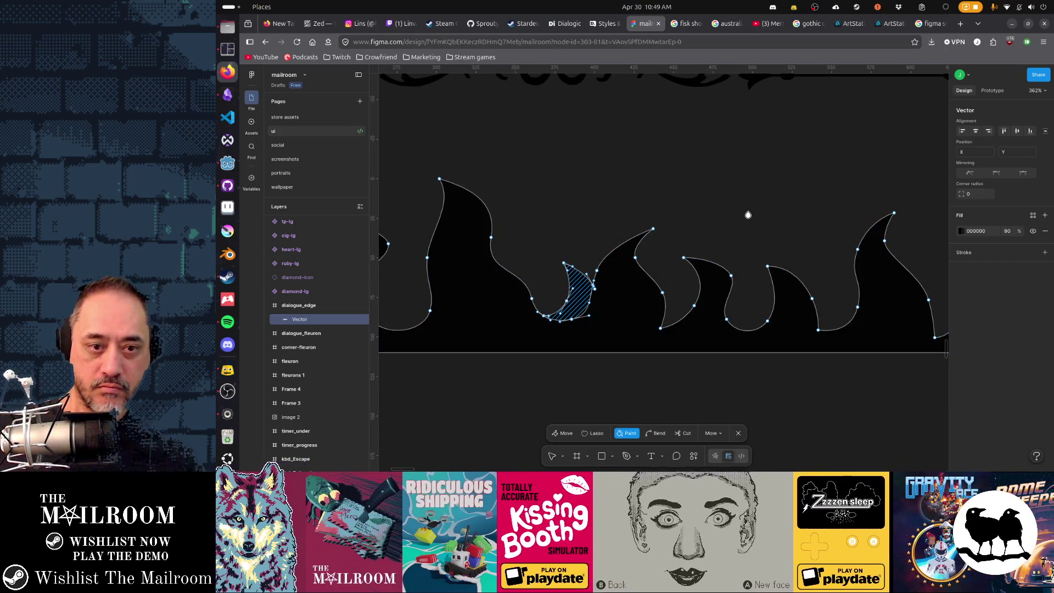
{"action": "scroll", "coordinate": [568, 261], "scroll_direction": "right", "scroll_amount": 3}
{"action": "scroll", "coordinate": [749, 269], "scroll_direction": "left", "scroll_amount": 3}
{"action": "scroll", "coordinate": [811, 269], "scroll_direction": "up", "scroll_amount": 1}
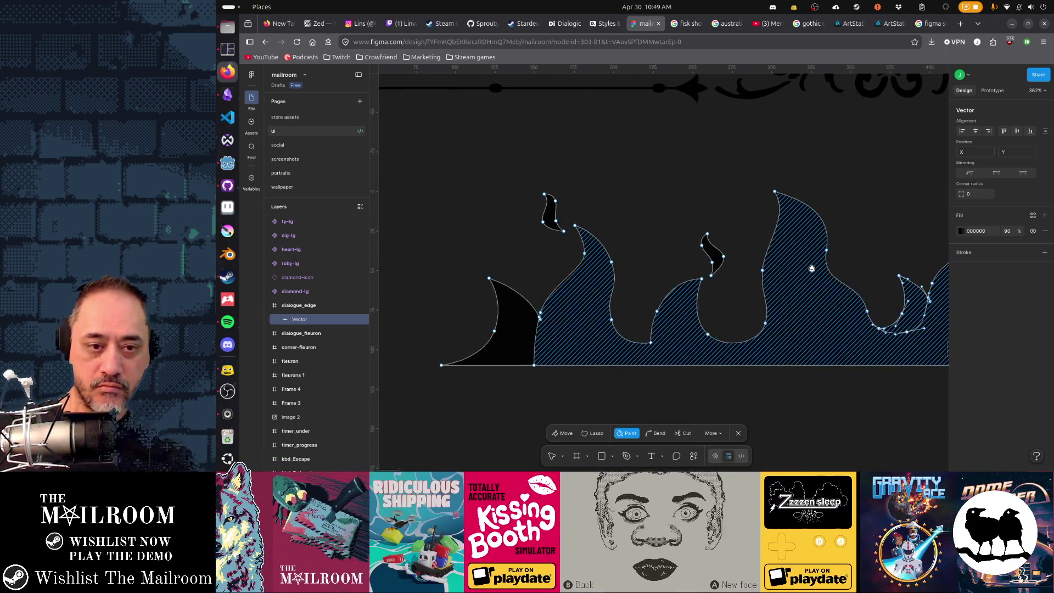
{"action": "left_click", "coordinate": [811, 269]}
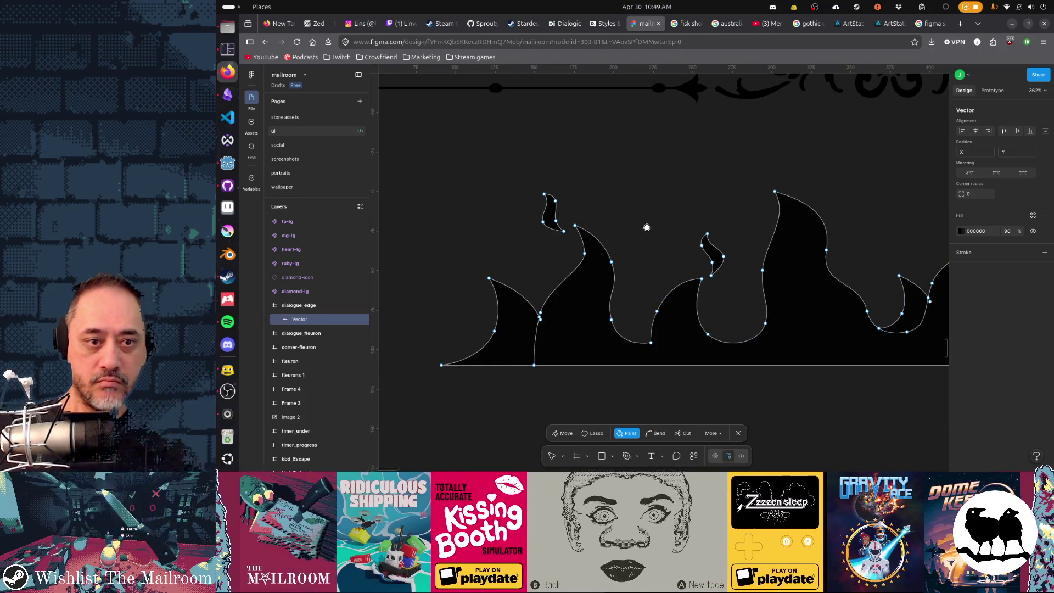
{"action": "key", "text": "v"}
{"action": "key", "text": "Escape"}
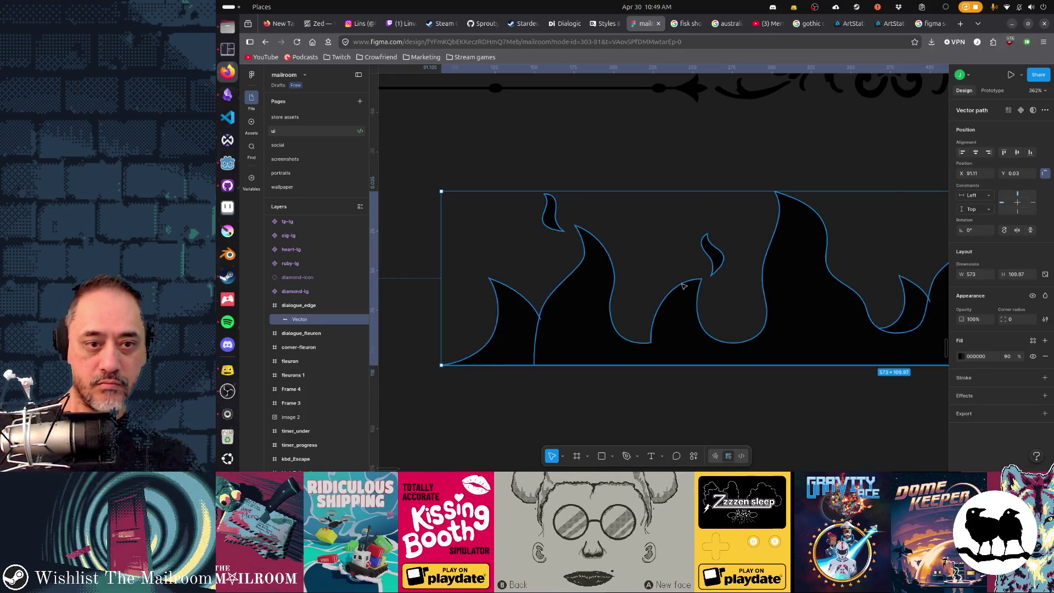
- Reopen the flame border's points and select the left small teardrop
{"action": "left_click", "coordinate": [694, 266]}
{"action": "left_click", "coordinate": [552, 228]}
{"action": "key", "text": "Return"}
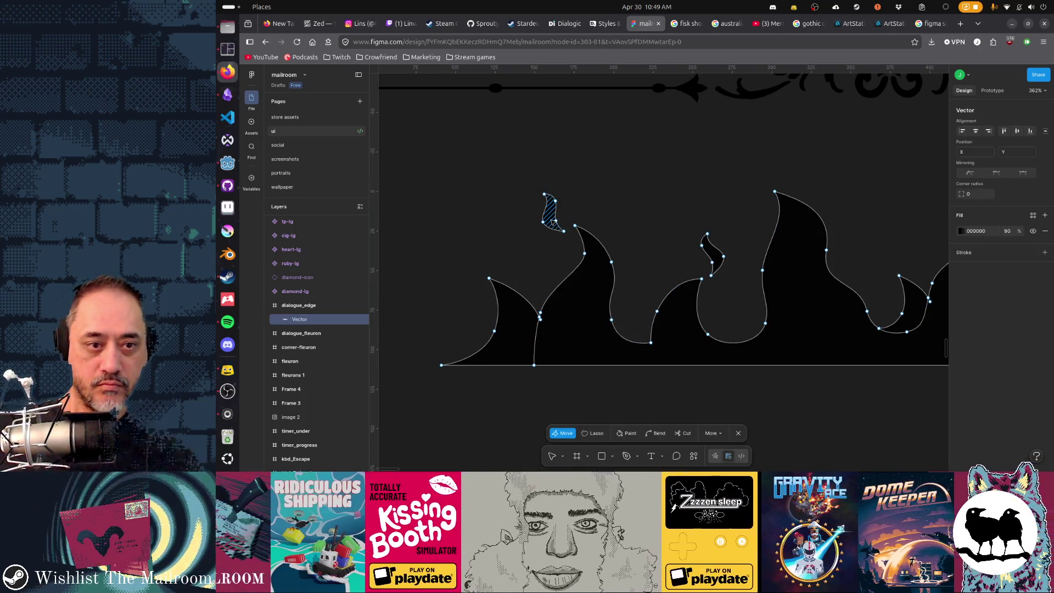
{"action": "mouse_move", "coordinate": [542, 211]}
{"action": "left_mouse_down"}
{"action": "mouse_move", "coordinate": [566, 249]}
{"action": "mouse_move", "coordinate": [556, 204]}
{"action": "left_mouse_up"}
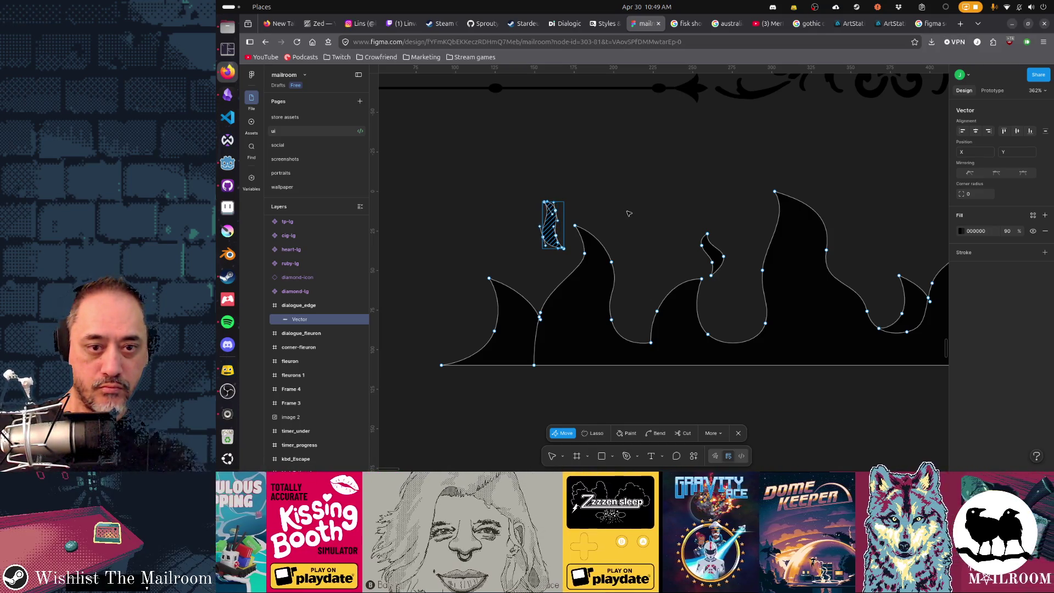
{"action": "key", "text": "Escape"}
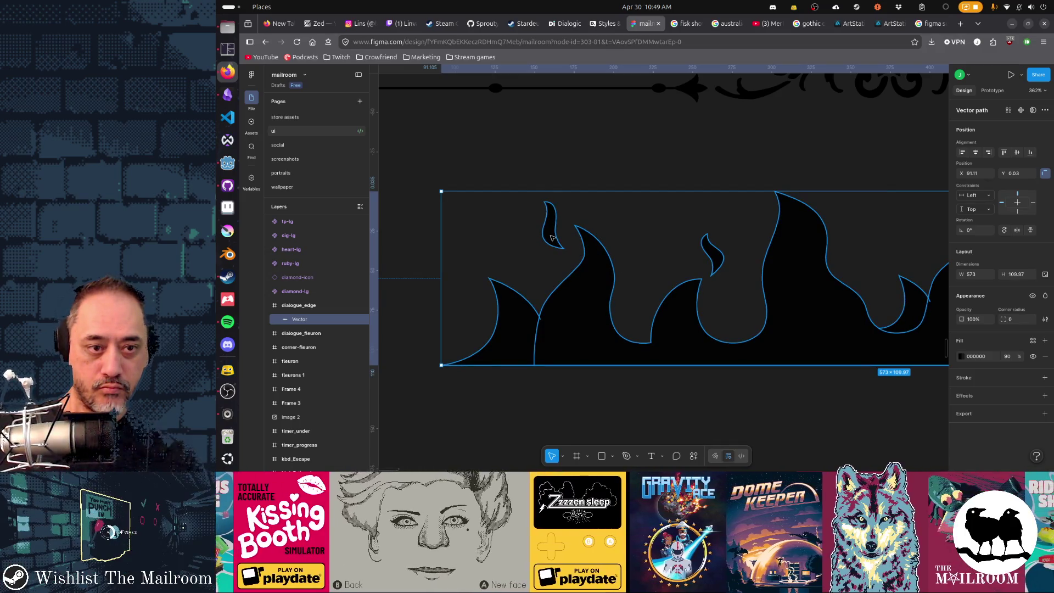
{"action": "double_click", "coordinate": [552, 238]}
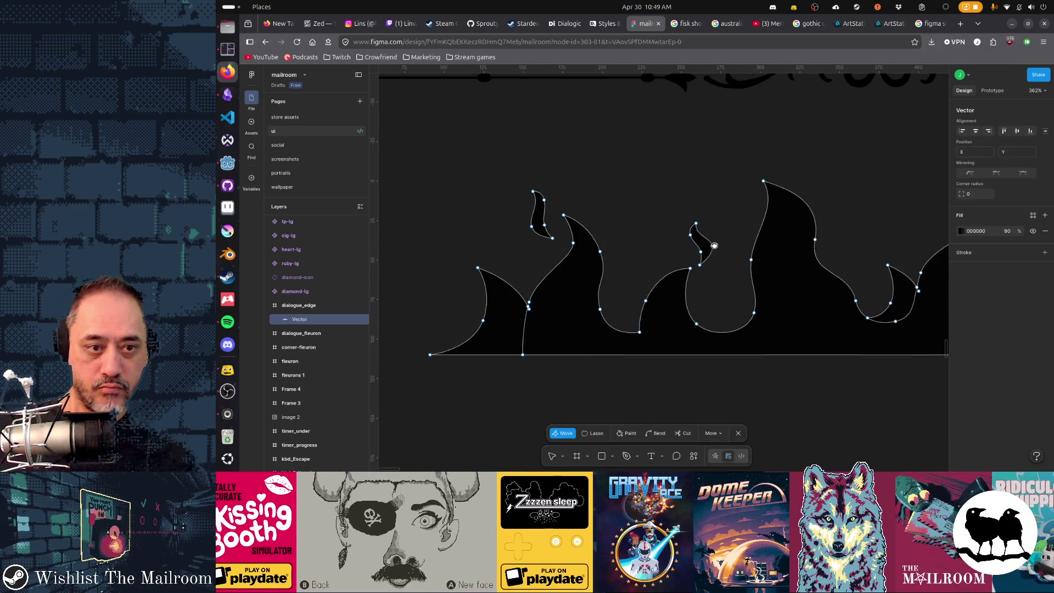
{"action": "key", "text": "ctrl"}
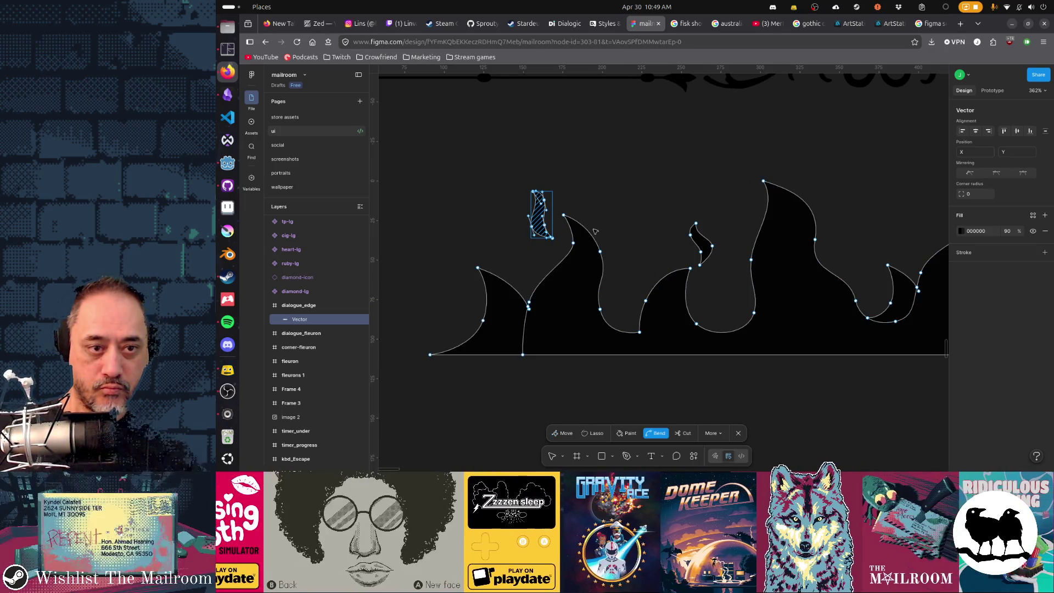
{"action": "scroll", "coordinate": [848, 251], "scroll_direction": "right", "scroll_amount": 3}
{"action": "left_click", "coordinate": [475, 239]}
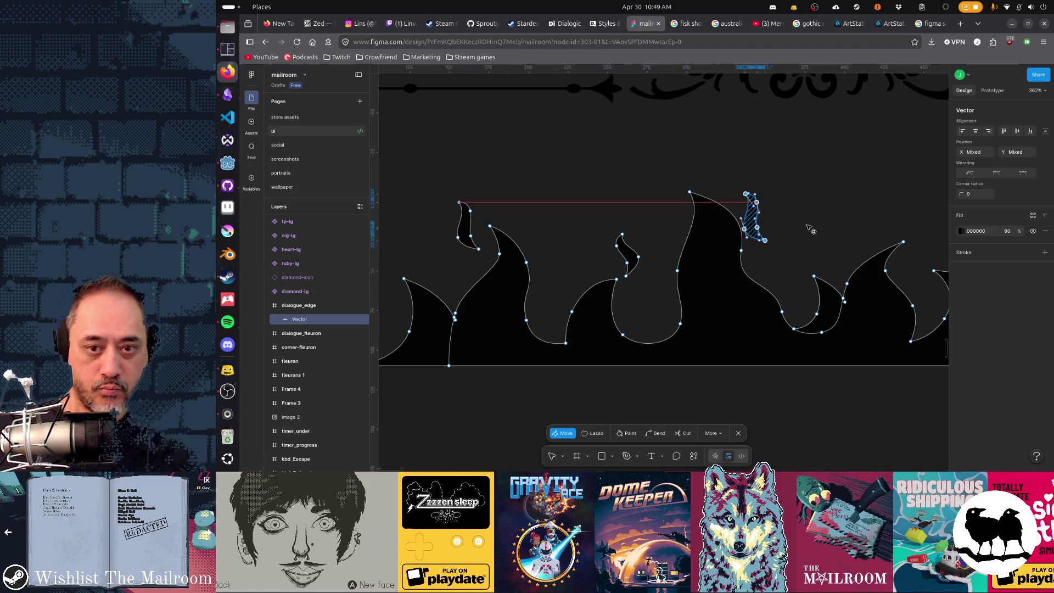
- Copy the teardrop to above the right-hand flames, rotate it clockwise and nudge it up
{"action": "left_click_drag", "start_coordinate": [469, 236], "coordinate": [837, 241]}
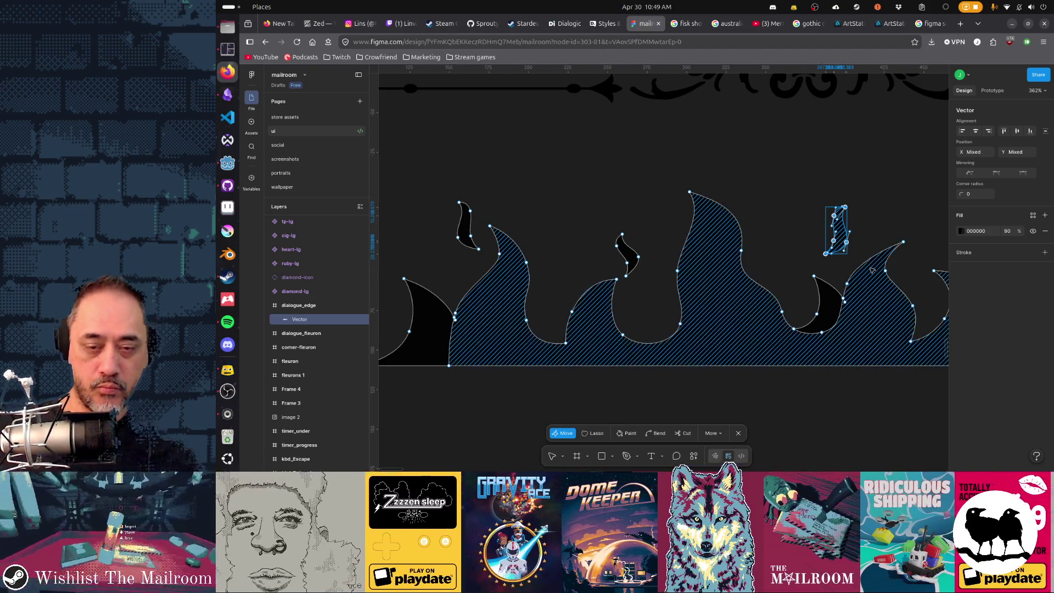
{"action": "scroll", "coordinate": [836, 239], "scroll_direction": "right", "scroll_amount": 2}
{"action": "scroll", "coordinate": [835, 239], "scroll_direction": "up", "scroll_amount": 1}
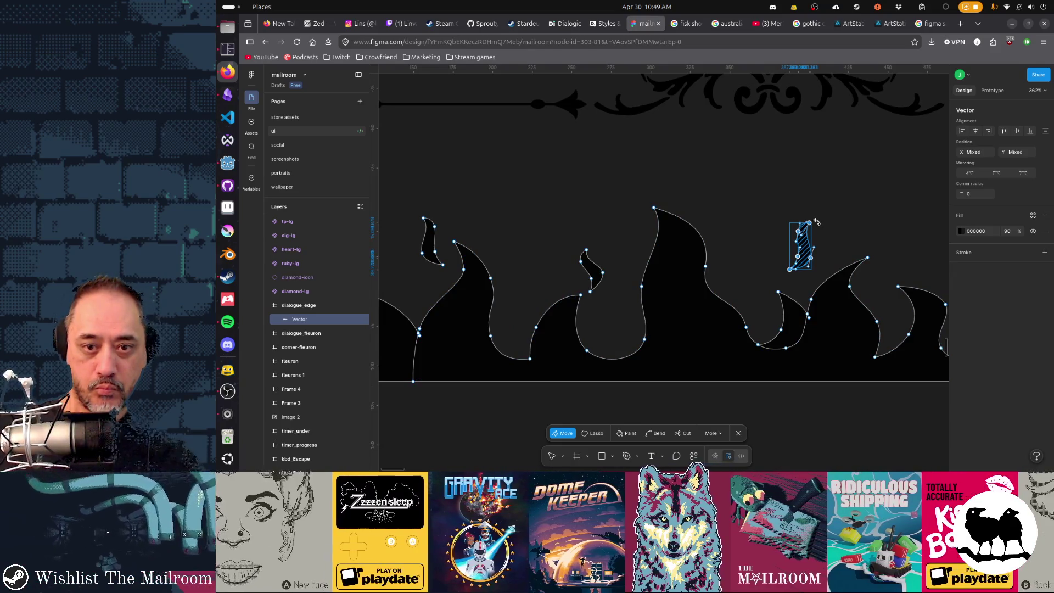
{"action": "left_click_drag", "start_coordinate": [815, 218], "coordinate": [818, 228]}
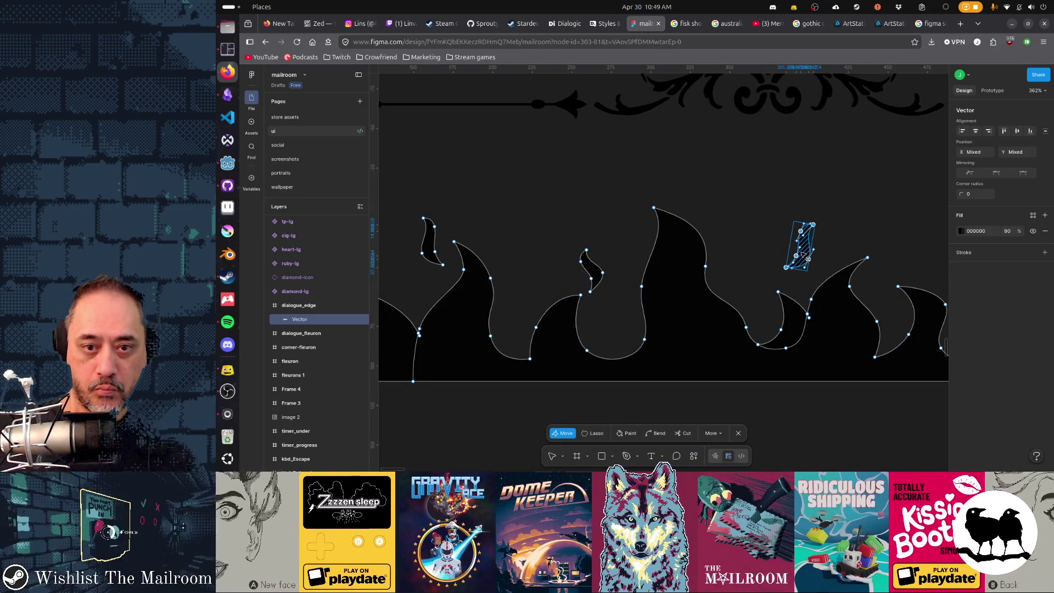
{"action": "mouse_move", "coordinate": [808, 265]}
{"action": "left_mouse_down"}
{"action": "mouse_move", "coordinate": [903, 262]}
{"action": "mouse_move", "coordinate": [899, 252]}
{"action": "left_mouse_up"}
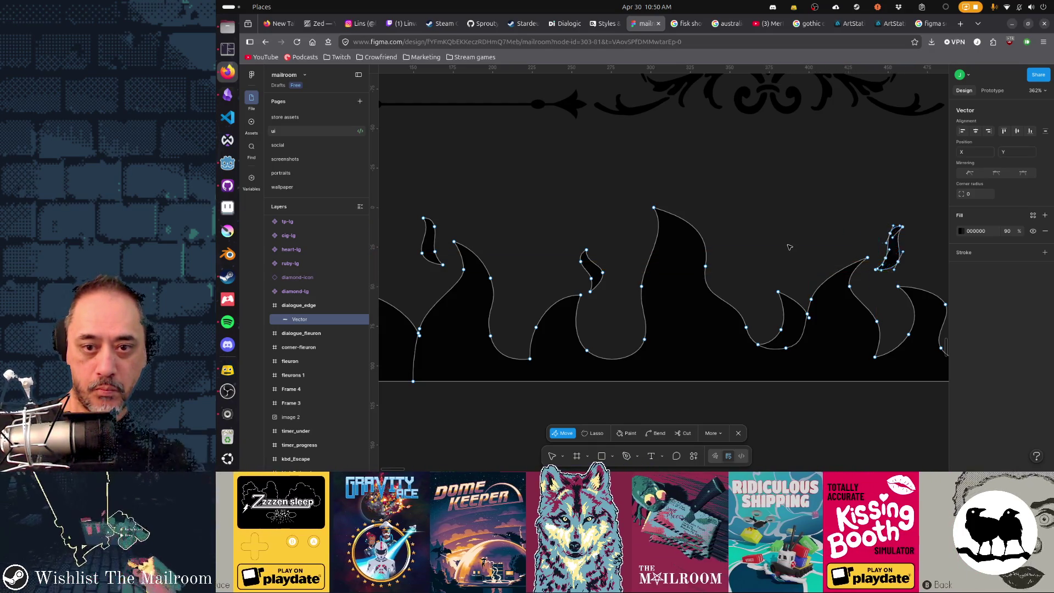
{"action": "key", "text": "Escape"}
{"action": "key", "text": "Escape"}
{"action": "scroll", "coordinate": [783, 334], "scroll_direction": "down", "scroll_amount": 2}
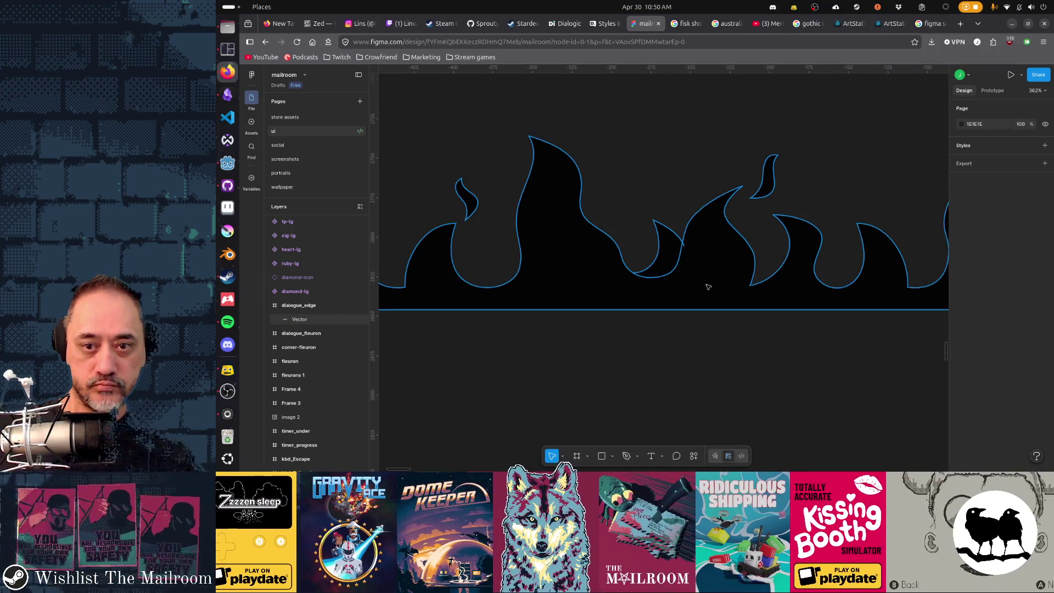
{"action": "scroll", "coordinate": [791, 321], "scroll_direction": "right", "scroll_amount": 3}
{"action": "scroll", "coordinate": [794, 314], "scroll_direction": "down", "scroll_amount": 5}
{"action": "scroll", "coordinate": [774, 329], "scroll_direction": "up", "scroll_amount": 2}
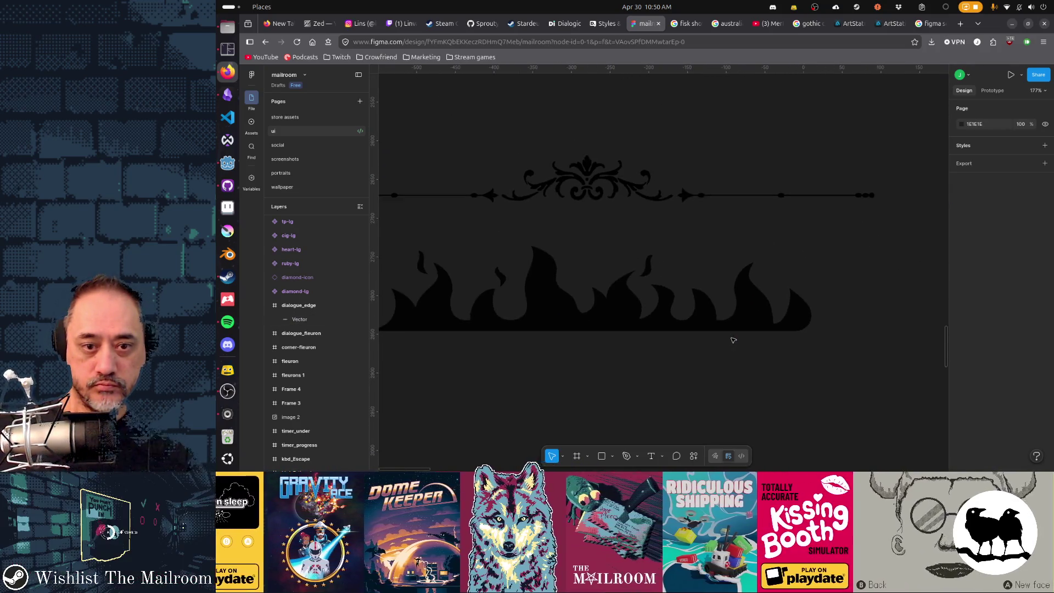
{"action": "scroll", "coordinate": [765, 336], "scroll_direction": "left", "scroll_amount": 3}
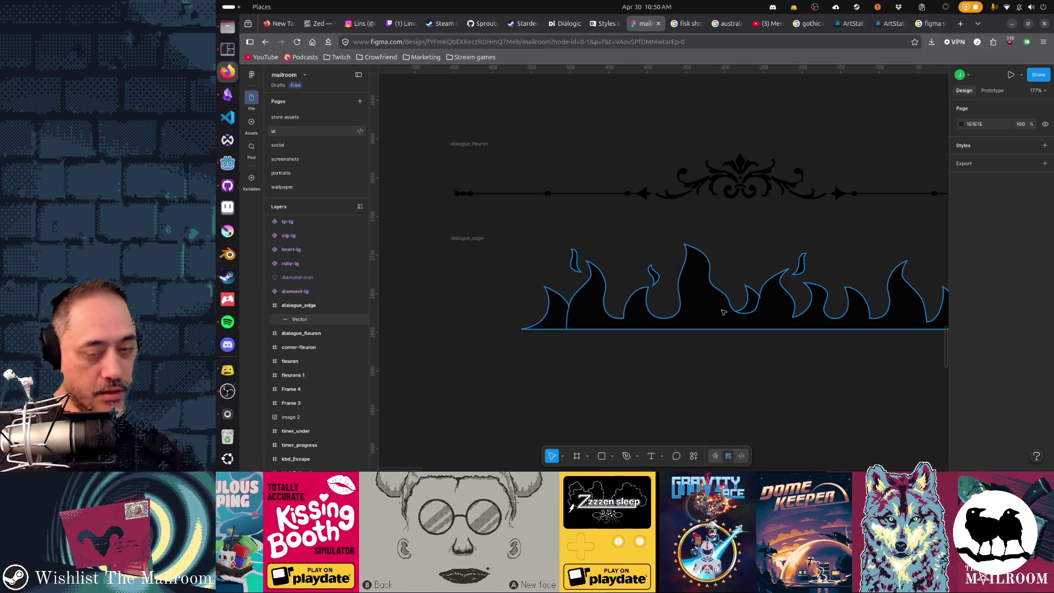
{"action": "scroll", "coordinate": [740, 350], "scroll_direction": "right", "scroll_amount": 3}
{"action": "scroll", "coordinate": [741, 350], "scroll_direction": "up", "scroll_amount": 1}
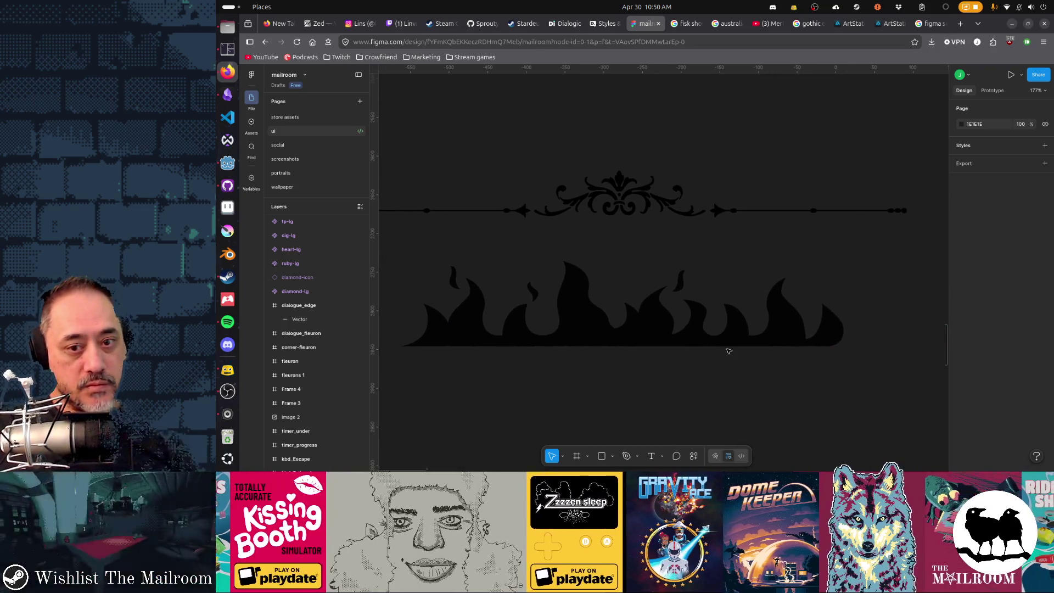
{"action": "scroll", "coordinate": [733, 351], "scroll_direction": "up", "scroll_amount": 1}
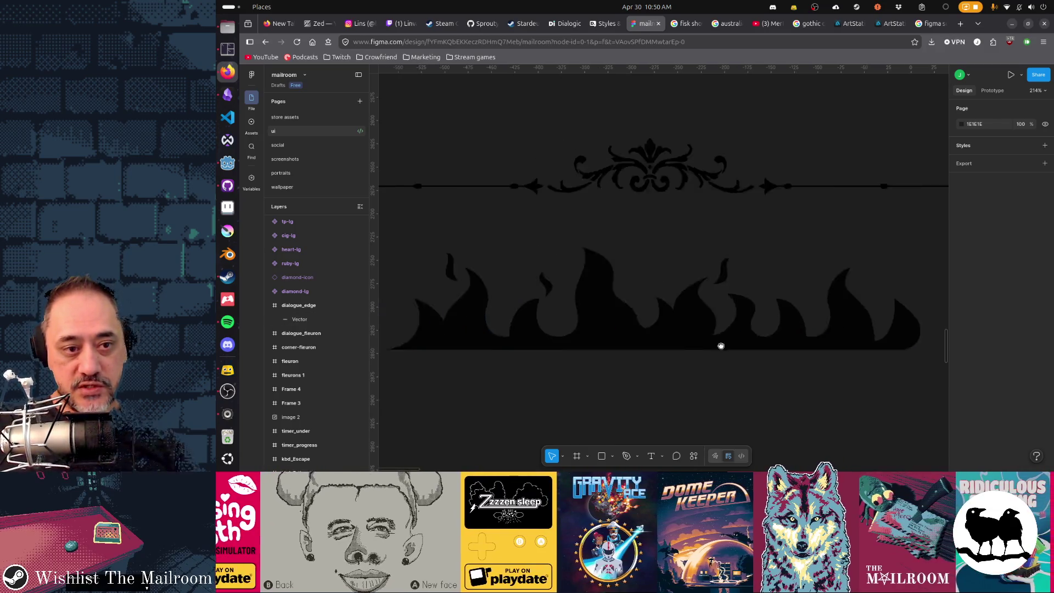
{"action": "scroll", "coordinate": [720, 346], "scroll_direction": "left", "scroll_amount": 5}
{"action": "left_click", "coordinate": [798, 320]}
{"action": "scroll", "coordinate": [725, 320], "scroll_direction": "right", "scroll_amount": 4}
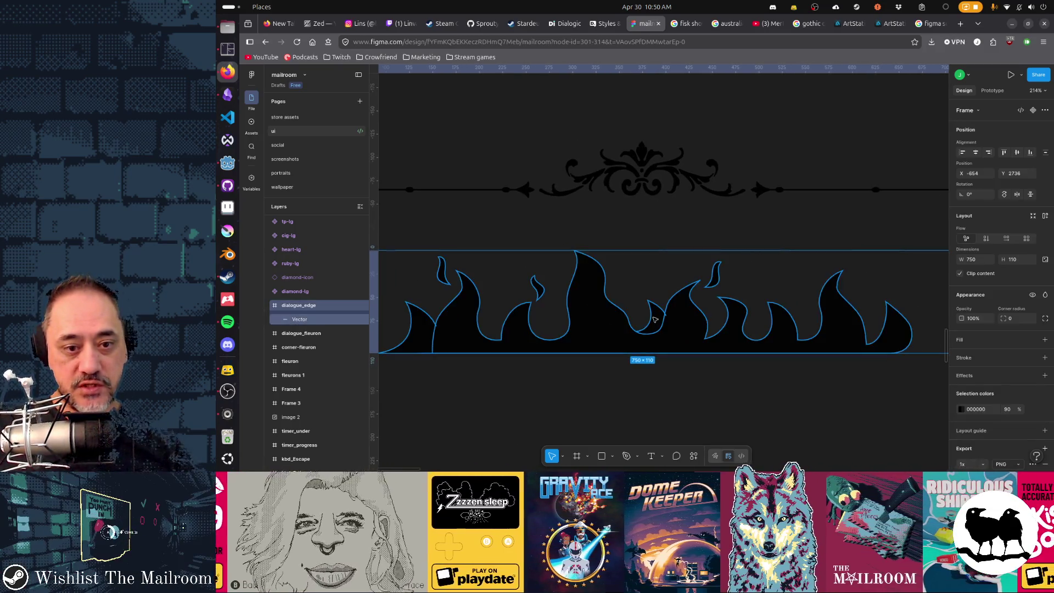
{"action": "scroll", "coordinate": [654, 319], "scroll_direction": "up", "scroll_amount": 1}
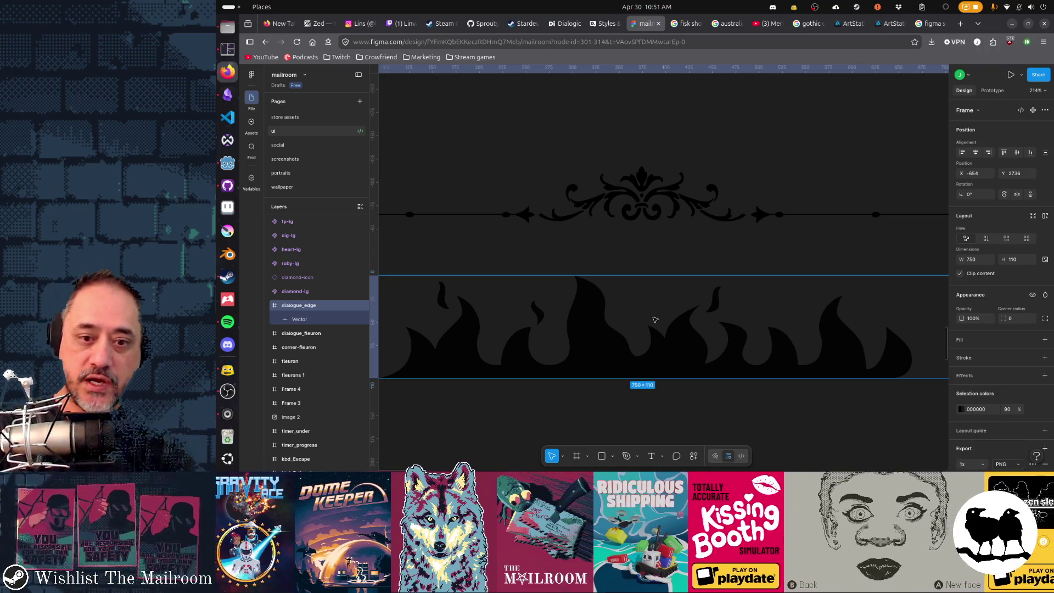
{"action": "scroll", "coordinate": [664, 317], "scroll_direction": "up", "scroll_amount": 2}
{"action": "scroll", "coordinate": [830, 337], "scroll_direction": "up", "scroll_amount": 3}
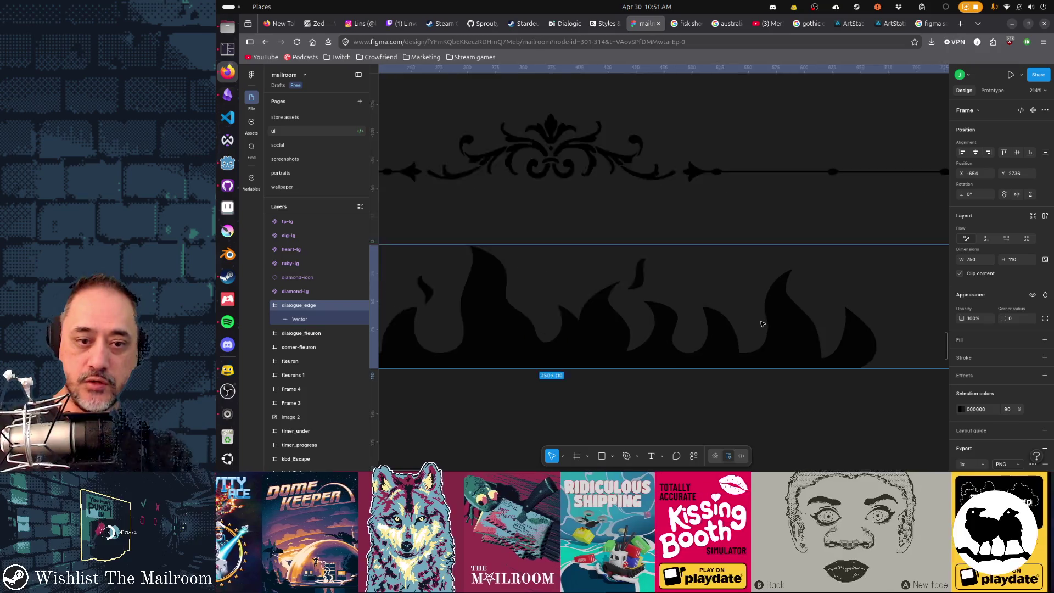
{"action": "scroll", "coordinate": [762, 324], "scroll_direction": "up", "scroll_amount": 5}
{"action": "key", "text": "Escape"}
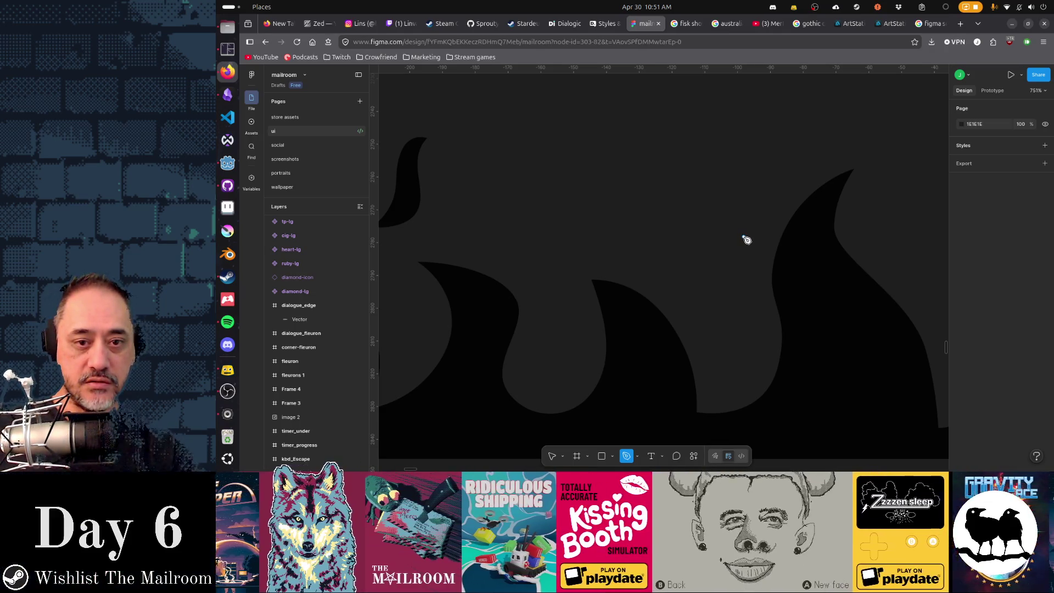
- Draw a closed teardrop path above the flame tips with the pen
{"action": "left_click", "coordinate": [743, 237]}
{"action": "left_click", "coordinate": [718, 208]}
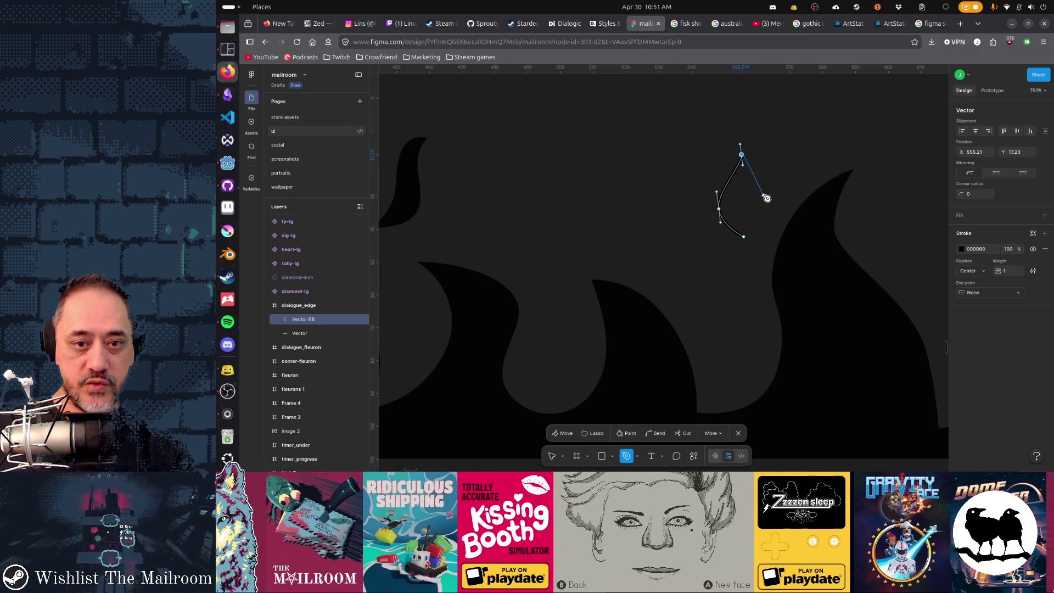
{"action": "left_click", "coordinate": [749, 239]}
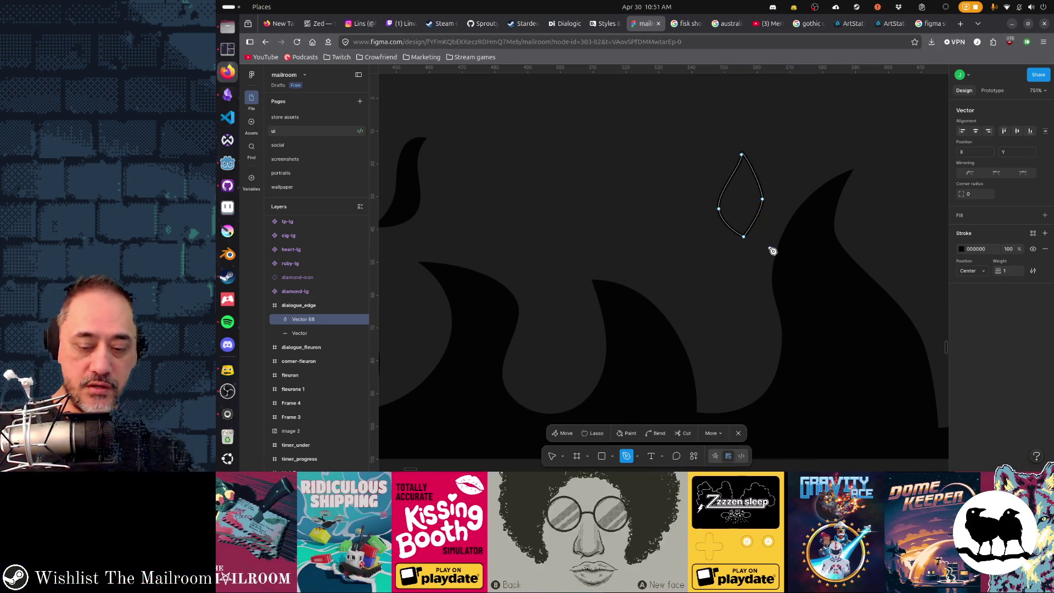
- Drag the teardrop's vertices into a slimmer pointed shape and finish editing
{"action": "left_click", "coordinate": [742, 156], "text": "ctrl"}
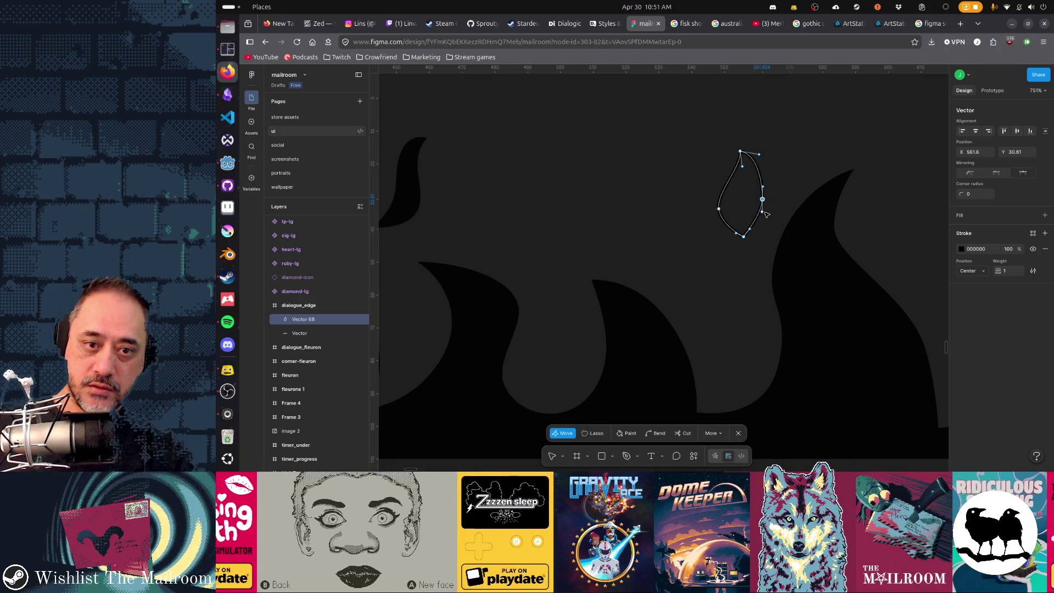
{"action": "mouse_move", "coordinate": [762, 199]}
{"action": "left_mouse_down"}
{"action": "mouse_move", "coordinate": [766, 219]}
{"action": "mouse_move", "coordinate": [768, 207]}
{"action": "left_mouse_up"}
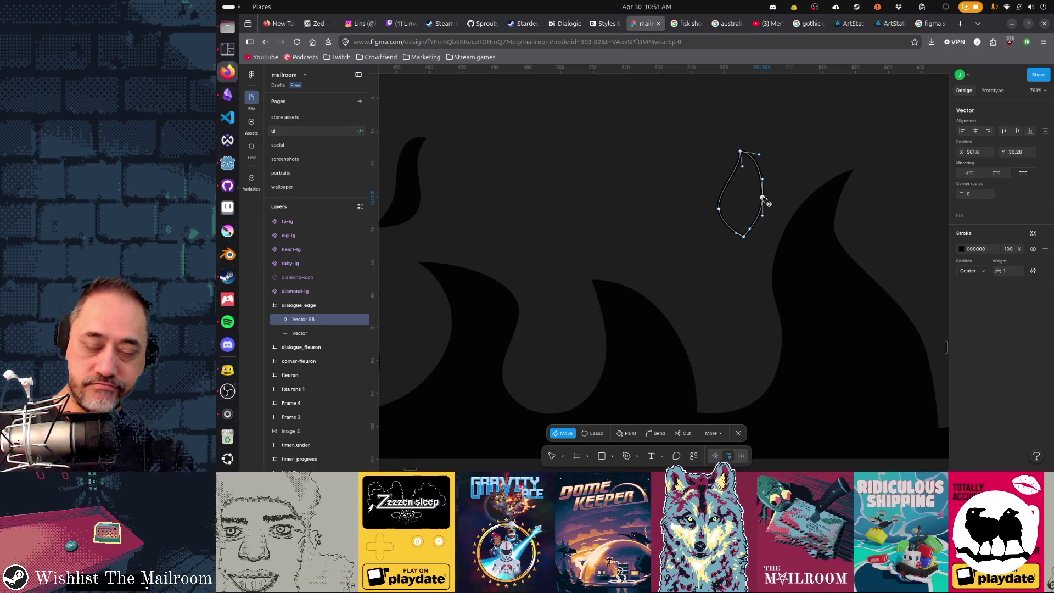
{"action": "left_click", "coordinate": [748, 232]}
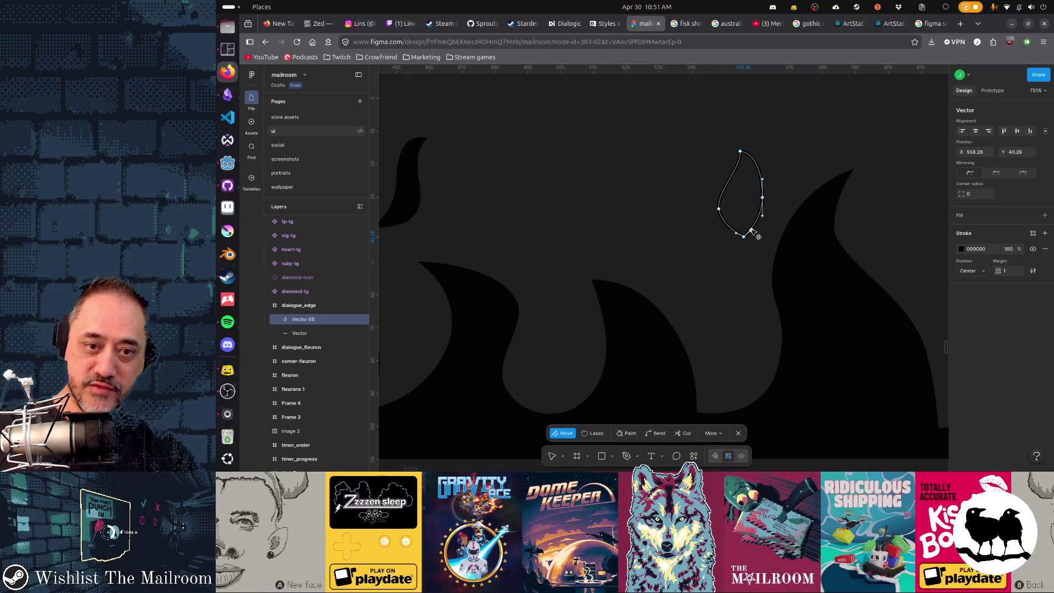
{"action": "left_click_drag", "start_coordinate": [720, 211], "coordinate": [729, 212]}
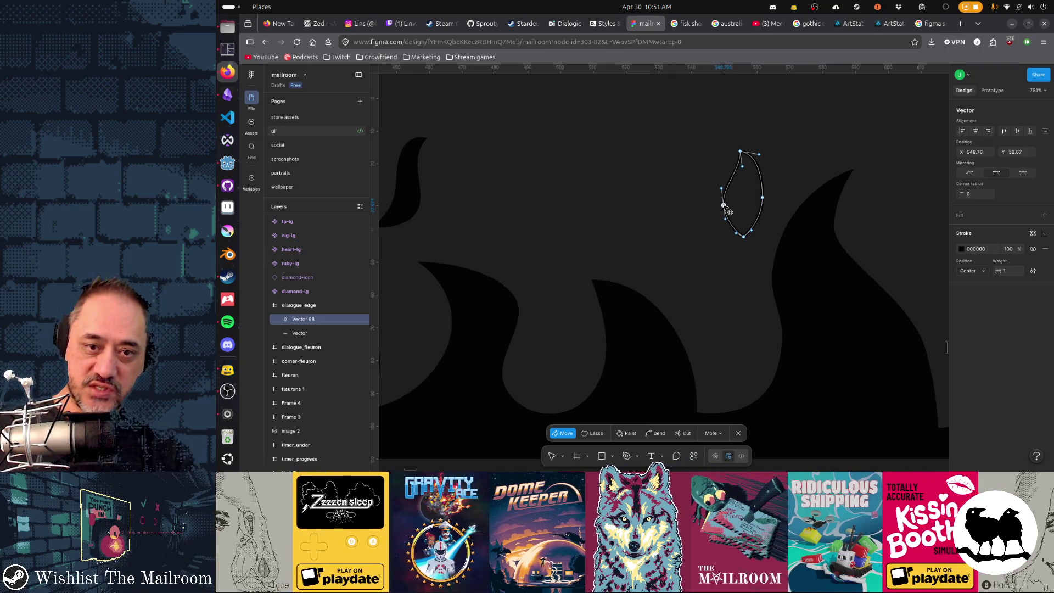
{"action": "left_click", "coordinate": [724, 206]}
{"action": "left_click", "coordinate": [746, 185]}
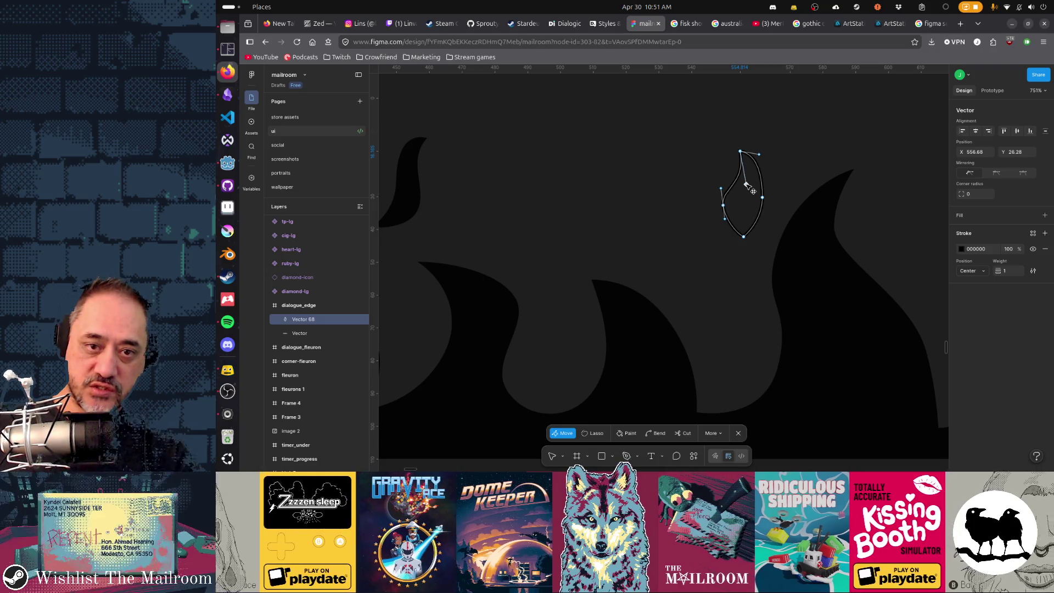
{"action": "key", "text": "Escape"}
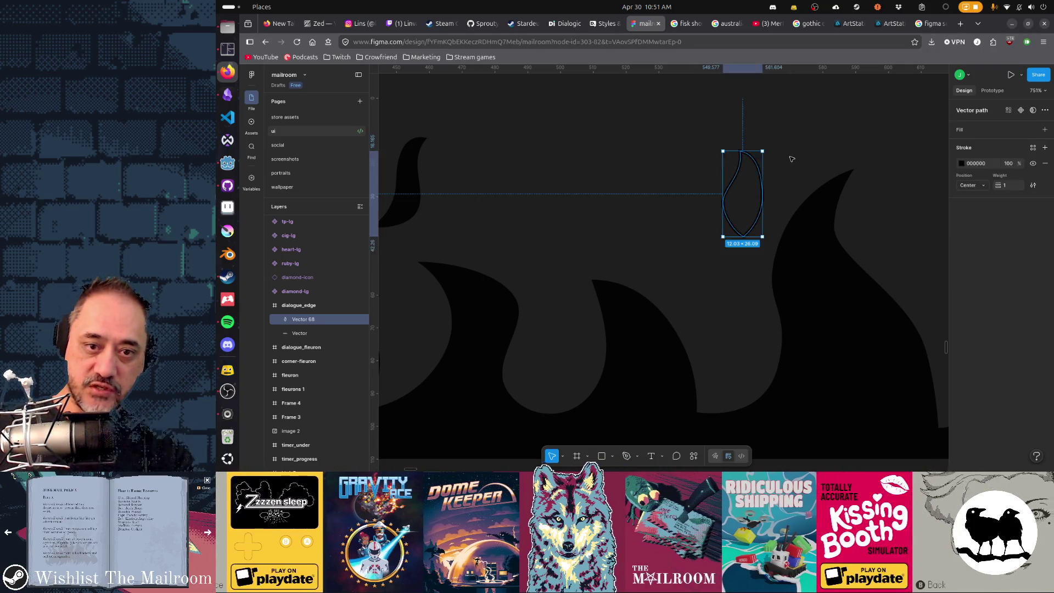
{"action": "key", "text": "Escape"}
- Remove the teardrop's stroke and fill it 000000 black at 90% opacity
{"action": "left_click", "coordinate": [757, 218]}
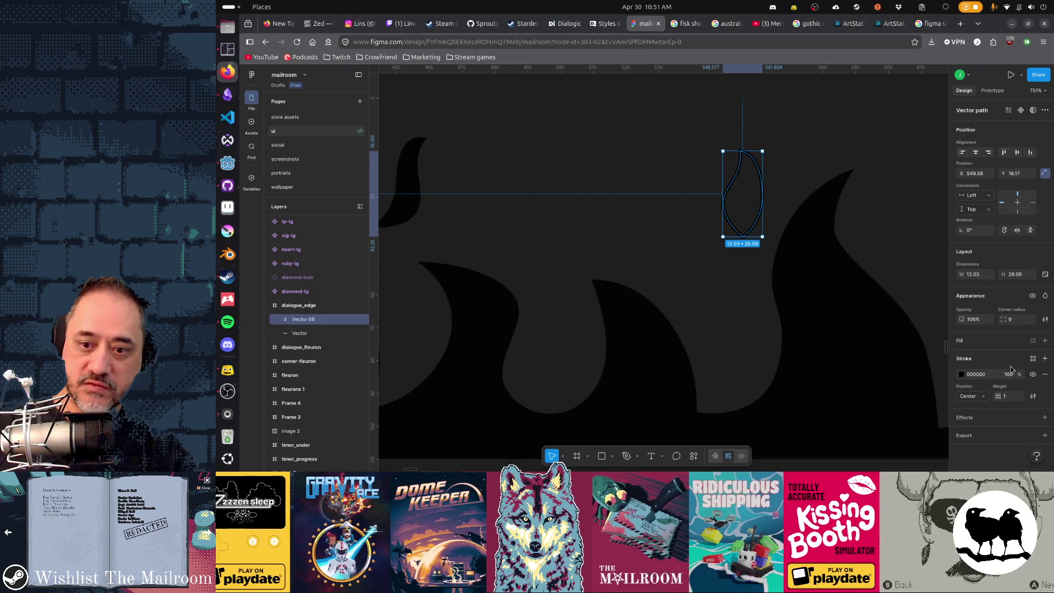
{"action": "left_click", "coordinate": [1045, 374]}
{"action": "left_click", "coordinate": [1044, 341]}
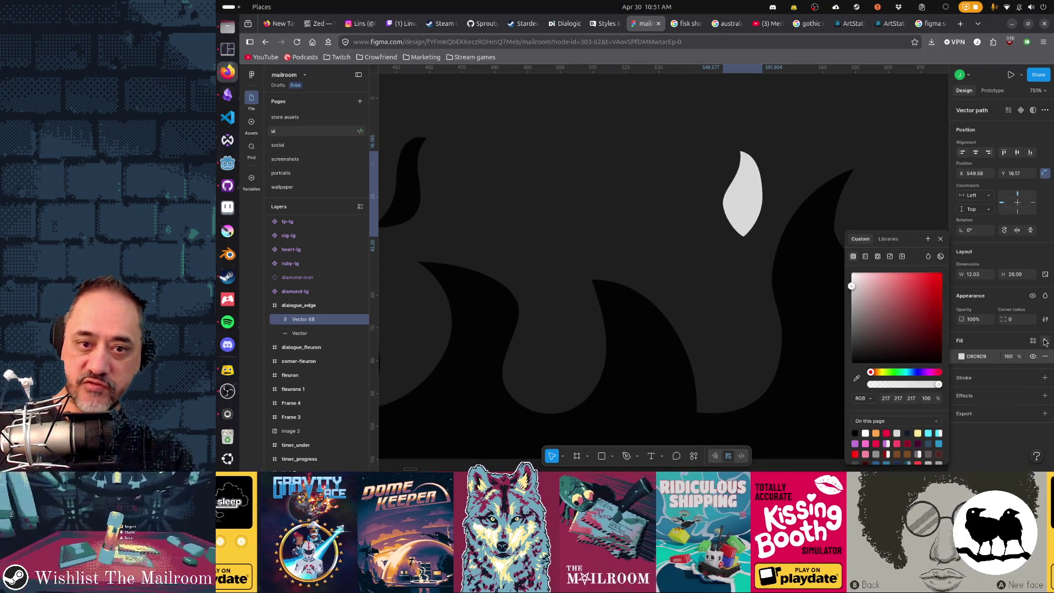
{"action": "left_click", "coordinate": [963, 356]}
{"action": "left_click", "coordinate": [963, 357]}
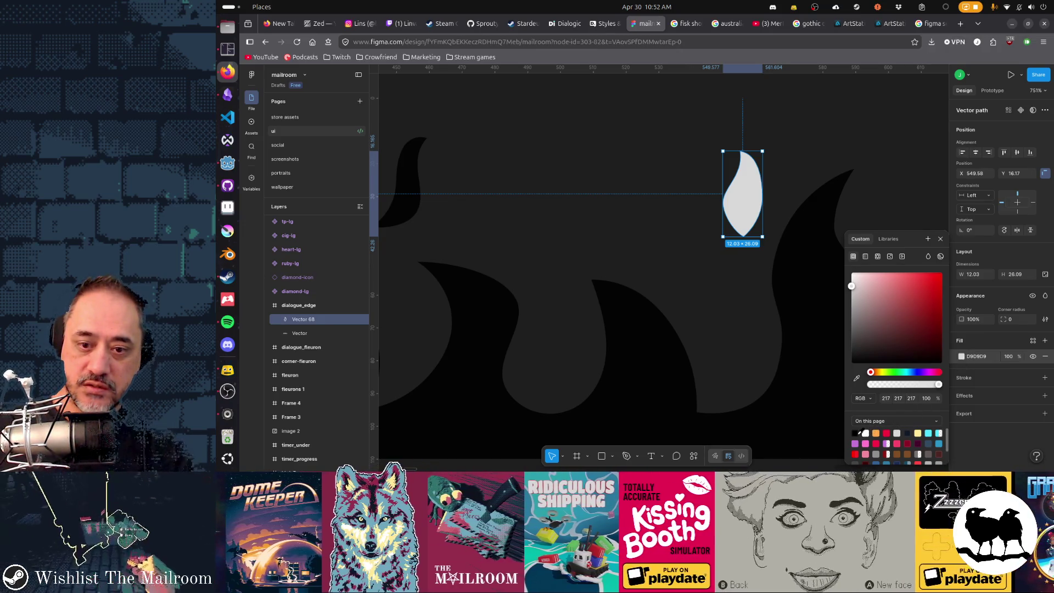
{"action": "left_click", "coordinate": [852, 362]}
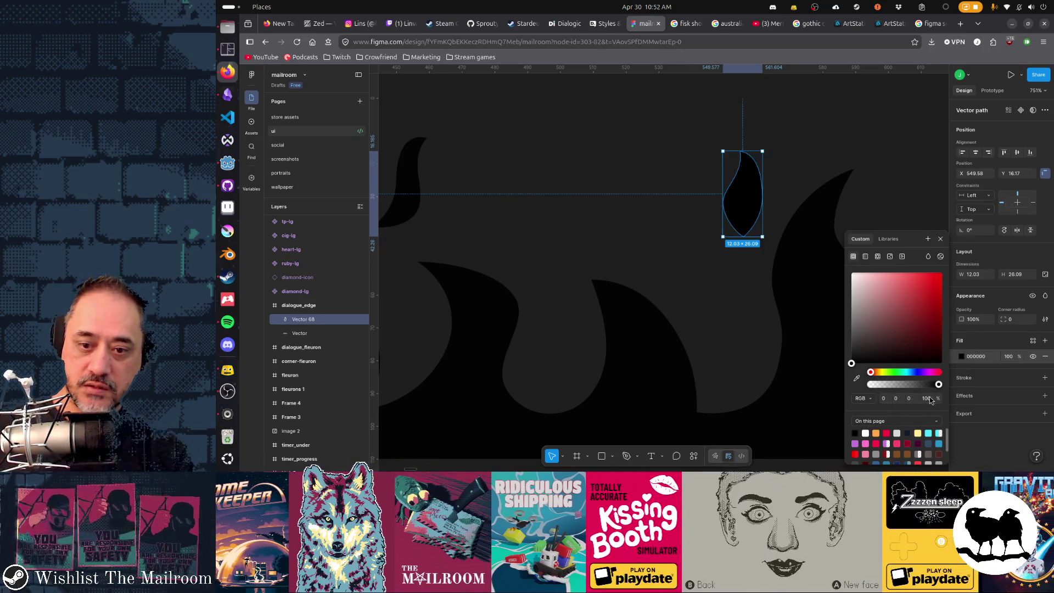
{"action": "type", "text": "90"}
{"action": "key", "text": "Return"}
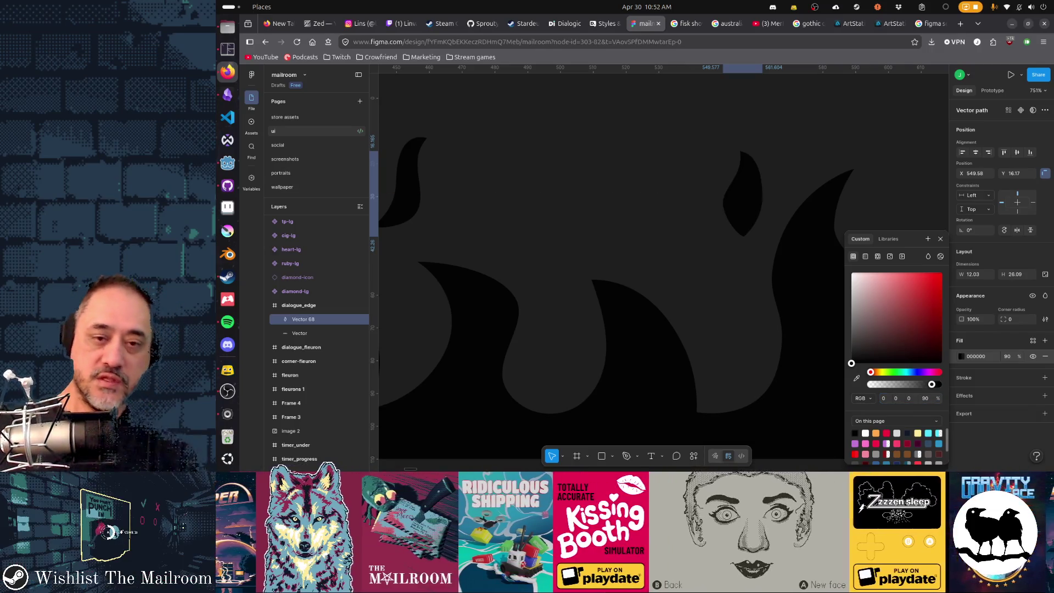
- Reshape the teardrop flame's tip by repositioning its top anchor point
{"action": "double_click", "coordinate": [746, 172]}
{"action": "left_click", "coordinate": [738, 151]}
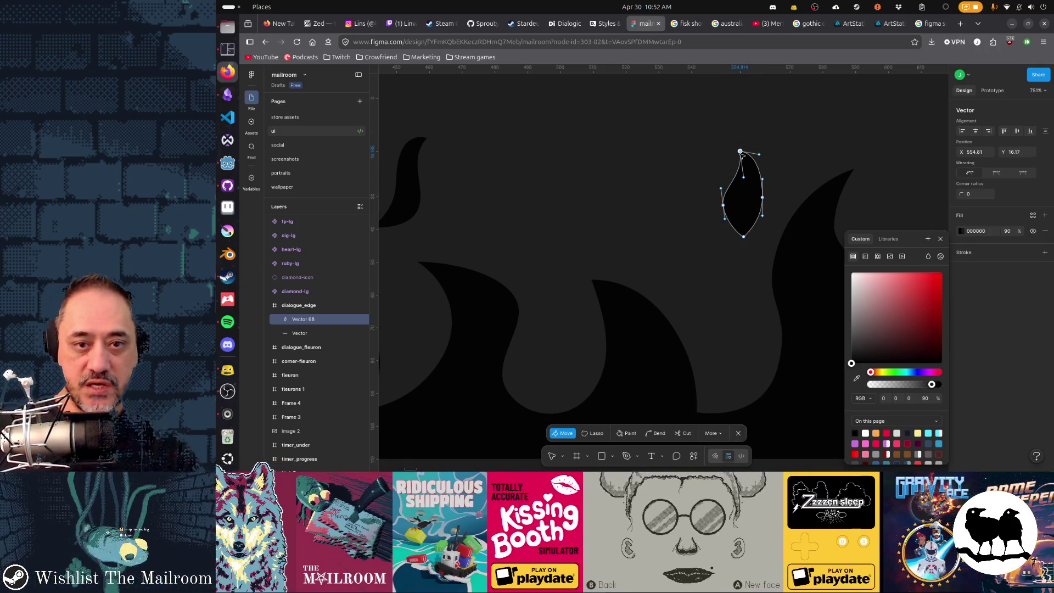
{"action": "left_click", "coordinate": [744, 179]}
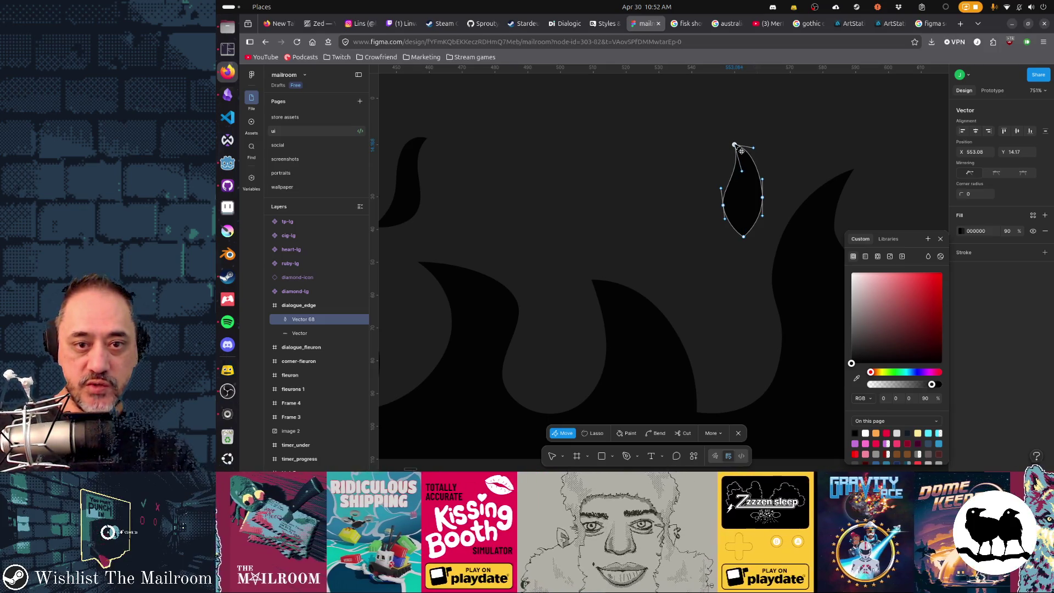
{"action": "left_click", "coordinate": [807, 155]}
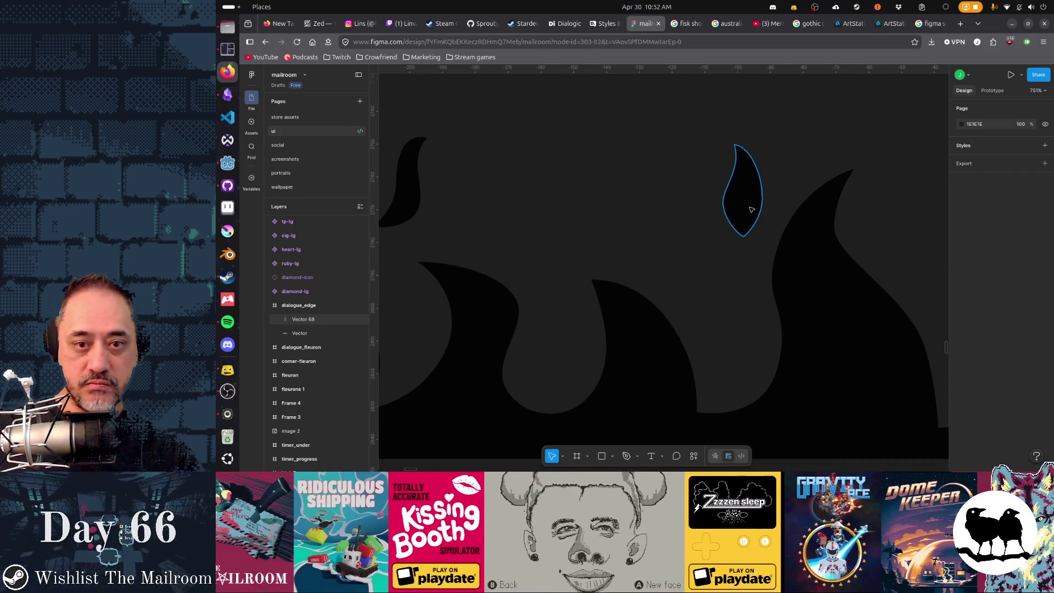
- Move the teardrop right above the tall flame tip and tilt it slightly
{"action": "mouse_move", "coordinate": [751, 209]}
{"action": "left_mouse_down"}
{"action": "mouse_move", "coordinate": [577, 236]}
{"action": "mouse_move", "coordinate": [888, 145]}
{"action": "mouse_move", "coordinate": [813, 285]}
{"action": "left_mouse_up"}
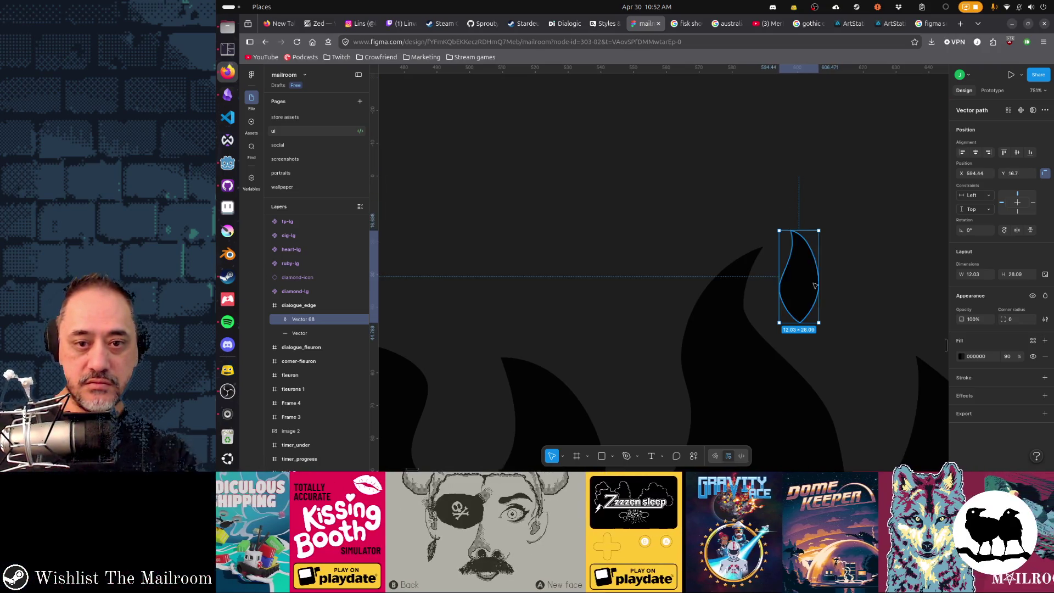
{"action": "left_click_drag", "start_coordinate": [823, 227], "coordinate": [832, 233]}
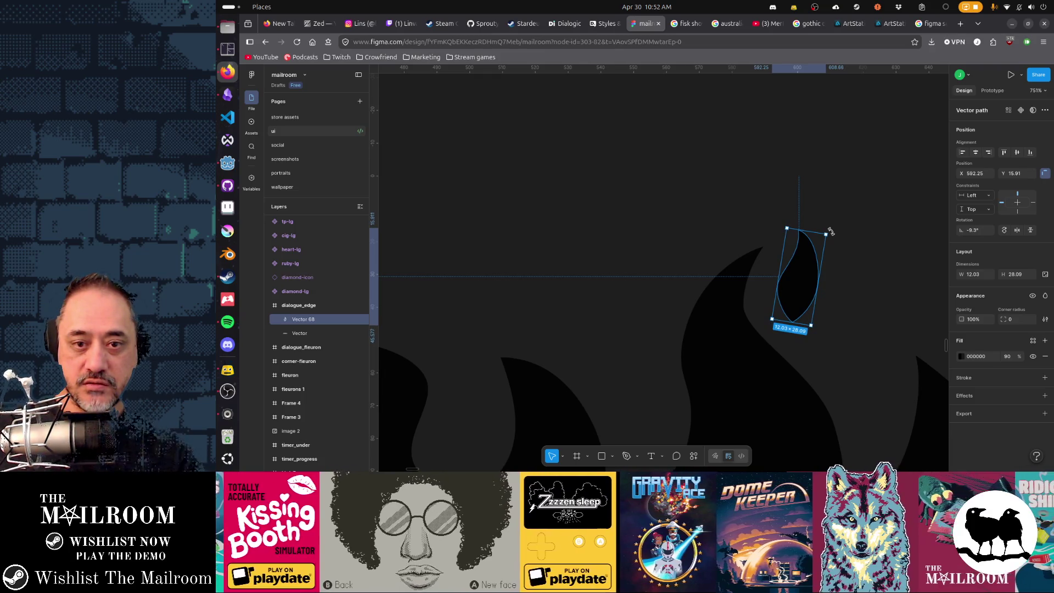
{"action": "left_click", "coordinate": [869, 263]}
{"action": "scroll", "coordinate": [833, 324], "scroll_direction": "down", "scroll_amount": 5}
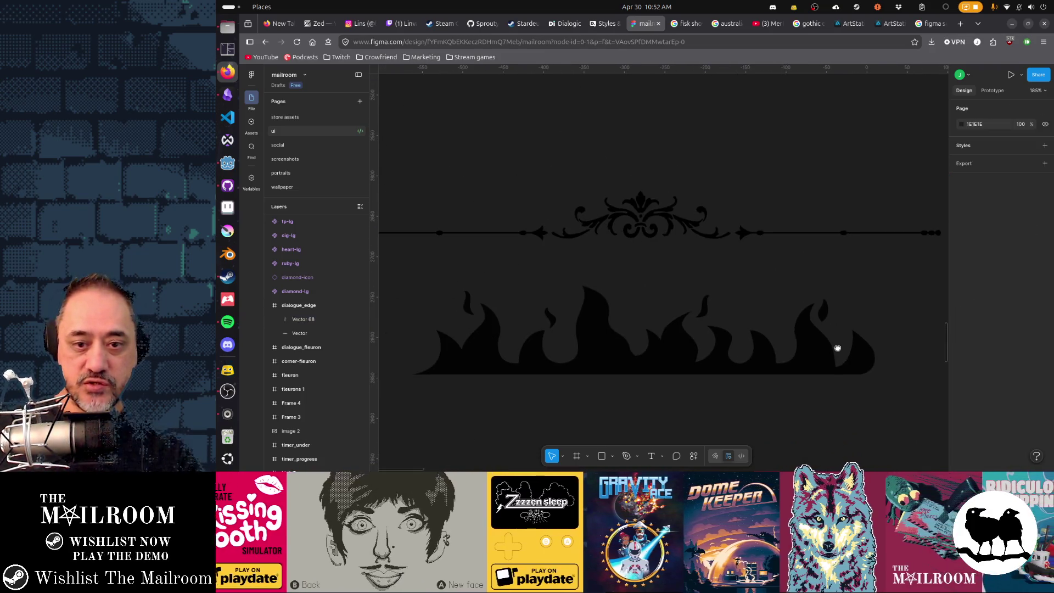
{"action": "scroll", "coordinate": [801, 298], "scroll_direction": "up", "scroll_amount": 4}
- Shrink the teardrop flame Vector 68 to about 8.75×20.42
{"action": "left_click", "coordinate": [771, 278]}
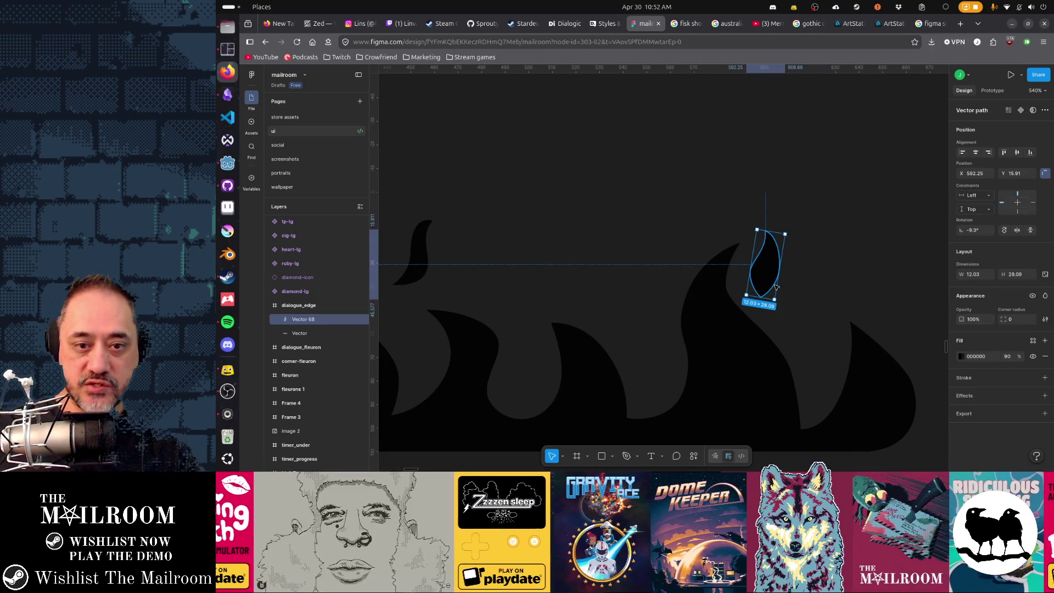
{"action": "scroll", "coordinate": [781, 305], "scroll_direction": "up", "scroll_amount": 2}
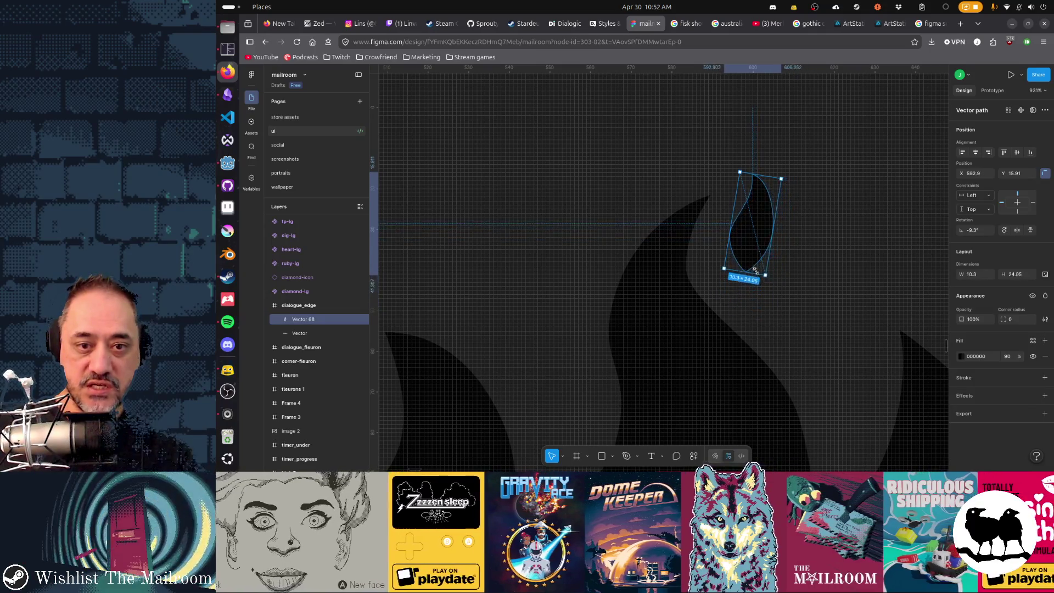
{"action": "mouse_move", "coordinate": [771, 293]}
{"action": "left_mouse_down"}
{"action": "mouse_move", "coordinate": [761, 260]}
{"action": "mouse_move", "coordinate": [738, 251]}
{"action": "left_mouse_up"}
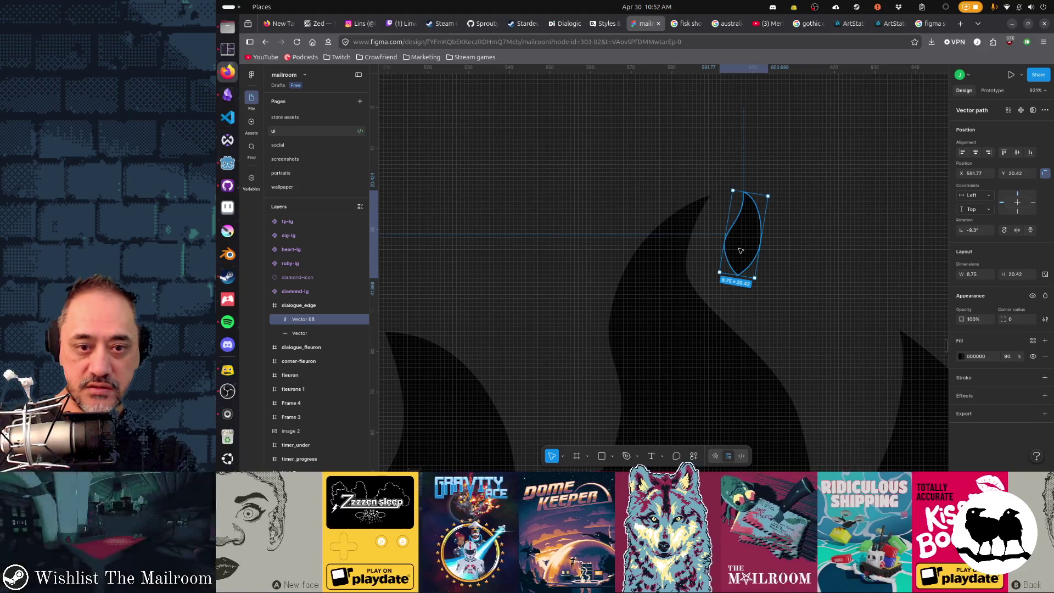
- Reshape the teardrop's left side by shifting its left anchor point
{"action": "double_click", "coordinate": [737, 247]}
{"action": "scroll", "coordinate": [726, 246], "scroll_direction": "up", "scroll_amount": 1}
{"action": "left_click", "coordinate": [707, 240]}
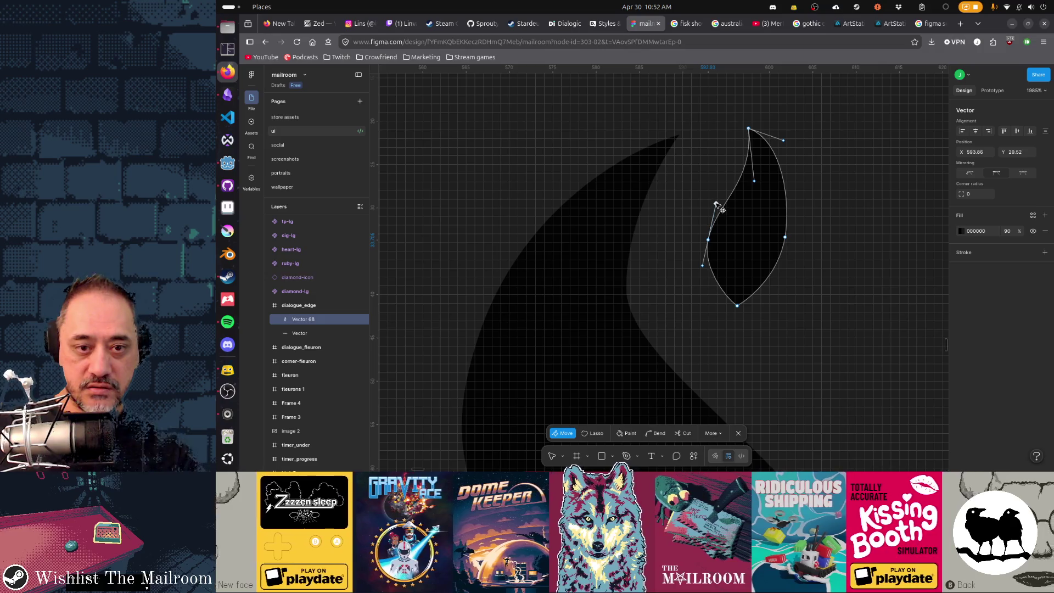
{"action": "left_click_drag", "start_coordinate": [712, 240], "coordinate": [719, 240]}
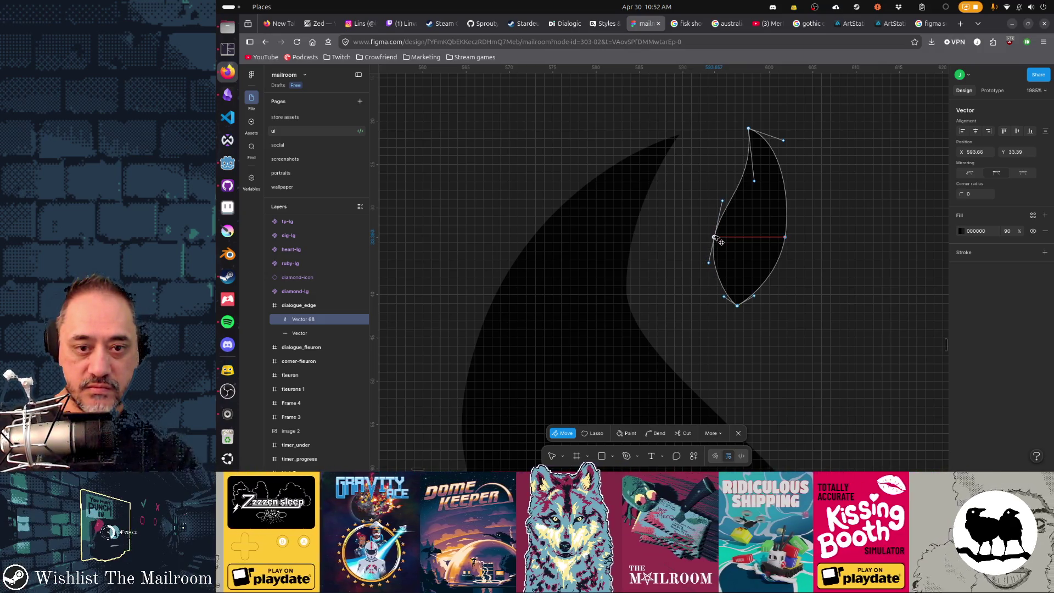
{"action": "left_click", "coordinate": [853, 299]}
{"action": "key", "text": "shift+1"}
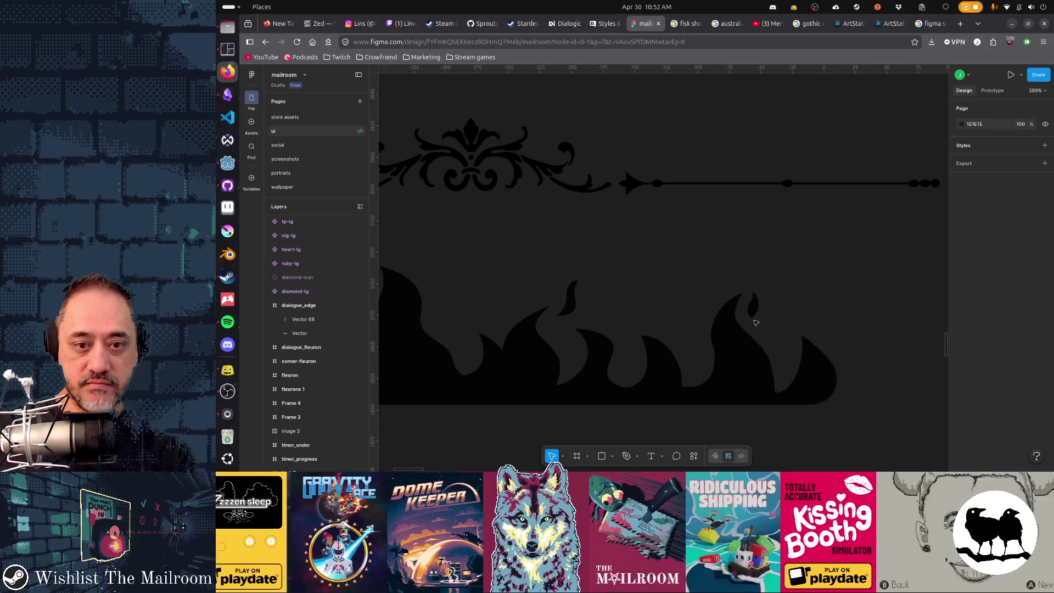
- Duplicate the teardrop as Vector 69 and place the copy among the middle flames
{"action": "left_click", "coordinate": [753, 306]}
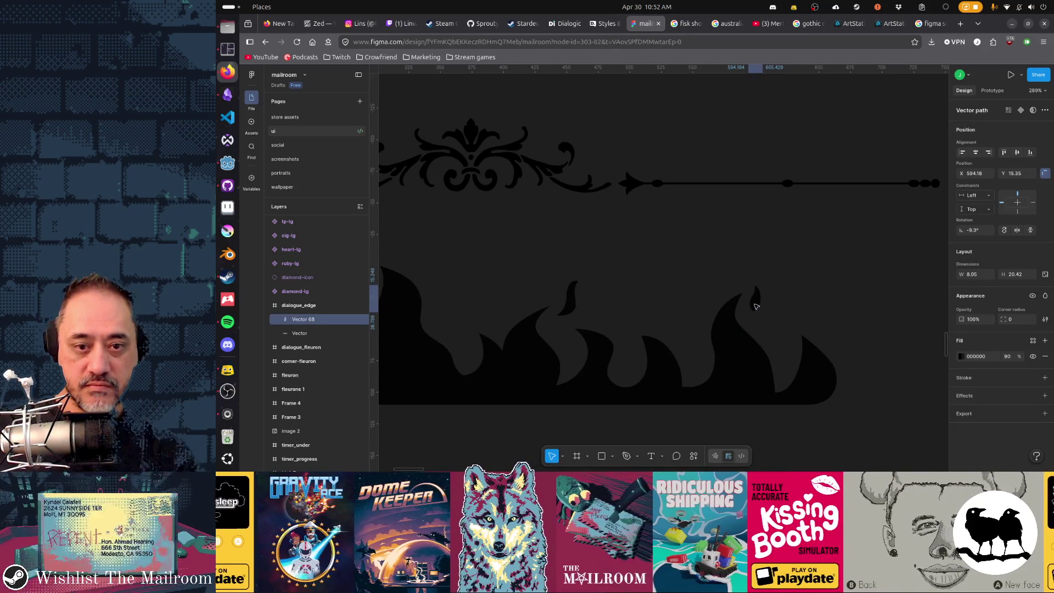
{"action": "left_click_drag", "start_coordinate": [756, 307], "coordinate": [759, 307]}
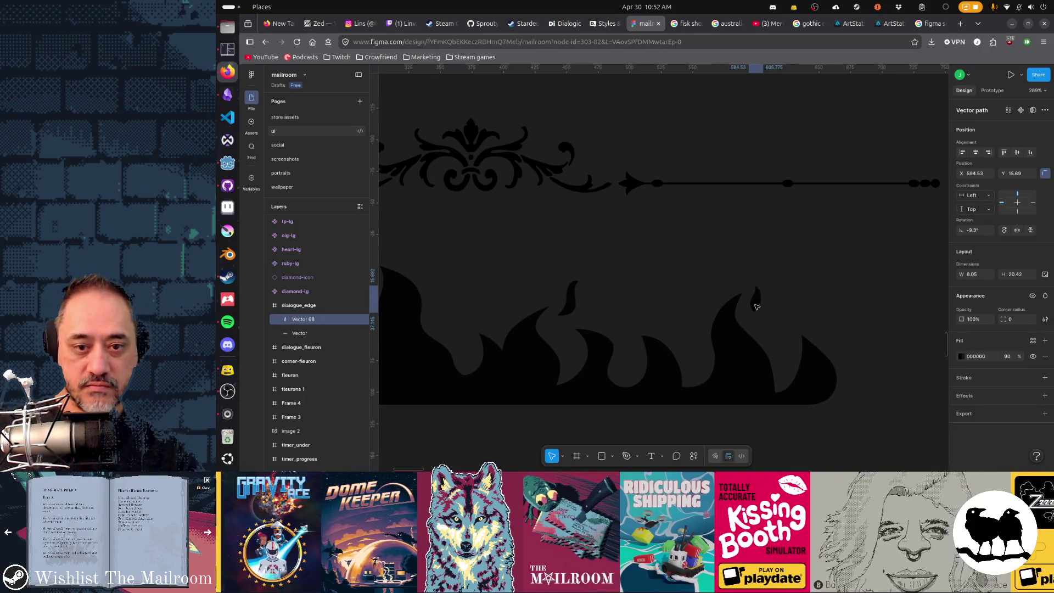
{"action": "scroll", "coordinate": [757, 307], "scroll_direction": "down", "scroll_amount": 2}
{"action": "scroll", "coordinate": [782, 307], "scroll_direction": "left", "scroll_amount": 5}
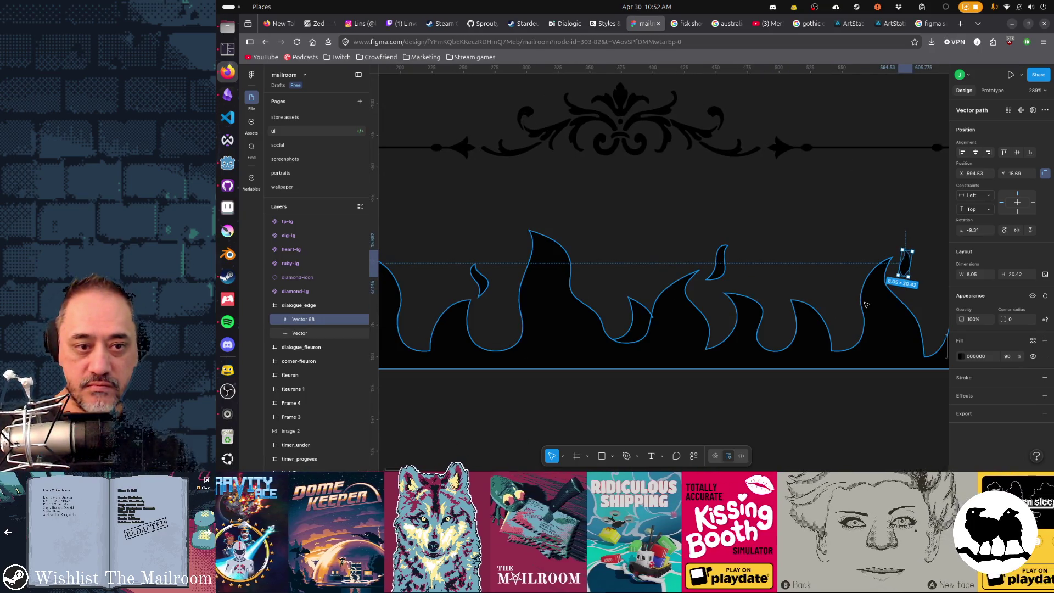
{"action": "key", "text": "ctrl+d"}
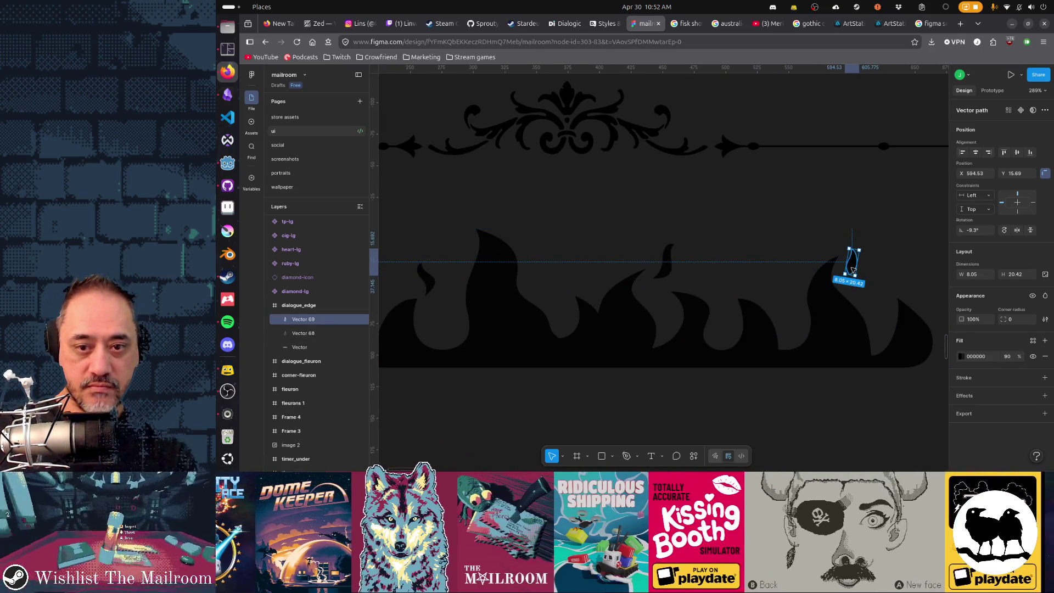
{"action": "mouse_move", "coordinate": [856, 265]}
{"action": "left_mouse_down"}
{"action": "mouse_move", "coordinate": [563, 299]}
{"action": "mouse_move", "coordinate": [536, 286]}
{"action": "left_mouse_up"}
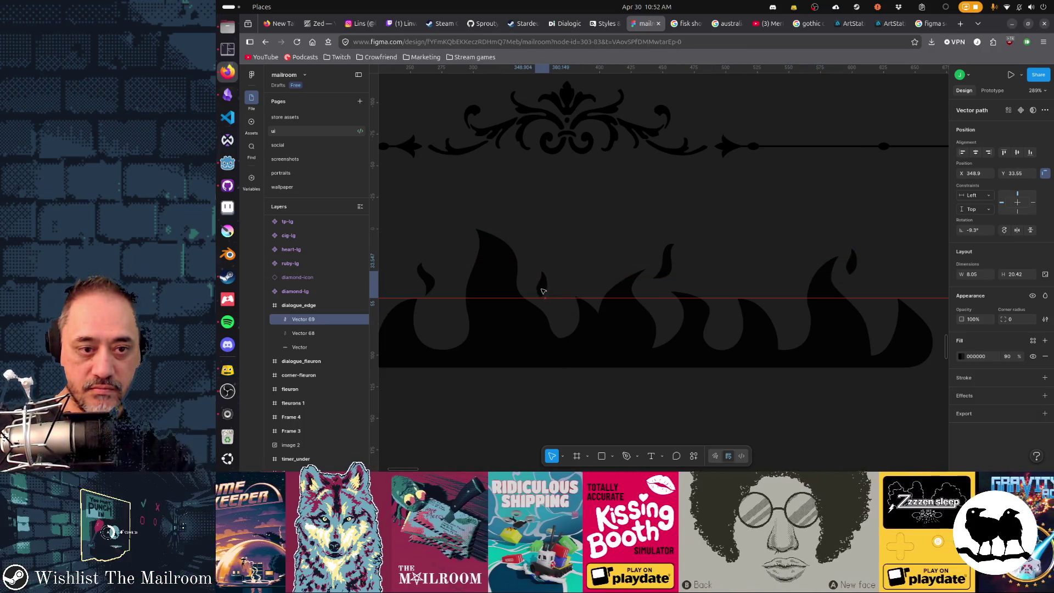
{"action": "left_click_drag", "start_coordinate": [536, 286], "coordinate": [559, 270]}
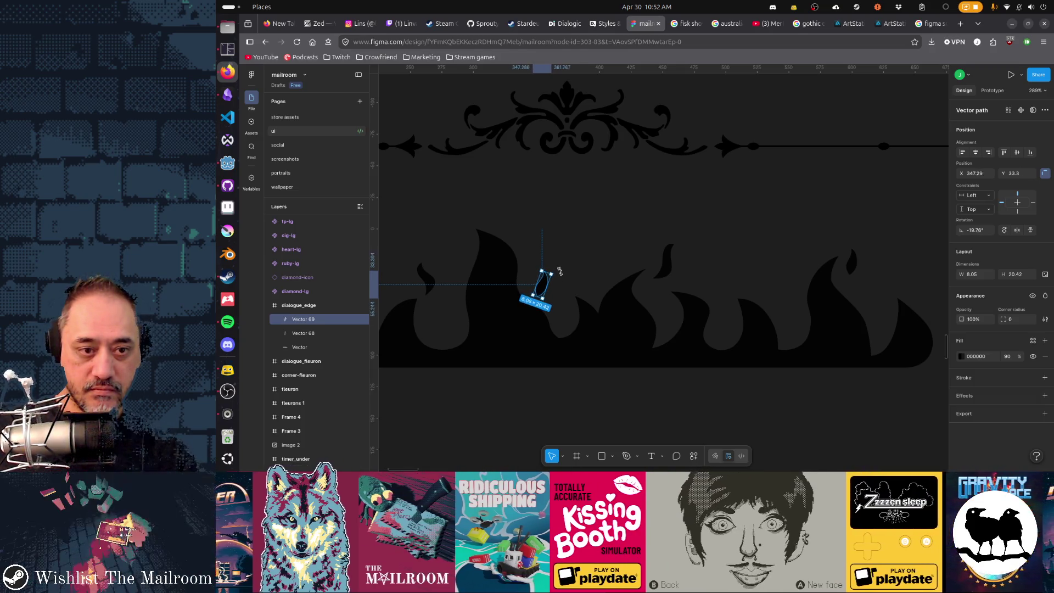
{"action": "left_click", "coordinate": [570, 268]}
{"action": "scroll", "coordinate": [655, 334], "scroll_direction": "up", "scroll_amount": 3}
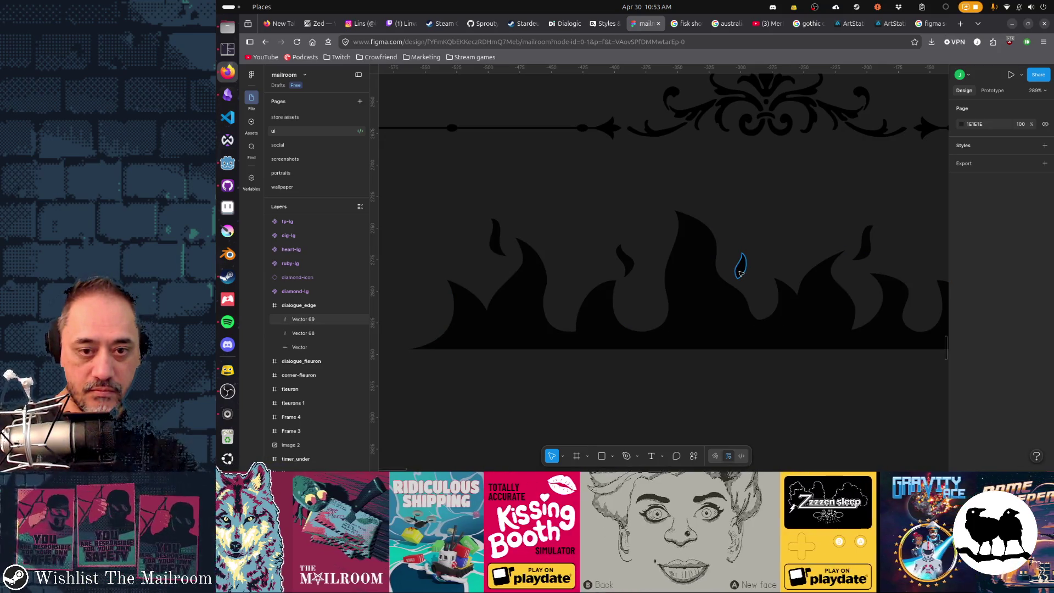
{"action": "left_click", "coordinate": [694, 271]}
{"action": "scroll", "coordinate": [694, 270], "scroll_direction": "up", "scroll_amount": 3}
{"action": "scroll", "coordinate": [695, 271], "scroll_direction": "up", "scroll_amount": 2}
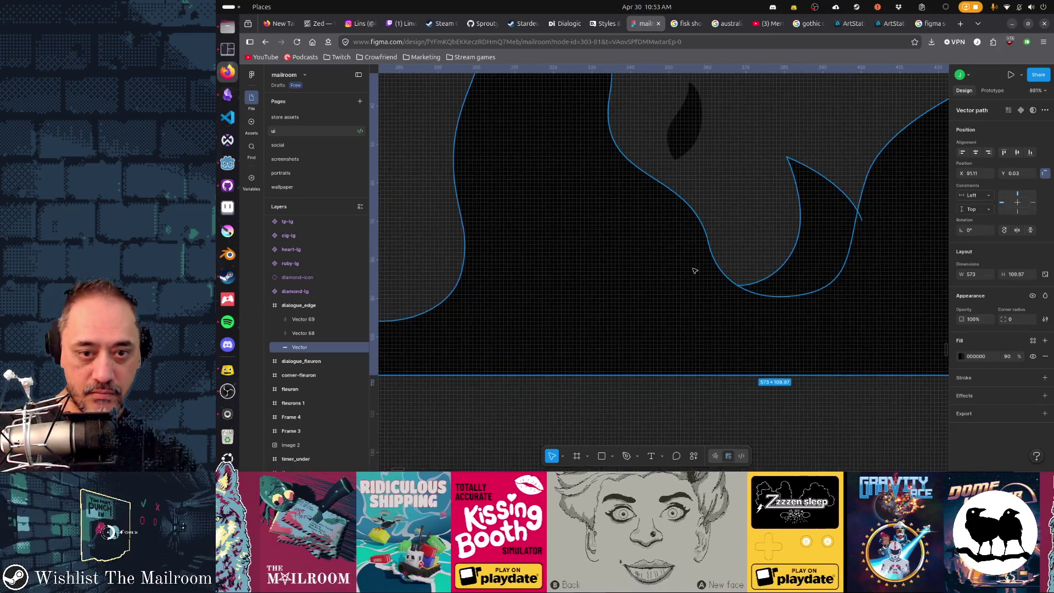
- Reposition anchors on the flame outline's inner curve beside the side tongue to reshape its bend
{"action": "double_click", "coordinate": [694, 271]}
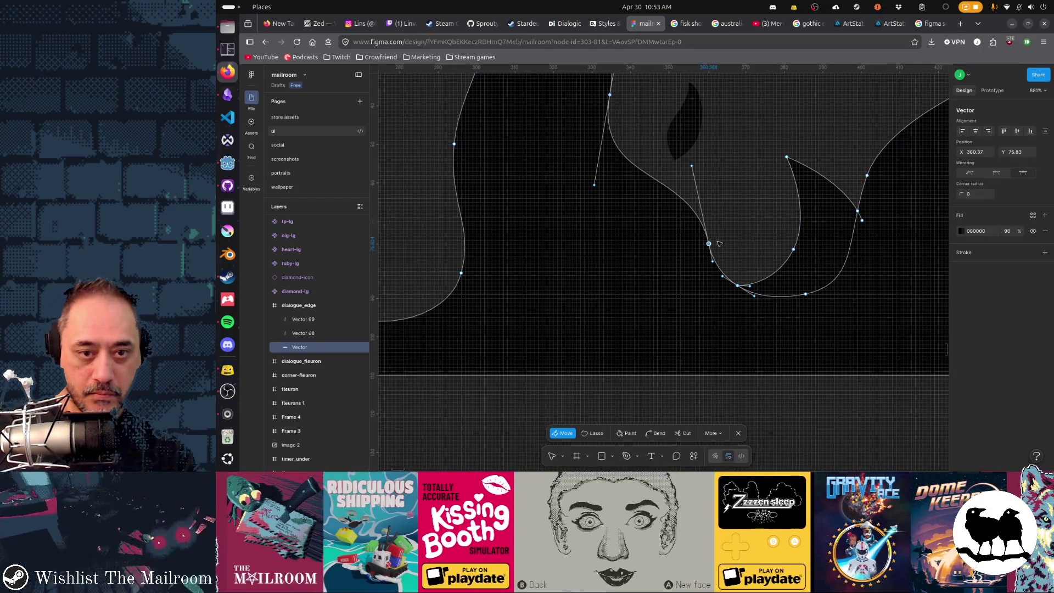
{"action": "key", "text": "ctrl"}
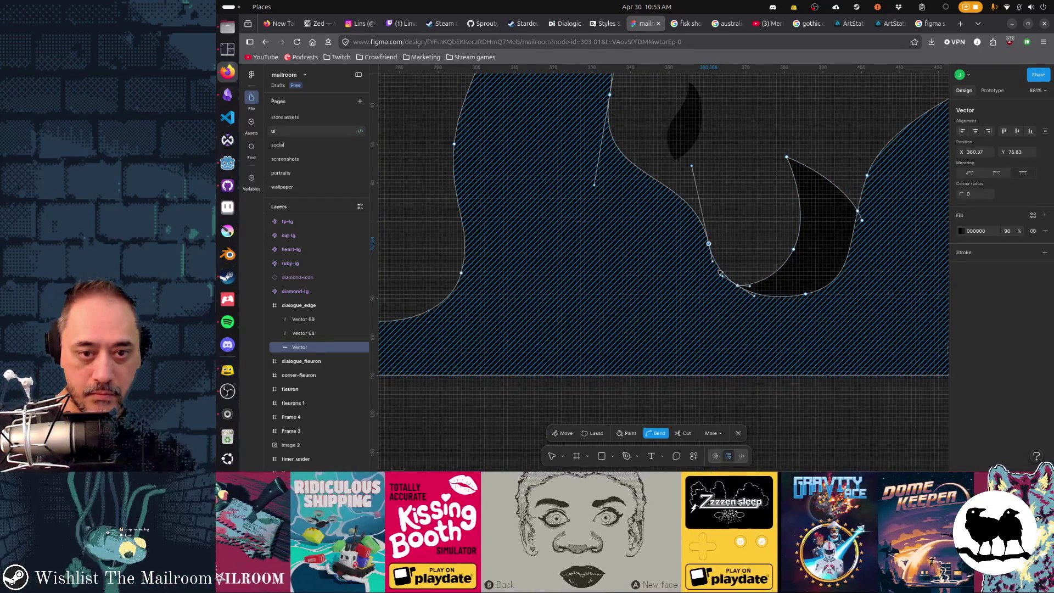
{"action": "left_click", "coordinate": [714, 267]}
{"action": "mouse_move", "coordinate": [716, 271]}
{"action": "left_mouse_down"}
{"action": "mouse_move", "coordinate": [732, 268]}
{"action": "mouse_move", "coordinate": [711, 229]}
{"action": "mouse_move", "coordinate": [746, 260]}
{"action": "mouse_move", "coordinate": [712, 230]}
{"action": "left_mouse_up"}
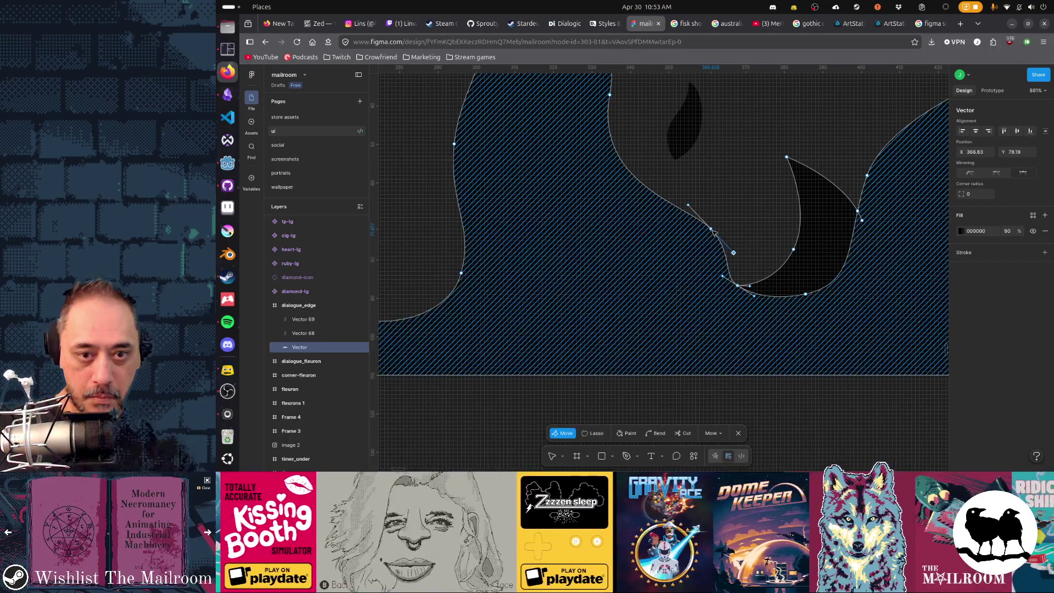
{"action": "left_click", "coordinate": [711, 230]}
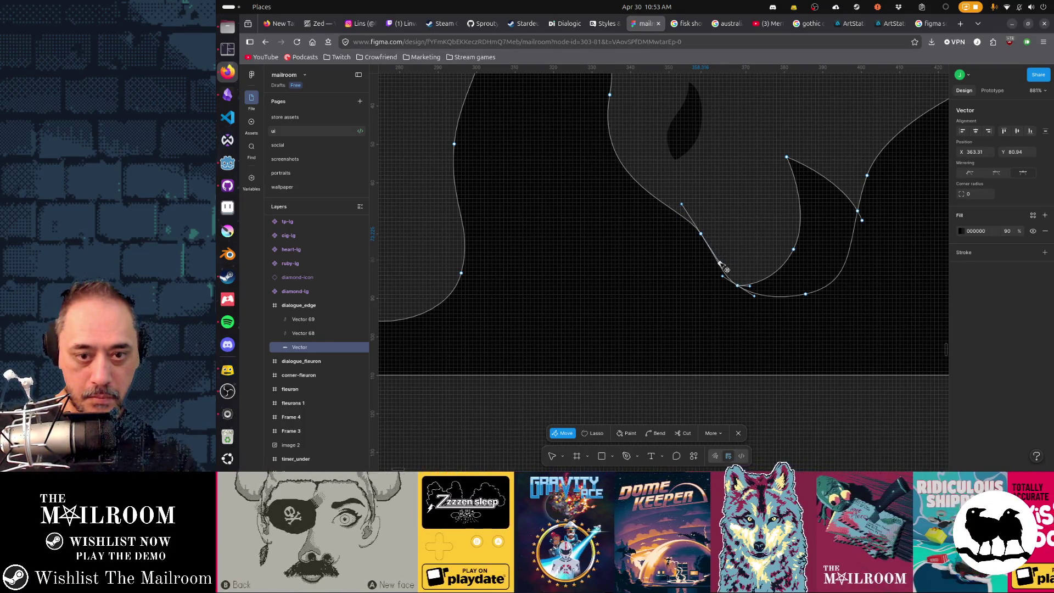
{"action": "left_click_drag", "start_coordinate": [722, 265], "coordinate": [721, 280]}
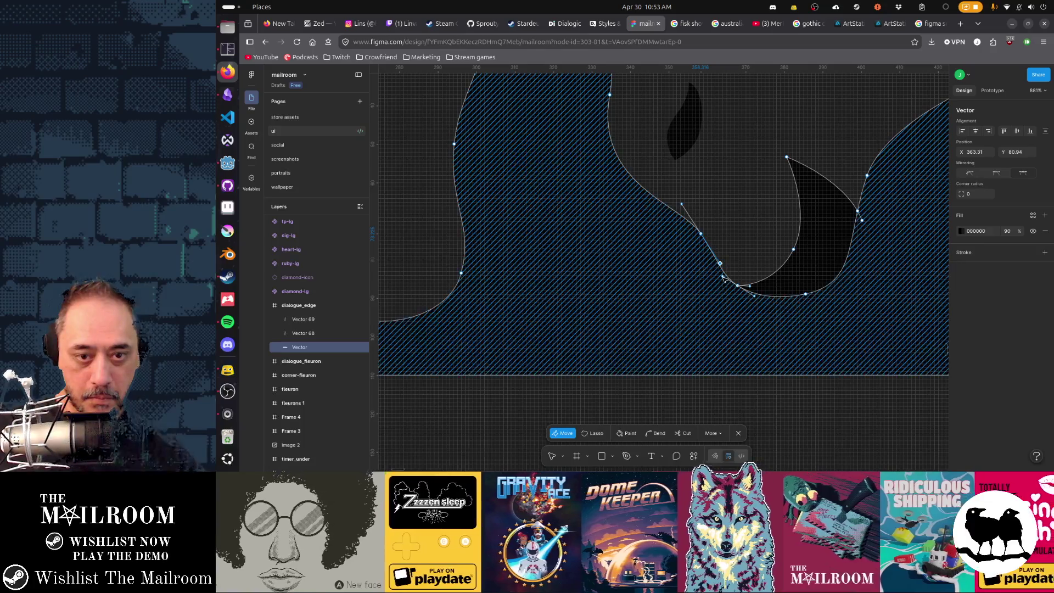
{"action": "key", "text": "ctrl+a"}
{"action": "scroll", "coordinate": [728, 285], "scroll_direction": "up", "scroll_amount": 2, "text": "ctrl"}
{"action": "scroll", "coordinate": [729, 285], "scroll_direction": "up", "scroll_amount": 1, "text": "ctrl"}
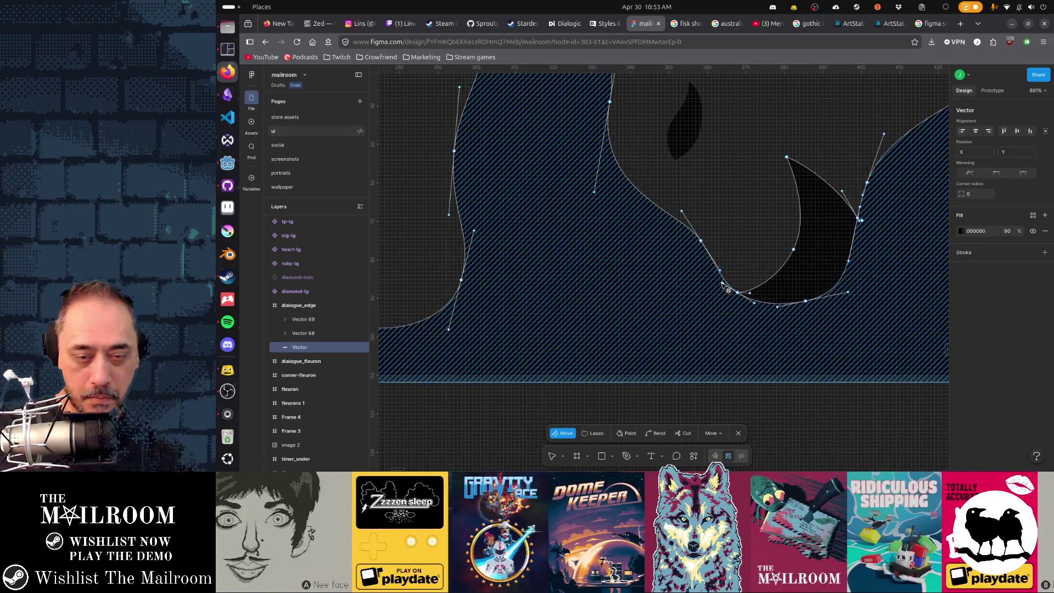
{"action": "scroll", "coordinate": [728, 289], "scroll_direction": "up", "scroll_amount": 1, "text": "ctrl"}
{"action": "scroll", "coordinate": [727, 295], "scroll_direction": "up", "scroll_amount": 2, "text": "ctrl"}
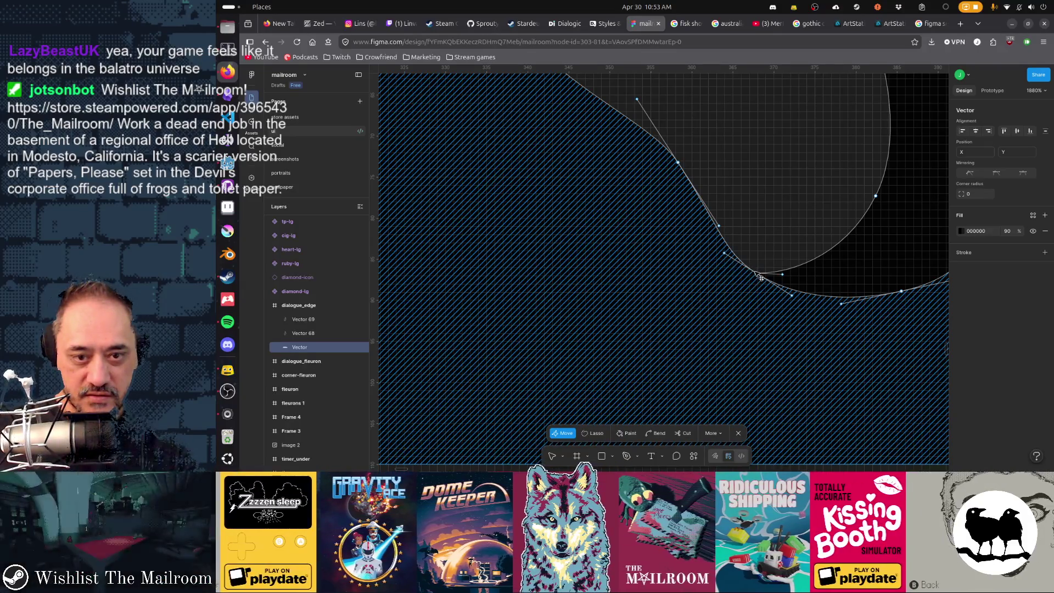
{"action": "scroll", "coordinate": [731, 261], "scroll_direction": "right", "scroll_amount": 1}
{"action": "scroll", "coordinate": [731, 261], "scroll_direction": "up", "scroll_amount": 1}
{"action": "scroll", "coordinate": [726, 264], "scroll_direction": "down", "scroll_amount": 1}
{"action": "scroll", "coordinate": [726, 264], "scroll_direction": "left", "scroll_amount": 1}
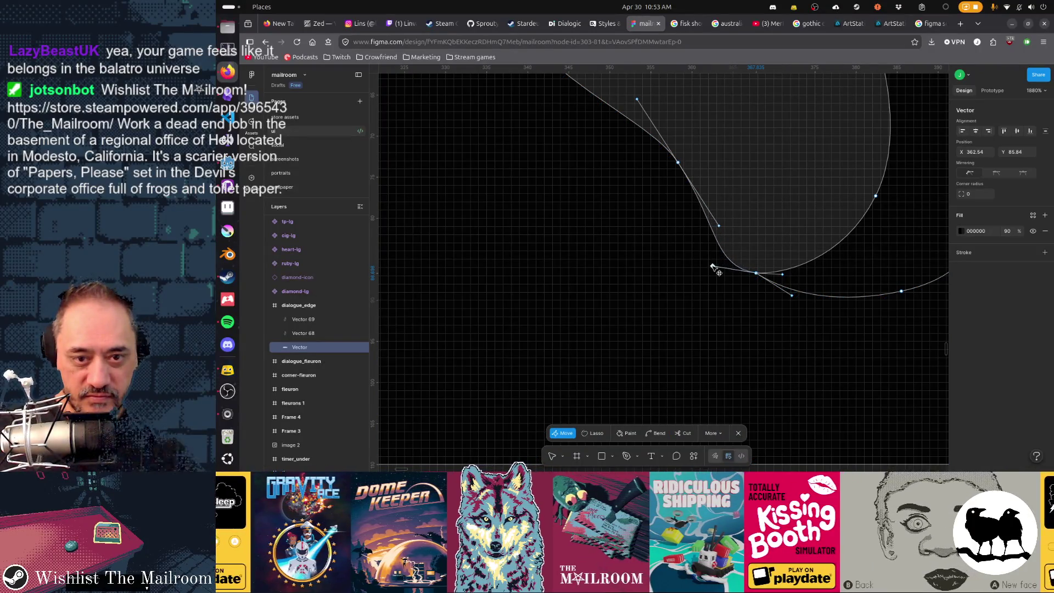
- Smooth the descending curve at the inner dip by moving its anchor and handles
{"action": "left_click_drag", "start_coordinate": [716, 270], "coordinate": [727, 270]}
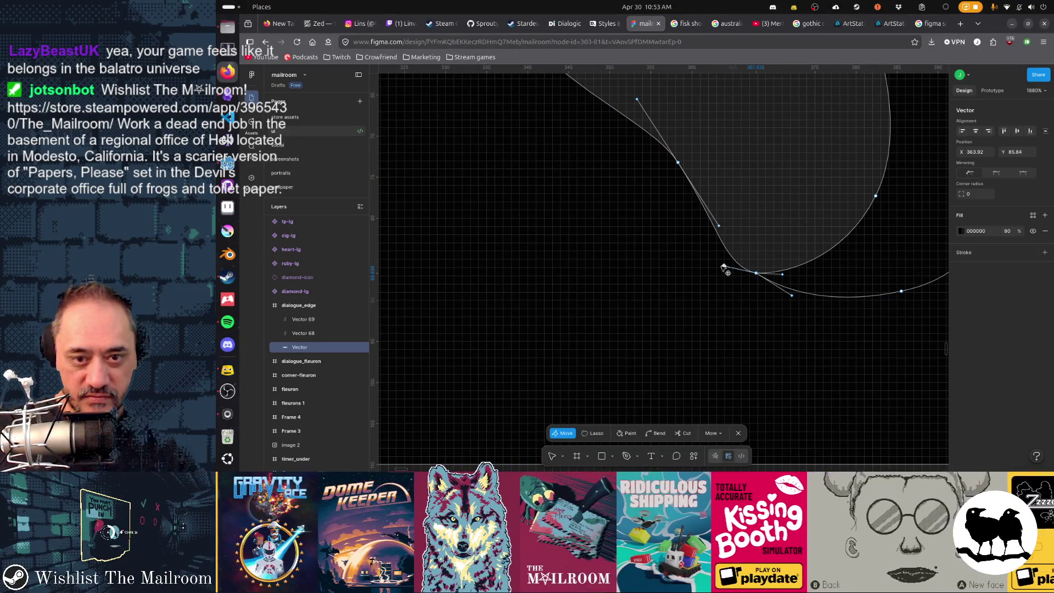
{"action": "left_click", "coordinate": [699, 265]}
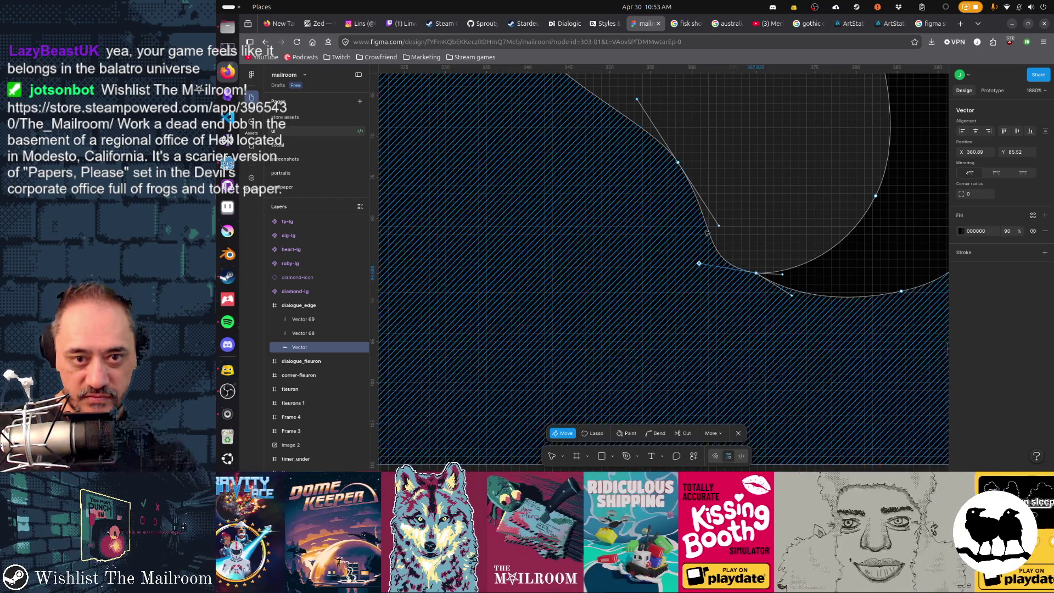
{"action": "left_click_drag", "start_coordinate": [679, 163], "coordinate": [688, 159]}
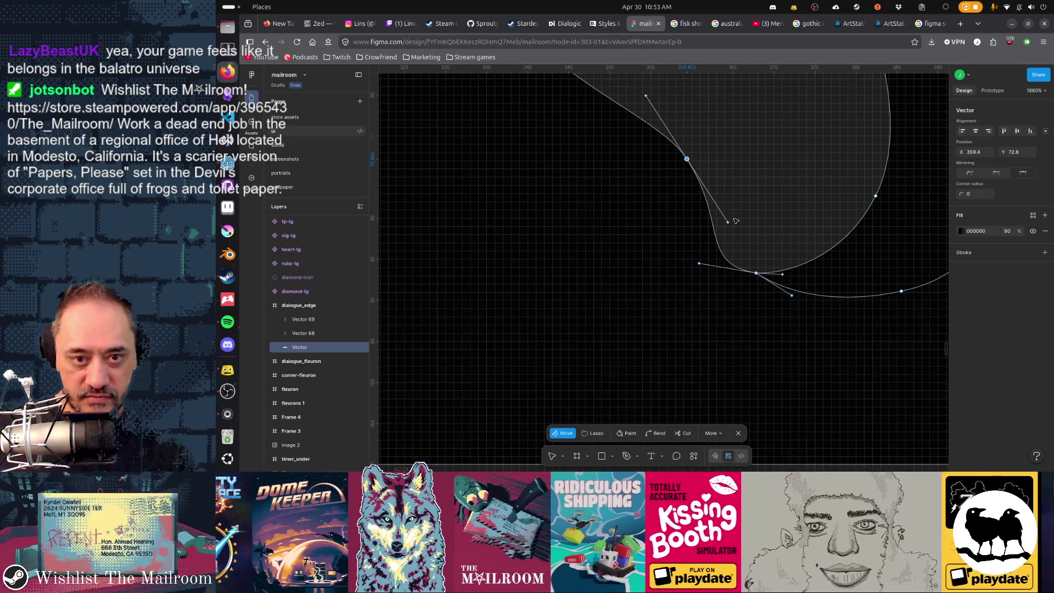
{"action": "left_click_drag", "start_coordinate": [728, 223], "coordinate": [722, 215]}
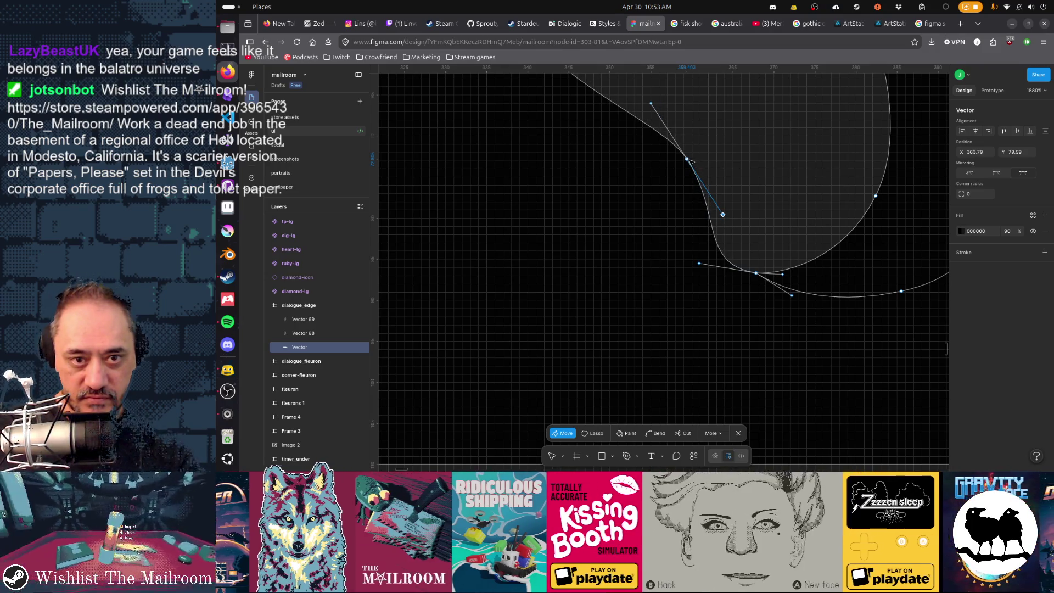
{"action": "mouse_move", "coordinate": [691, 162]}
{"action": "left_mouse_down"}
{"action": "mouse_move", "coordinate": [665, 176]}
{"action": "mouse_move", "coordinate": [653, 166]}
{"action": "left_mouse_up"}
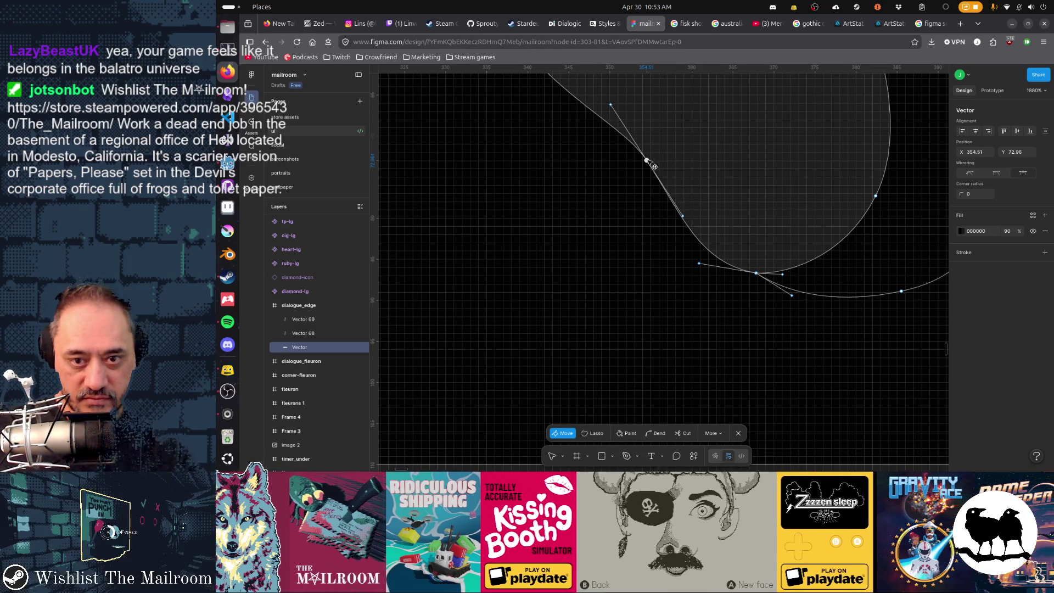
{"action": "key", "text": "Escape"}
{"action": "scroll", "coordinate": [790, 247], "scroll_direction": "down", "scroll_amount": 3}
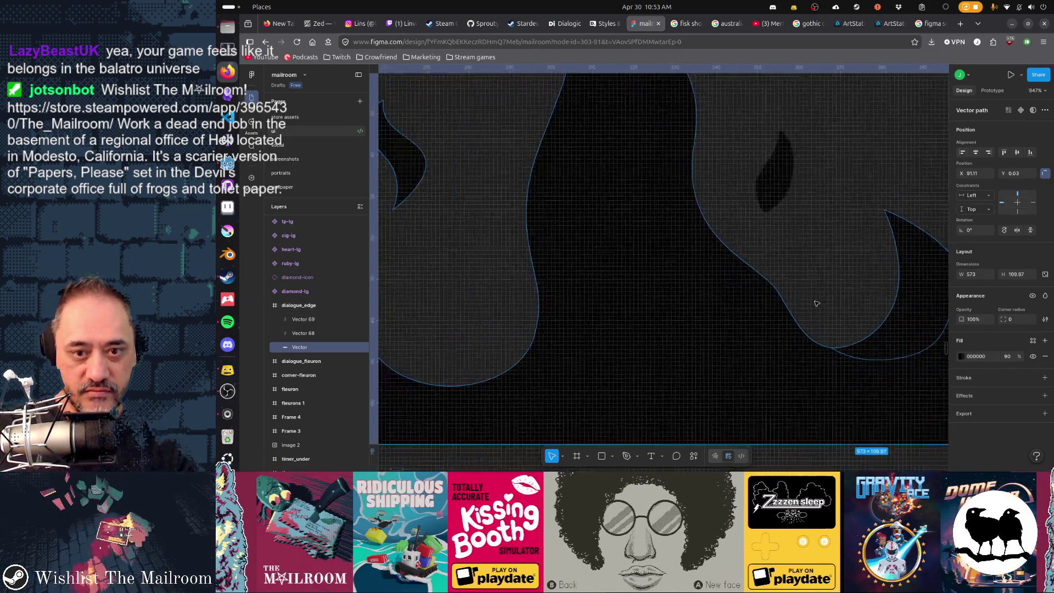
{"action": "scroll", "coordinate": [813, 303], "scroll_direction": "down", "scroll_amount": 3}
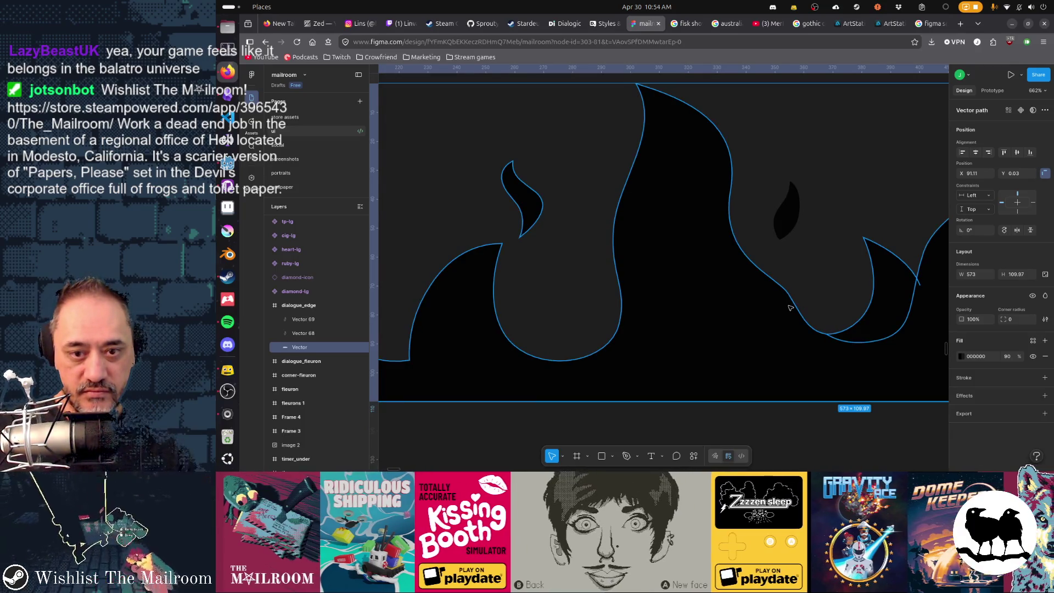
- Reshape the curve of the large flame path's right-hand lobe
{"action": "double_click", "coordinate": [792, 297]}
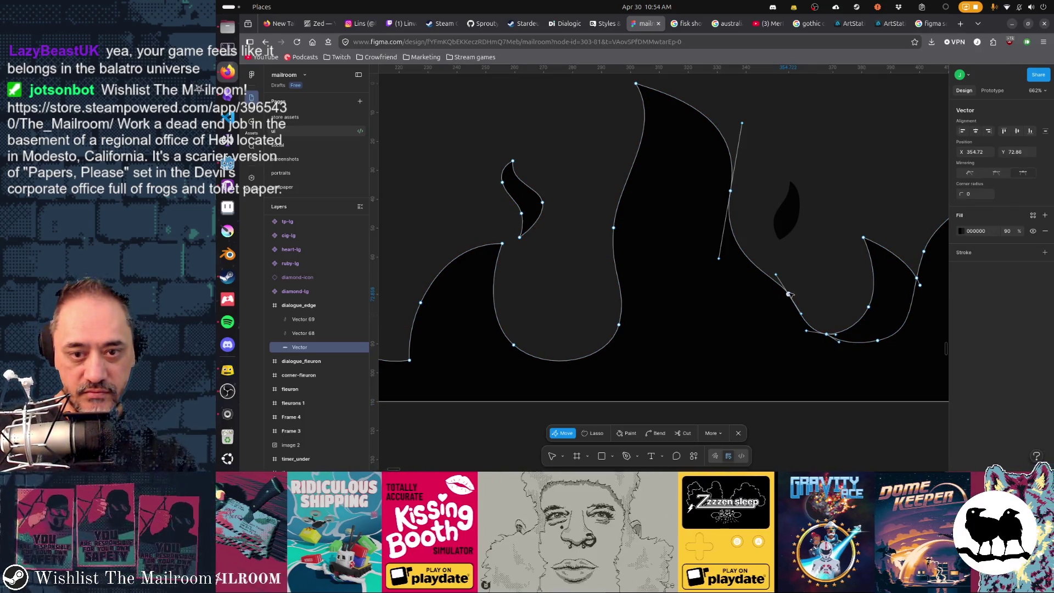
{"action": "left_click_drag", "start_coordinate": [788, 296], "coordinate": [797, 304]}
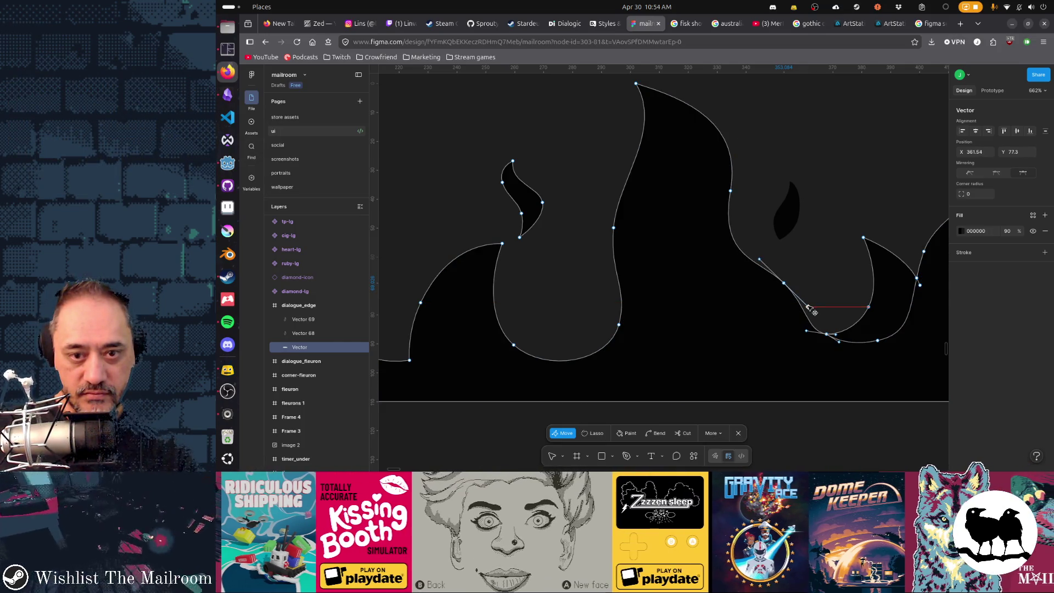
- Enlarge the teardrop flame to about 13 by 34 and place it beside the tallest flame tongue
{"action": "key", "text": "Escape"}
{"action": "key", "text": "Escape"}
{"action": "key", "text": "Escape"}
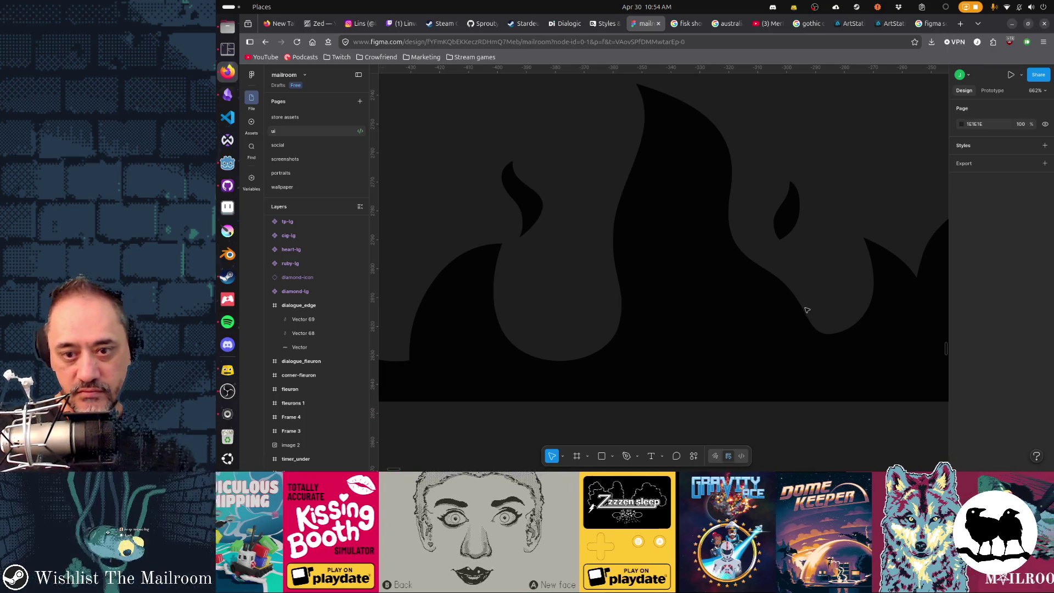
{"action": "scroll", "coordinate": [806, 310], "scroll_direction": "right", "scroll_amount": 3}
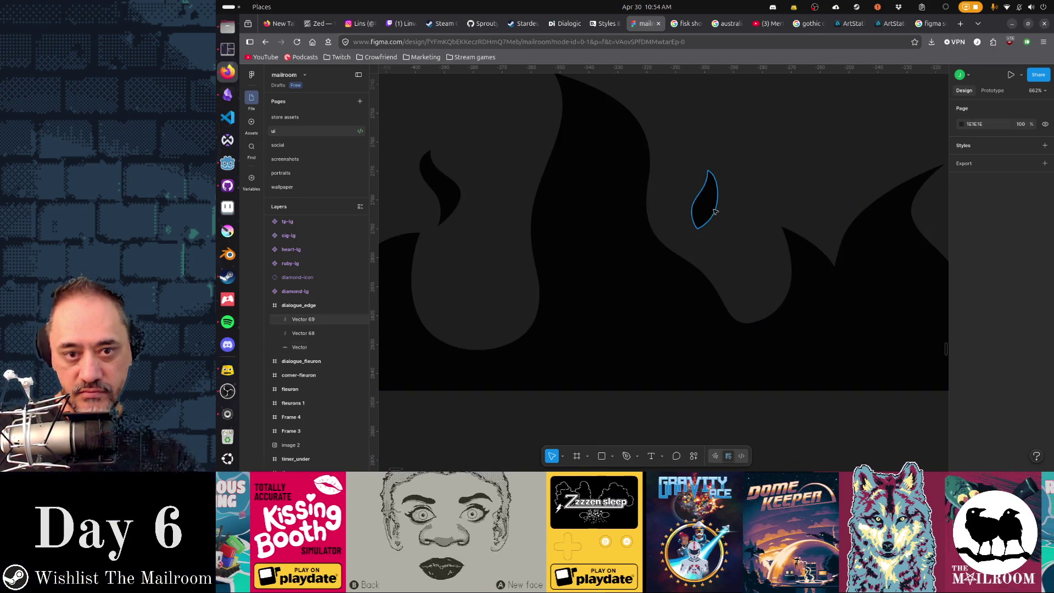
{"action": "left_click", "coordinate": [713, 211]}
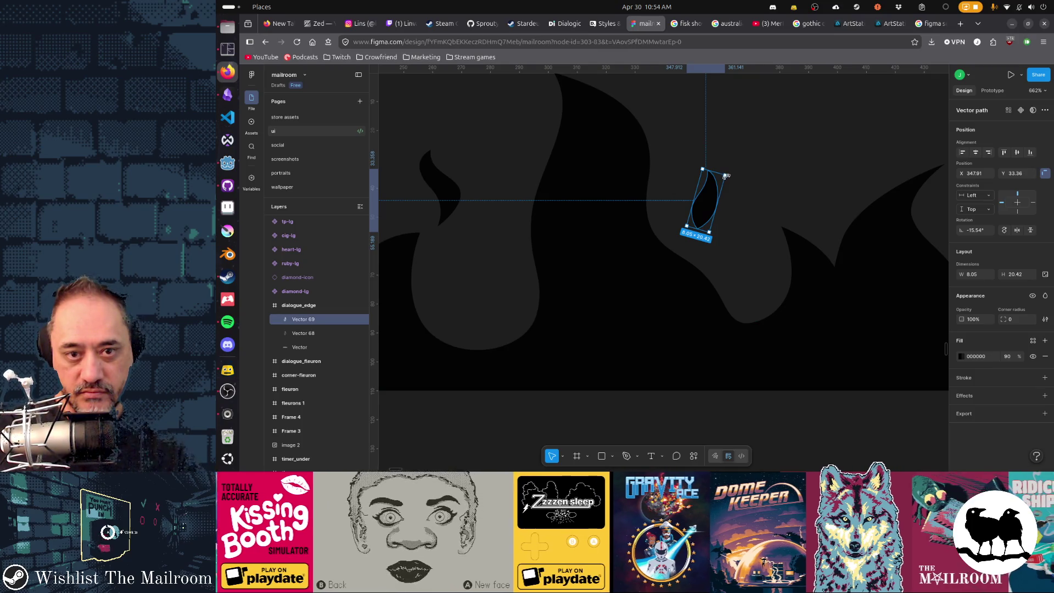
{"action": "left_click_drag", "start_coordinate": [725, 176], "coordinate": [760, 143]}
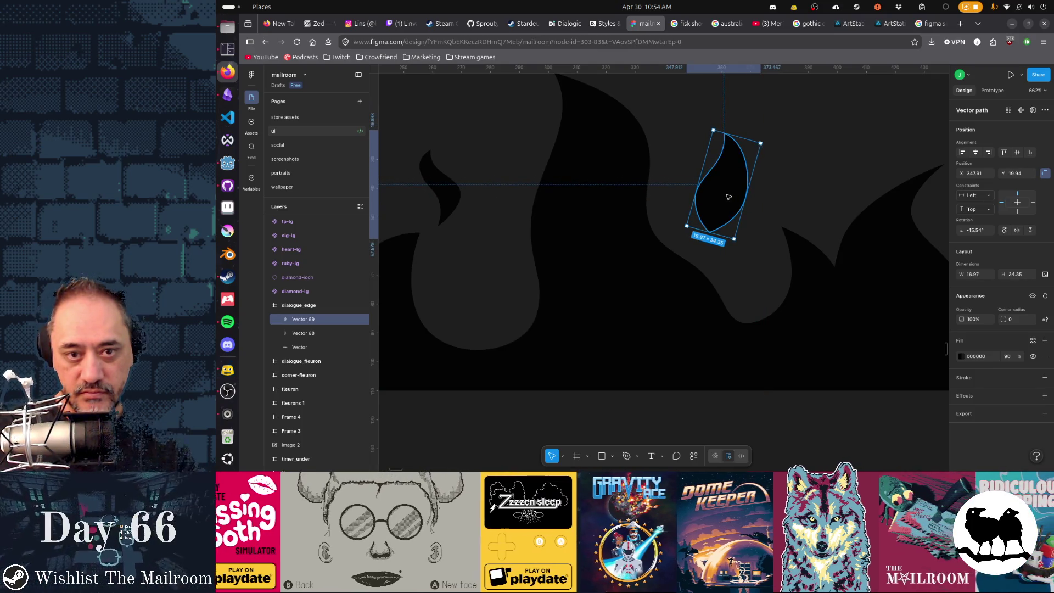
{"action": "key", "text": "ctrl+Left"}
{"action": "key", "text": "ctrl+Left"}
{"action": "key", "text": "ctrl+Left"}
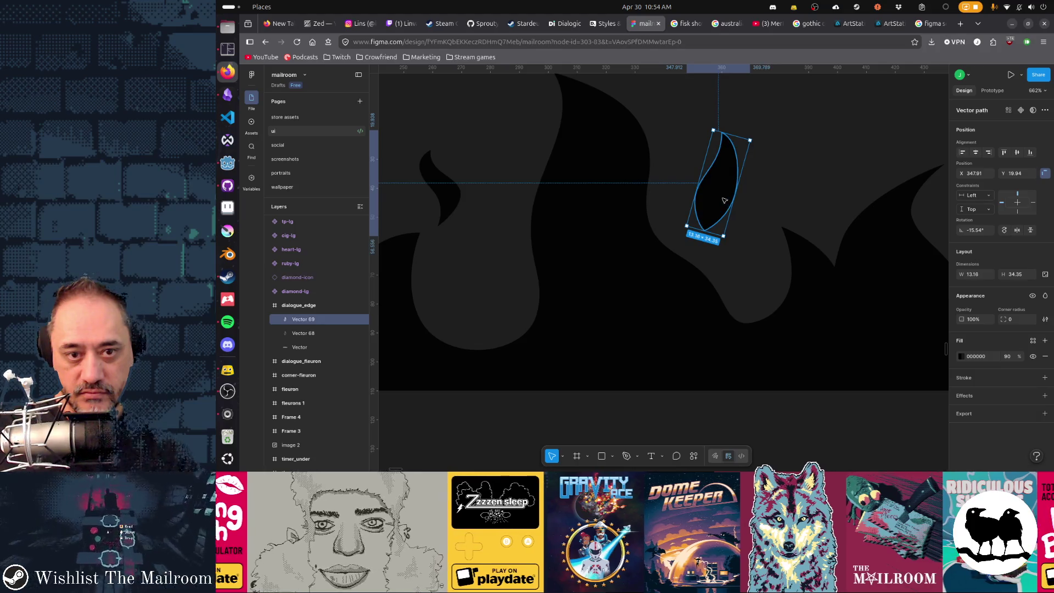
{"action": "left_click_drag", "start_coordinate": [723, 200], "coordinate": [692, 197]}
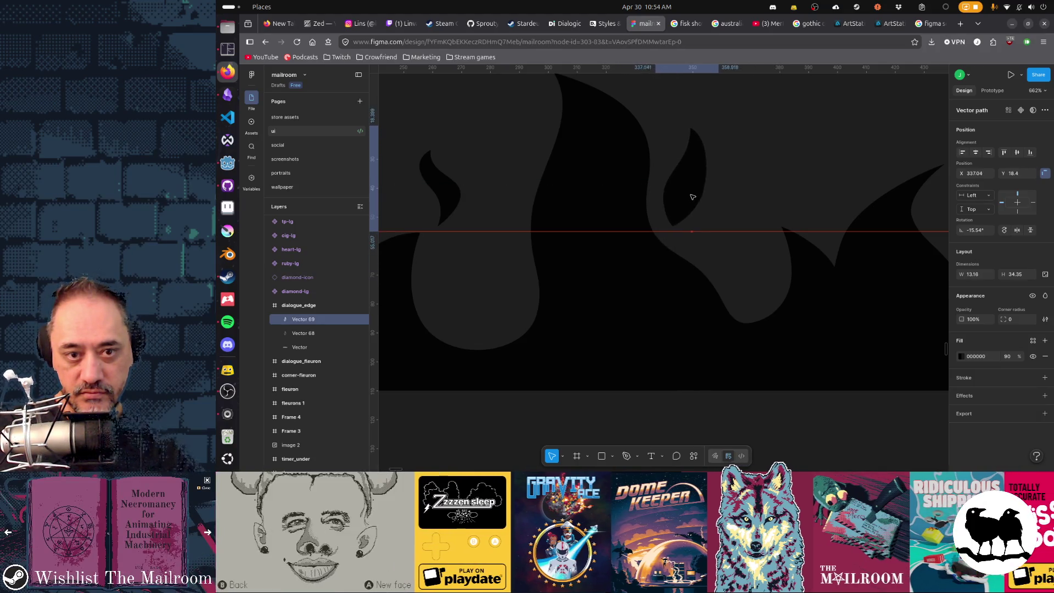
{"action": "key", "text": "Escape"}
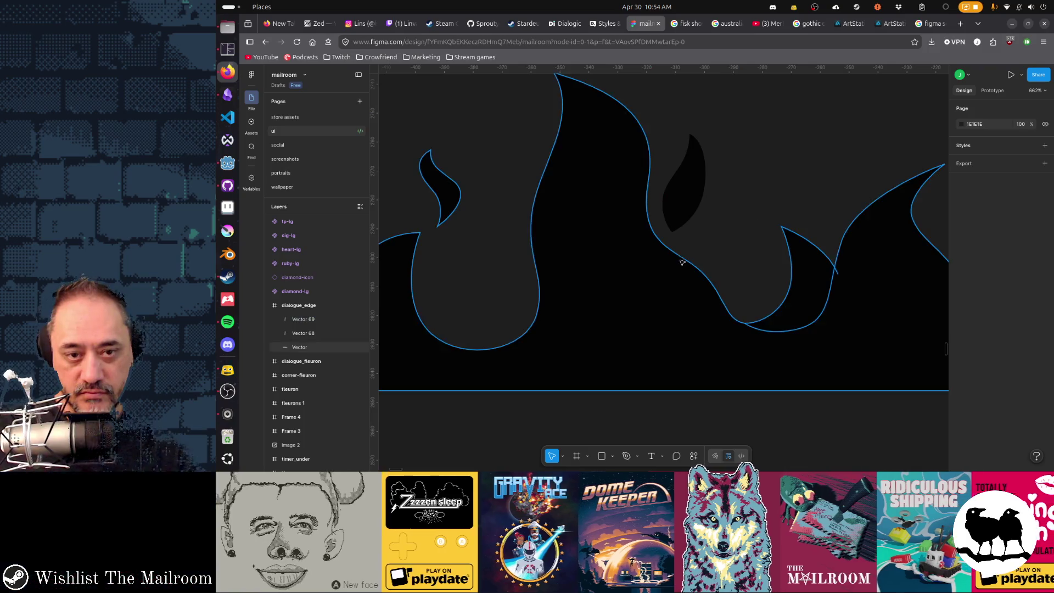
{"action": "scroll", "coordinate": [682, 262], "scroll_direction": "down", "scroll_amount": 5}
{"action": "scroll", "coordinate": [675, 313], "scroll_direction": "down", "scroll_amount": 1}
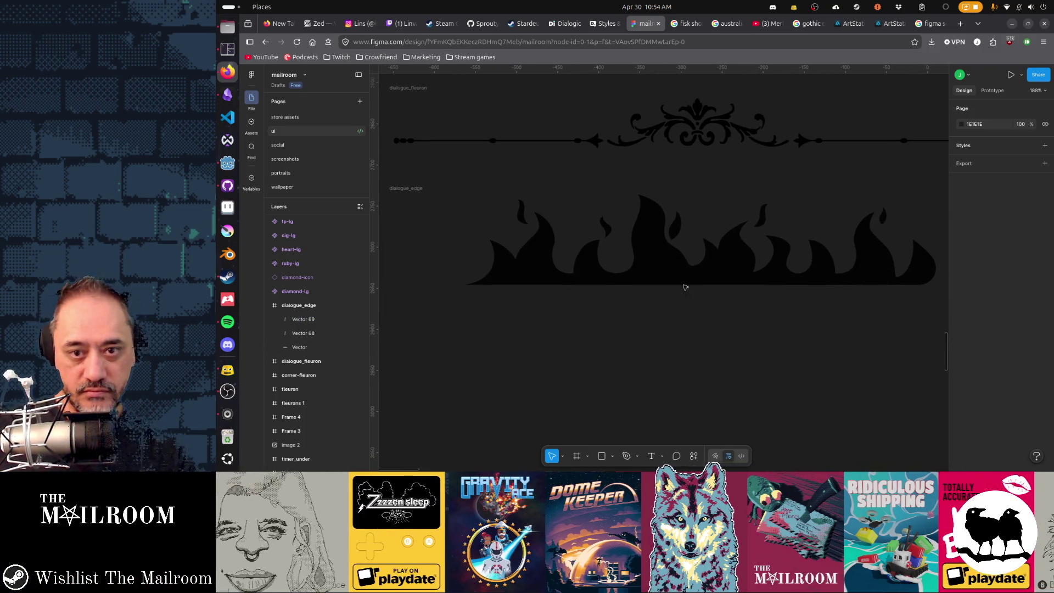
- Adjust the teardrop's position and height, then drop a flipped copy further left
{"action": "left_click_drag", "start_coordinate": [678, 231], "coordinate": [696, 241]}
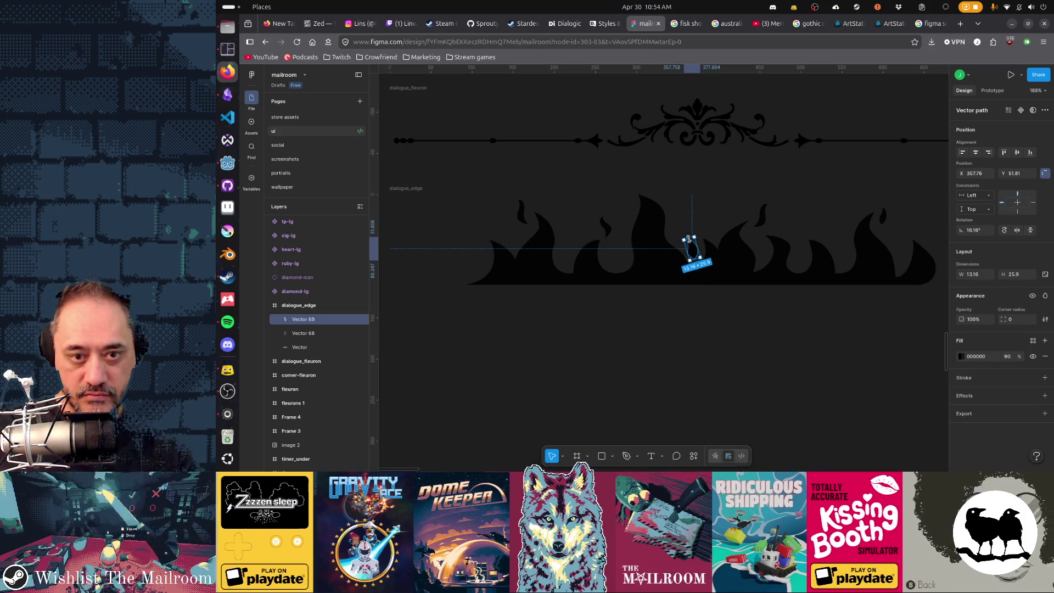
{"action": "left_click_drag", "start_coordinate": [684, 232], "coordinate": [687, 240]}
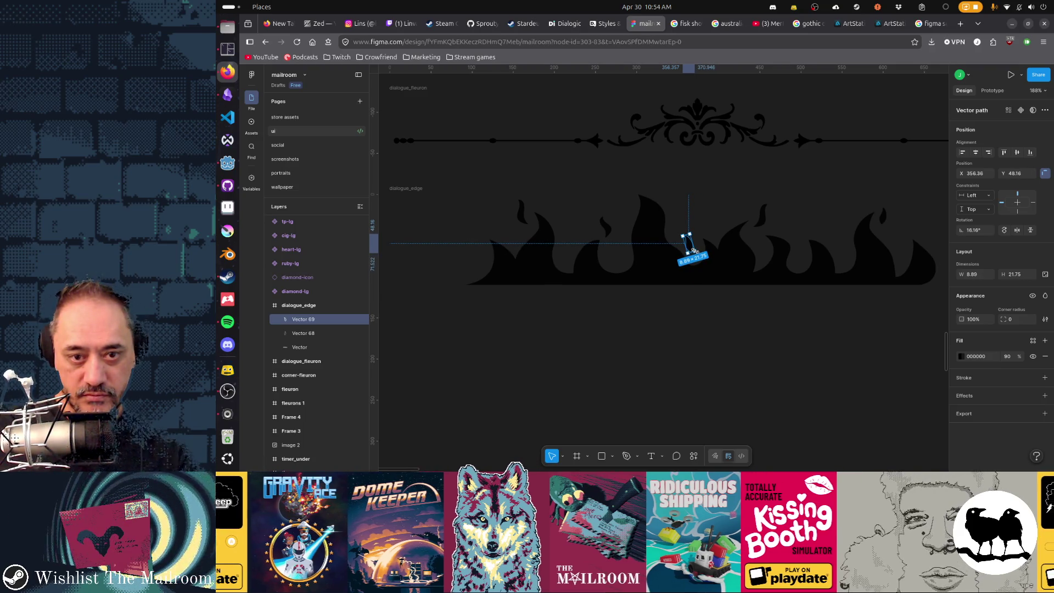
{"action": "key", "text": "Escape"}
{"action": "left_click", "coordinate": [687, 242]}
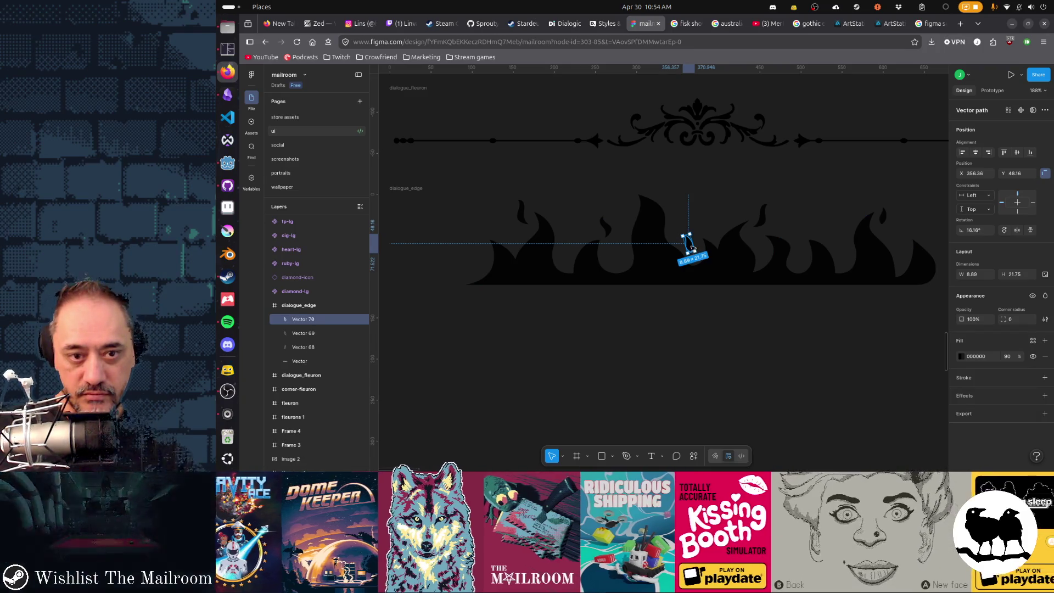
{"action": "mouse_move", "coordinate": [686, 241]}
{"action": "left_mouse_down"}
{"action": "mouse_move", "coordinate": [674, 202]}
{"action": "mouse_move", "coordinate": [624, 245]}
{"action": "mouse_move", "coordinate": [641, 274]}
{"action": "left_mouse_up"}
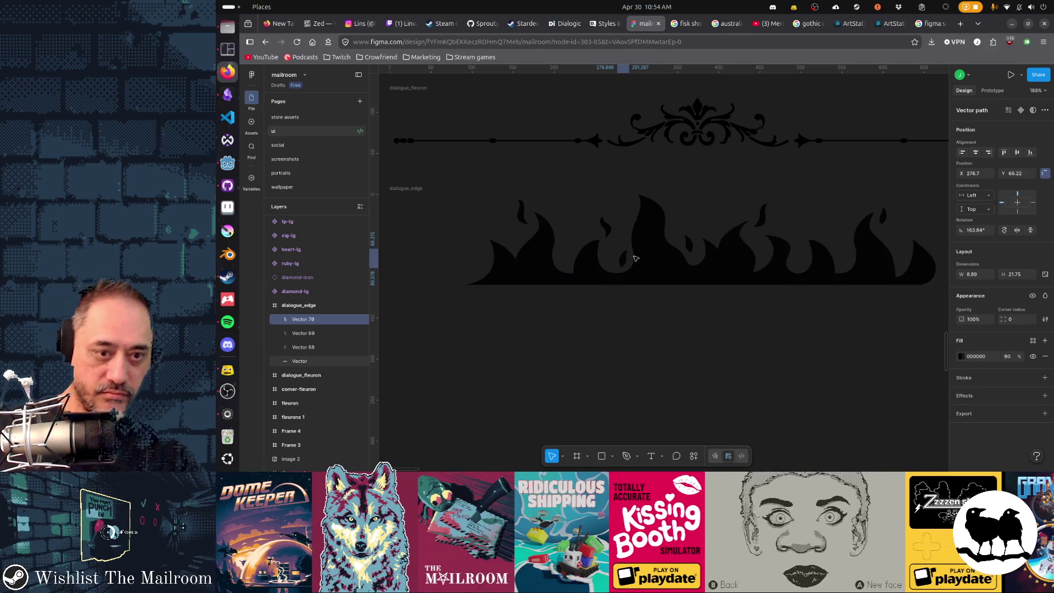
{"action": "key", "text": "Escape"}
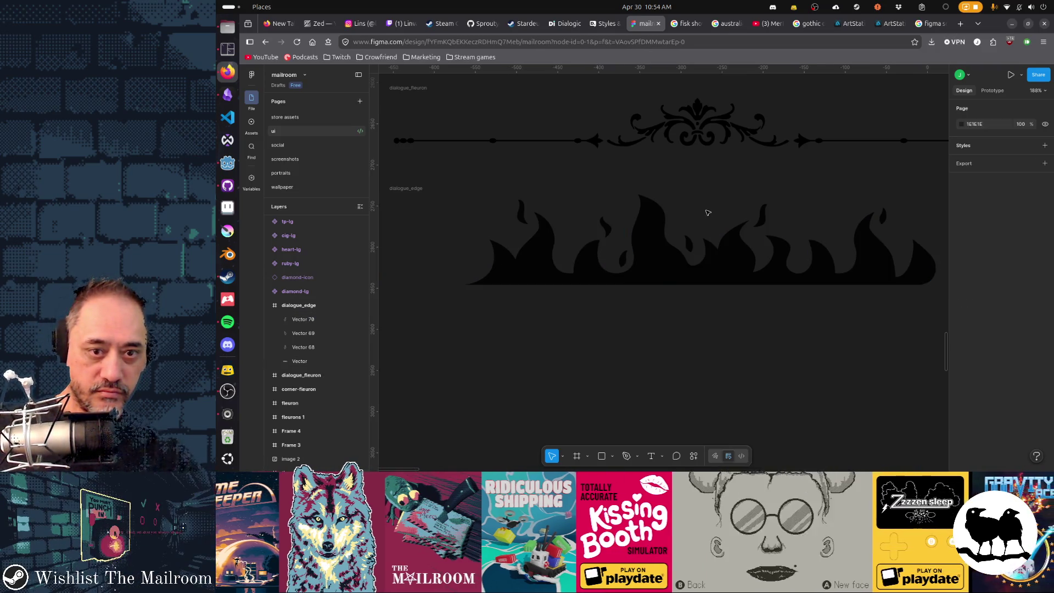
- Place another teardrop copy, Vector 71, among the right-hand flames
{"action": "left_click", "coordinate": [624, 258]}
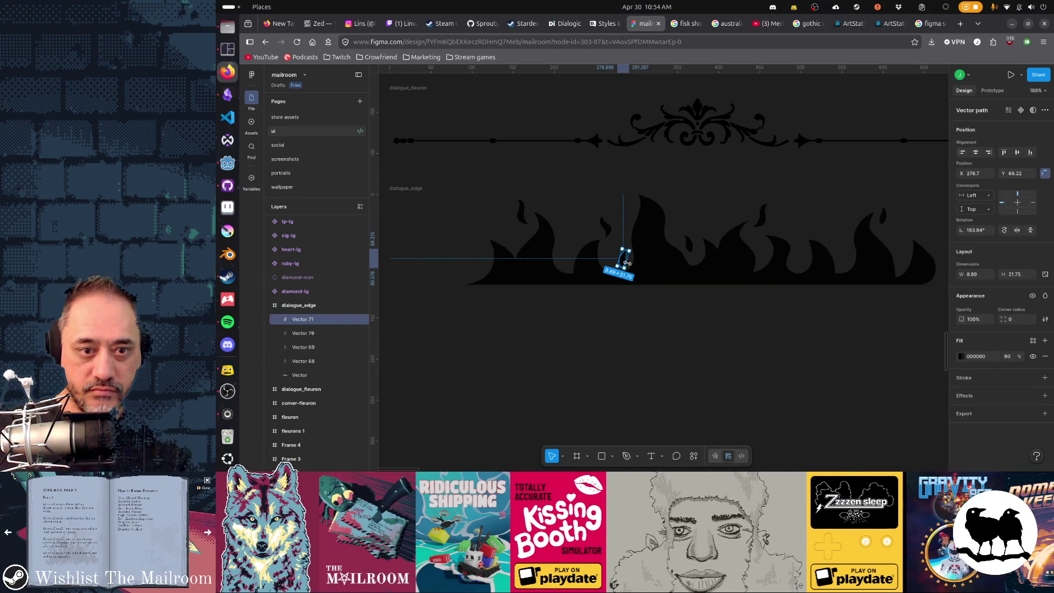
{"action": "left_click_drag", "start_coordinate": [626, 261], "coordinate": [760, 237]}
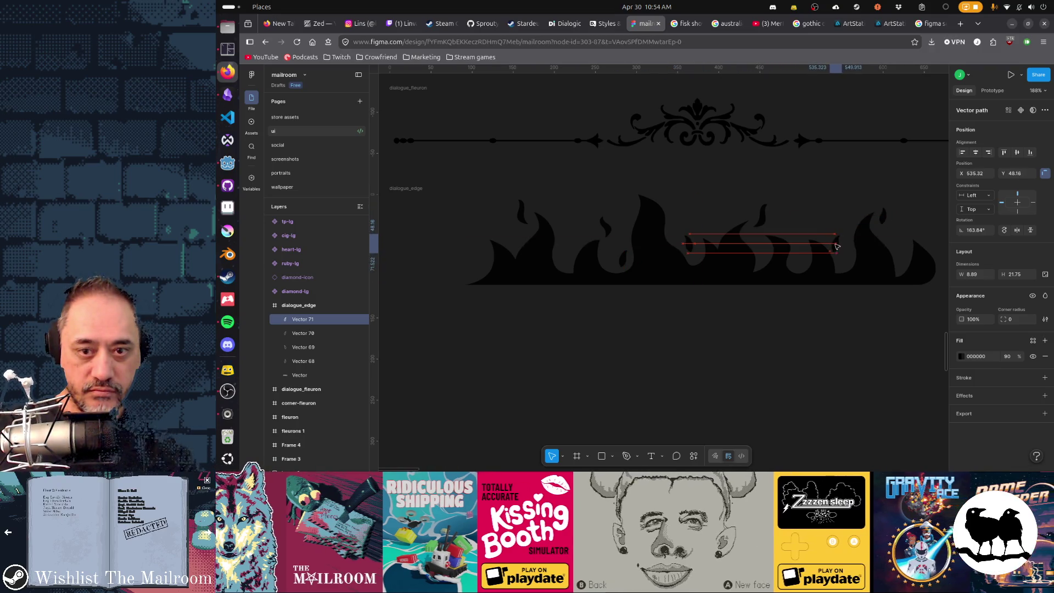
{"action": "left_click_drag", "start_coordinate": [836, 245], "coordinate": [827, 234]}
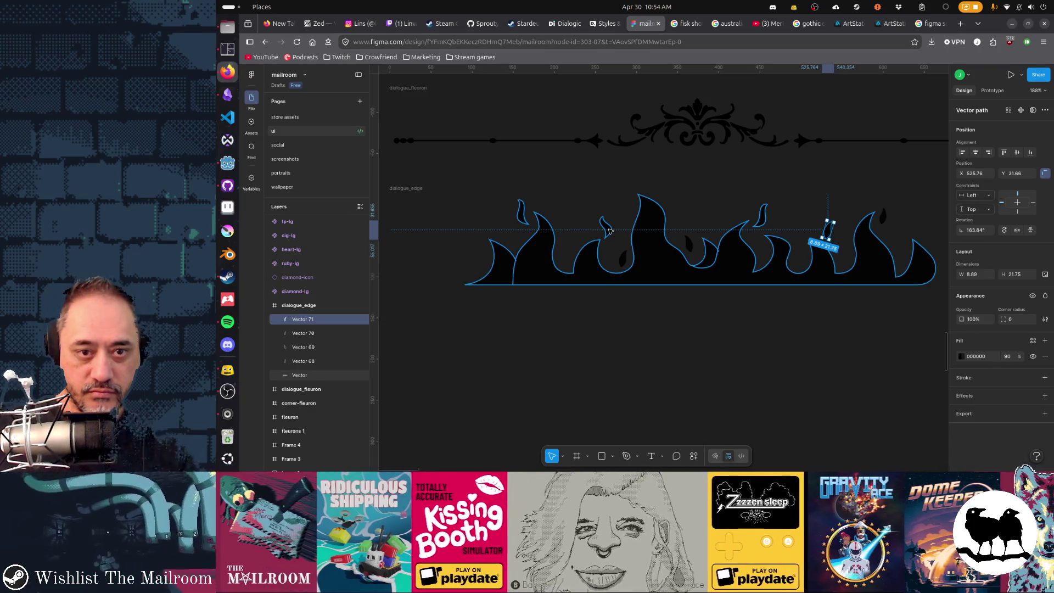
- Raise a flame tongue tip near the right end to line up with the top
{"action": "double_click", "coordinate": [764, 223]}
{"action": "left_click_drag", "start_coordinate": [765, 219], "coordinate": [772, 214]}
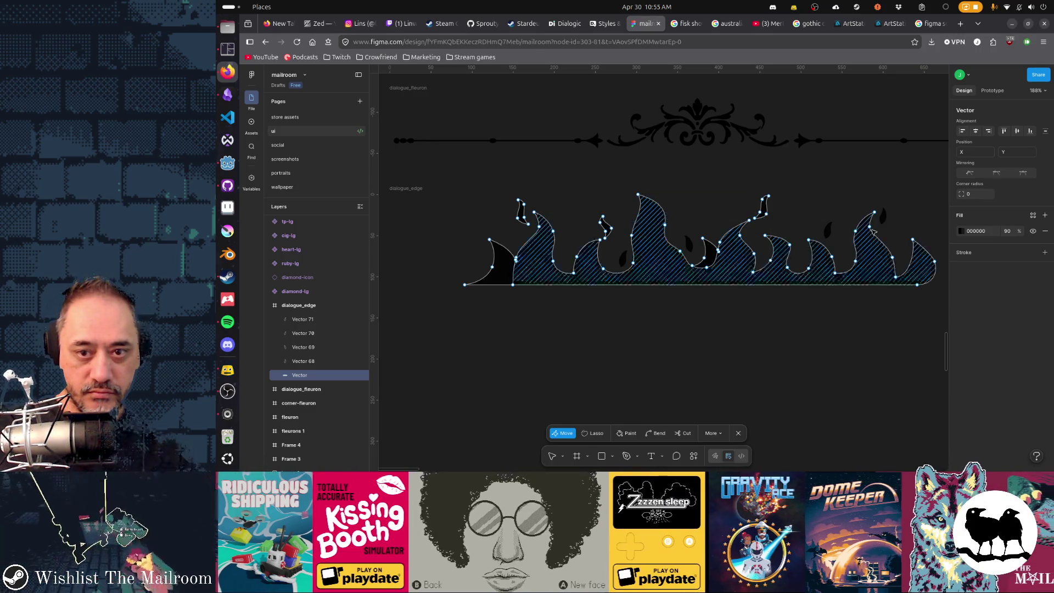
{"action": "key", "text": "Escape"}
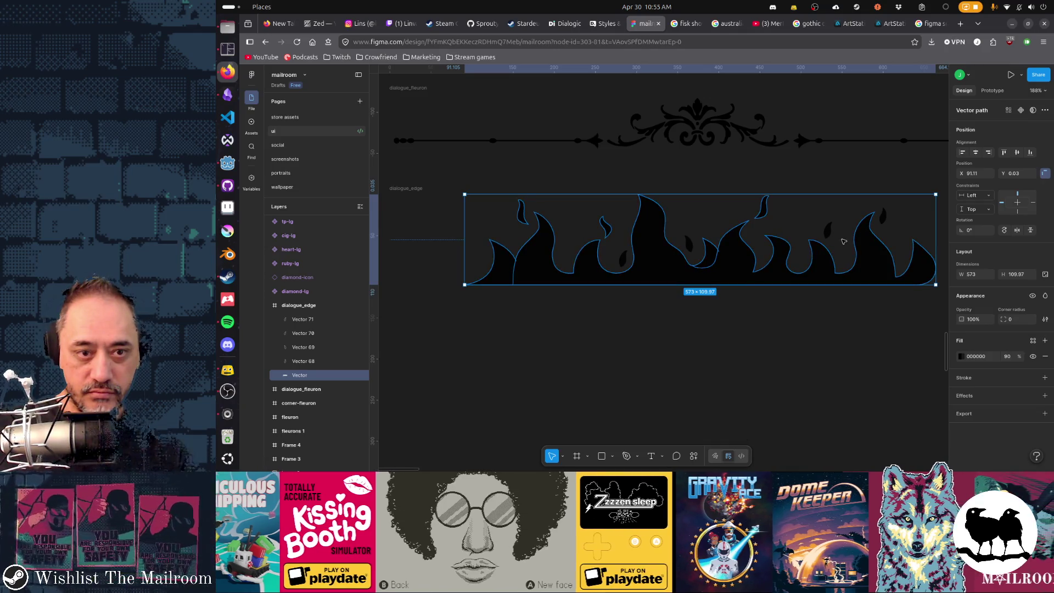
{"action": "key", "text": "Escape"}
- Reshape tongue tips near the left end of the flame path into small curls
{"action": "left_click", "coordinate": [522, 221]}
{"action": "double_click", "coordinate": [522, 220]}
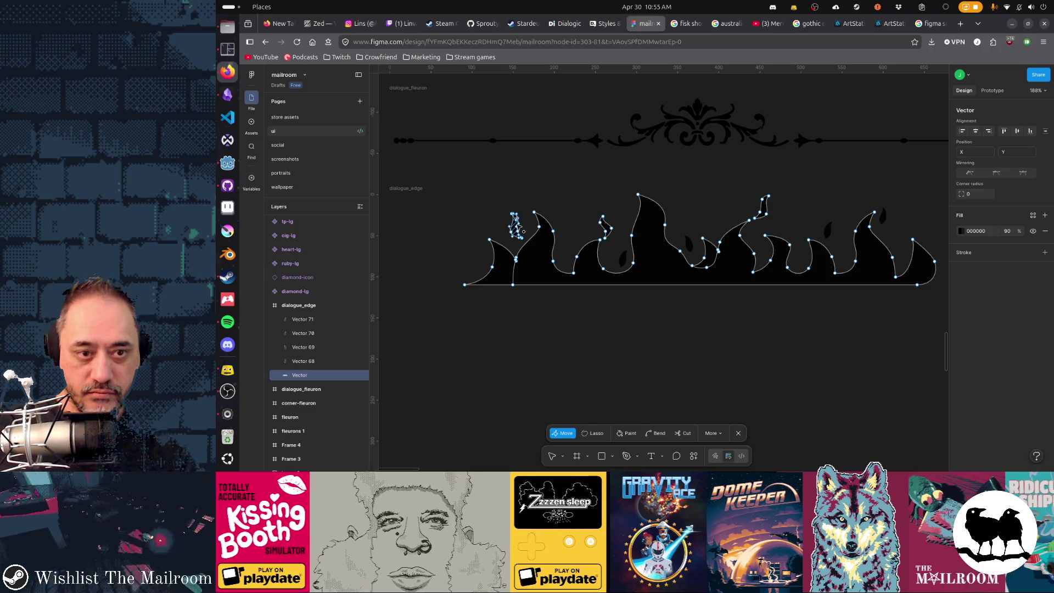
{"action": "key", "text": "Escape"}
{"action": "left_click", "coordinate": [577, 189]}
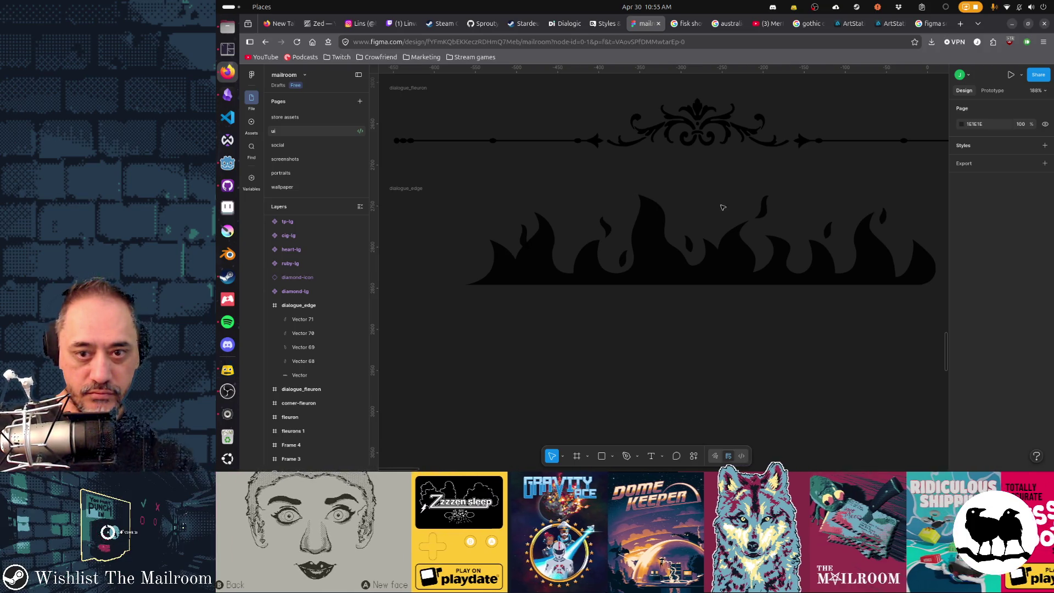
{"action": "left_click", "coordinate": [532, 238]}
{"action": "double_click", "coordinate": [529, 240]}
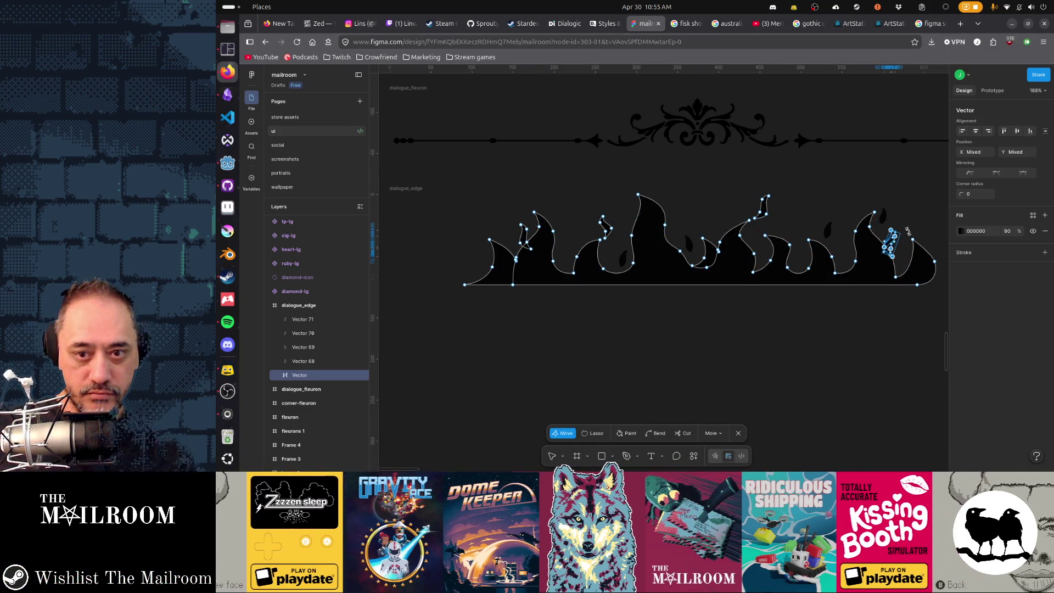
{"action": "key", "text": "Escape"}
{"action": "key", "text": "Escape"}
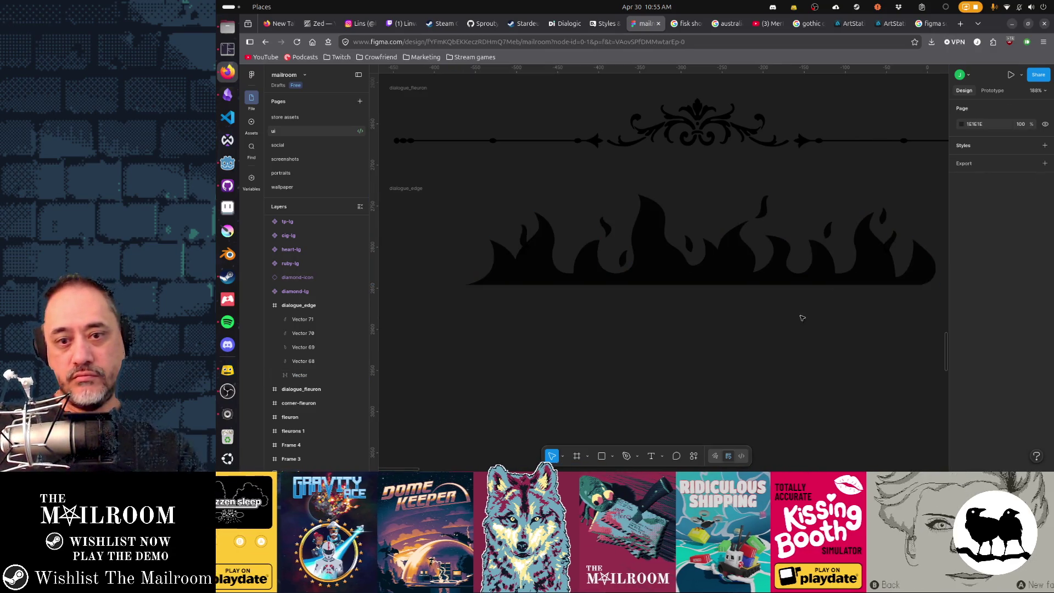
{"action": "scroll", "coordinate": [800, 313], "scroll_direction": "down", "scroll_amount": 1}
{"action": "scroll", "coordinate": [755, 353], "scroll_direction": "down", "scroll_amount": 1}
{"action": "scroll", "coordinate": [750, 353], "scroll_direction": "down", "scroll_amount": 1}
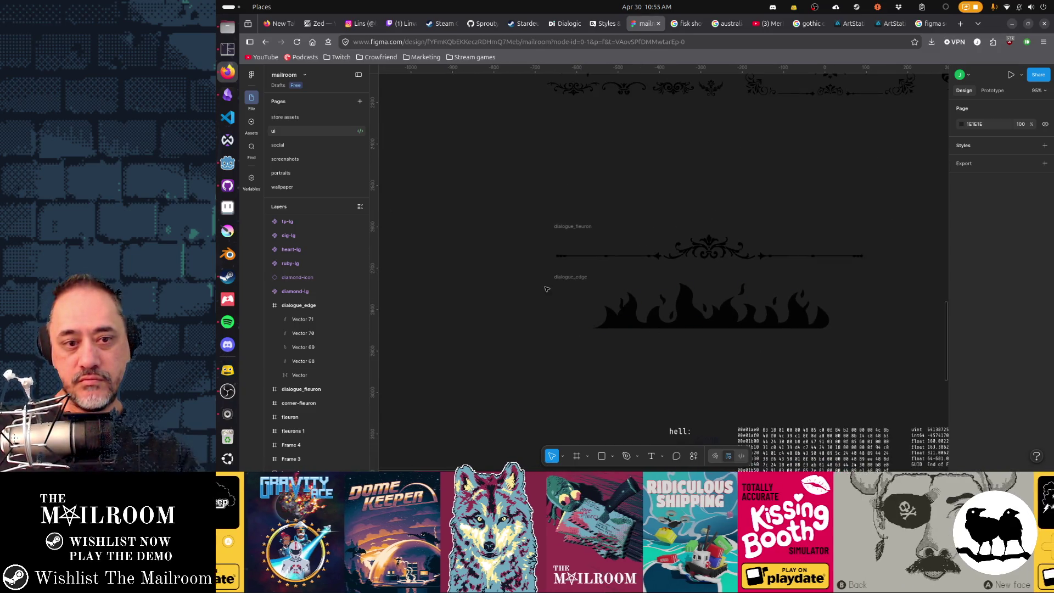
- Export the dialogue_edge frame as dialogue_edge.png and switch over to Godot
{"action": "left_click", "coordinate": [580, 279]}
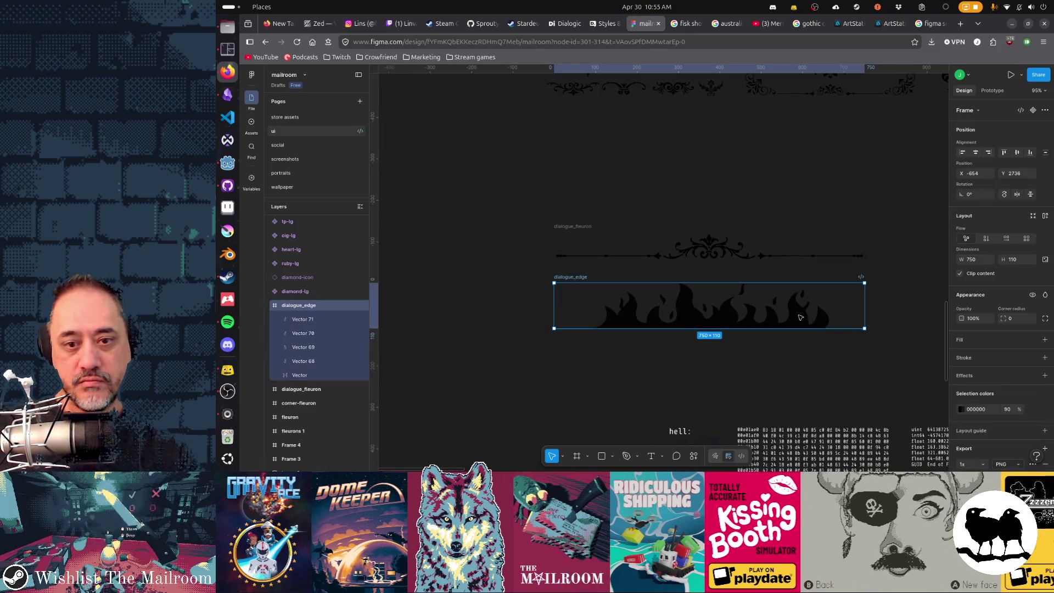
{"action": "scroll", "coordinate": [1001, 329], "scroll_direction": "down", "scroll_amount": 2}
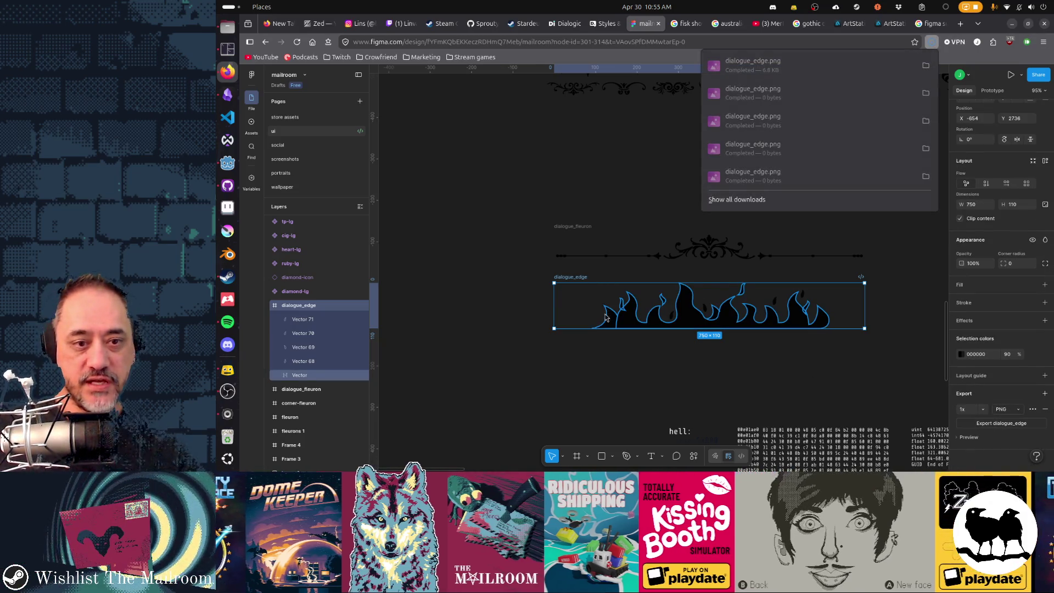
{"action": "key", "text": "alt+Tab"}
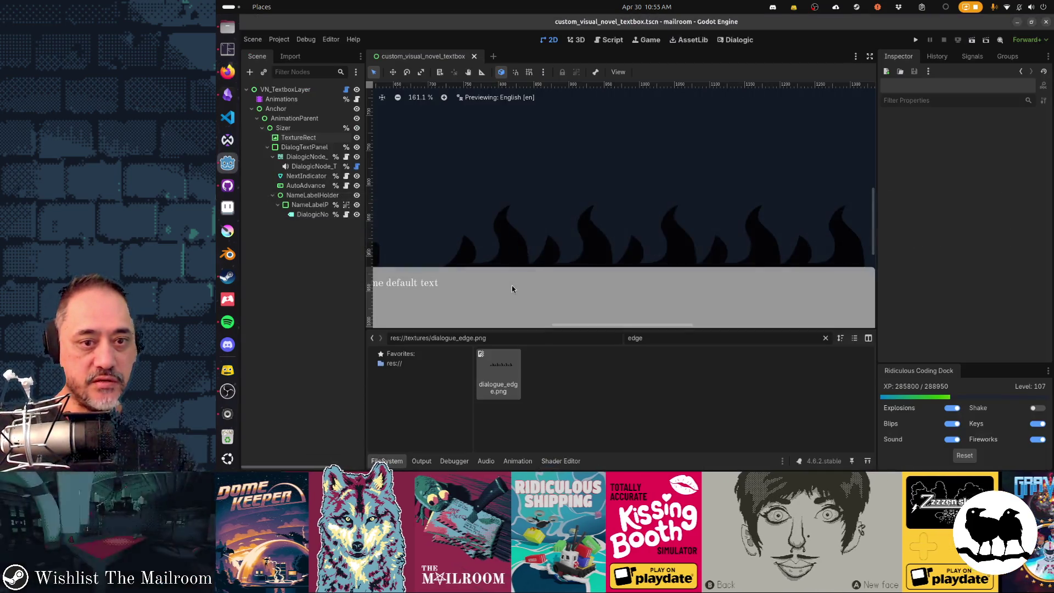
{"action": "scroll", "coordinate": [642, 292], "scroll_direction": "left", "scroll_amount": 2}
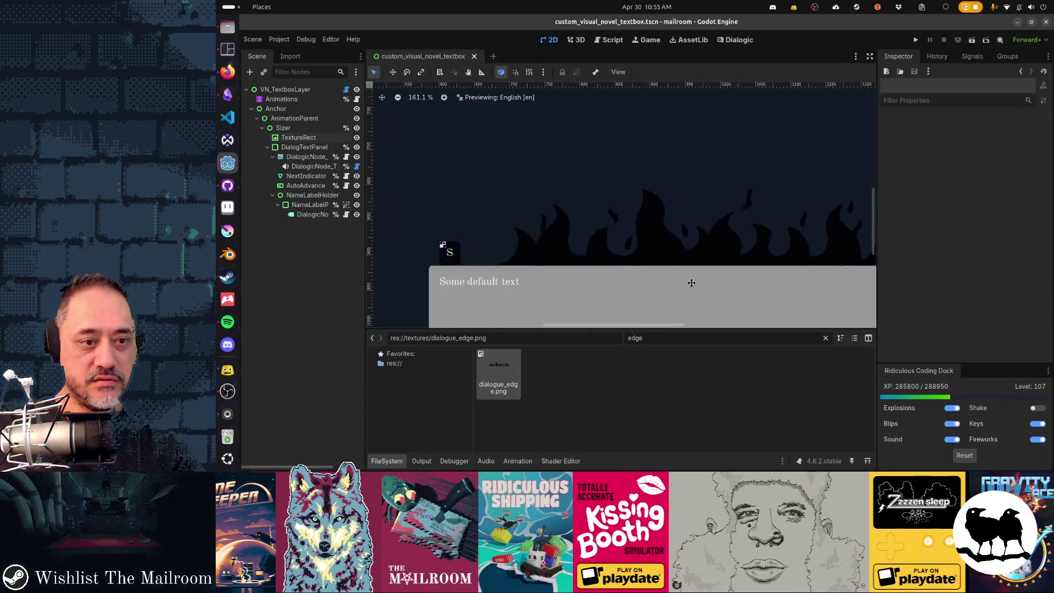
{"action": "scroll", "coordinate": [684, 284], "scroll_direction": "left", "scroll_amount": 1}
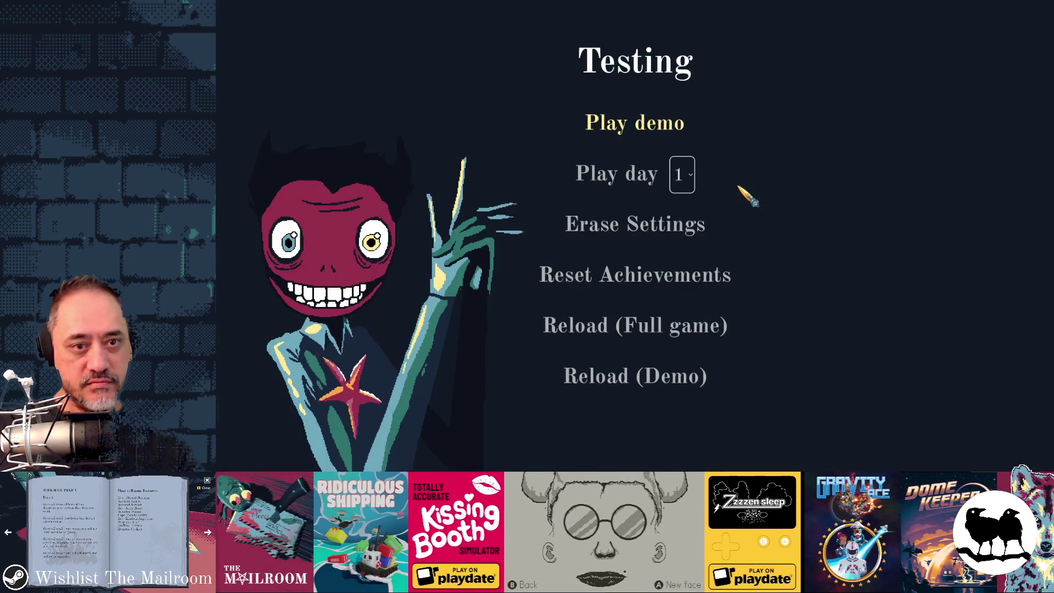
- Run the Godot project to check the flame border above the in-game dialogue box
{"action": "left_click", "coordinate": [651, 172]}
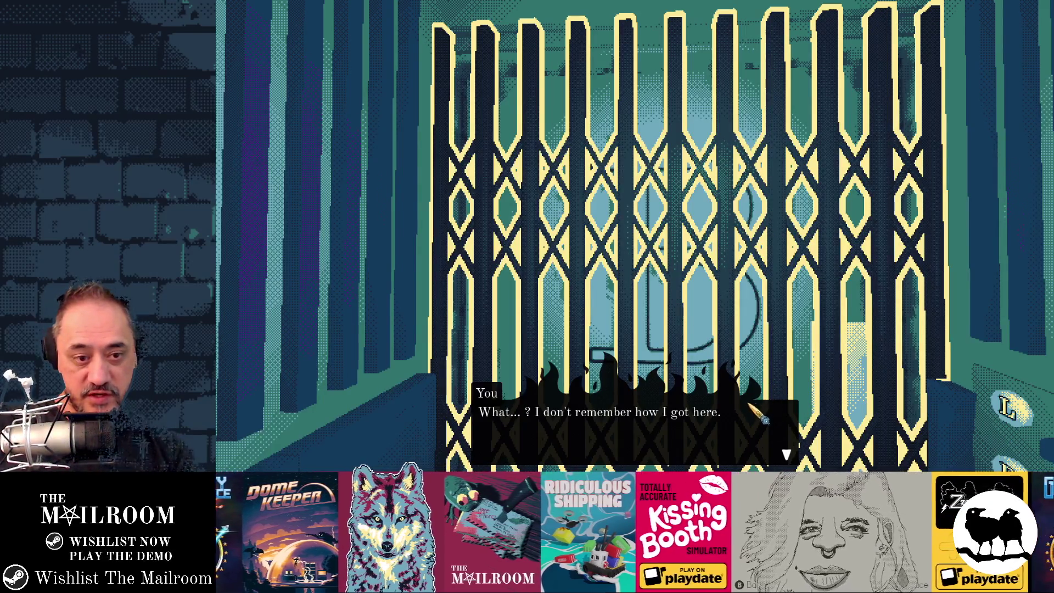
- Leave the fullscreen Mailroom game and return to Figma in the browser, zoomed on the flame border
{"action": "key", "text": "alt+F4"}
{"action": "key", "text": "alt+Tab"}
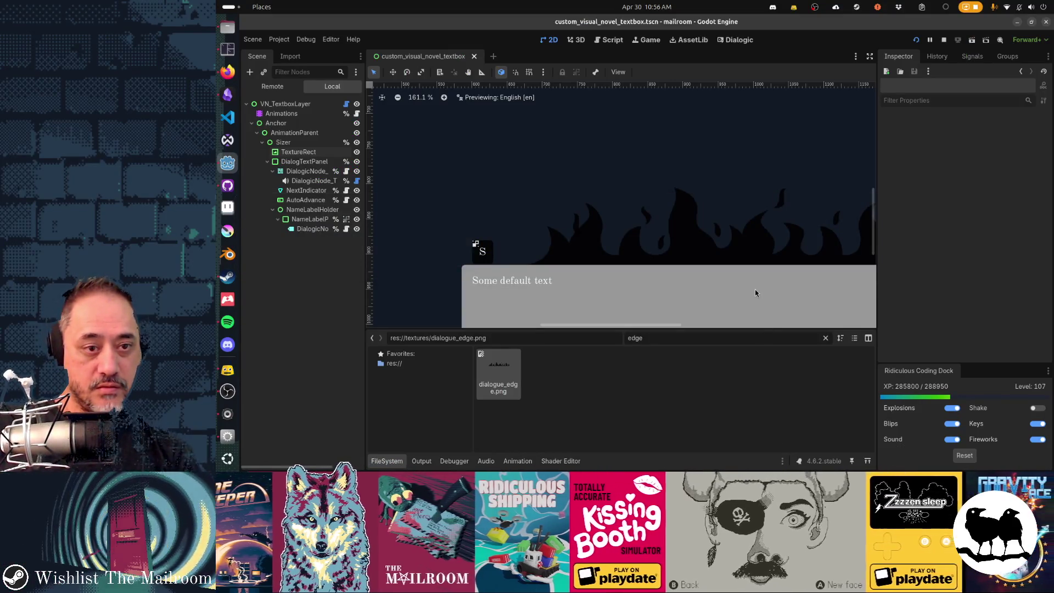
{"action": "key", "text": "alt+Tab"}
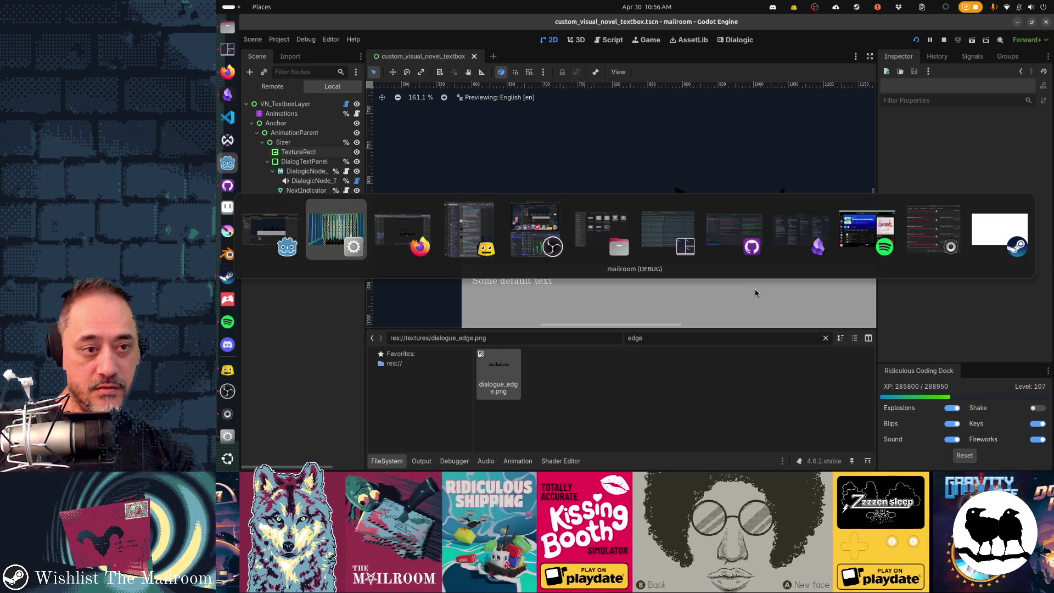
{"action": "key", "text": "alt+Tab"}
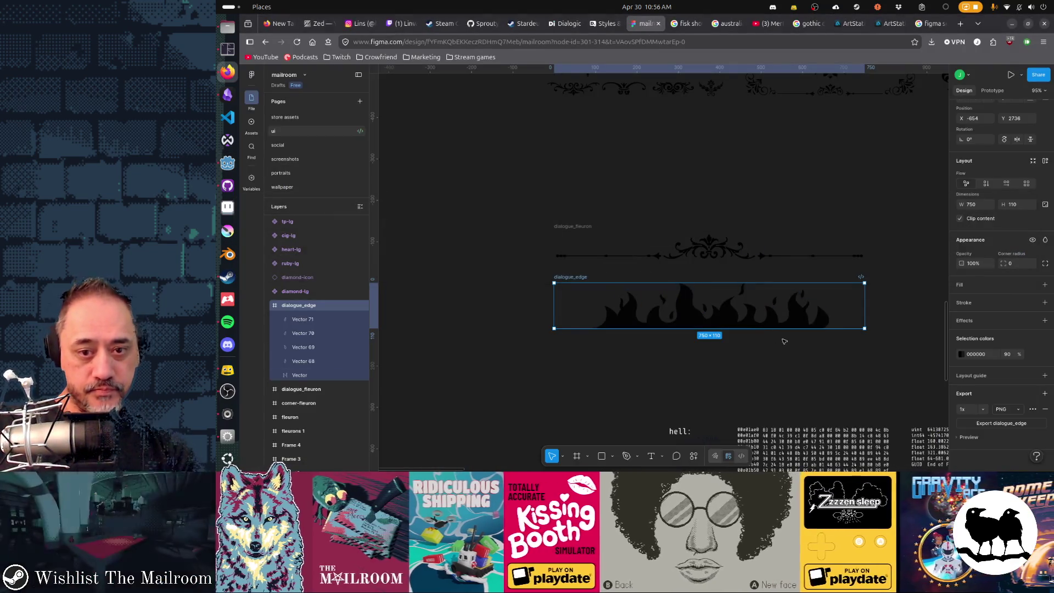
{"action": "key", "text": "shift+2"}
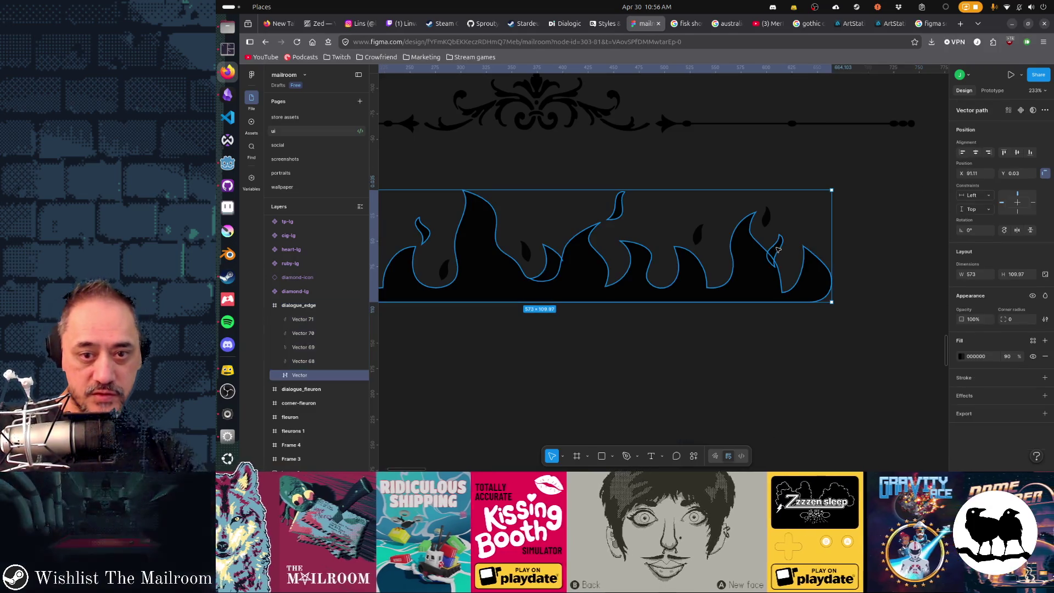
{"action": "scroll", "coordinate": [782, 253], "scroll_direction": "up", "scroll_amount": 3}
- Remove the stray point from the flame outline and inspect the teardrop flame pieces
{"action": "double_click", "coordinate": [783, 253]}
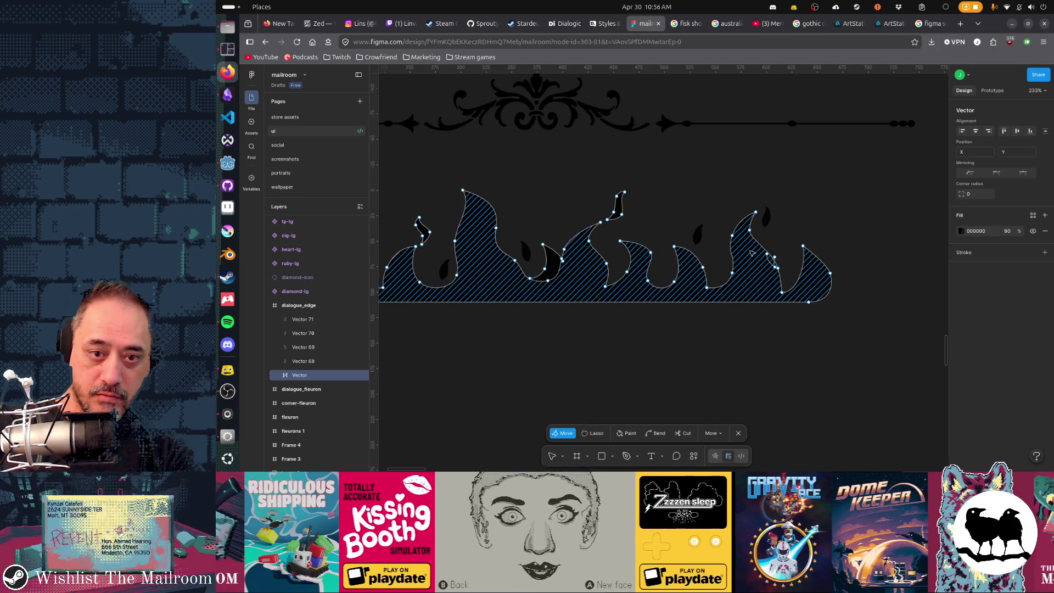
{"action": "left_click", "coordinate": [763, 245]}
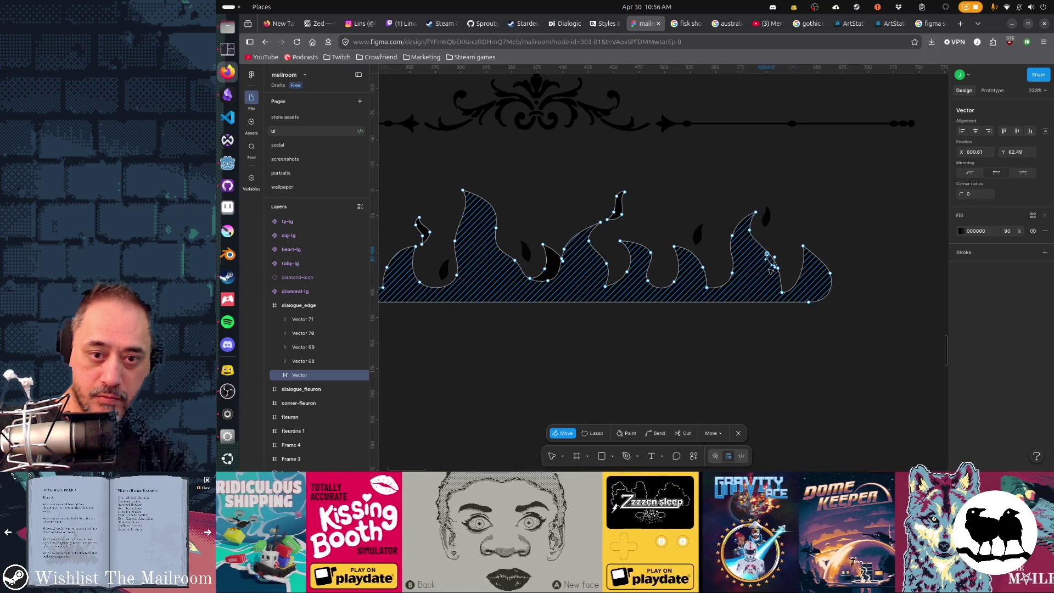
{"action": "scroll", "coordinate": [768, 265], "scroll_direction": "up", "scroll_amount": 2}
{"action": "scroll", "coordinate": [775, 251], "scroll_direction": "up", "scroll_amount": 3}
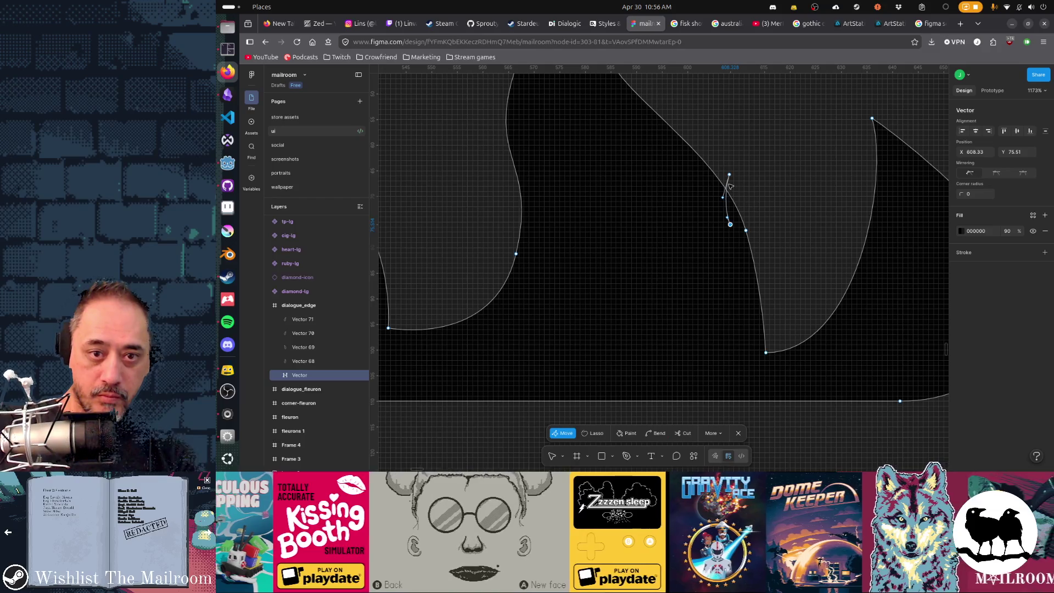
{"action": "key", "text": "Delete"}
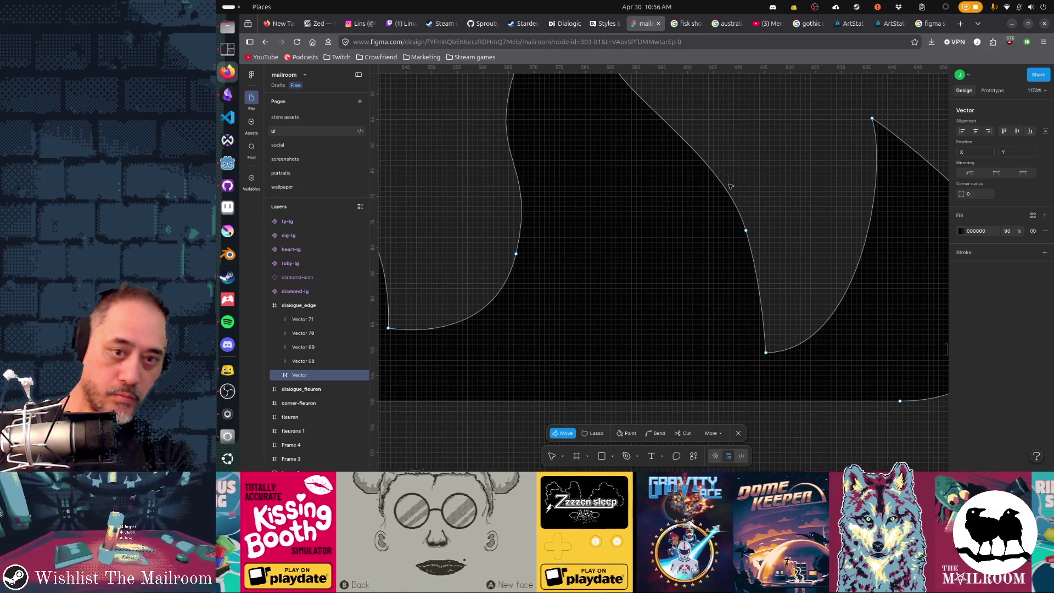
{"action": "scroll", "coordinate": [728, 186], "scroll_direction": "right", "scroll_amount": 2}
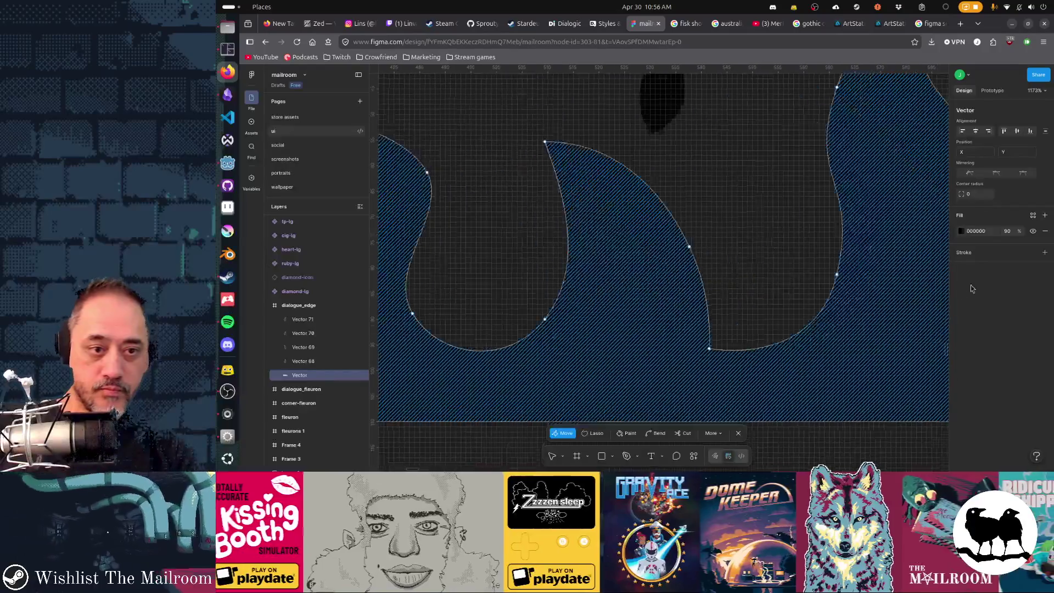
{"action": "scroll", "coordinate": [844, 321], "scroll_direction": "down", "scroll_amount": 5}
{"action": "scroll", "coordinate": [844, 321], "scroll_direction": "down", "scroll_amount": 5}
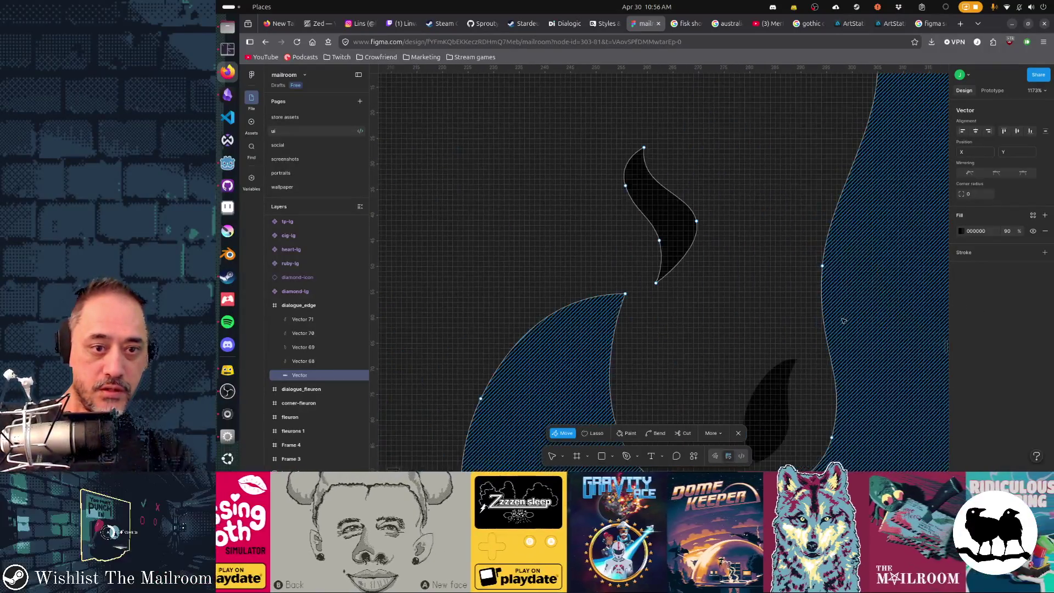
{"action": "scroll", "coordinate": [844, 321], "scroll_direction": "down", "scroll_amount": 5}
{"action": "scroll", "coordinate": [741, 247], "scroll_direction": "down", "scroll_amount": 5}
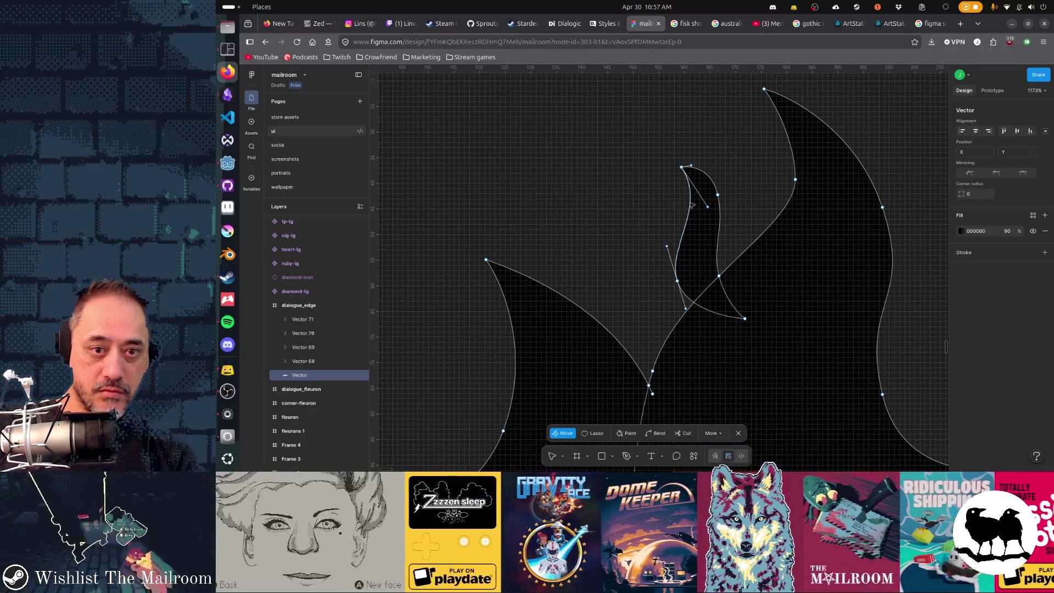
{"action": "left_click", "coordinate": [711, 239]}
{"action": "left_click", "coordinate": [706, 238]}
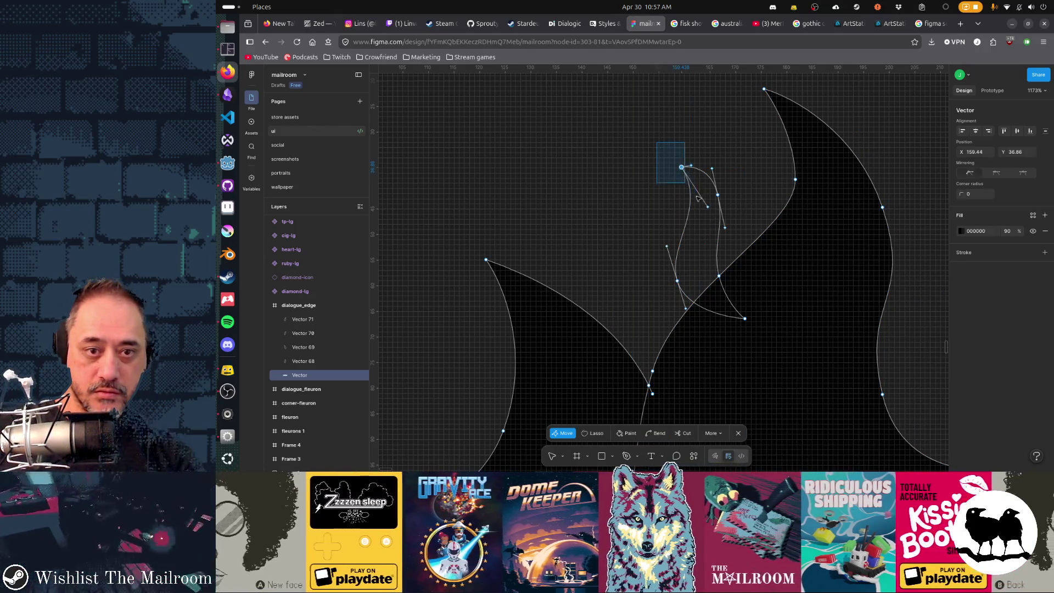
{"action": "left_click", "coordinate": [743, 318]}
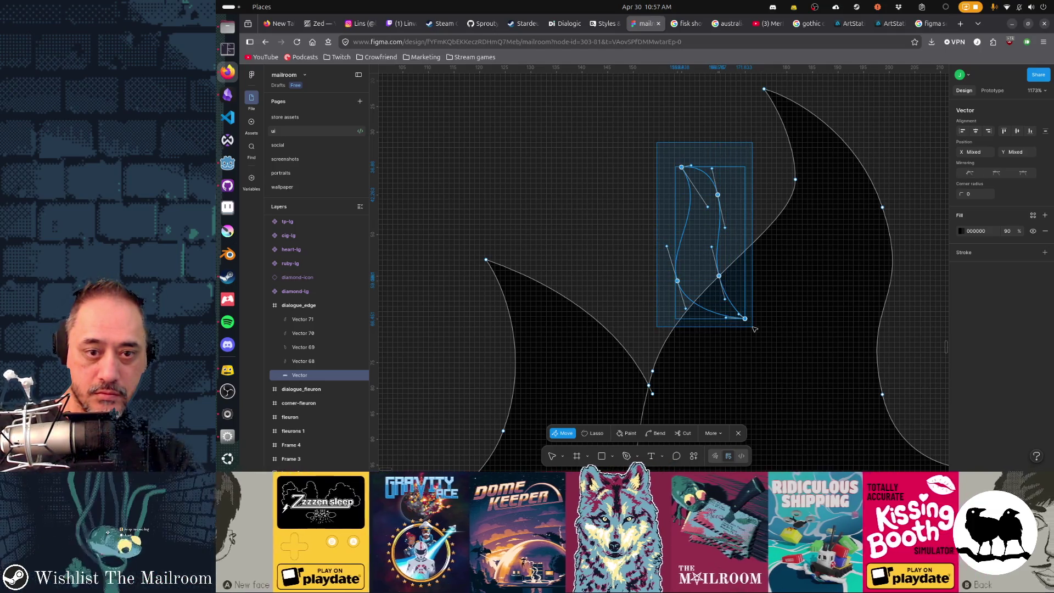
{"action": "key", "text": "Escape"}
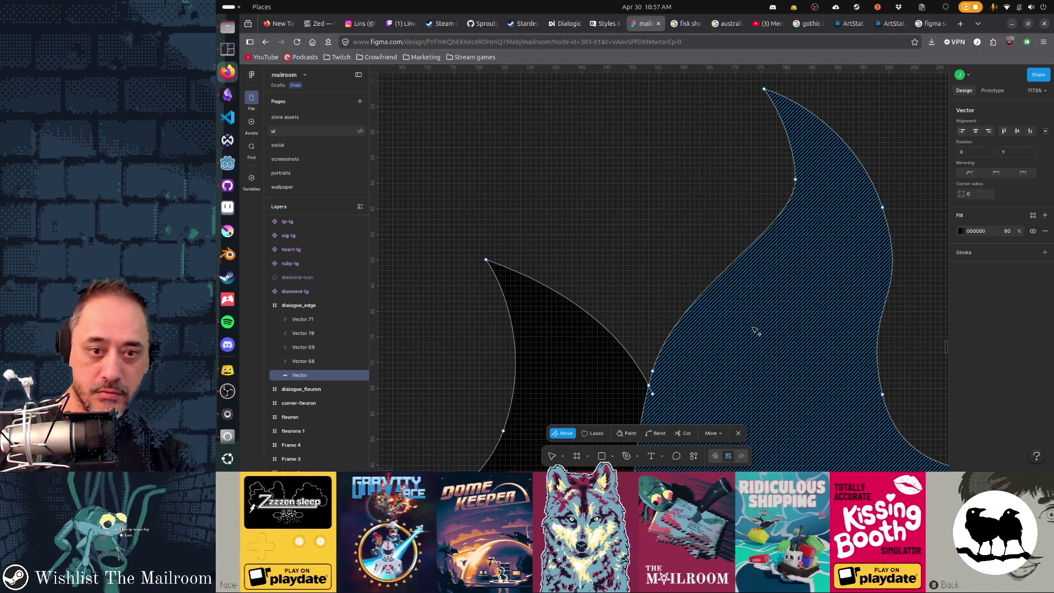
{"action": "key", "text": "Escape"}
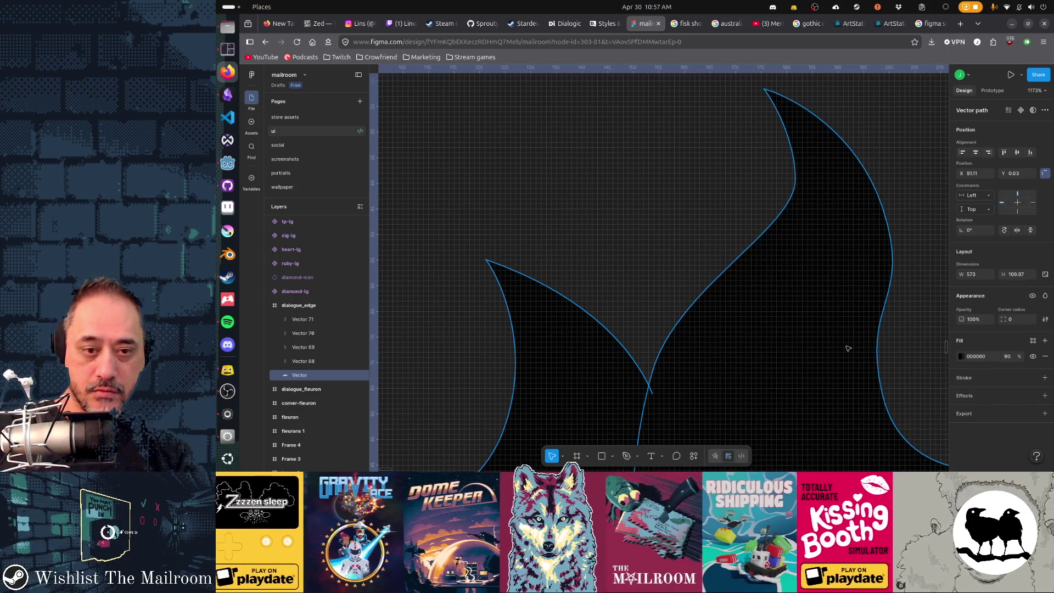
{"action": "scroll", "coordinate": [847, 348], "scroll_direction": "down", "scroll_amount": 5}
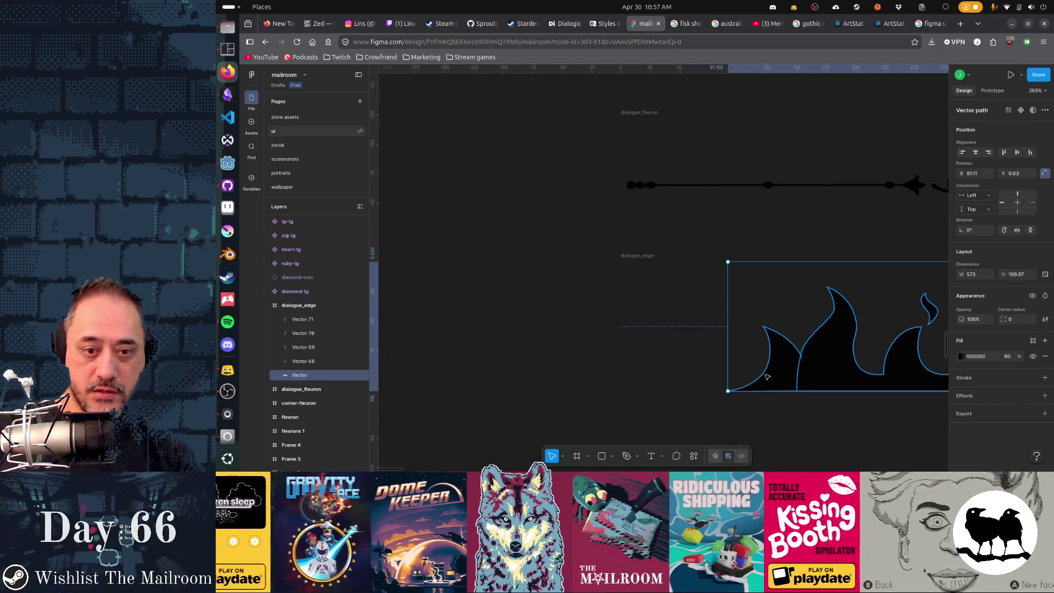
- Move the small flame piece to the border's right end, then undo back to the rounded flame edge
{"action": "double_click", "coordinate": [766, 376]}
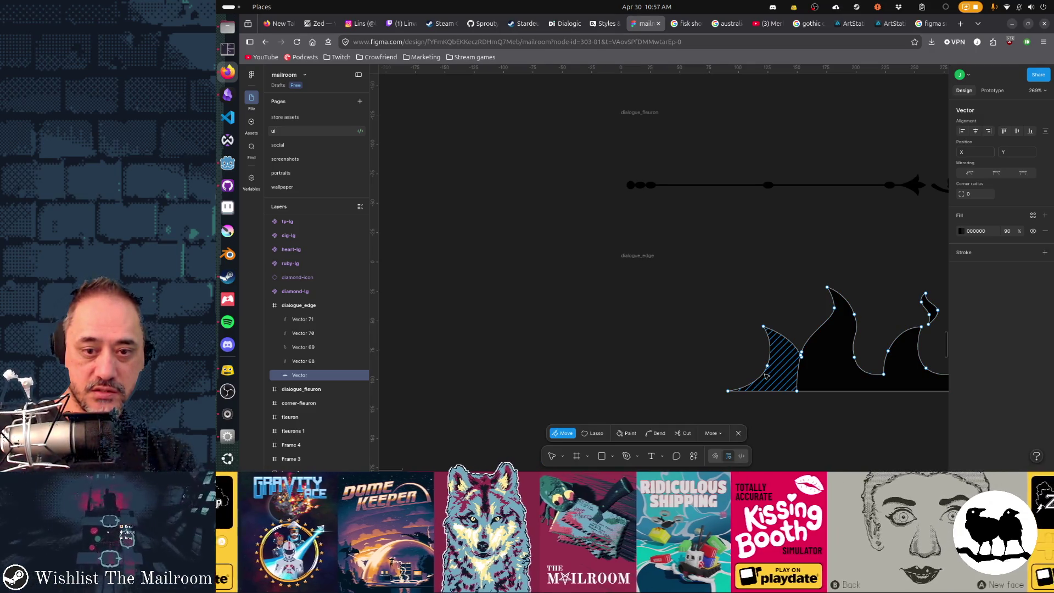
{"action": "scroll", "coordinate": [783, 376], "scroll_direction": "right", "scroll_amount": 5}
{"action": "scroll", "coordinate": [796, 375], "scroll_direction": "right", "scroll_amount": 3}
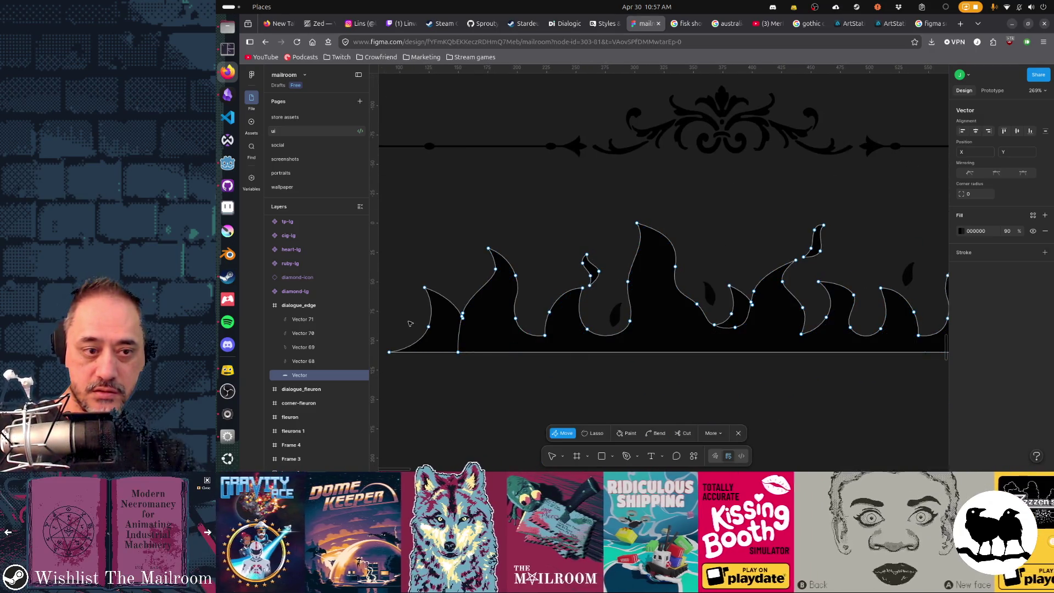
{"action": "left_click", "coordinate": [409, 324]}
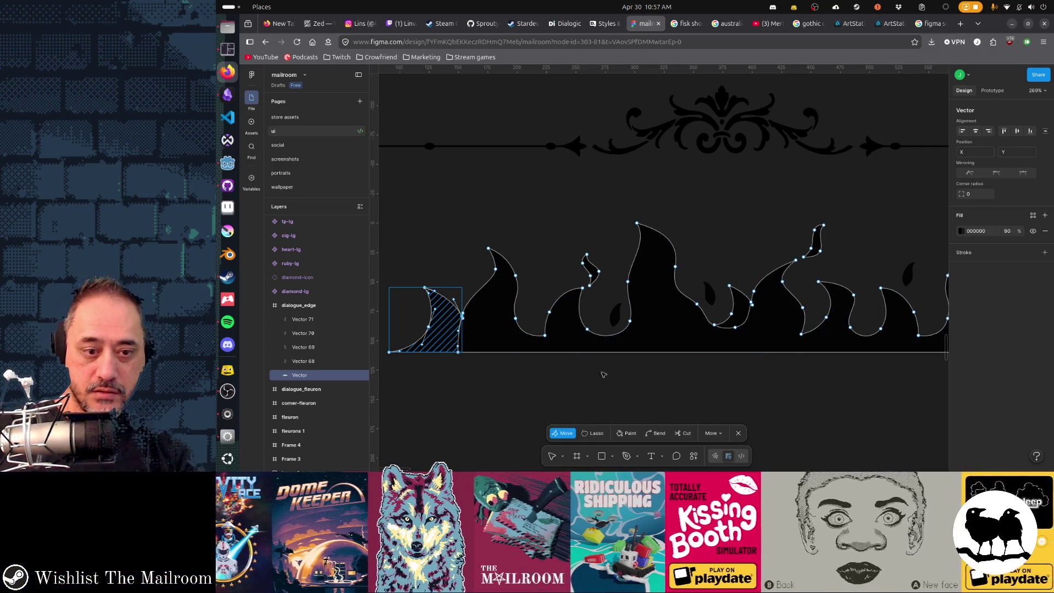
{"action": "scroll", "coordinate": [828, 402], "scroll_direction": "down", "scroll_amount": 2}
{"action": "scroll", "coordinate": [758, 370], "scroll_direction": "right", "scroll_amount": 2}
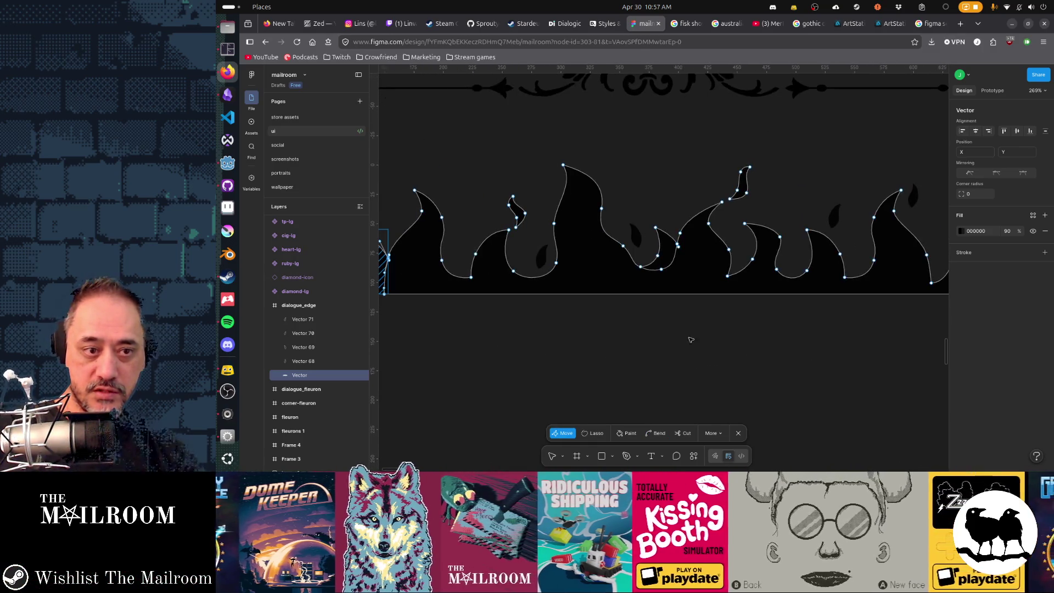
{"action": "scroll", "coordinate": [595, 302], "scroll_direction": "left", "scroll_amount": 3}
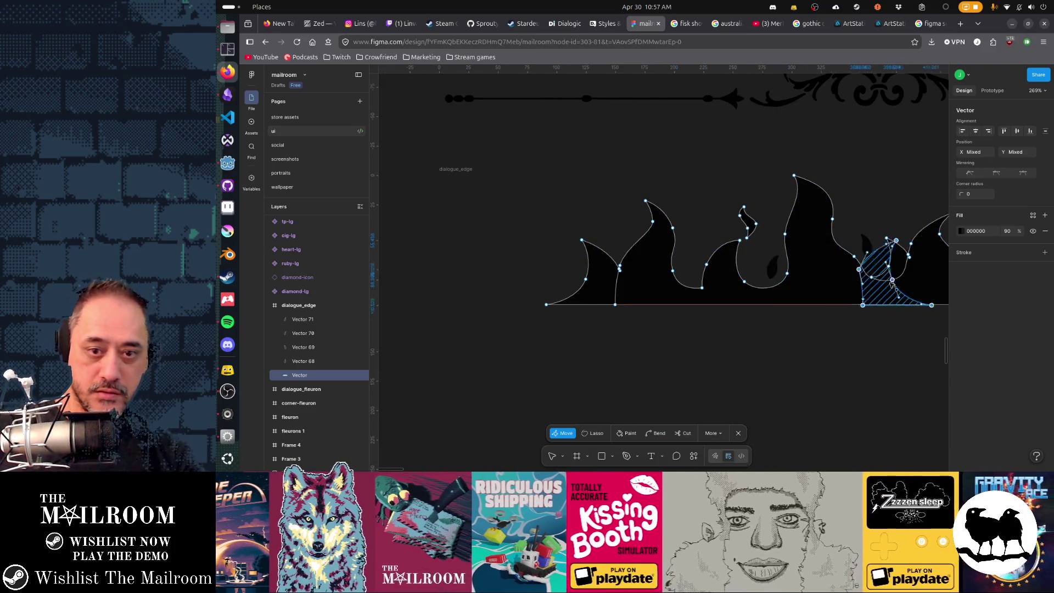
{"action": "scroll", "coordinate": [577, 288], "scroll_direction": "right", "scroll_amount": 5}
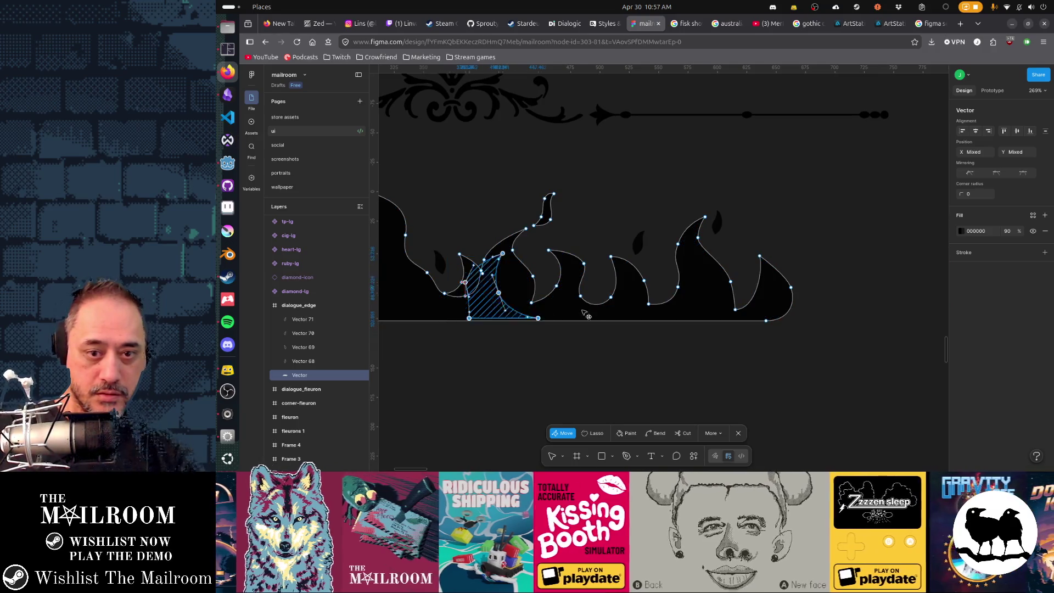
{"action": "mouse_move", "coordinate": [585, 314]}
{"action": "left_mouse_down"}
{"action": "mouse_move", "coordinate": [788, 322]}
{"action": "mouse_move", "coordinate": [786, 311]}
{"action": "left_mouse_up"}
{"action": "scroll", "coordinate": [785, 311], "scroll_direction": "up", "scroll_amount": 3}
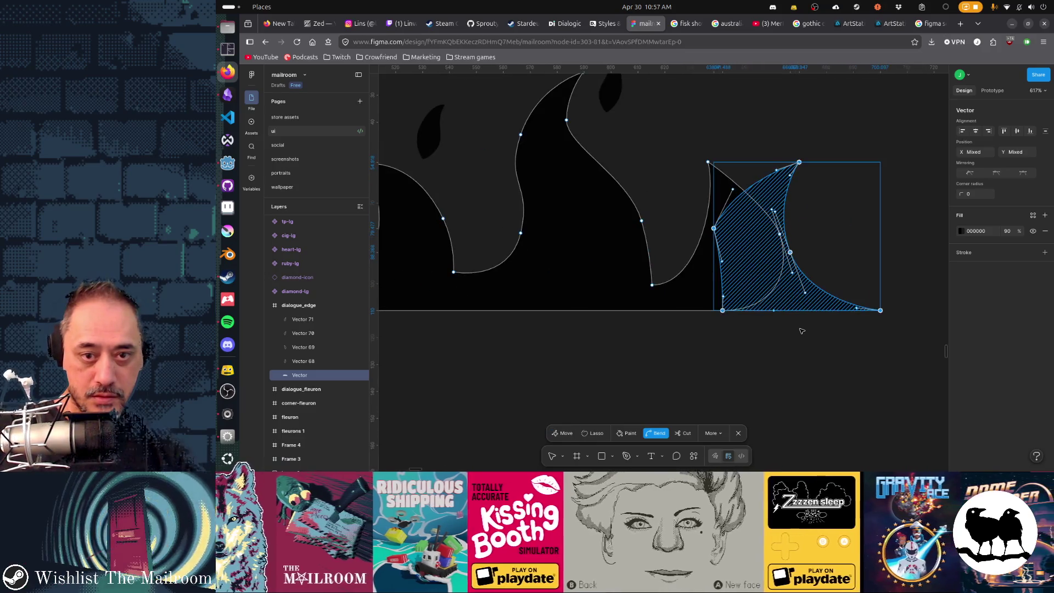
{"action": "scroll", "coordinate": [774, 361], "scroll_direction": "up", "scroll_amount": 2}
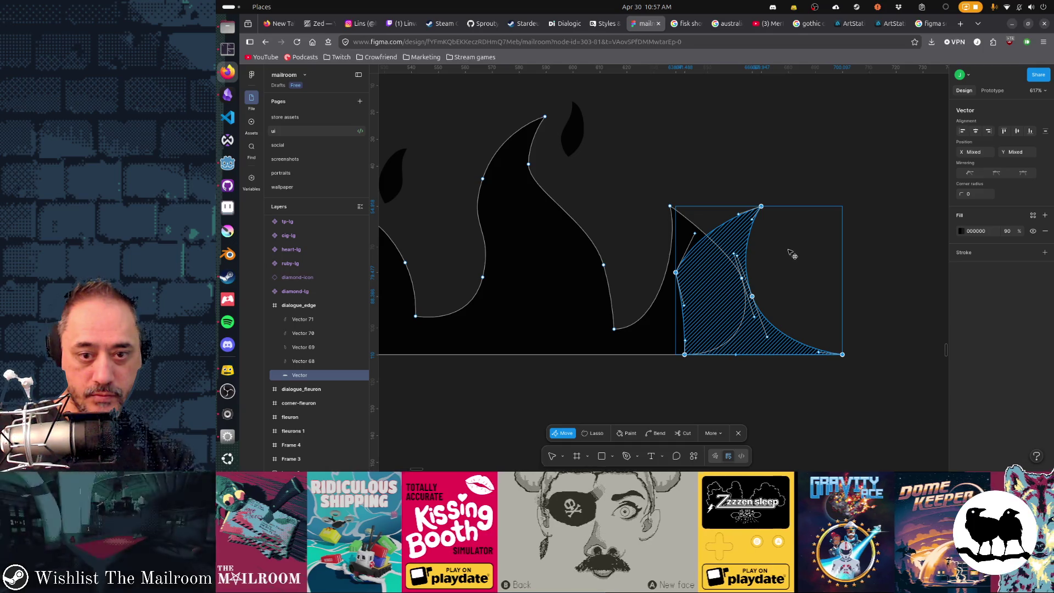
{"action": "key", "text": "Right"}
{"action": "key", "text": "Right"}
{"action": "key", "text": "Right"}
{"action": "key", "text": "ctrl+z"}
{"action": "key", "text": "ctrl+z"}
{"action": "key", "text": "ctrl+z"}
{"action": "key", "text": "ctrl+z"}
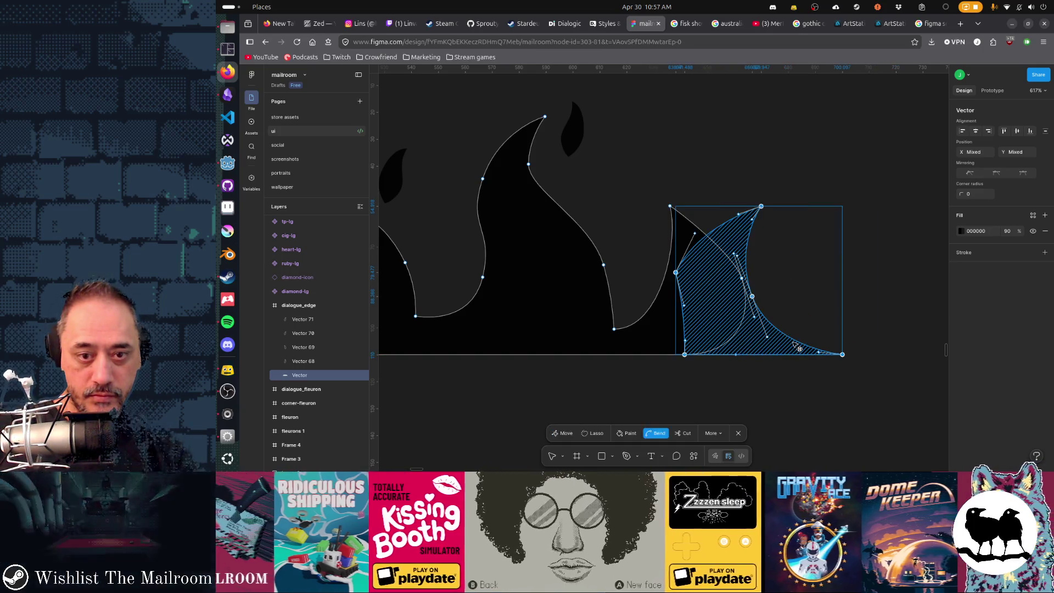
{"action": "key", "text": "ctrl+z"}
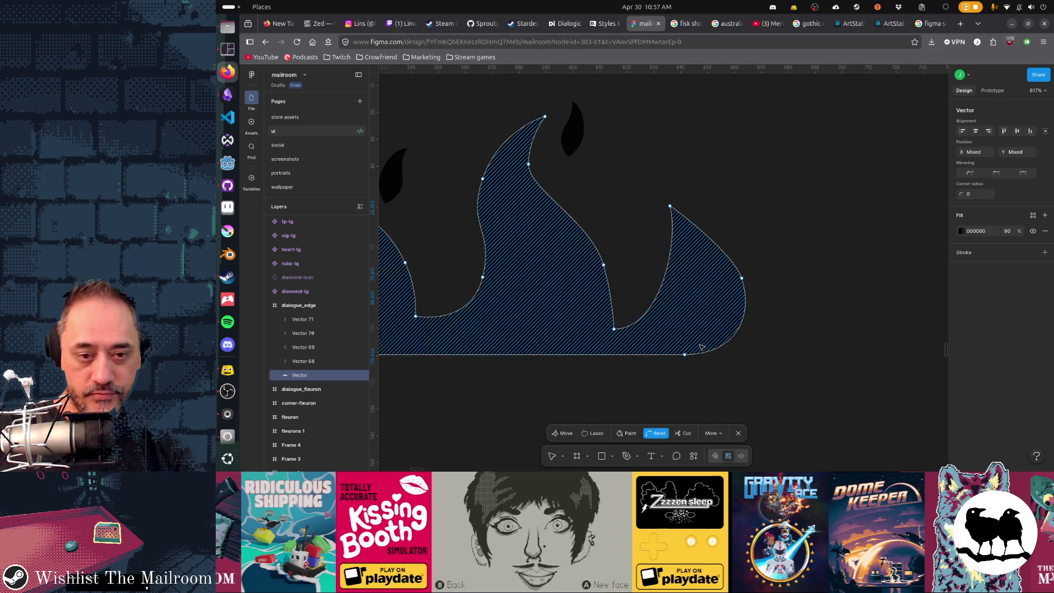
{"action": "scroll", "coordinate": [757, 350], "scroll_direction": "down", "scroll_amount": 10}
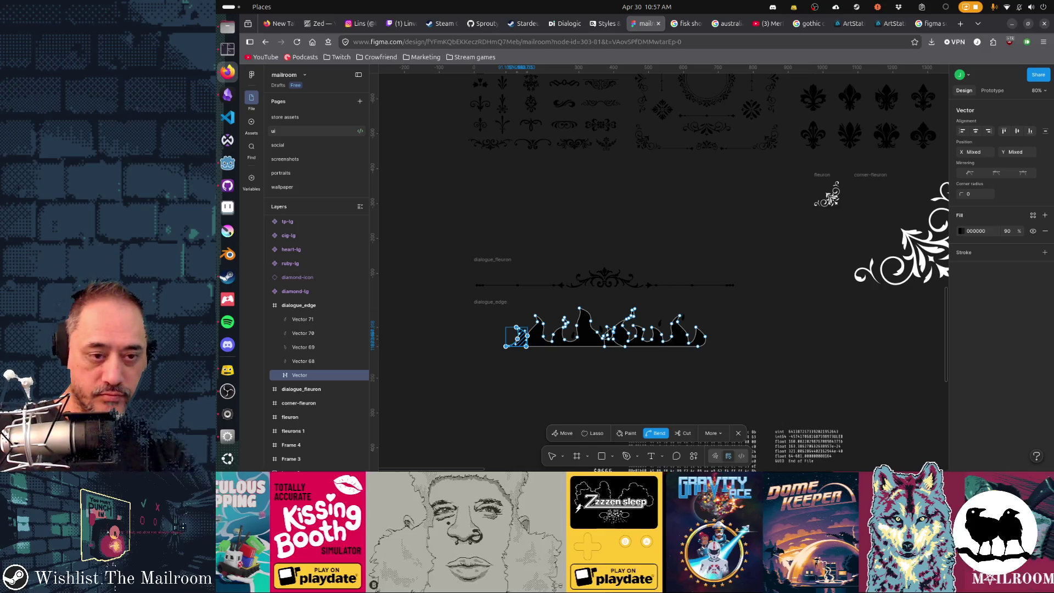
- Mirror the rightmost flame horizontally and shift it right, aligned to the baseline
{"action": "left_click", "coordinate": [517, 334]}
{"action": "key", "text": "ctrl"}
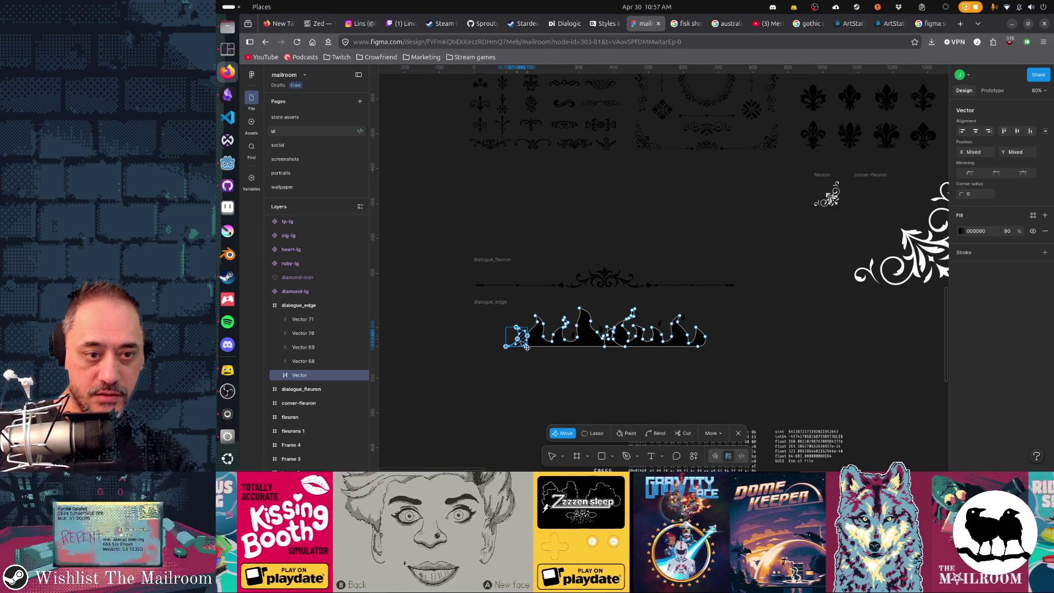
{"action": "left_click_drag", "start_coordinate": [526, 346], "coordinate": [529, 346]}
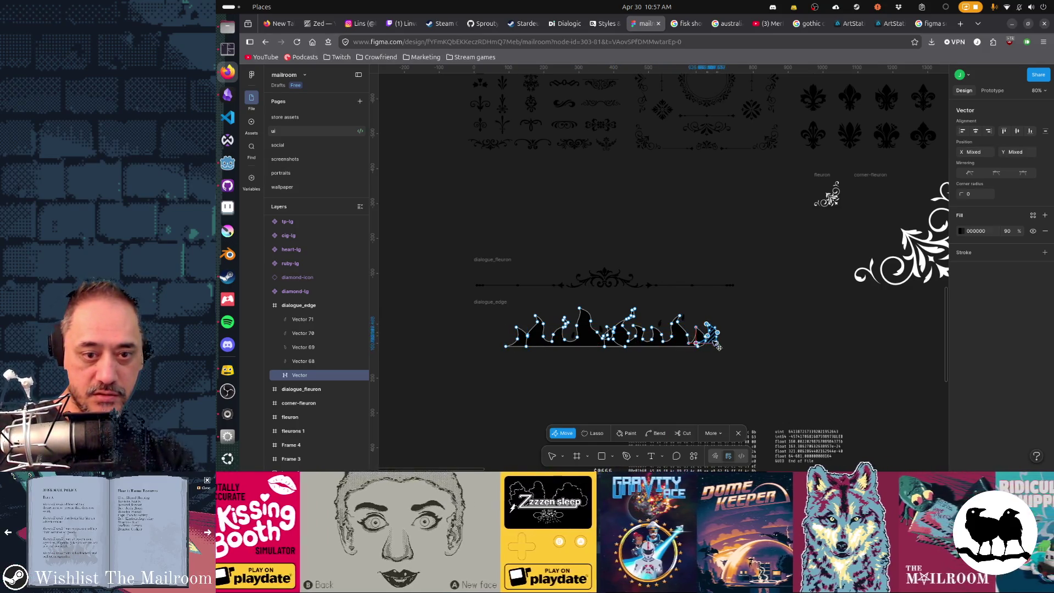
{"action": "scroll", "coordinate": [717, 346], "scroll_direction": "up", "scroll_amount": 5}
{"action": "scroll", "coordinate": [720, 353], "scroll_direction": "up", "scroll_amount": 5}
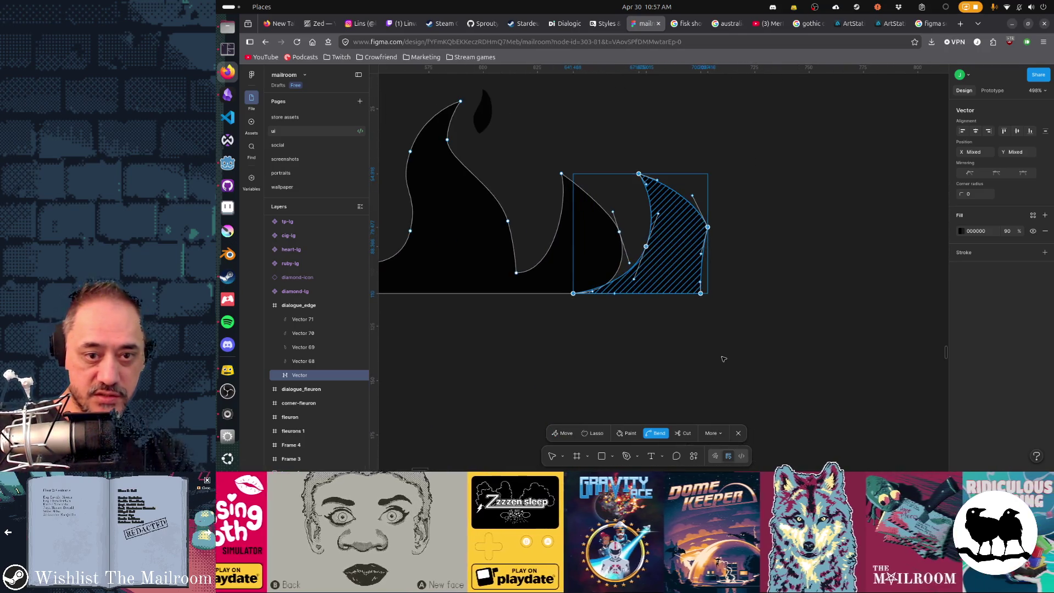
{"action": "key", "text": "shift+h"}
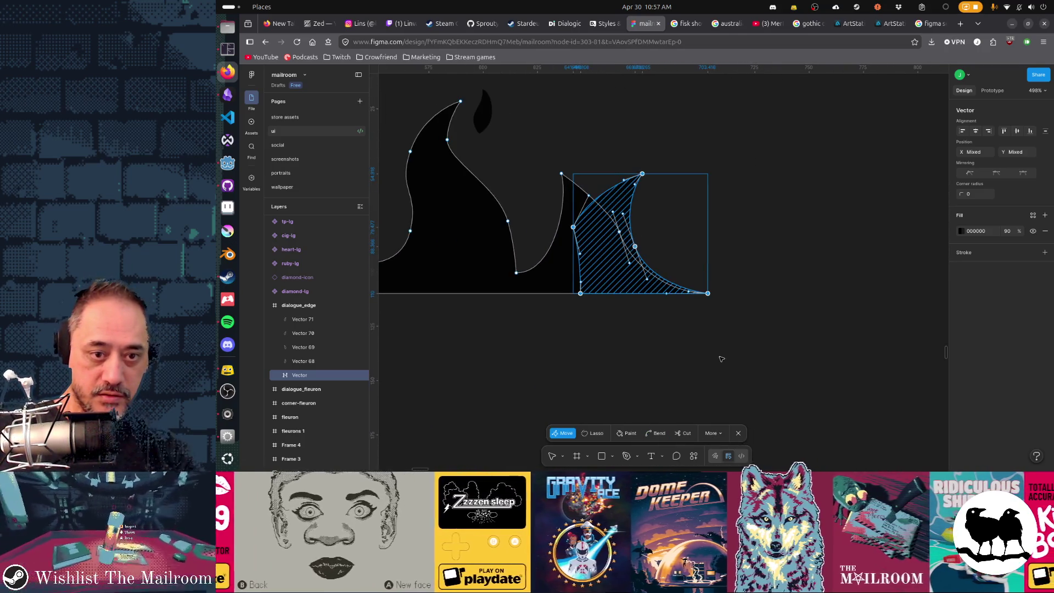
{"action": "left_click_drag", "start_coordinate": [647, 298], "coordinate": [680, 297]}
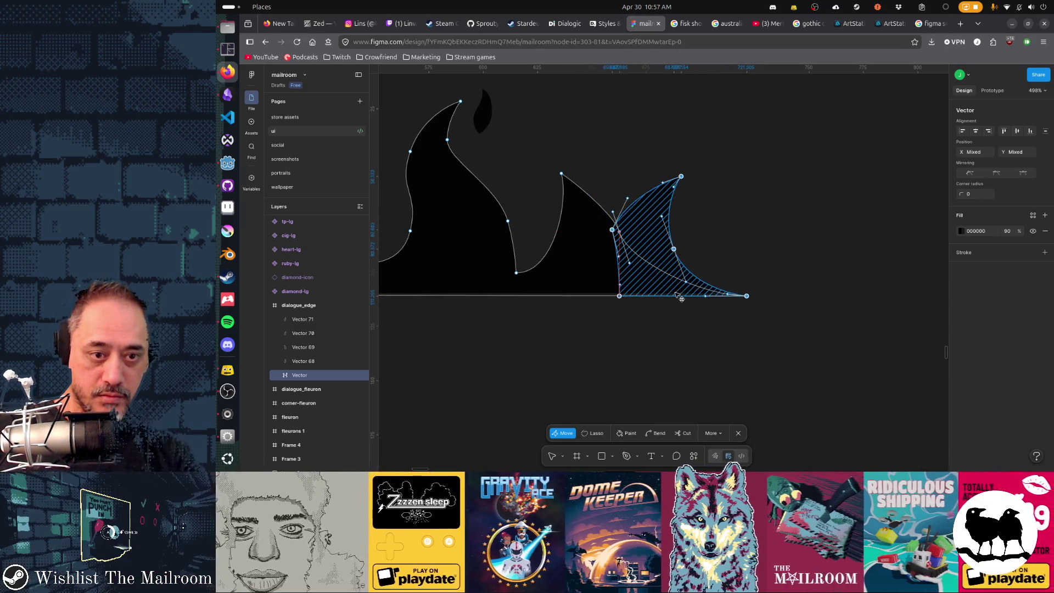
{"action": "left_click_drag", "start_coordinate": [678, 298], "coordinate": [675, 295]}
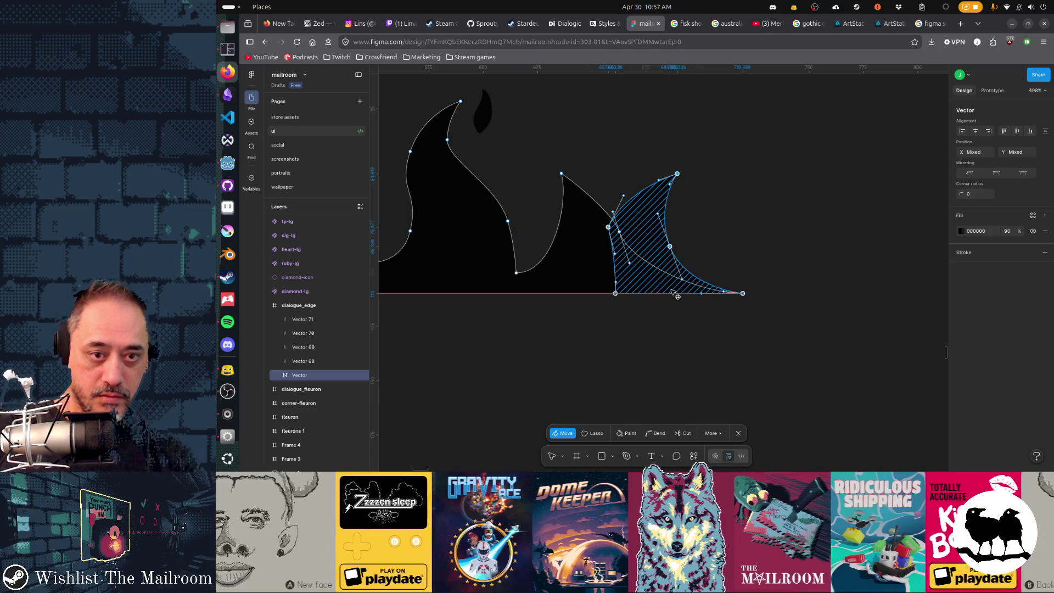
- Reshape the flame tip so it curls over the neighbouring flame and pull the inner curve down
{"action": "left_click", "coordinate": [610, 227]}
{"action": "left_click", "coordinate": [610, 228]}
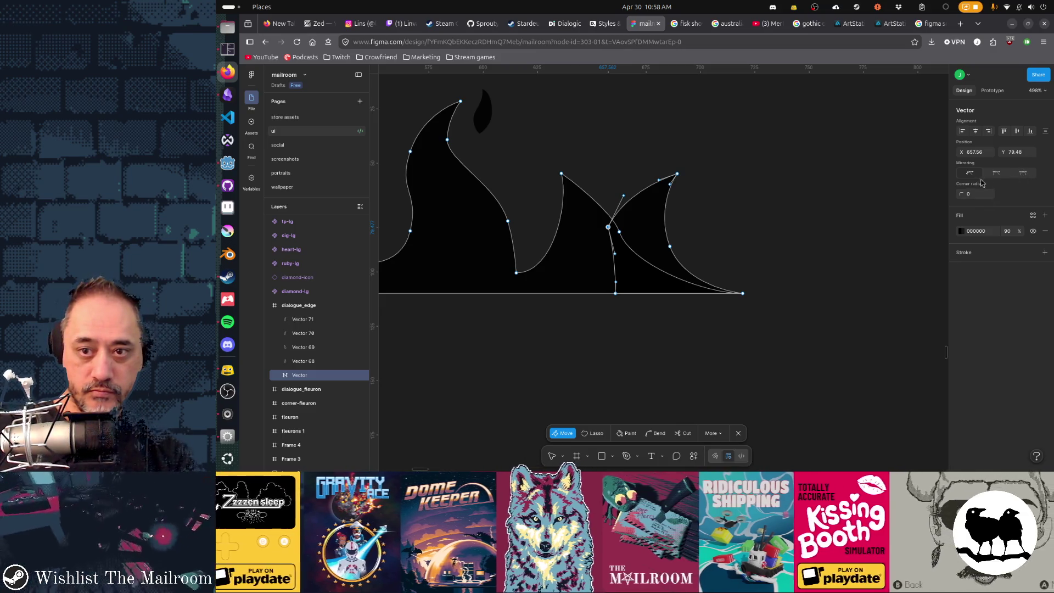
{"action": "key", "text": "ctrl"}
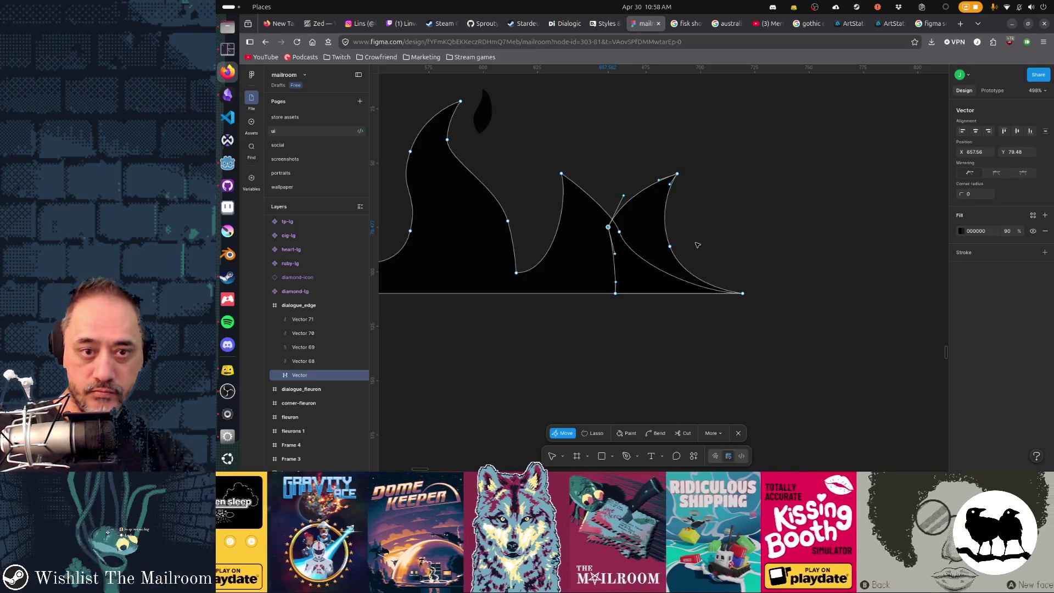
{"action": "scroll", "coordinate": [696, 234], "scroll_direction": "up", "scroll_amount": 3}
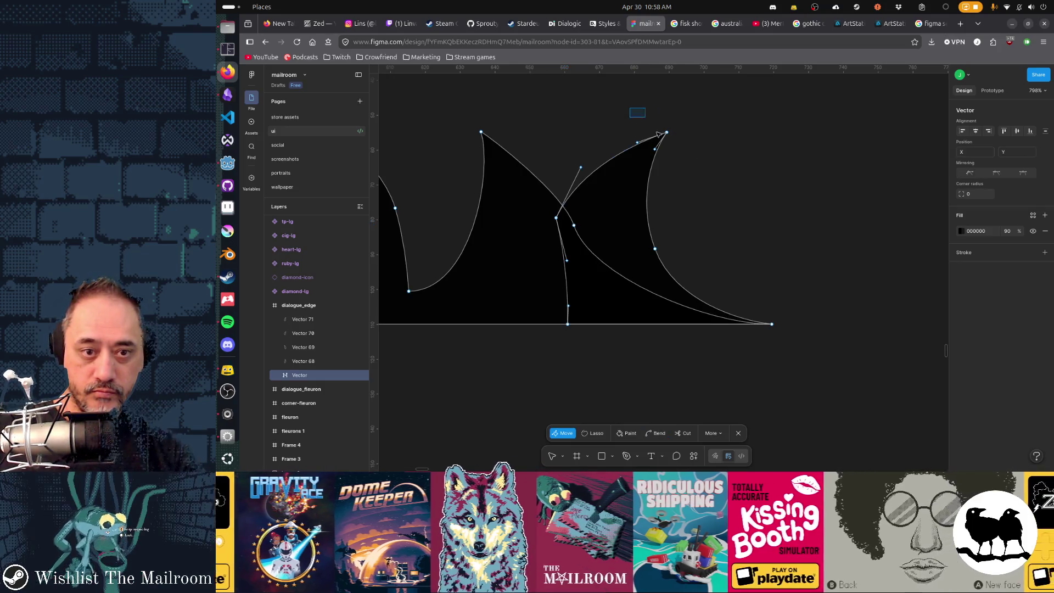
{"action": "left_click_drag", "start_coordinate": [658, 133], "coordinate": [711, 259]}
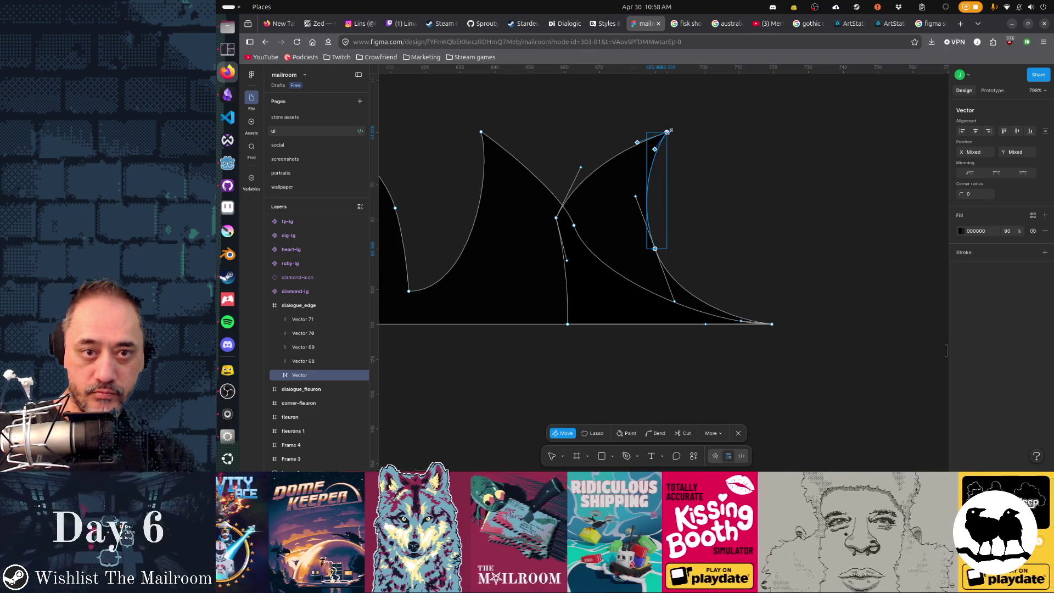
{"action": "left_click_drag", "start_coordinate": [666, 132], "coordinate": [683, 189]}
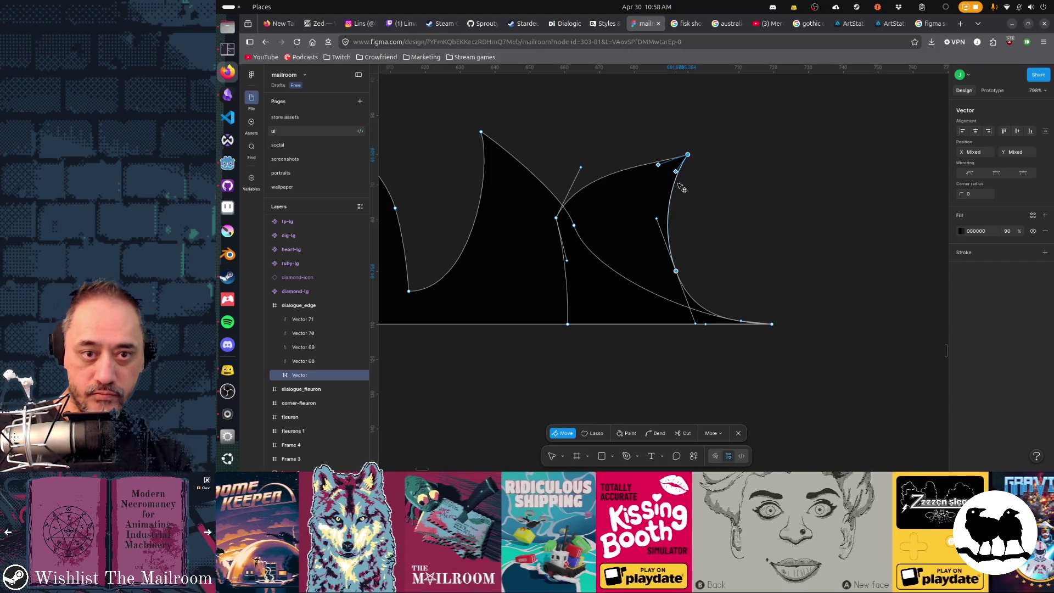
{"action": "left_click", "coordinate": [556, 218]}
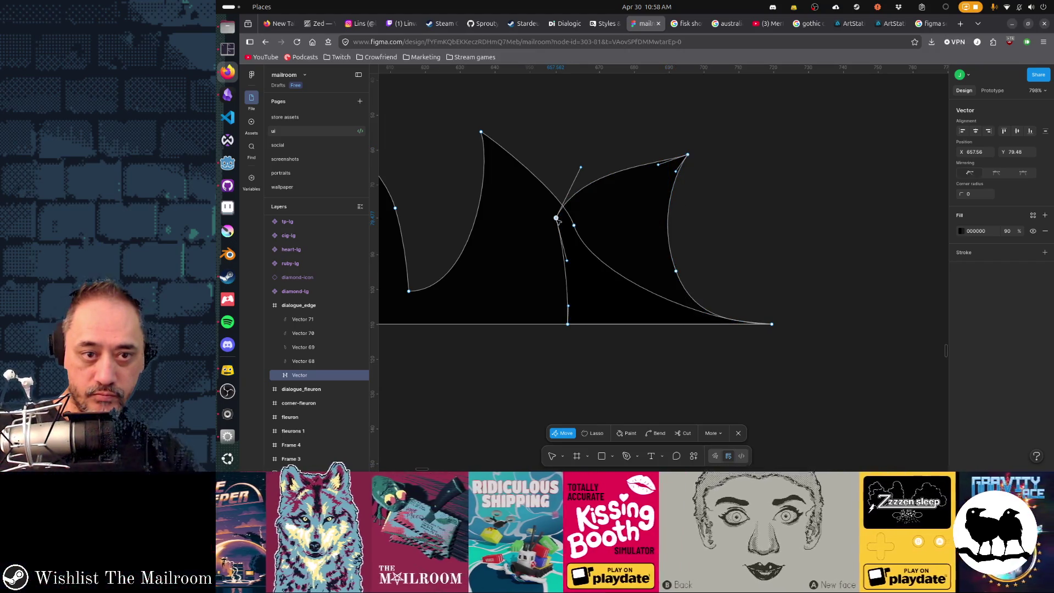
{"action": "left_click_drag", "start_coordinate": [558, 221], "coordinate": [574, 268]}
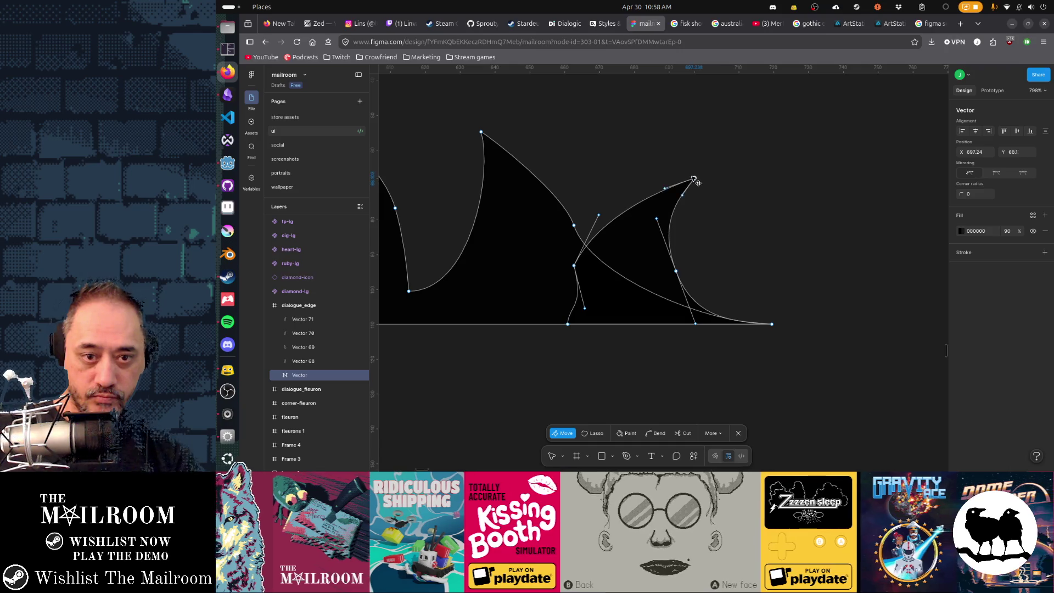
{"action": "key", "text": "Escape"}
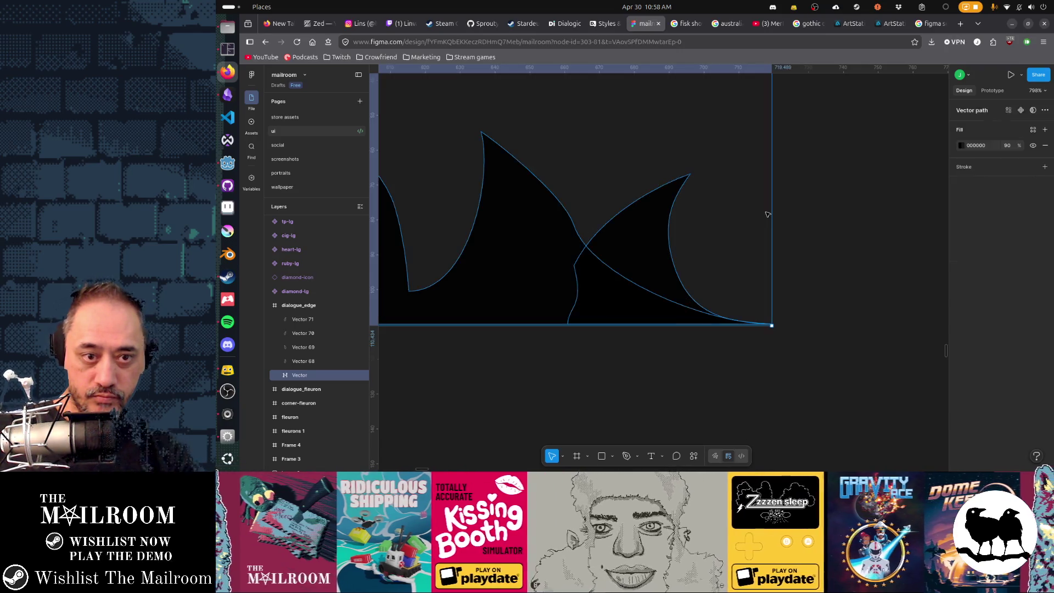
- Fine-tune the overlapping flame curve and shift the rightmost flame slightly right
{"action": "key", "text": "Escape"}
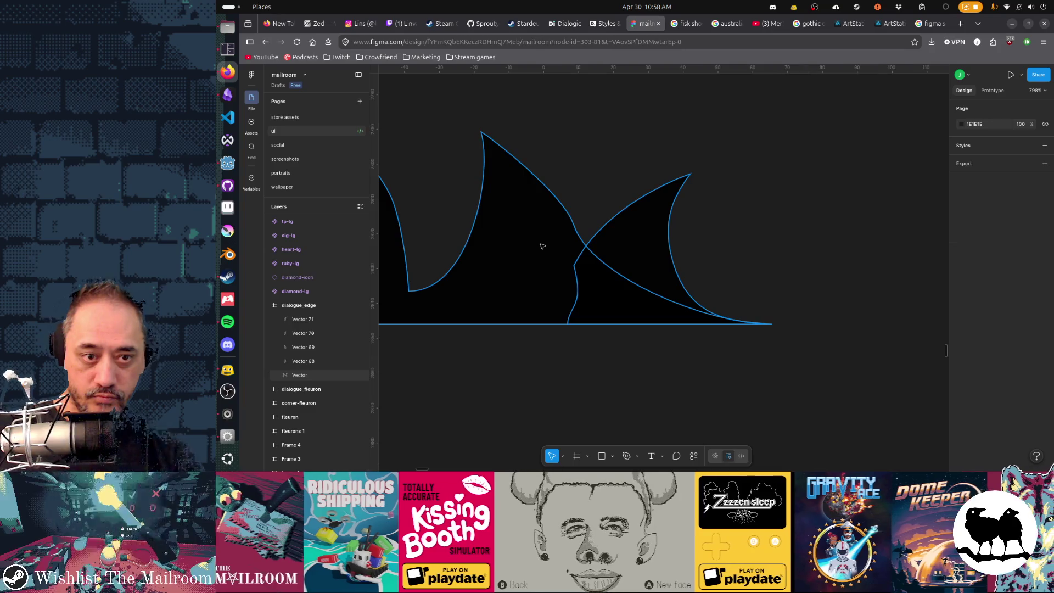
{"action": "double_click", "coordinate": [576, 224]}
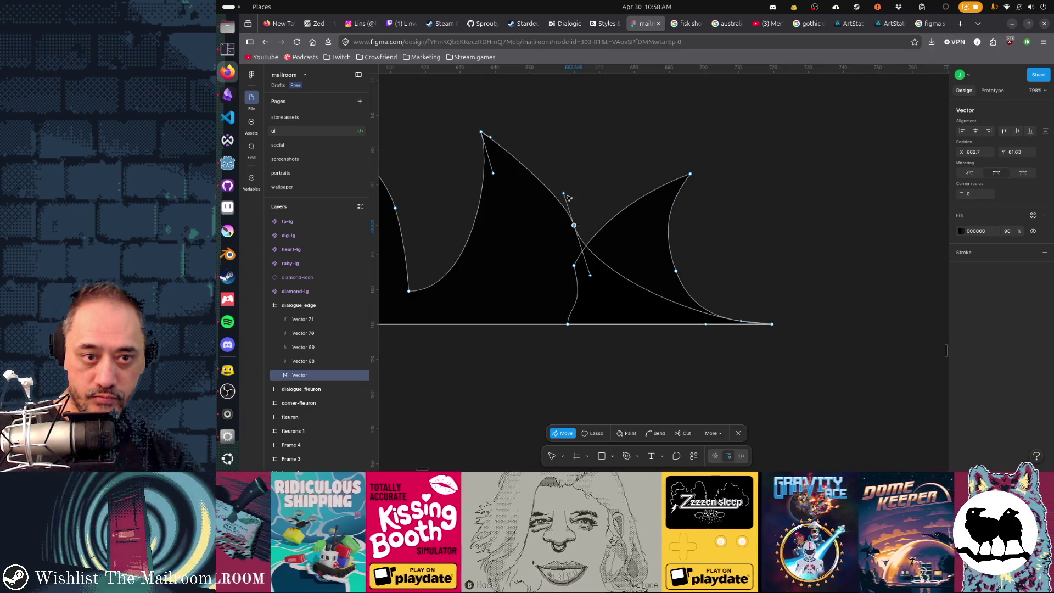
{"action": "left_click_drag", "start_coordinate": [564, 195], "coordinate": [552, 194]}
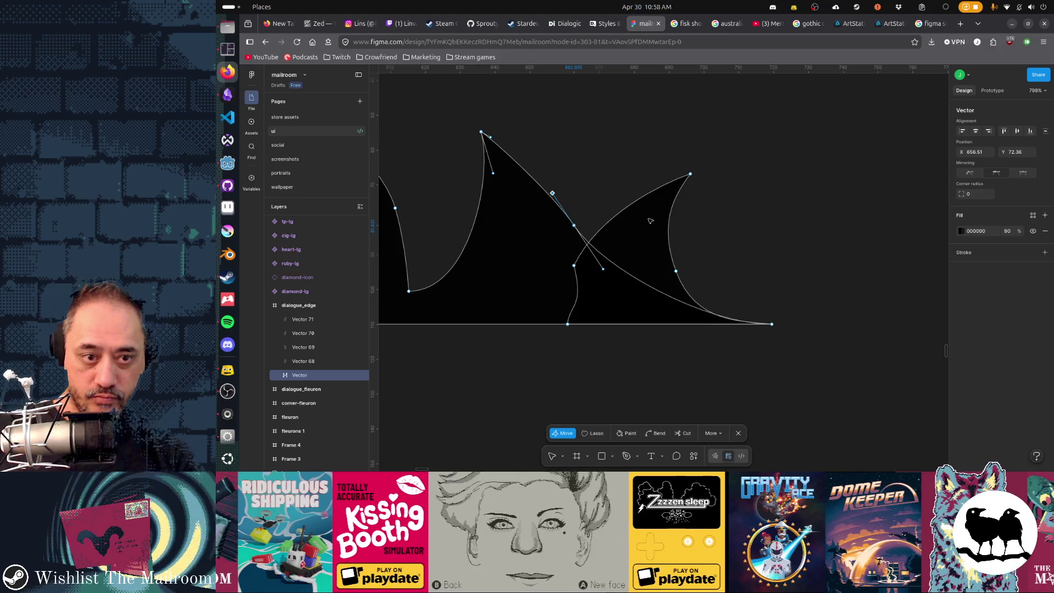
{"action": "key", "text": "Escape"}
{"action": "key", "text": "Escape"}
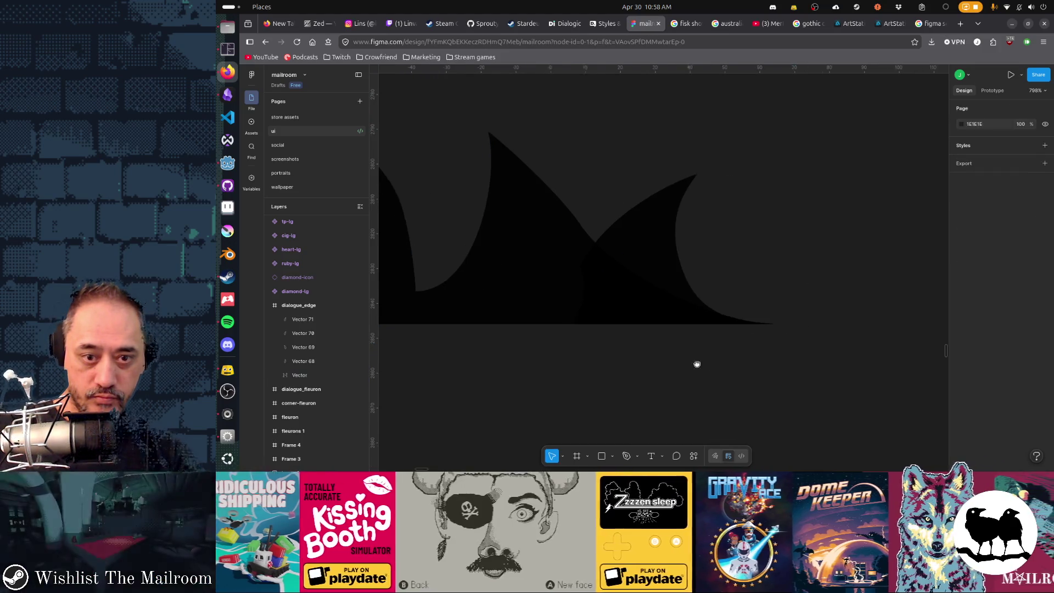
{"action": "scroll", "coordinate": [697, 365], "scroll_direction": "down", "scroll_amount": 2}
{"action": "scroll", "coordinate": [648, 342], "scroll_direction": "down", "scroll_amount": 5}
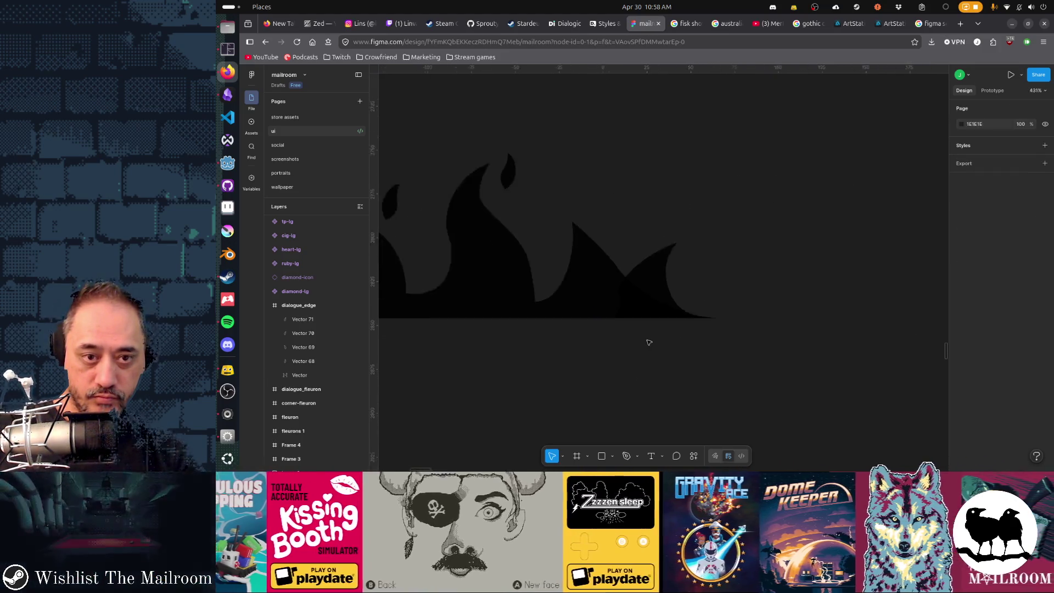
{"action": "scroll", "coordinate": [648, 341], "scroll_direction": "down", "scroll_amount": 2}
{"action": "scroll", "coordinate": [736, 334], "scroll_direction": "down", "scroll_amount": 1}
{"action": "scroll", "coordinate": [736, 336], "scroll_direction": "down", "scroll_amount": 1}
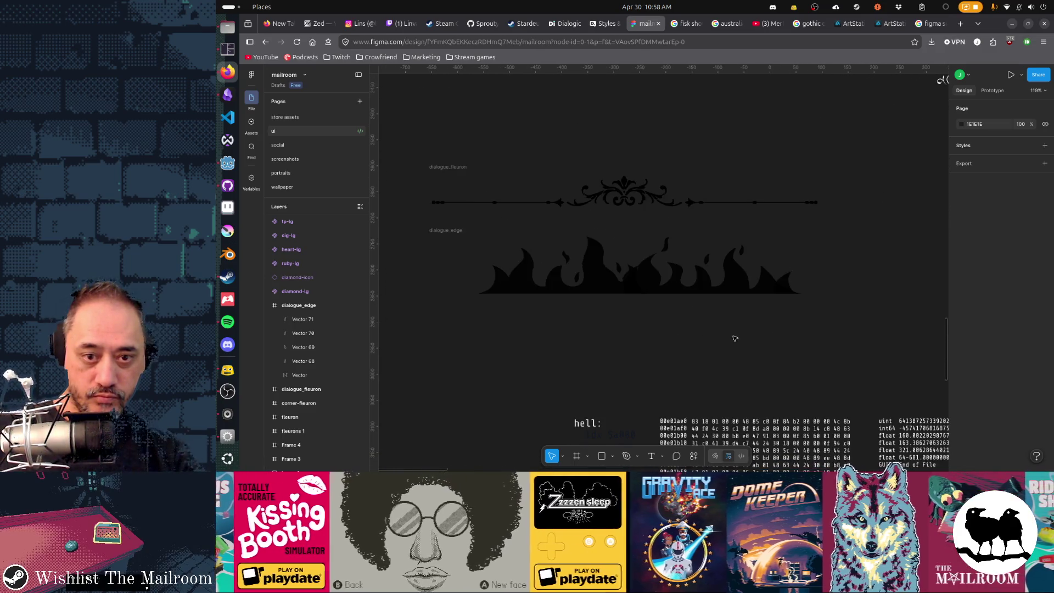
{"action": "scroll", "coordinate": [765, 337], "scroll_direction": "up", "scroll_amount": 2}
{"action": "scroll", "coordinate": [817, 275], "scroll_direction": "up", "scroll_amount": 3}
{"action": "scroll", "coordinate": [817, 275], "scroll_direction": "up", "scroll_amount": 3}
{"action": "double_click", "coordinate": [713, 253]}
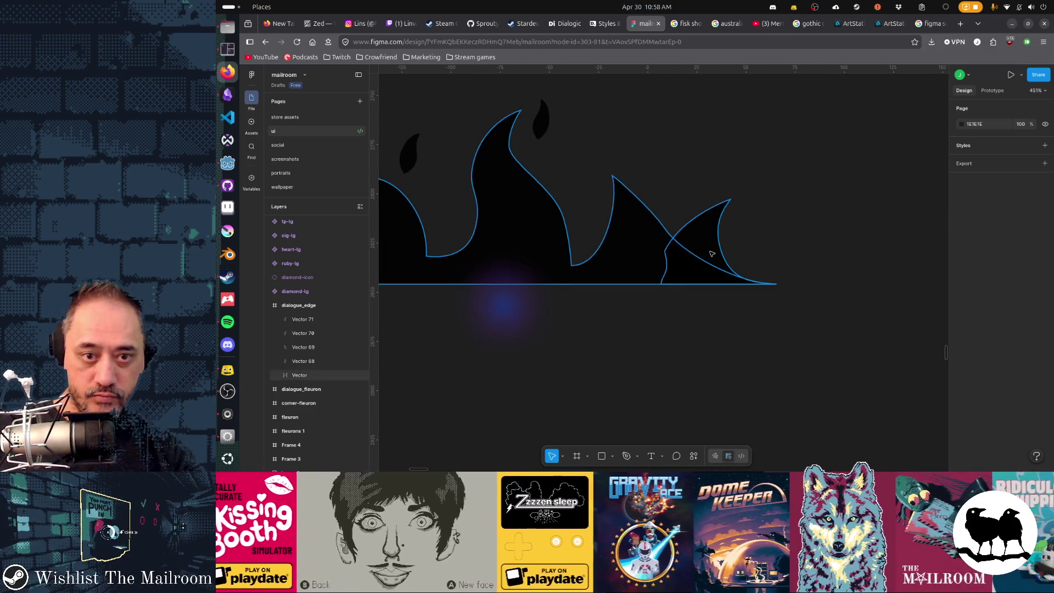
{"action": "left_click_drag", "start_coordinate": [704, 249], "coordinate": [723, 254]}
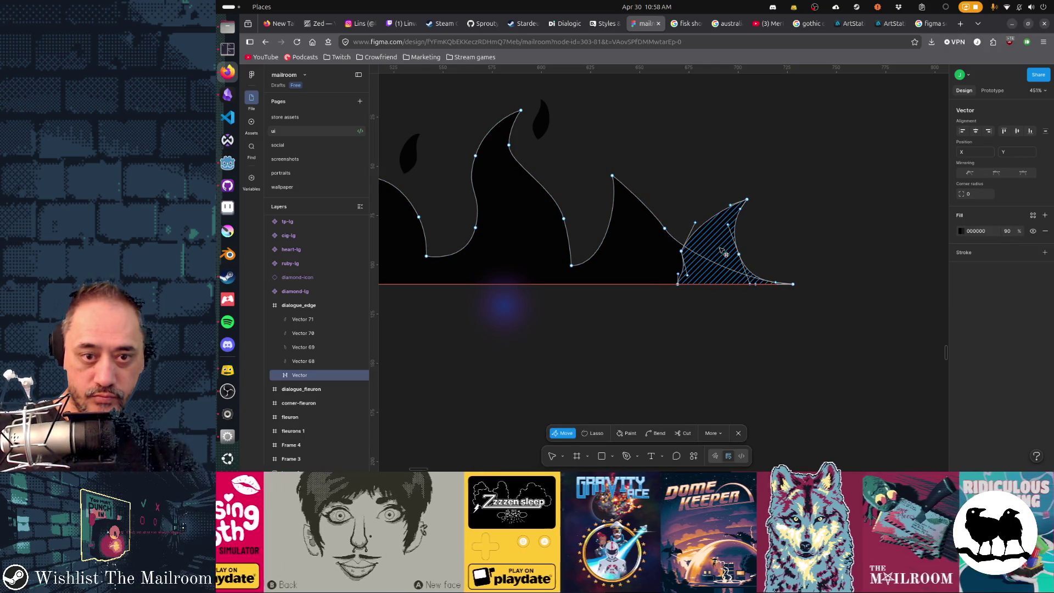
{"action": "key", "text": "Escape"}
{"action": "left_click", "coordinate": [754, 333]}
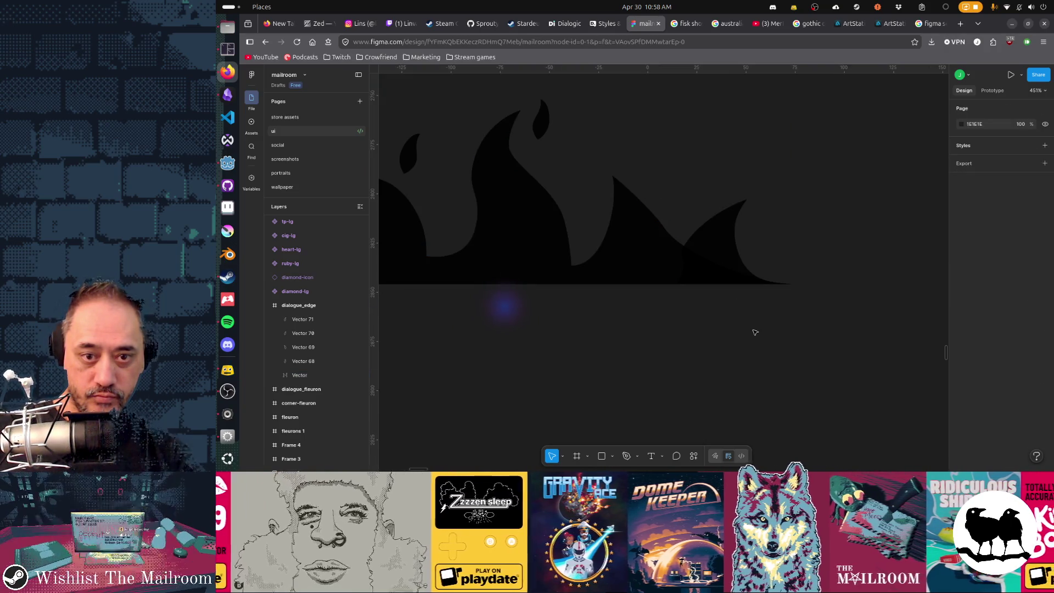
{"action": "scroll", "coordinate": [754, 332], "scroll_direction": "down", "scroll_amount": 4}
{"action": "scroll", "coordinate": [754, 332], "scroll_direction": "down", "scroll_amount": 3}
{"action": "scroll", "coordinate": [757, 327], "scroll_direction": "left", "scroll_amount": 2}
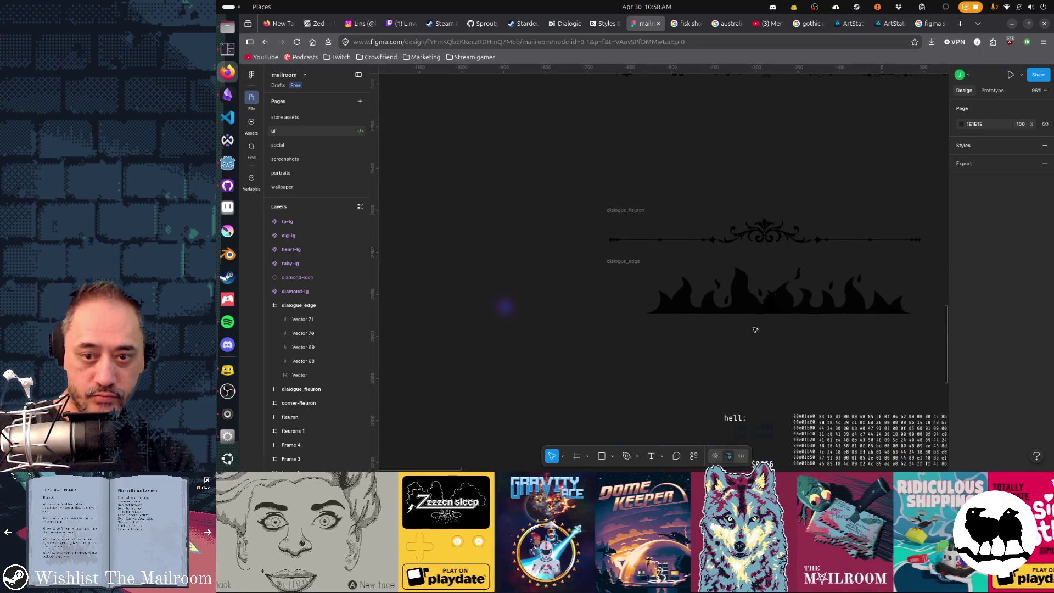
- Export the dialogue_edge frame as PNG and switch through Godot to the running Mailroom game
{"action": "left_click", "coordinate": [624, 261]}
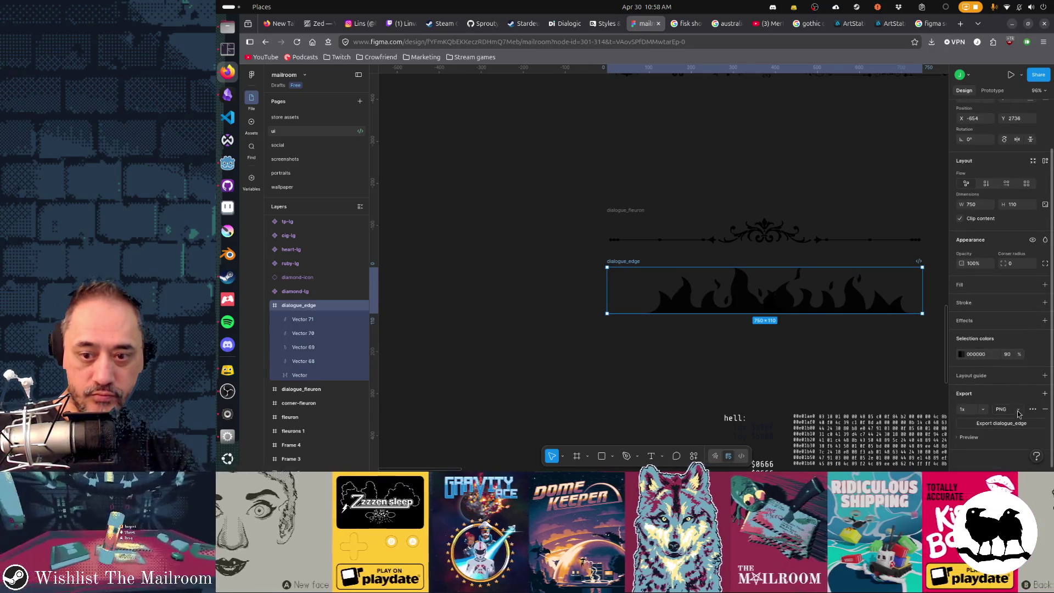
{"action": "left_click", "coordinate": [1002, 423]}
{"action": "key", "text": "alt+Tab"}
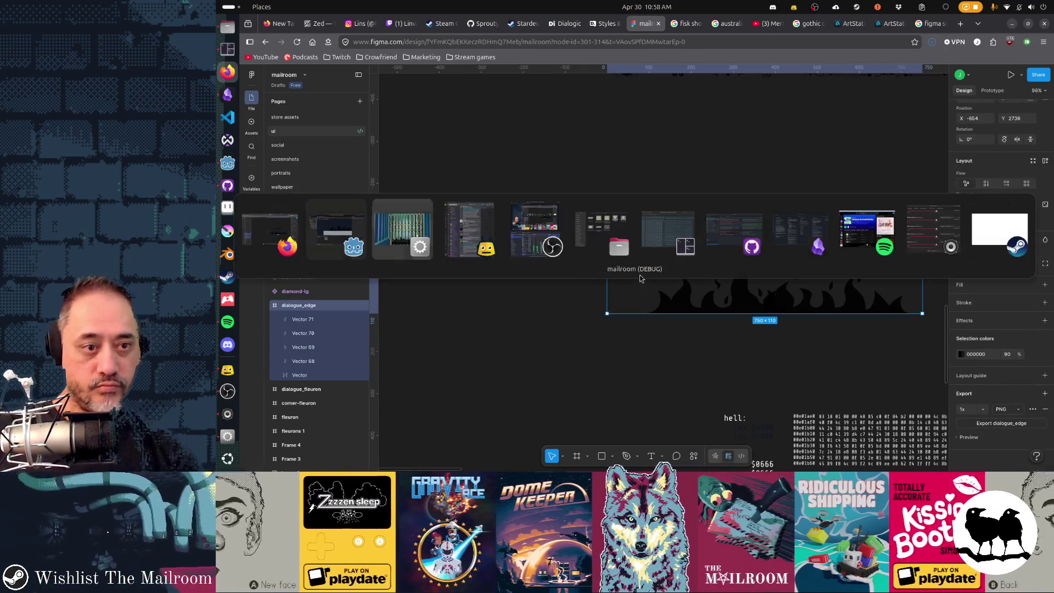
{"action": "key", "text": "alt+shift+Tab"}
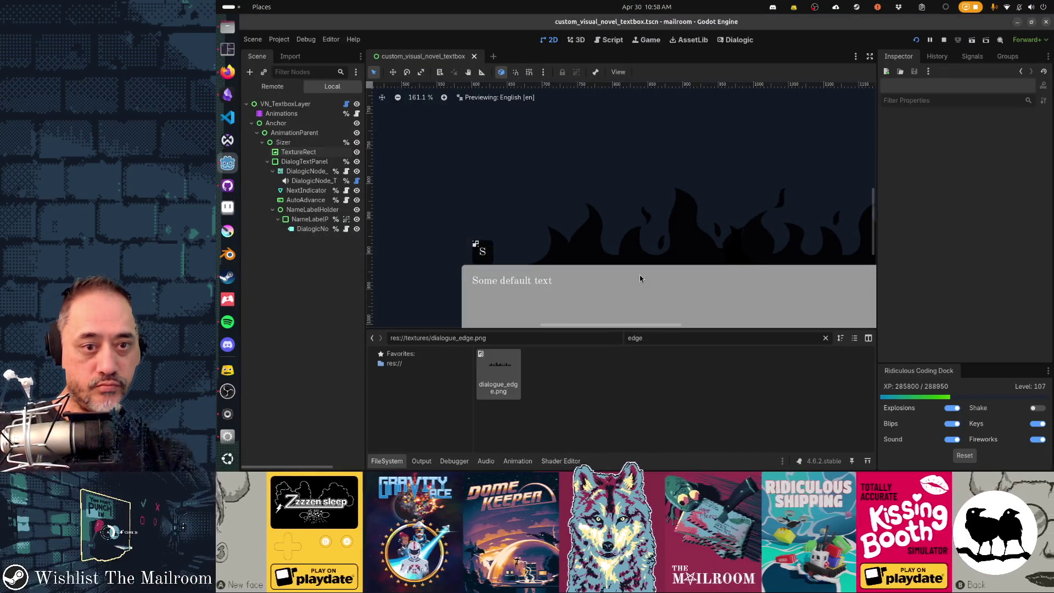
{"action": "key", "text": "alt+Tab"}
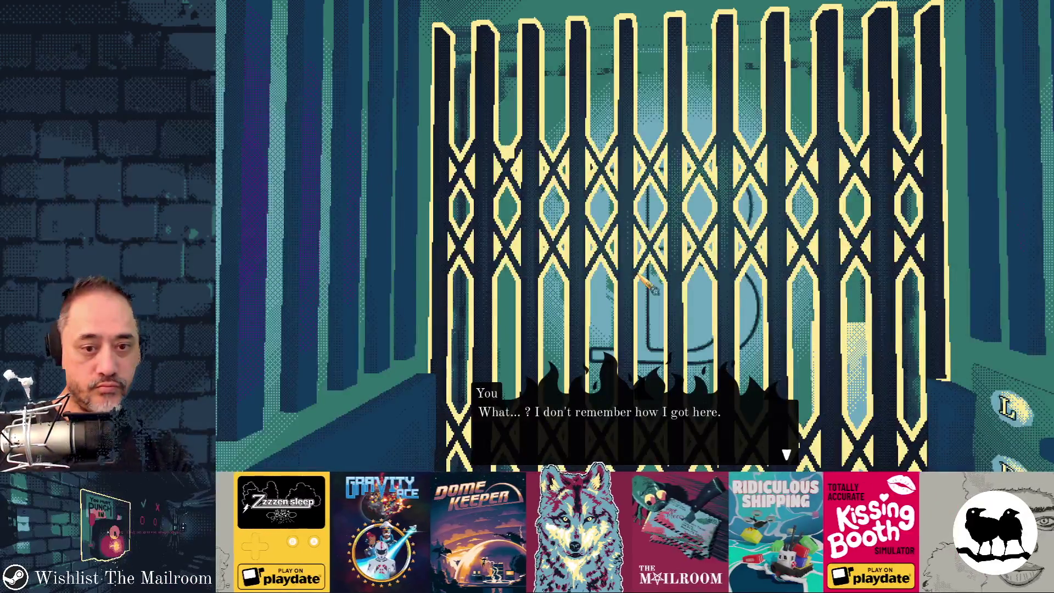
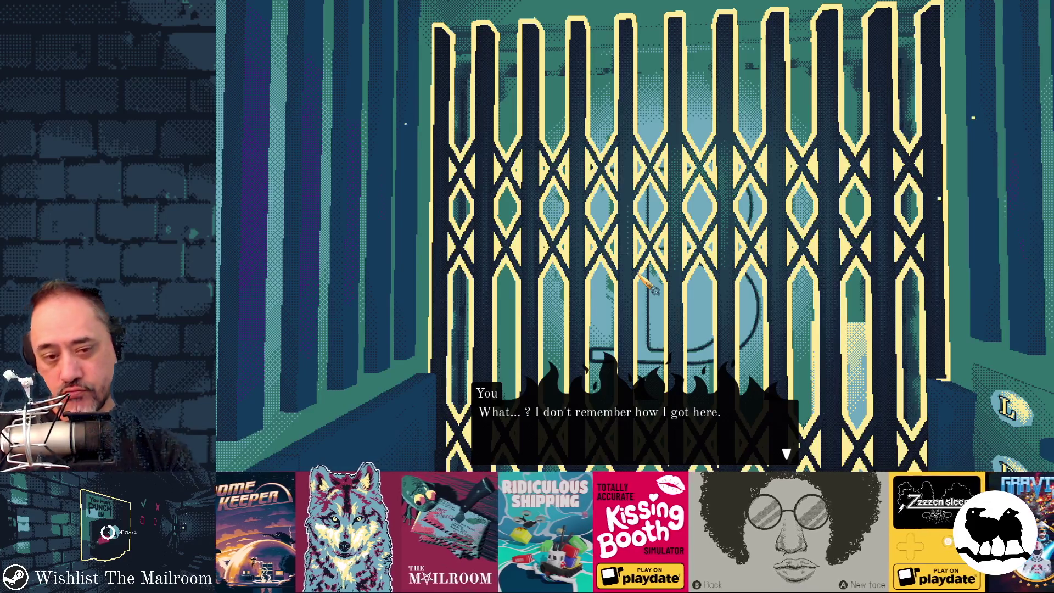
- Switch from the running game over to the Figma flame-edge design
{"action": "key", "text": "alt+Tab"}
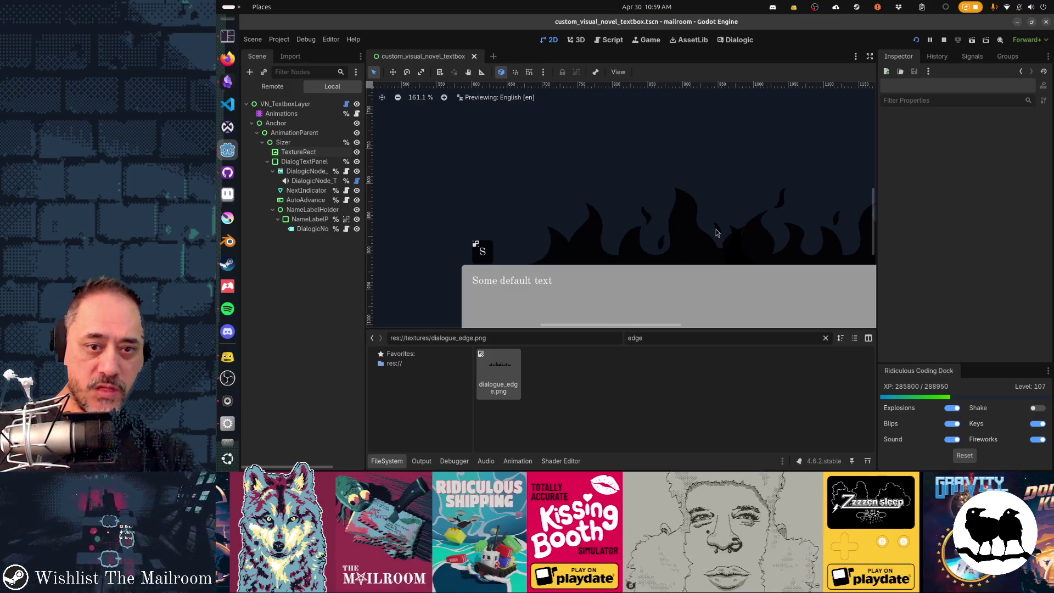
{"action": "key", "text": "alt+Tab"}
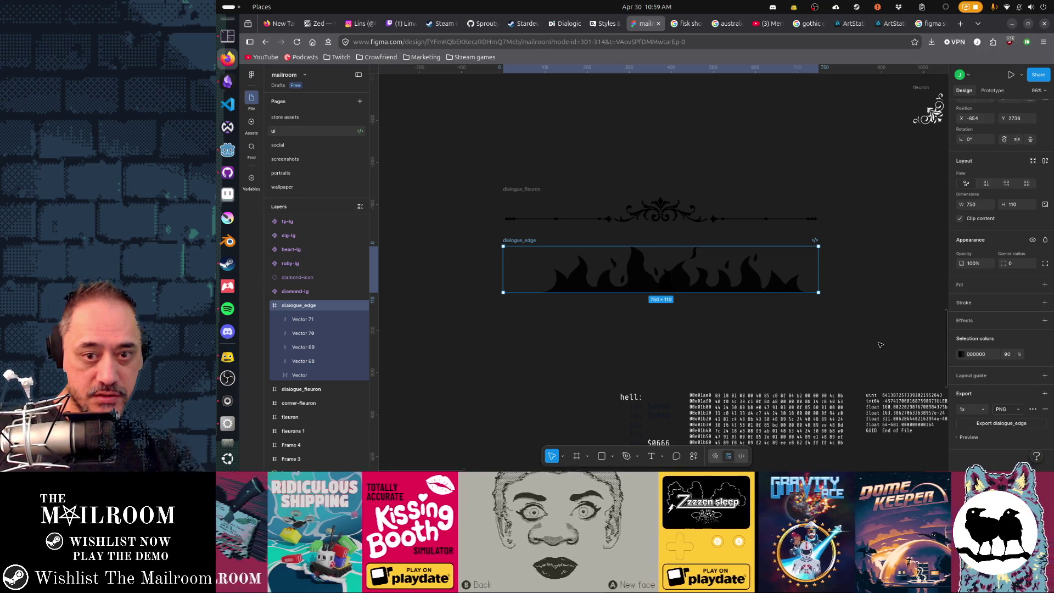
- Flatten the flame pieces into one vector and give it a linear gradient fill
{"action": "left_click_drag", "start_coordinate": [880, 345], "coordinate": [486, 252]}
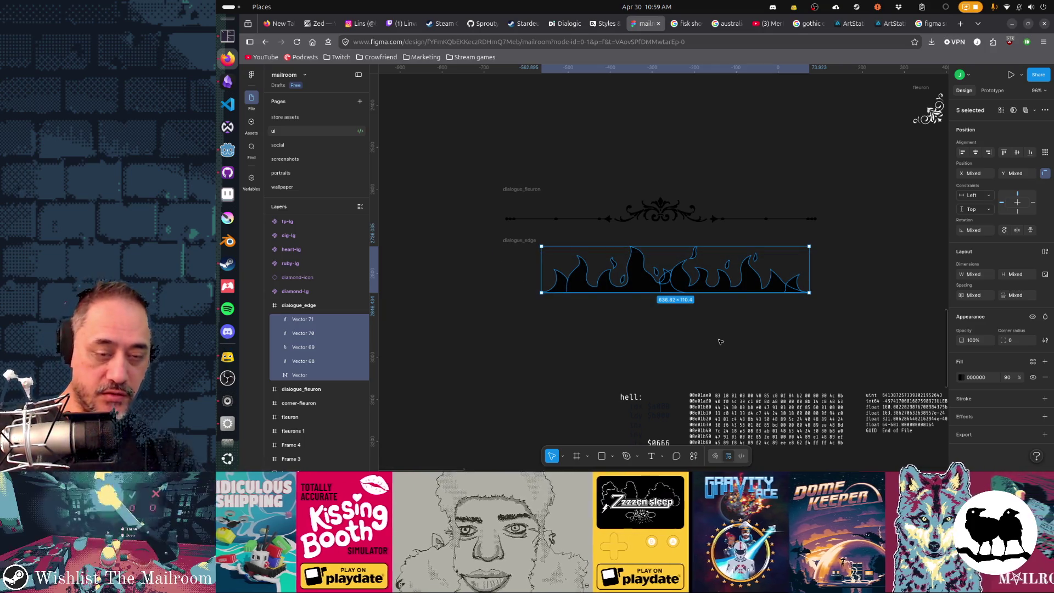
{"action": "key", "text": "ctrl+e"}
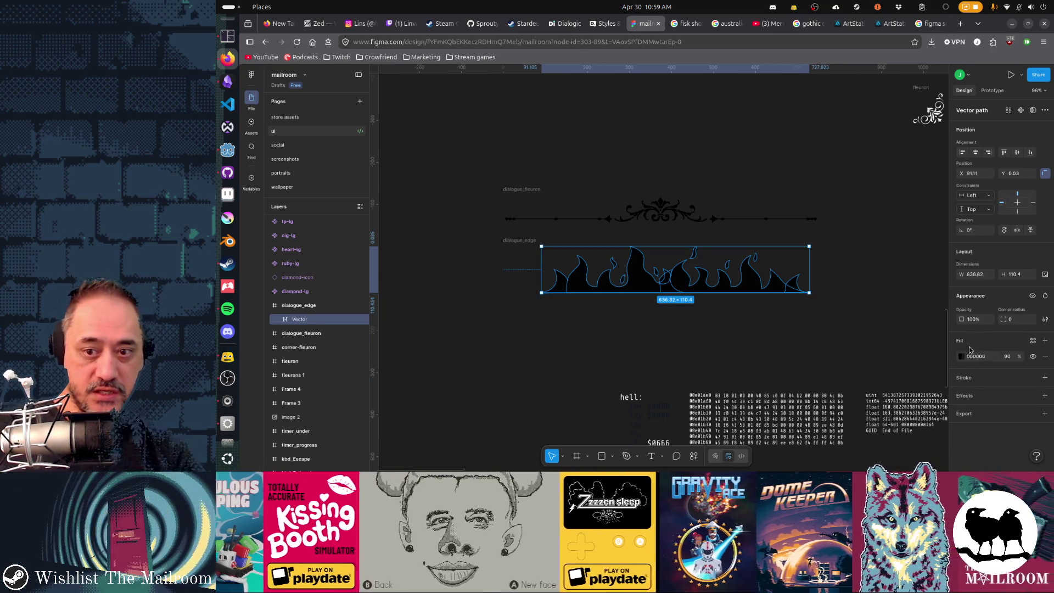
{"action": "left_click", "coordinate": [960, 356]}
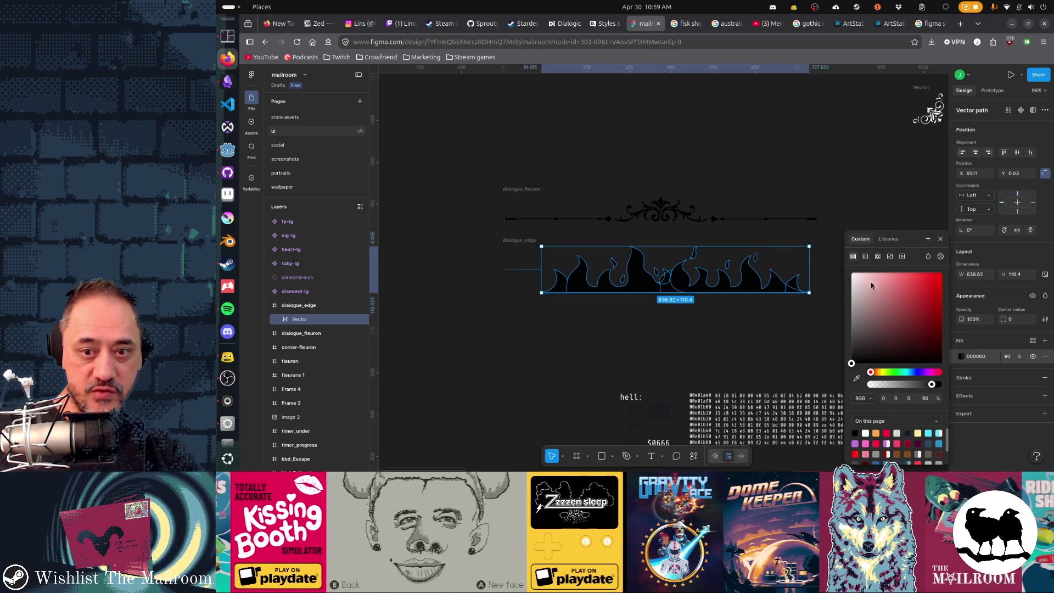
{"action": "left_click", "coordinate": [865, 257]}
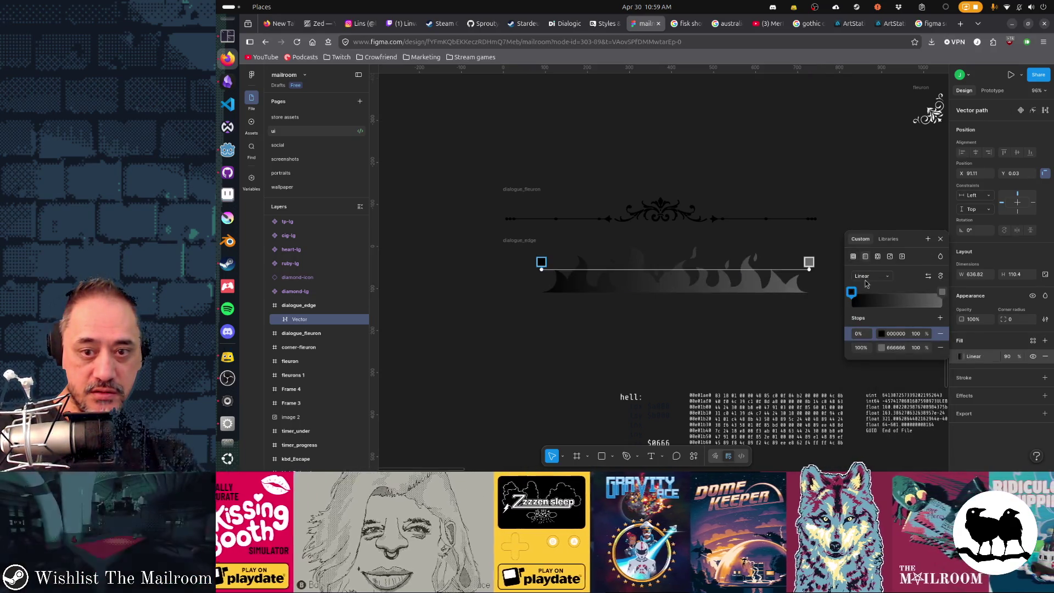
- Make the gradient run vertically over the flames with the 0% stop dark magenta 46002A
{"action": "mouse_move", "coordinate": [809, 264]}
{"action": "left_mouse_down"}
{"action": "mouse_move", "coordinate": [714, 295]}
{"action": "mouse_move", "coordinate": [798, 313]}
{"action": "left_mouse_up"}
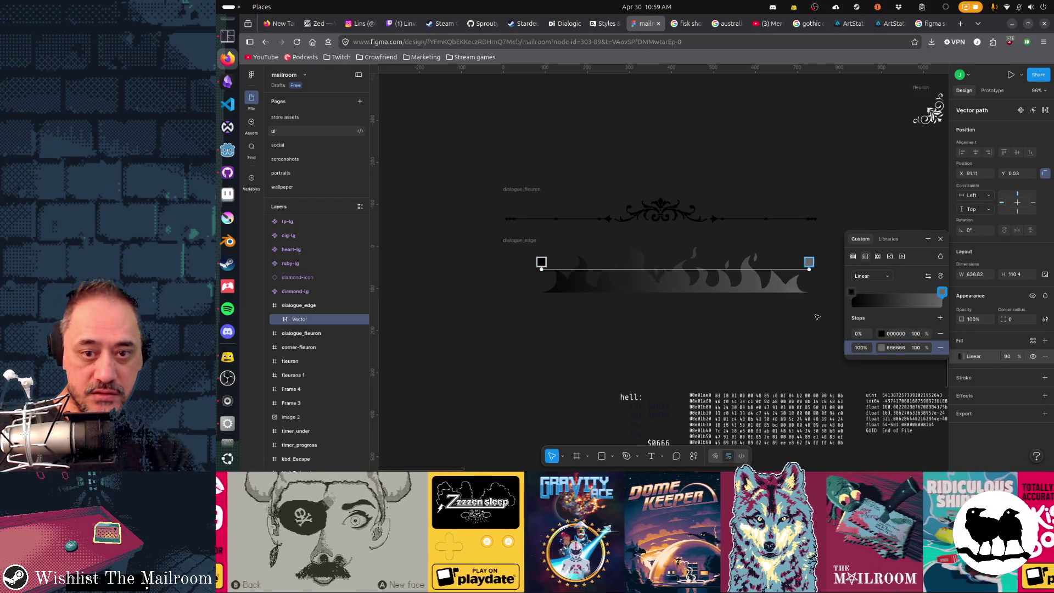
{"action": "left_click_drag", "start_coordinate": [809, 267], "coordinate": [715, 296]}
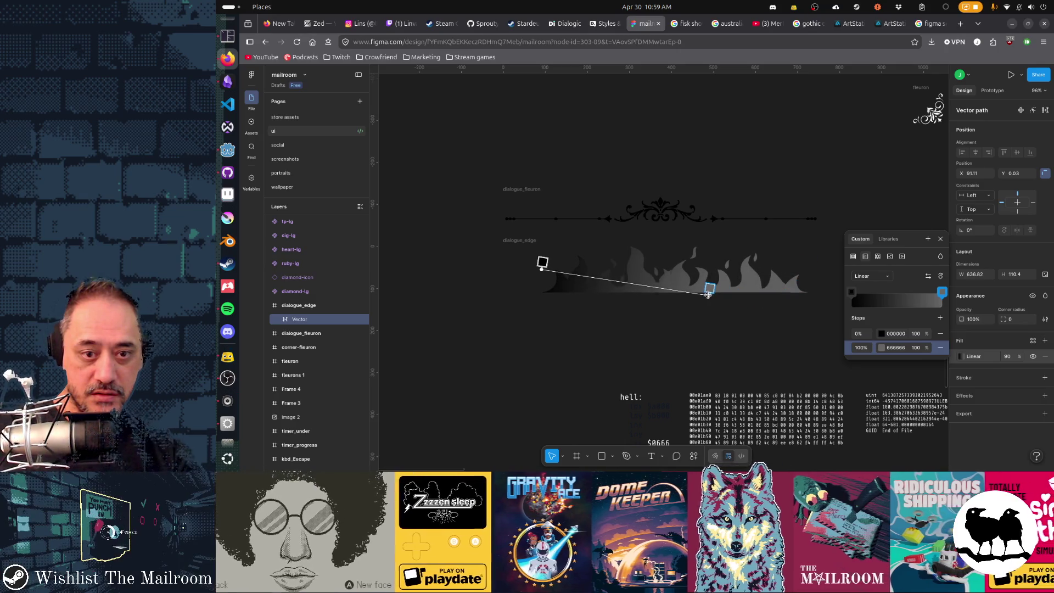
{"action": "left_click_drag", "start_coordinate": [542, 263], "coordinate": [705, 247]}
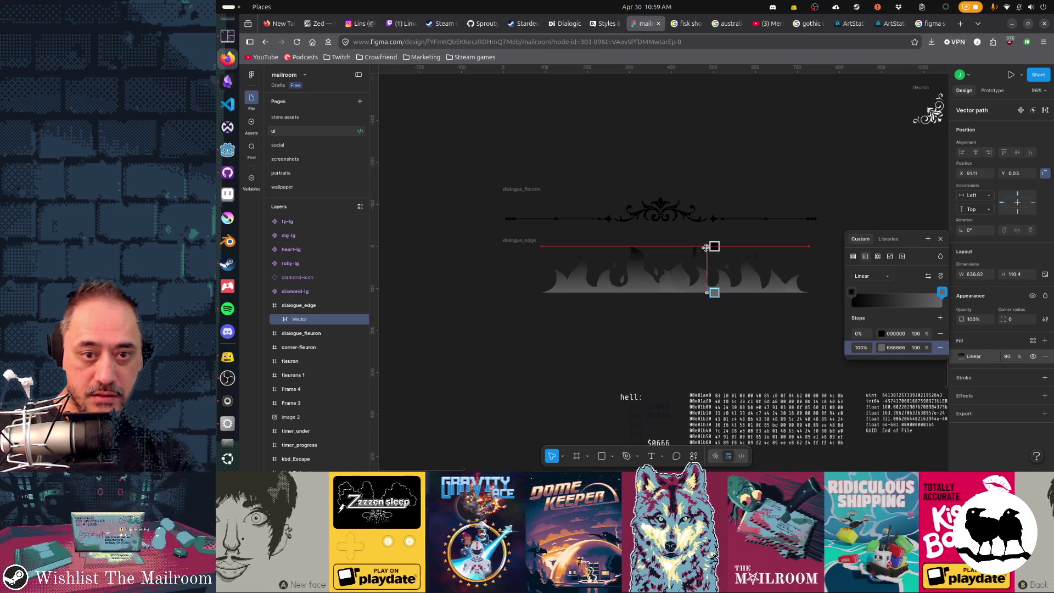
{"action": "left_click", "coordinate": [852, 293]}
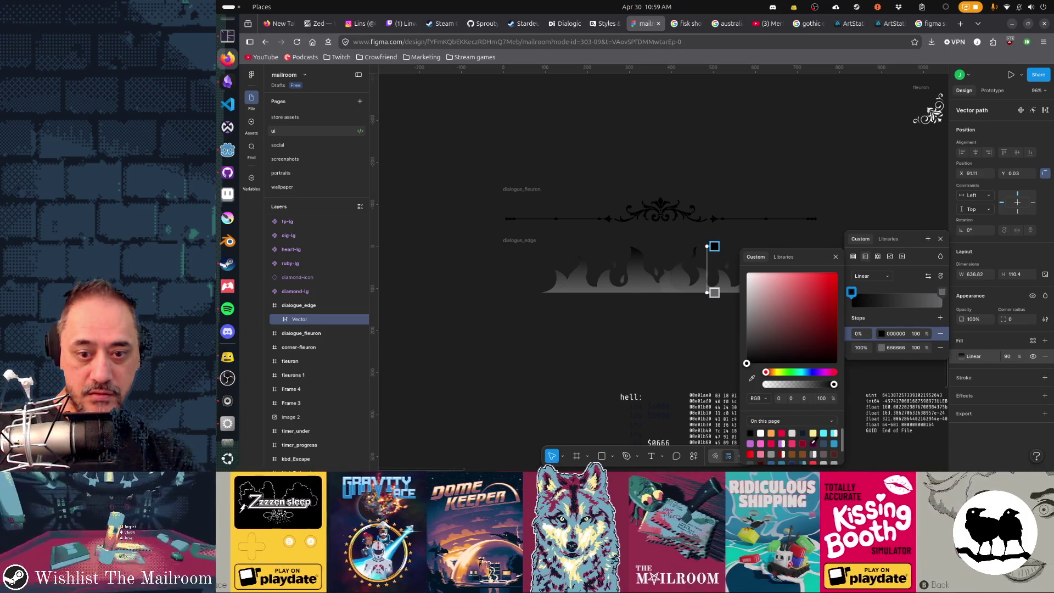
{"action": "left_click", "coordinate": [813, 444]}
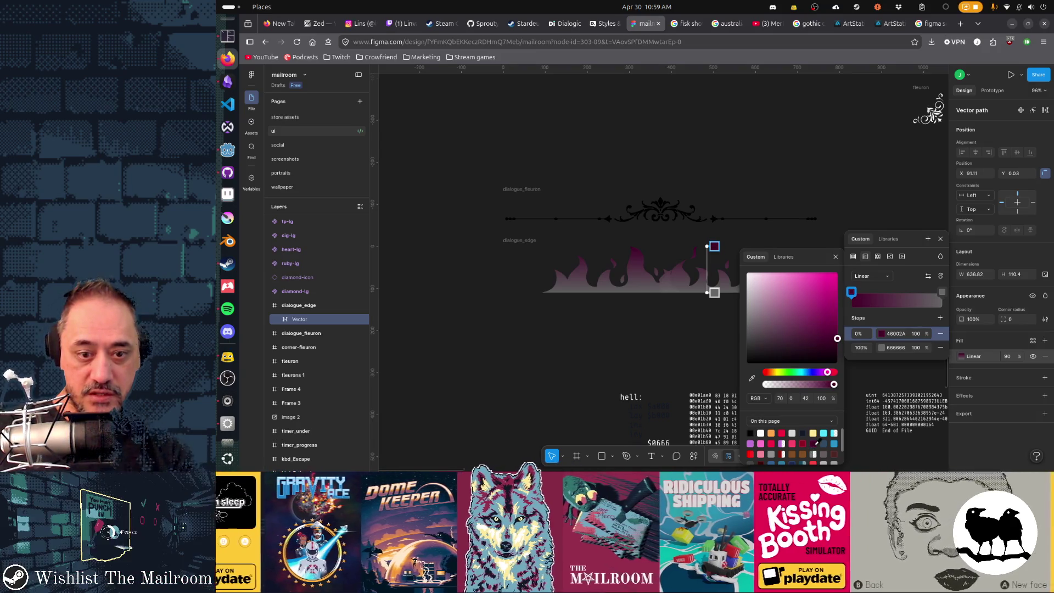
{"action": "key", "text": "Escape"}
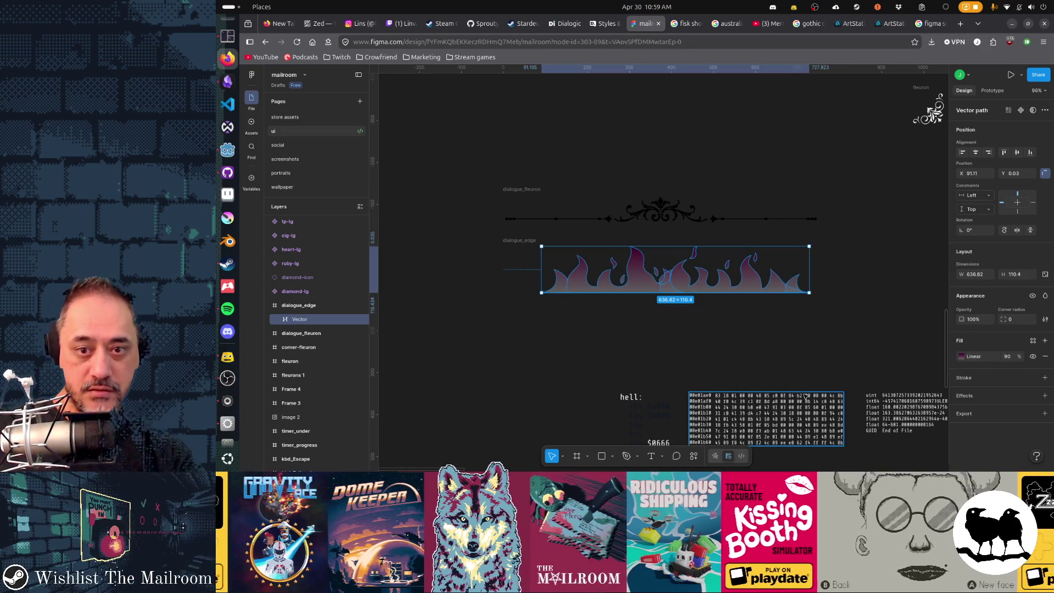
{"action": "scroll", "coordinate": [701, 365], "scroll_direction": "right", "scroll_amount": 4}
{"action": "scroll", "coordinate": [711, 369], "scroll_direction": "down", "scroll_amount": 3}
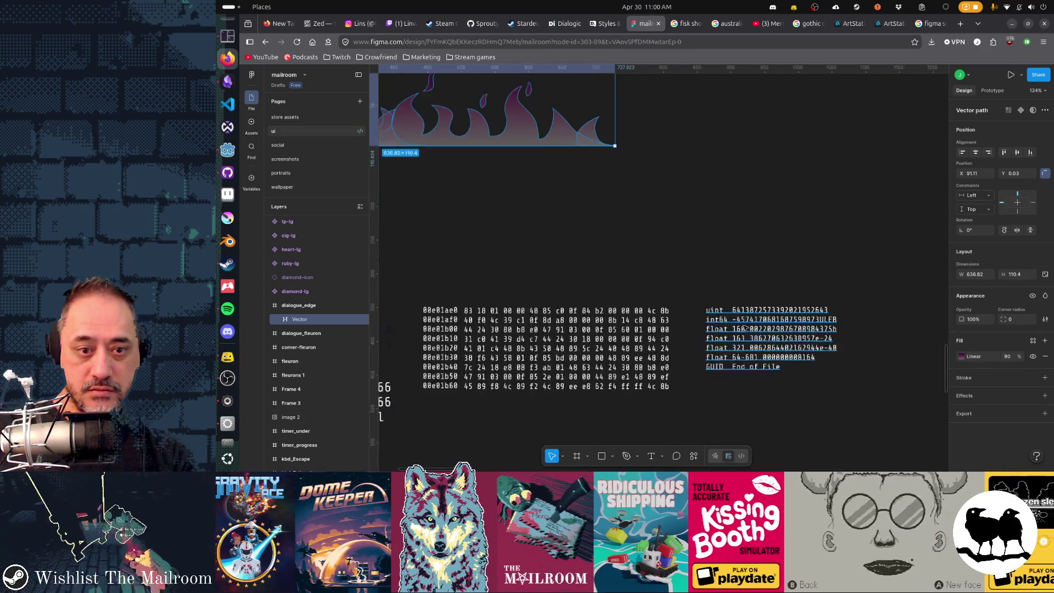
{"action": "scroll", "coordinate": [700, 355], "scroll_direction": "down", "scroll_amount": 3}
{"action": "scroll", "coordinate": [684, 346], "scroll_direction": "down", "scroll_amount": 3}
{"action": "scroll", "coordinate": [674, 340], "scroll_direction": "up", "scroll_amount": 2}
{"action": "scroll", "coordinate": [867, 284], "scroll_direction": "up", "scroll_amount": 1}
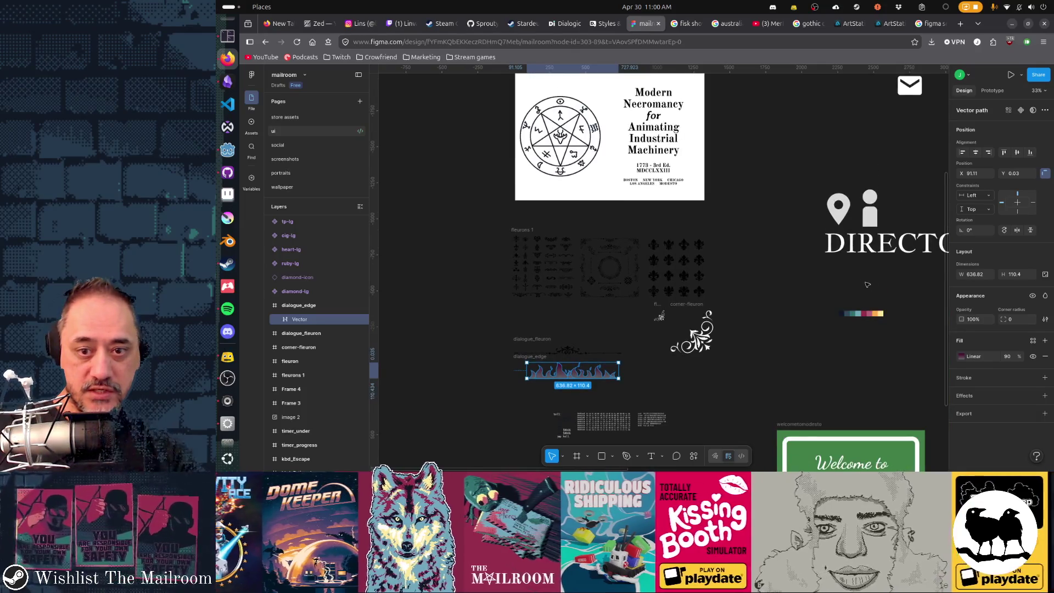
- Set the gradient to maroon 9E2F4C at 0% and black 000000 at 90% opacity at 100%
{"action": "left_click", "coordinate": [960, 357]}
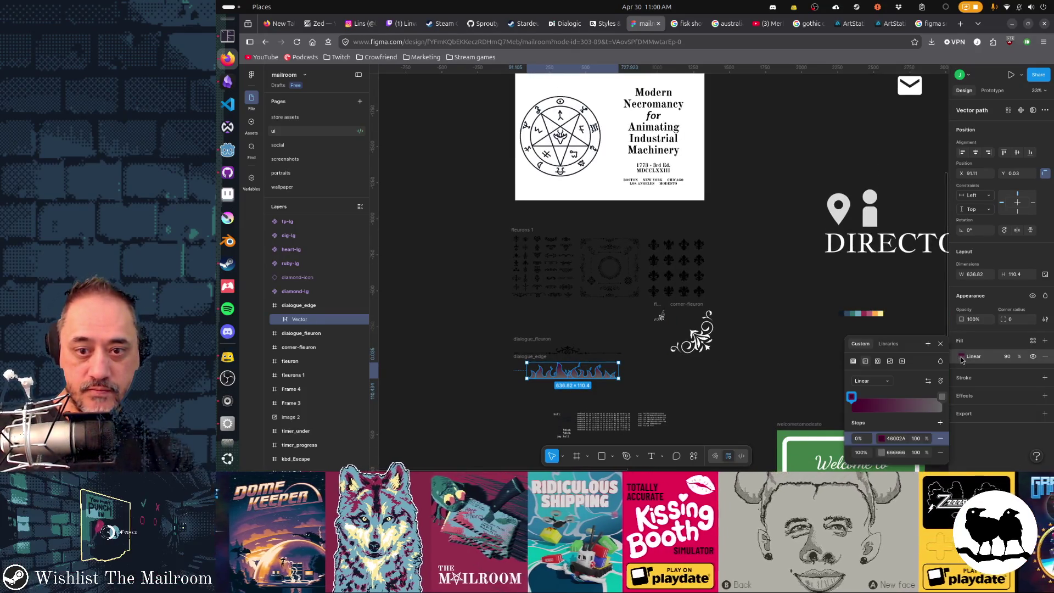
{"action": "left_click", "coordinate": [853, 398]}
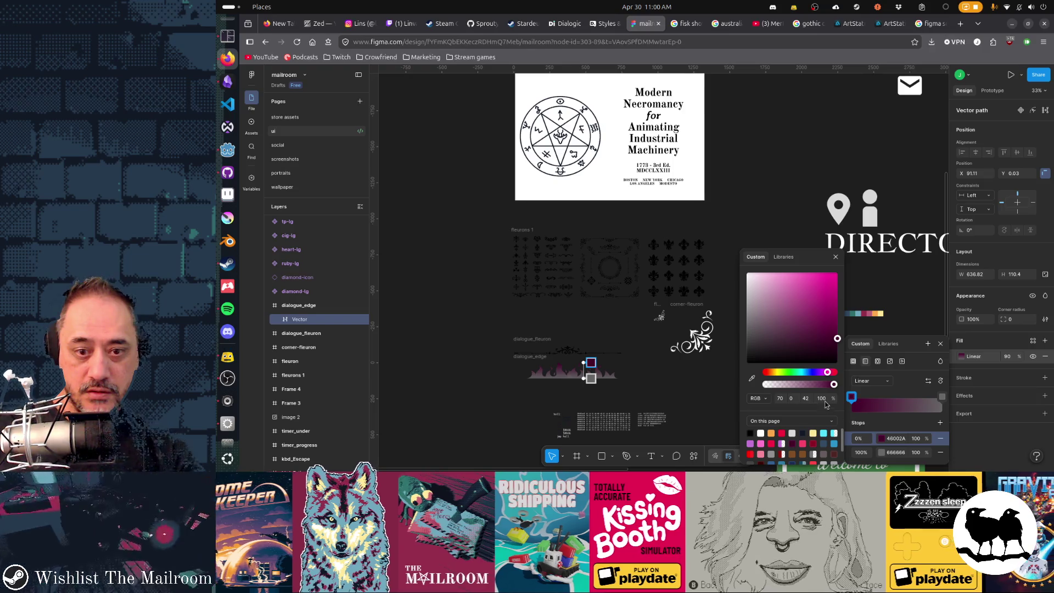
{"action": "left_click", "coordinate": [867, 310]}
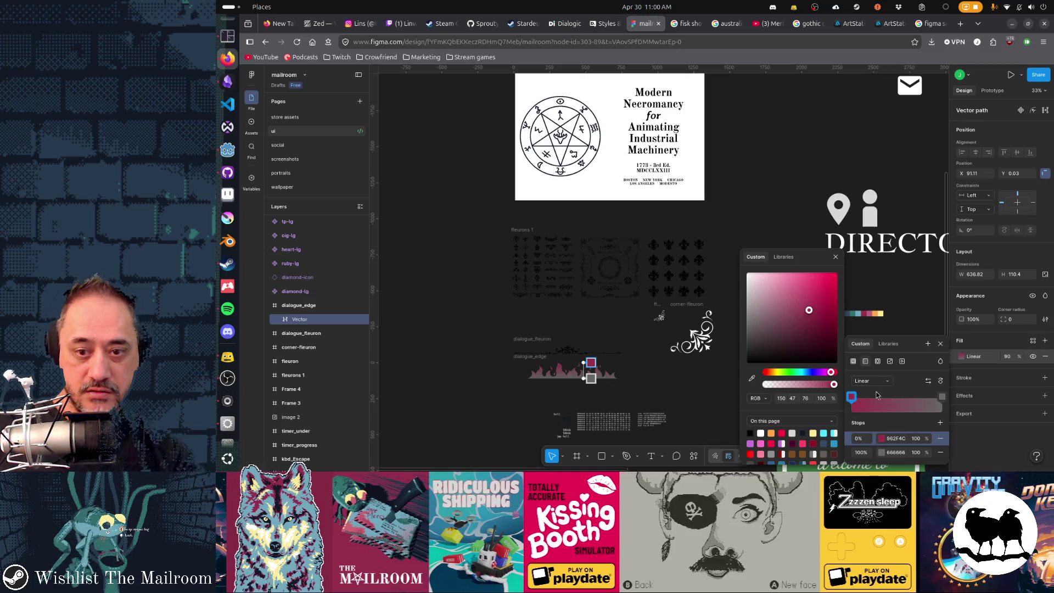
{"action": "left_click", "coordinate": [942, 398]}
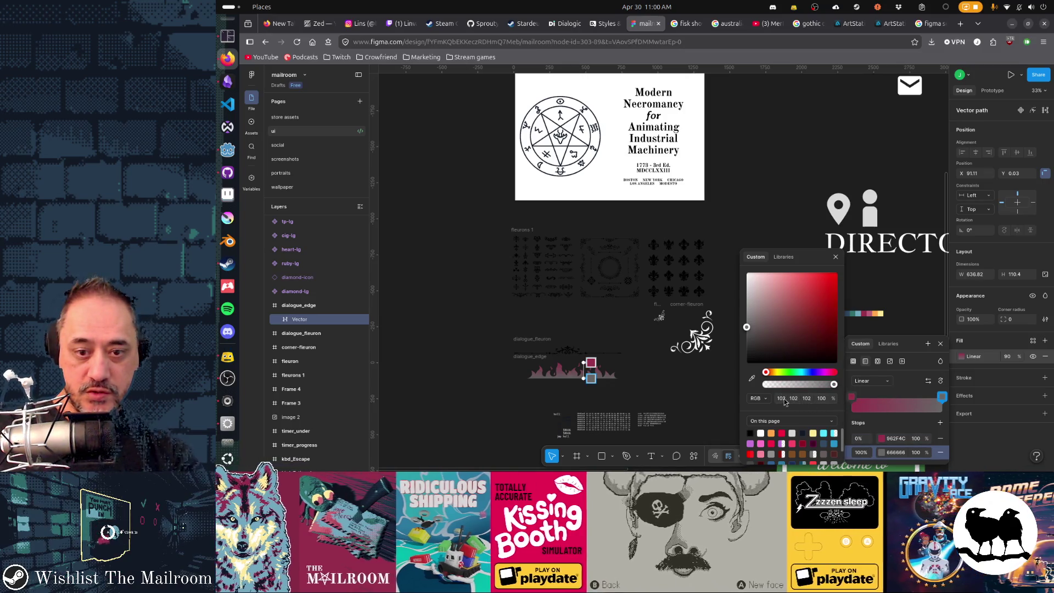
{"action": "left_click", "coordinate": [780, 398]}
{"action": "type", "text": "0"}
{"action": "key", "text": "Tab"}
{"action": "type", "text": "0"}
{"action": "key", "text": "Tab"}
{"action": "type", "text": "100"}
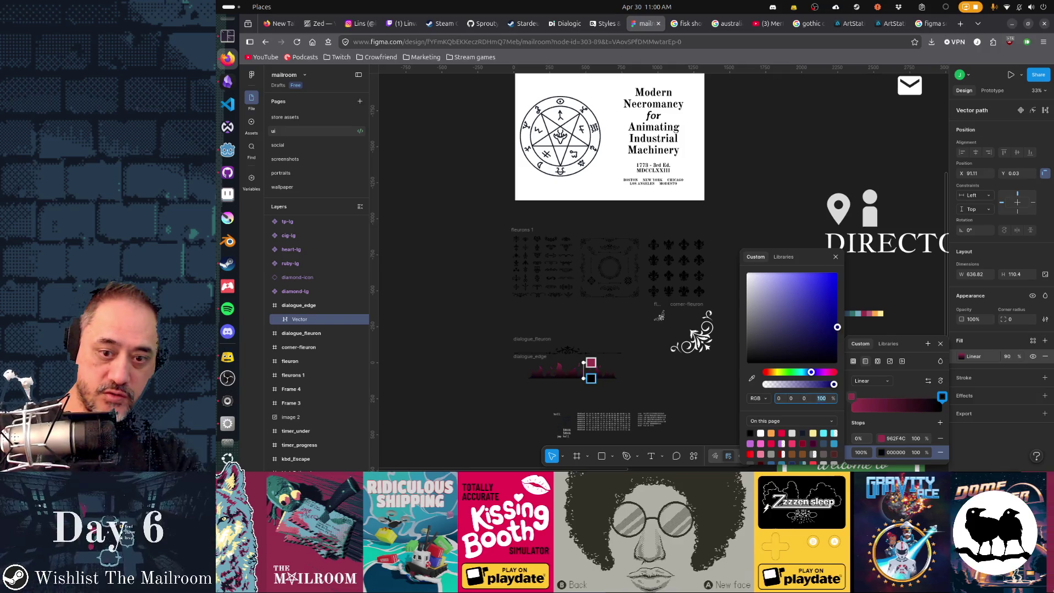
{"action": "type", "text": "90"}
{"action": "key", "text": "Return"}
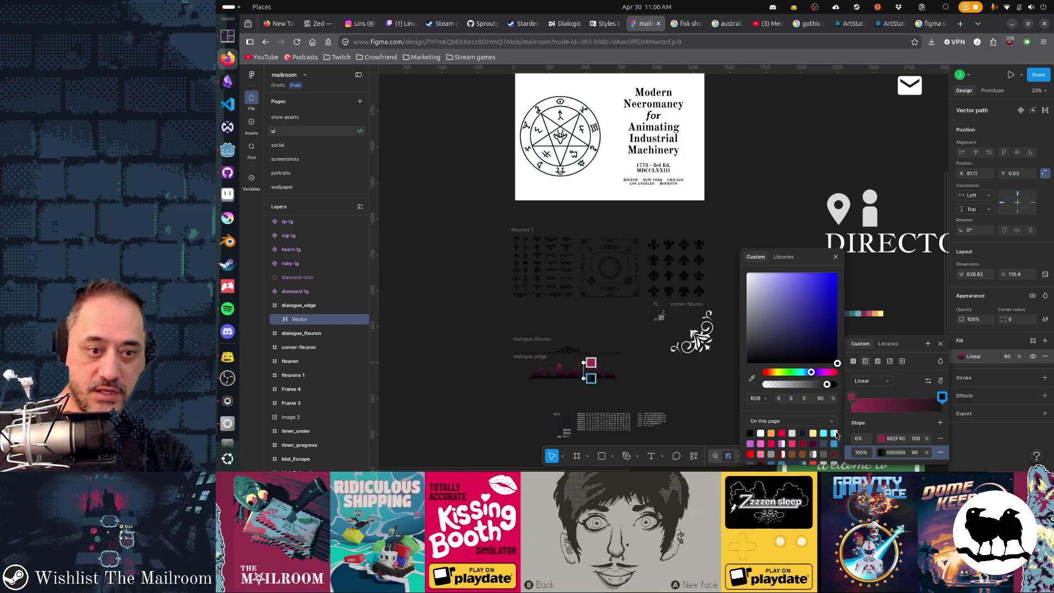
{"action": "left_click", "coordinate": [562, 372]}
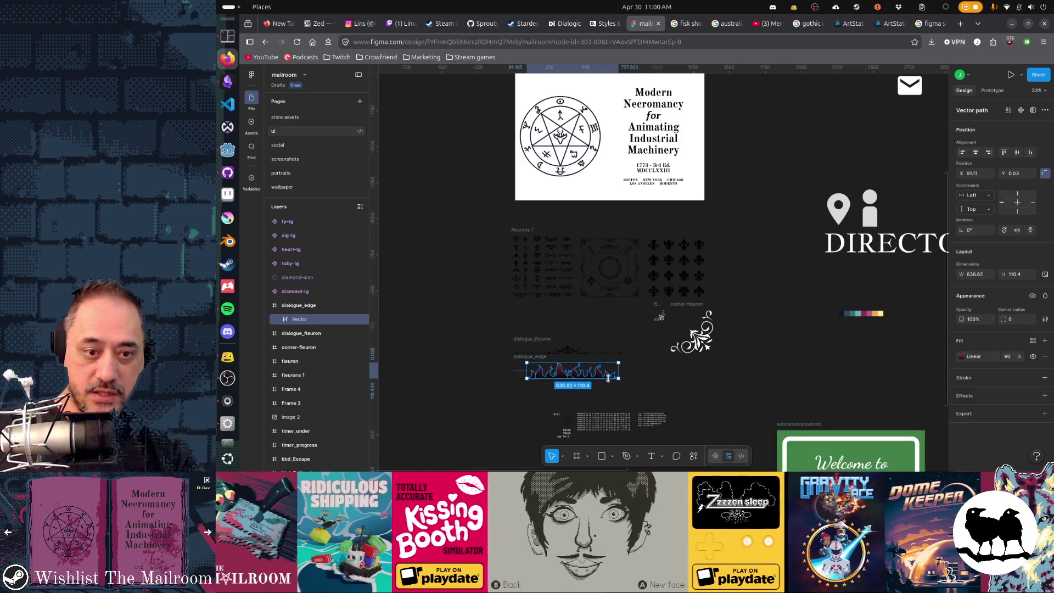
{"action": "left_click", "coordinate": [962, 357]}
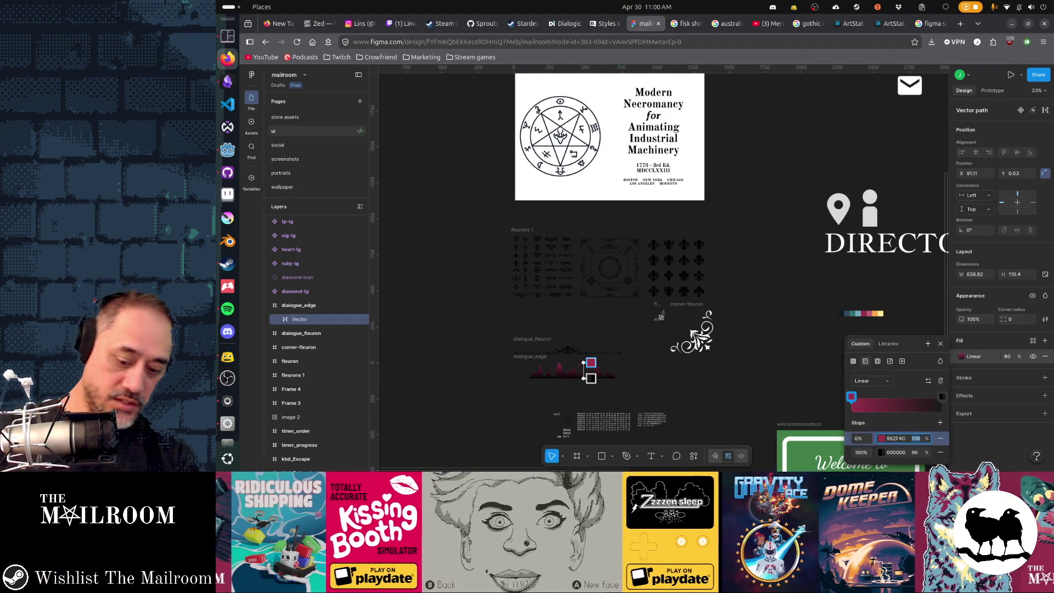
{"action": "key", "text": "Return"}
{"action": "key", "text": "Escape"}
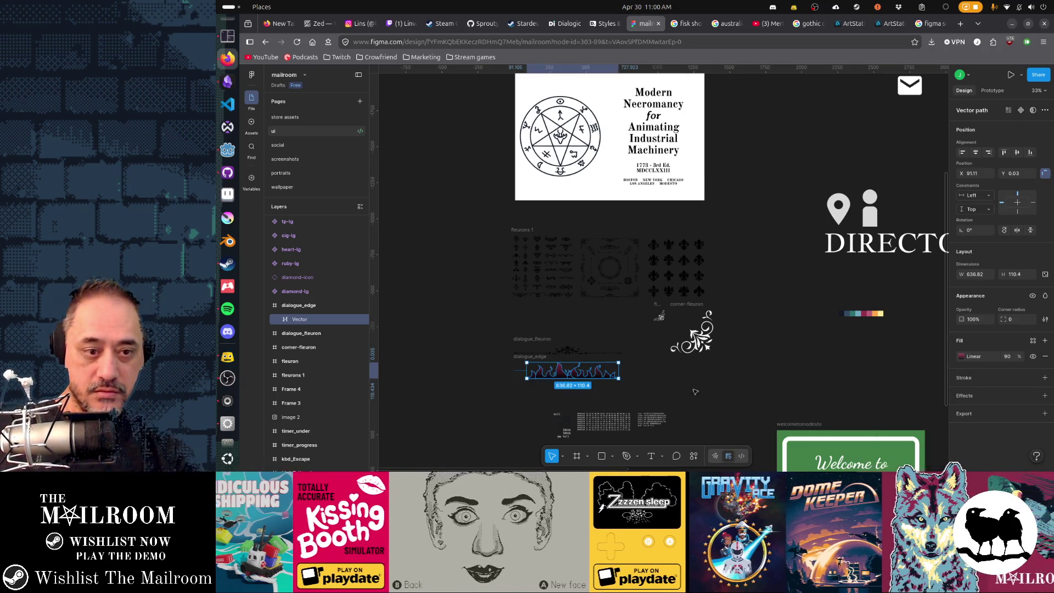
- Export the dialogue_edge frame as a PNG and switch to Godot
{"action": "key", "text": "Escape"}
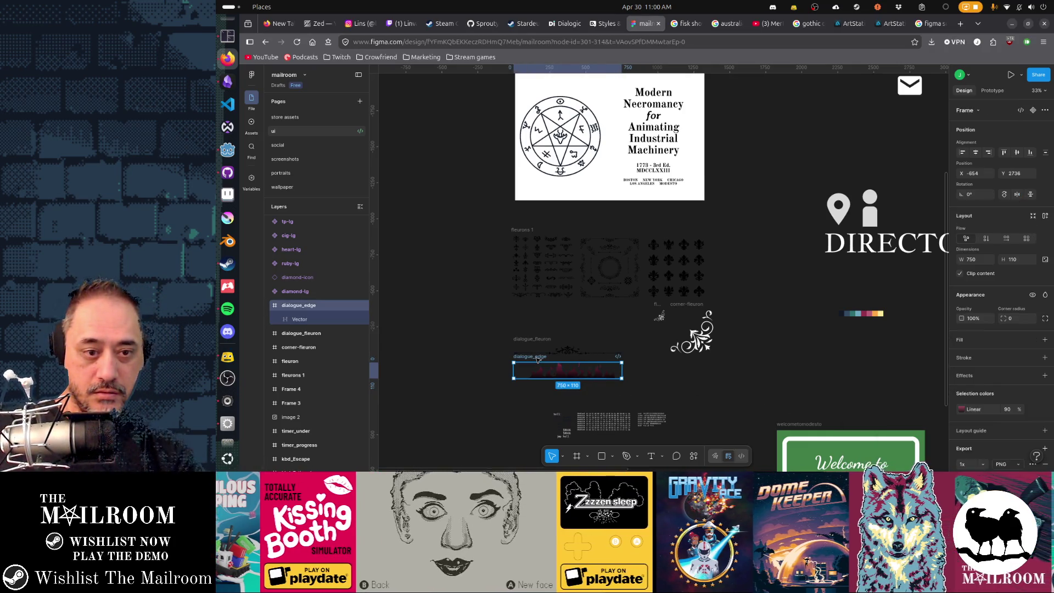
{"action": "key", "text": "shift+2"}
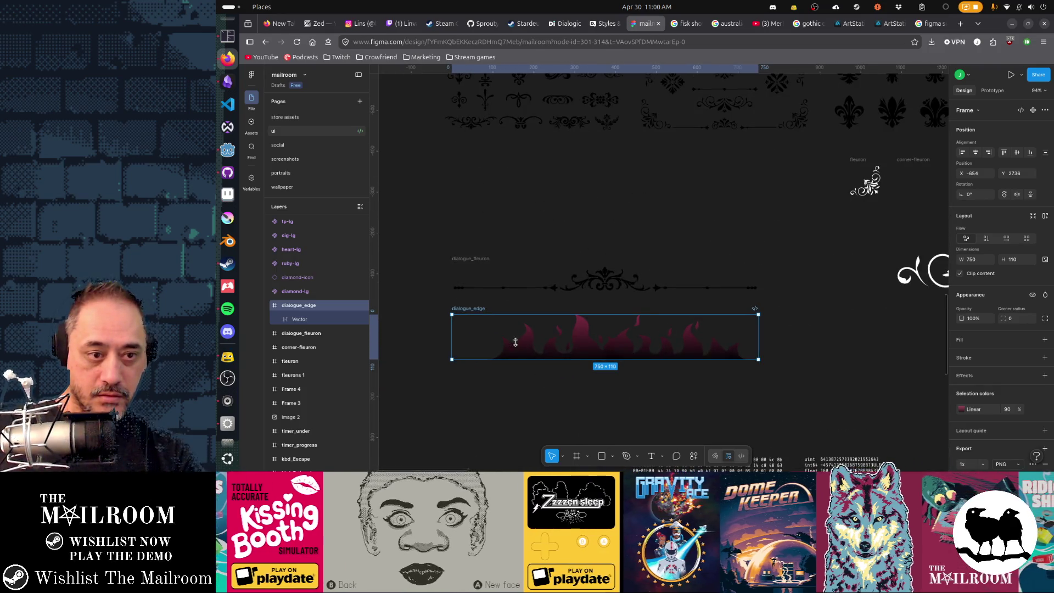
{"action": "scroll", "coordinate": [1000, 412], "scroll_direction": "down", "scroll_amount": 2}
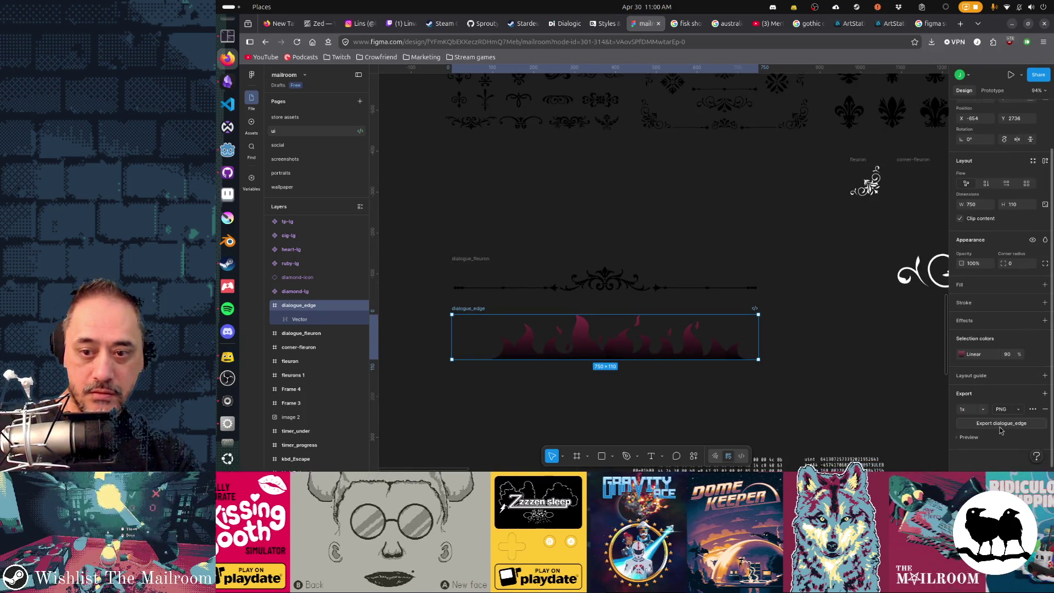
{"action": "left_click", "coordinate": [1001, 423]}
{"action": "key", "text": "alt+Tab"}
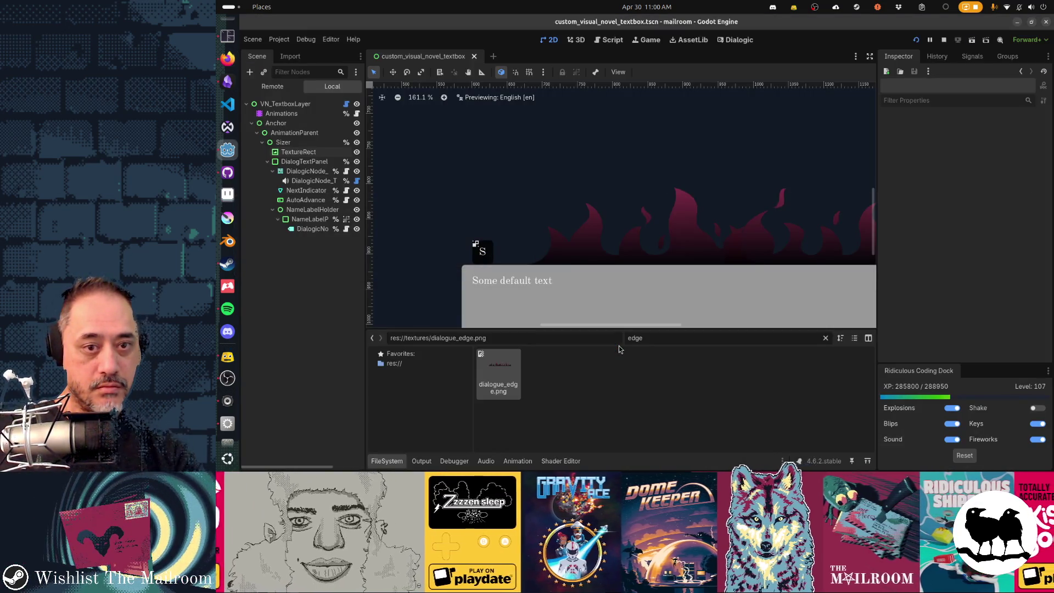
{"action": "key", "text": "alt+Tab"}
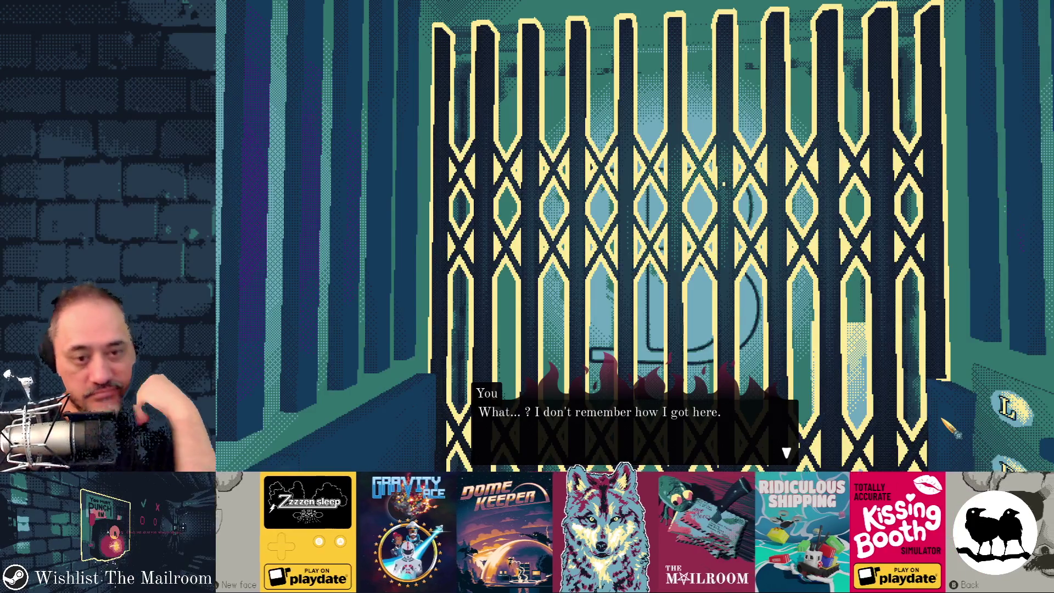
{"action": "key", "text": "F8"}
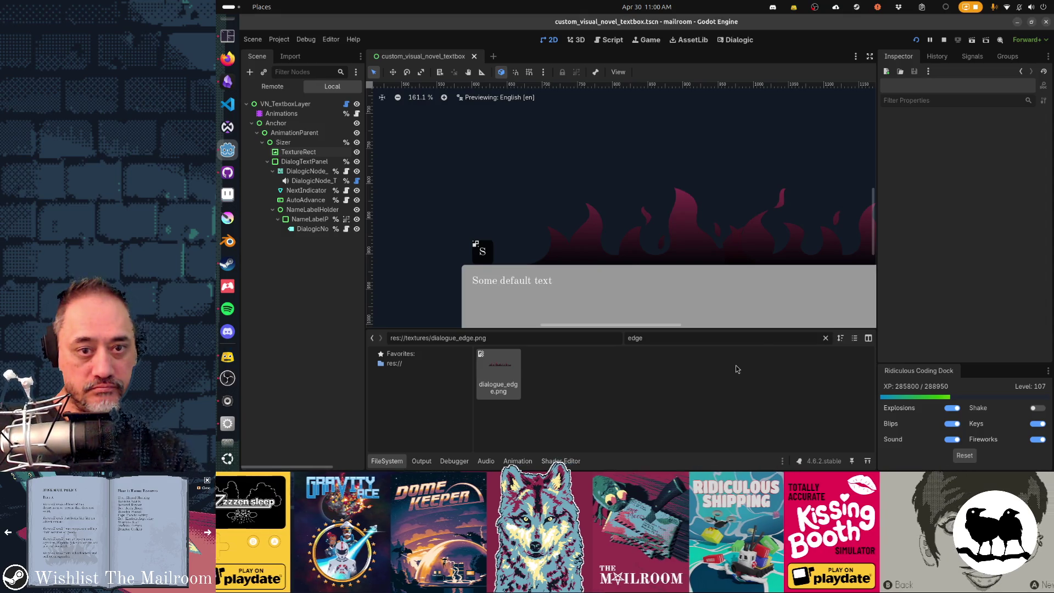
{"action": "key", "text": "alt+Tab"}
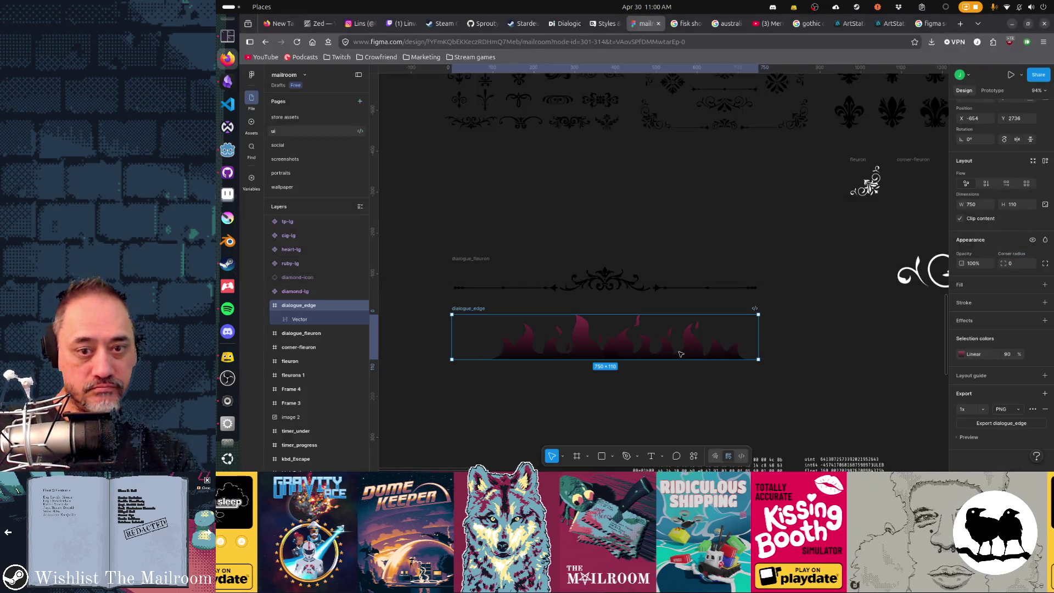
- Check the flame vector's linear gradient fill, then select the dialogue_edge frame
{"action": "left_click", "coordinate": [680, 353]}
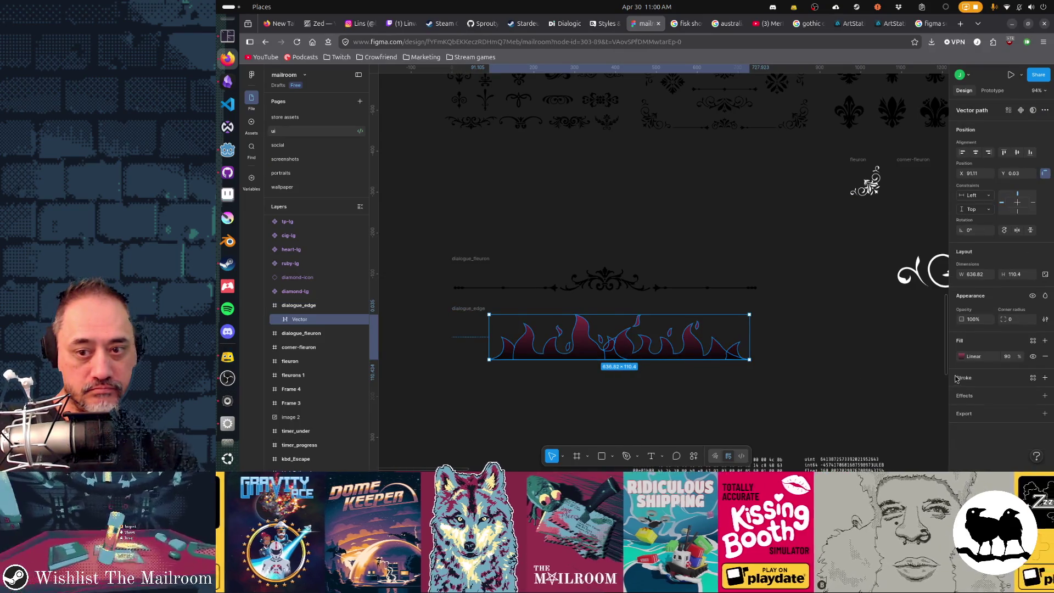
{"action": "left_click", "coordinate": [961, 356]}
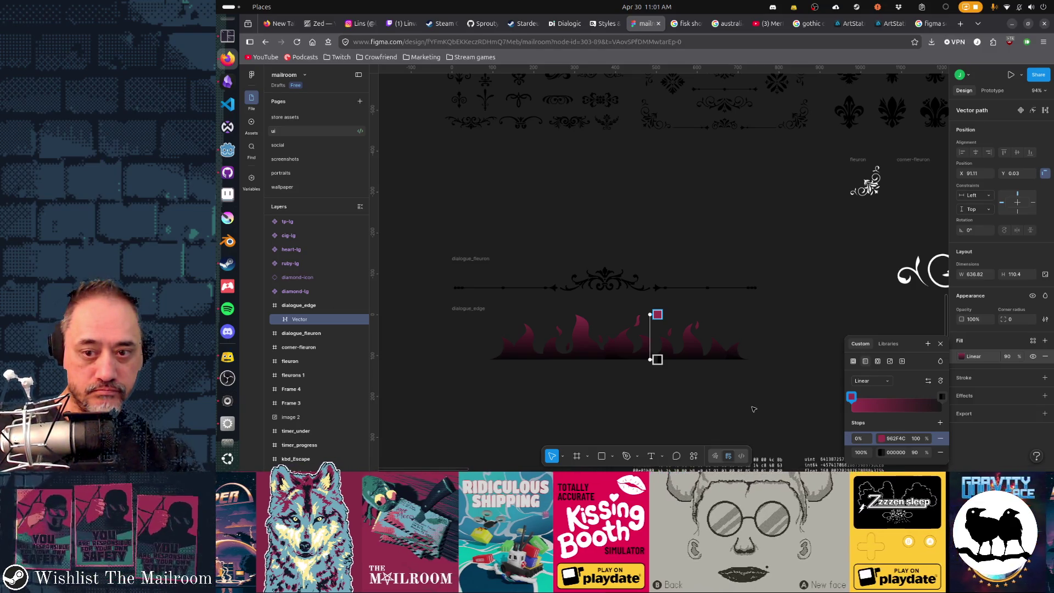
{"action": "left_click", "coordinate": [782, 414]}
{"action": "left_click", "coordinate": [497, 318]}
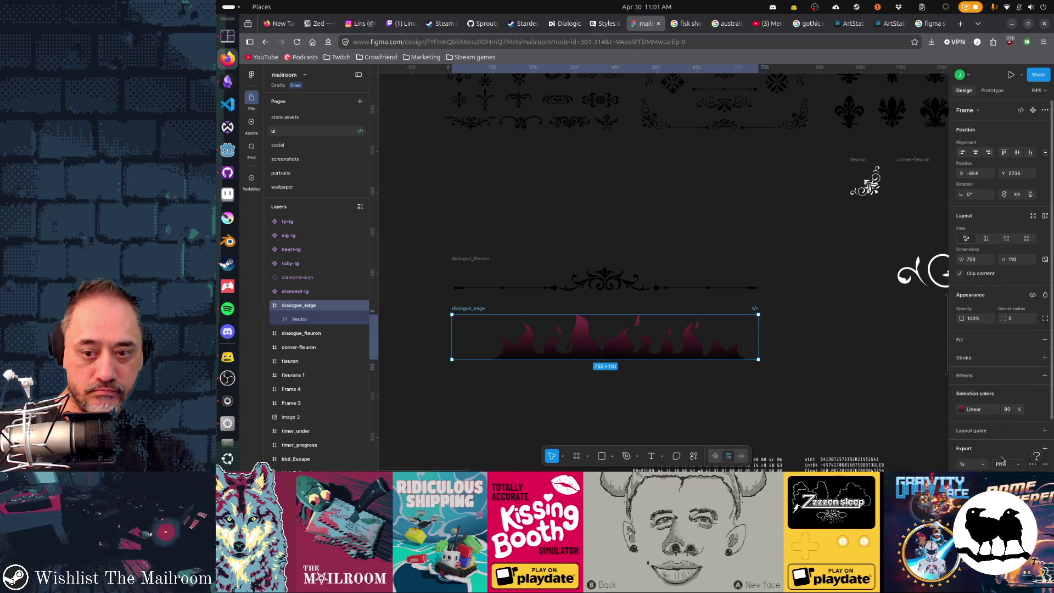
{"action": "scroll", "coordinate": [1004, 465], "scroll_direction": "down", "scroll_amount": 2}
- Export dialogue_edge as PNG, stay in Figma and reselect the flame vector
{"action": "left_click", "coordinate": [1001, 423]}
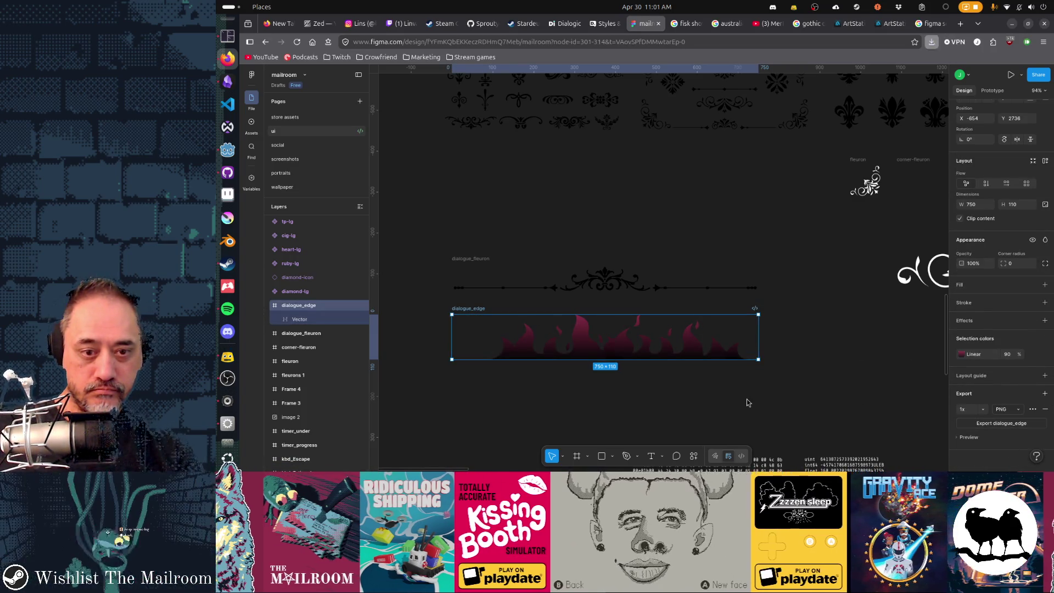
{"action": "key", "text": "alt+Tab"}
{"action": "key", "text": "Escape"}
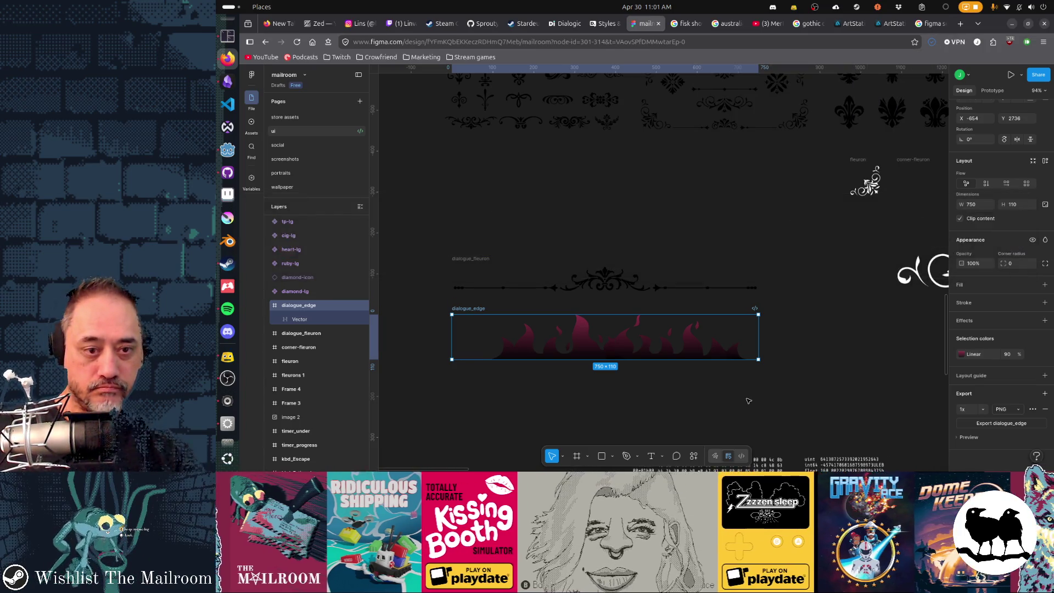
{"action": "scroll", "coordinate": [618, 369], "scroll_direction": "up", "scroll_amount": 5}
{"action": "left_click", "coordinate": [582, 217]}
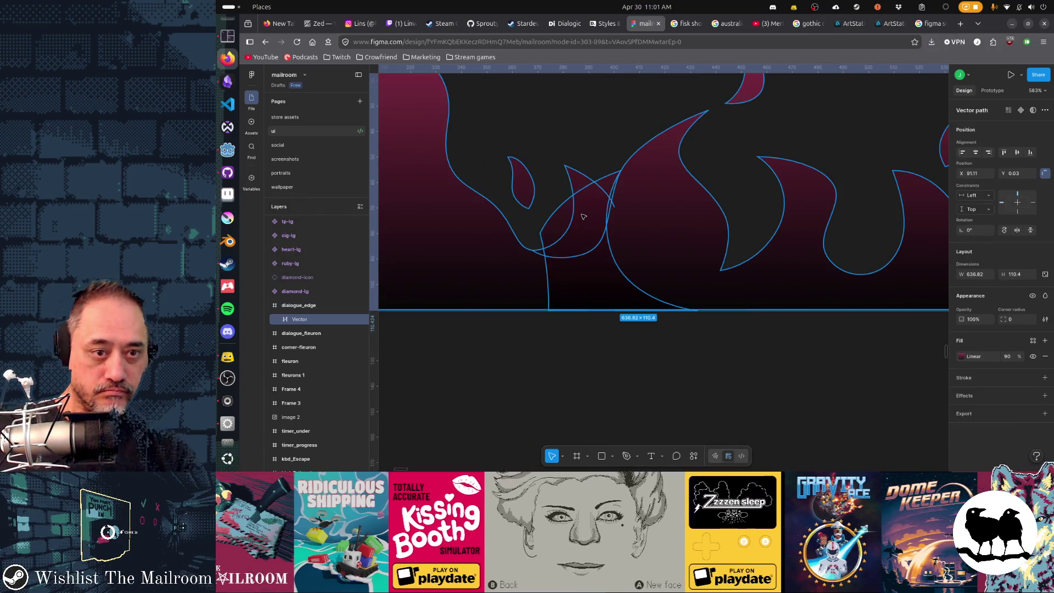
- Pull a flame anchor point down onto the baseline in point-edit mode
{"action": "double_click", "coordinate": [579, 243]}
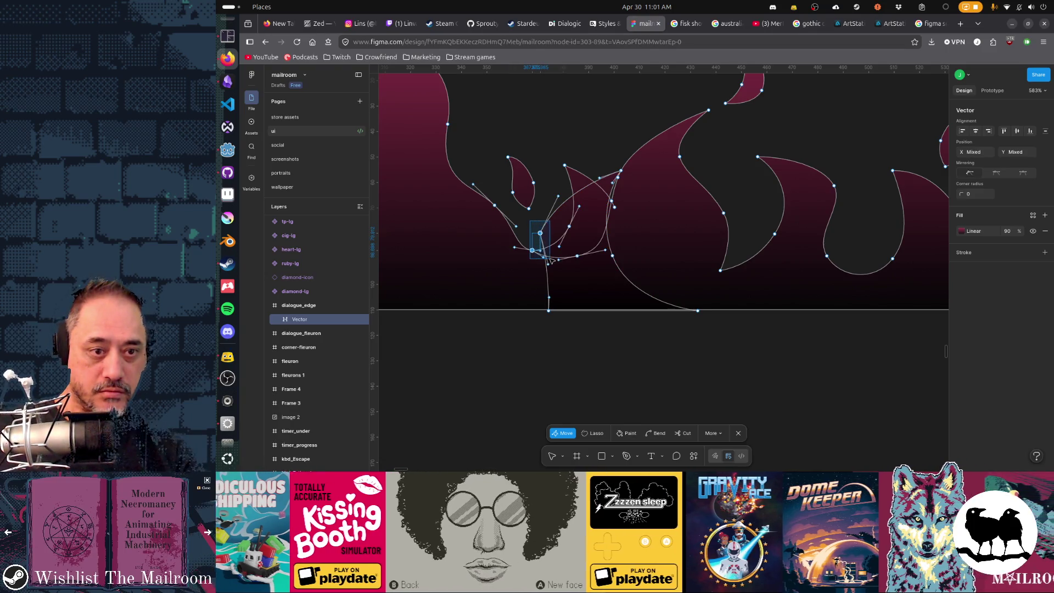
{"action": "left_click_drag", "start_coordinate": [545, 244], "coordinate": [549, 315]}
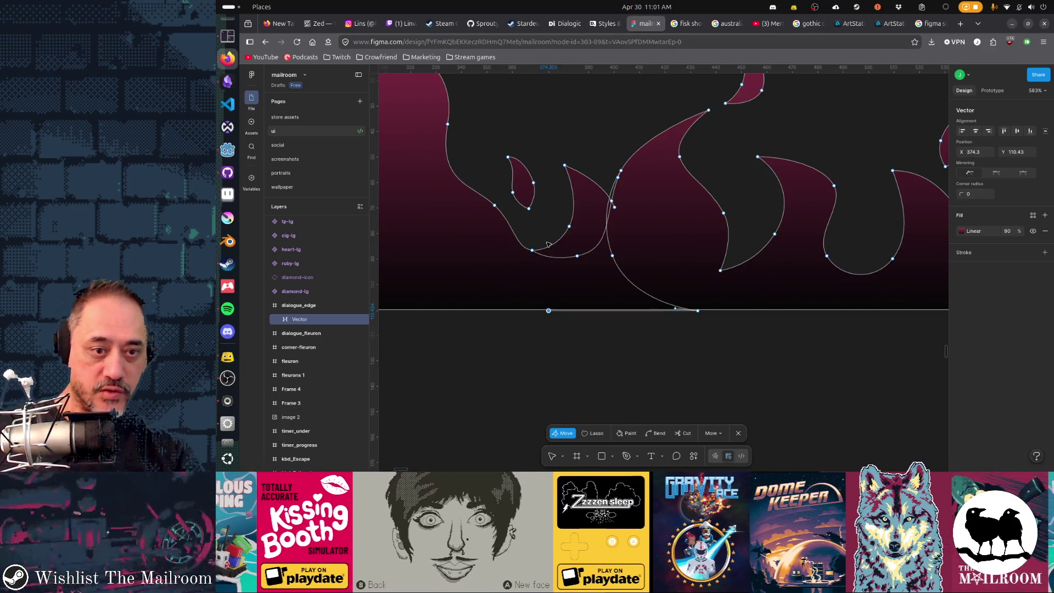
{"action": "key", "text": "Escape"}
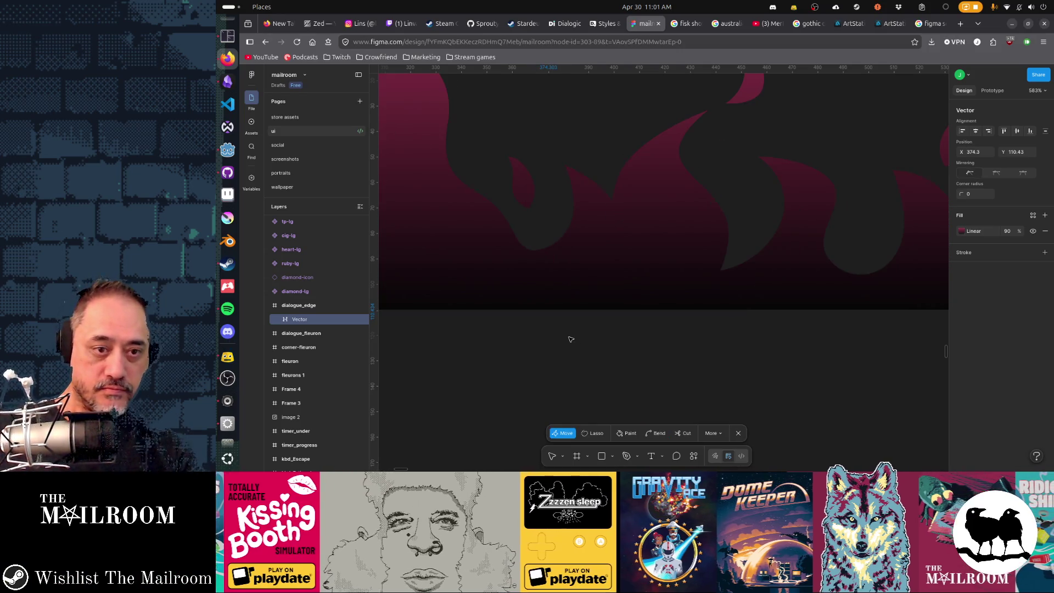
{"action": "key", "text": "Escape"}
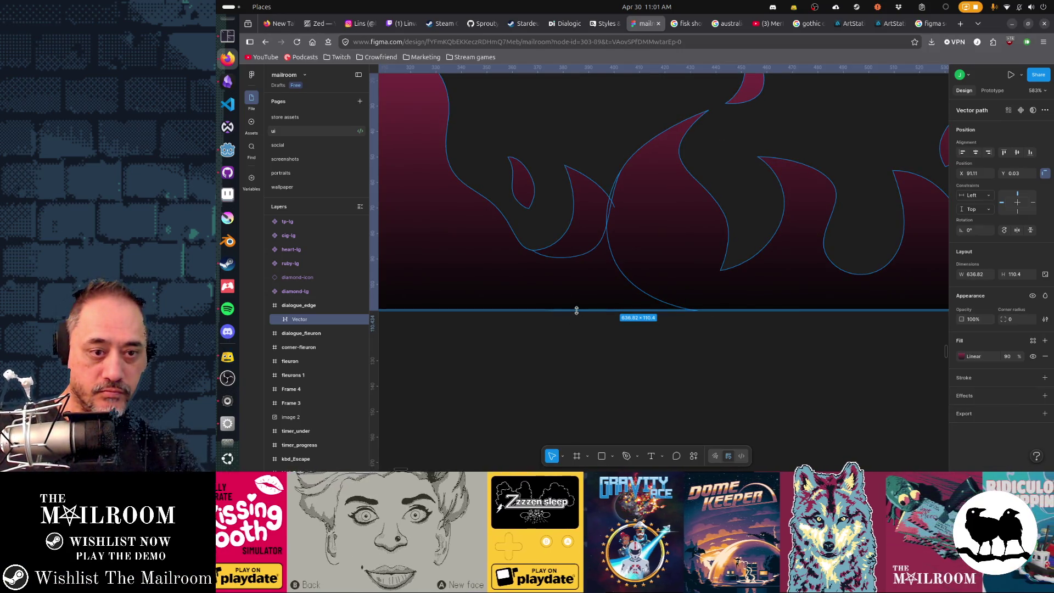
- Delete the stray anchor point near the flame's bottom edge and finish path editing
{"action": "double_click", "coordinate": [577, 311]}
{"action": "left_click_drag", "start_coordinate": [541, 308], "coordinate": [538, 306]}
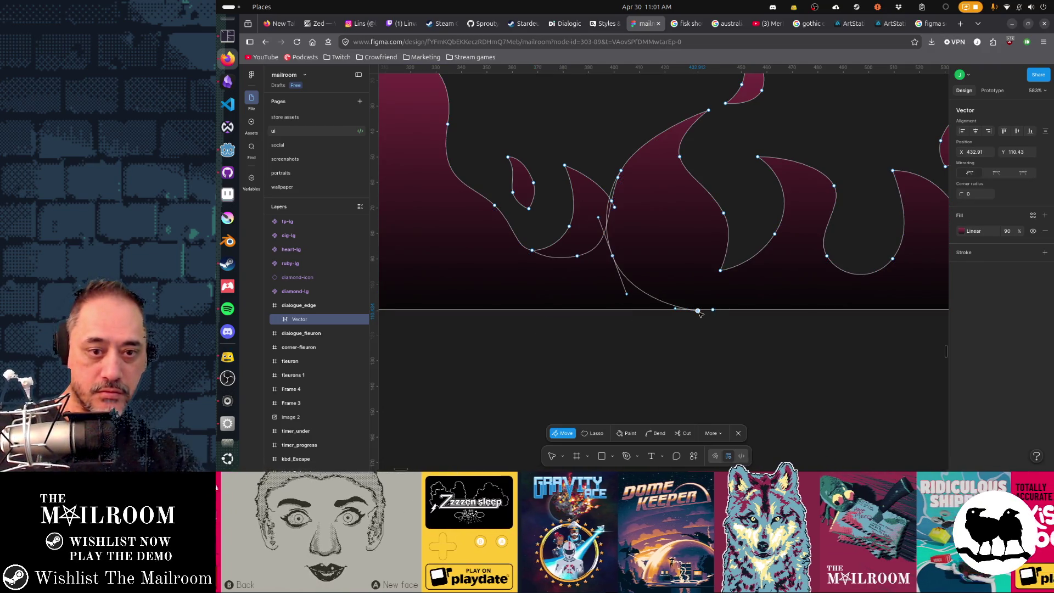
{"action": "key", "text": "Delete"}
{"action": "key", "text": "Escape"}
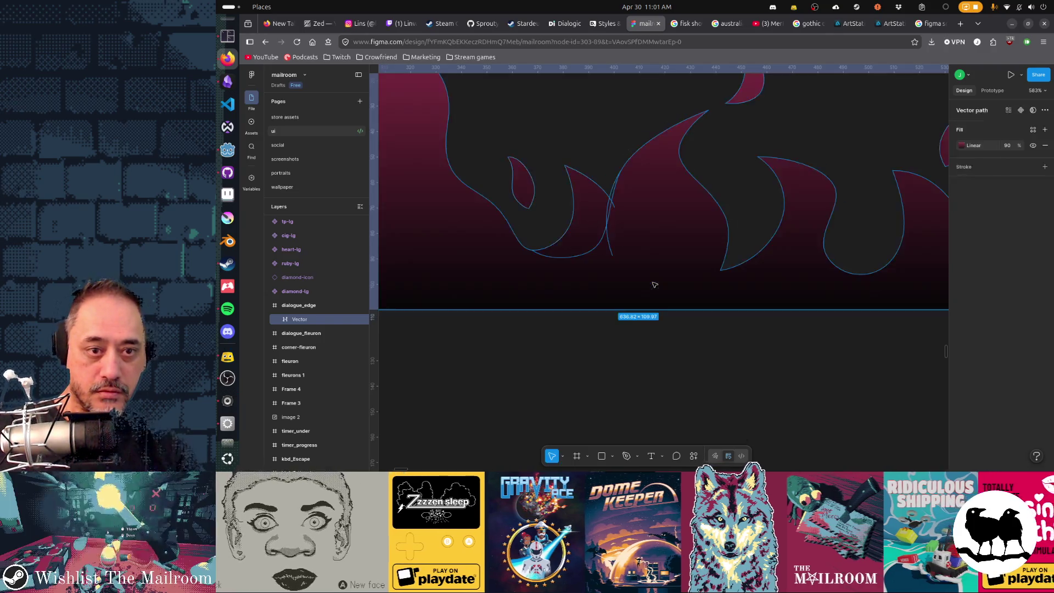
{"action": "double_click", "coordinate": [620, 239]}
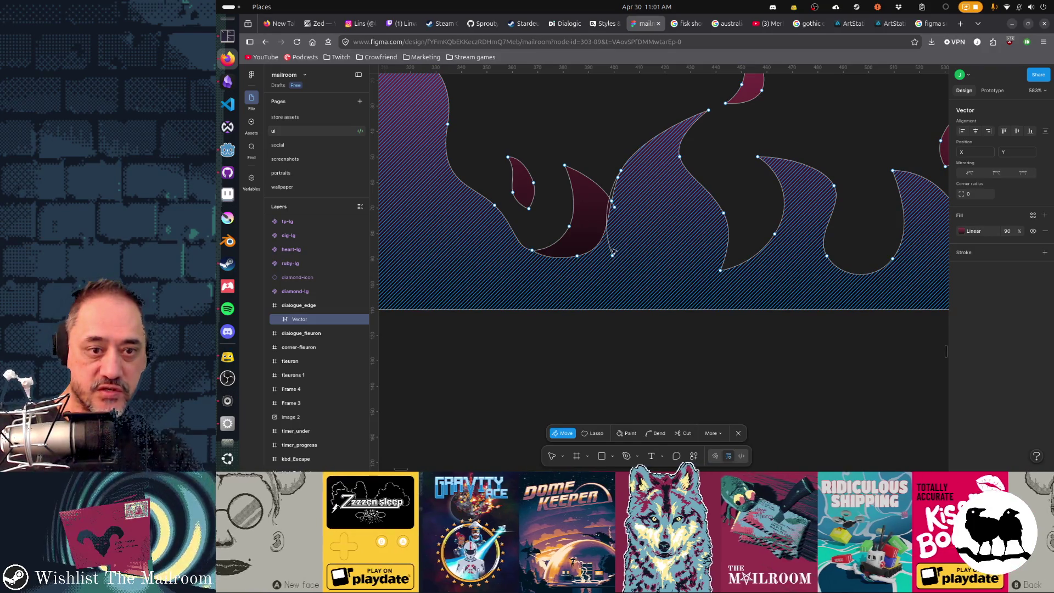
{"action": "left_click", "coordinate": [612, 255]}
{"action": "key", "text": "Delete"}
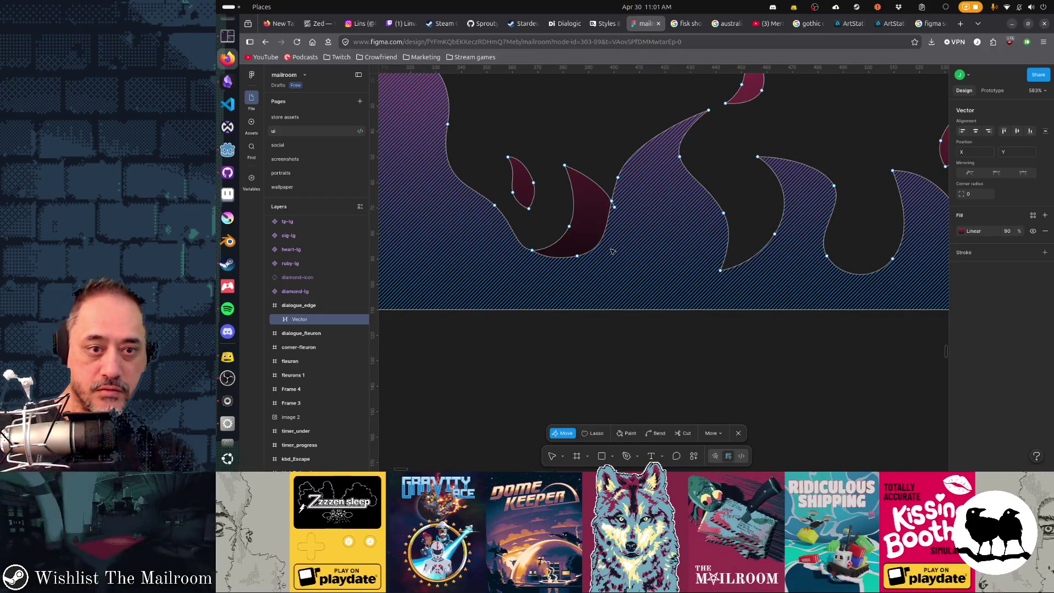
{"action": "left_click", "coordinate": [621, 336]}
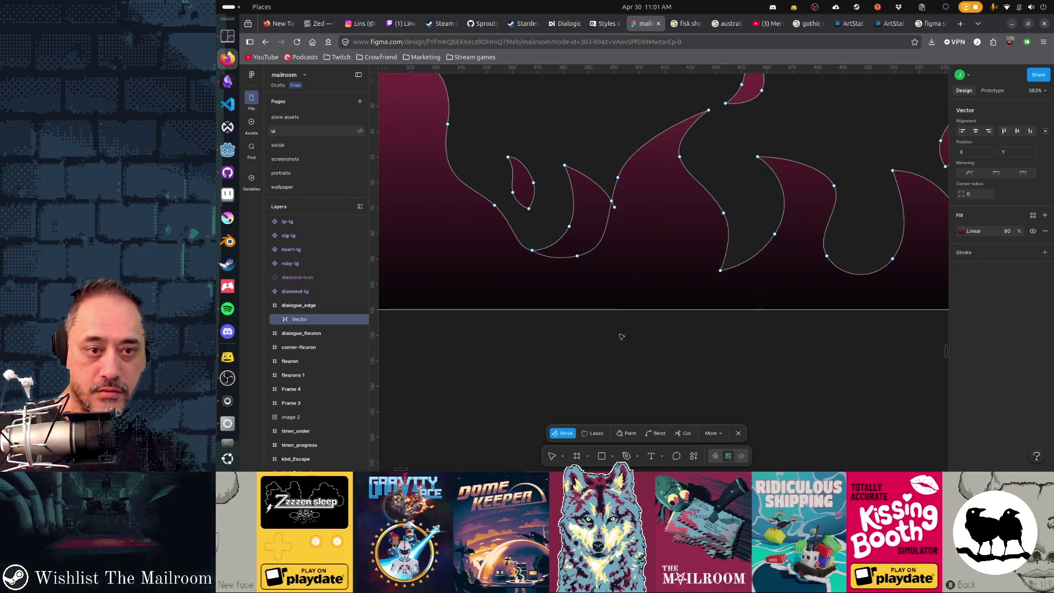
{"action": "scroll", "coordinate": [622, 335], "scroll_direction": "down", "scroll_amount": 3}
{"action": "scroll", "coordinate": [621, 336], "scroll_direction": "down", "scroll_amount": 2}
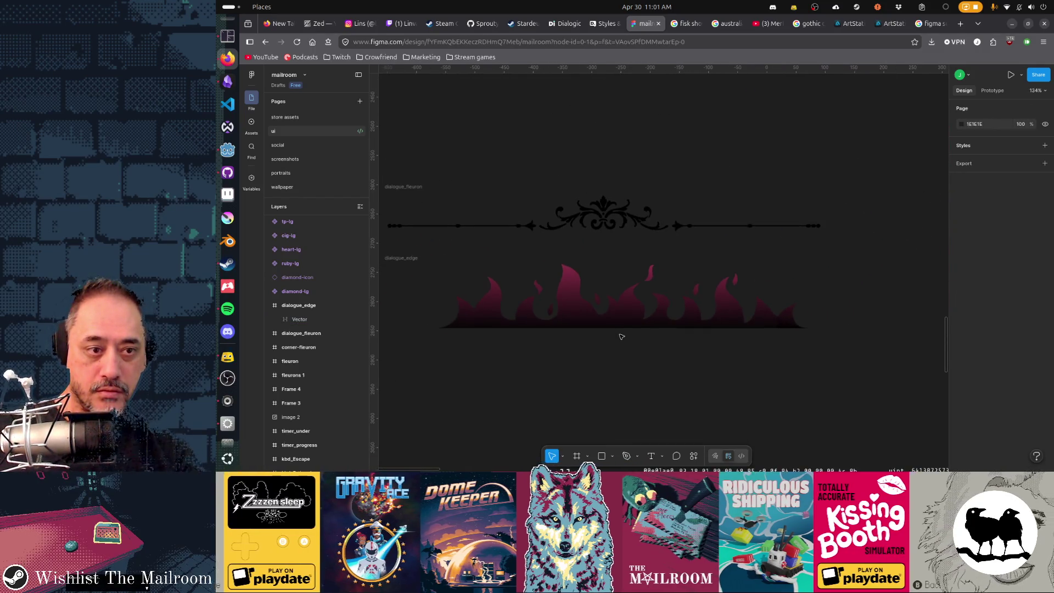
- Select the dialogue_edge frame and switch over to Godot
{"action": "left_click", "coordinate": [716, 300]}
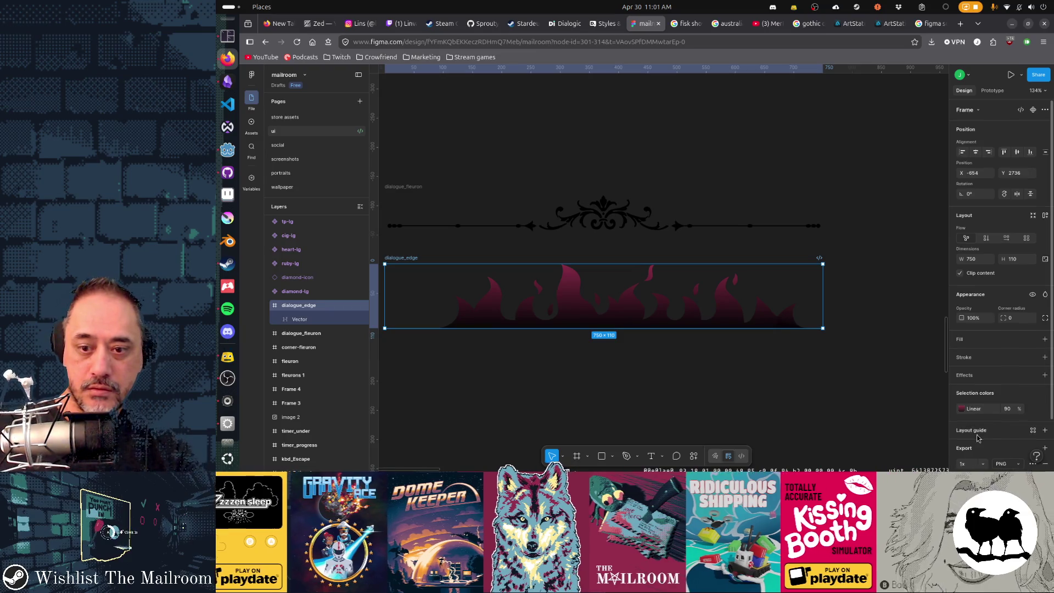
{"action": "scroll", "coordinate": [978, 438], "scroll_direction": "down", "scroll_amount": 2}
{"action": "key", "text": "alt+Tab"}
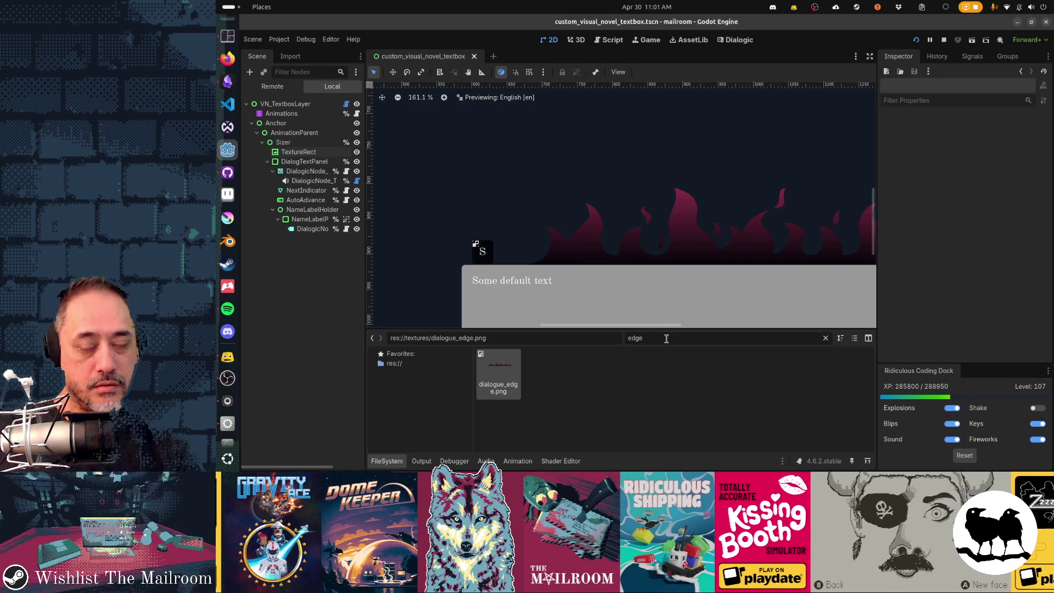
{"action": "scroll", "coordinate": [741, 314], "scroll_direction": "right", "scroll_amount": 3}
- Preview the flame-edged textbox in the running game and return to the Godot editor
{"action": "key", "text": "alt+Tab"}
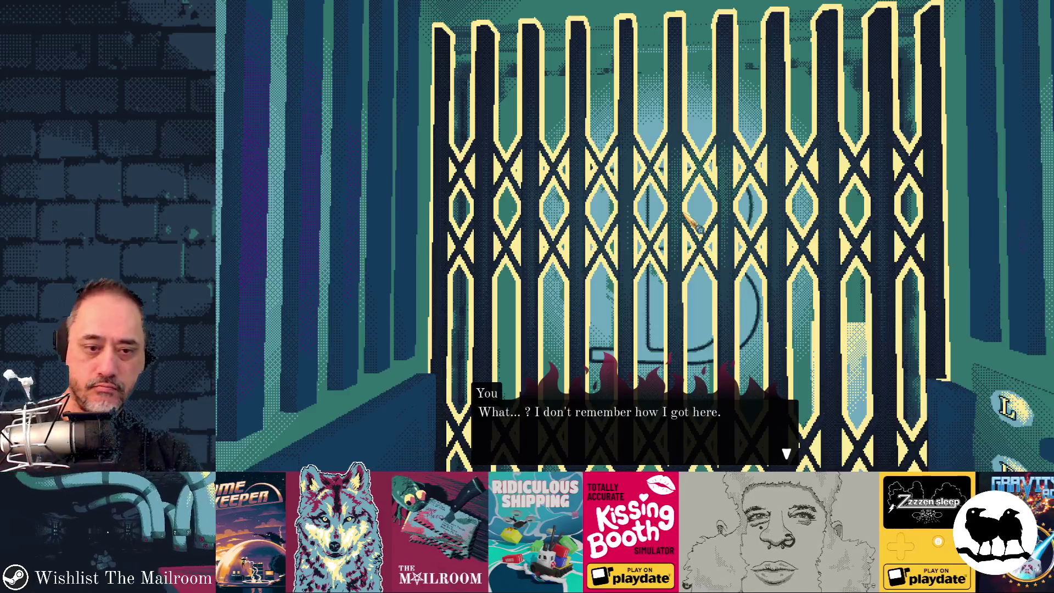
{"action": "key", "text": "alt+Tab"}
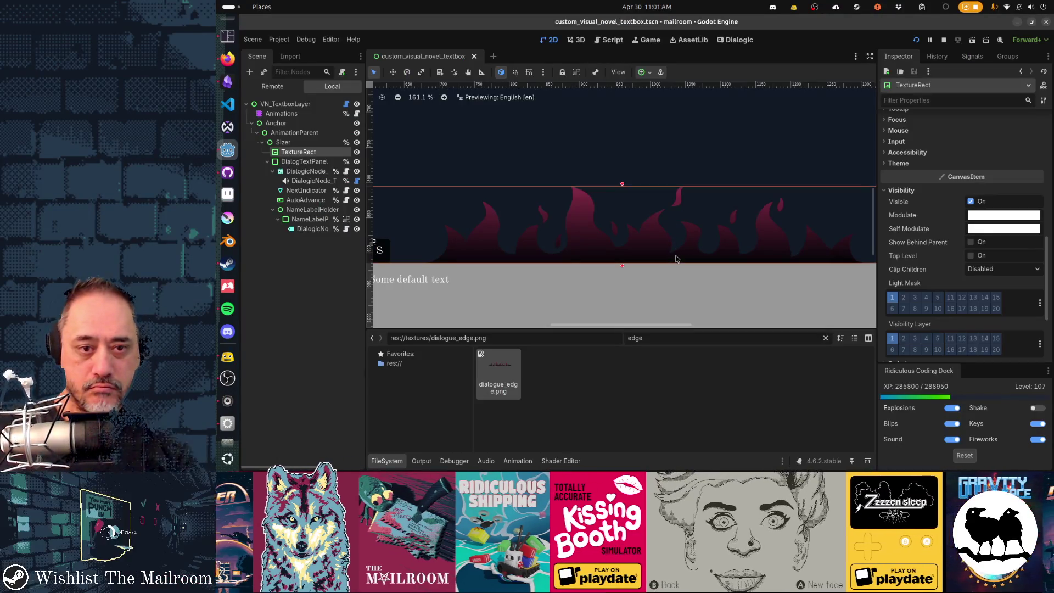
{"action": "key", "text": "alt+Tab"}
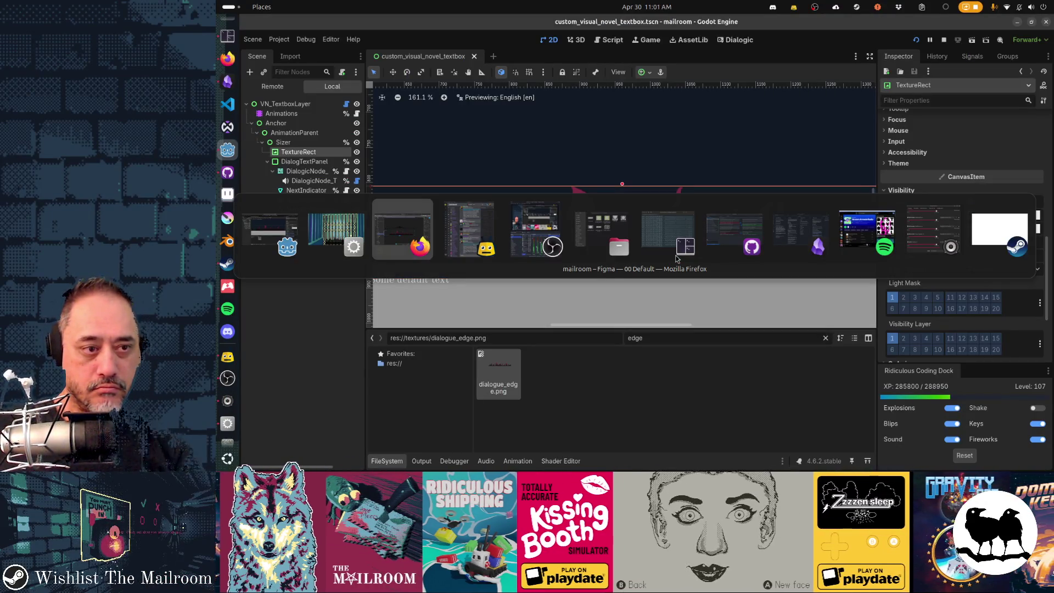
{"action": "left_click", "coordinate": [677, 260]}
- Back in Figma, shorten the flame's maroon-to-black gradient span by raising its bottom end
{"action": "key", "text": "alt+Tab"}
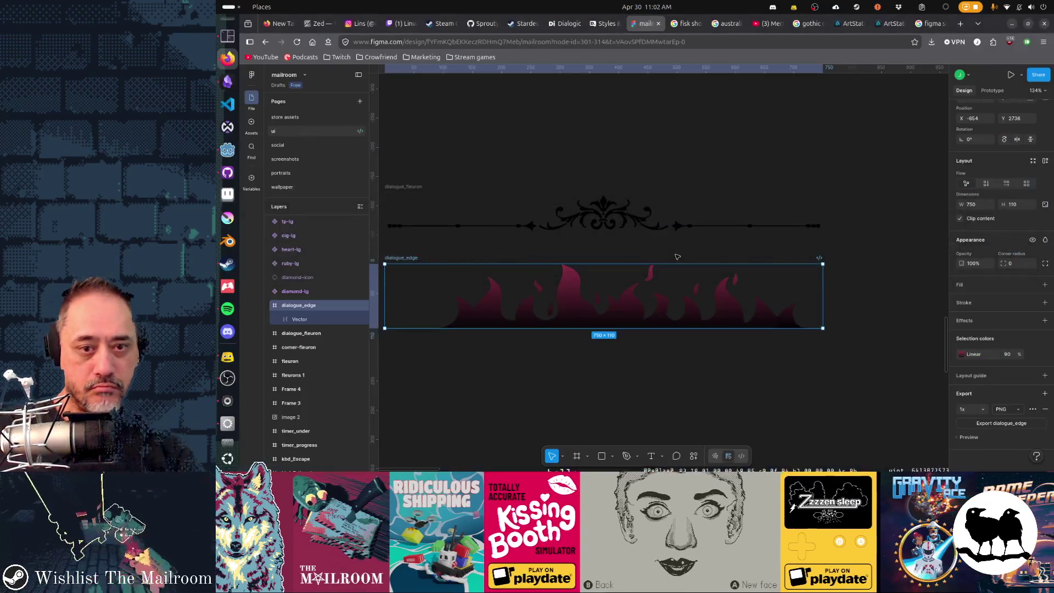
{"action": "left_click", "coordinate": [961, 355]}
{"action": "left_click", "coordinate": [943, 398]}
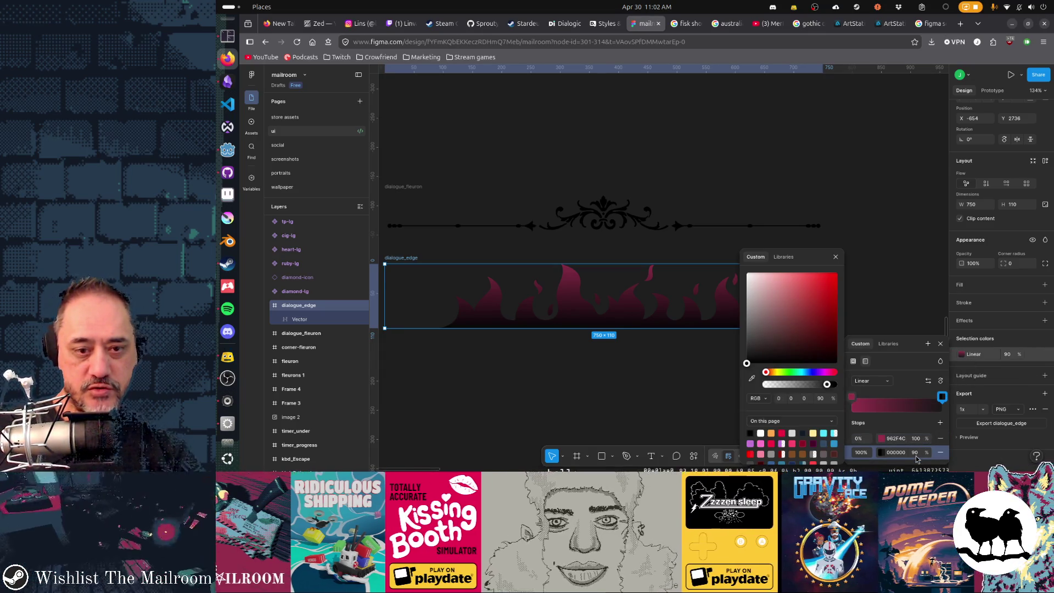
{"action": "key", "text": "Escape"}
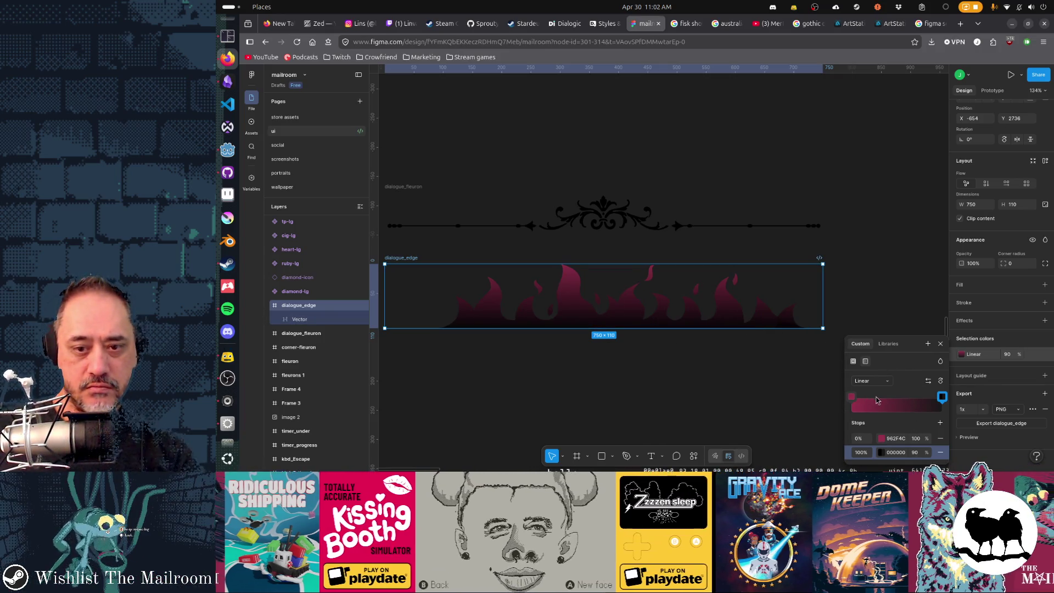
{"action": "left_click", "coordinate": [688, 326]}
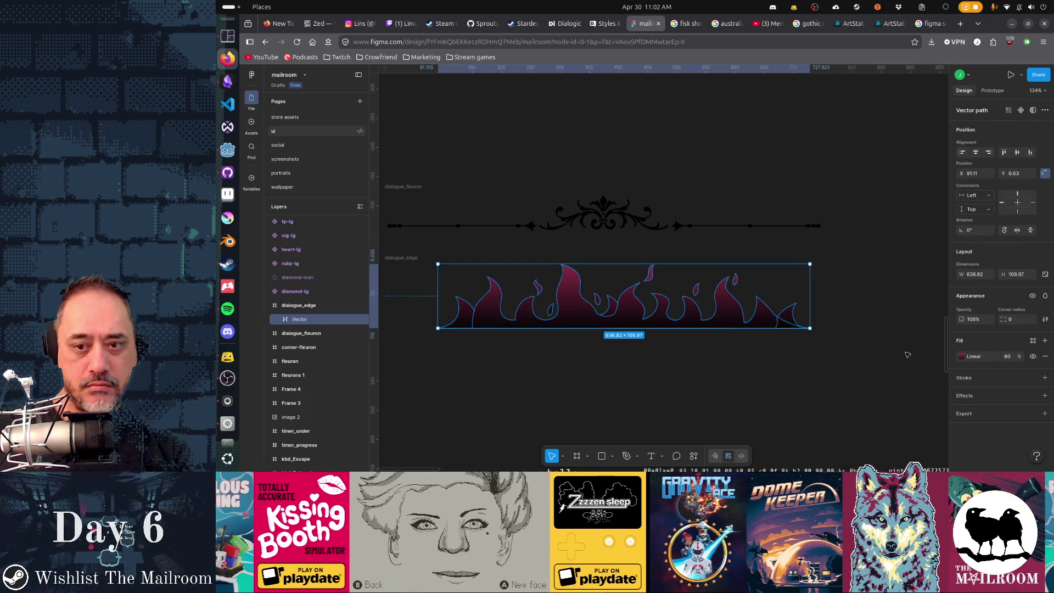
{"action": "left_click", "coordinate": [907, 354]}
{"action": "left_click", "coordinate": [692, 310]}
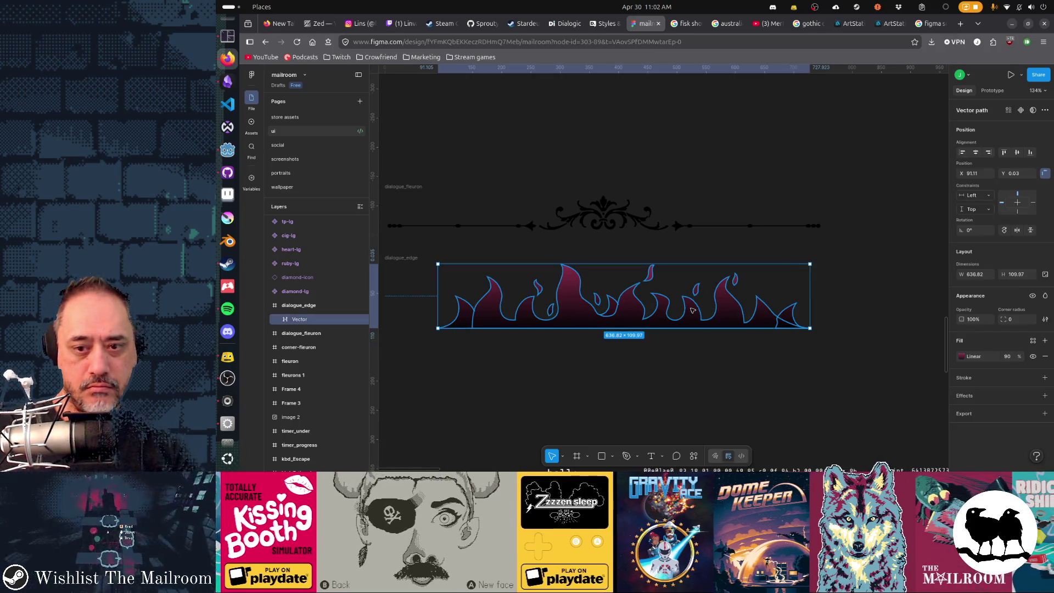
{"action": "left_click", "coordinate": [961, 356]}
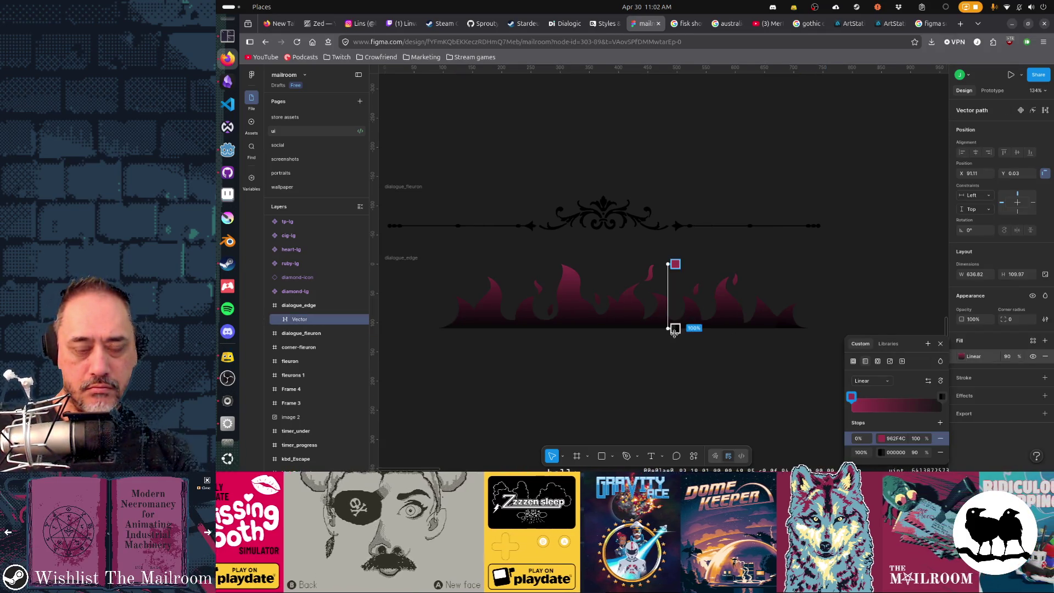
{"action": "scroll", "coordinate": [674, 330], "scroll_direction": "up", "scroll_amount": 3}
{"action": "scroll", "coordinate": [668, 309], "scroll_direction": "up", "scroll_amount": 3}
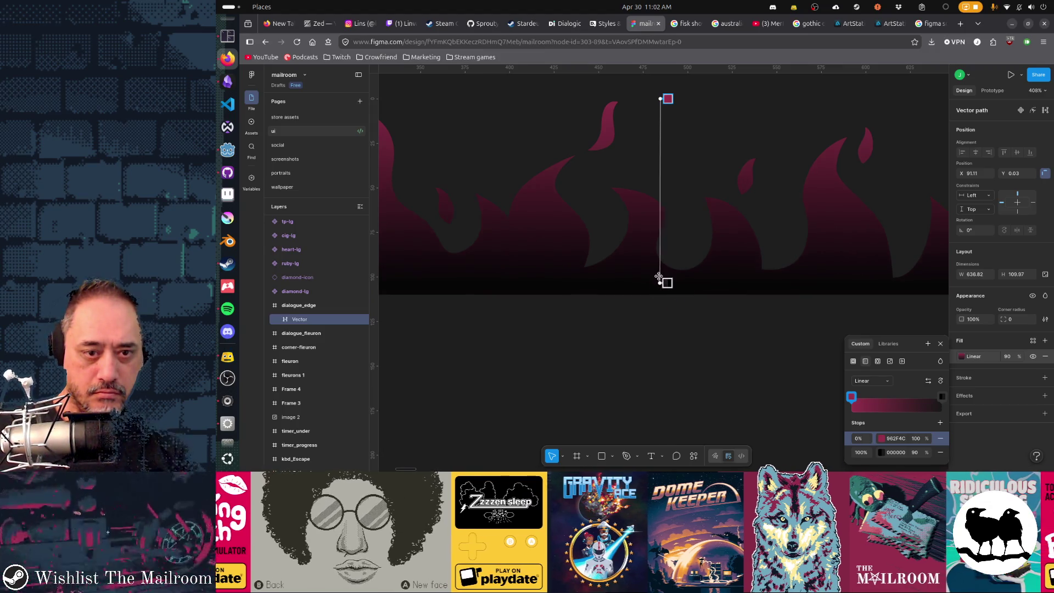
{"action": "left_click_drag", "start_coordinate": [658, 278], "coordinate": [660, 268]}
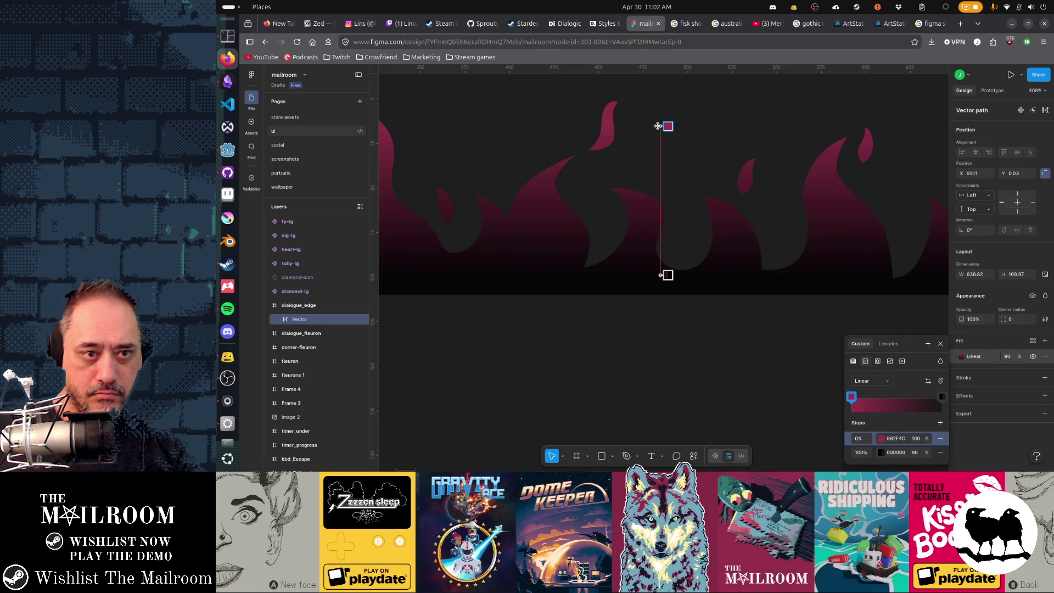
{"action": "left_click_drag", "start_coordinate": [661, 275], "coordinate": [661, 252]}
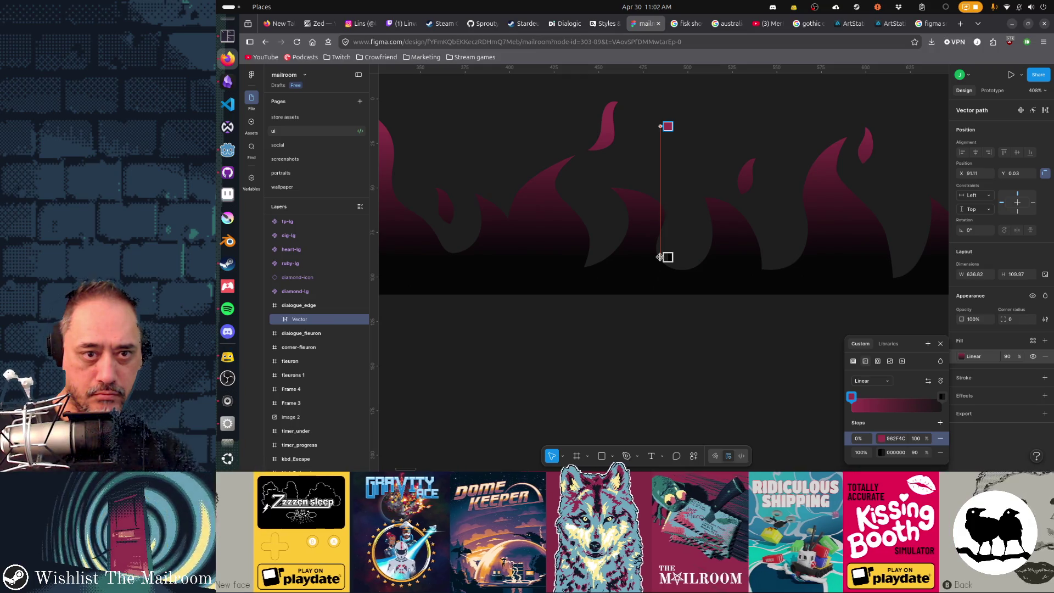
{"action": "key", "text": "Escape"}
{"action": "key", "text": "Escape"}
{"action": "key", "text": "Escape"}
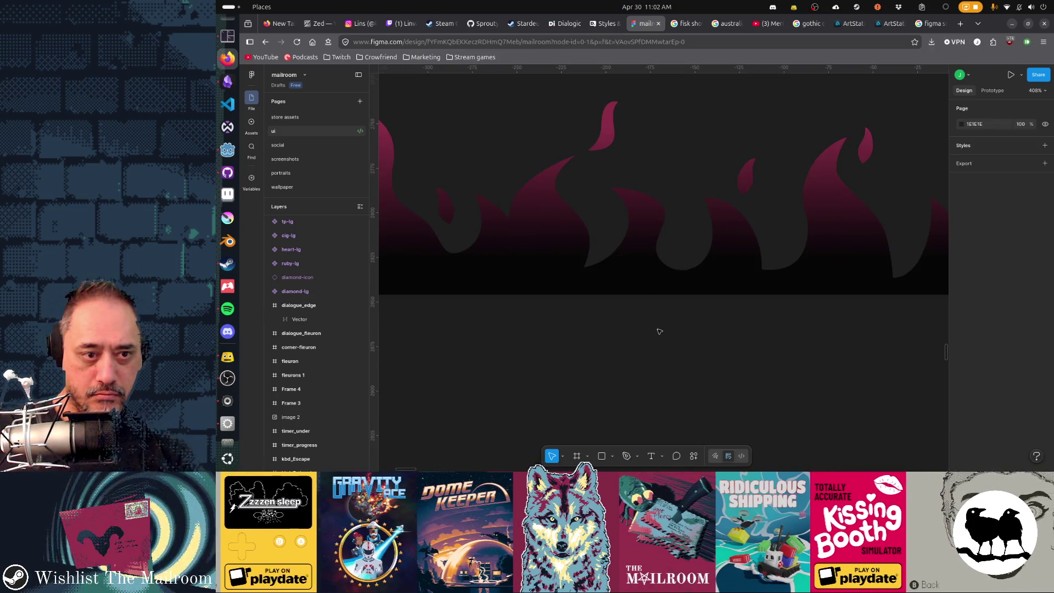
{"action": "scroll", "coordinate": [656, 327], "scroll_direction": "down", "scroll_amount": 5}
- Set the flame fill opacity to 100% and leave the dialogue_edge frame selected
{"action": "left_click", "coordinate": [647, 321]}
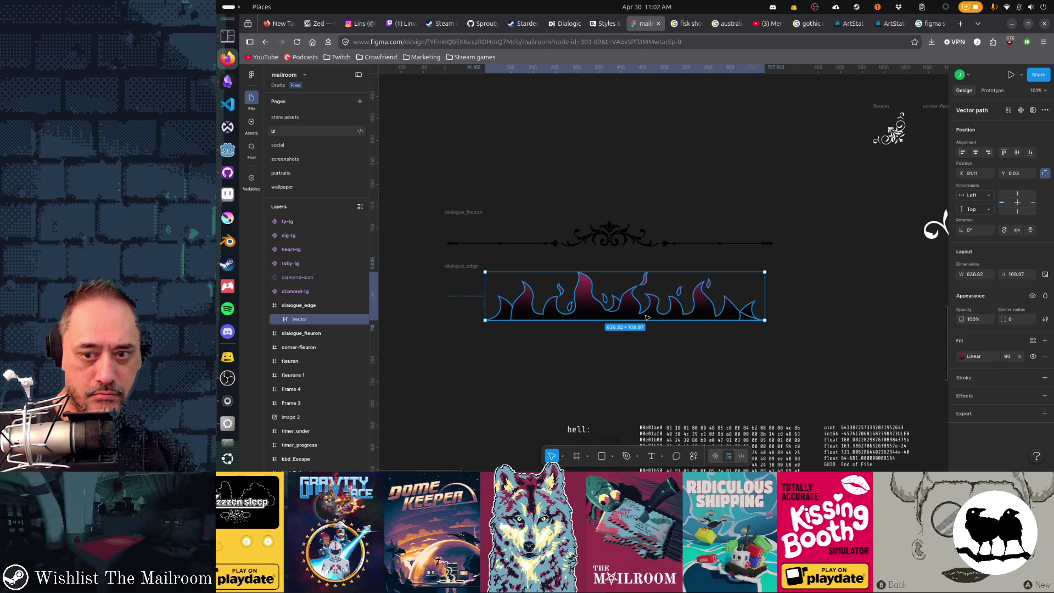
{"action": "left_click", "coordinate": [1006, 357]}
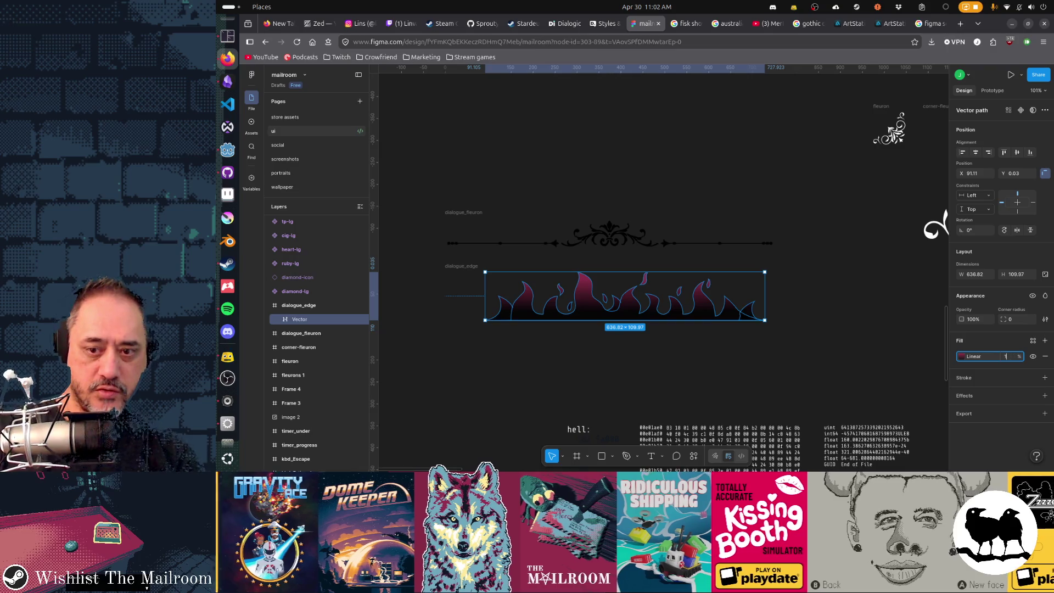
{"action": "type", "text": "100"}
{"action": "key", "text": "Return"}
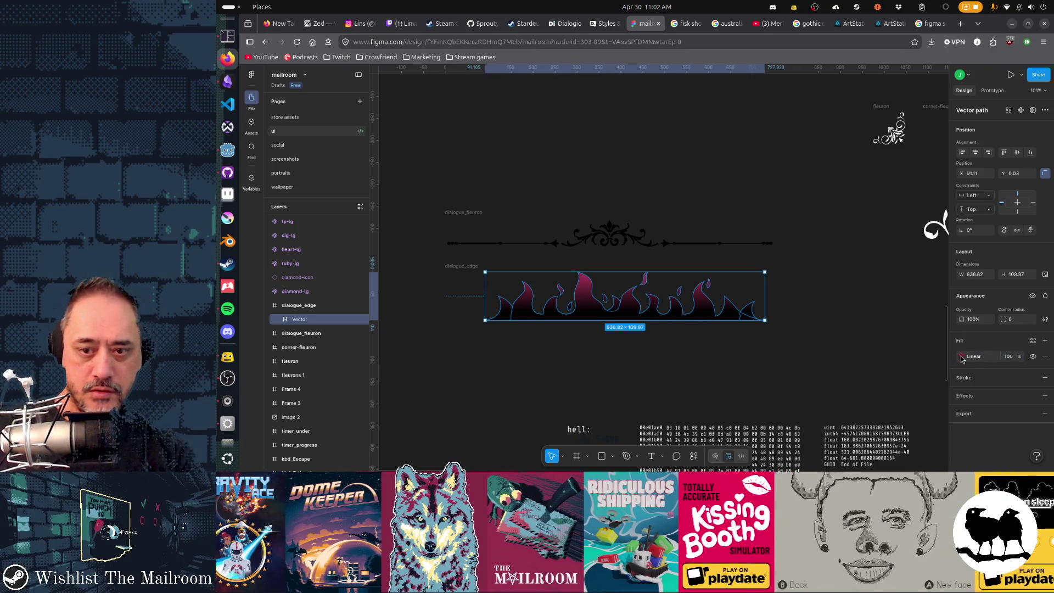
{"action": "left_click", "coordinate": [962, 356]}
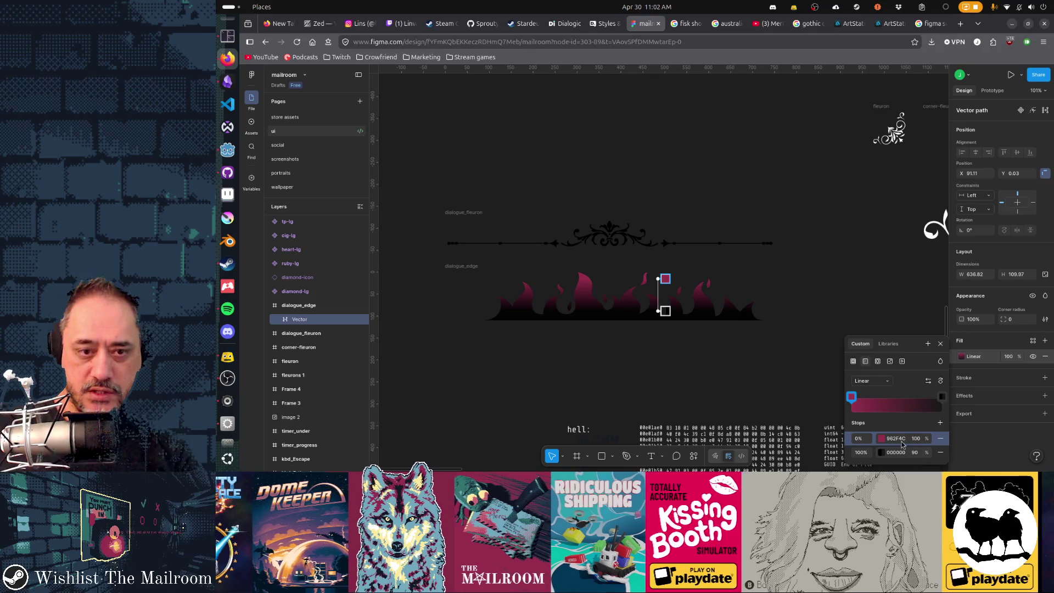
{"action": "key", "text": "Escape"}
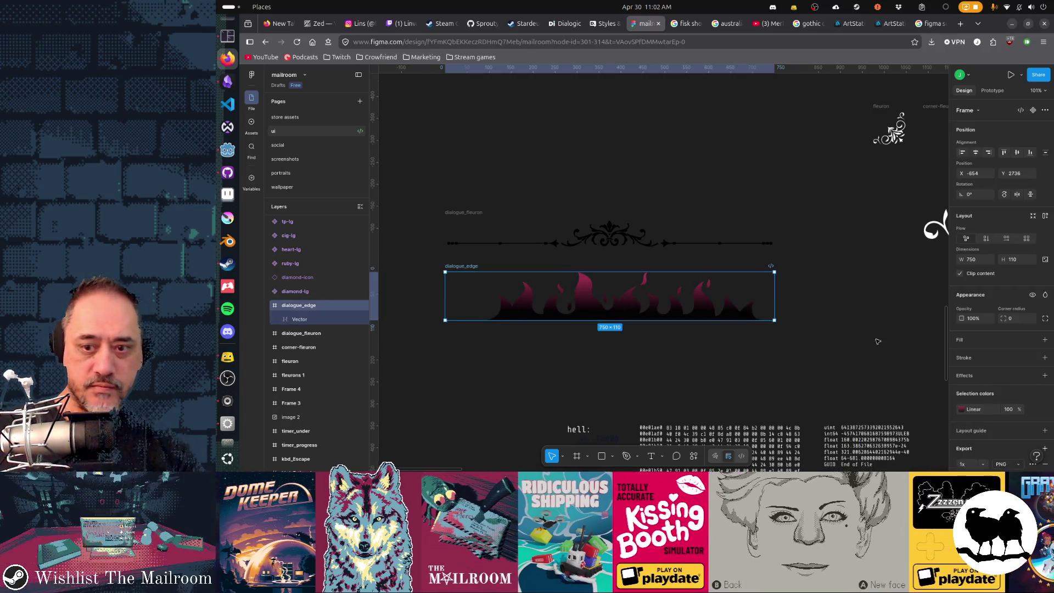
{"action": "scroll", "coordinate": [1010, 413], "scroll_direction": "down", "scroll_amount": 2}
{"action": "key", "text": "alt+Tab"}
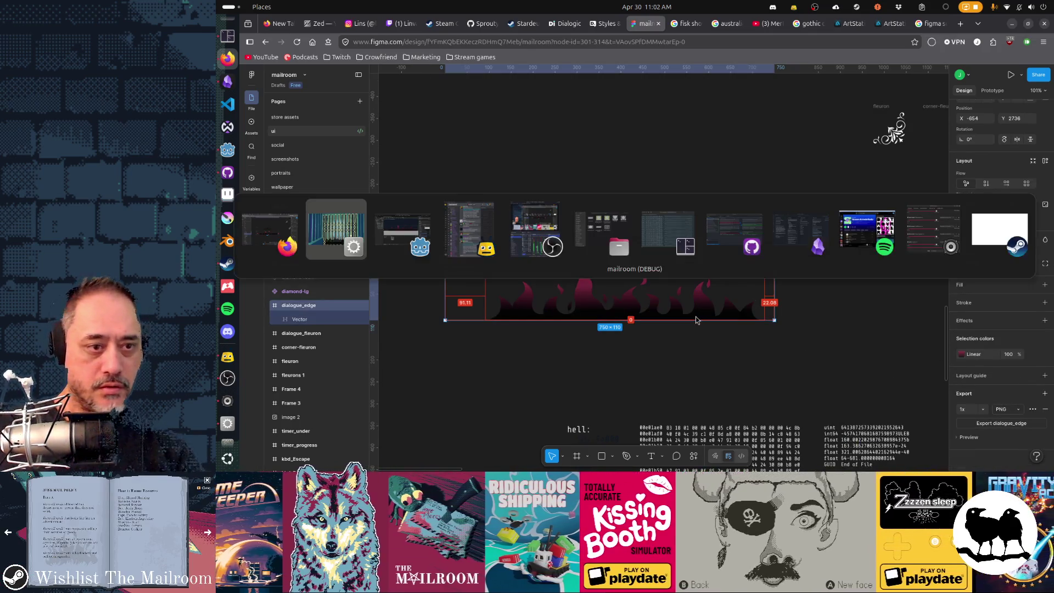
- Check the flame edge on the running game's textbox, then return to Figma
{"action": "key", "text": "alt+Tab"}
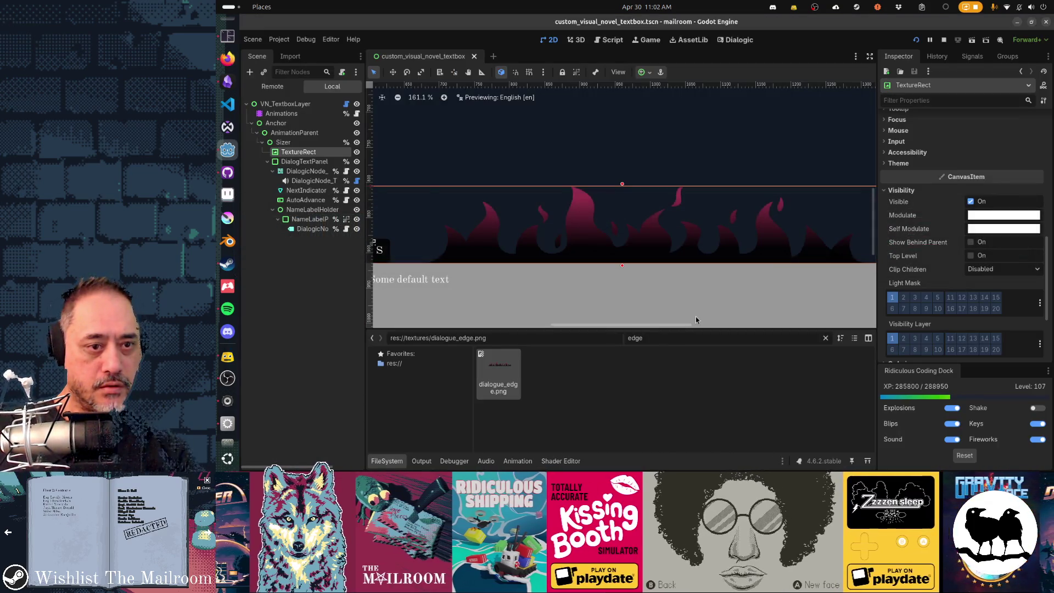
{"action": "key", "text": "alt+Tab"}
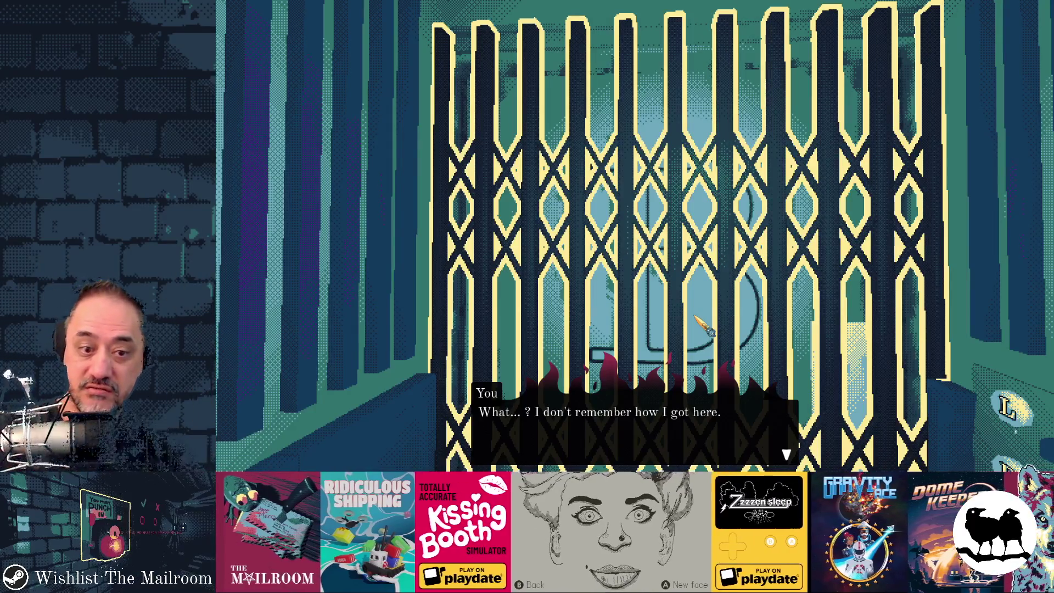
{"action": "key", "text": "alt+Tab"}
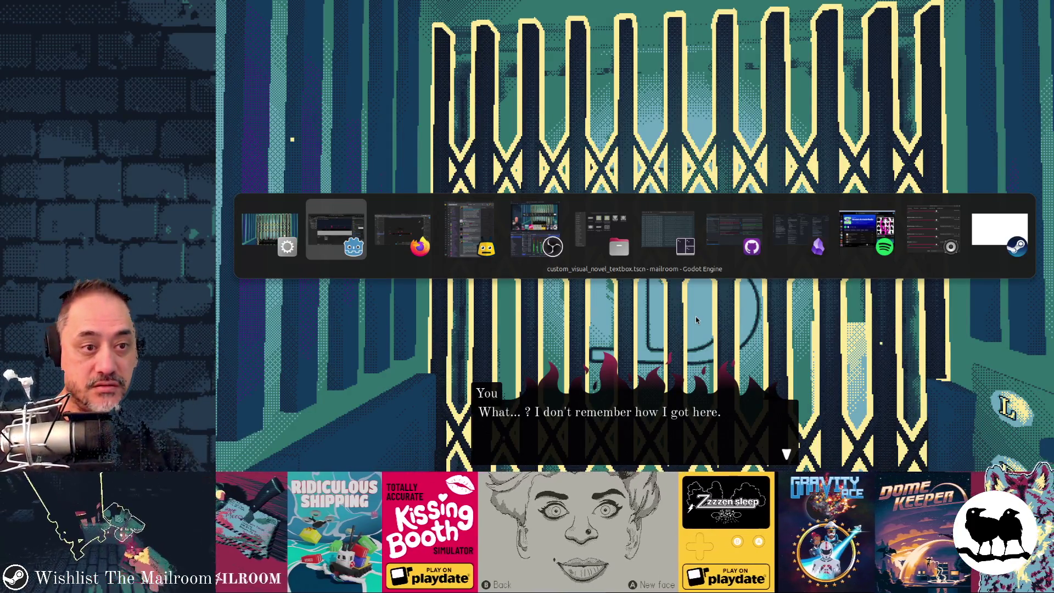
{"action": "key", "text": "alt+Tab"}
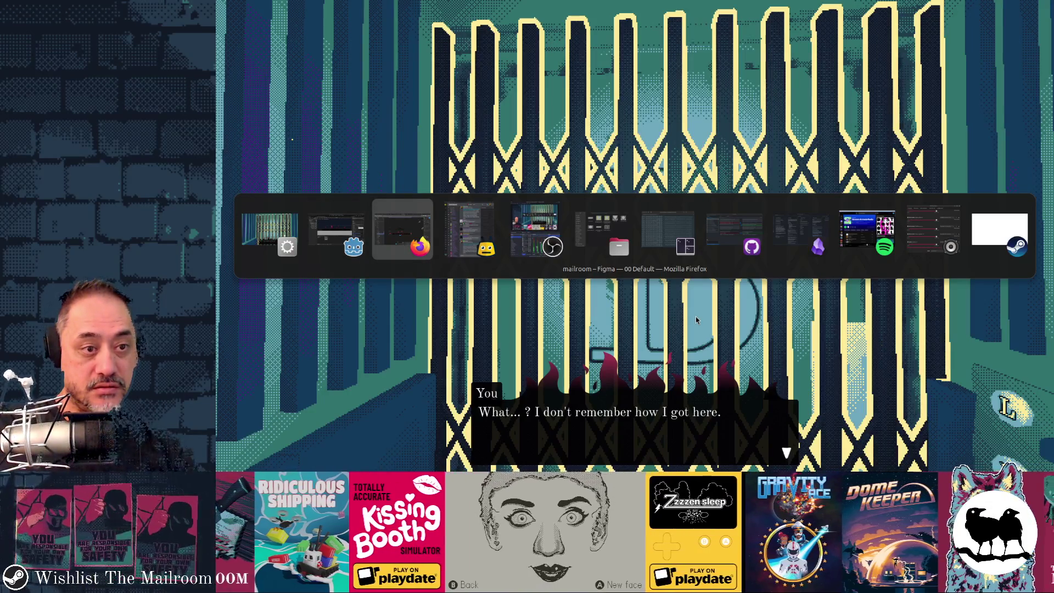
{"action": "mouse_move", "coordinate": [988, 355]}
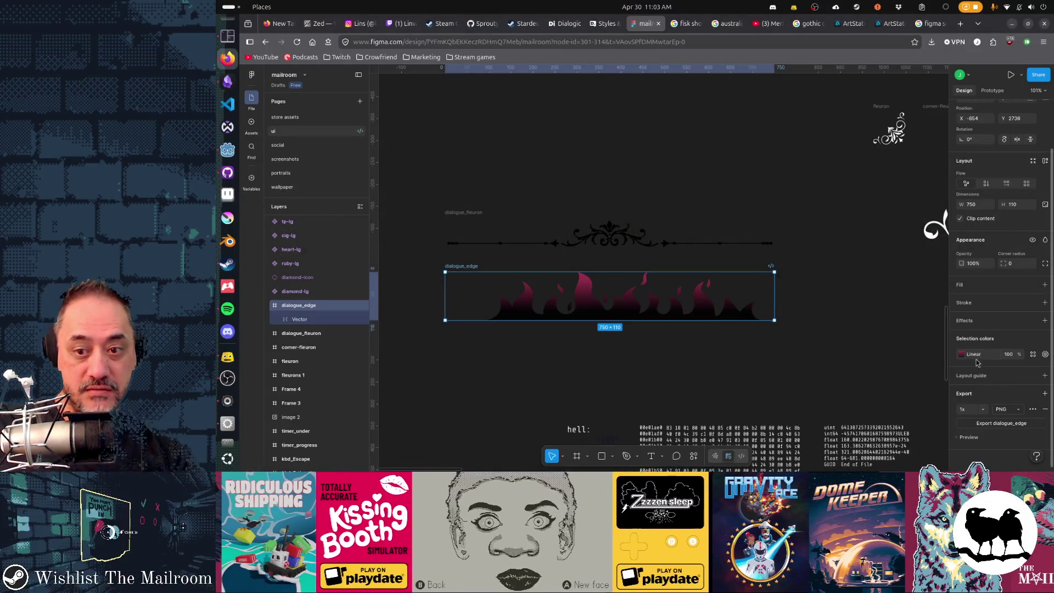
- Move both gradient handles lower so the maroon-to-black blend sits lower on the flames
{"action": "left_click", "coordinate": [964, 355]}
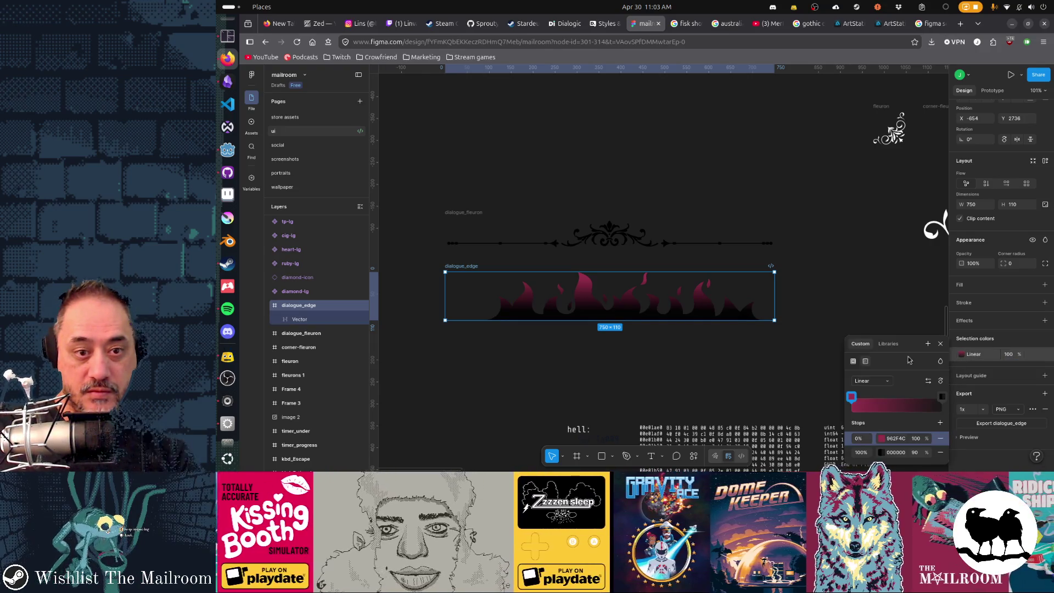
{"action": "left_click", "coordinate": [687, 360]}
{"action": "left_click", "coordinate": [674, 313]}
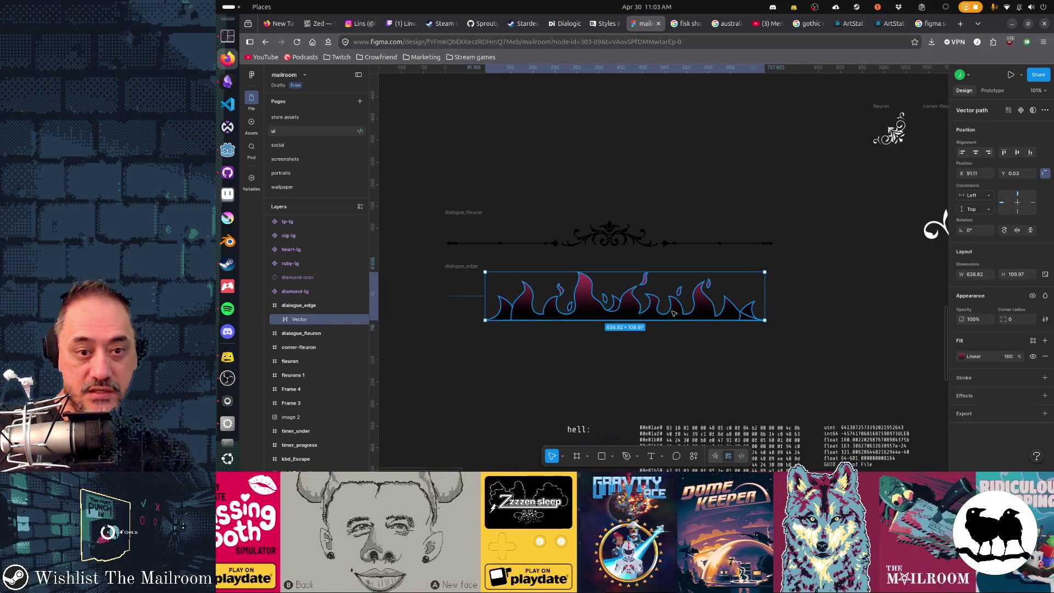
{"action": "left_click", "coordinate": [961, 356]}
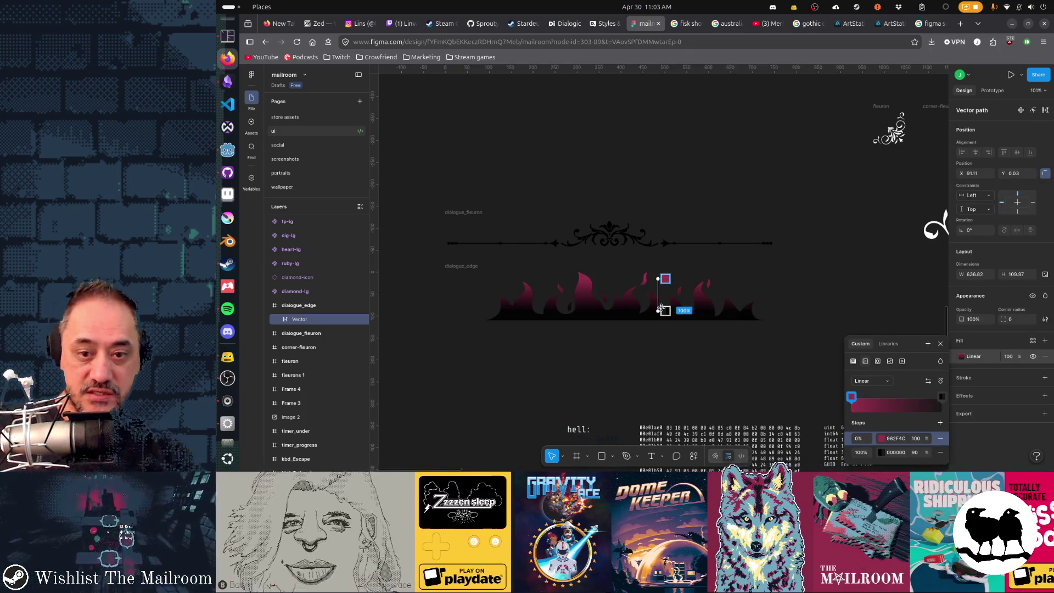
{"action": "scroll", "coordinate": [663, 310], "scroll_direction": "up", "scroll_amount": 5, "text": "ctrl"}
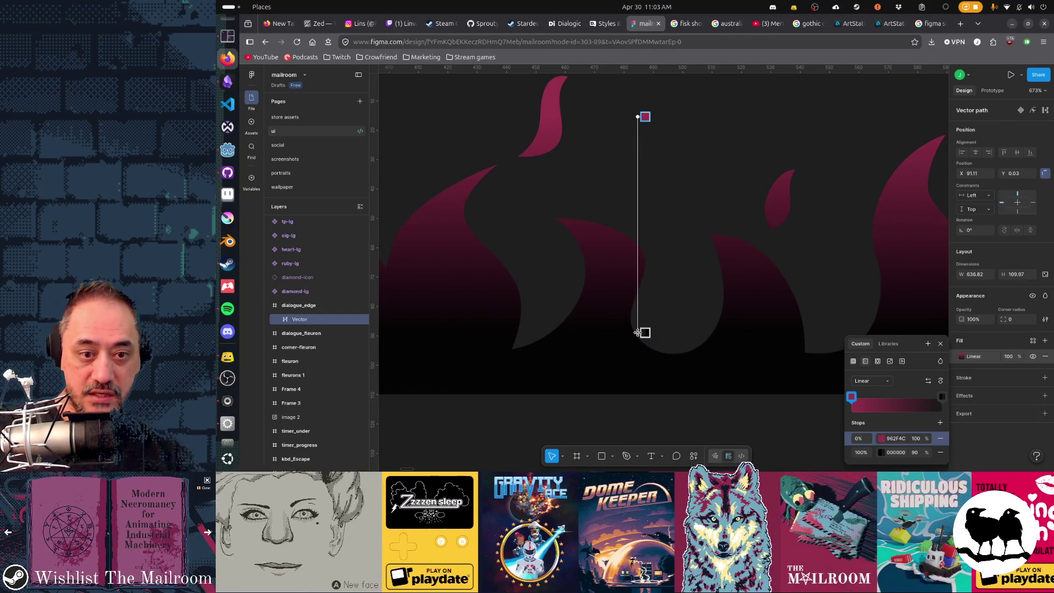
{"action": "left_click_drag", "start_coordinate": [640, 332], "coordinate": [645, 353]}
{"action": "left_click_drag", "start_coordinate": [637, 116], "coordinate": [631, 172]}
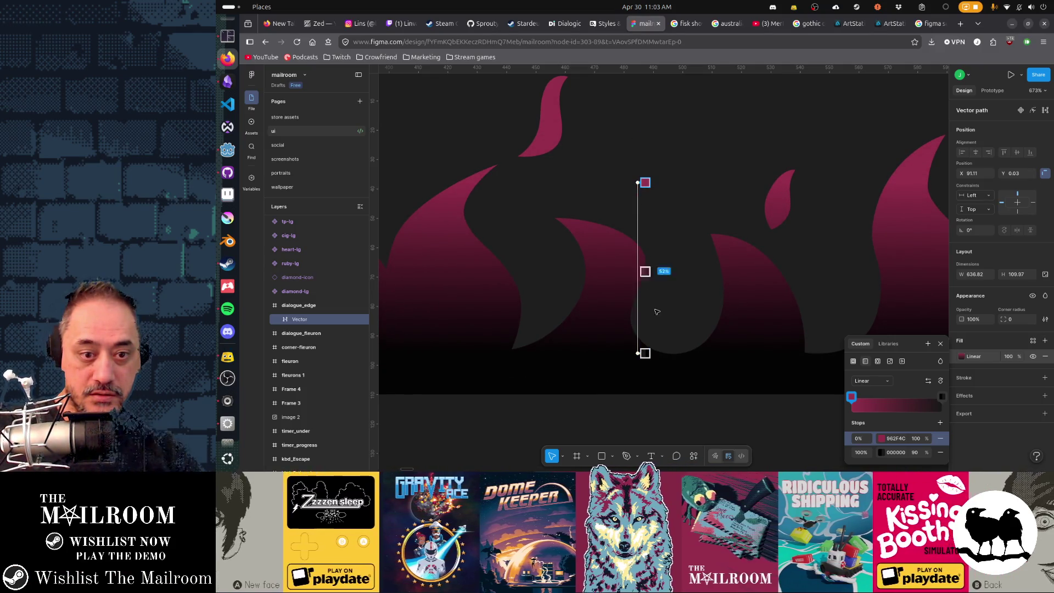
{"action": "scroll", "coordinate": [657, 312], "scroll_direction": "down", "scroll_amount": 5}
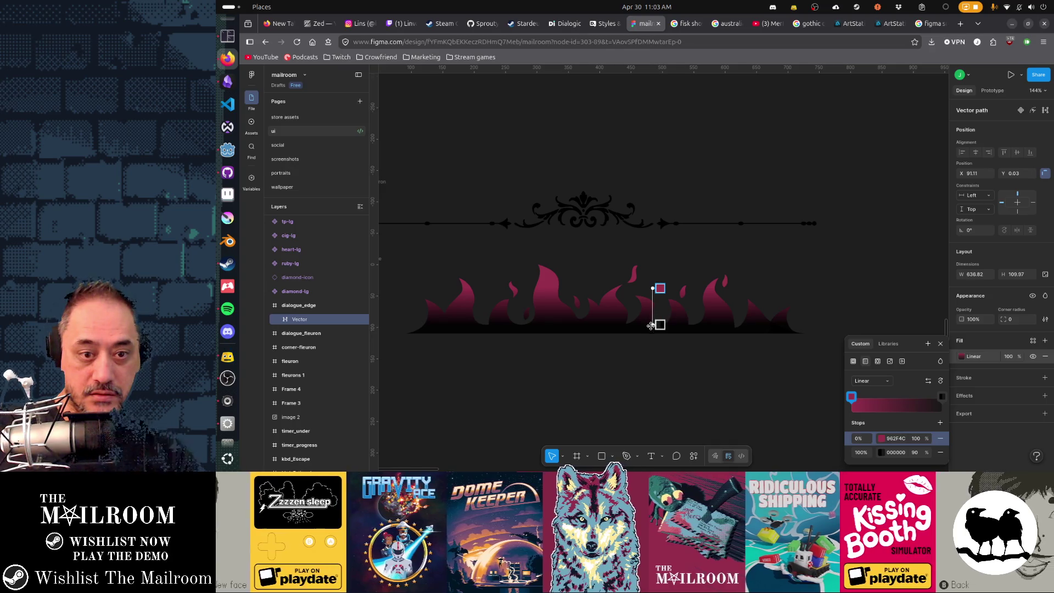
{"action": "mouse_move", "coordinate": [653, 288]}
{"action": "left_mouse_down"}
{"action": "mouse_move", "coordinate": [654, 299]}
{"action": "mouse_move", "coordinate": [656, 278]}
{"action": "left_mouse_up"}
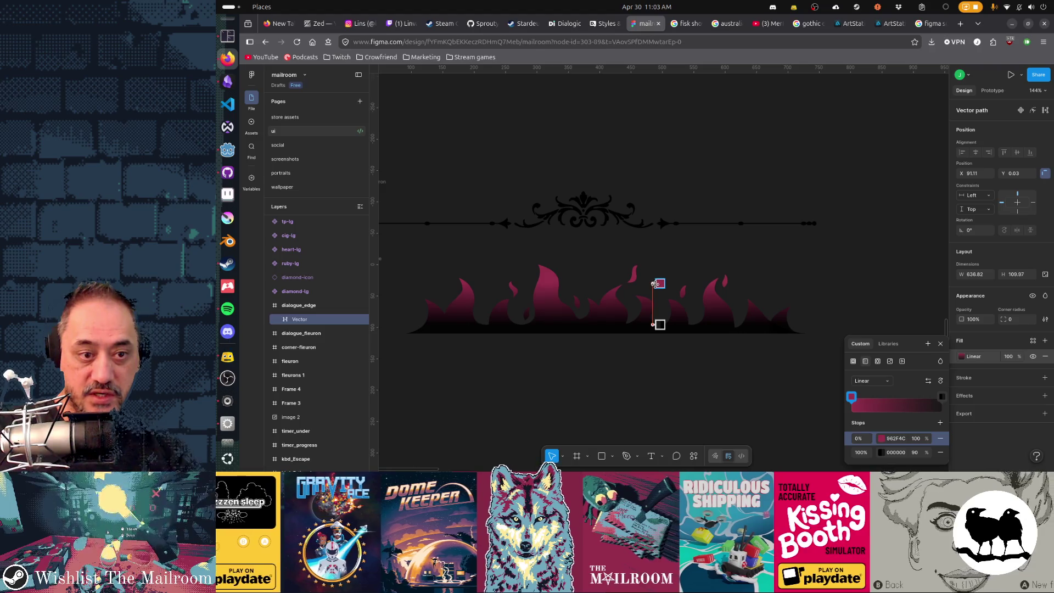
{"action": "left_click", "coordinate": [654, 354]}
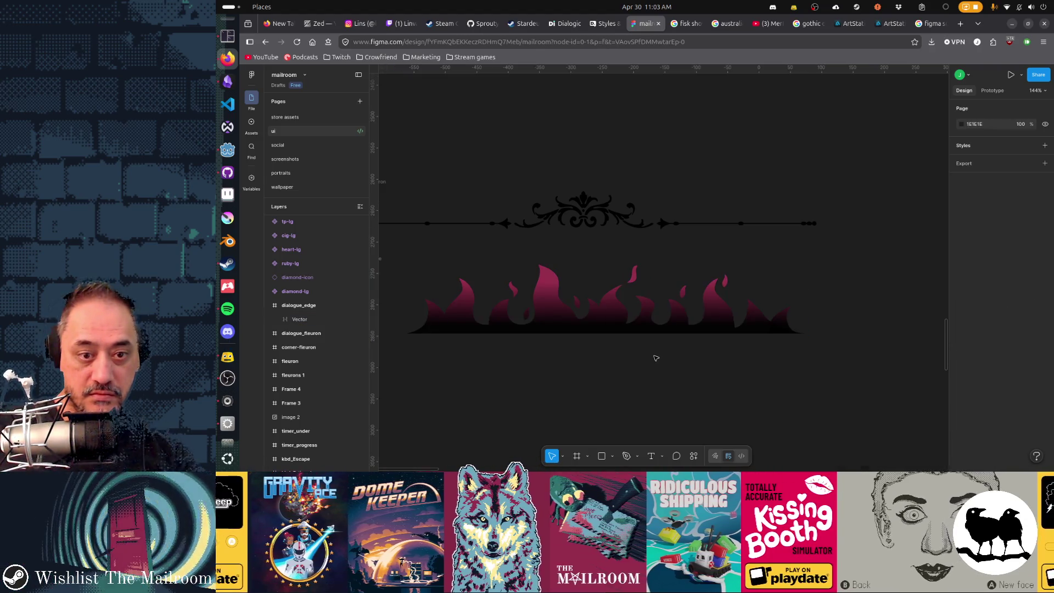
{"action": "scroll", "coordinate": [804, 302], "scroll_direction": "left", "scroll_amount": 5}
- Re-export the dialogue_edge frame as PNG and switch to Godot
{"action": "left_click", "coordinate": [805, 302]}
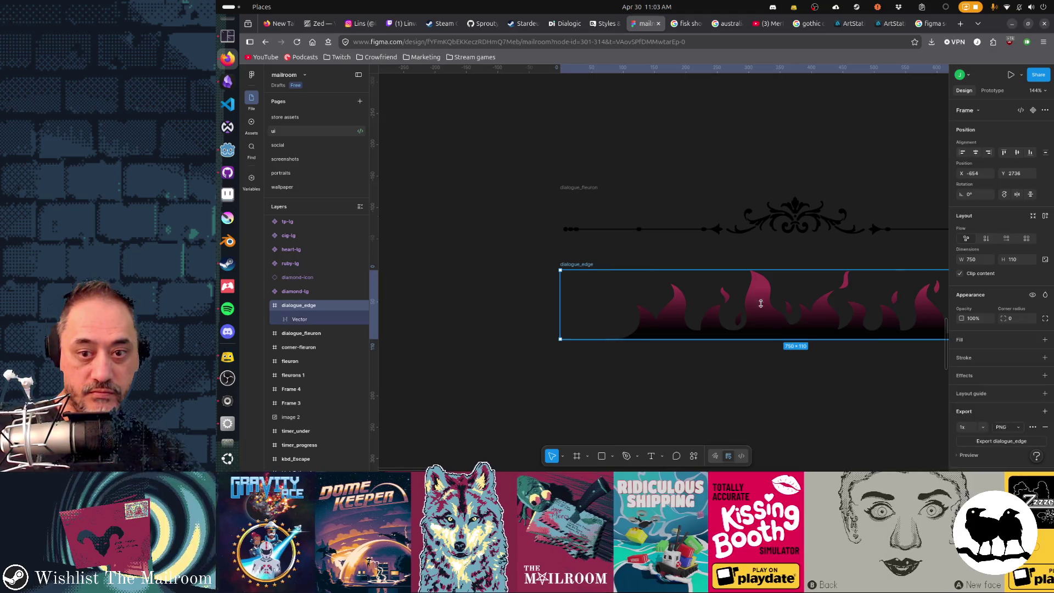
{"action": "left_click", "coordinate": [985, 420]}
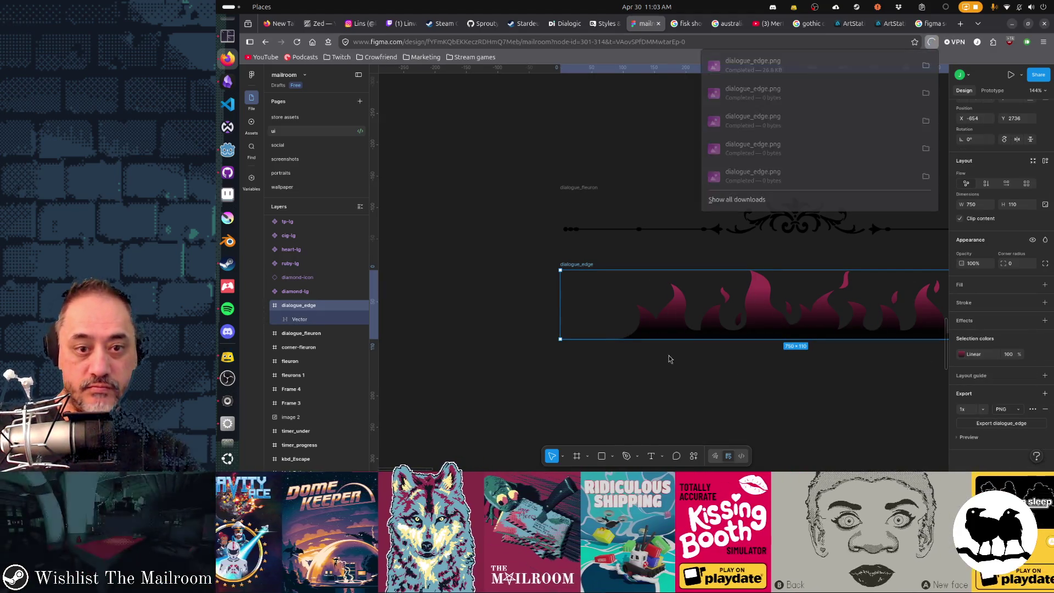
{"action": "key", "text": "alt+Tab"}
{"action": "key", "text": "alt+Tab"}
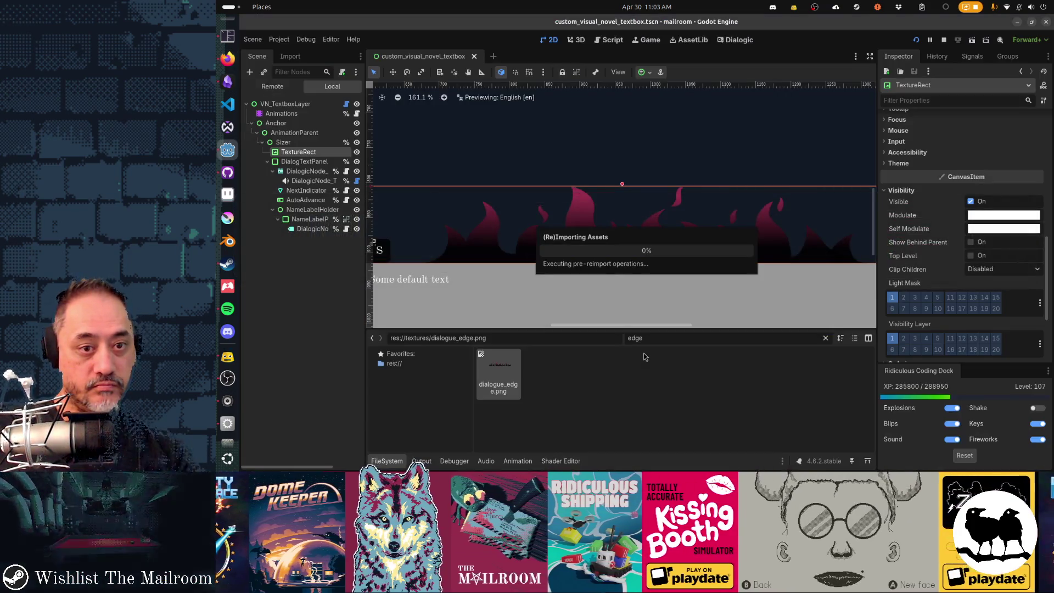
{"action": "key", "text": "alt+Tab"}
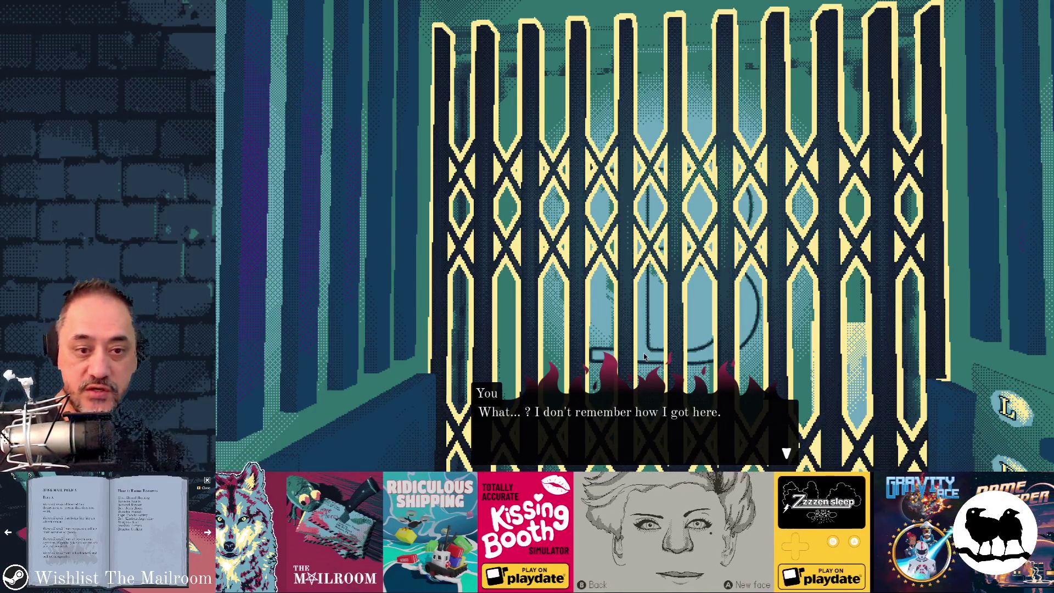
- After viewing the reimported flame edge in the game, return to Figma
{"action": "key", "text": "alt+Tab"}
{"action": "key", "text": "alt+Tab"}
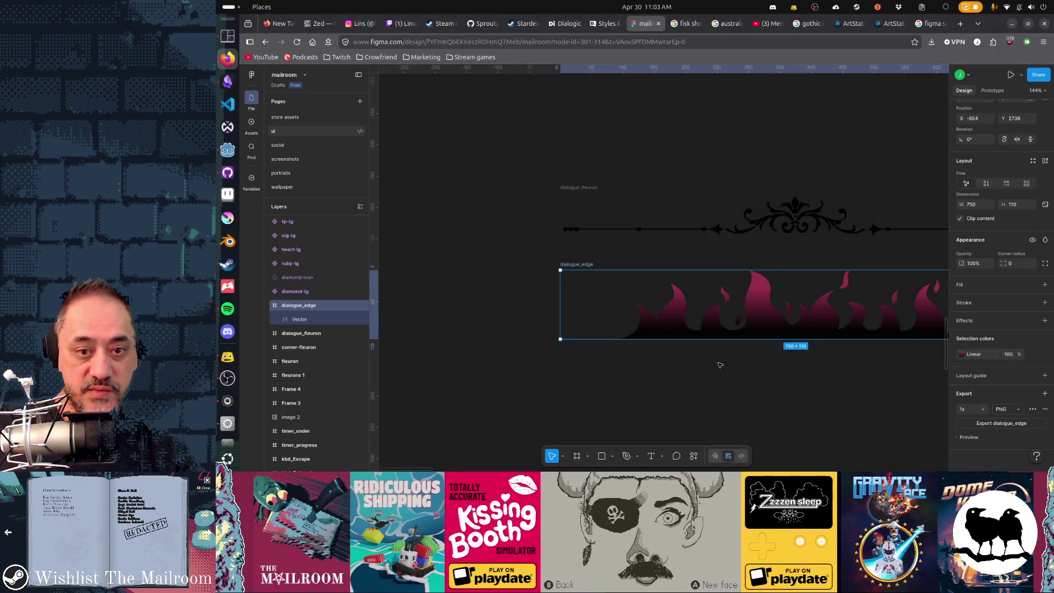
{"action": "double_click", "coordinate": [677, 294]}
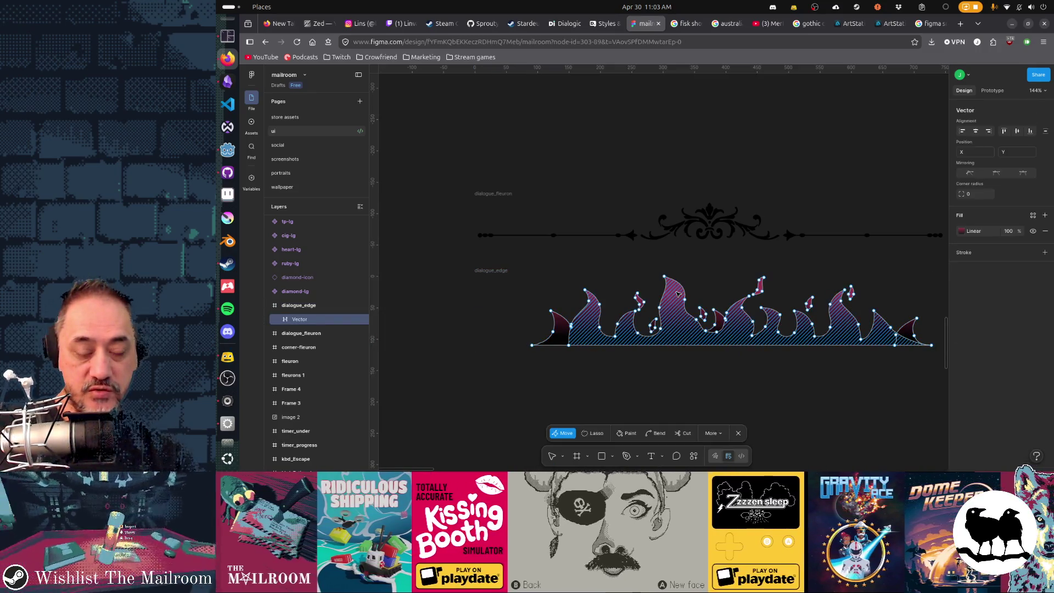
{"action": "key", "text": "Escape"}
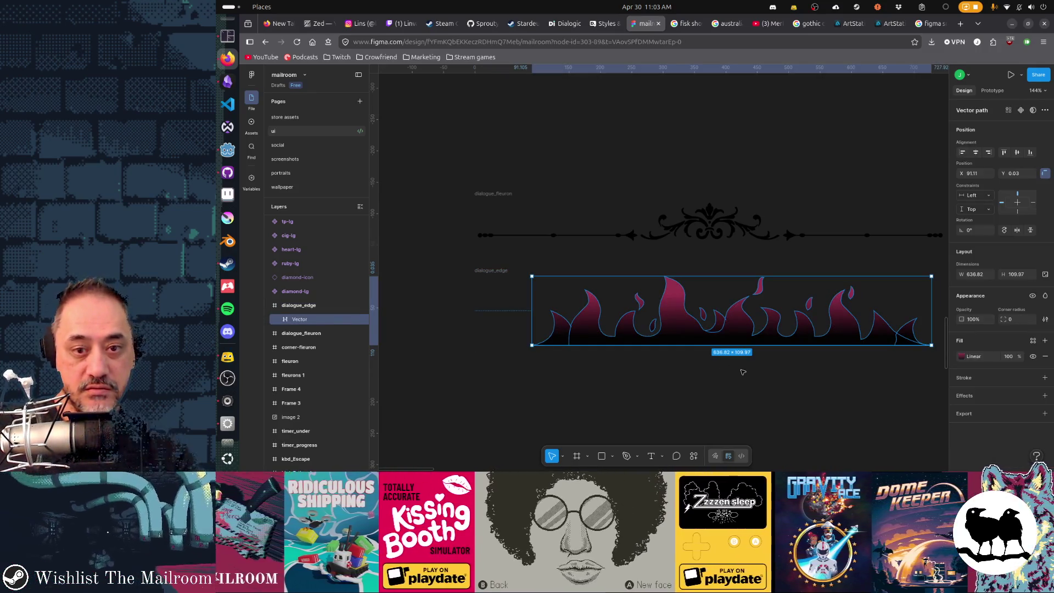
{"action": "scroll", "coordinate": [742, 372], "scroll_direction": "right", "scroll_amount": 2}
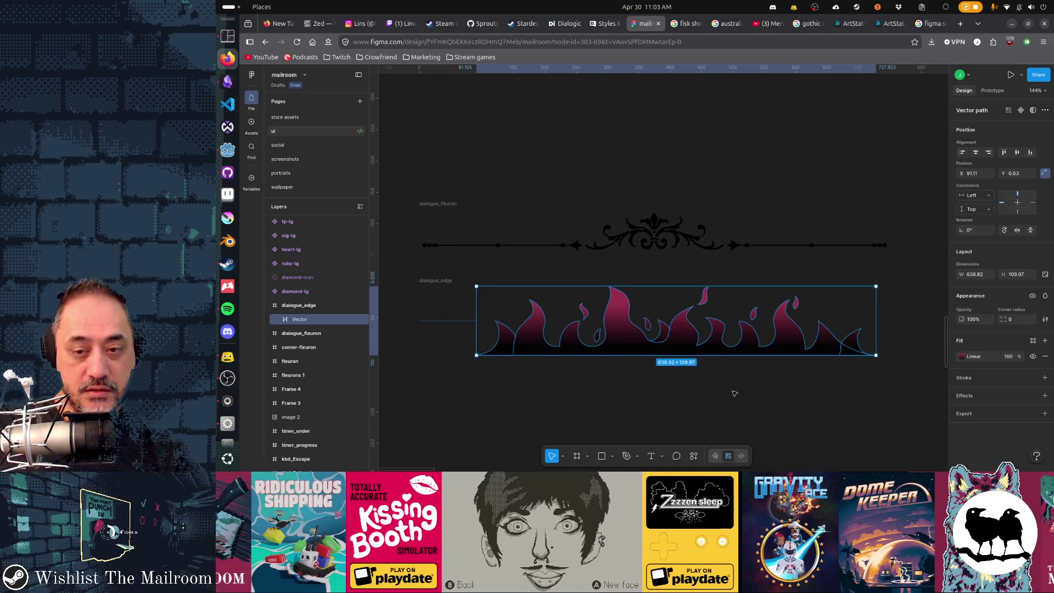